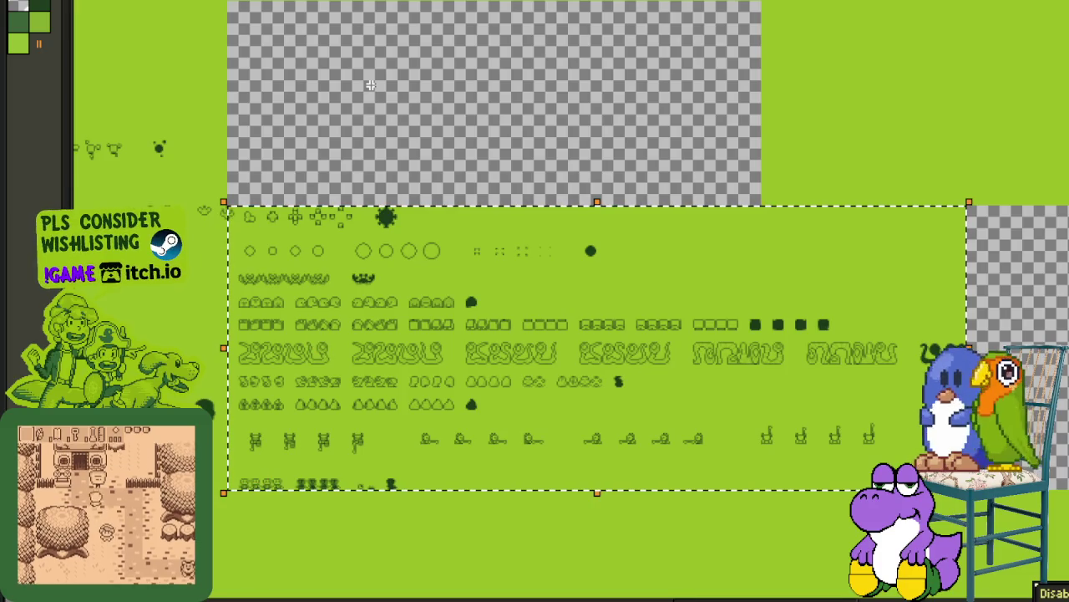
Step: Pan and zoom across the green atlas toward its character sheets and illustrations
scroll(378, 102, "down", 1)
scroll(379, 102, "down", 1)
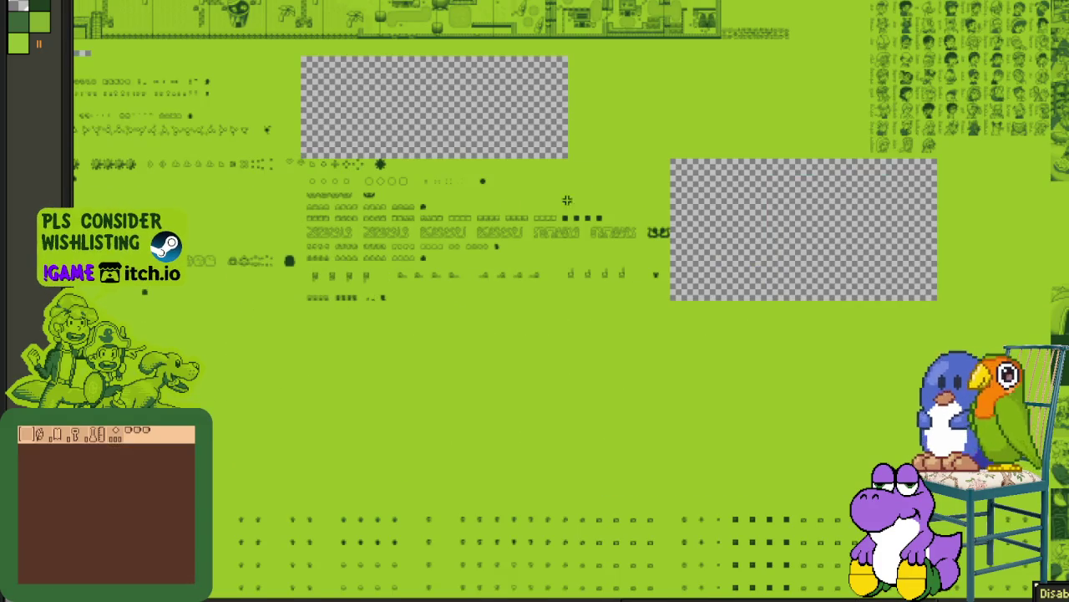
left_click_drag(591, 188, 570, 362)
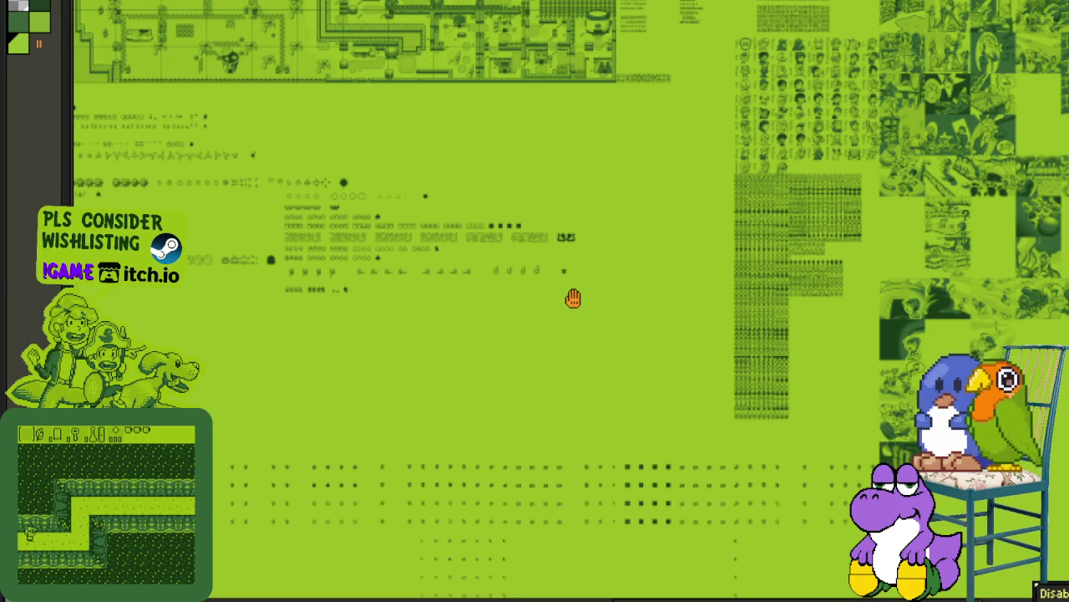
left_click_drag(534, 262, 377, 196)
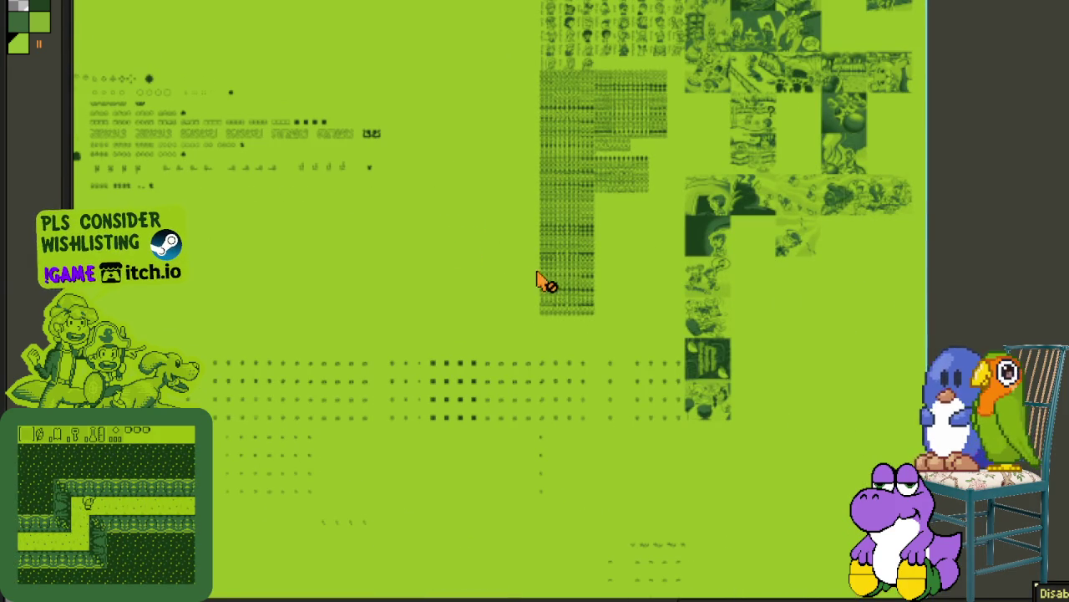
scroll(644, 376, "up", 2)
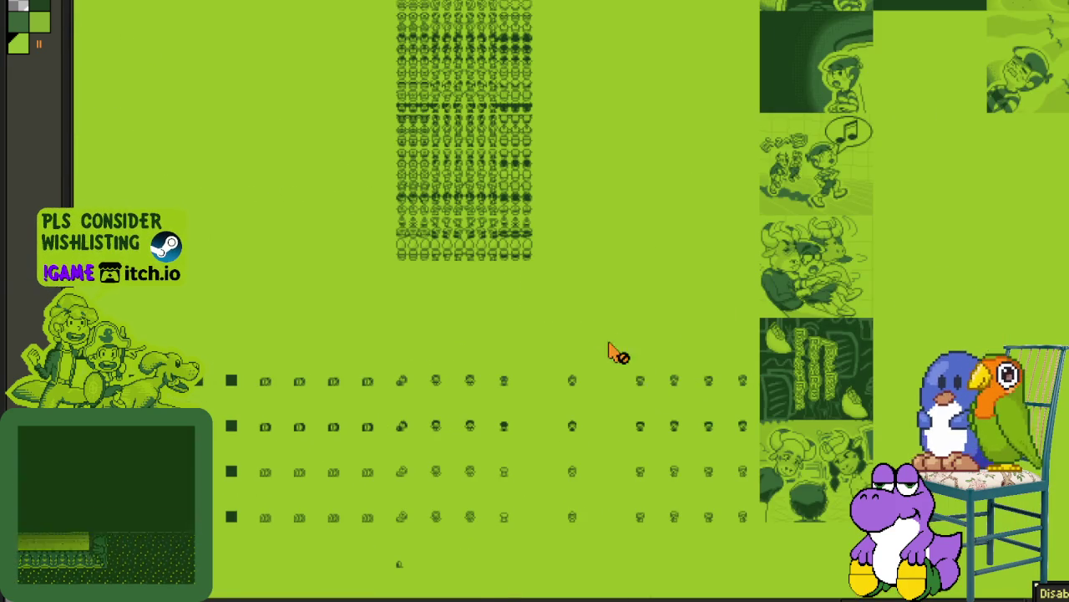
scroll(569, 326, "down", 2)
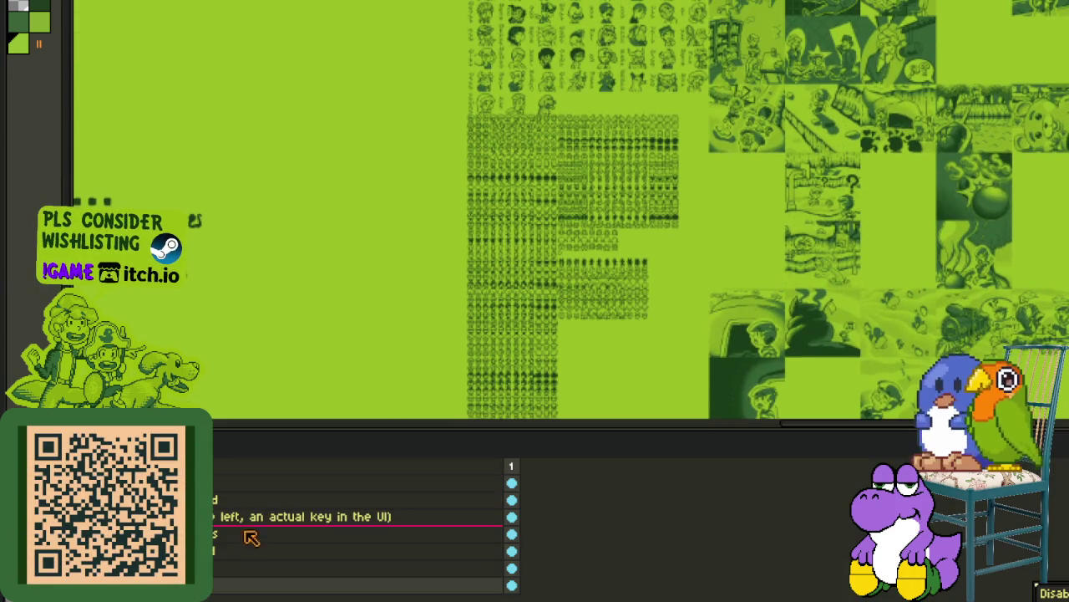
Step: Merge the current layer down into the layer below it
right_click(205, 568)
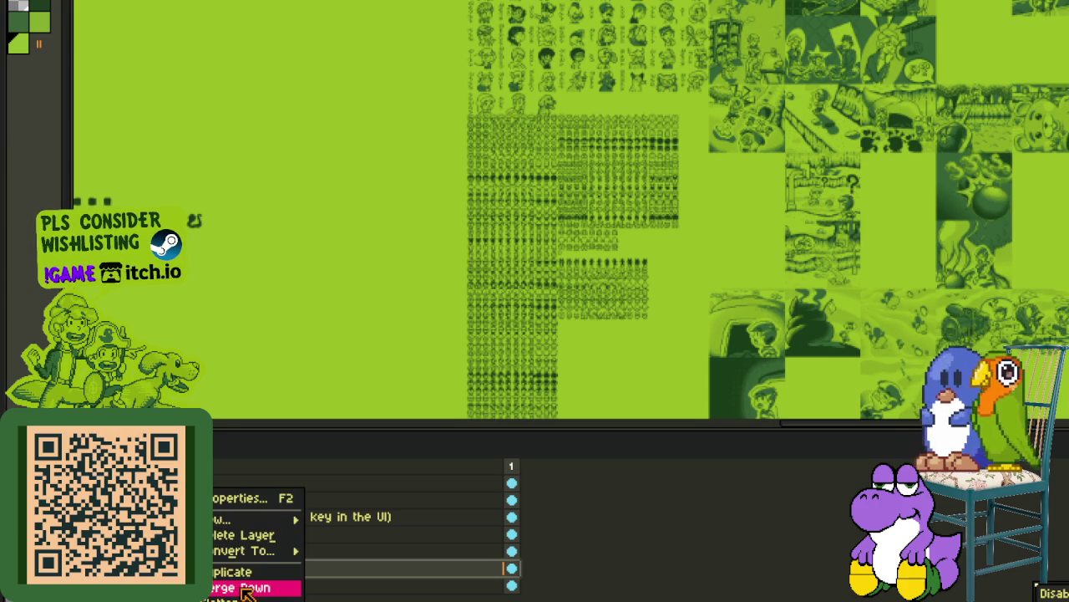
key("Return")
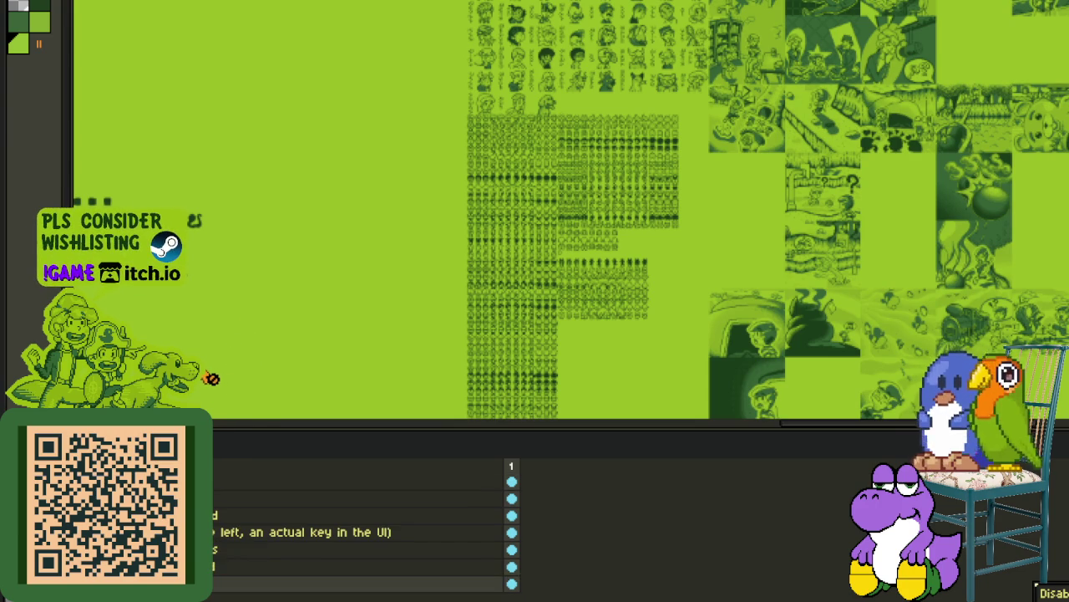
left_click_drag(232, 456, 221, 286)
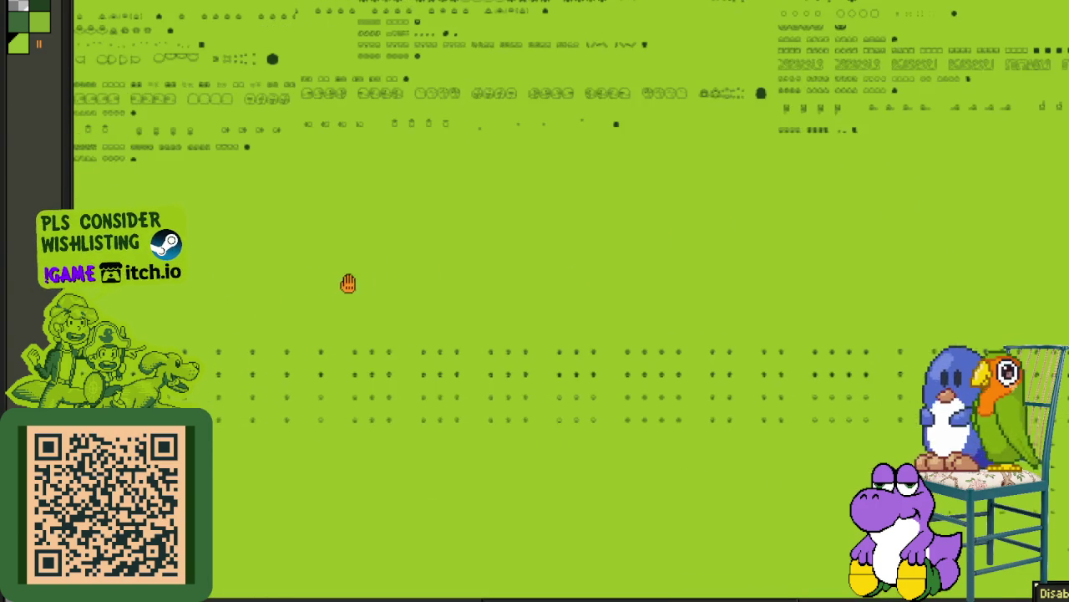
left_click_drag(221, 286, 337, 290)
Step: Zoom and scroll around the atlas to survey the labelled sprite rows
scroll(301, 376, "down", 2)
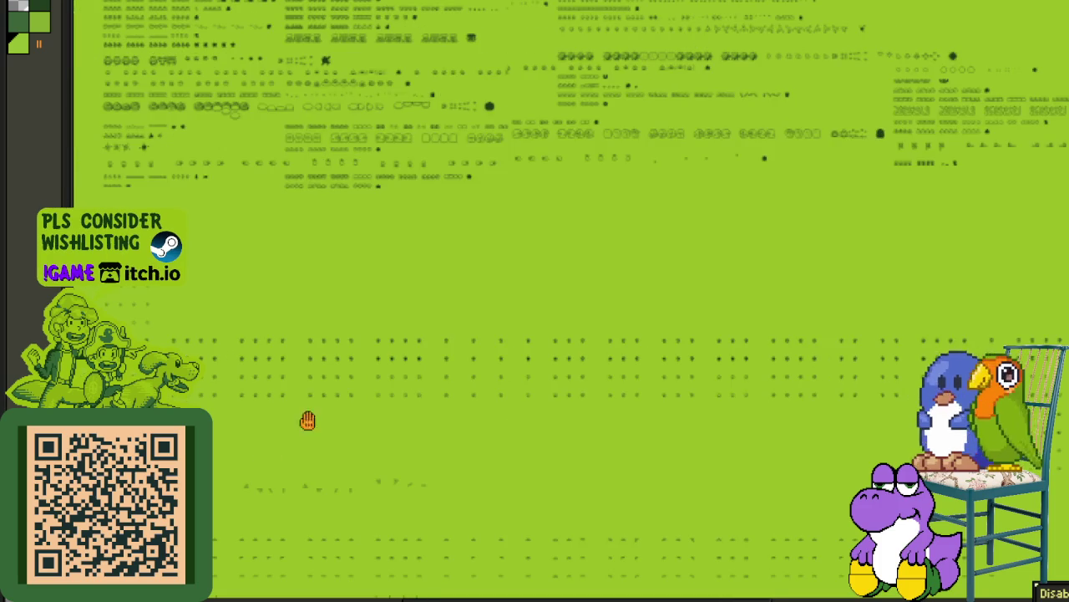
scroll(437, 306, "up", 3)
scroll(514, 230, "up", 2)
scroll(511, 227, "up", 2)
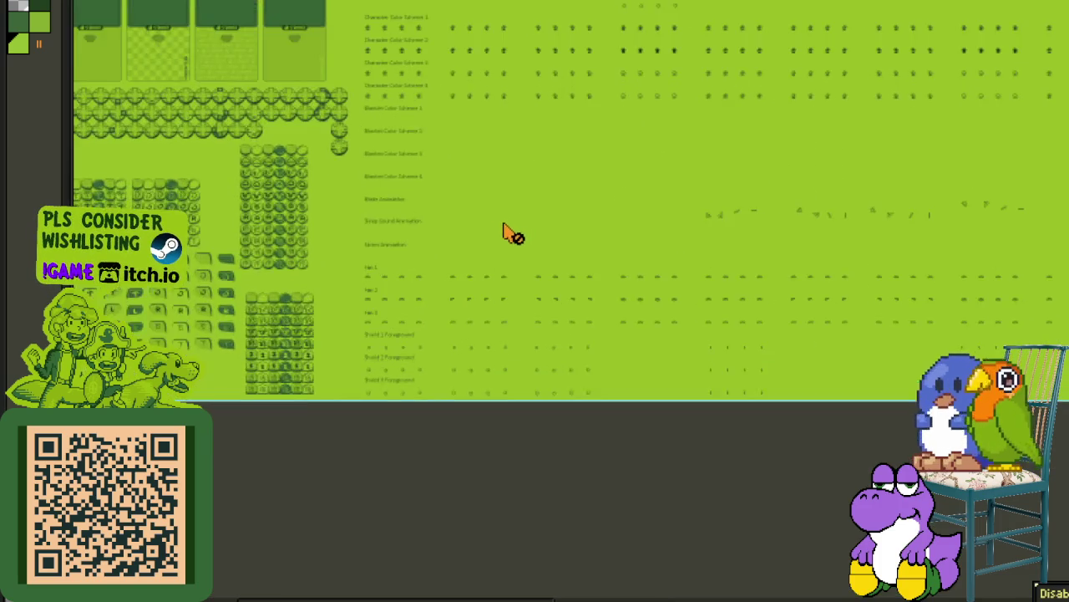
scroll(484, 247, "up", 2)
scroll(301, 326, "up", 2)
scroll(401, 315, "down", 2)
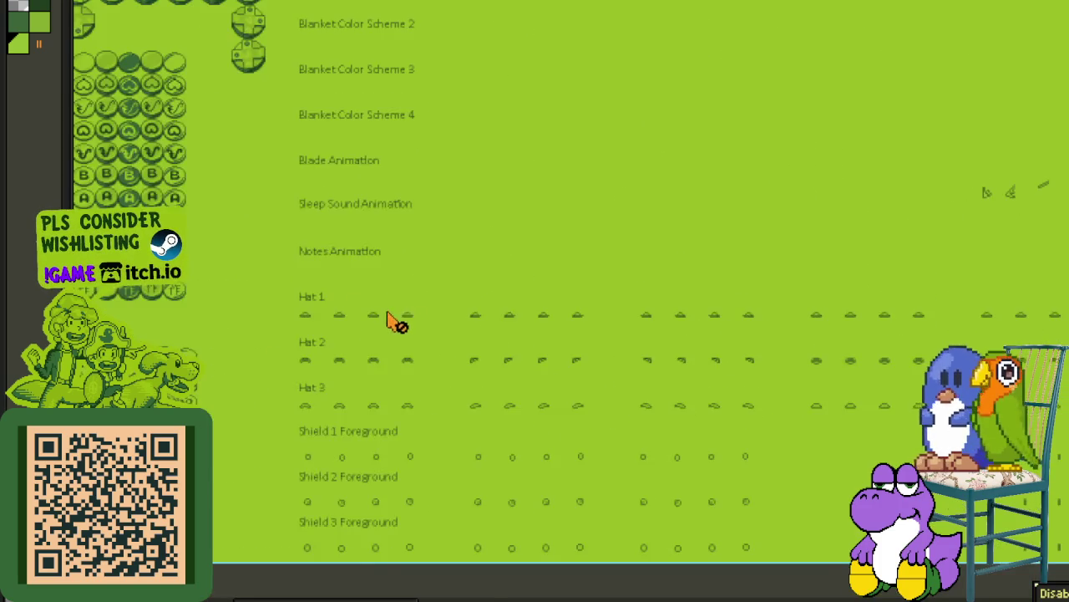
scroll(396, 320, "down", 1)
left_click_drag(245, 255, 311, 343)
scroll(311, 342, "down", 2)
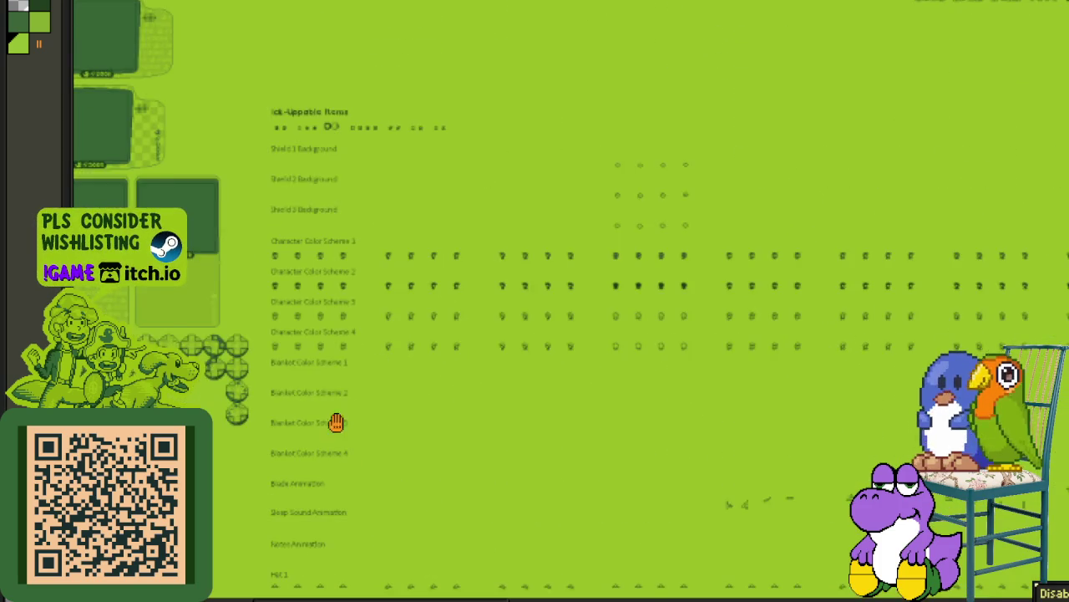
scroll(439, 470, "up", 3)
scroll(439, 469, "down", 2)
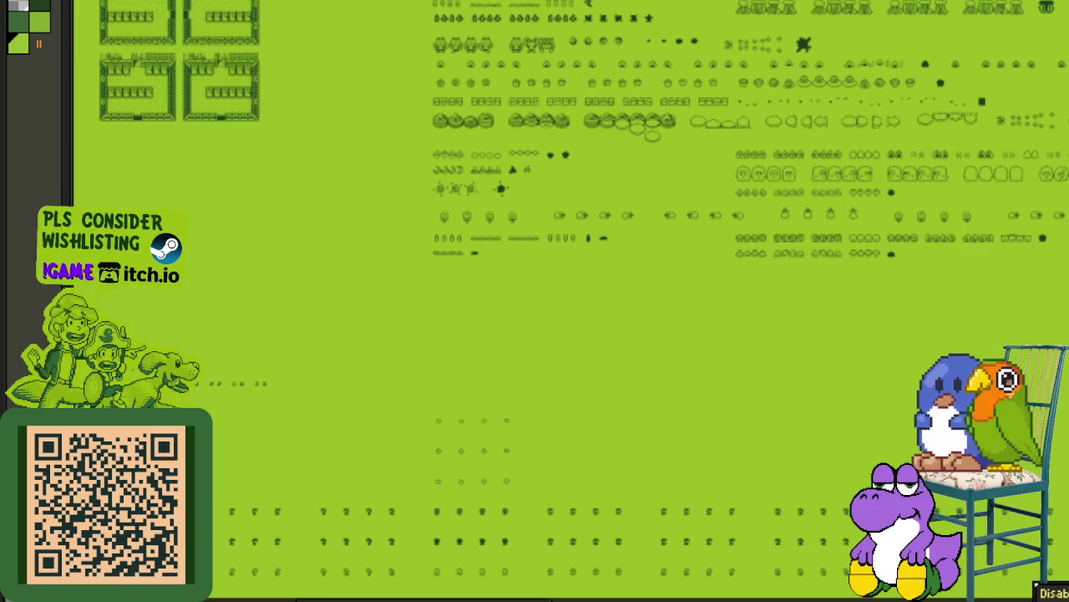
scroll(150, 251, "up", 2)
scroll(151, 251, "up", 2)
scroll(213, 381, "down", 2)
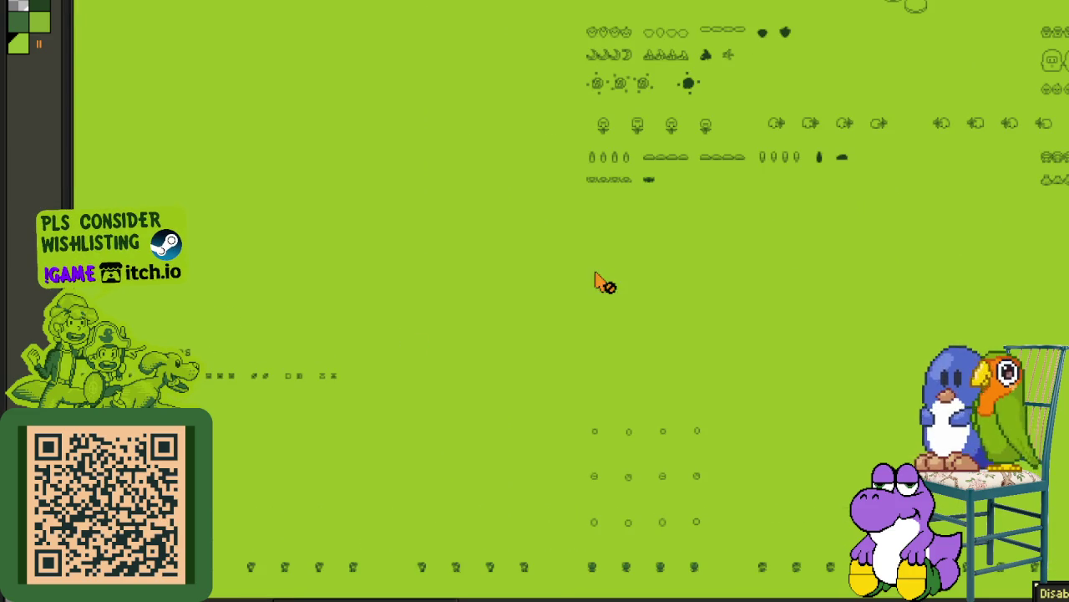
scroll(496, 409, "up", 5)
scroll(703, 284, "up", 2)
scroll(710, 365, "up", 2)
scroll(783, 336, "up", 3)
scroll(633, 351, "up", 3)
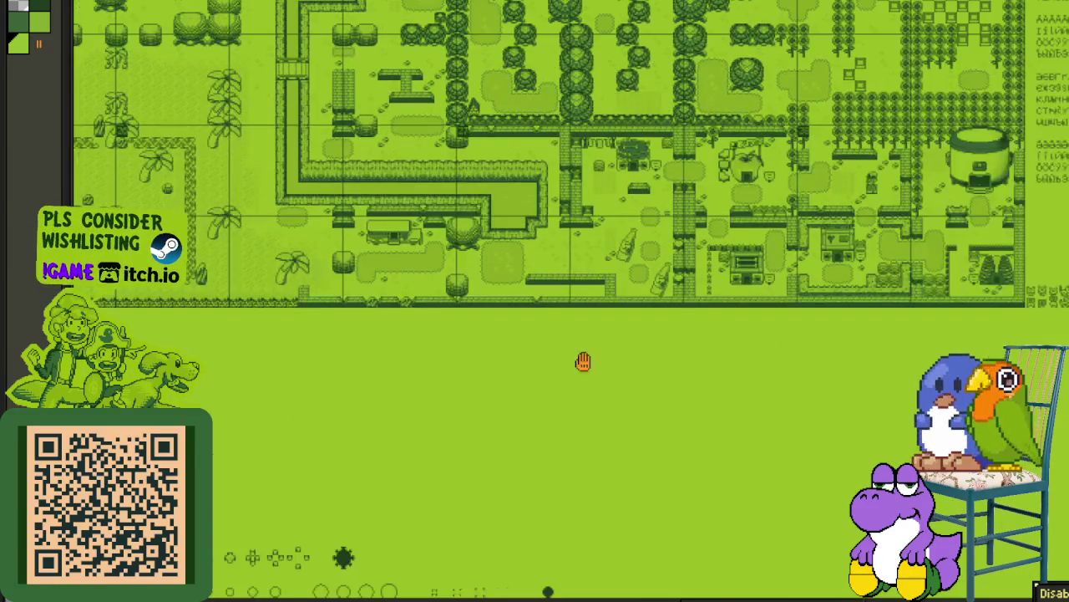
scroll(583, 361, "right", 5)
scroll(771, 440, "right", 3)
scroll(466, 229, "right", 3)
scroll(465, 229, "down", 1)
scroll(585, 429, "down", 3)
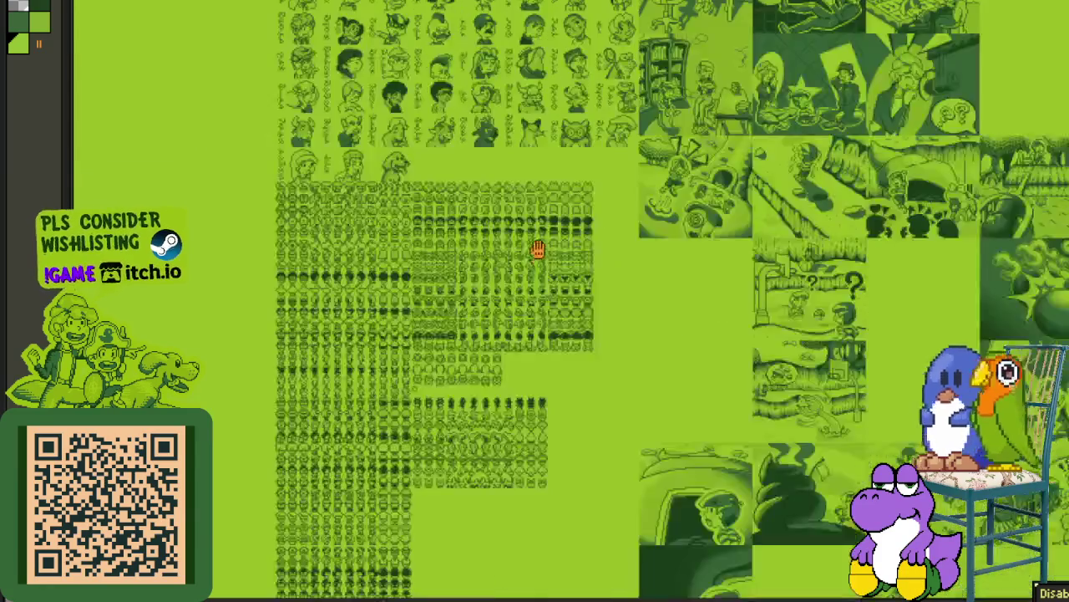
scroll(487, 373, "down", 5)
scroll(487, 373, "right", 1)
scroll(459, 397, "down", 1)
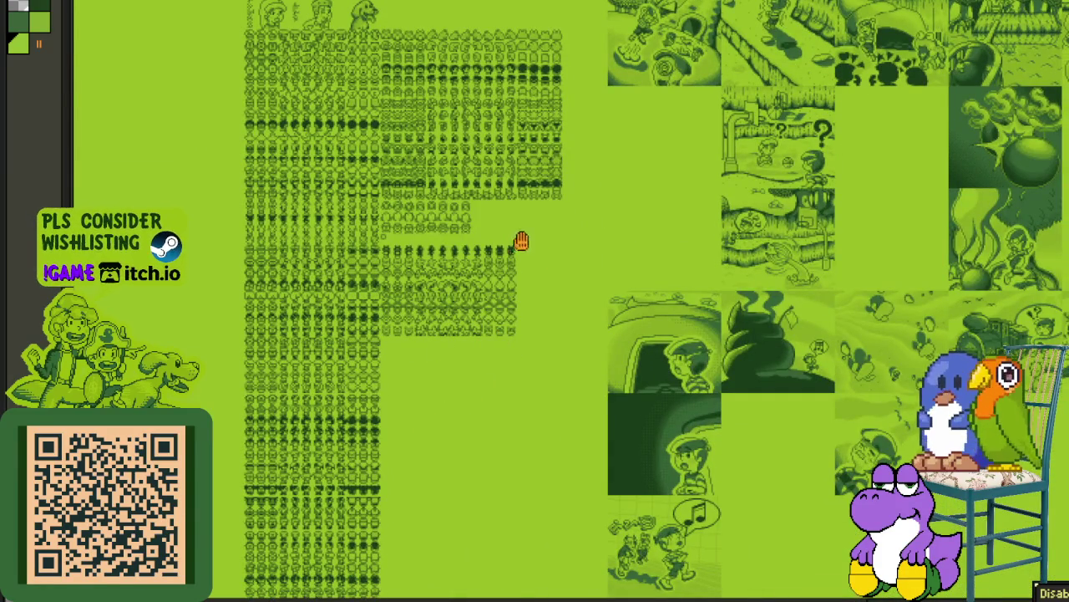
scroll(456, 337, "left", 1)
scroll(439, 336, "left", 2)
scroll(439, 337, "up", 2)
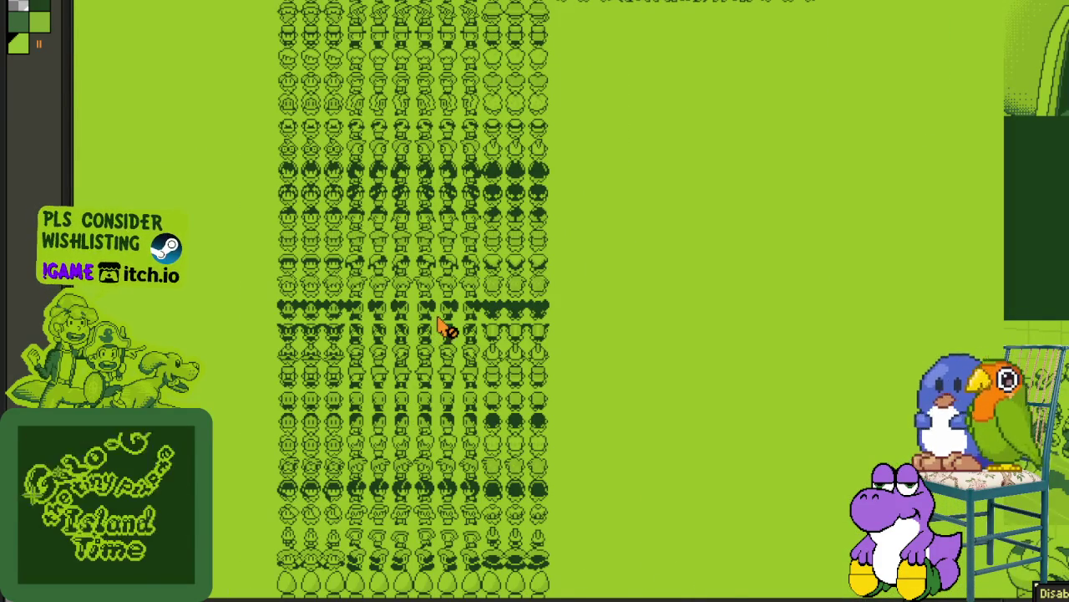
scroll(443, 328, "down", 3)
scroll(475, 259, "up", 2)
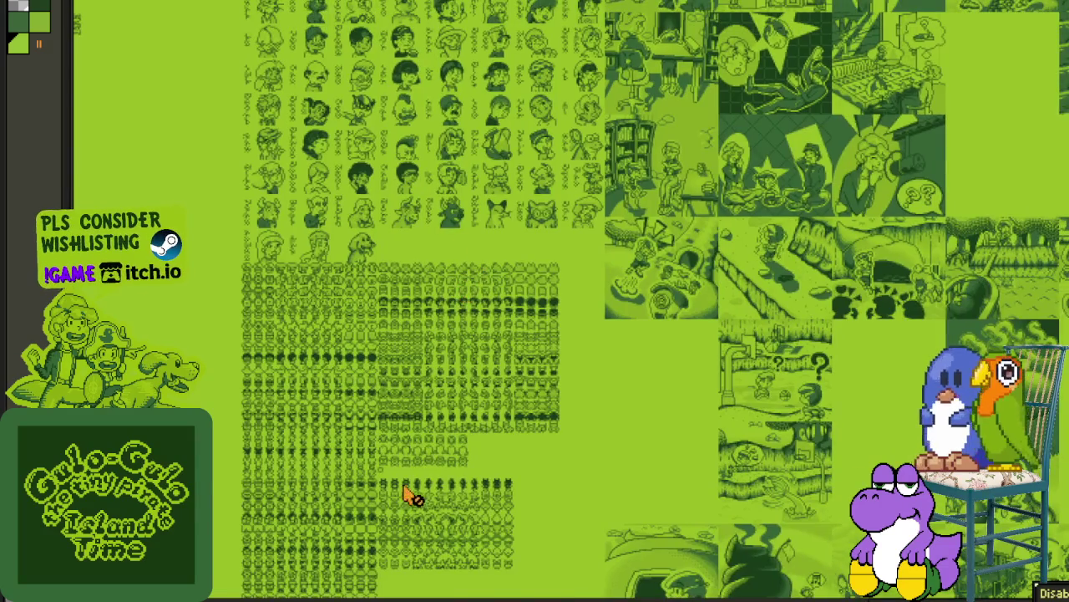
scroll(346, 186, "up", 2)
scroll(406, 312, "up", 2)
scroll(466, 334, "up", 1)
scroll(462, 382, "up", 1)
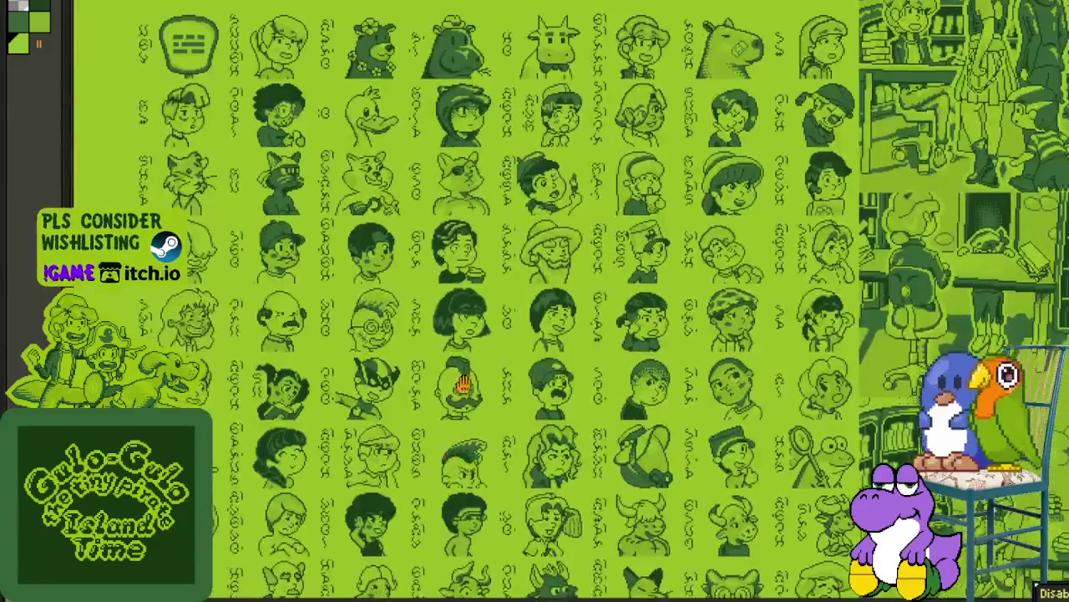
scroll(462, 382, "down", 1)
scroll(456, 363, "down", 1)
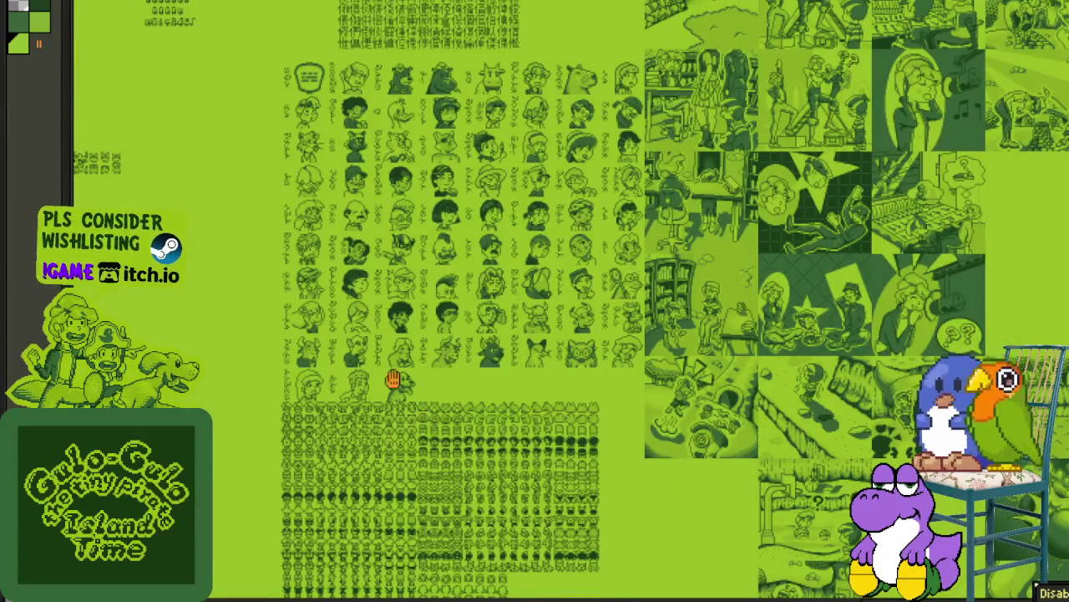
scroll(396, 139, "down", 2)
scroll(392, 184, "down", 2)
scroll(394, 336, "down", 2)
scroll(383, 344, "down", 2)
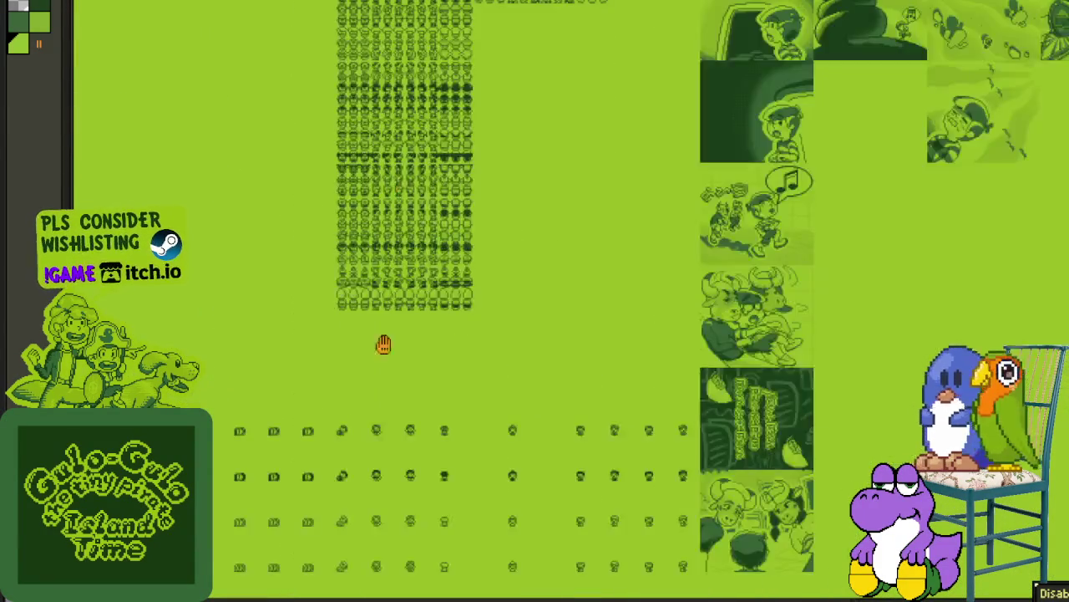
scroll(383, 344, "down", 3)
scroll(382, 341, "up", 2)
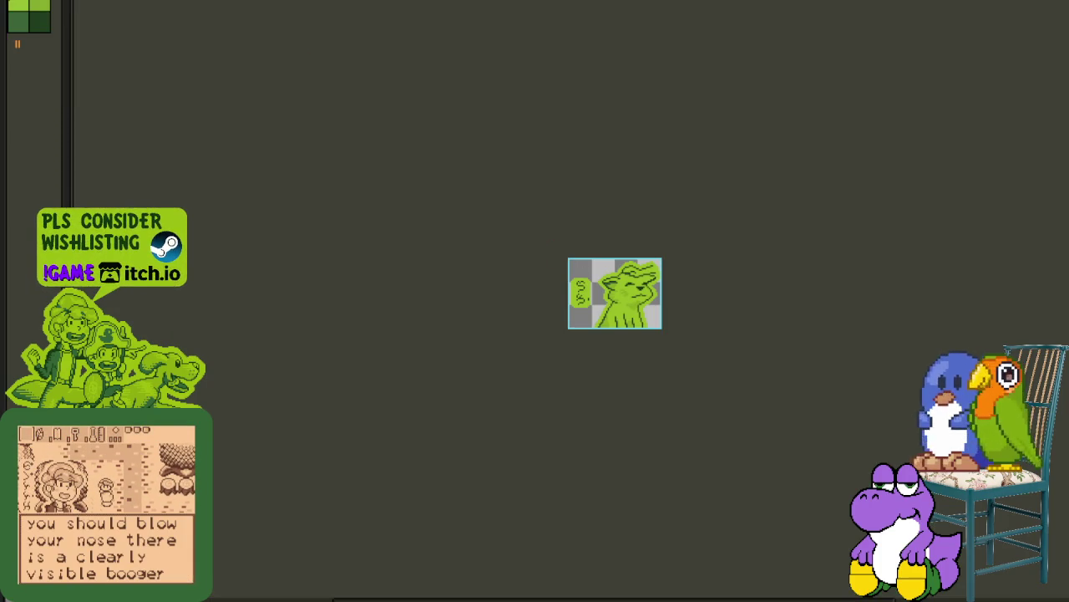
Step: Export the cat's eight frames as a single-row sprite sheet
key("alt+f")
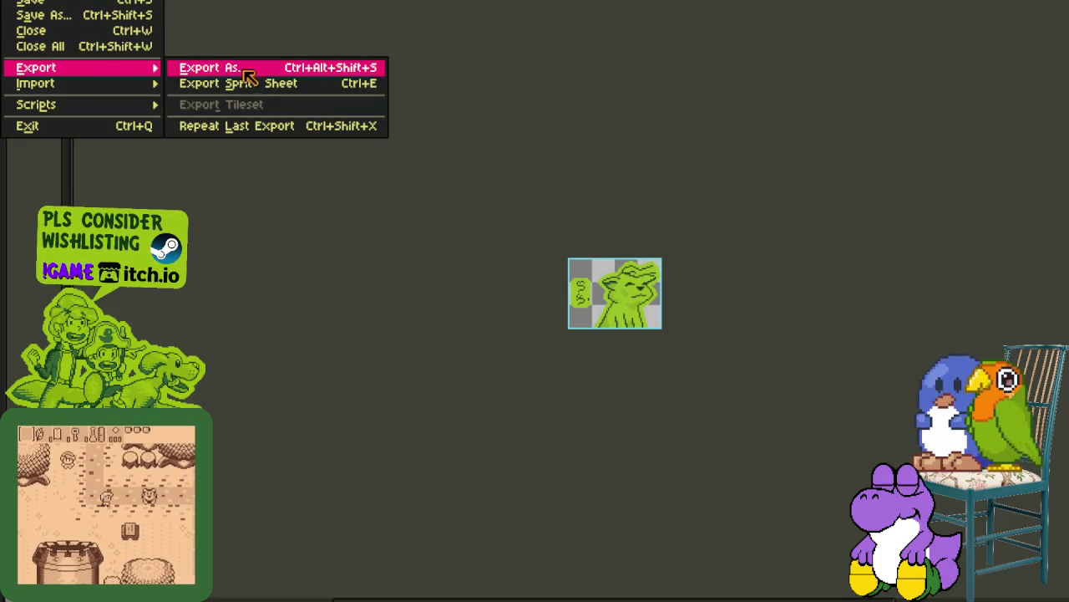
left_click(255, 83)
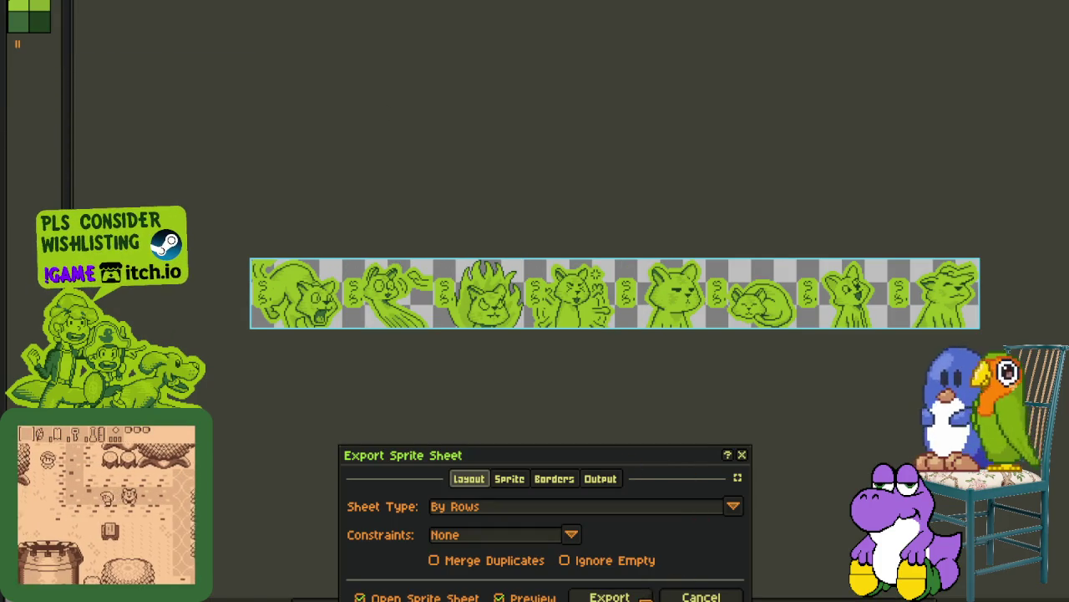
key("Return")
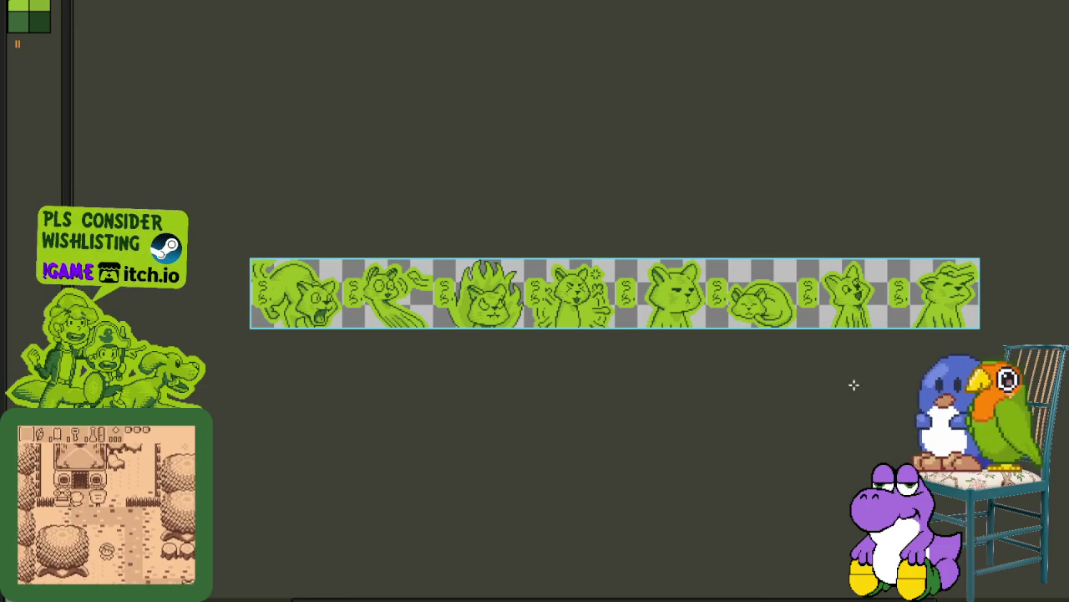
Step: Clear and restore the strip's sprites, then go back to the green atlas
scroll(186, 165, "left", 2)
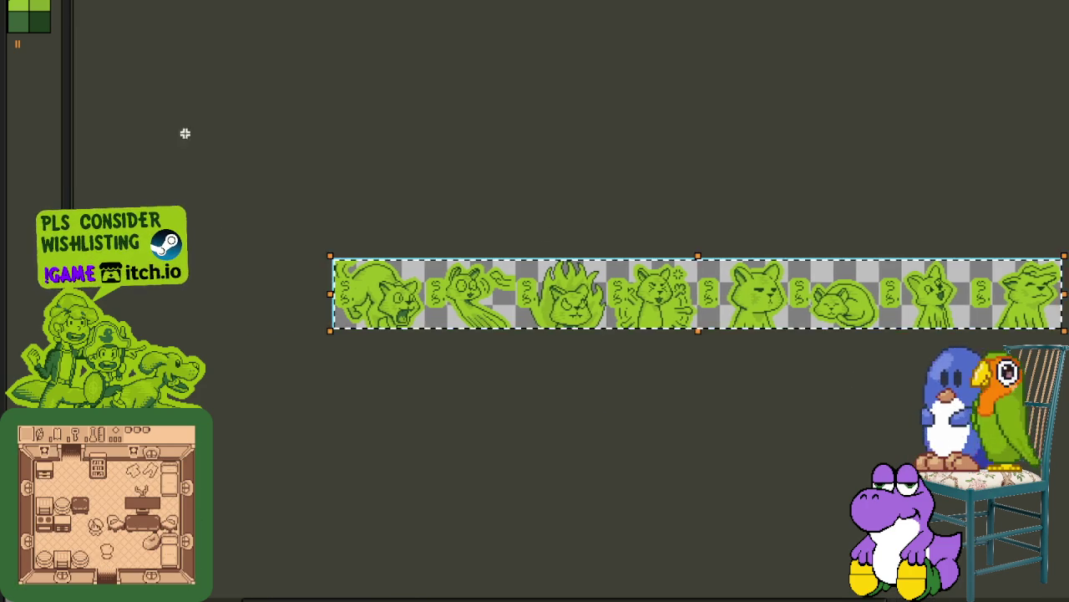
key("Delete")
key("ctrl+z")
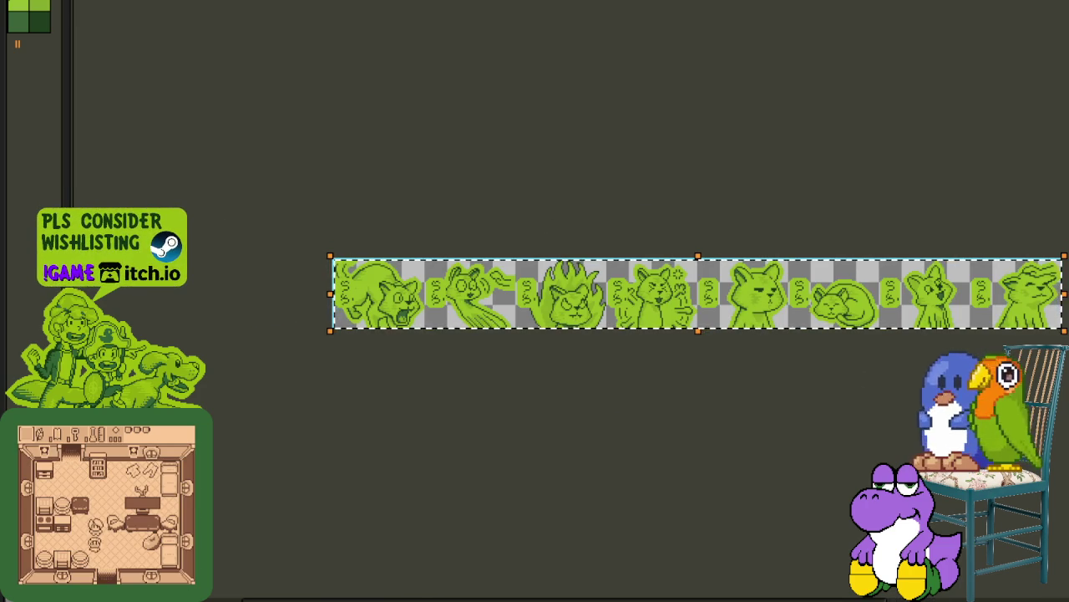
key("ctrl+Tab")
scroll(406, 554, "up", 10)
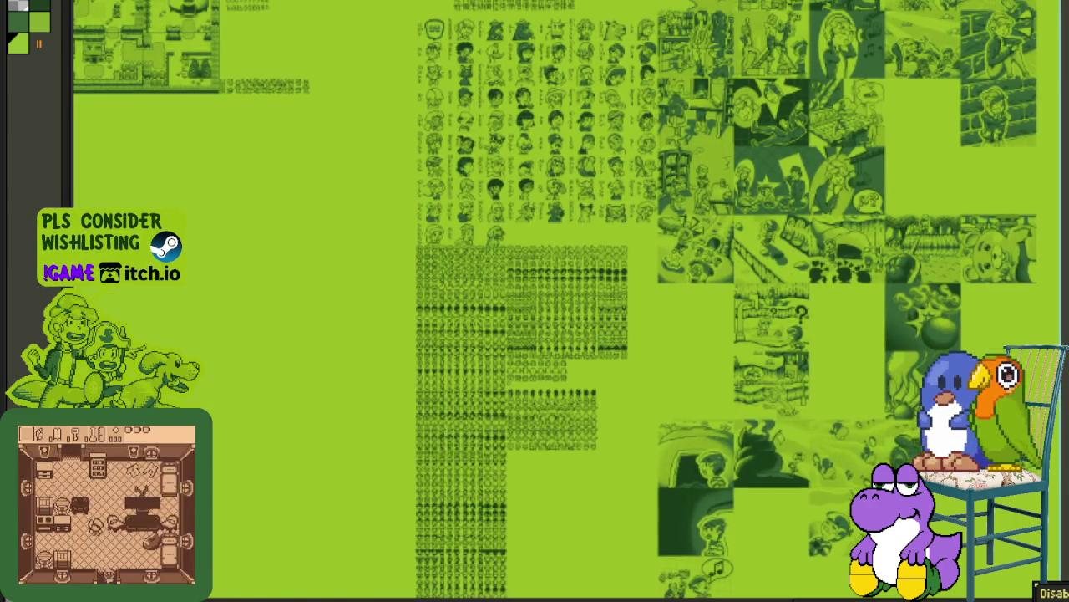
Step: Show the timeline and view the atlas layer options without changing anything
key("Tab")
right_click(237, 491)
mouse_move(265, 519)
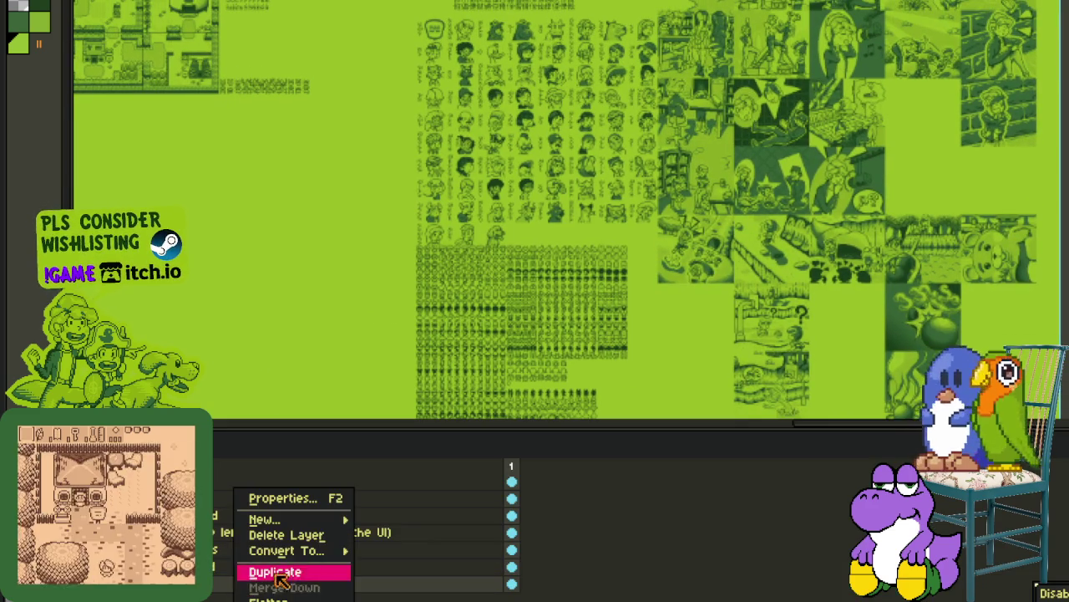
key("Escape")
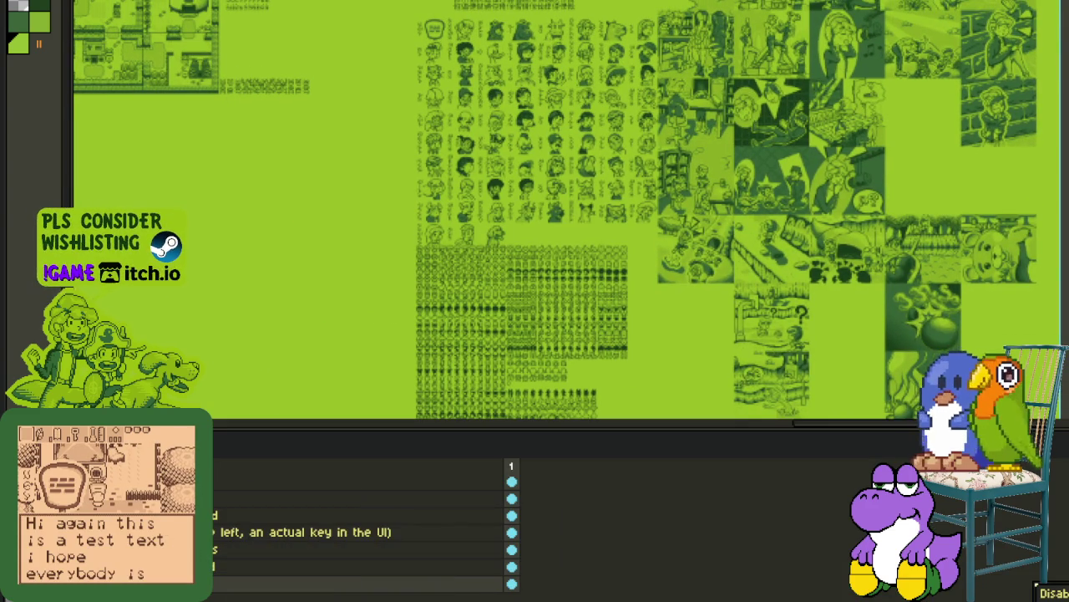
Step: On the cat strip, replace the transparent background with red and cut the strip
key("ctrl+Tab")
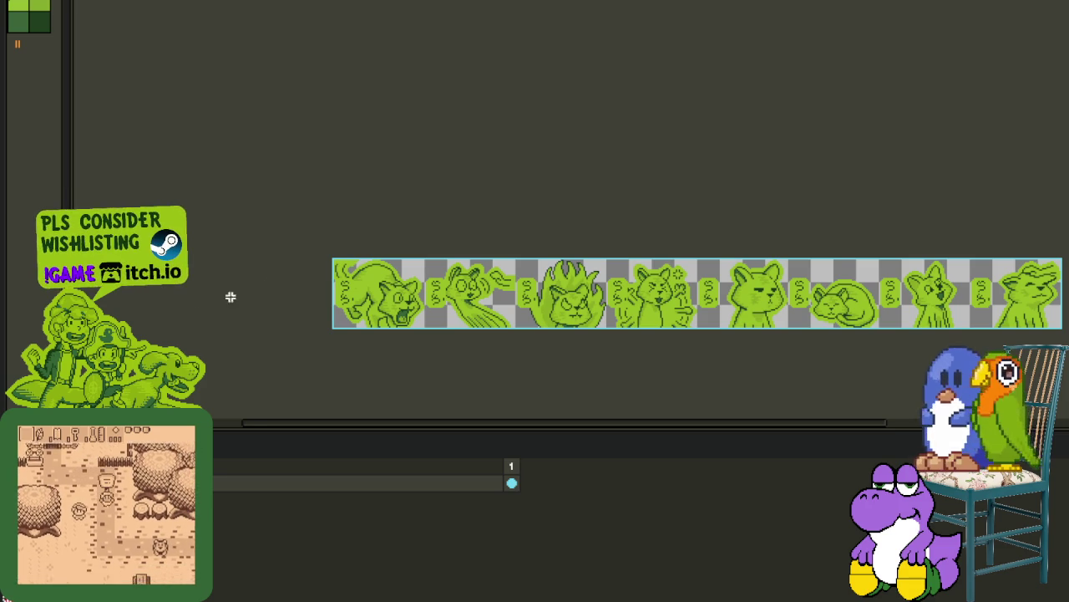
scroll(459, 256, "up", 1)
key("shift+r")
key("Return")
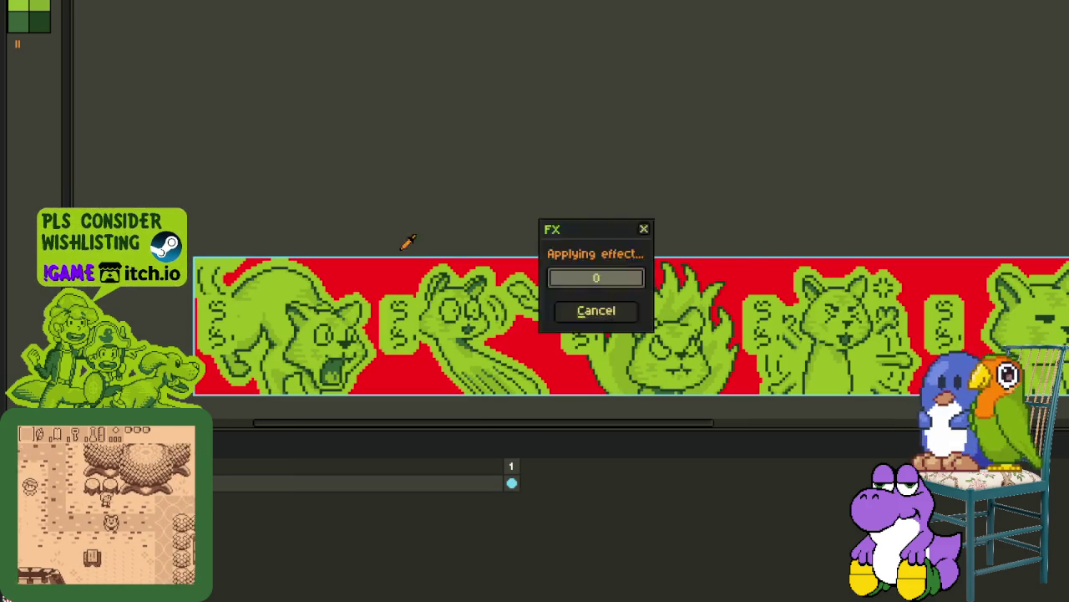
scroll(409, 251, "down", 2)
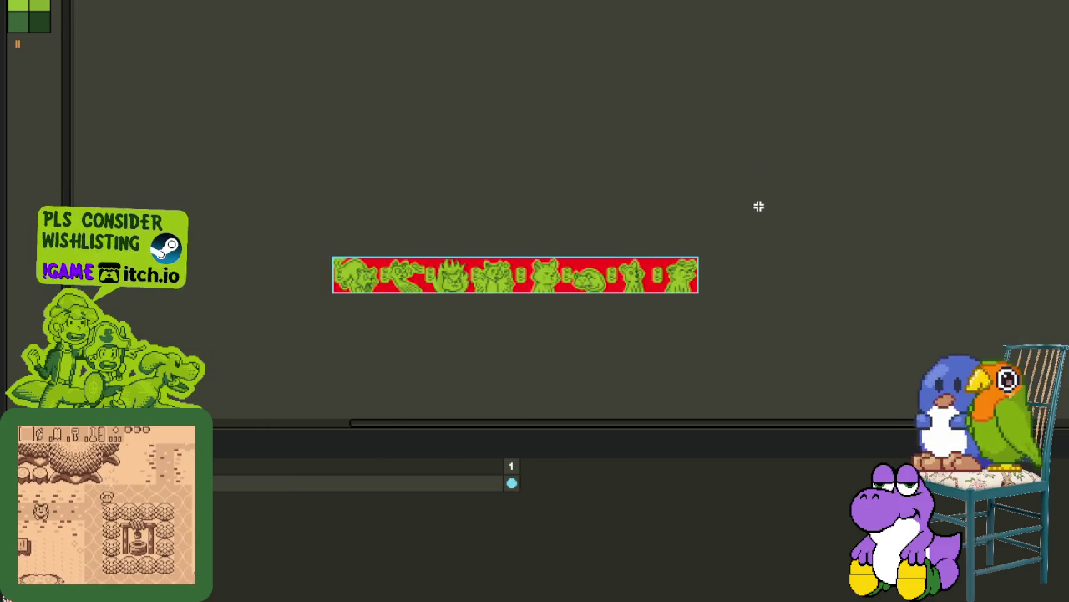
key("Delete")
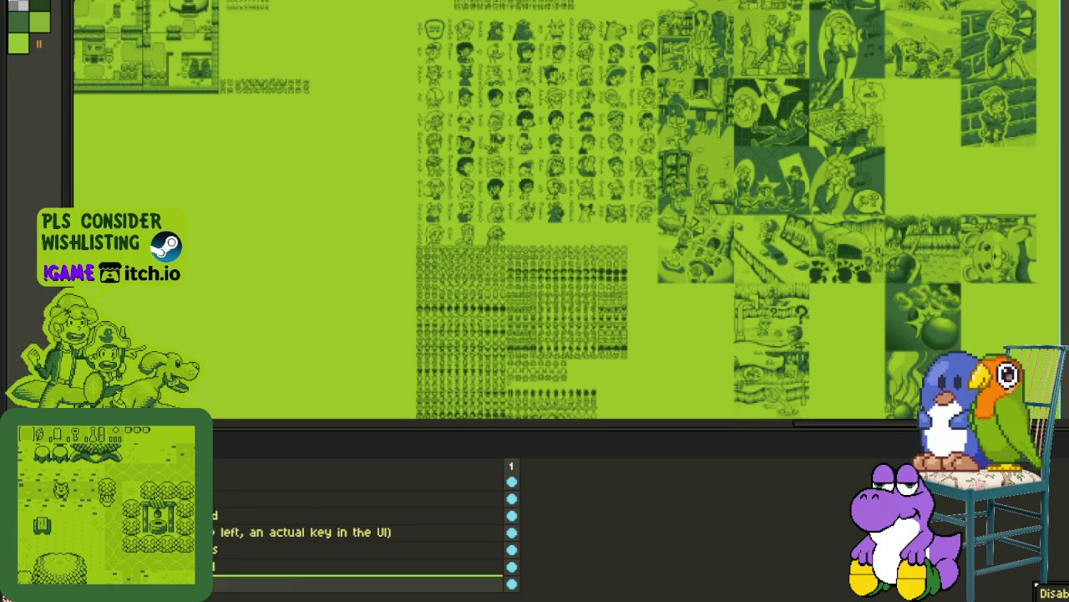
Step: Add a new atlas layer and paste the red-backed cat strip above the character sprites
right_click(245, 585)
left_click(334, 518)
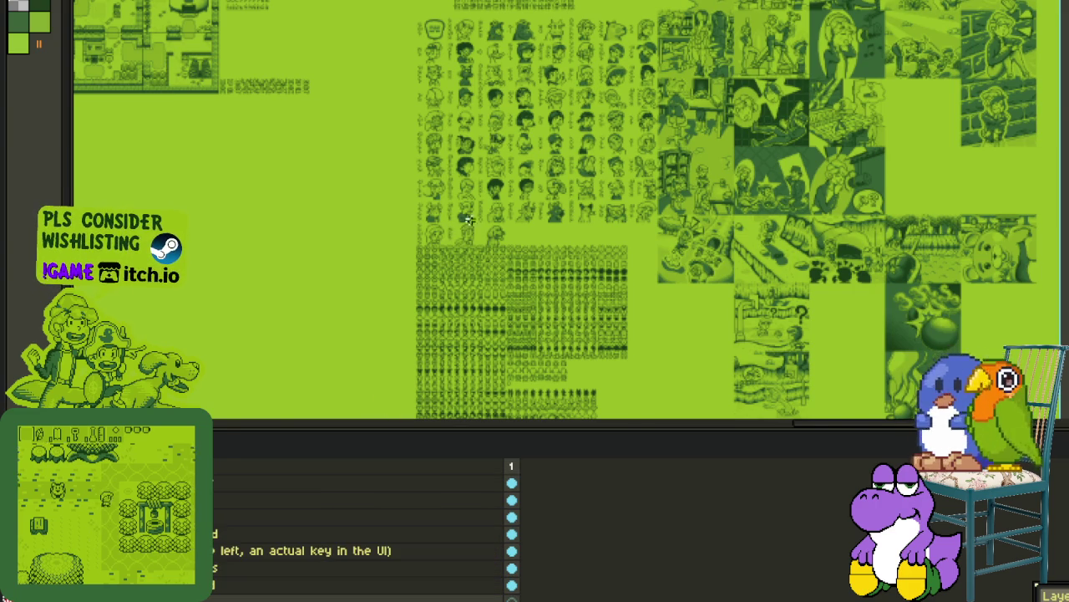
scroll(465, 259, "up", 1)
scroll(465, 259, "up", 1)
key("ctrl+v")
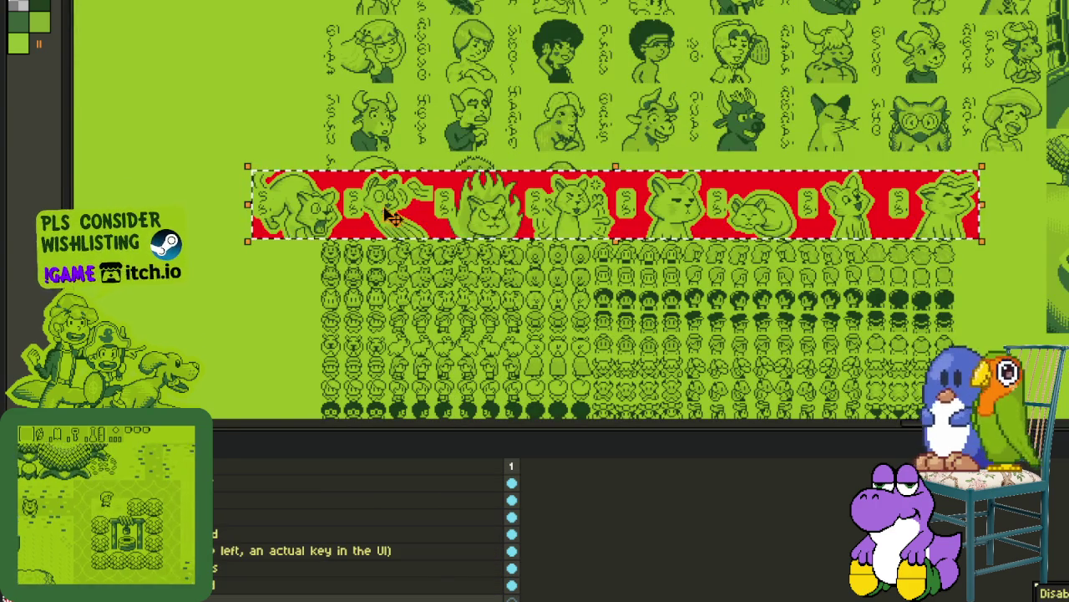
left_click_drag(399, 252, 467, 277)
scroll(515, 119, "down", 2)
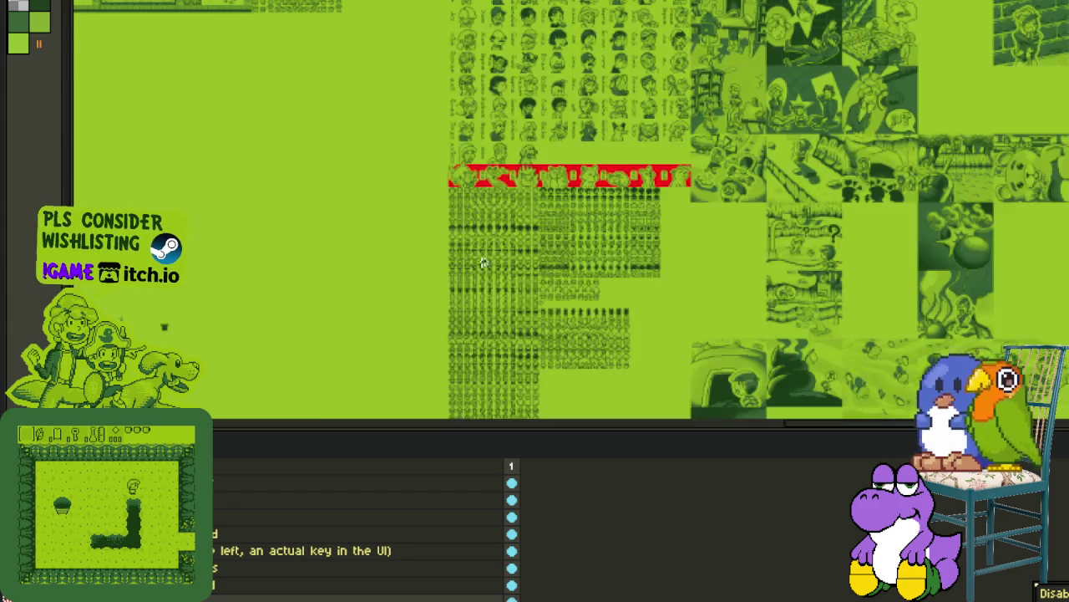
Step: Toggle the timeline and pan the atlas upward to check the strip's placement
key("Tab")
left_click_drag(482, 185, 470, 143)
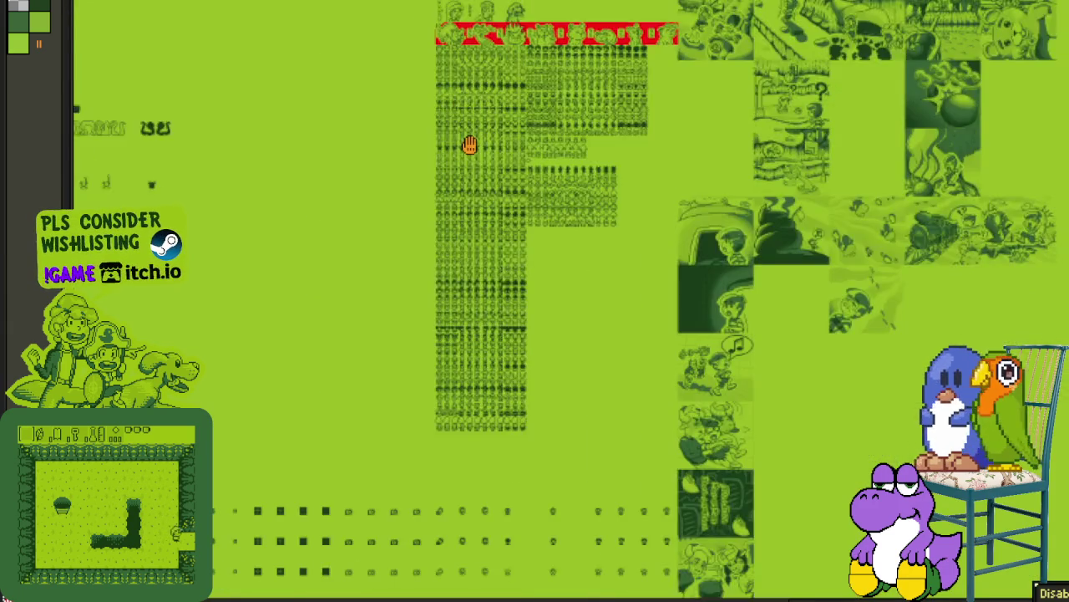
key("Tab")
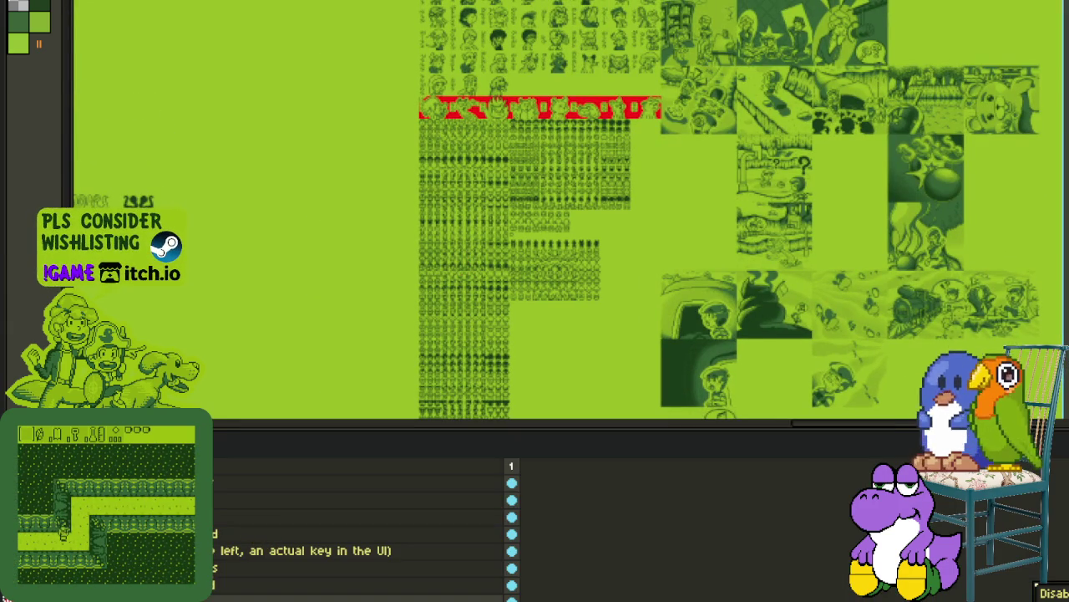
scroll(334, 551, "down", 2)
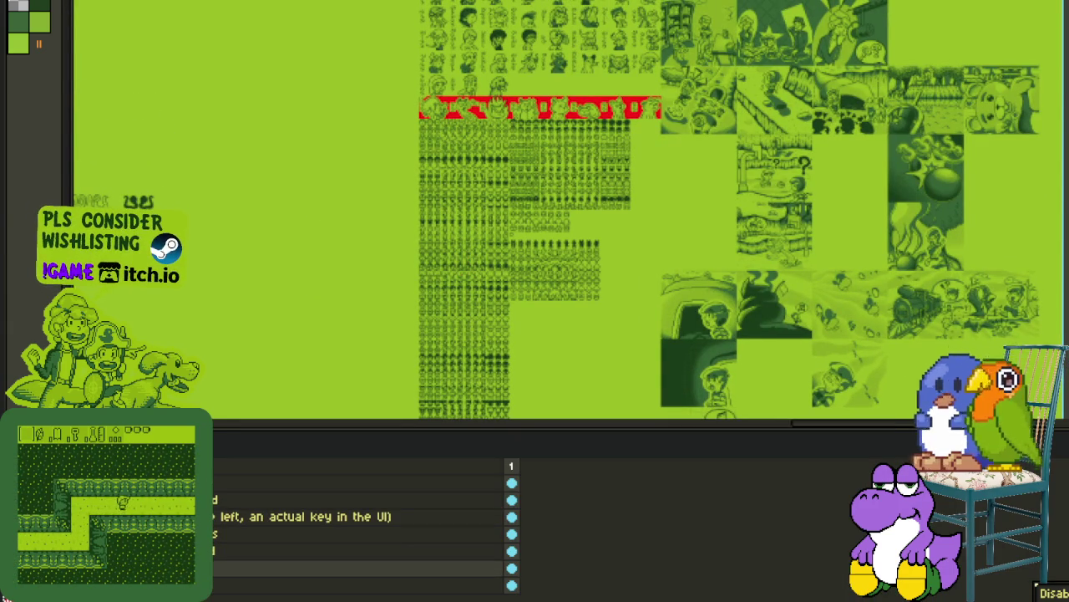
key("Tab")
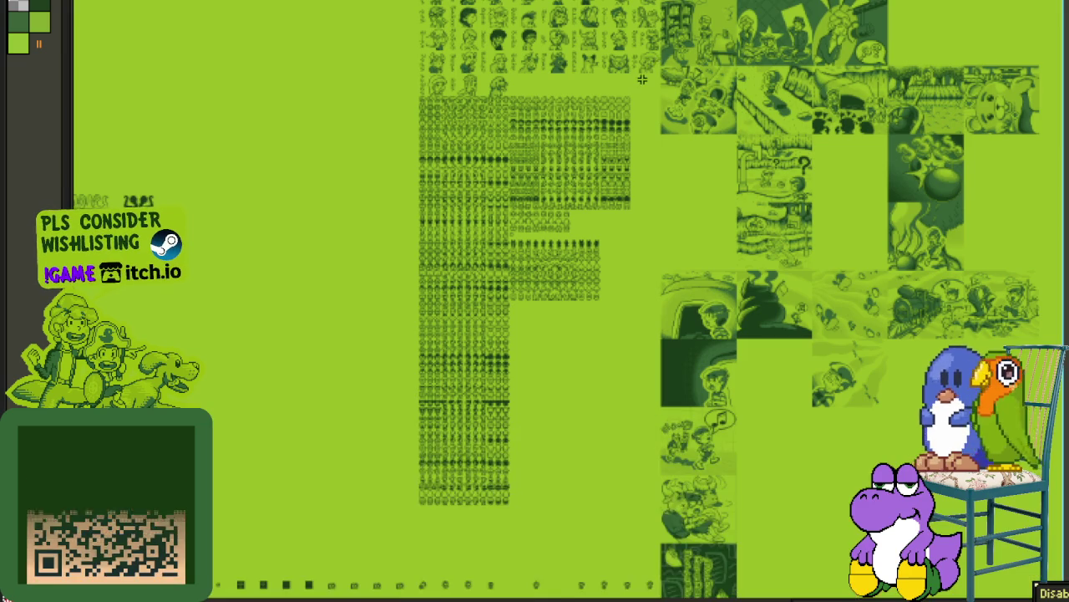
Step: Marquee the small character sprite block out to the sheet's left edge and cut it
scroll(594, 140, "up", 3)
left_click_drag(681, 65, 553, 148)
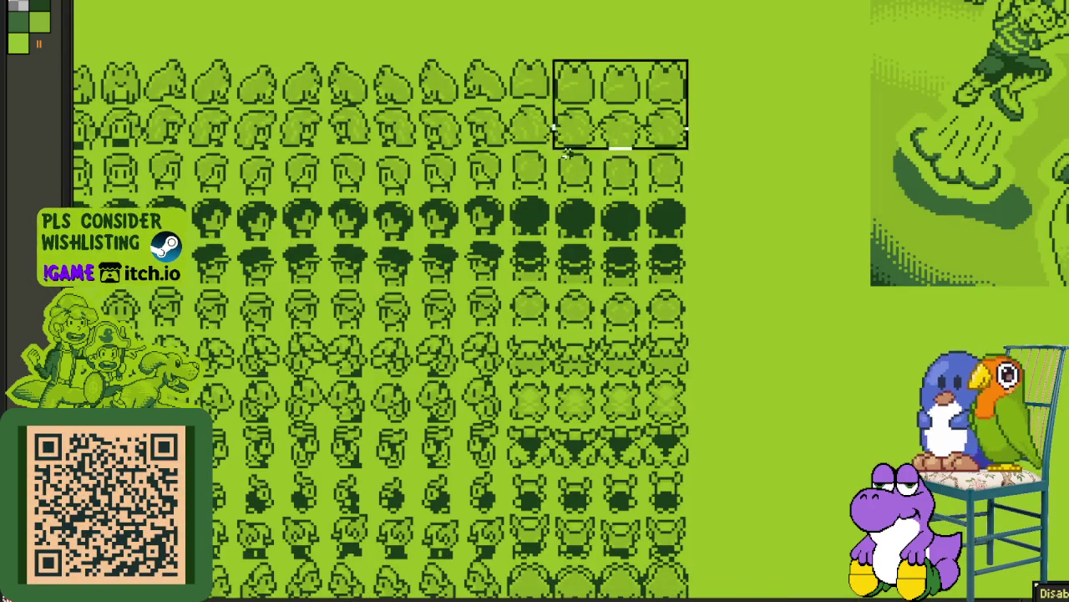
scroll(554, 149, "down", 2)
scroll(485, 300, "up", 2)
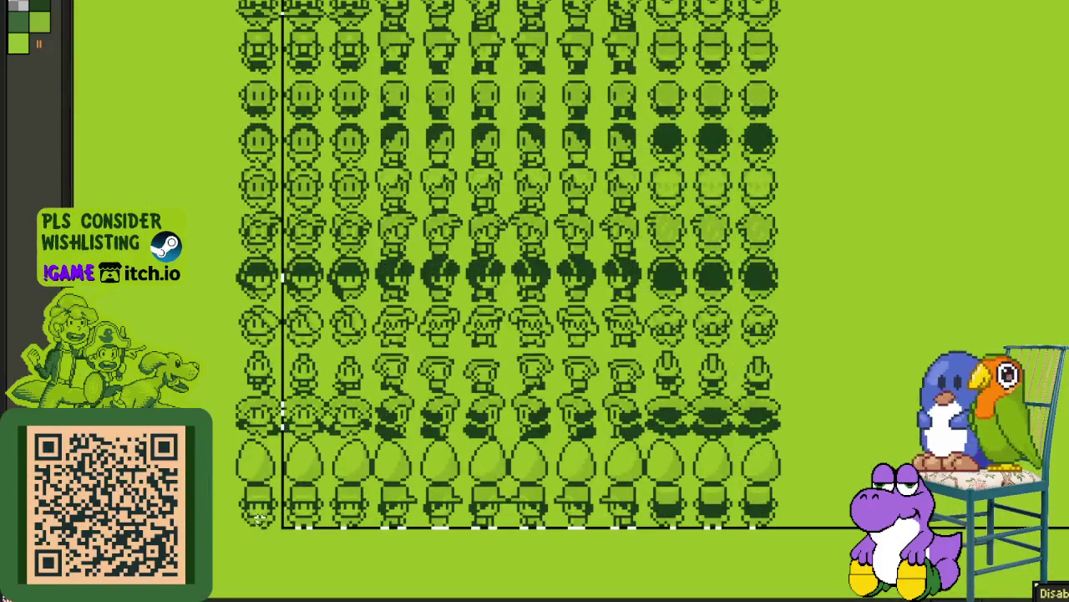
left_click_drag(292, 512, 252, 518)
scroll(252, 518, "down", 2)
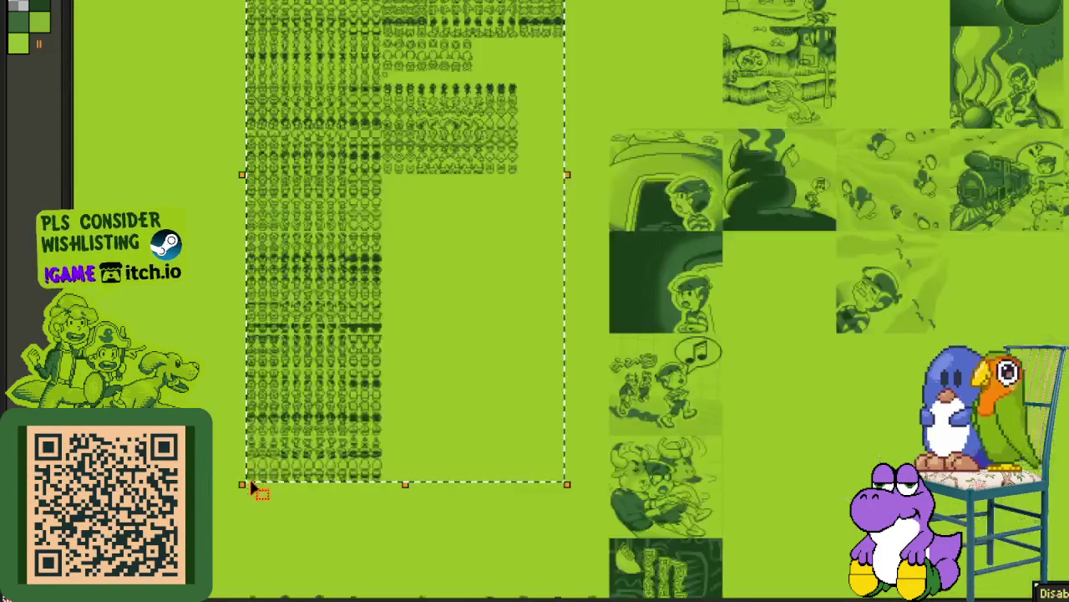
scroll(256, 487, "down", 1)
key("Tab")
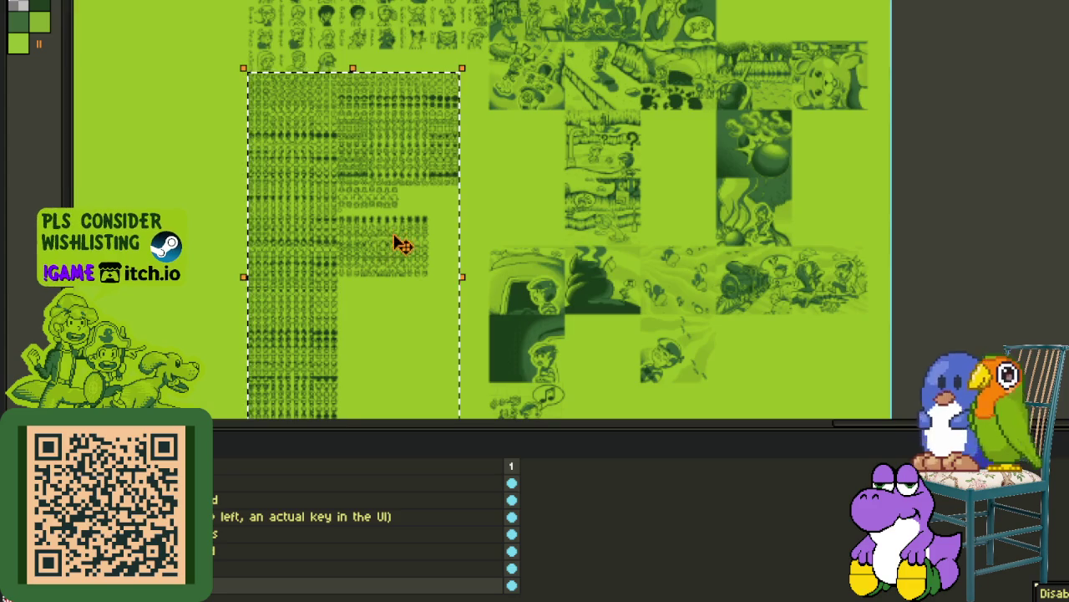
scroll(401, 243, "down", 1)
scroll(401, 248, "down", 1)
scroll(405, 261, "down", 1)
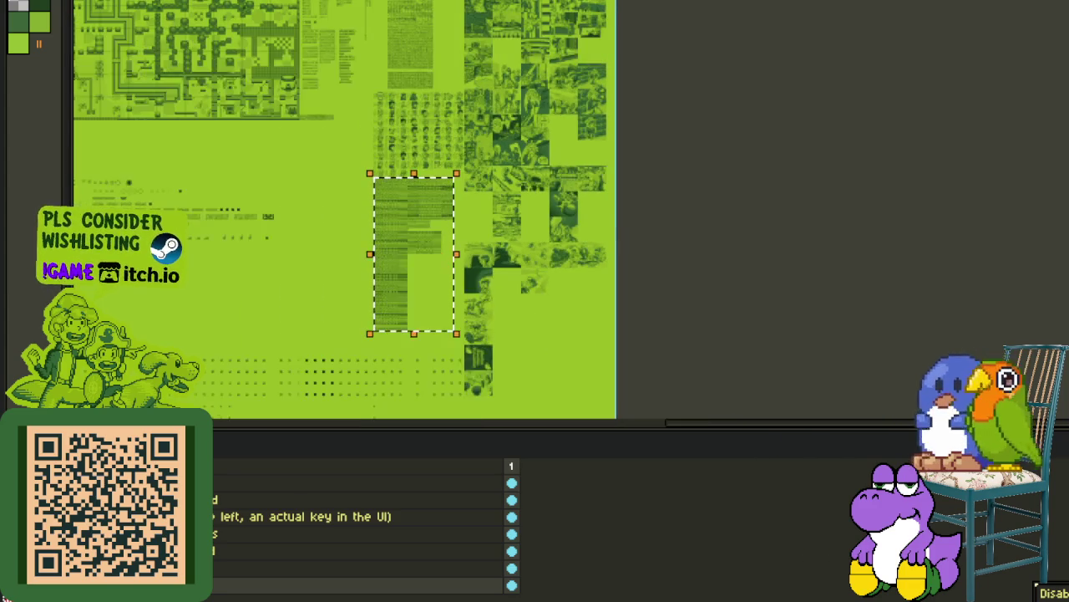
scroll(405, 254, "down", 1)
key("ctrl+x")
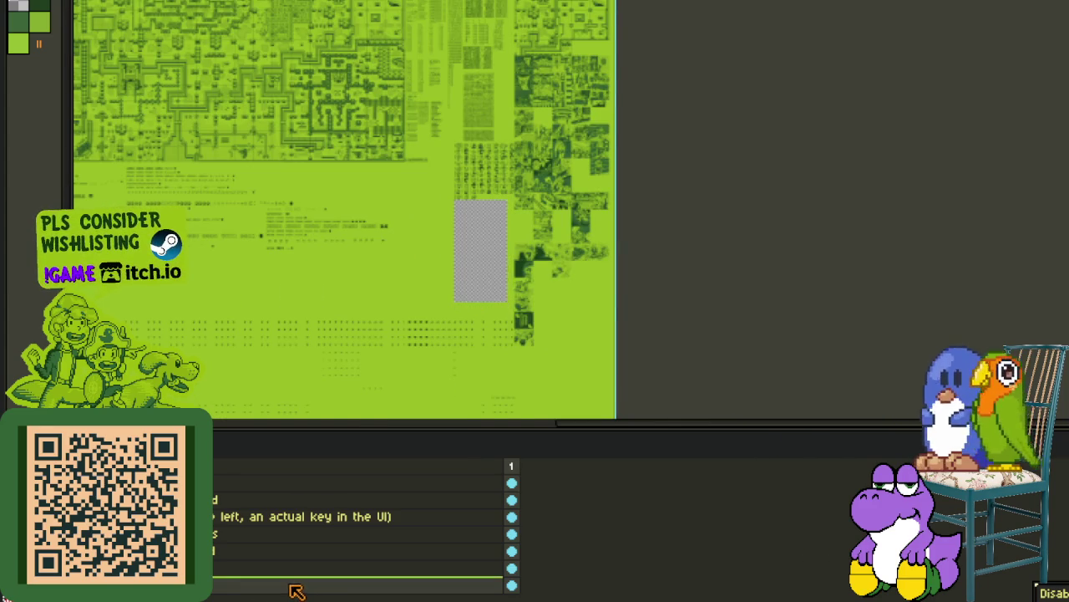
Step: Paste the cut character sprites back in place on a new layer
right_click(294, 590)
mouse_move(318, 519)
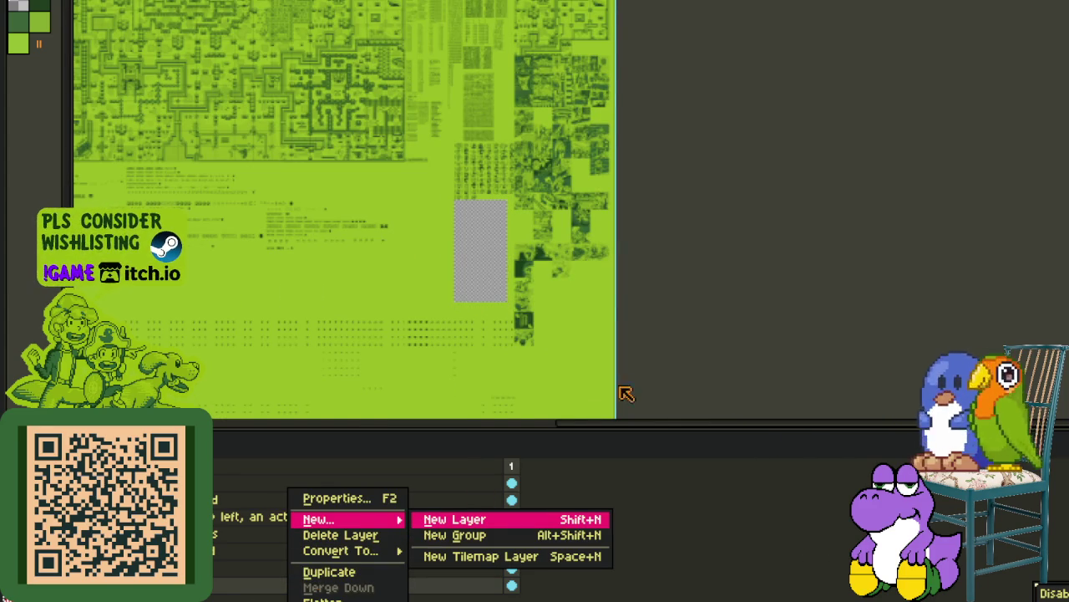
key("Return")
key("ctrl+v")
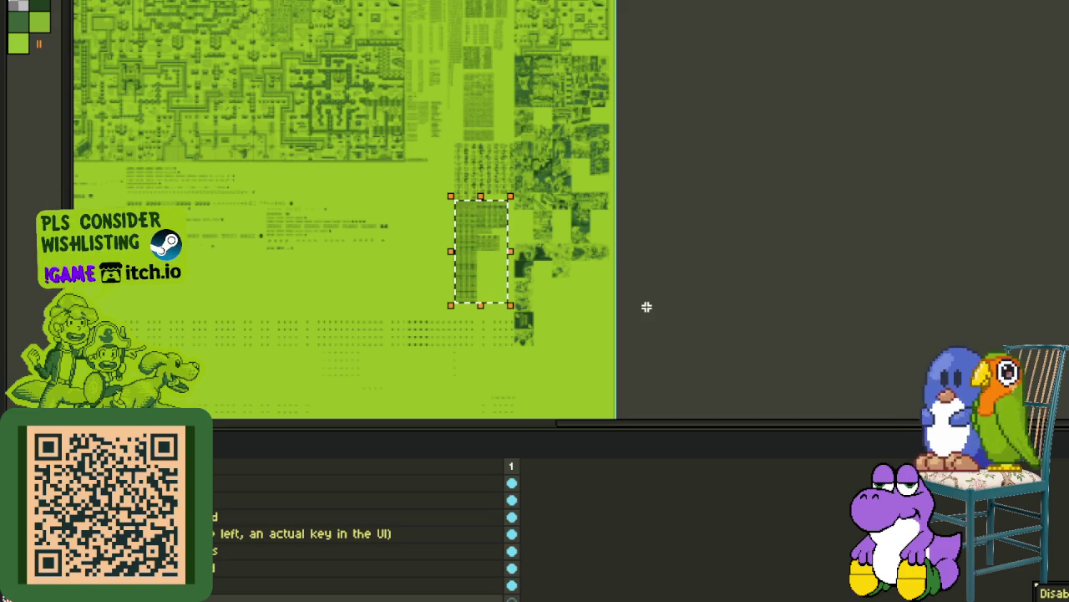
key("Return")
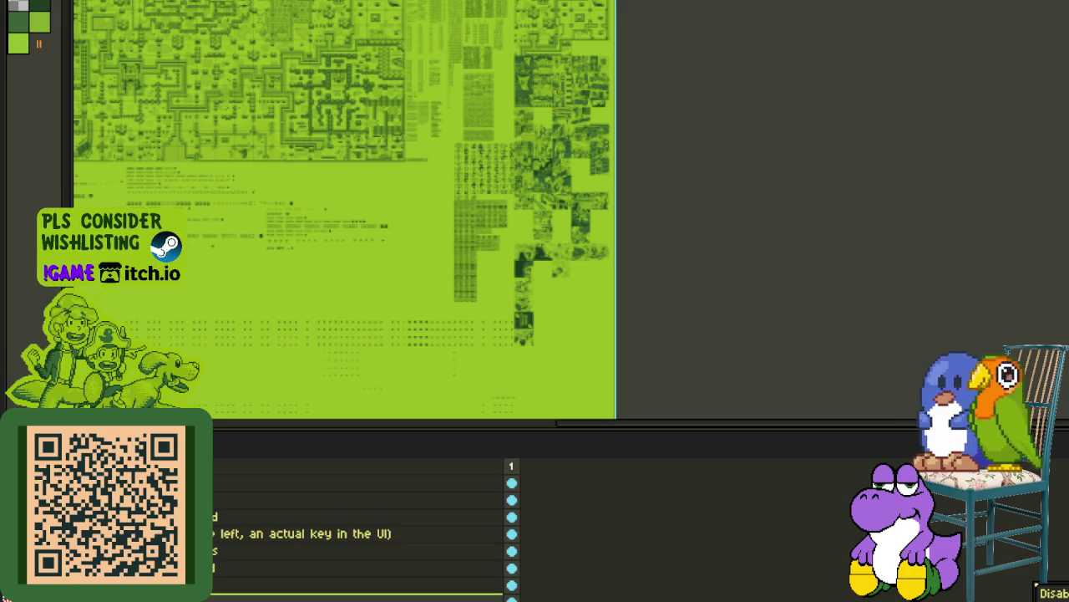
scroll(359, 534, "down", 1)
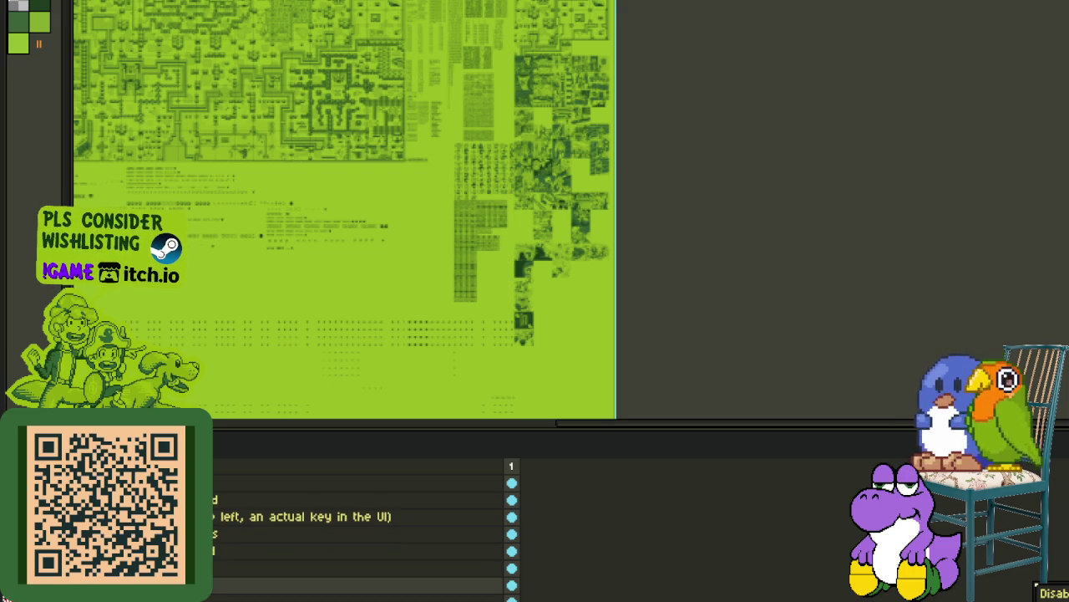
key("ctrl+z")
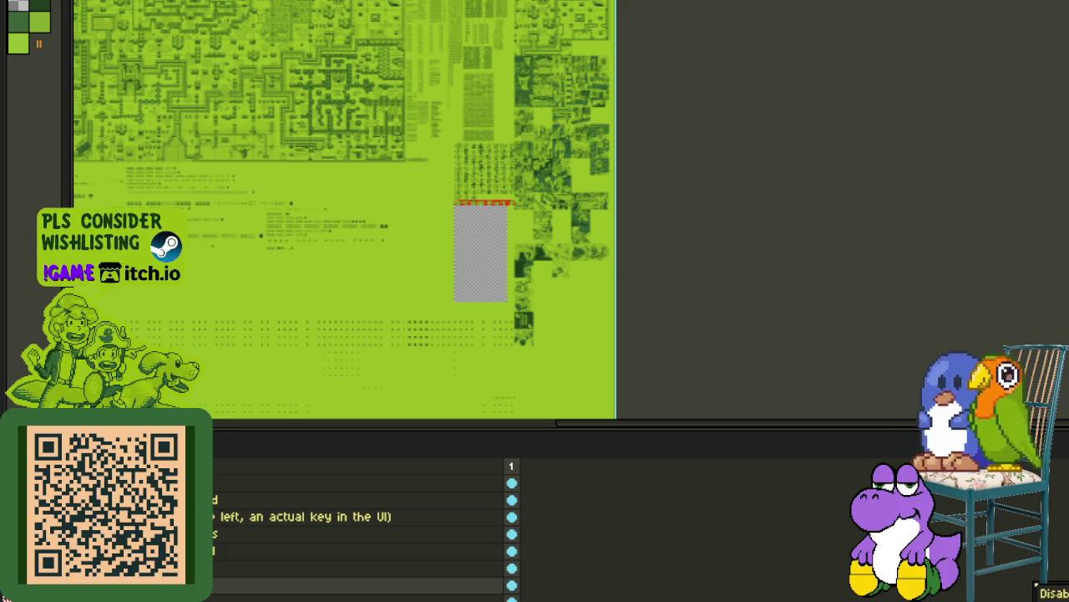
key("ctrl+z")
Step: Marquee-select the area around the red cat strip and the character sprites
key("Tab")
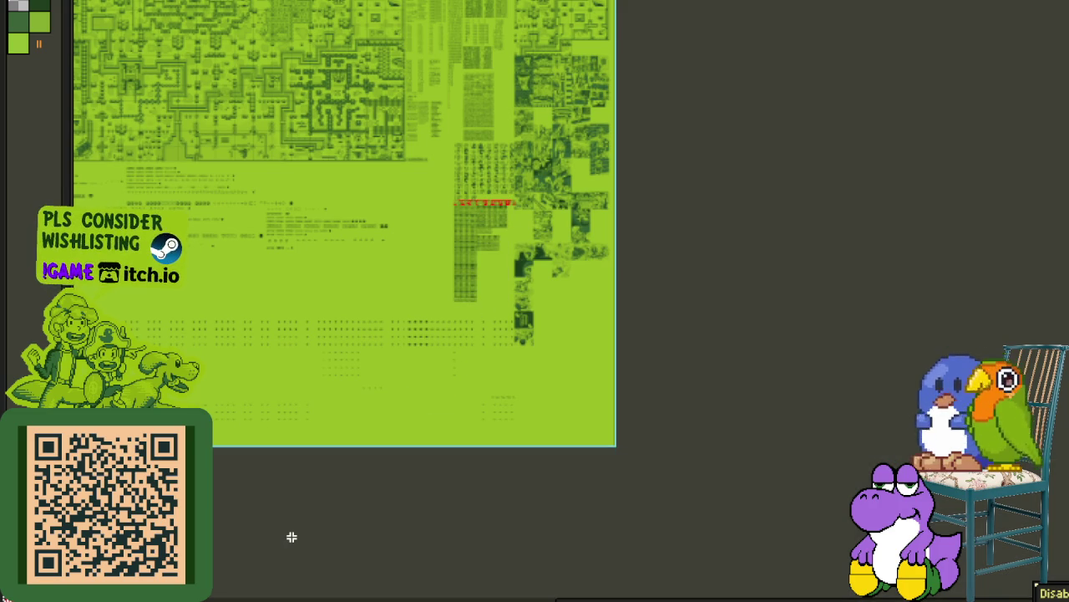
key("Tab")
scroll(468, 213, "up", 2)
key("Tab")
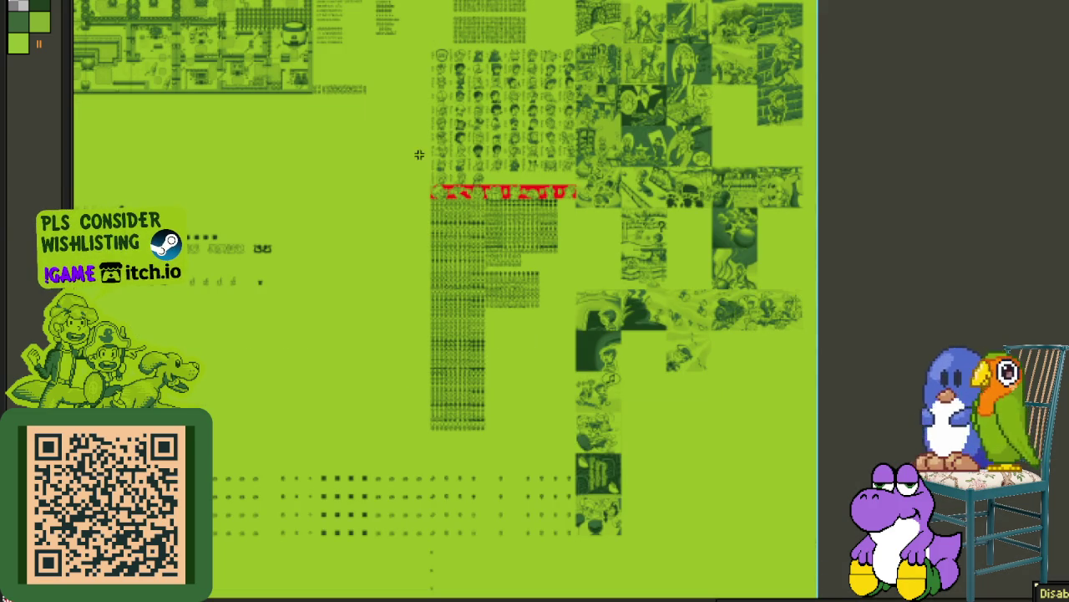
left_click_drag(384, 151, 699, 490)
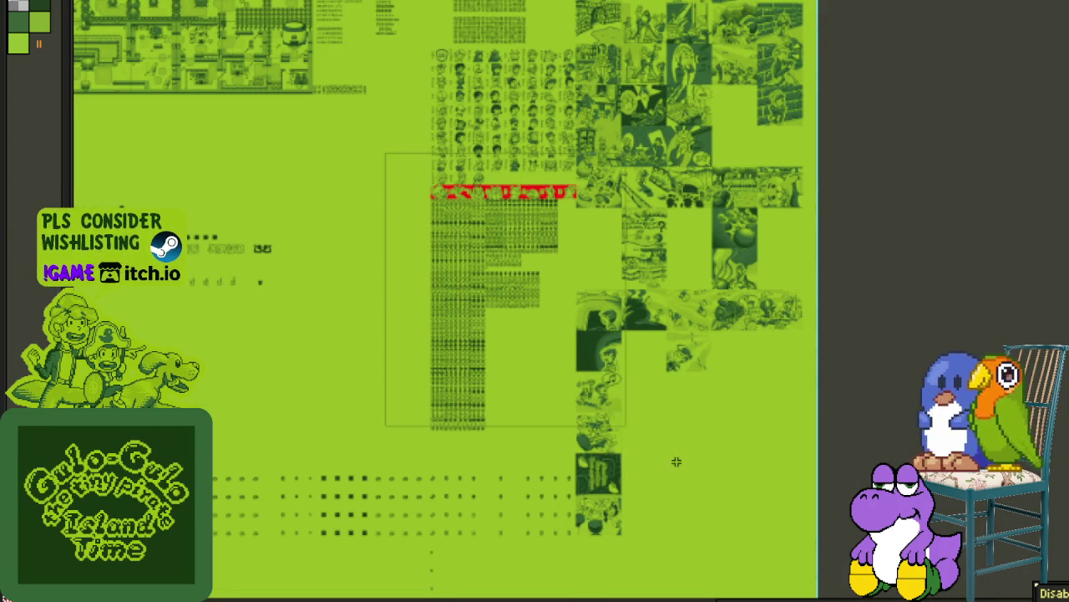
scroll(382, 426, "up", 1)
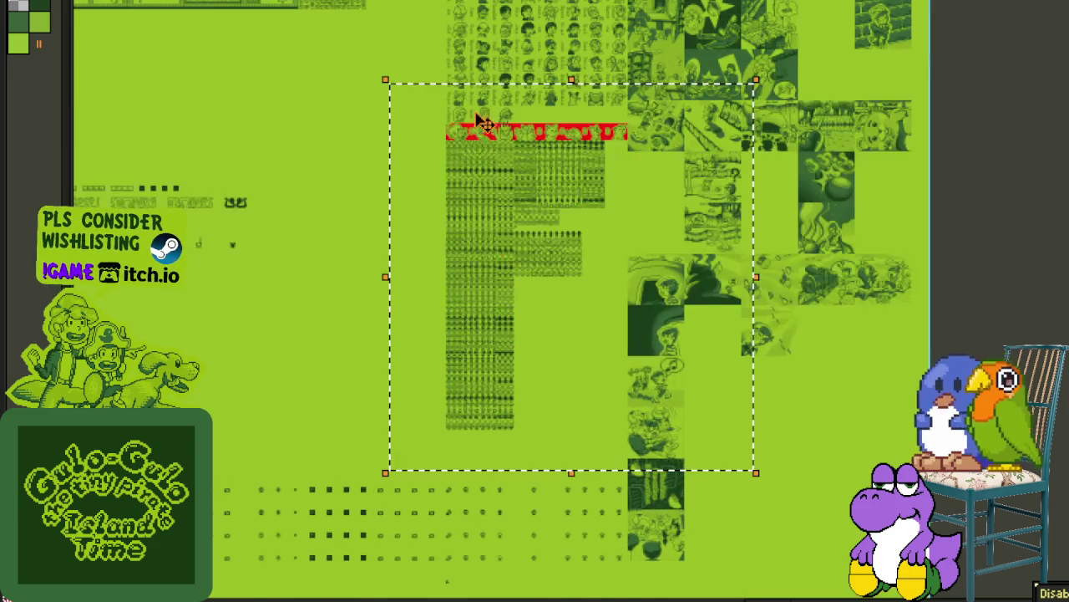
scroll(506, 425, "up", 1)
scroll(406, 63, "up", 2)
left_click_drag(357, 37, 375, 172)
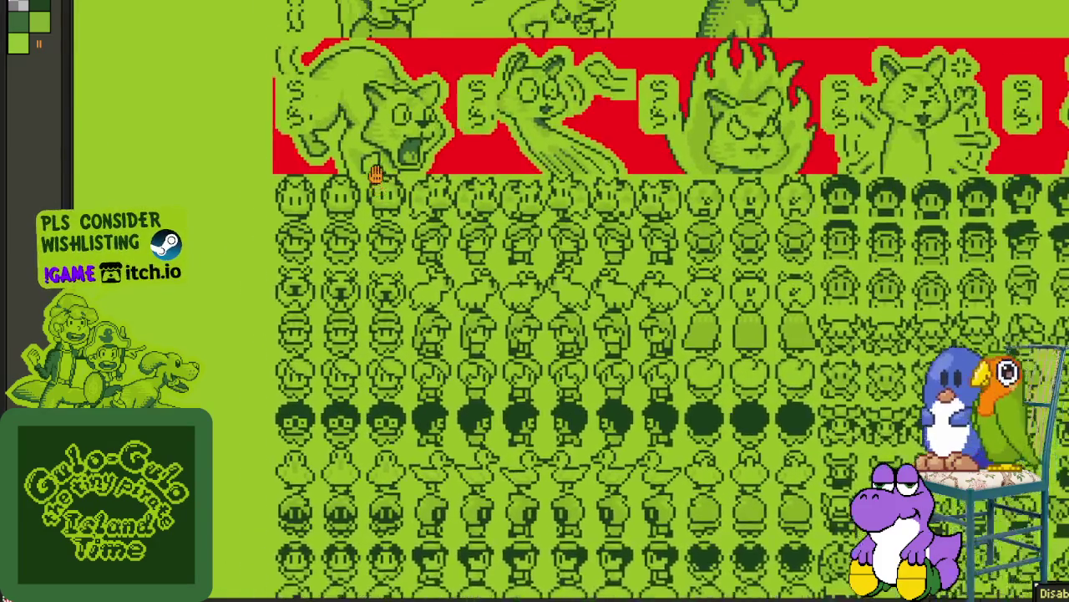
scroll(366, 259, "up", 2)
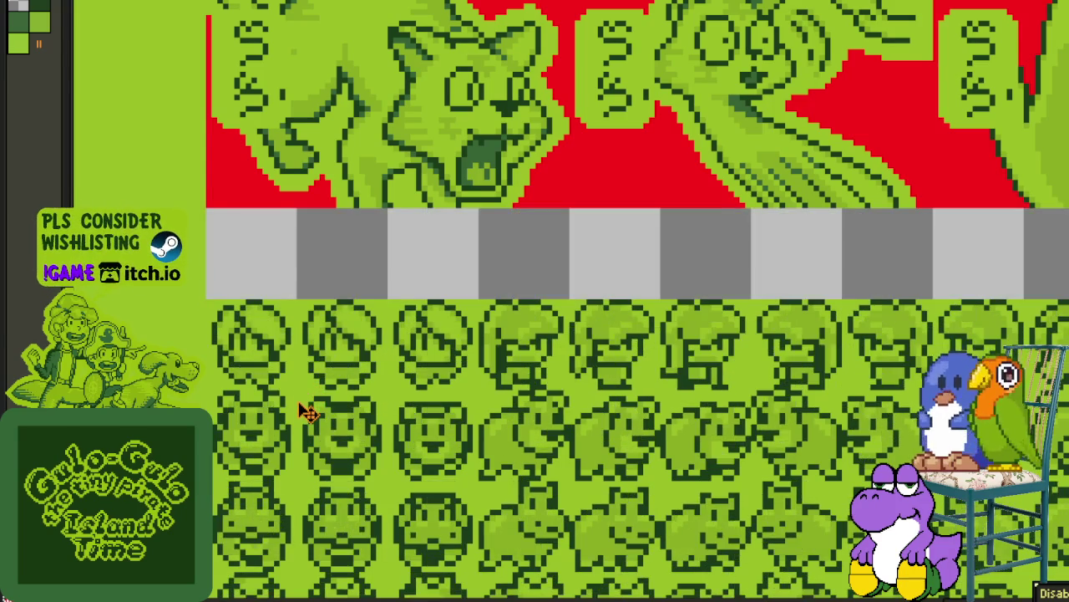
key("Tab")
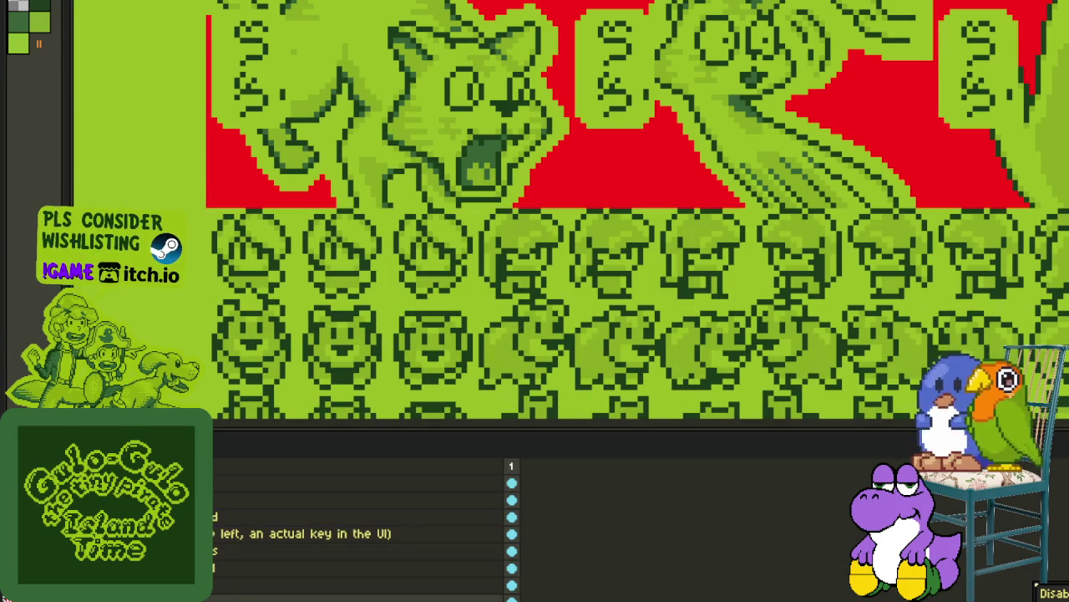
scroll(391, 189, "down", 1)
scroll(391, 189, "down", 1)
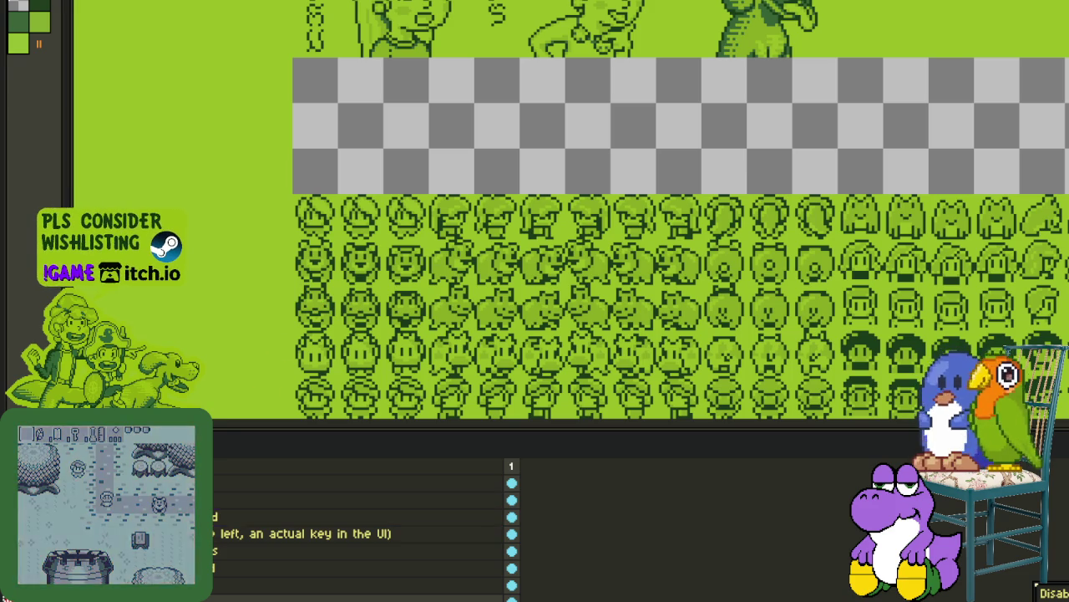
key("ctrl+z")
scroll(455, 161, "down", 2)
scroll(461, 222, "down", 1)
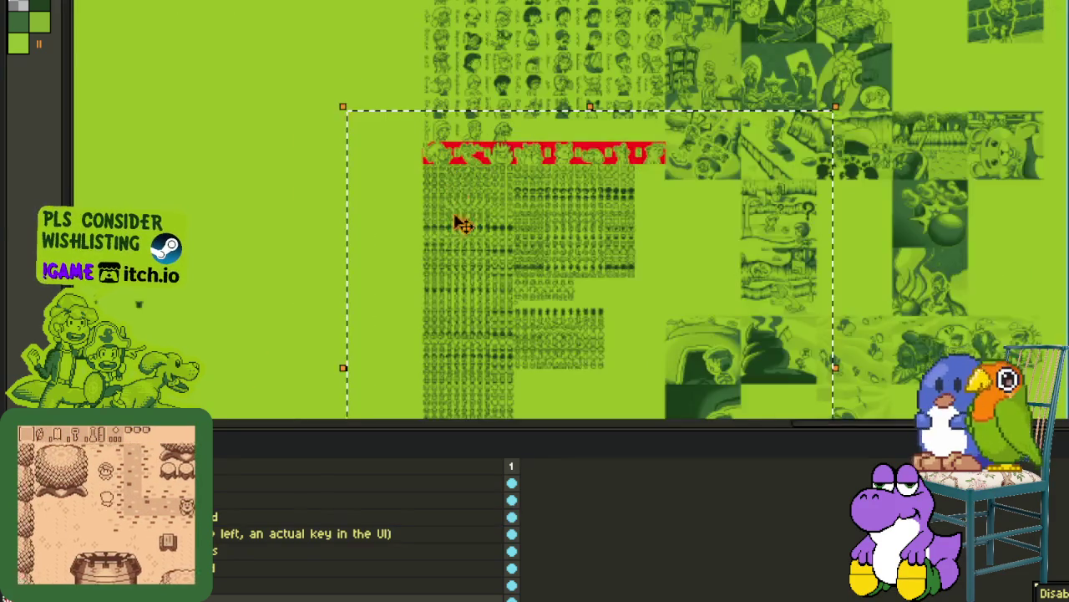
left_click_drag(460, 242, 464, 6)
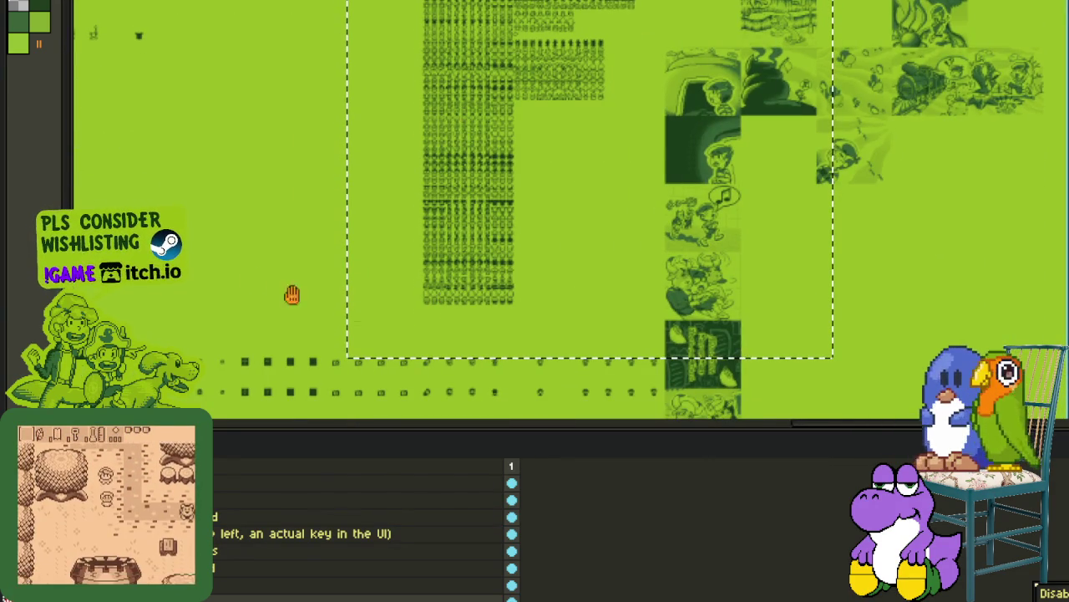
left_click_drag(287, 131, 286, 396)
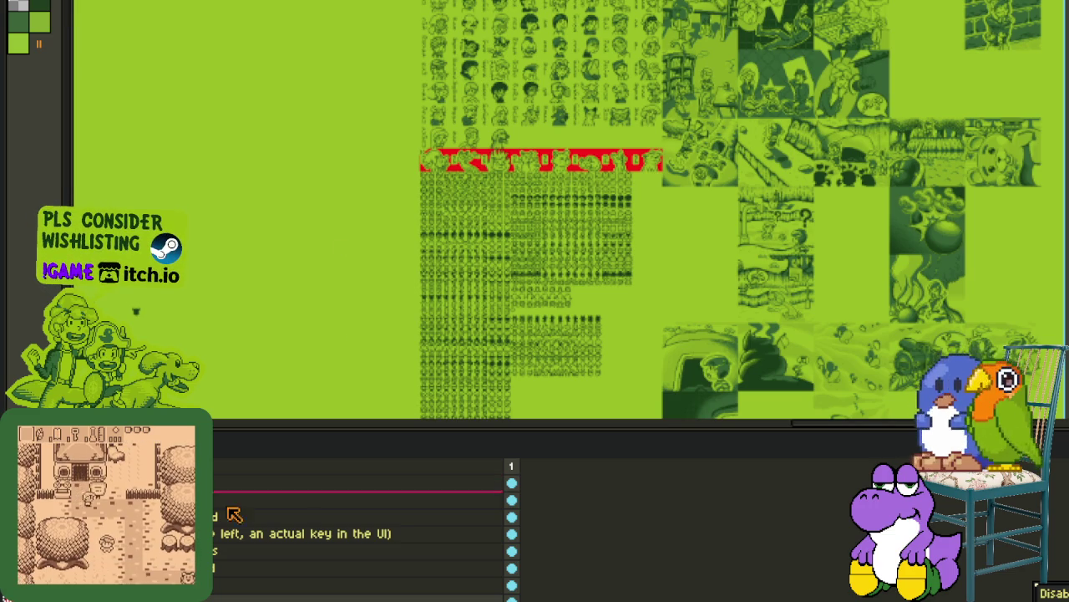
Step: Merge the pasted strip layers down into the sheet layer
right_click(281, 583)
left_click(355, 587)
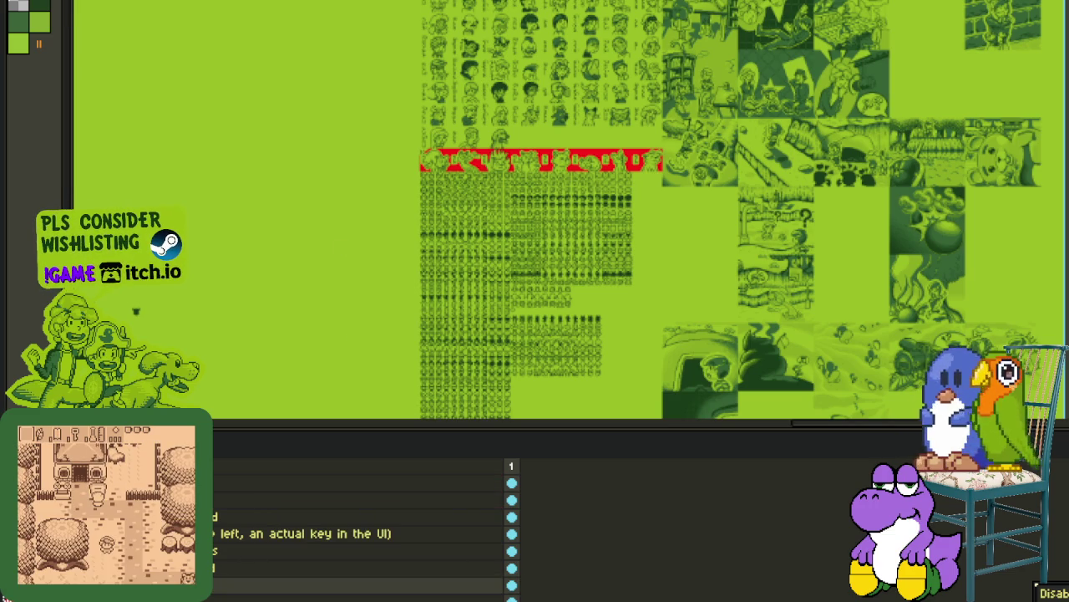
right_click(175, 585)
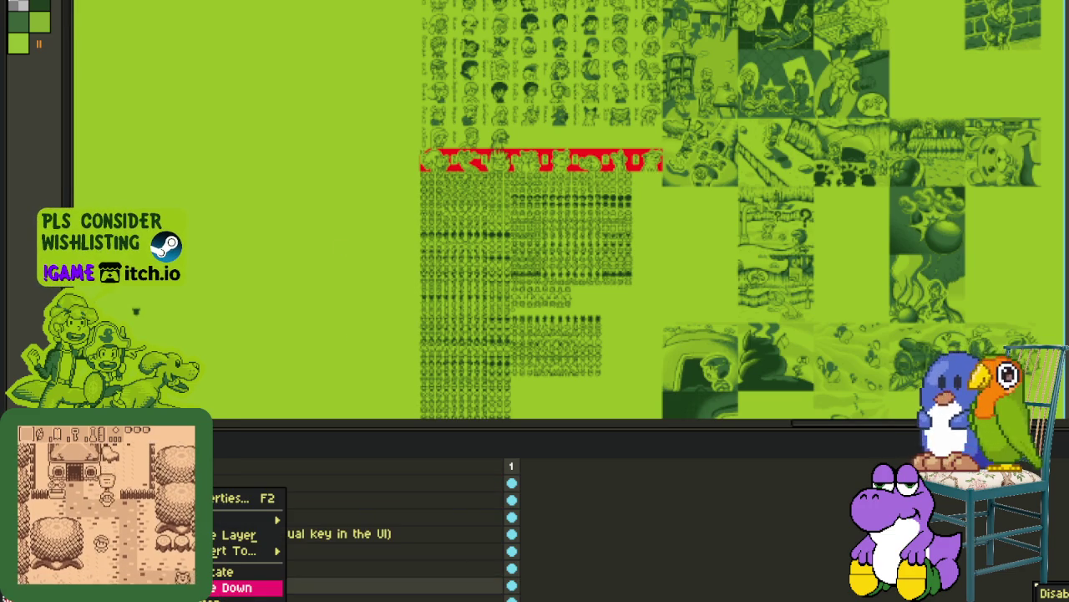
left_click(246, 587)
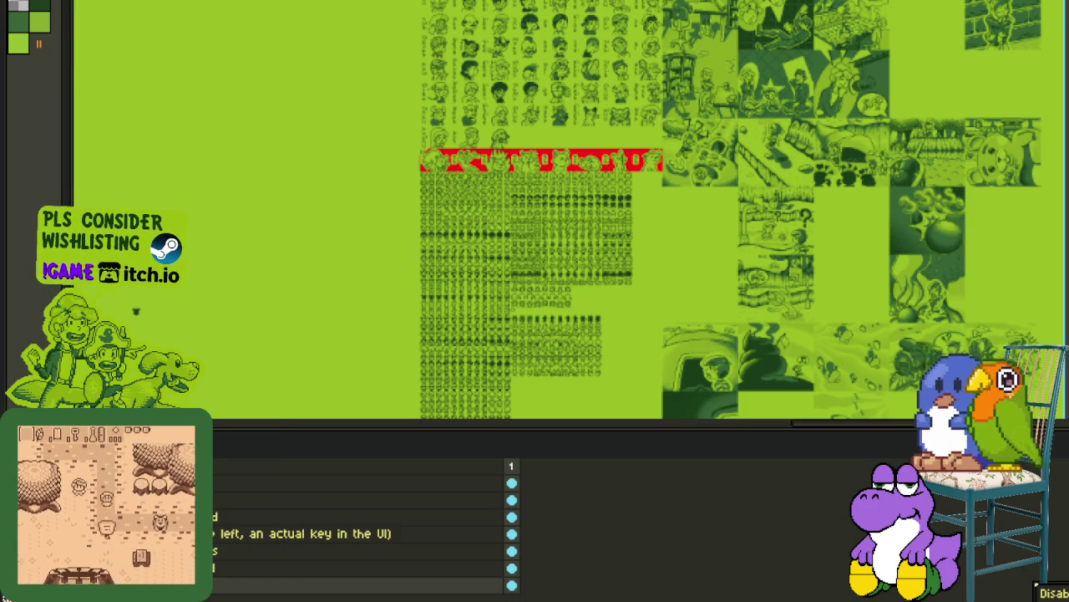
scroll(614, 144, "up", 4)
key("Tab")
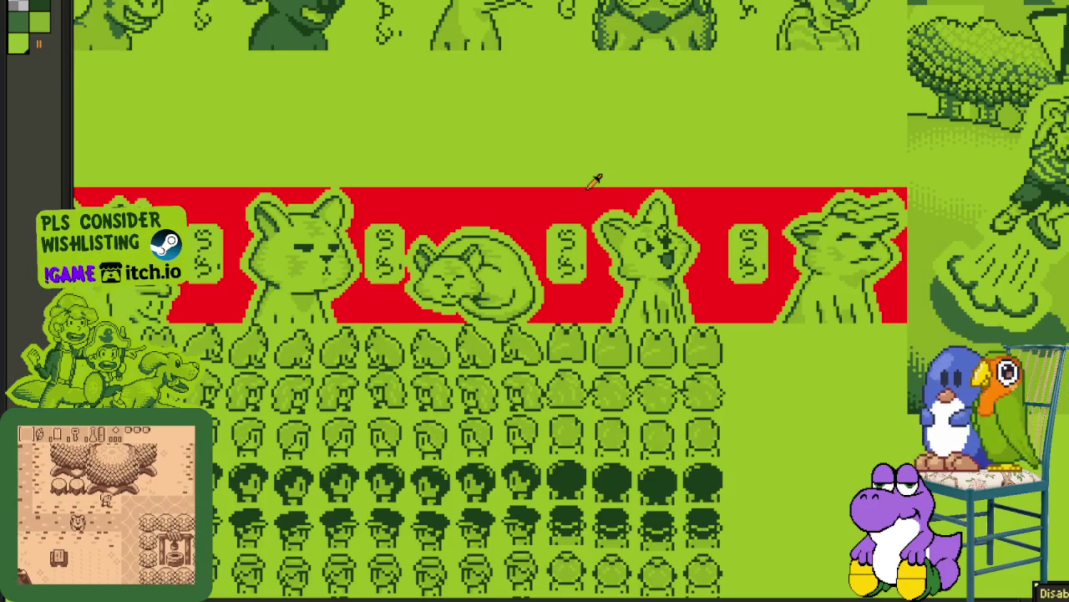
Step: Replace the red #FF0000 background with the light green #9bbc0f
key("shift+r")
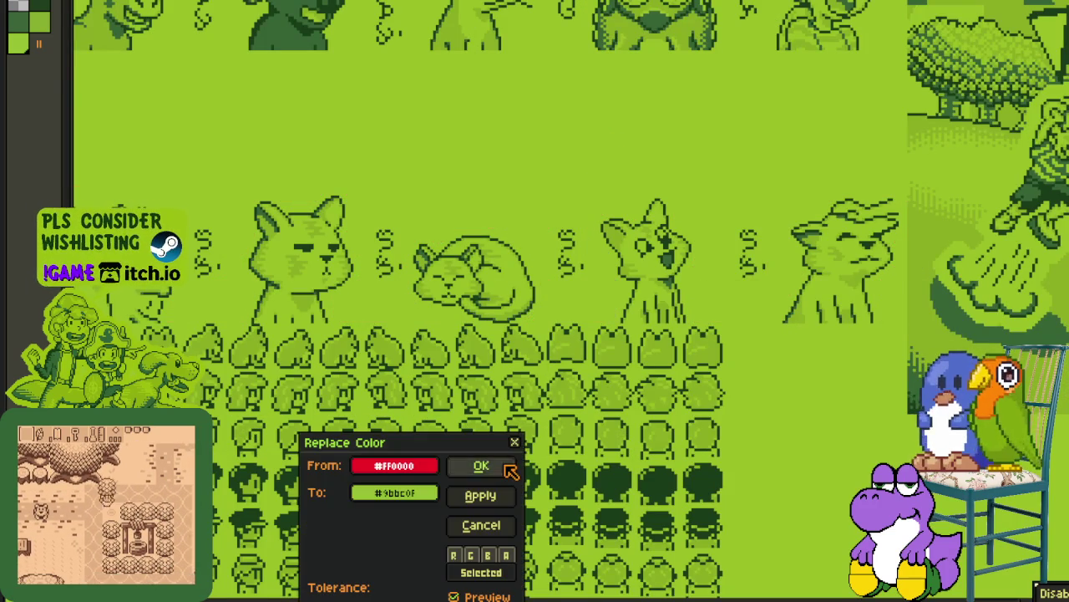
left_click(504, 466)
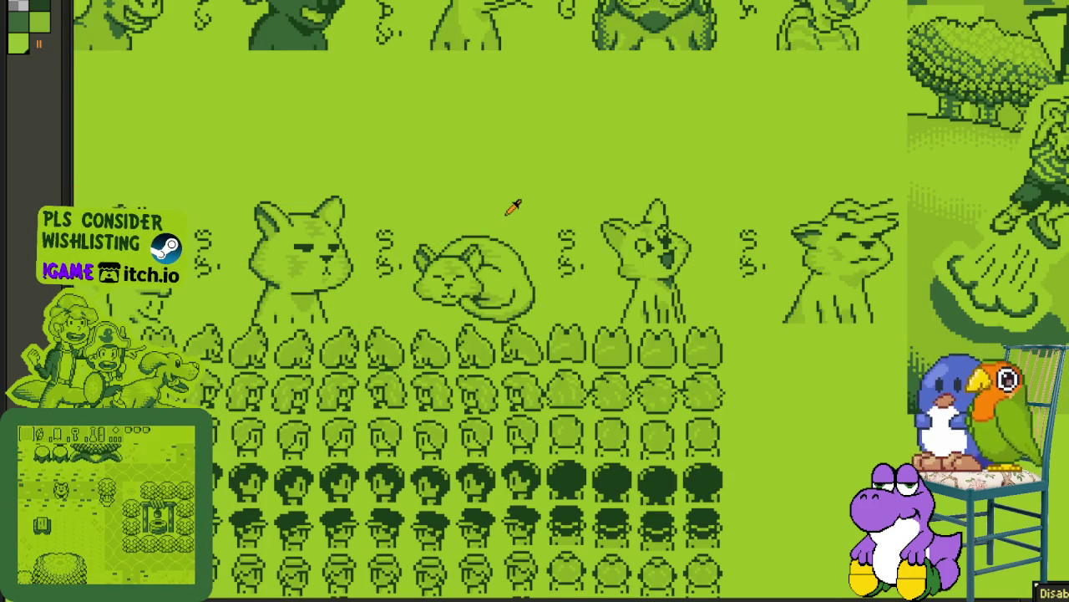
scroll(507, 205, "down", 2)
scroll(557, 284, "down", 2)
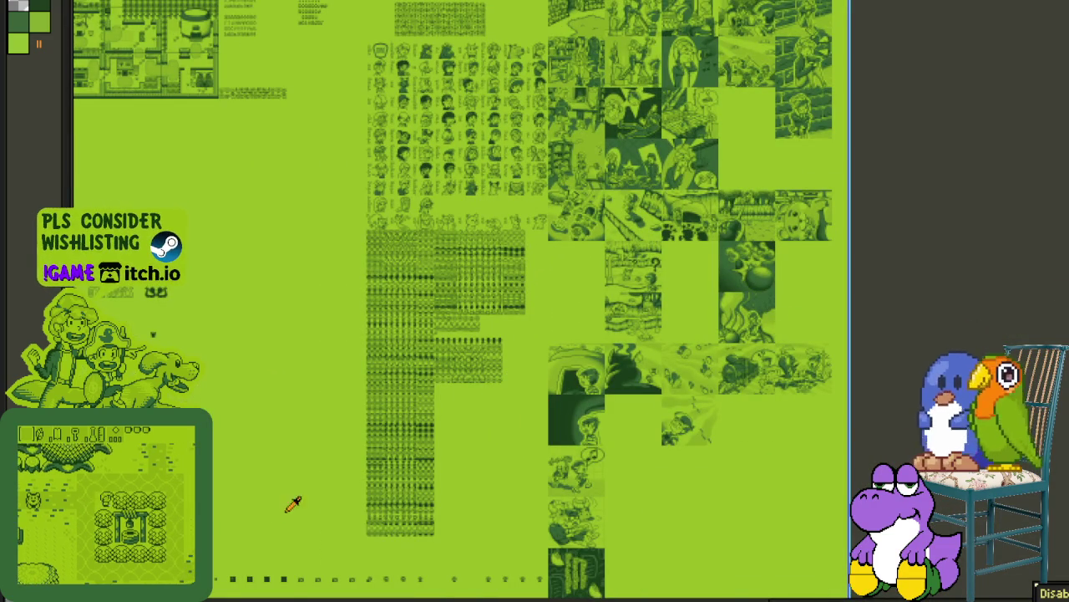
Step: Save the atlas file with Ctrl+S and zoom in on the canvas
key("ctrl+s")
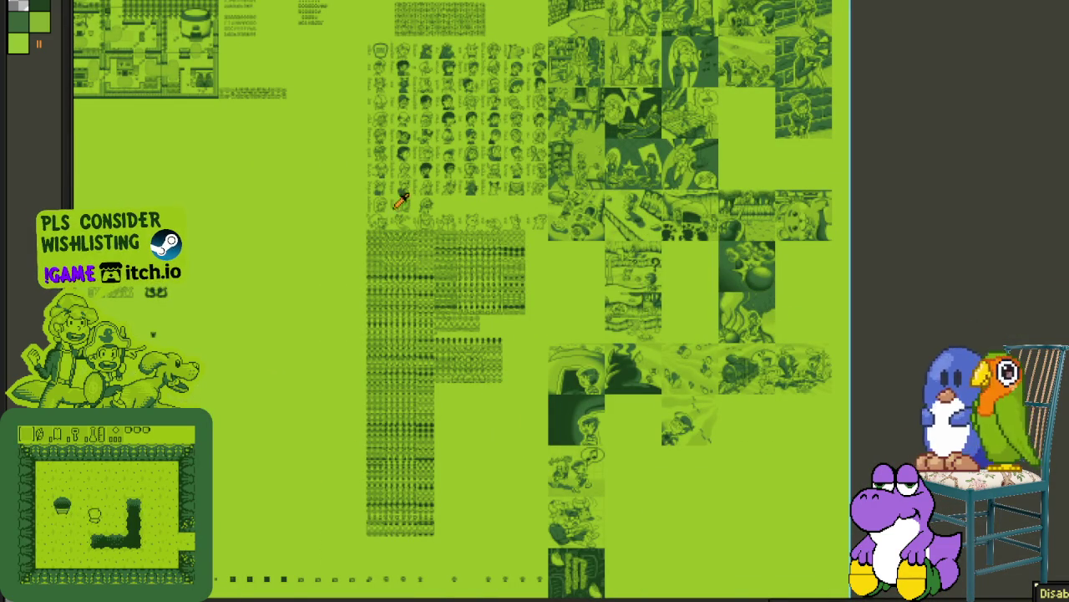
scroll(405, 195, "up", 2)
scroll(406, 195, "up", 3)
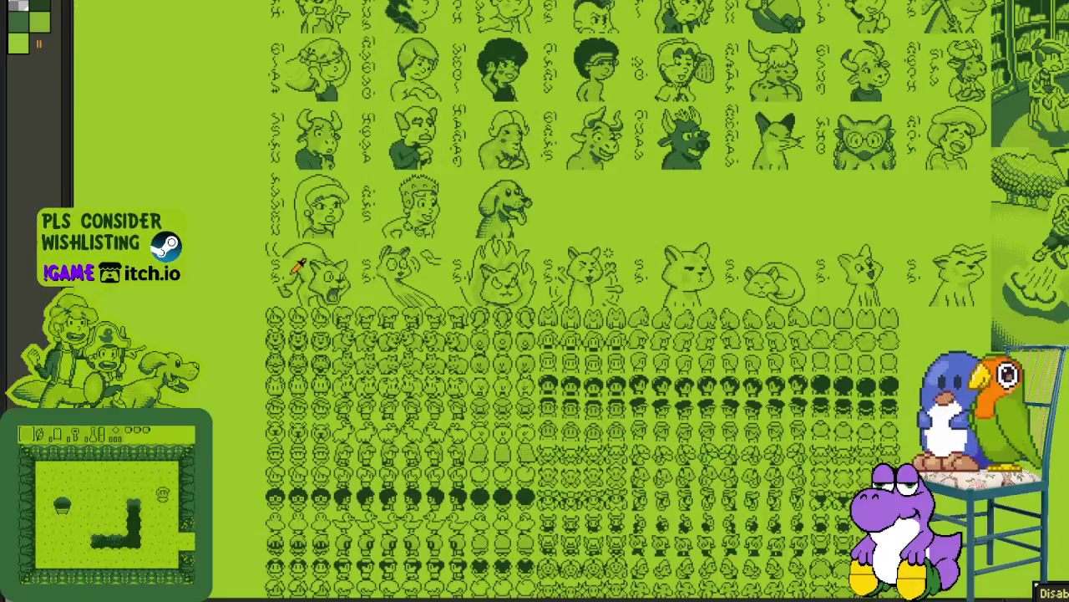
scroll(434, 290, "up", 2)
scroll(433, 290, "up", 1)
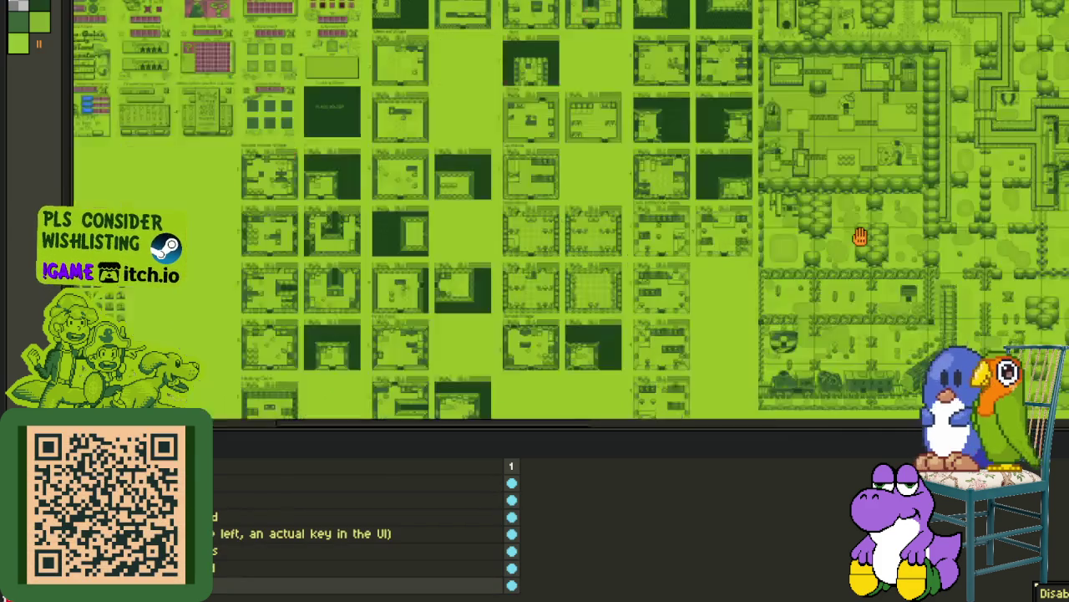
Step: Pan across the overworld map, portrait and tile sheets to review them
left_click_drag(859, 239, 298, 148)
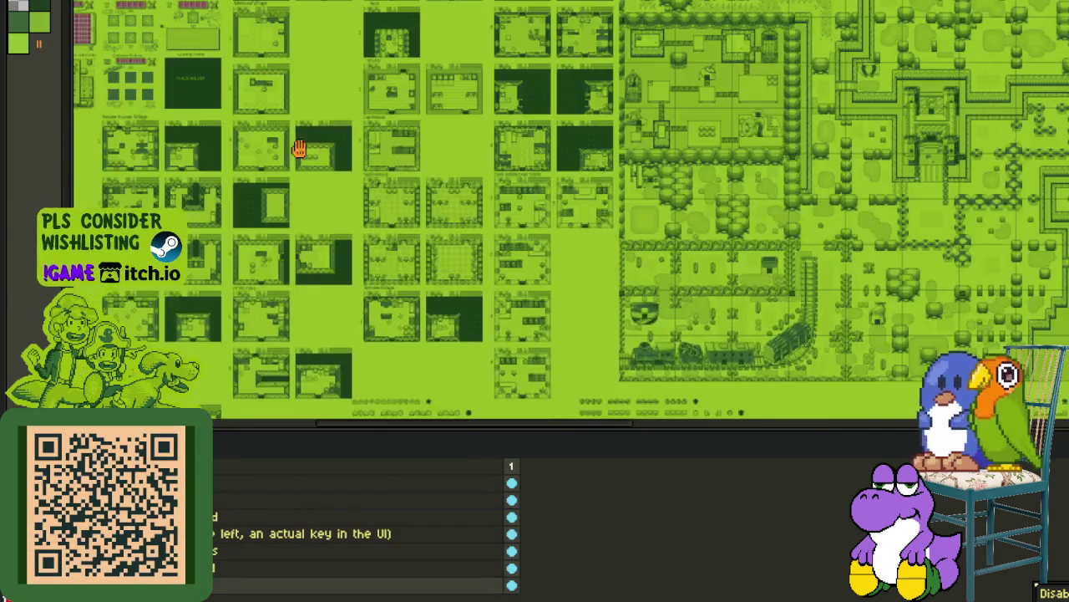
mouse_move(816, 262)
left_mouse_down()
mouse_move(371, 197)
mouse_move(117, 113)
left_mouse_up()
mouse_move(824, 239)
left_mouse_down()
mouse_move(527, 189)
mouse_move(334, 84)
left_mouse_up()
mouse_move(659, 291)
left_mouse_down()
mouse_move(611, 197)
mouse_move(558, 148)
left_mouse_up()
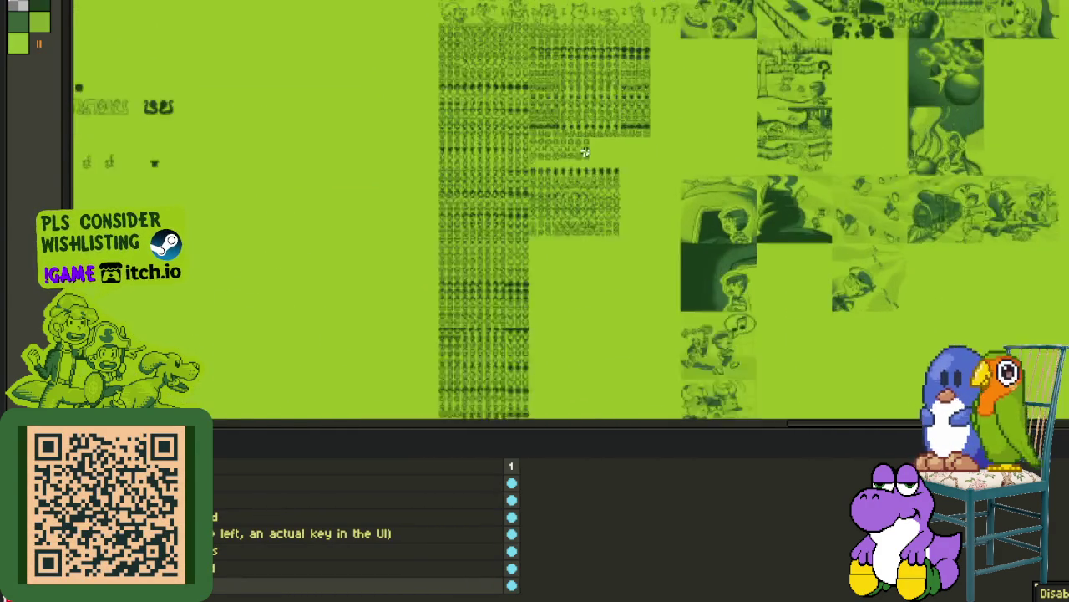
scroll(559, 148, "up", 3)
Step: Paste the red-backed four-sprite strip on a new layer at the end of the sprite row
right_click(366, 584)
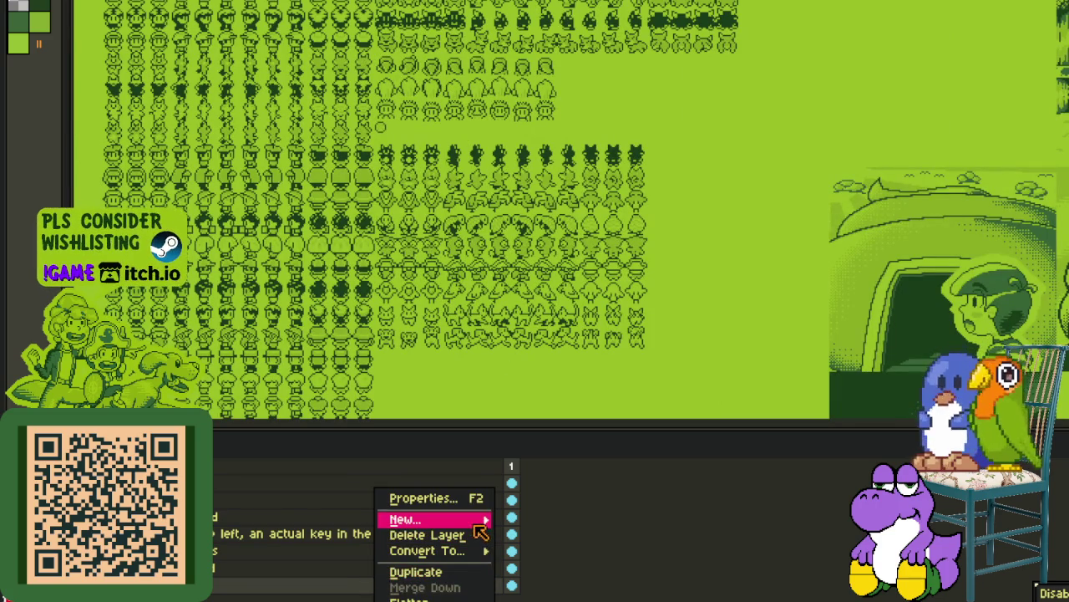
left_click(543, 516)
key("Tab")
scroll(680, 401, "up", 2)
scroll(690, 363, "up", 2)
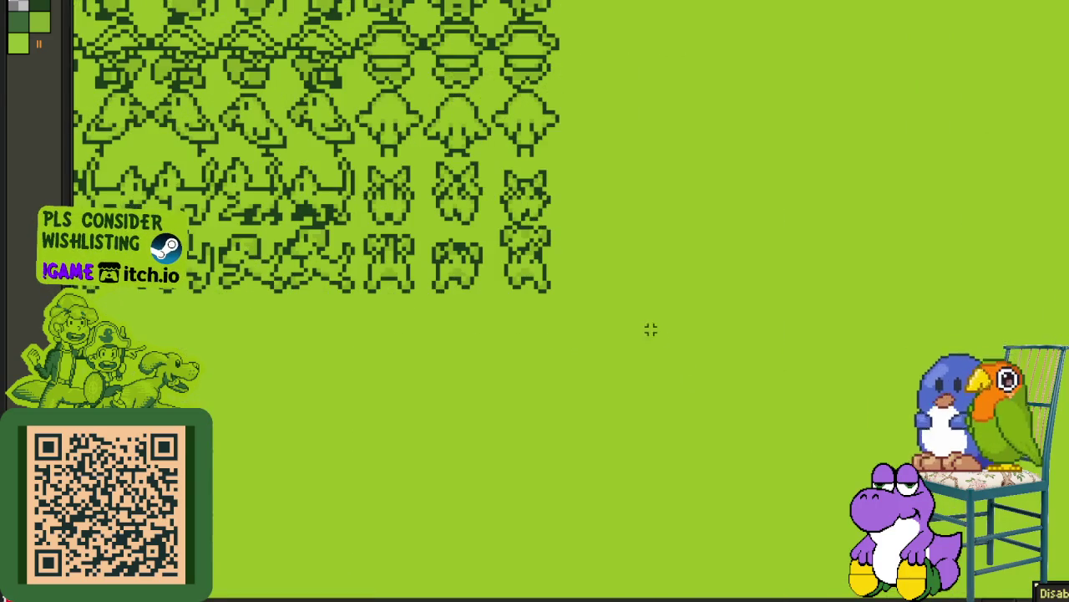
key("ctrl+v")
mouse_move(584, 286)
left_mouse_down()
mouse_move(598, 320)
mouse_move(631, 297)
left_mouse_up()
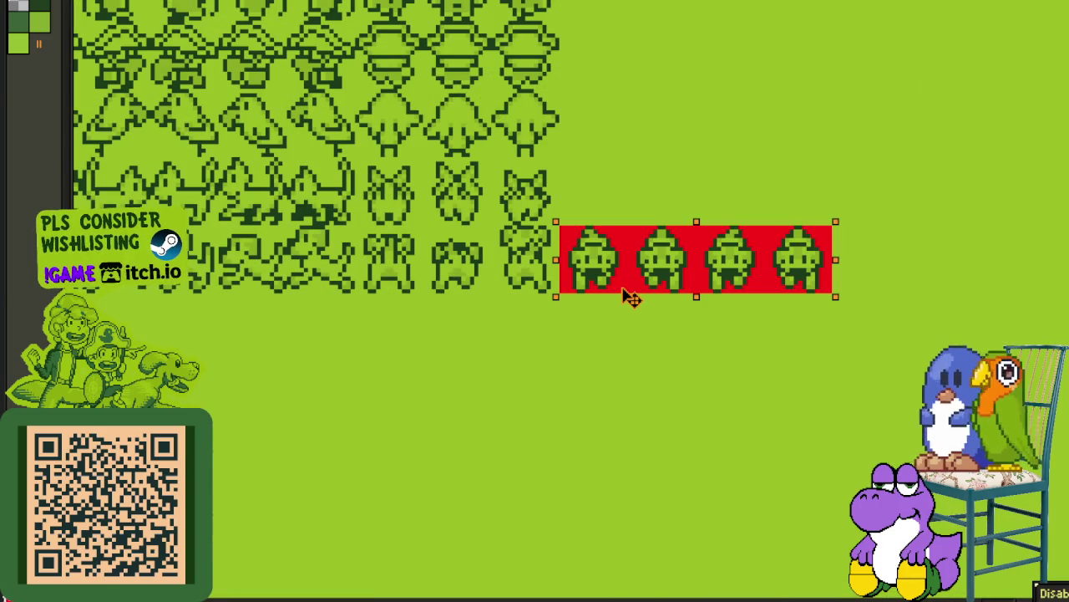
Step: Bucket-fill the red backing around the four cat sprites with green
scroll(732, 213, "up", 1)
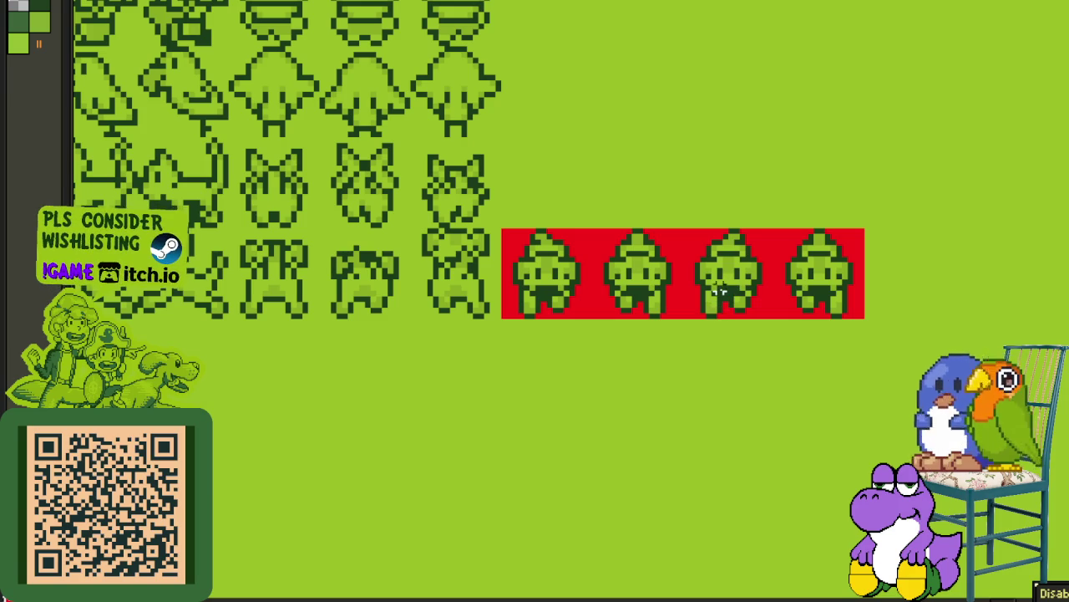
left_click(507, 253)
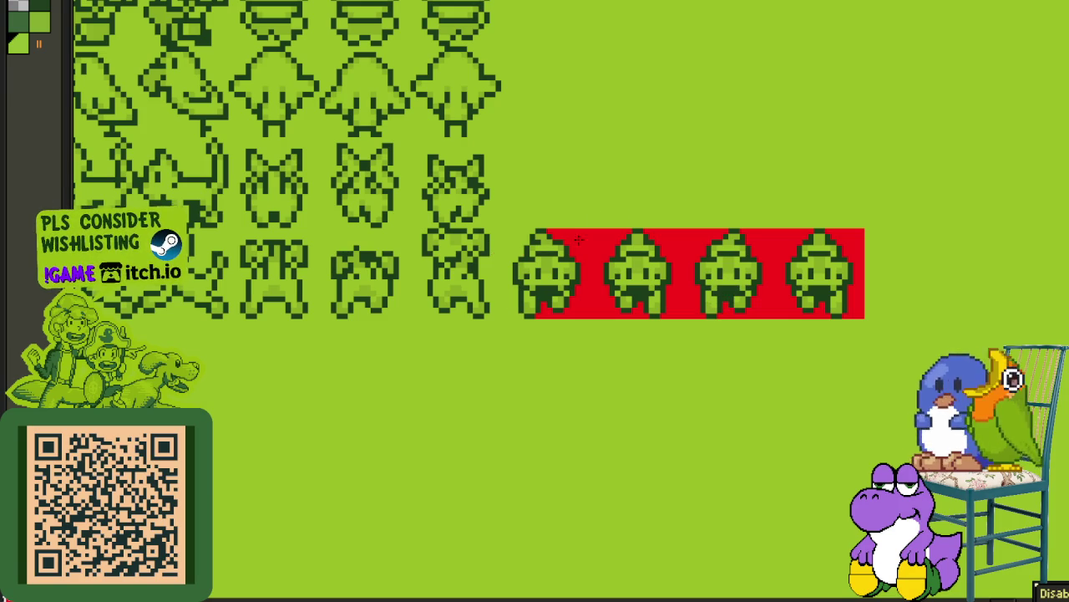
left_click(616, 266)
left_click(685, 275)
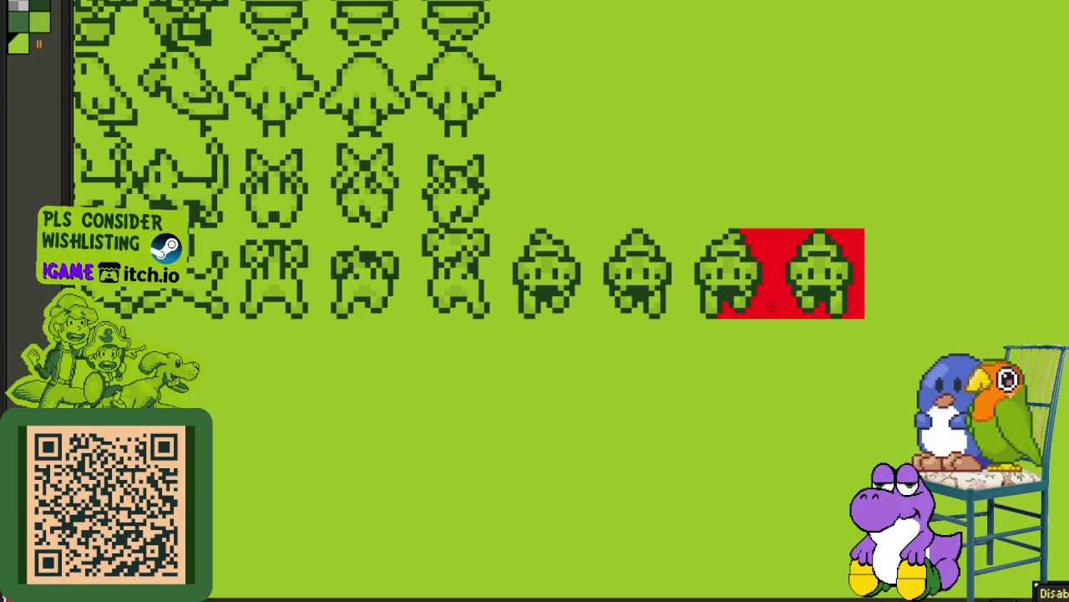
left_click(771, 310)
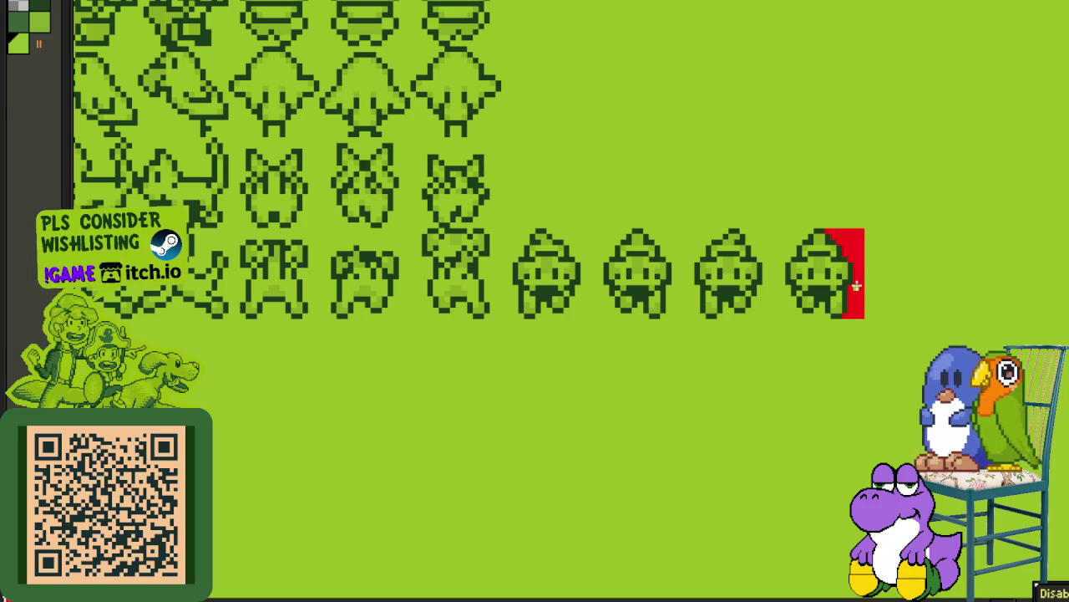
left_click(856, 286)
scroll(635, 264, "down", 2)
scroll(635, 263, "down", 2)
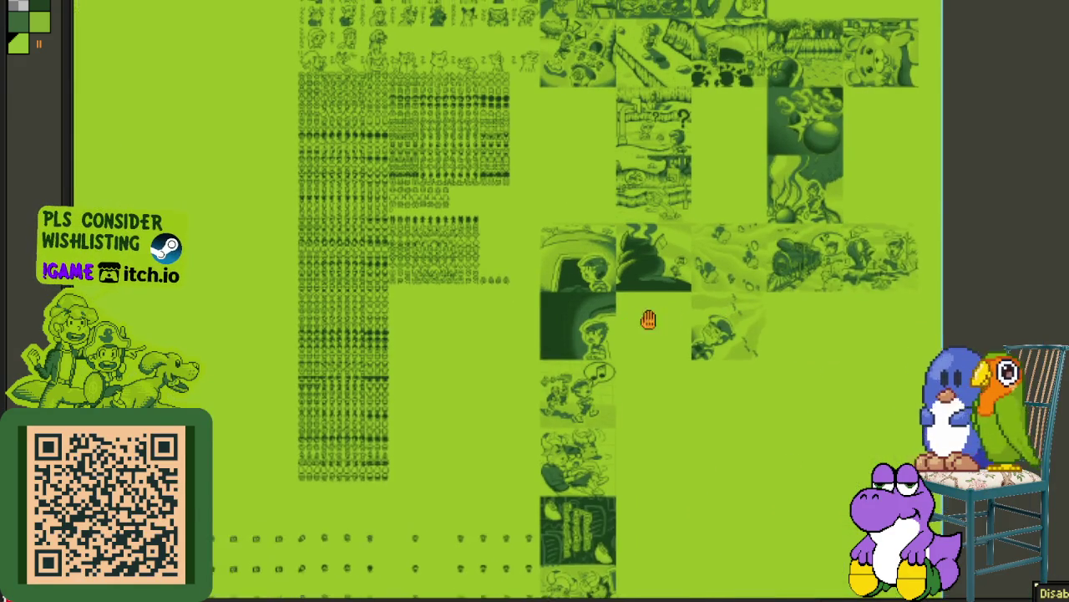
Step: Merge the new cat-sprite layer down onto the atlas sheet layer
left_click_drag(649, 320, 550, 329)
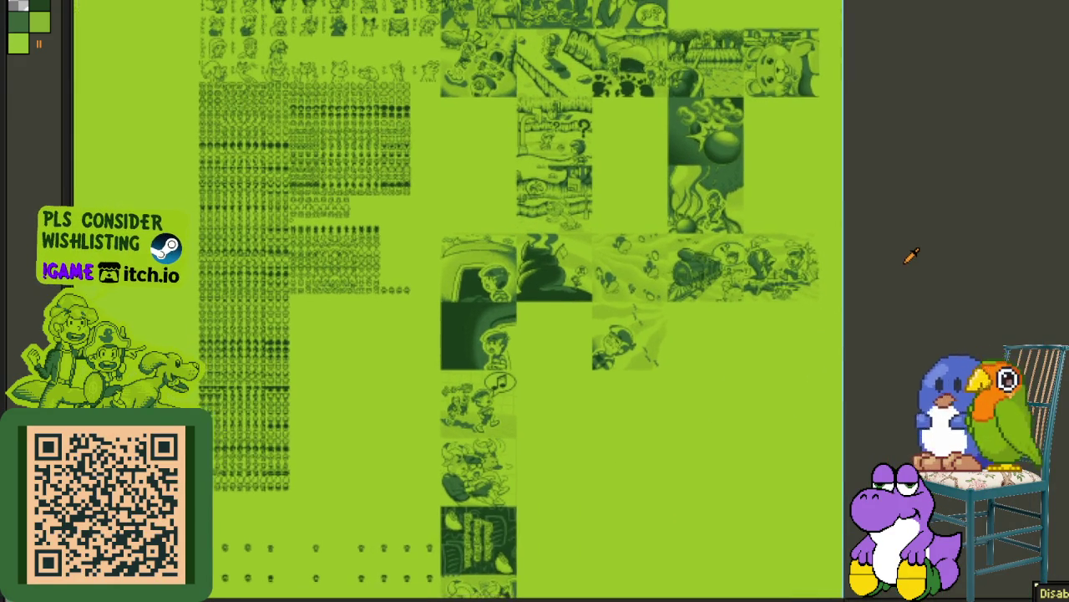
key("Tab")
scroll(245, 591, "down", 1)
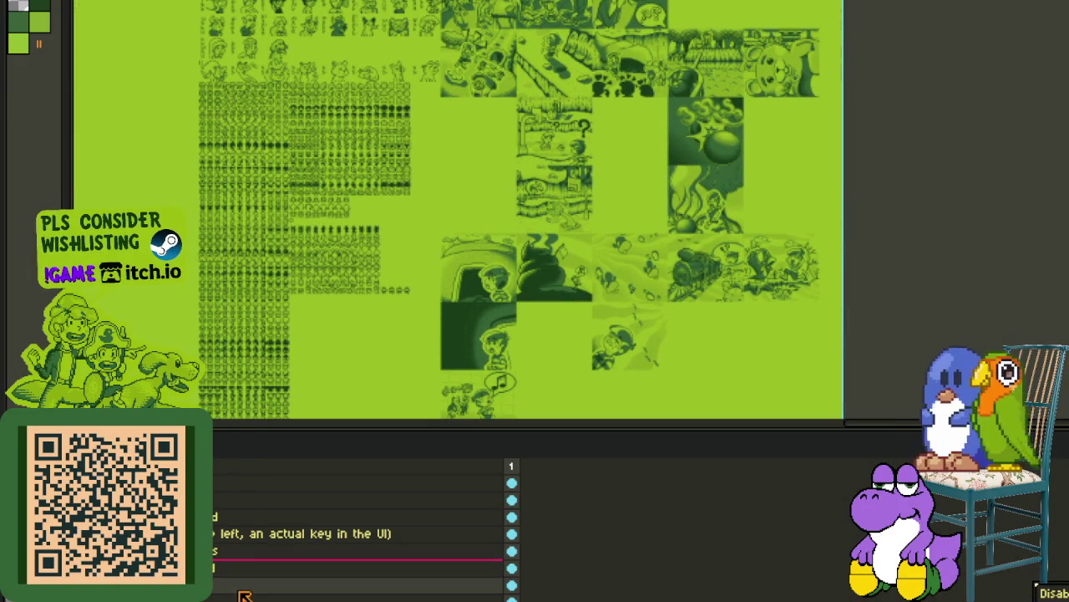
right_click(245, 591)
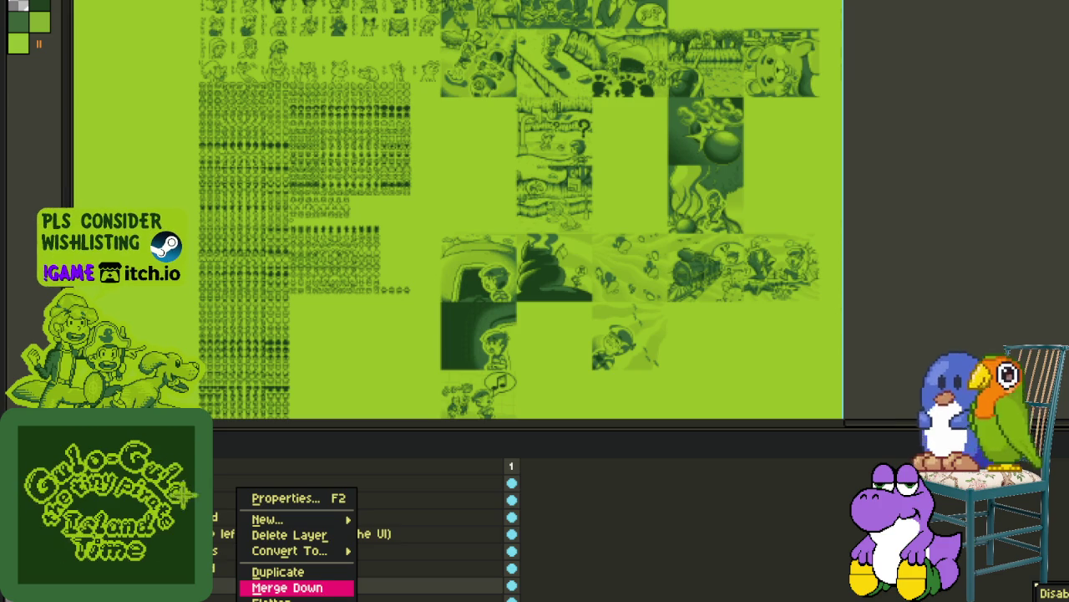
left_click(251, 588)
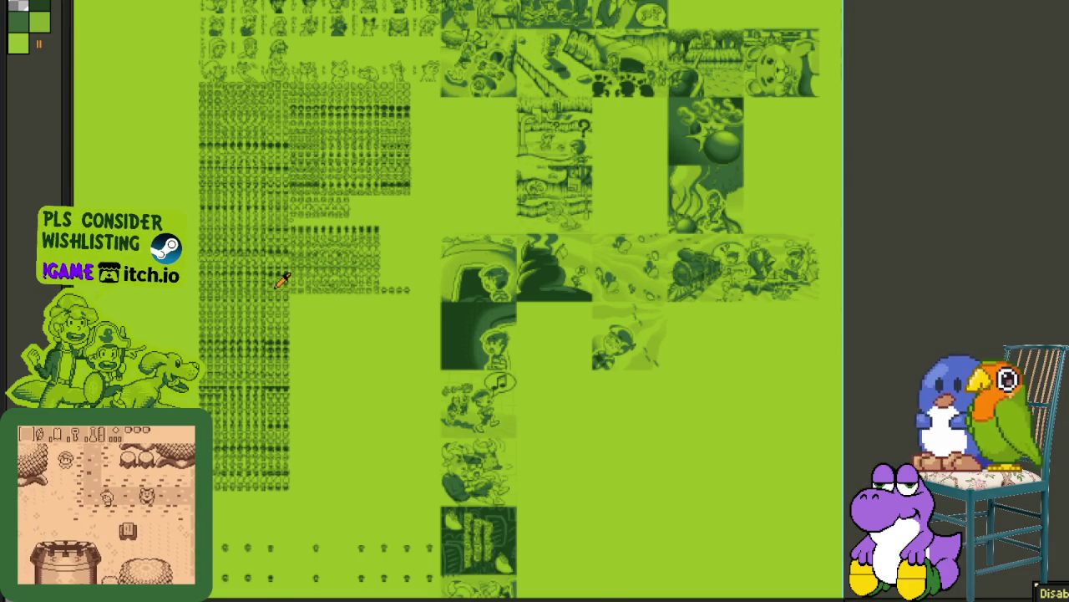
scroll(301, 276, "up", 3)
left_click_drag(370, 265, 370, 410)
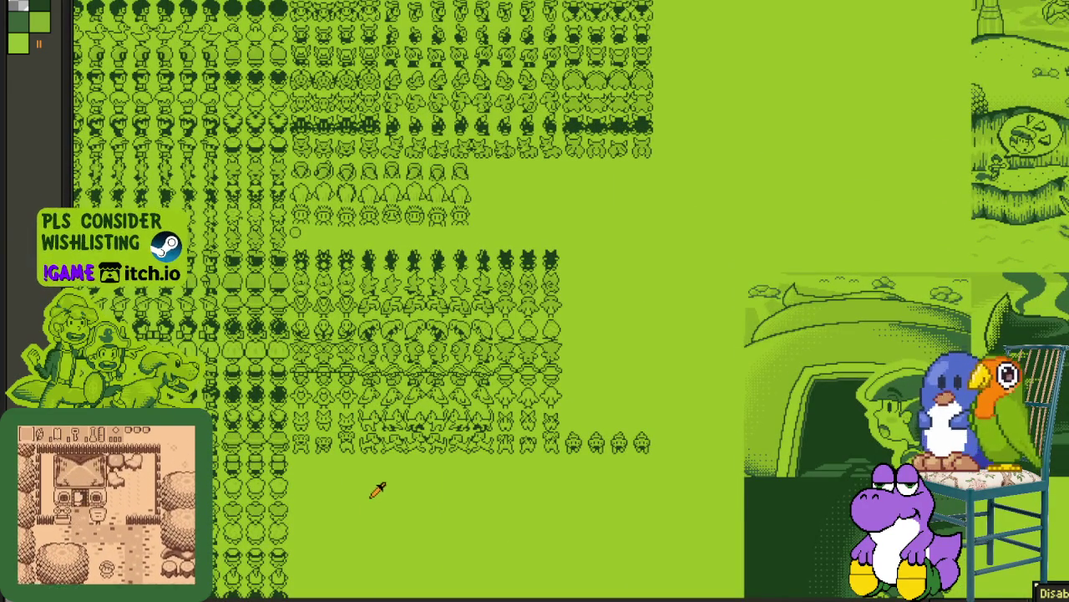
left_click_drag(395, 451, 494, 309)
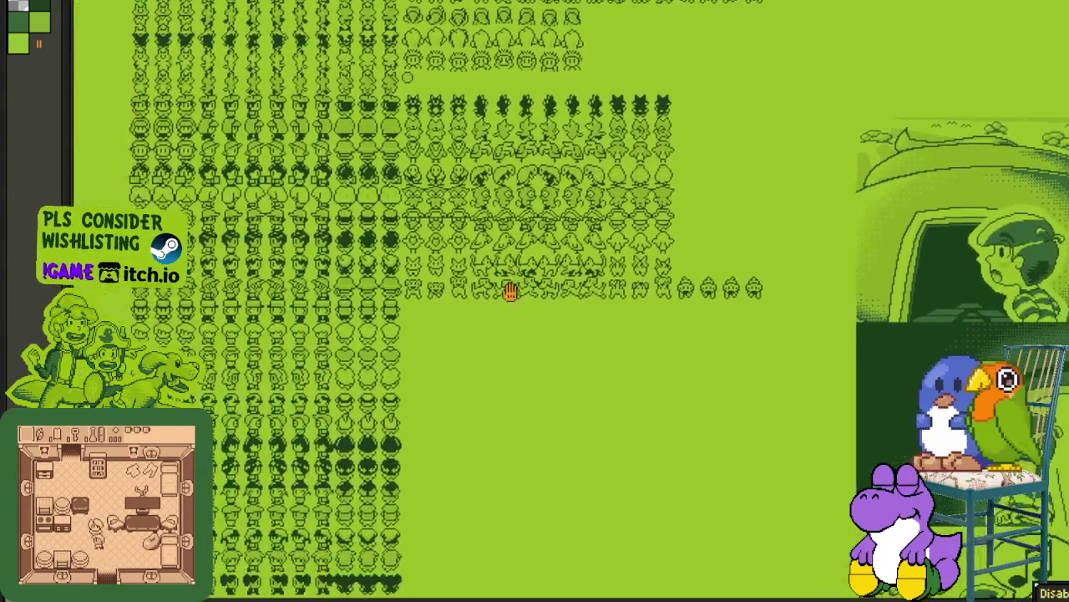
scroll(476, 338, "down", 1)
scroll(451, 360, "down", 1)
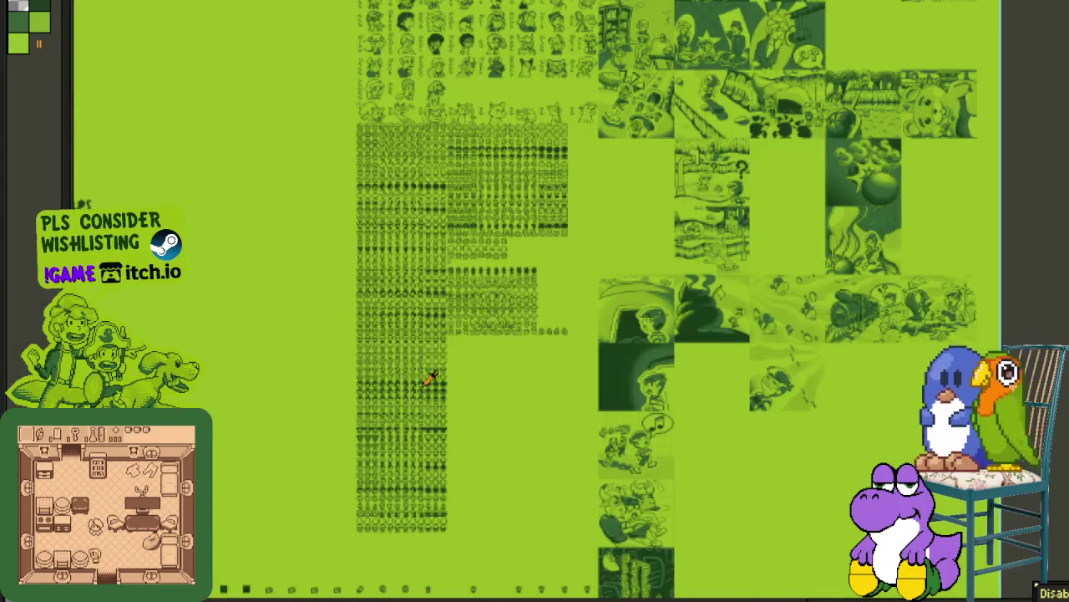
scroll(422, 373, "down", 1)
scroll(497, 347, "left", 4)
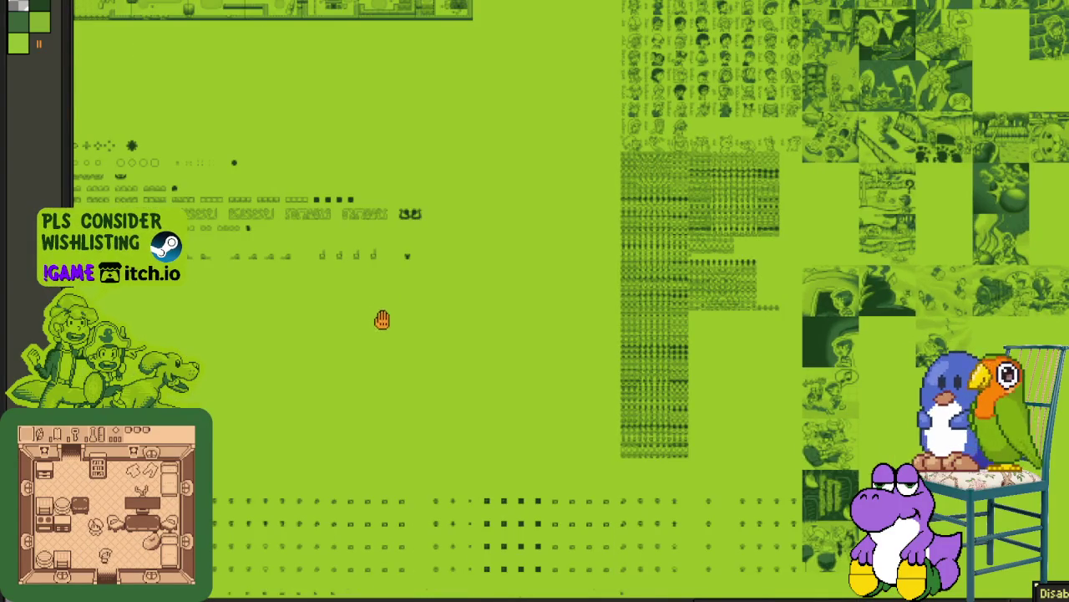
scroll(382, 322, "left", 1)
scroll(443, 313, "left", 3)
scroll(401, 311, "left", 1)
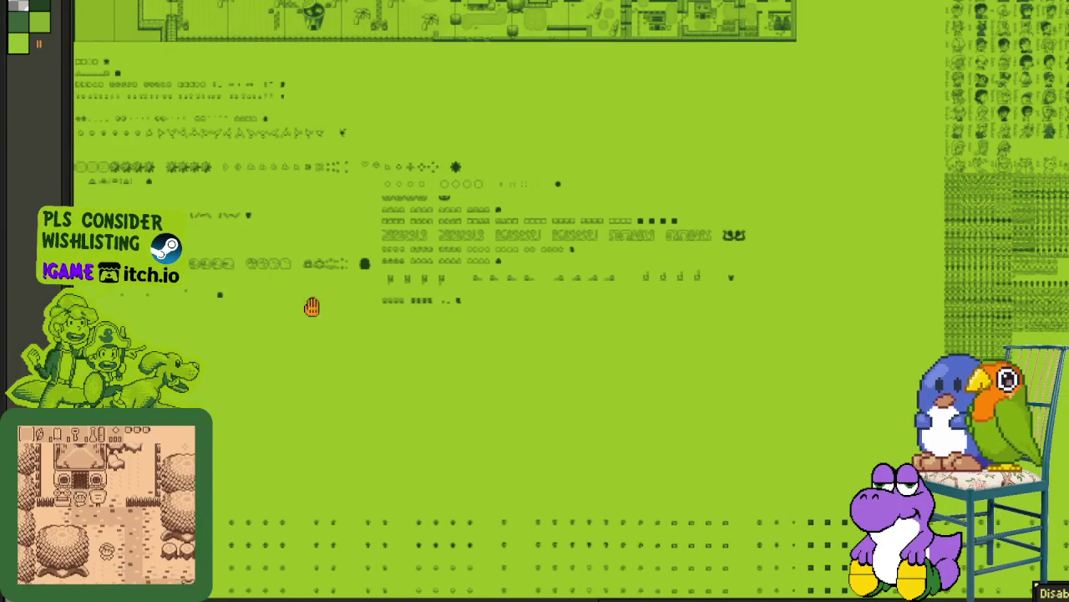
scroll(434, 326, "left", 3)
scroll(434, 326, "up", 1)
scroll(481, 334, "left", 3)
scroll(480, 334, "up", 1)
scroll(368, 309, "left", 2)
scroll(426, 326, "left", 2)
scroll(426, 326, "up", 1)
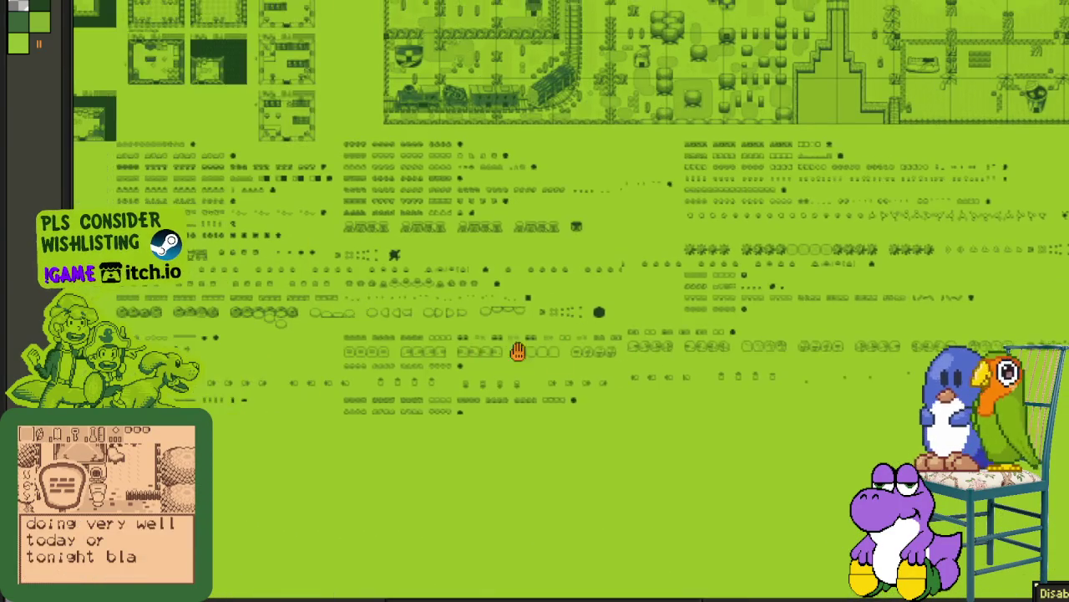
scroll(485, 346, "left", 1)
scroll(484, 347, "up", 1)
scroll(414, 342, "right", 1)
scroll(527, 363, "down", 1)
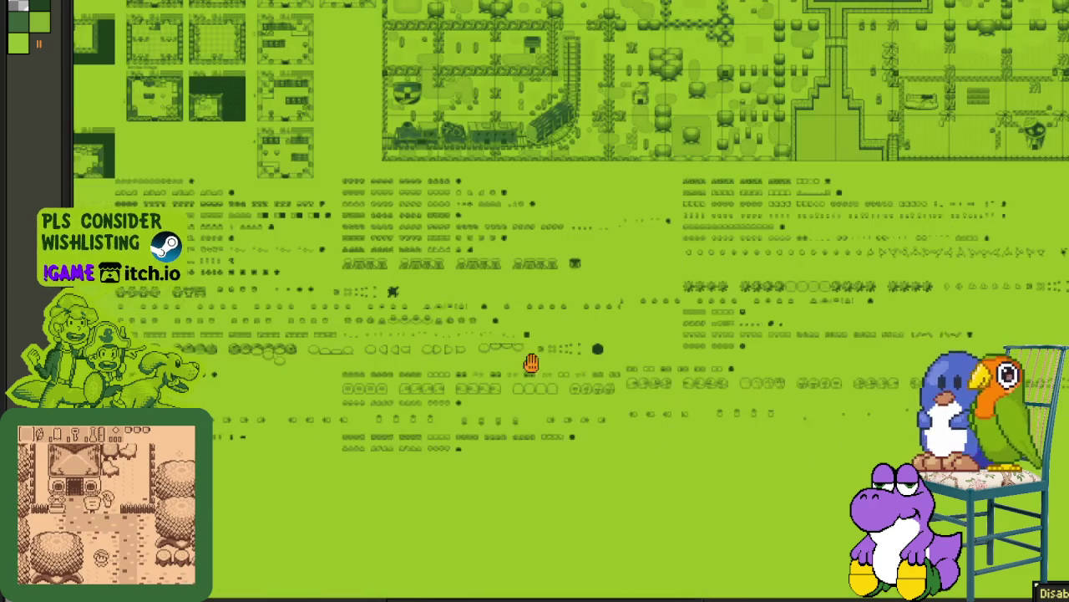
scroll(728, 394, "right", 1)
scroll(431, 324, "right", 1)
scroll(431, 324, "right", 3)
scroll(535, 325, "down", 1)
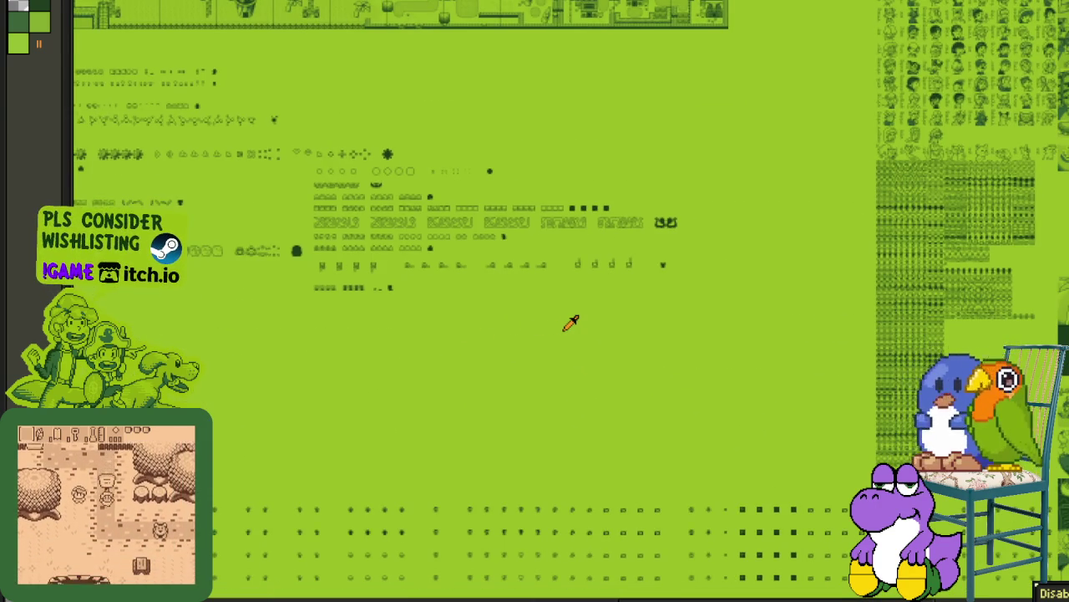
scroll(605, 299, "down", 1)
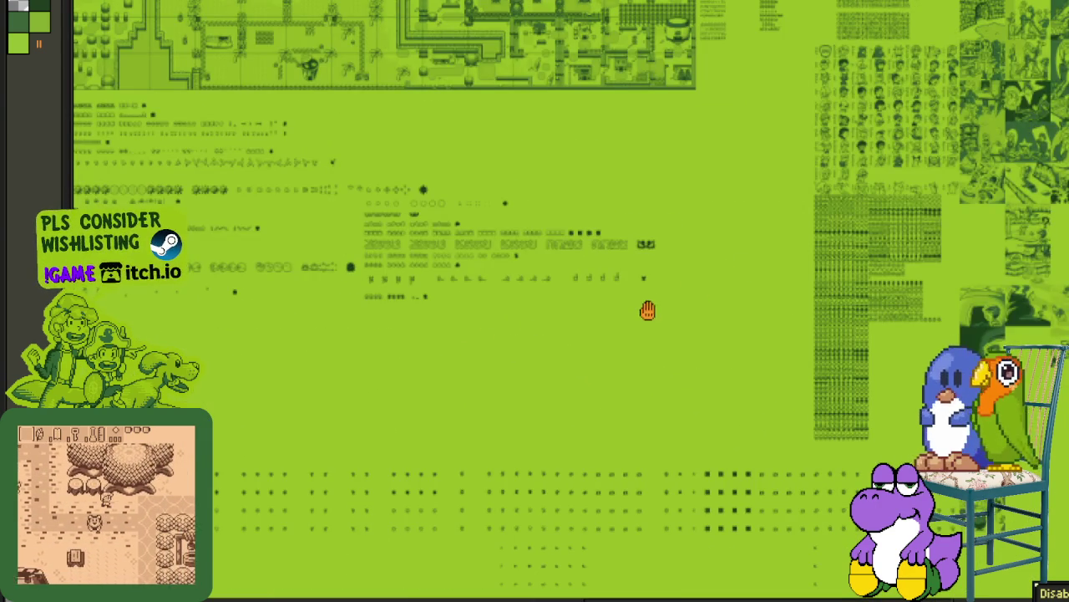
scroll(644, 310, "right", 1)
scroll(644, 310, "up", 1)
scroll(593, 209, "down", 2)
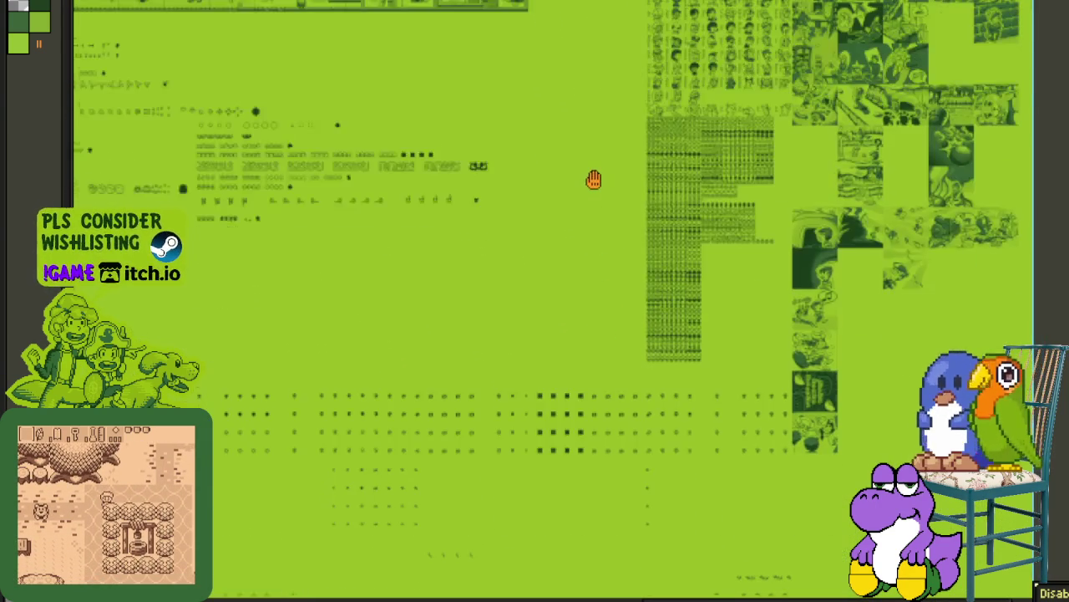
scroll(693, 394, "up", 1)
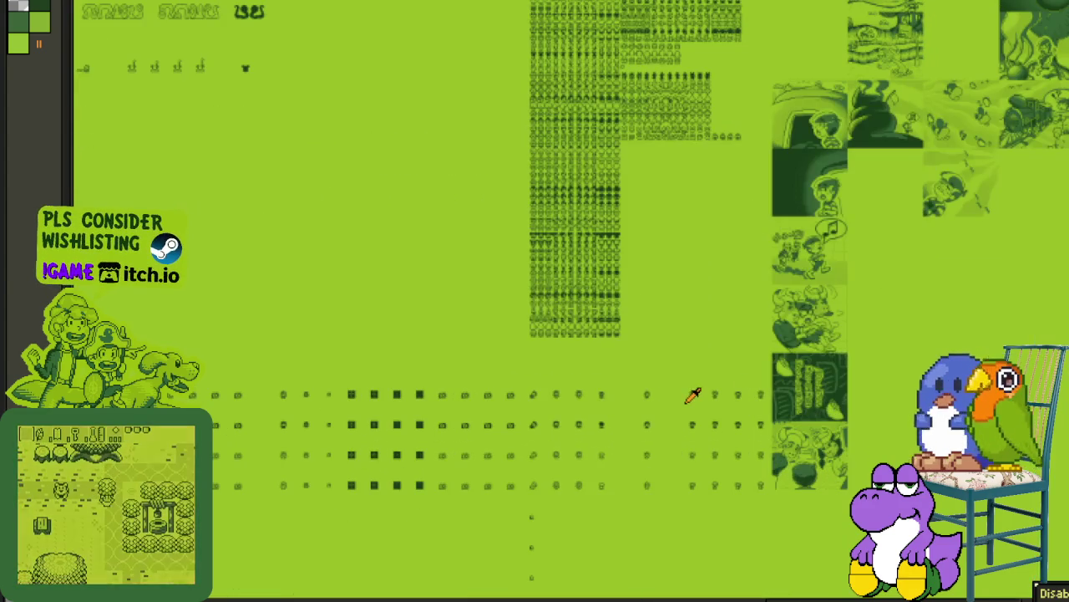
scroll(700, 401, "up", 1)
scroll(769, 351, "down", 1)
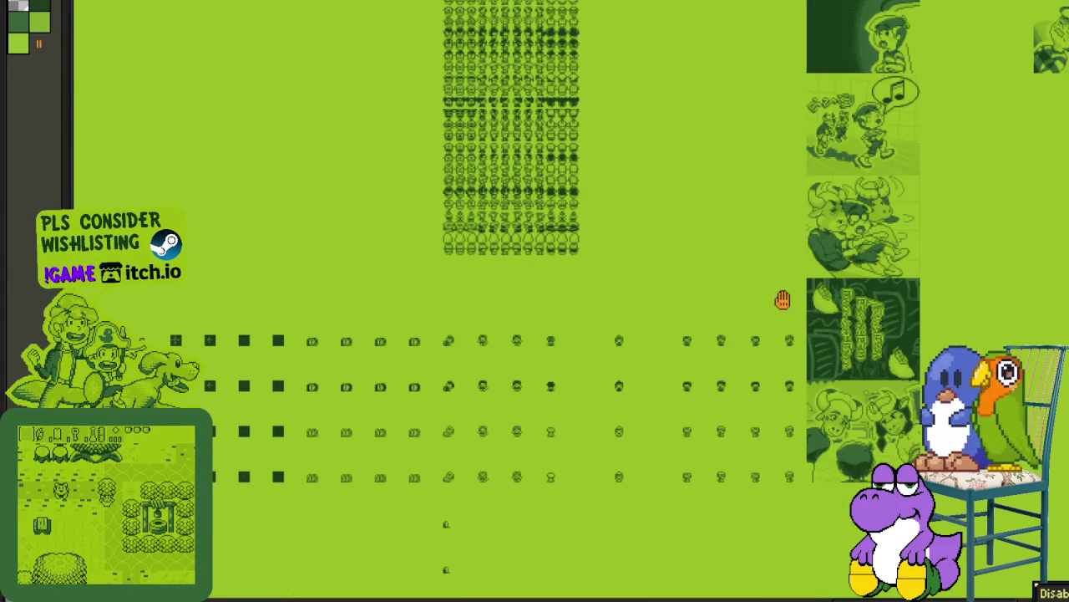
scroll(468, 359, "down", 2)
scroll(417, 351, "left", 1)
scroll(451, 355, "left", 4)
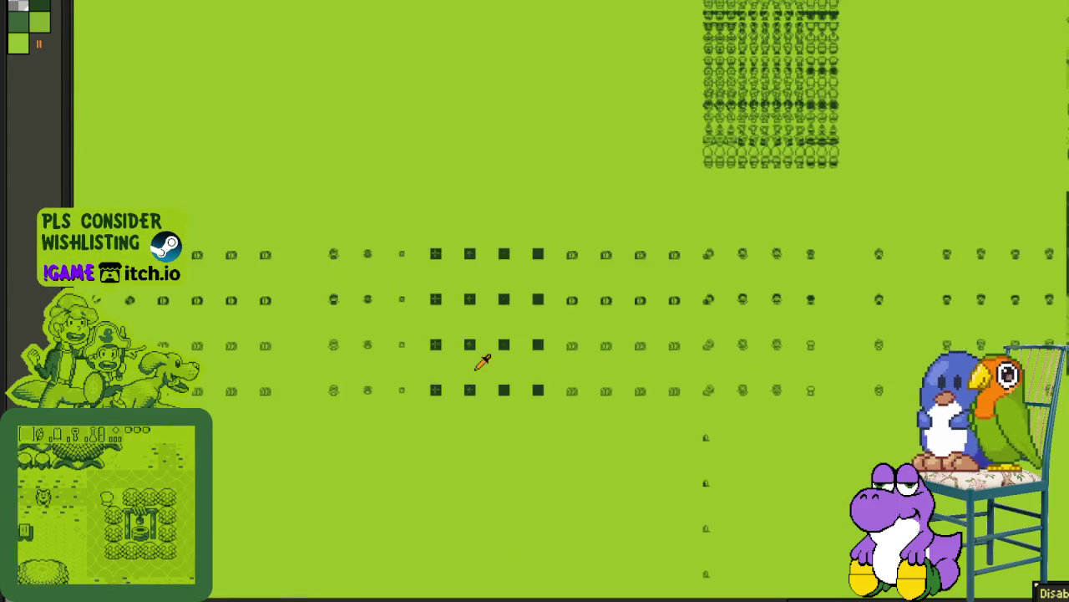
scroll(477, 358, "up", 1)
scroll(689, 368, "up", 1)
scroll(695, 396, "right", 3)
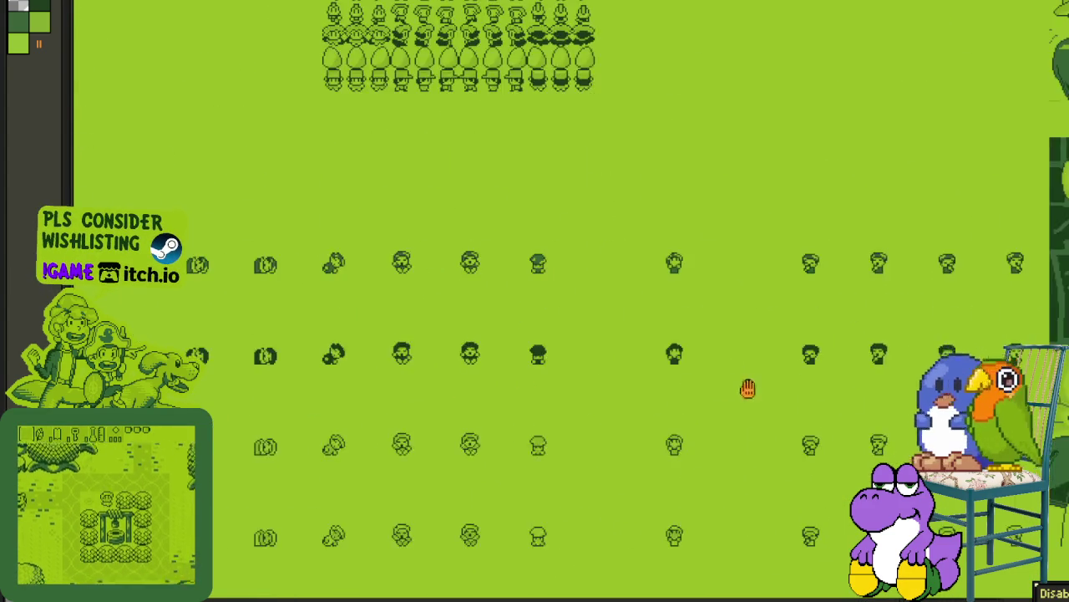
scroll(747, 387, "right", 4)
scroll(685, 376, "right", 1)
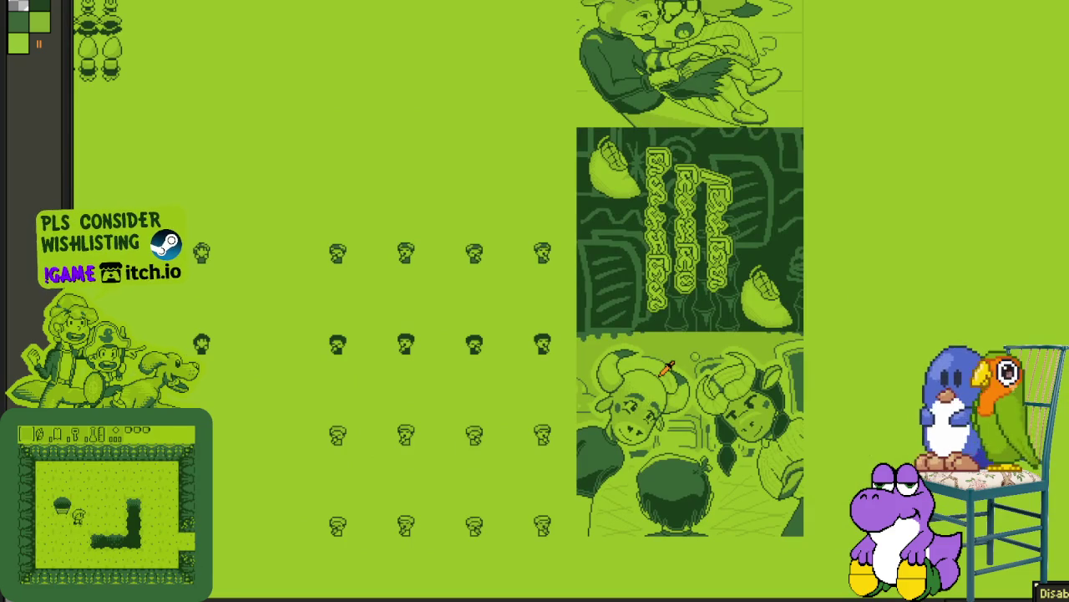
scroll(669, 368, "down", 1)
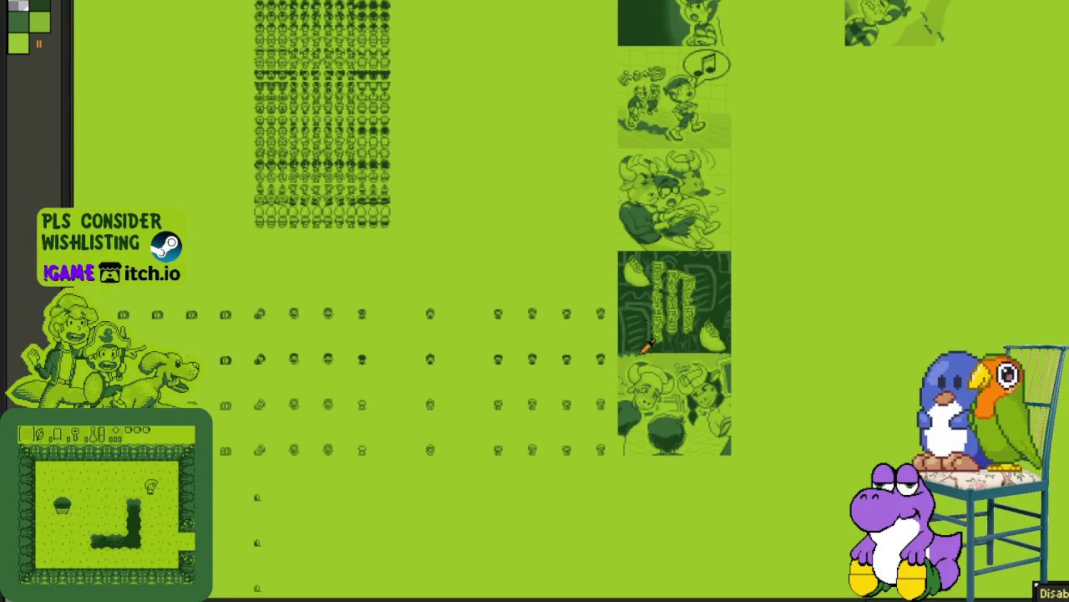
scroll(577, 318, "up", 2)
scroll(568, 409, "up", 2)
scroll(560, 401, "up", 1)
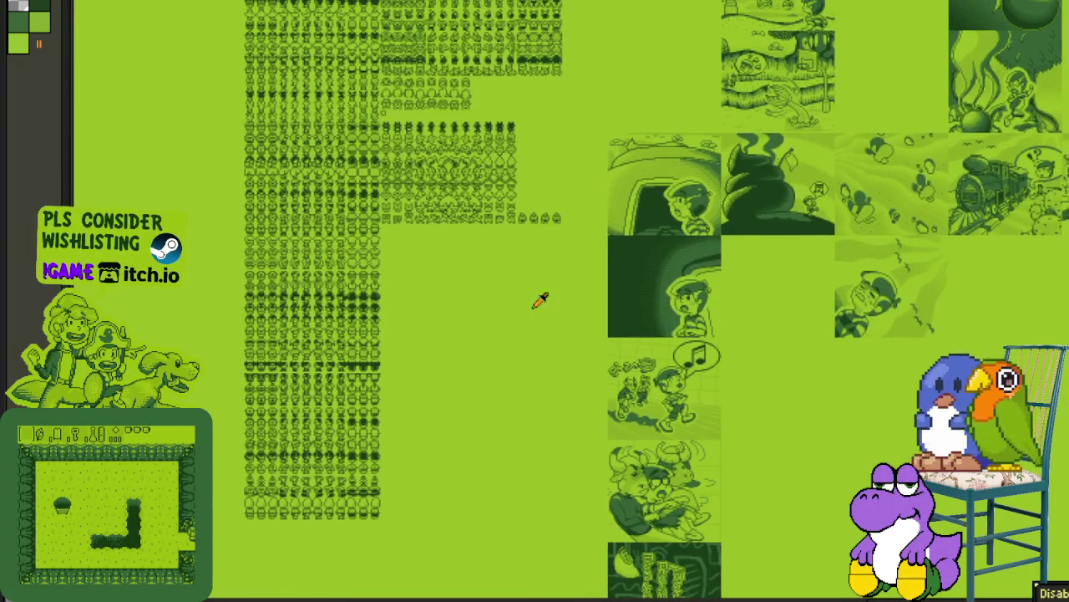
scroll(452, 422, "down", 1)
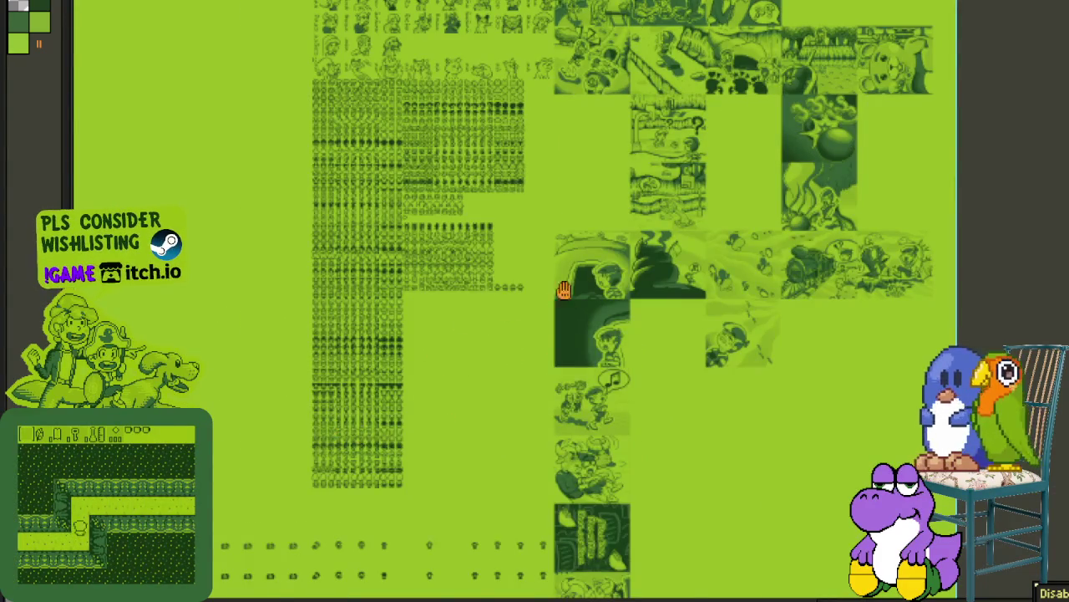
scroll(564, 290, "down", 3)
scroll(442, 345, "down", 3)
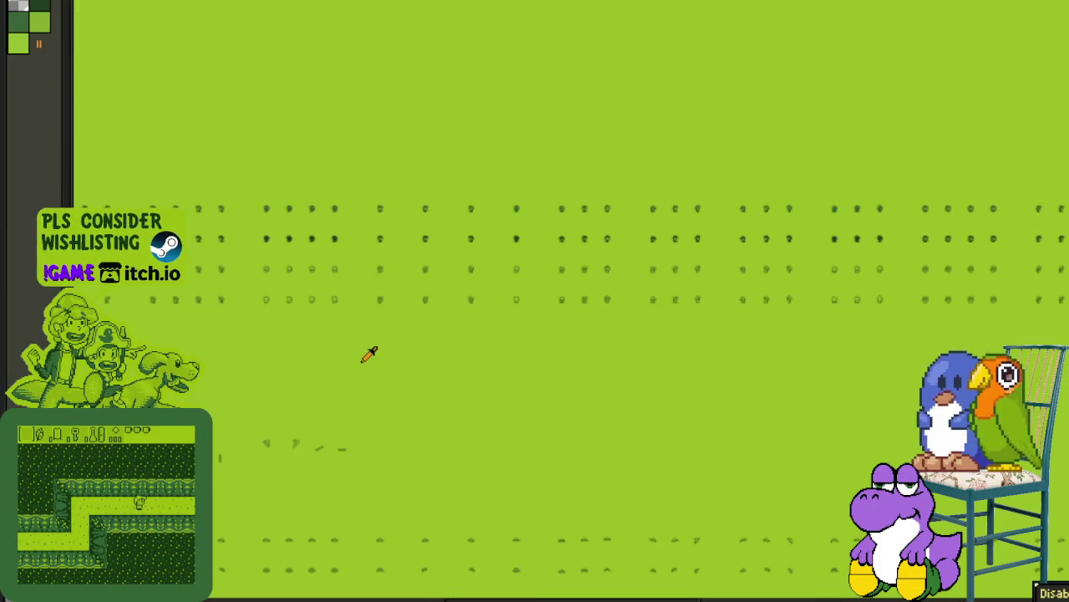
scroll(381, 377, "up", 1)
scroll(363, 365, "up", 1)
scroll(661, 409, "up", 2)
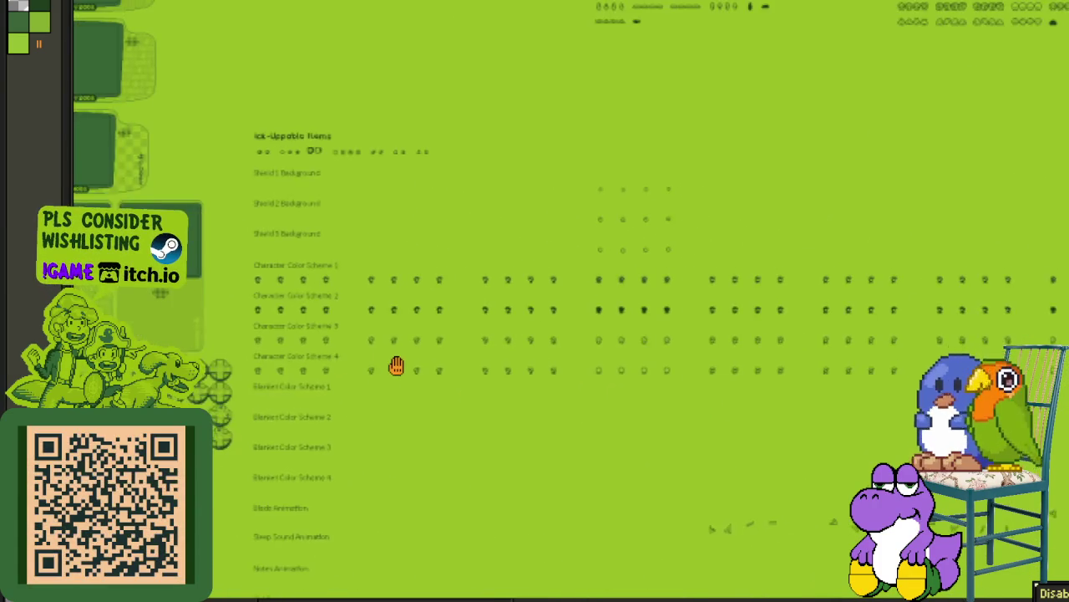
scroll(382, 370, "up", 1)
scroll(370, 387, "left", 1)
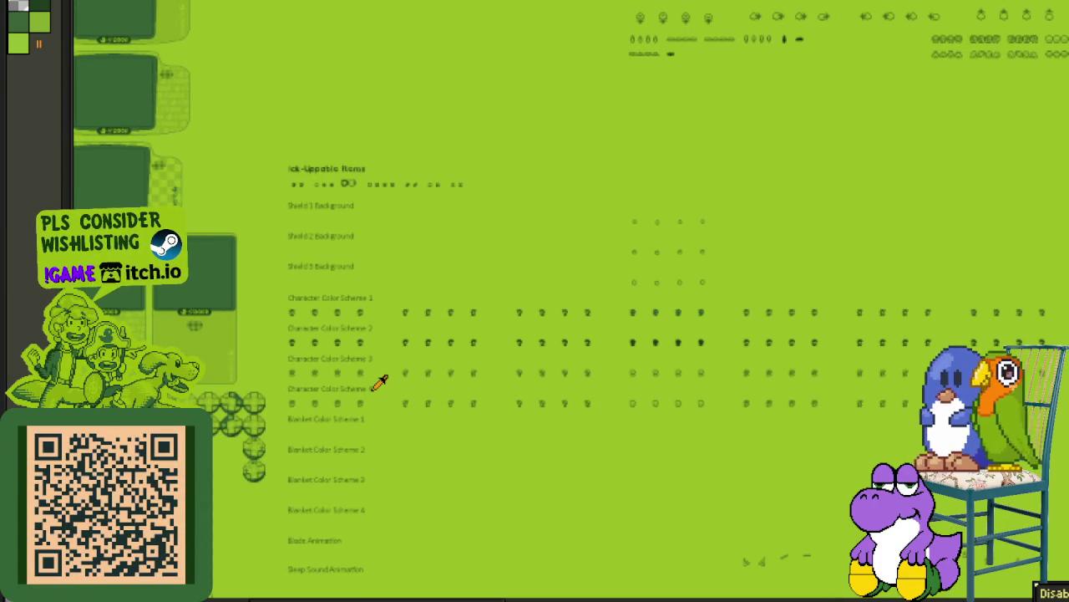
scroll(378, 383, "down", 1)
mouse_move(358, 413)
left_mouse_down()
mouse_move(366, 558)
mouse_move(447, 601)
left_mouse_up()
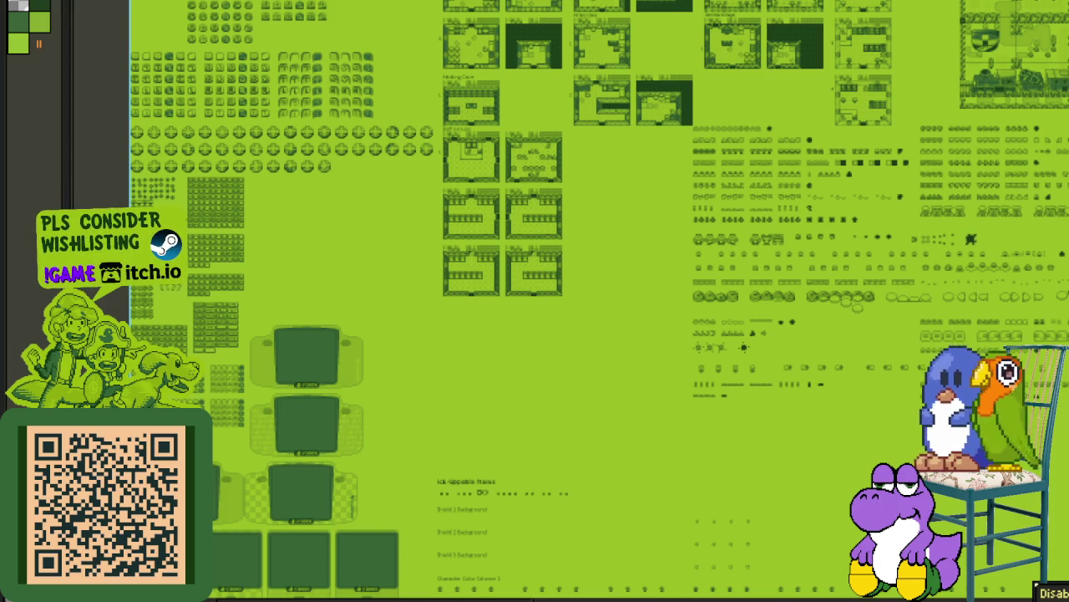
Step: Copy the green duck tile strip from its image
key("Right")
scroll(676, 167, "down", 1)
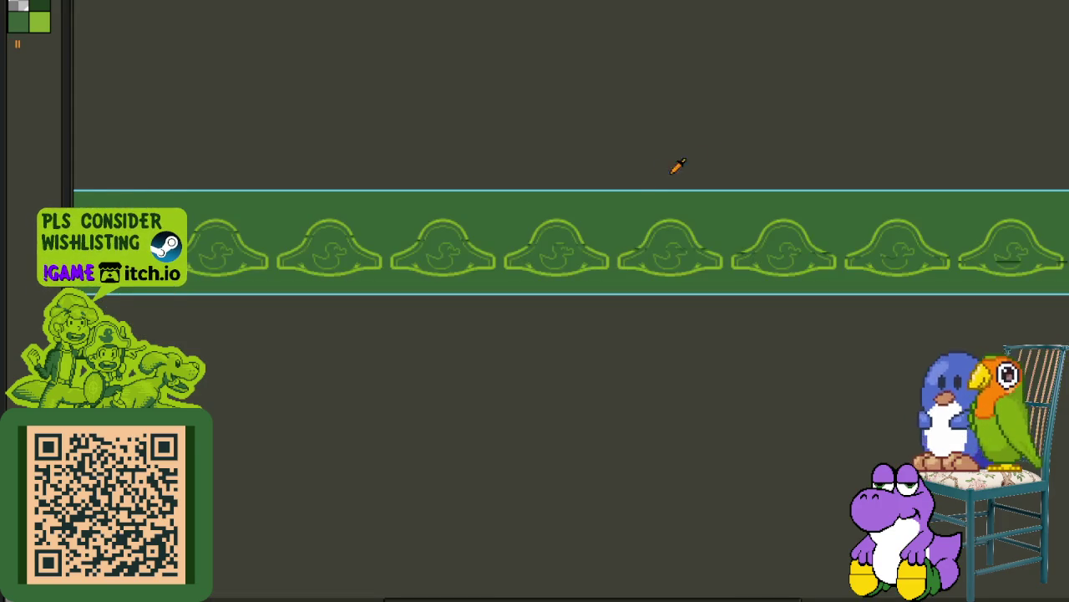
scroll(604, 222, "down", 1)
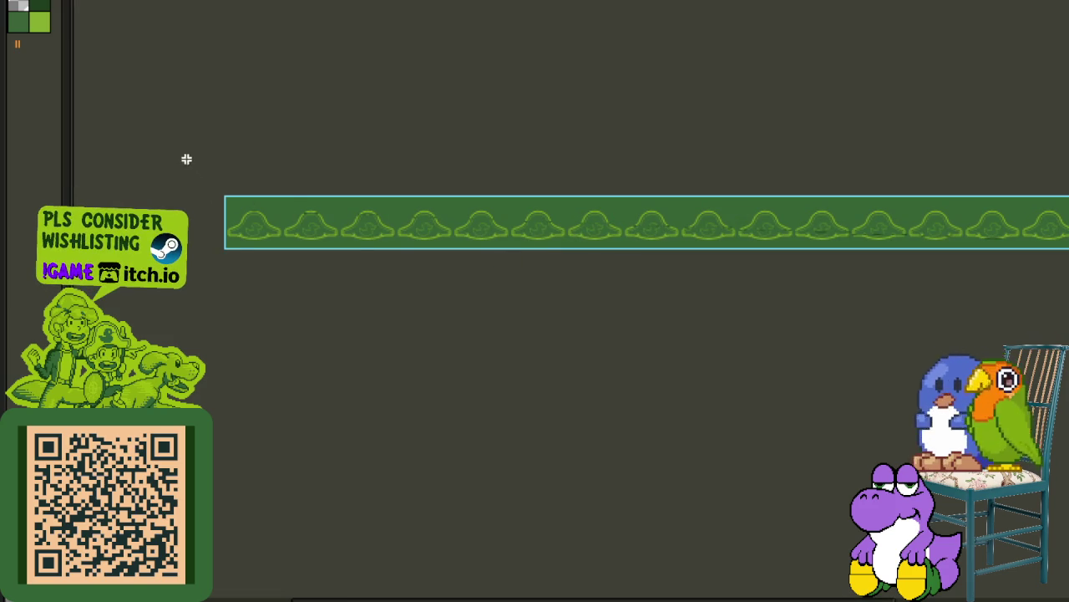
left_click_drag(858, 337, 755, 337)
key("Delete")
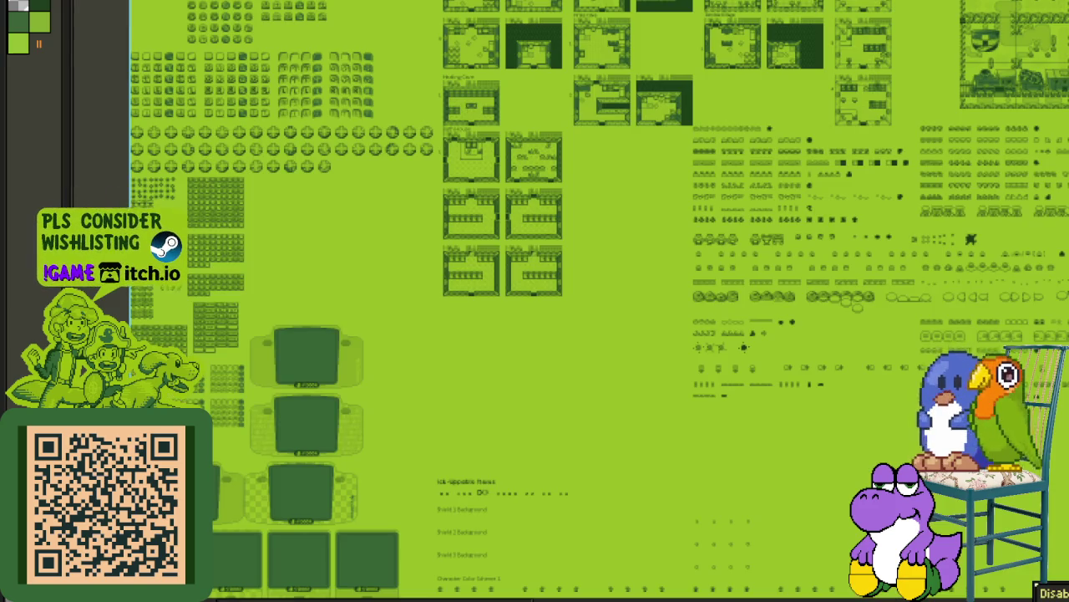
key("ctrl+v")
key("ctrl+d")
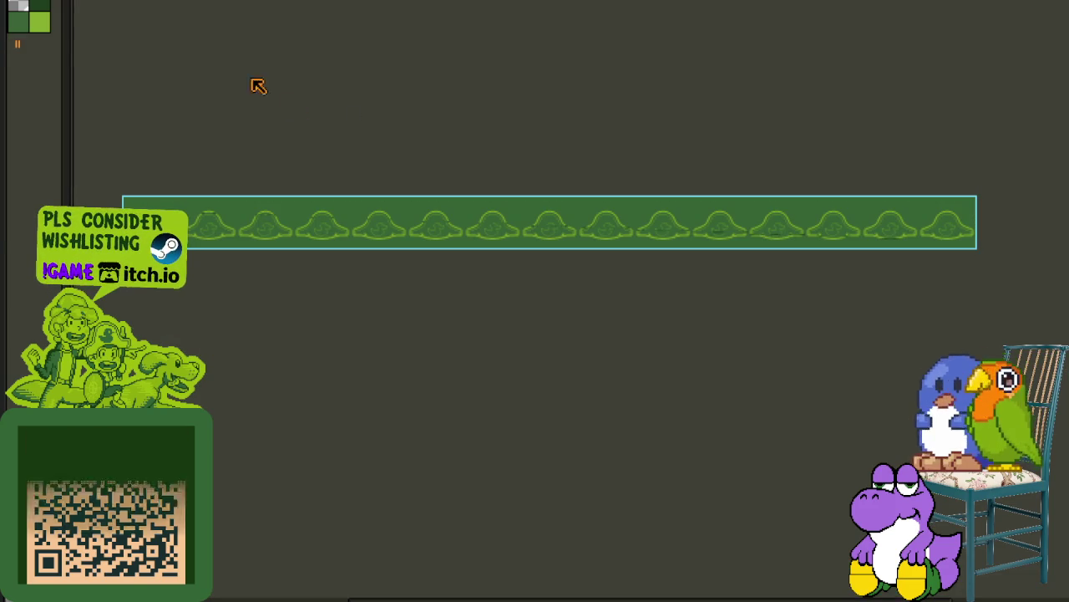
Step: Return to the full tileset sheet, view its top, and show the layers timeline
key("ctrl+Tab")
scroll(234, 181, "up", 2)
left_click_drag(282, 363, 255, 521)
key("Tab")
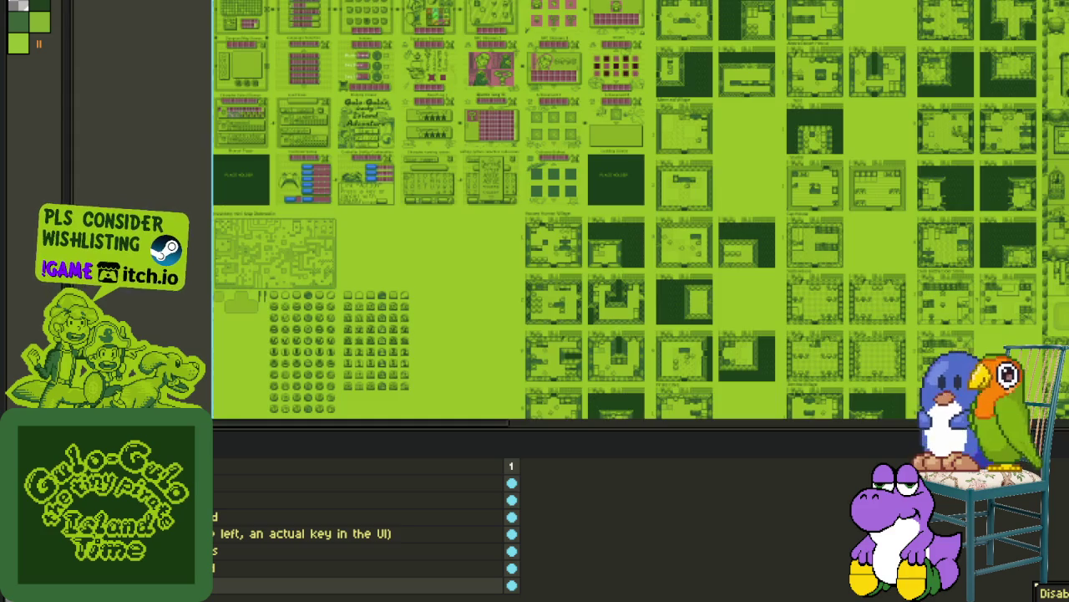
Step: Add a new layer to the tileset sheet and frame the area near the inventory mini-map
right_click(201, 489)
mouse_move(234, 519)
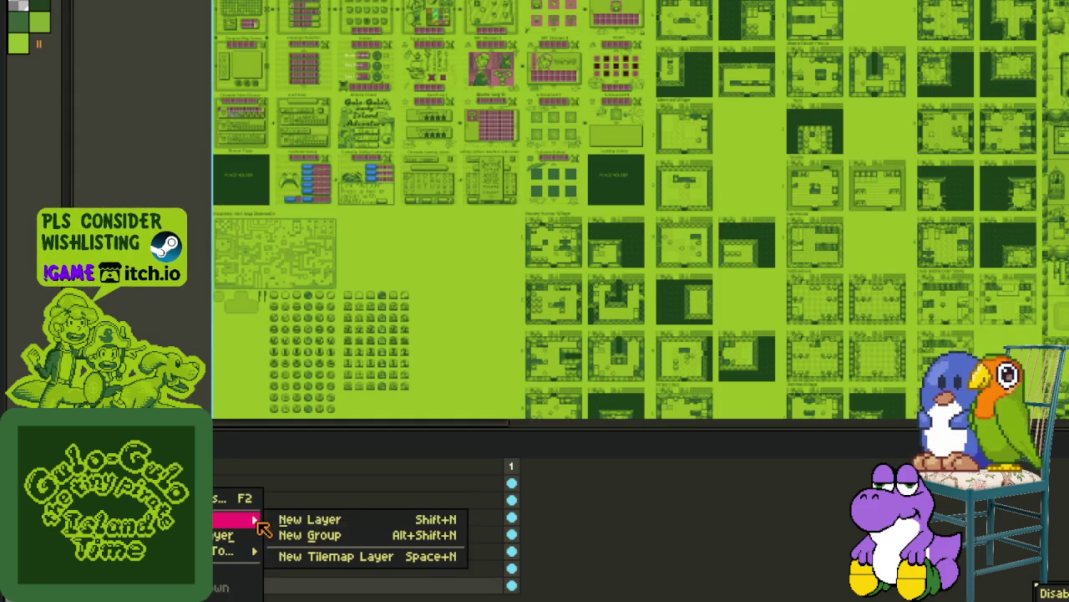
left_click(301, 517)
key("Tab")
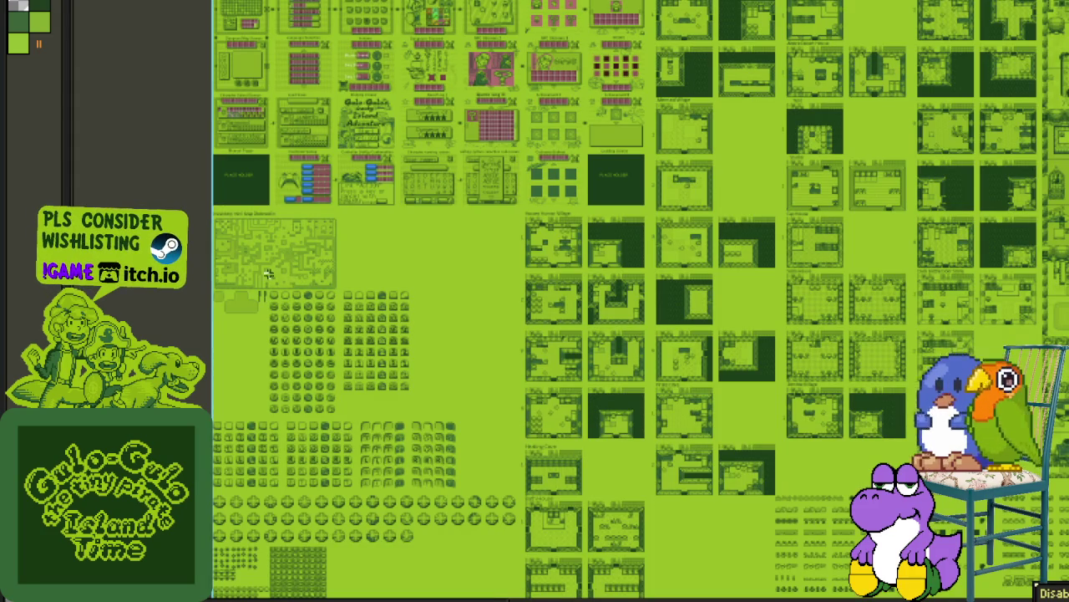
left_click_drag(316, 285, 354, 358)
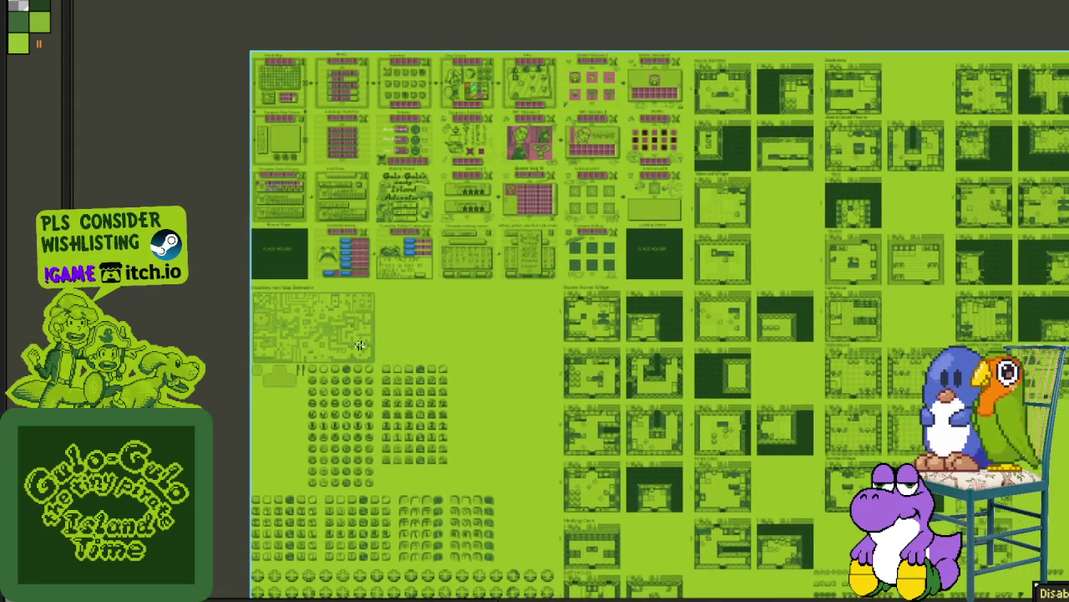
scroll(359, 345, "up", 1)
mouse_move(260, 327)
left_mouse_down()
mouse_move(263, 319)
mouse_move(205, 351)
left_mouse_up()
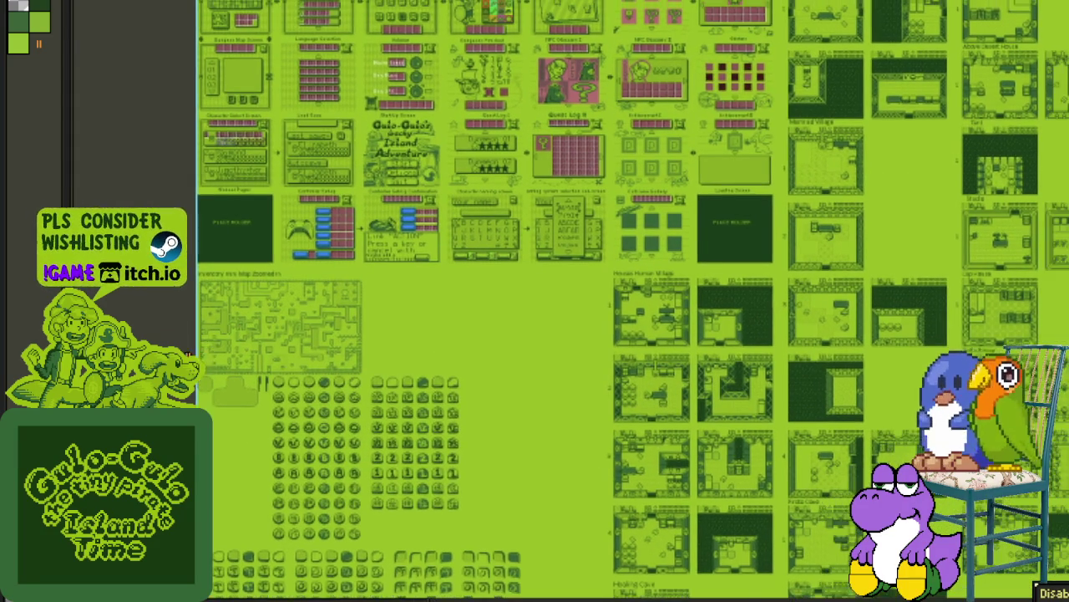
scroll(281, 292, "down", 1)
scroll(281, 293, "up", 1)
scroll(281, 293, "up", 1)
scroll(281, 292, "up", 1)
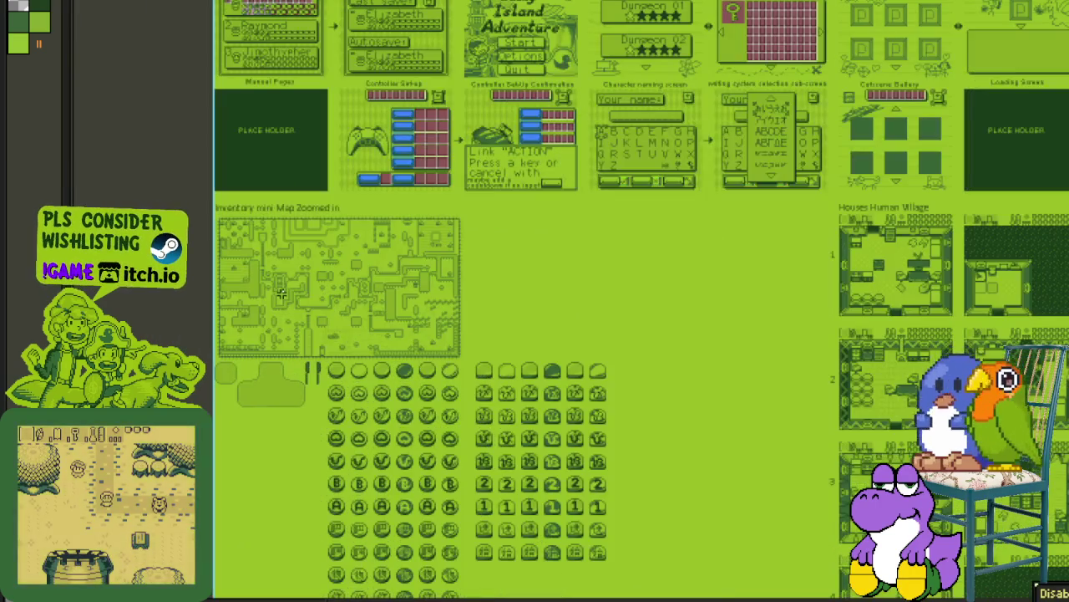
Step: Paste the duck tile strip just below the menu screen mockups
key("ctrl+v")
mouse_move(287, 279)
left_mouse_down()
mouse_move(287, 241)
mouse_move(278, 259)
mouse_move(279, 249)
left_mouse_up()
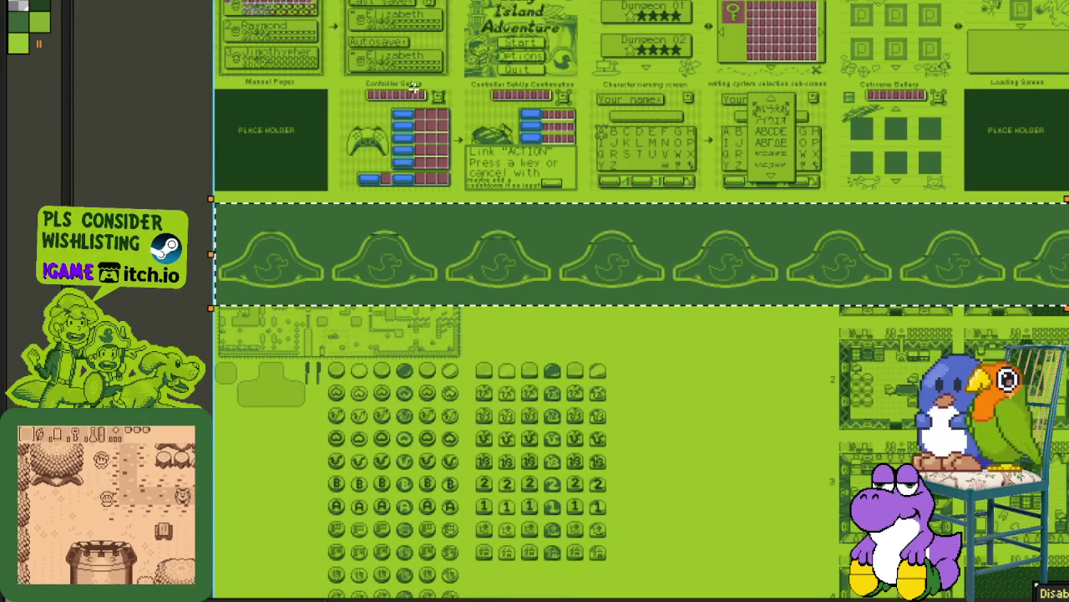
scroll(412, 87, "down", 2)
scroll(413, 87, "down", 2)
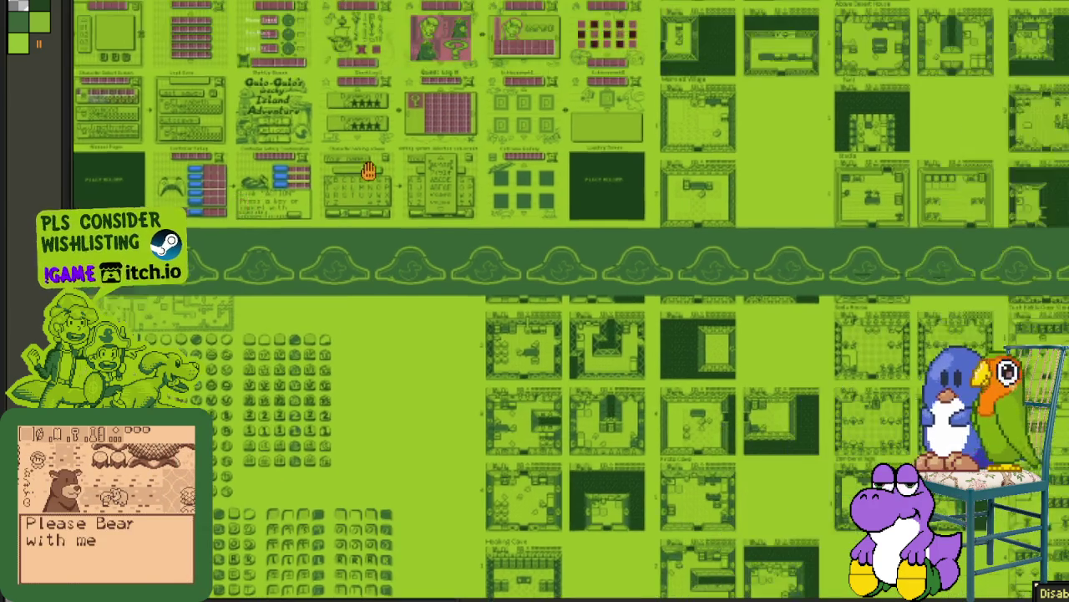
scroll(413, 87, "down", 1)
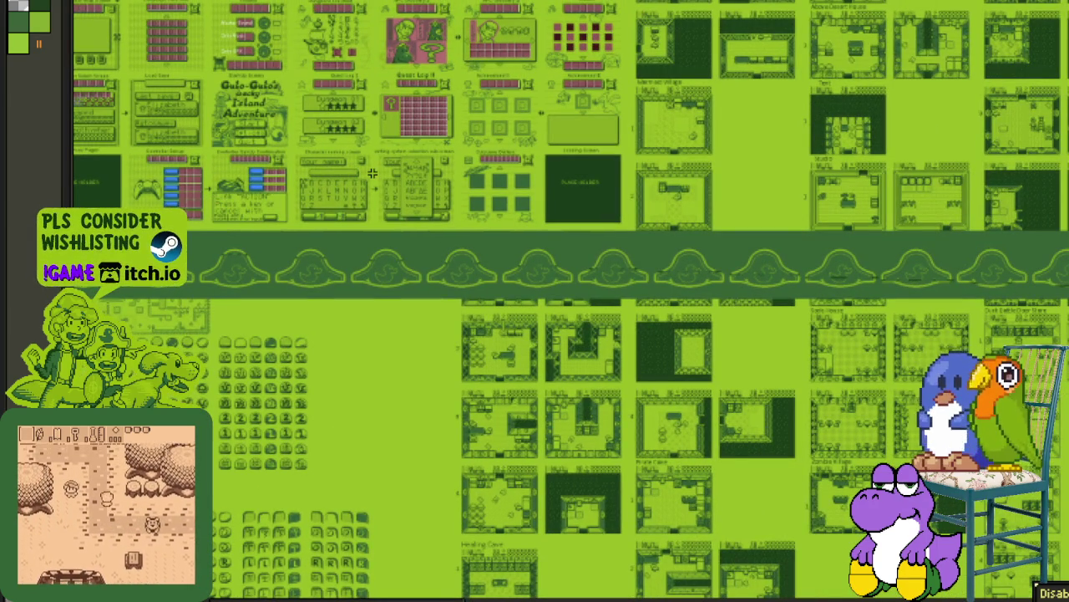
Step: Select the dark hat-tile strip running along the top of the tile sheet
mouse_move(537, 173)
left_mouse_down()
mouse_move(219, 244)
mouse_move(327, 243)
left_mouse_up()
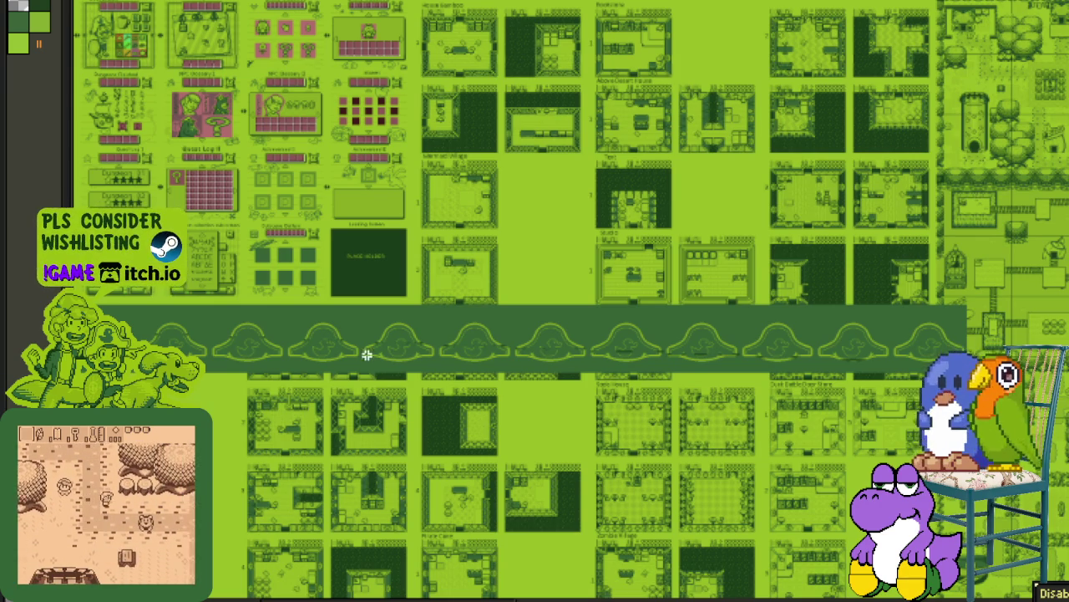
scroll(416, 261, "down", 2)
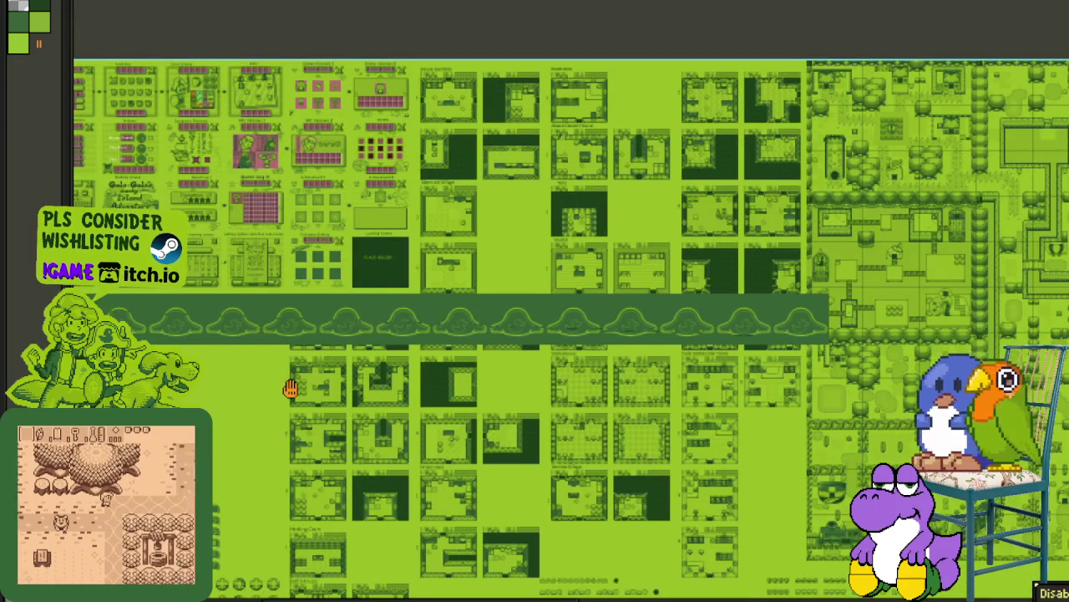
scroll(460, 245, "up", 1)
scroll(519, 226, "down", 1)
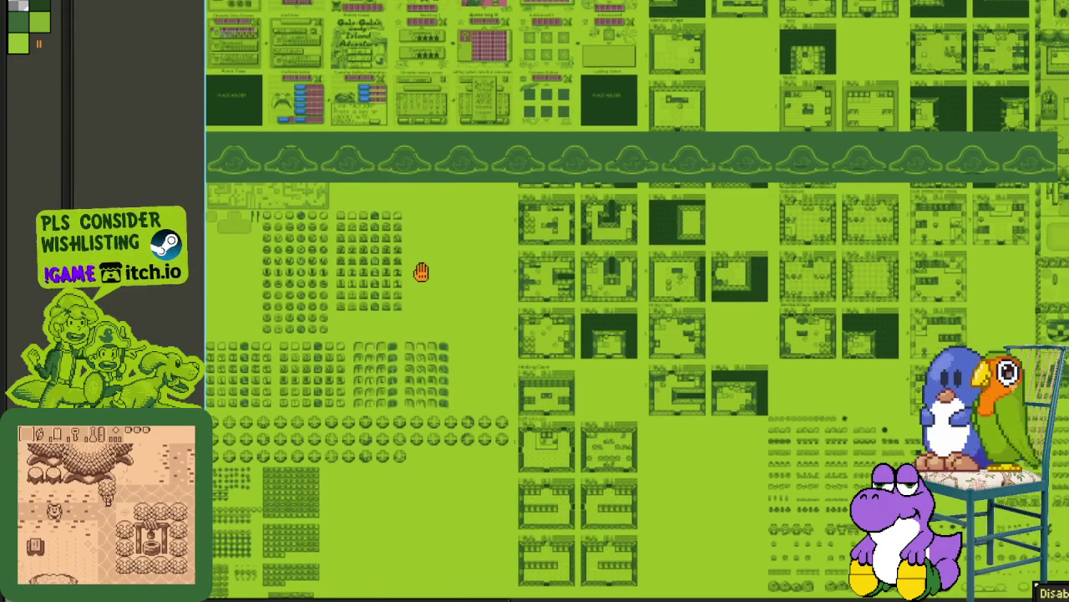
scroll(421, 312, "up", 1)
scroll(421, 312, "up", 1)
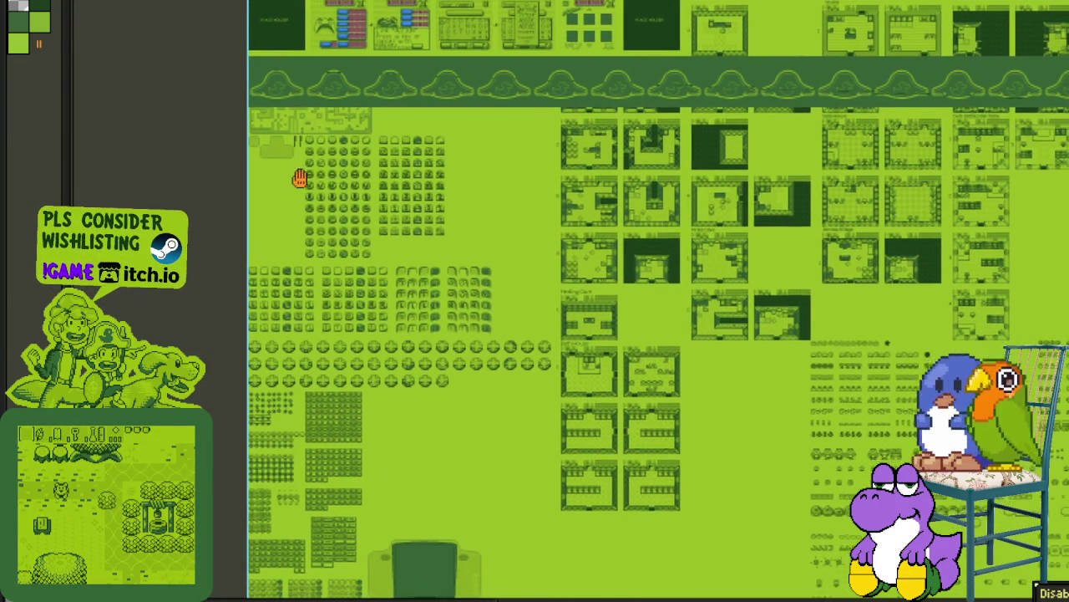
scroll(299, 175, "down", 1)
scroll(528, 315, "up", 1)
scroll(516, 435, "up", 2)
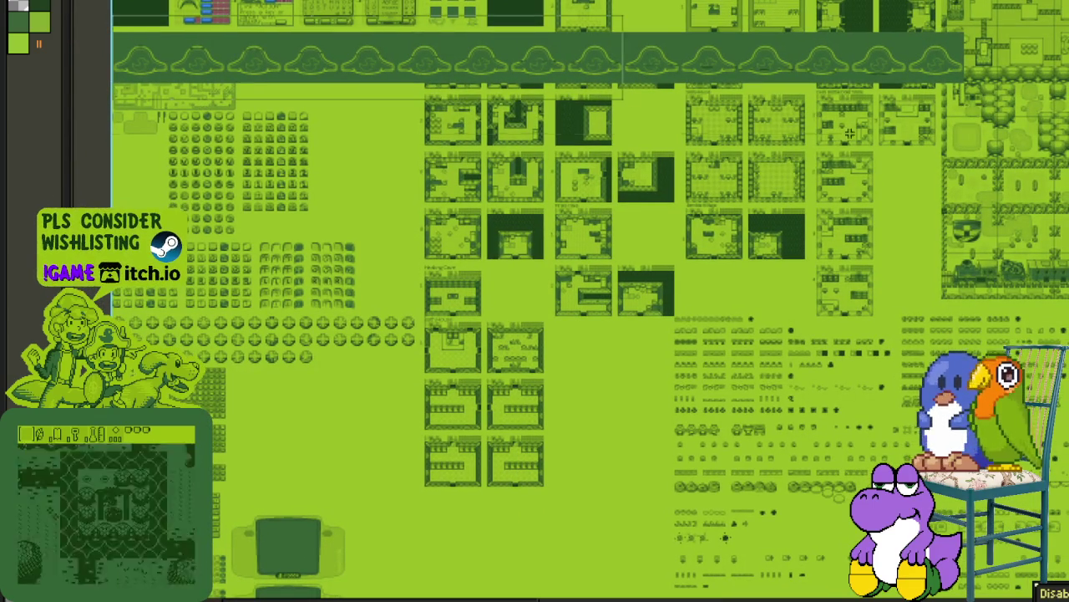
left_click(194, 59)
Step: Drag the hat-tile strip down the sheet and nudge it slightly right
left_click_drag(465, 329, 701, 425)
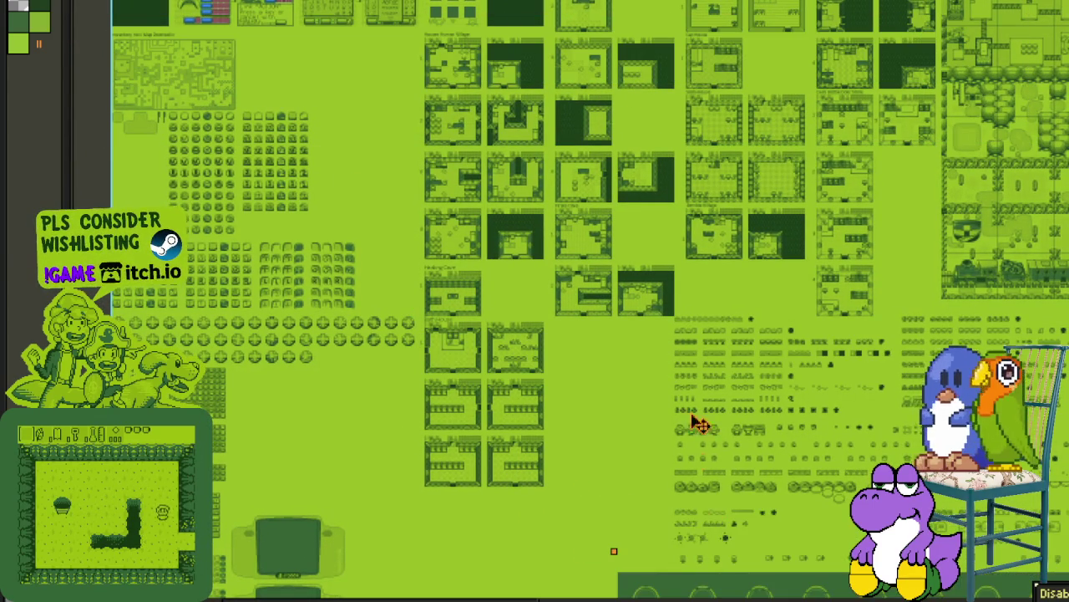
scroll(643, 356, "down", 10)
scroll(643, 355, "right", 8)
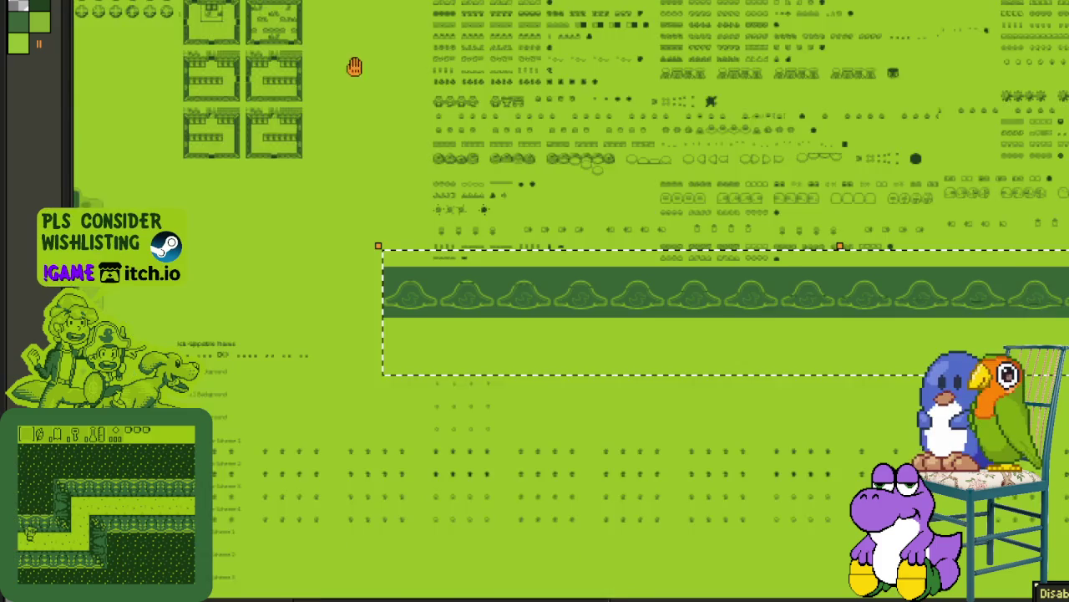
scroll(406, 289, "up", 2)
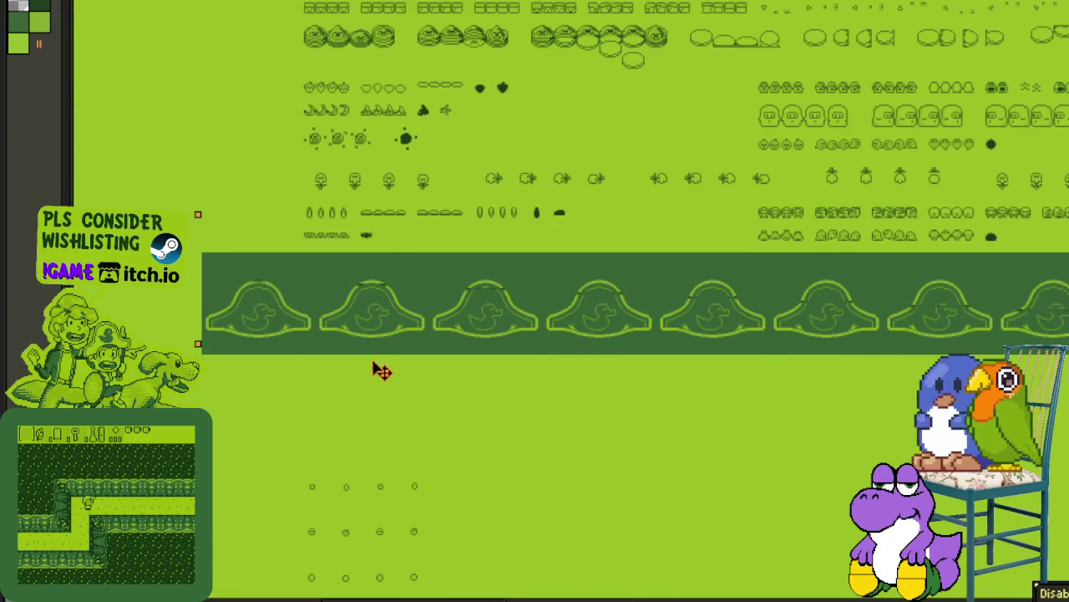
left_click_drag(377, 370, 409, 380)
key("Right")
Step: Settle the hat-tile strip just beneath the small icon rows and deselect it
scroll(447, 301, "down", 1)
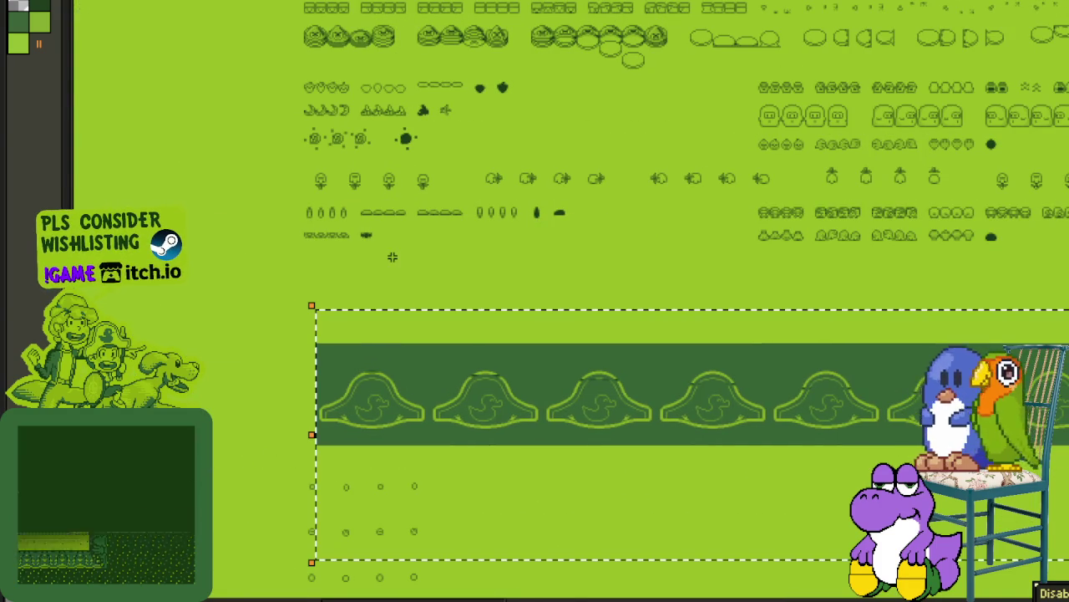
scroll(446, 301, "down", 1)
left_click_drag(484, 299, 258, 294)
scroll(446, 301, "up", 1)
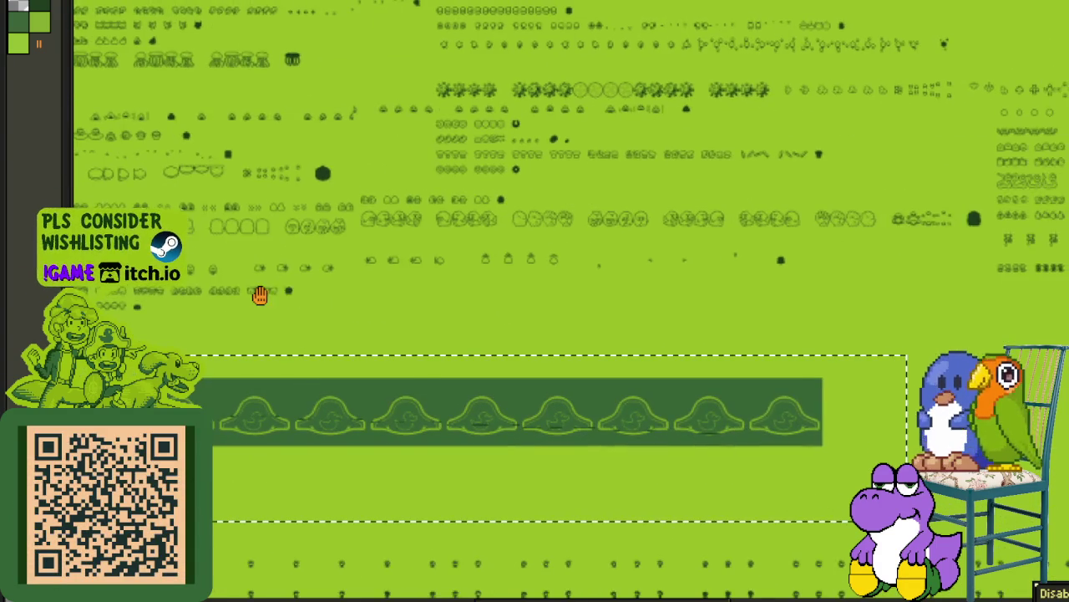
scroll(297, 265, "left", 5)
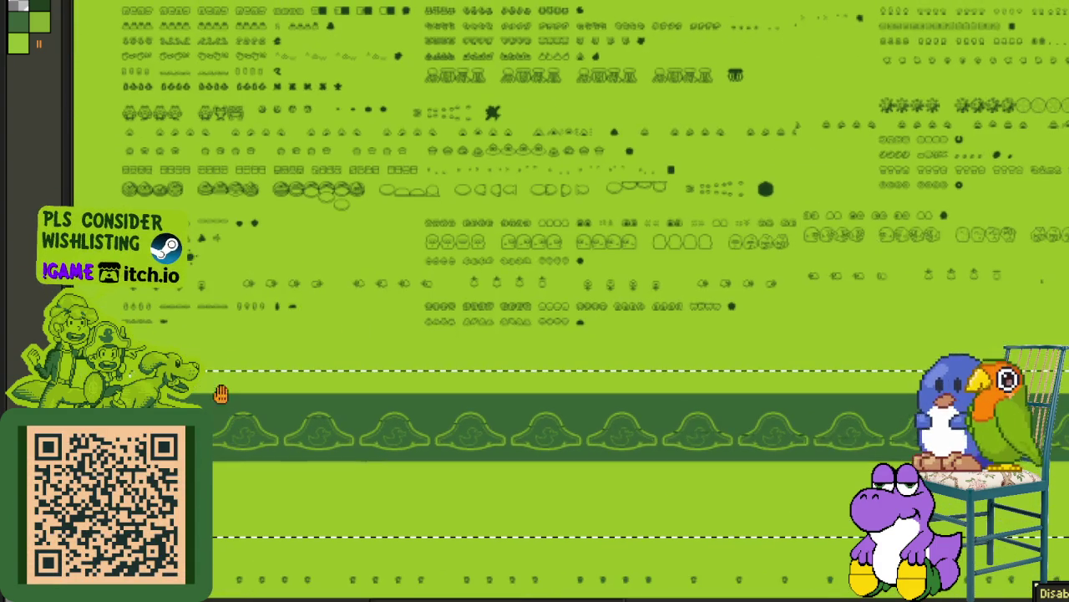
scroll(389, 406, "left", 1)
scroll(426, 420, "left", 2)
scroll(447, 444, "up", 1)
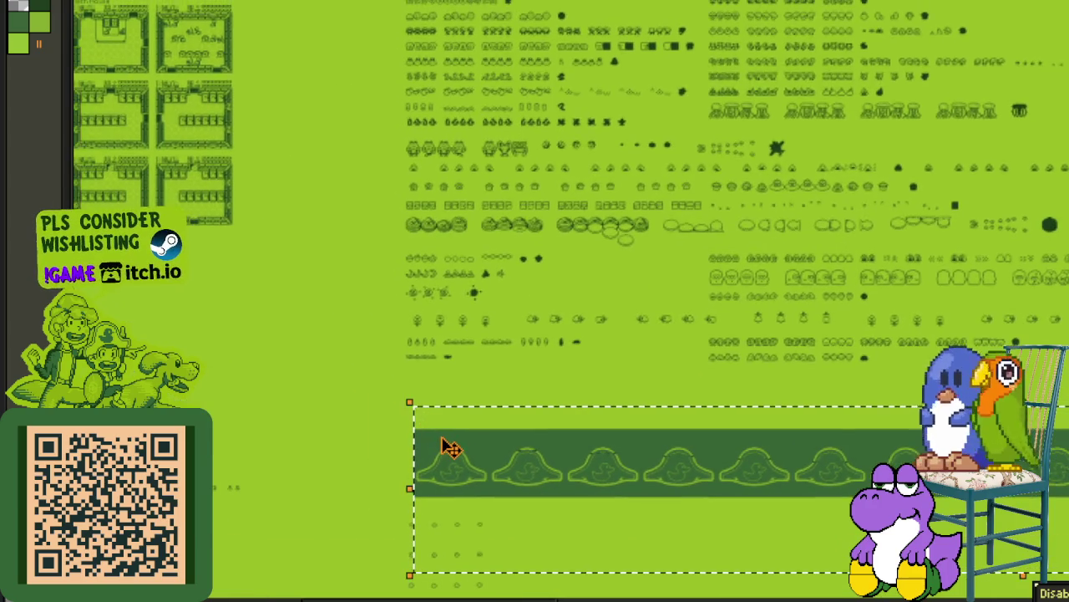
scroll(451, 471, "up", 2)
left_click_drag(451, 470, 429, 357)
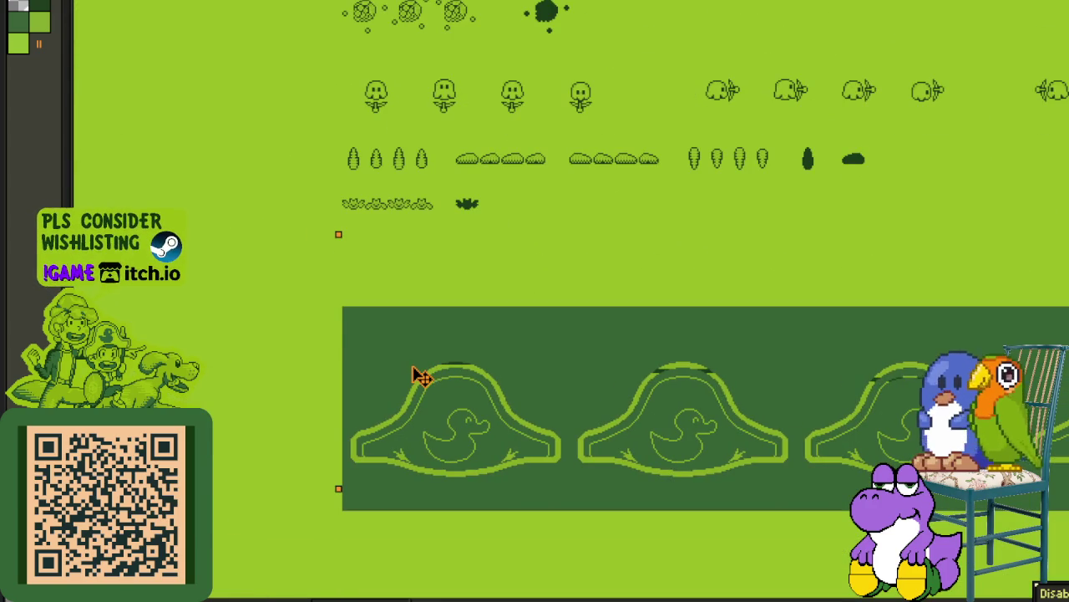
key("ctrl+d")
scroll(526, 168, "down", 1)
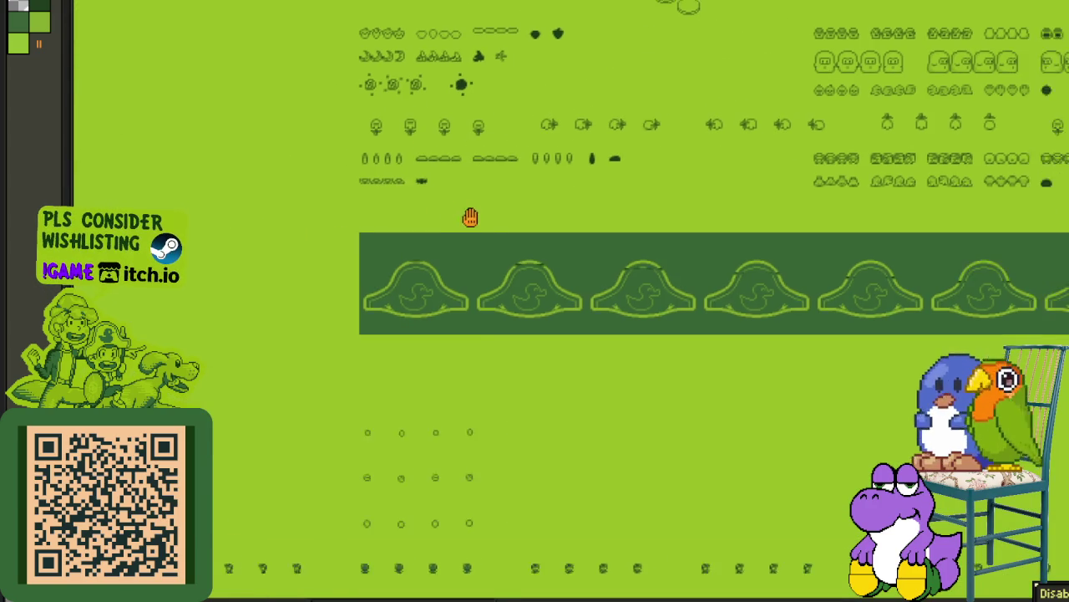
scroll(564, 328, "right", 3)
scroll(389, 387, "up", 3)
scroll(389, 387, "left", 3)
scroll(334, 327, "up", 3)
scroll(370, 370, "left", 1)
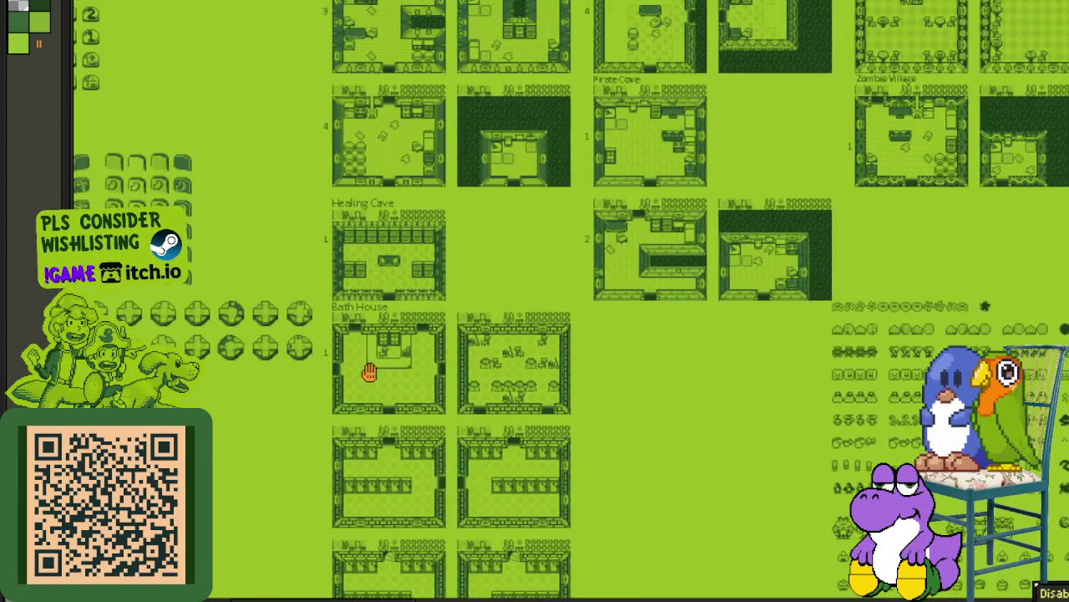
scroll(660, 368, "up", 2)
scroll(660, 368, "left", 3)
scroll(660, 369, "right", 3)
scroll(584, 327, "down", 2)
scroll(585, 318, "down", 3)
scroll(453, 246, "down", 3)
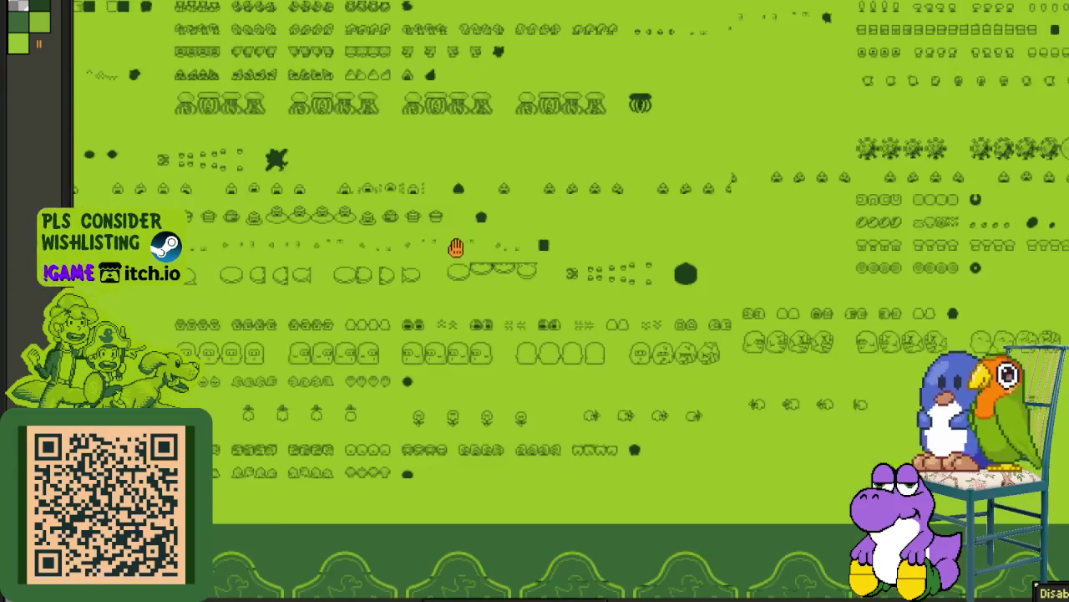
scroll(698, 311, "down", 2)
scroll(698, 312, "right", 1)
scroll(698, 312, "down", 1)
scroll(673, 359, "right", 4)
scroll(673, 358, "down", 2)
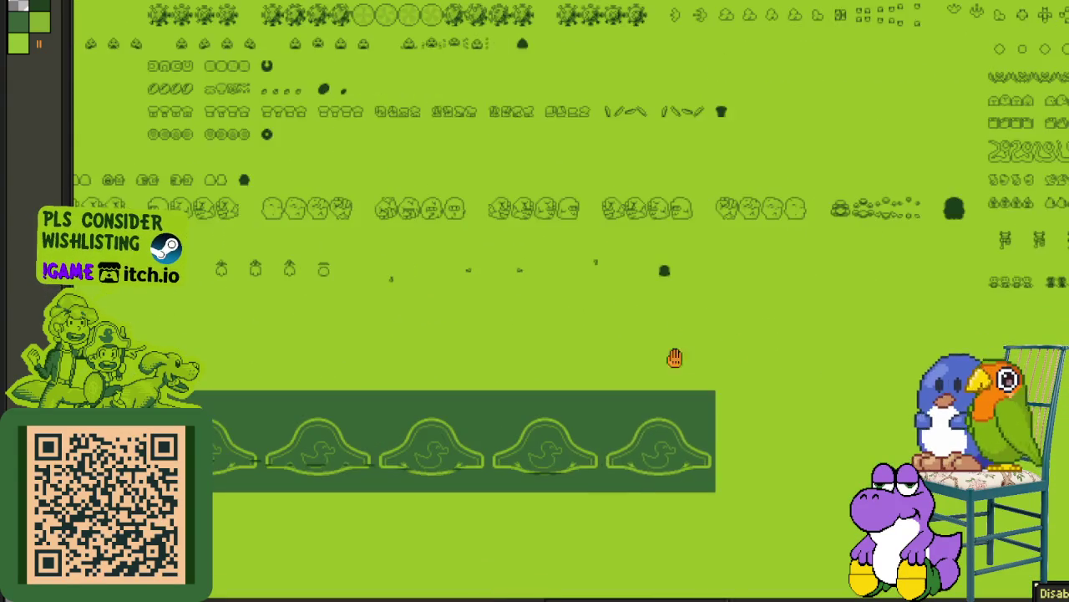
scroll(588, 346, "down", 1)
scroll(559, 334, "right", 2)
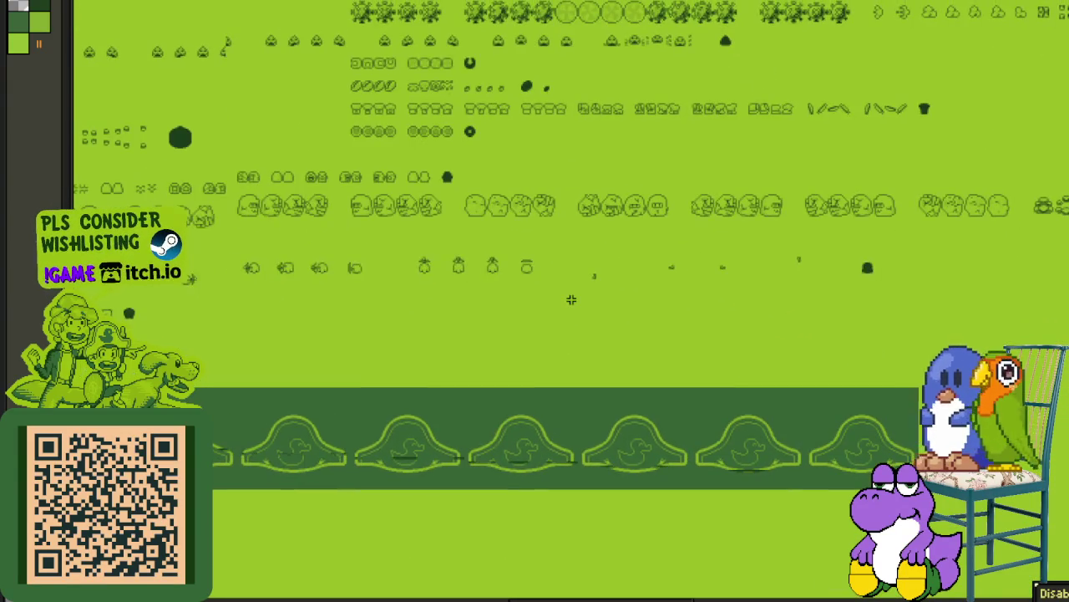
scroll(231, 165, "down", 2)
scroll(393, 225, "down", 1)
scroll(393, 225, "up", 1)
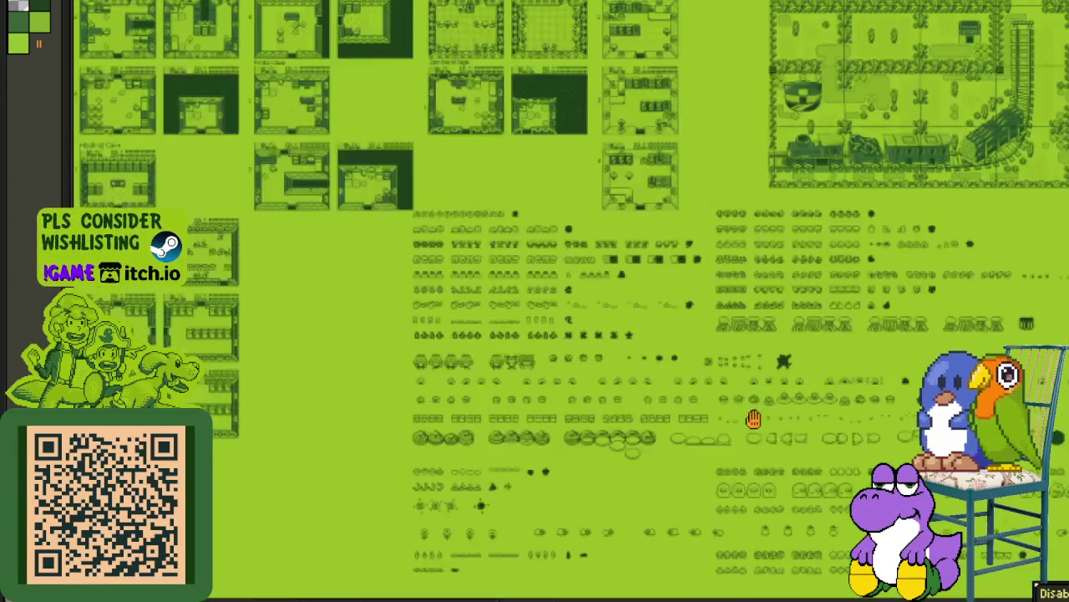
scroll(752, 412, "up", 3)
scroll(490, 306, "up", 1)
scroll(489, 306, "up", 1)
key("Tab")
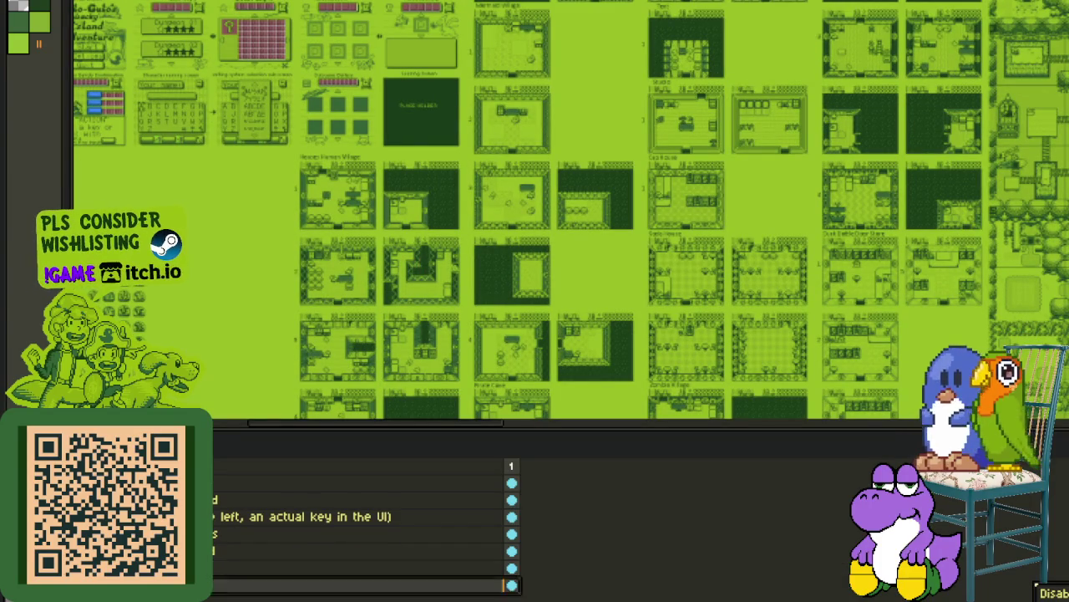
key("Tab")
scroll(413, 103, "up", 3)
scroll(373, 61, "up", 2)
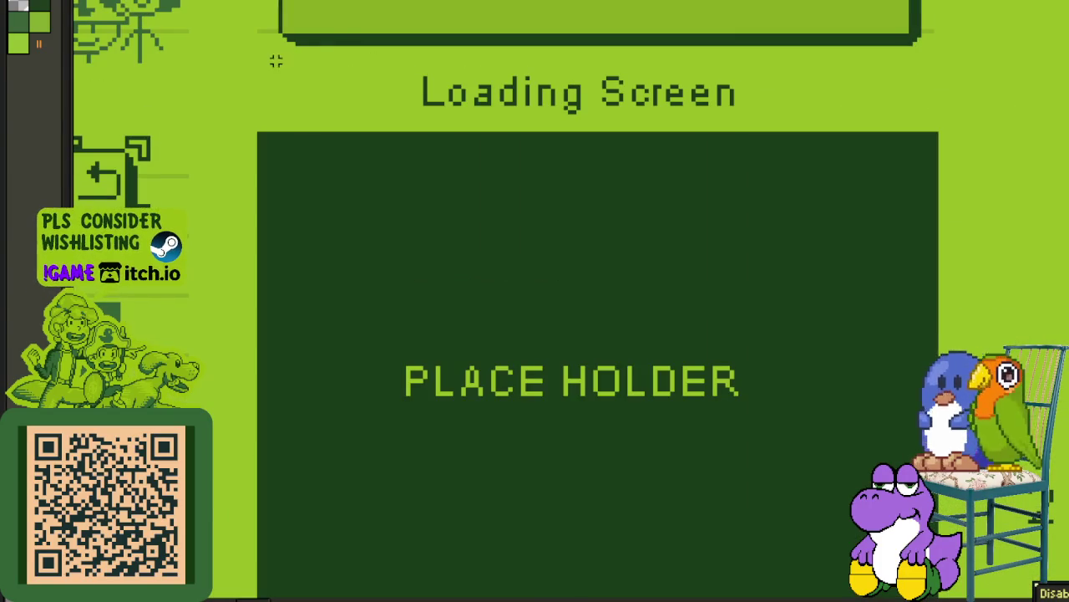
Step: Move the Loading Screen title above the hat-tile strip
left_click(898, 116)
scroll(678, 119, "down", 4)
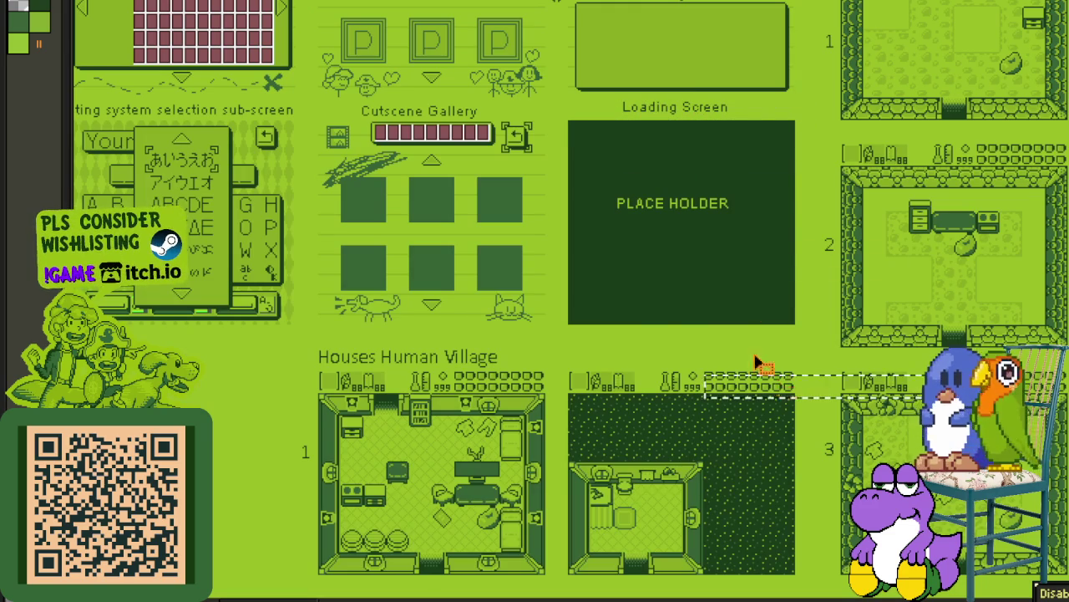
left_click(645, 112)
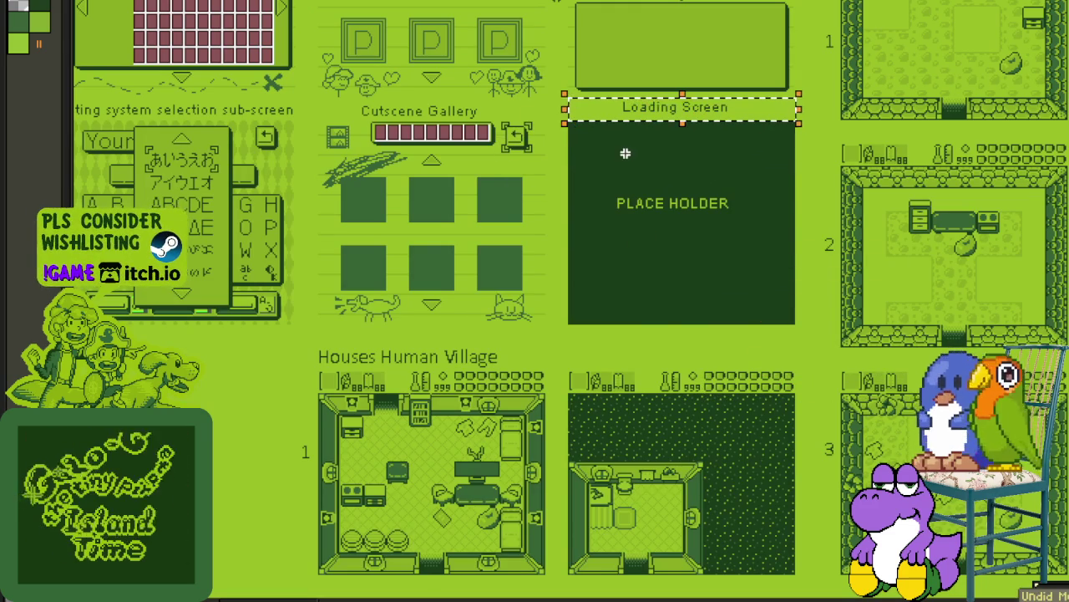
key("Tab")
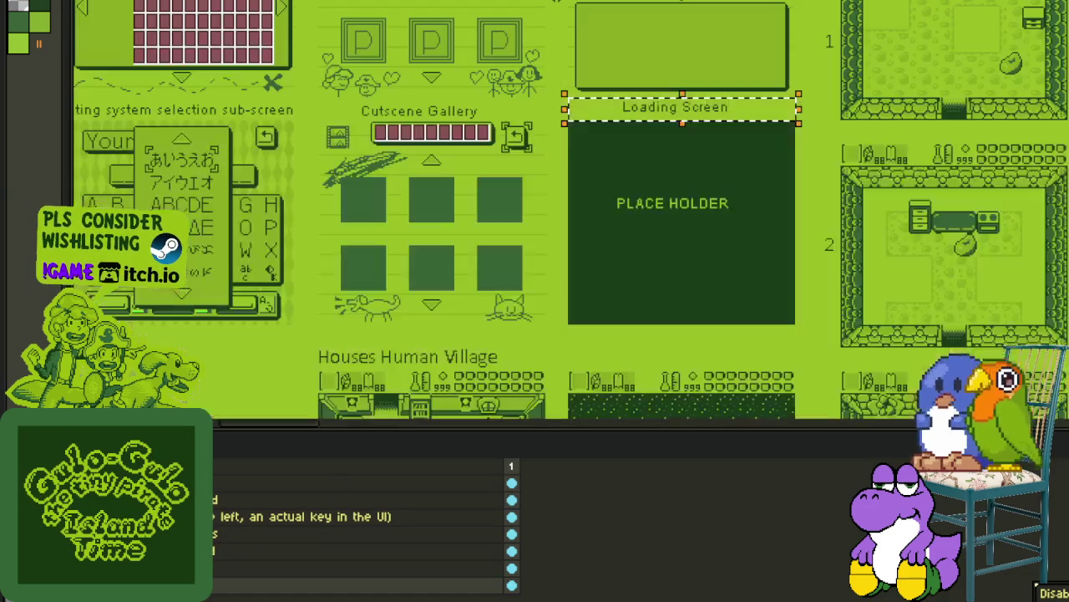
mouse_move(643, 121)
left_mouse_down()
mouse_move(752, 430)
mouse_move(1063, 426)
mouse_move(535, 115)
left_mouse_up()
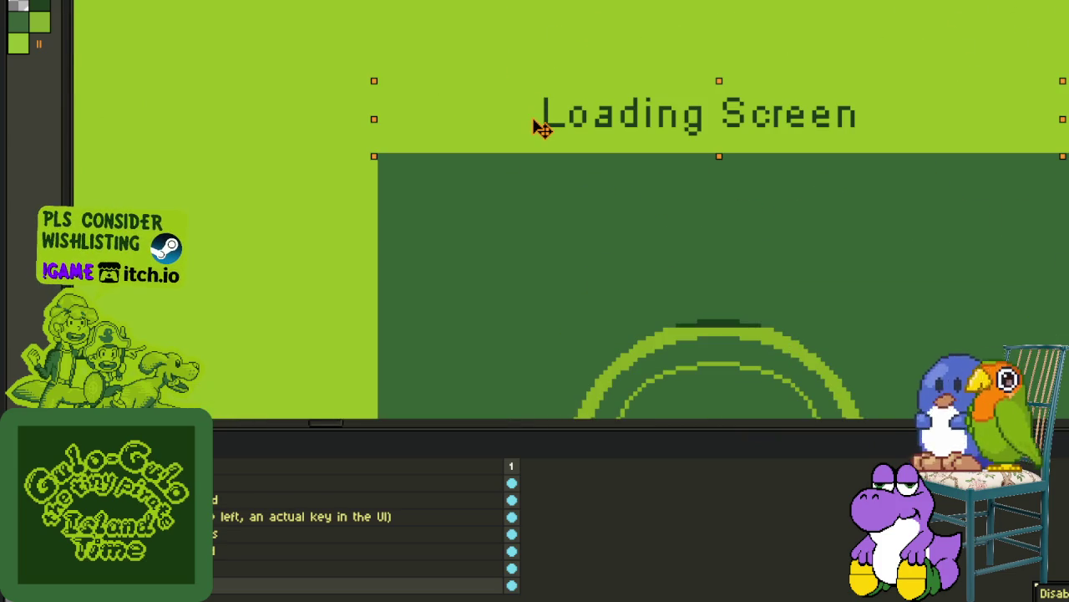
scroll(540, 263, "down", 2)
scroll(534, 217, "down", 3)
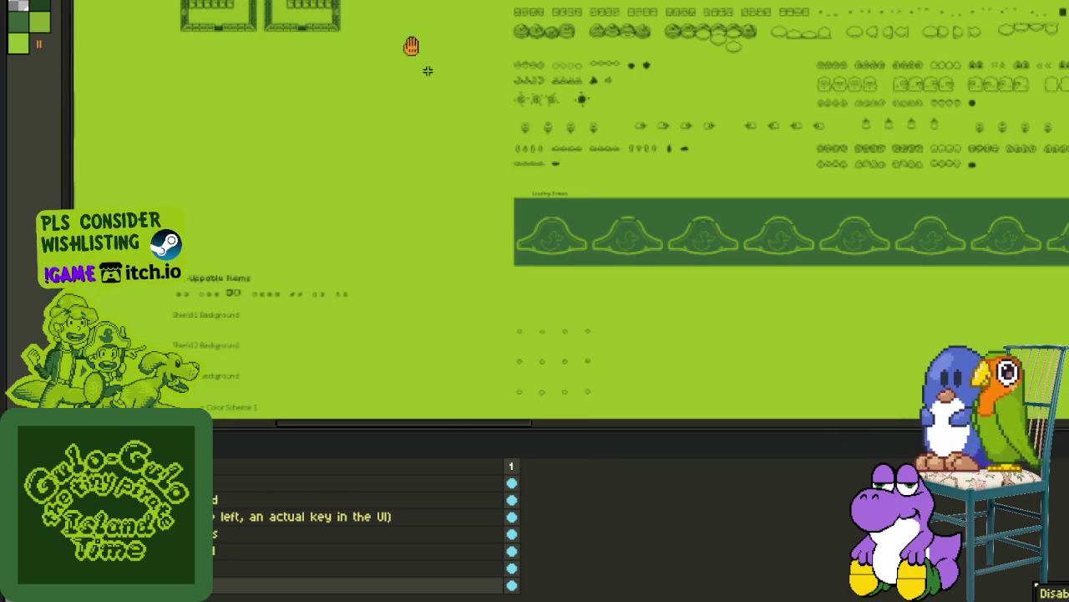
Step: Marquee-select the PLACE HOLDER loading-screen tile and delete it
left_click_drag(411, 46, 554, 341)
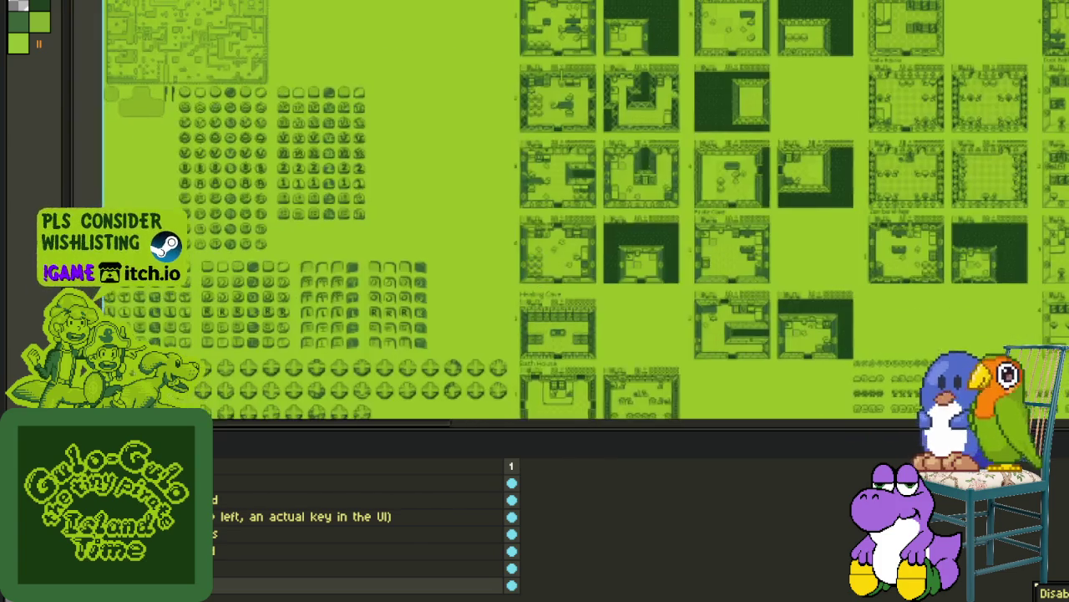
left_click_drag(461, 165, 625, 245)
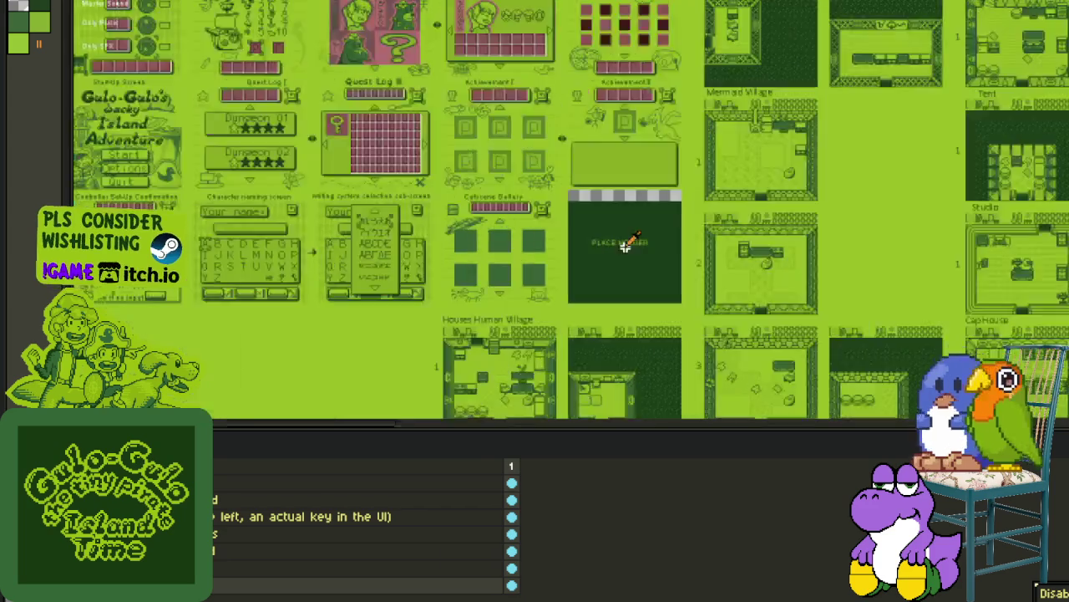
scroll(625, 245, "up", 5)
scroll(657, 363, "down", 3)
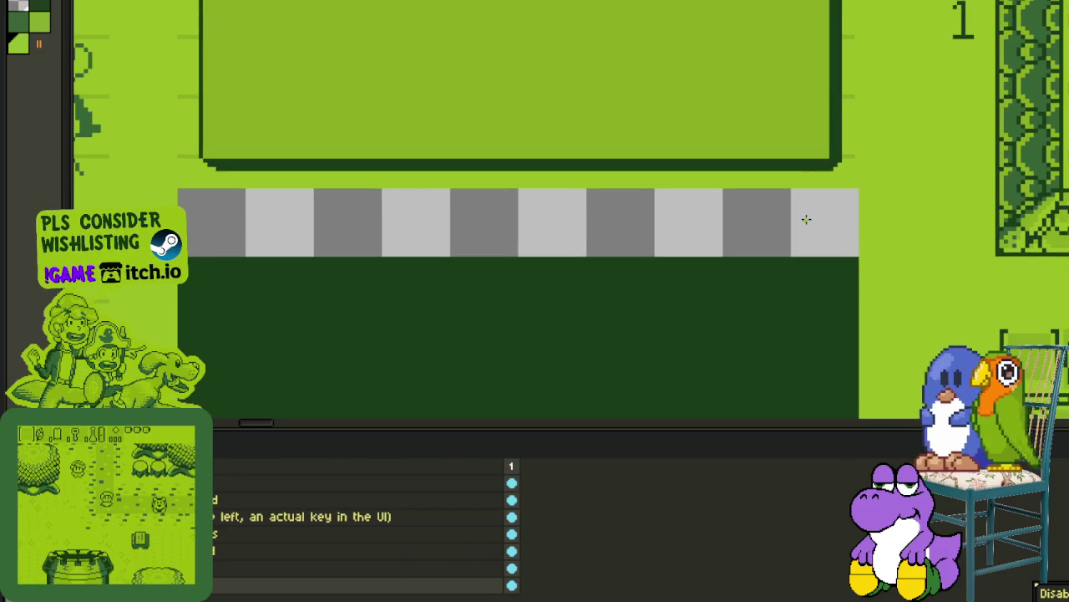
scroll(742, 234, "down", 2)
left_click_drag(705, 239, 628, 175)
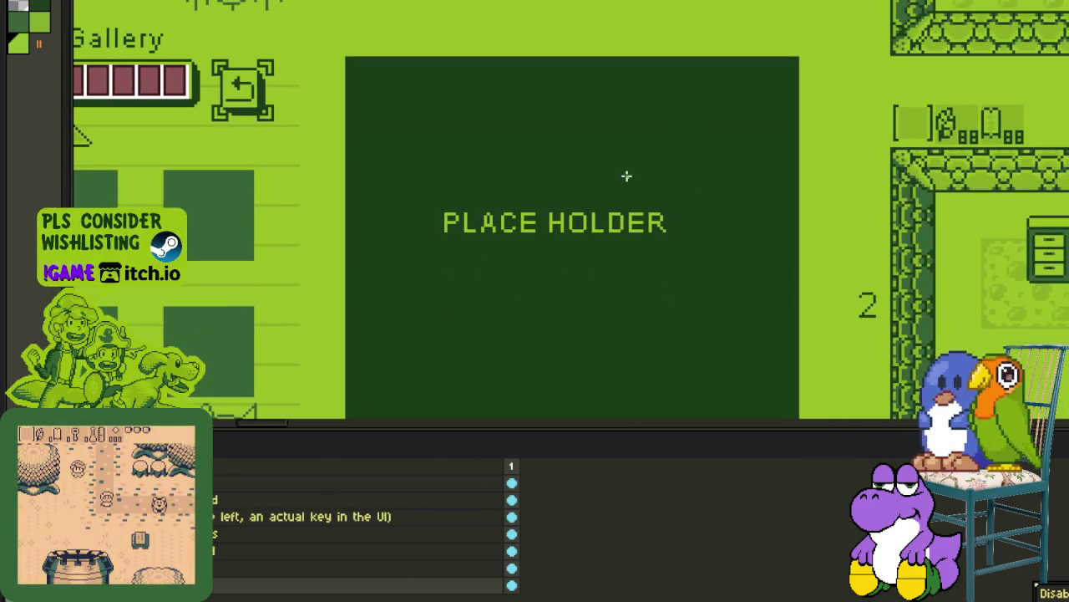
mouse_move(348, 59)
left_mouse_down()
mouse_move(736, 414)
mouse_move(794, 389)
left_mouse_up()
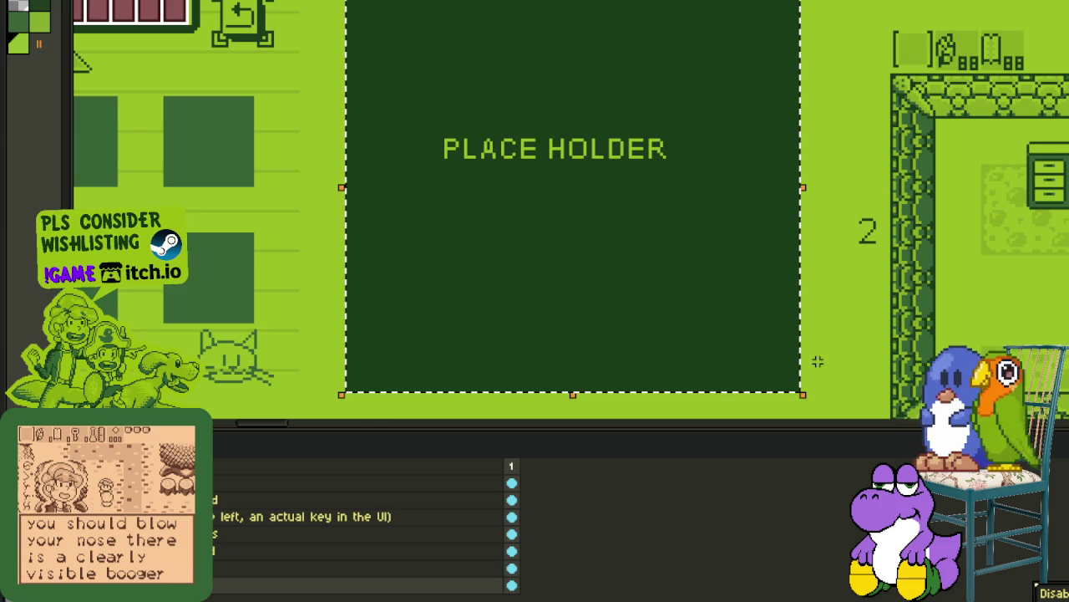
key("Delete")
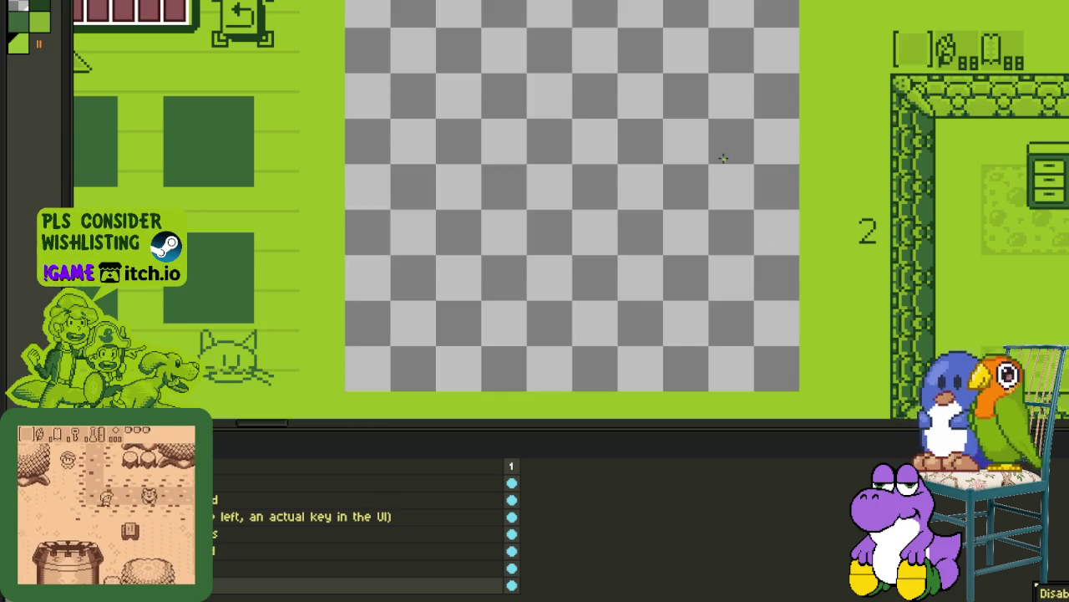
scroll(627, 218, "down", 2)
scroll(523, 241, "down", 2)
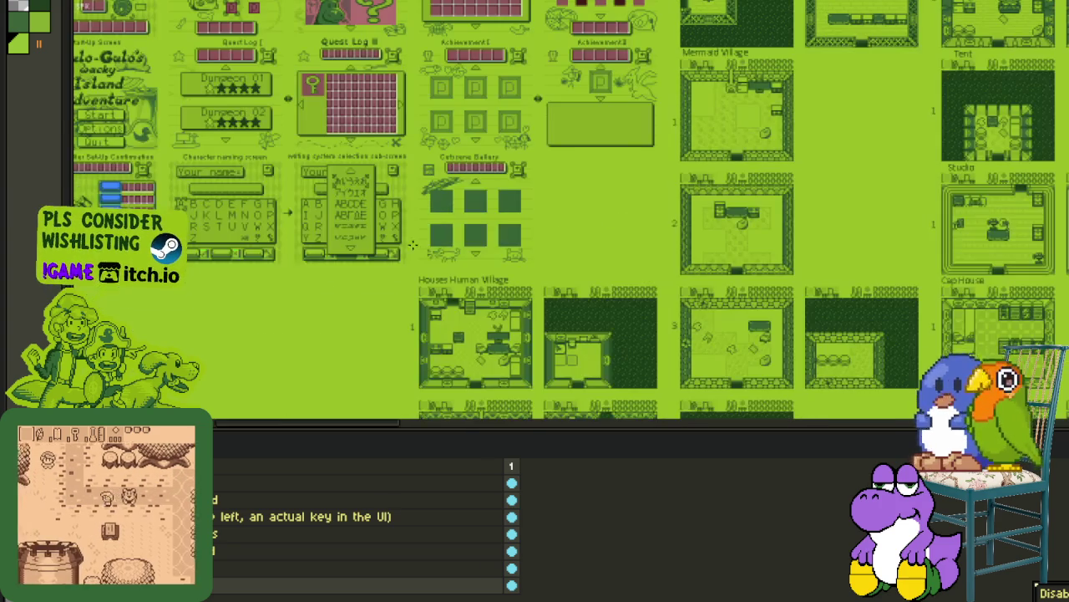
scroll(523, 242, "down", 1)
Step: Save the Game Boy green atlas with Ctrl+S
scroll(523, 241, "down", 1)
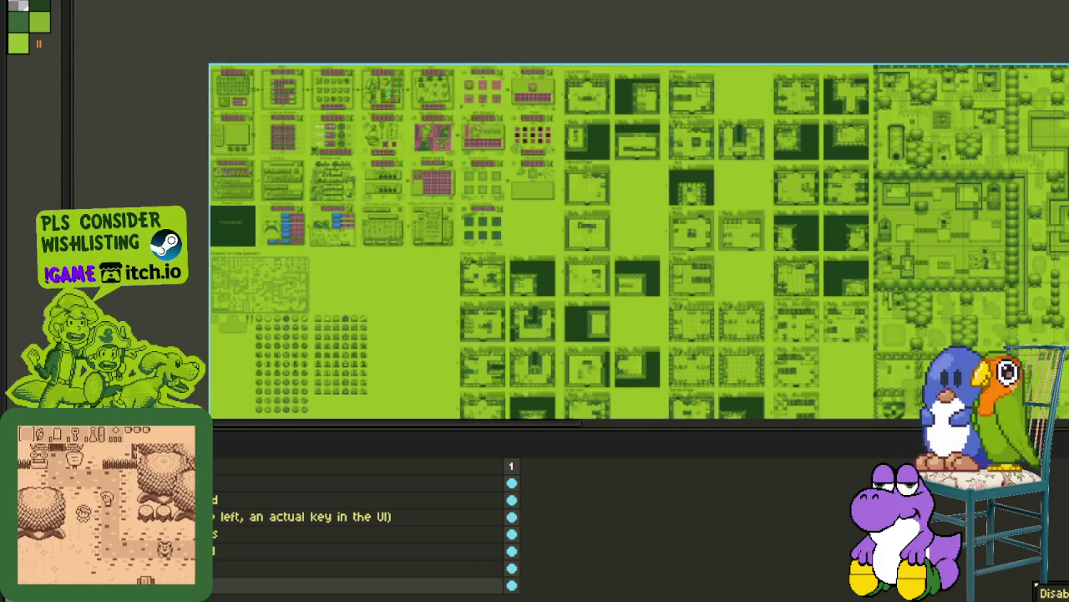
right_click(210, 589)
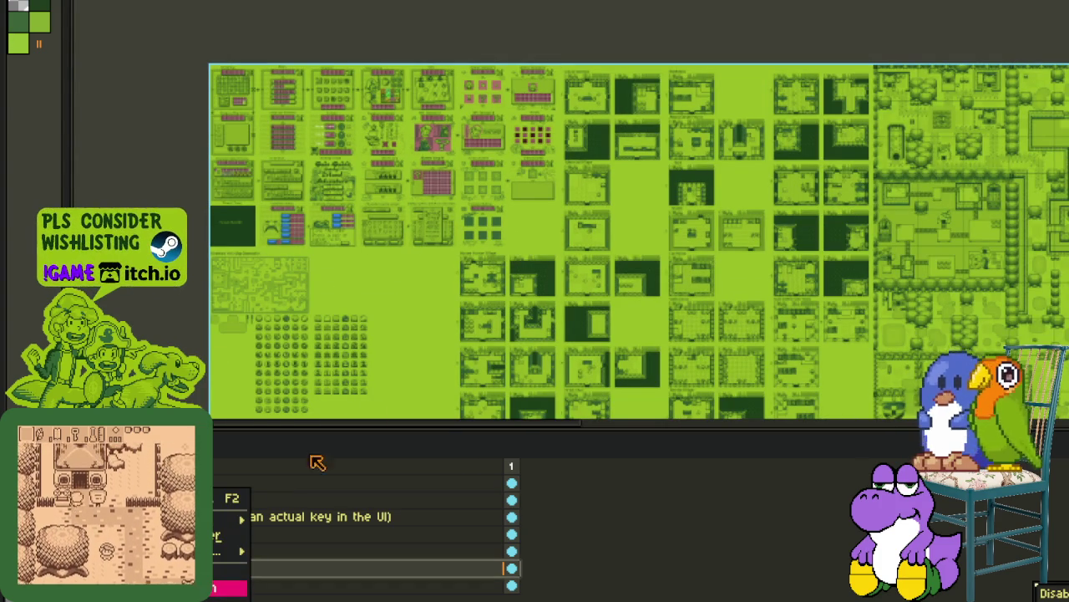
key("Escape")
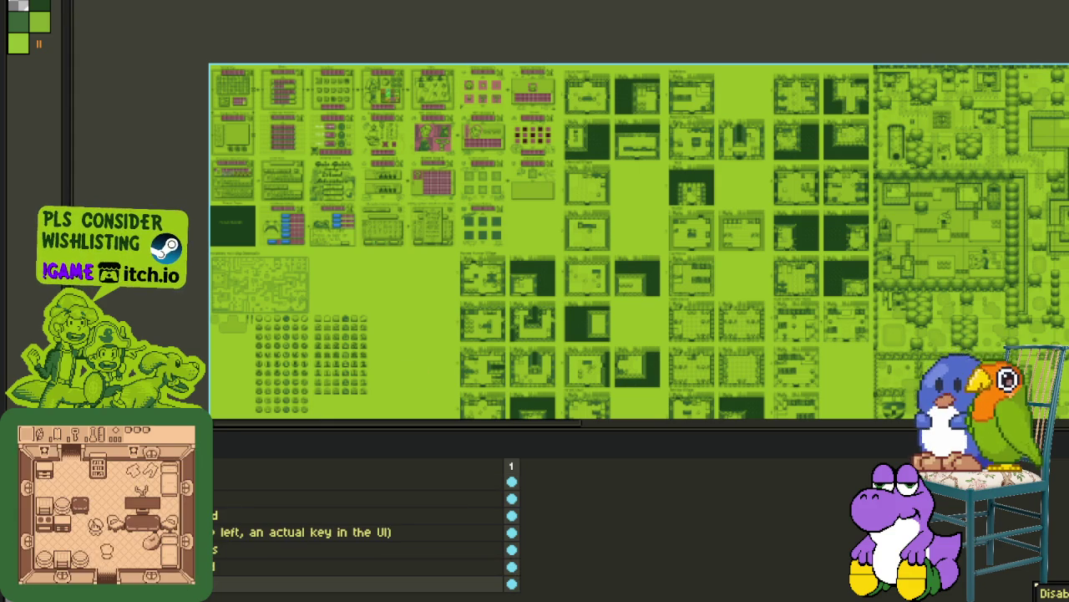
key("ctrl+s")
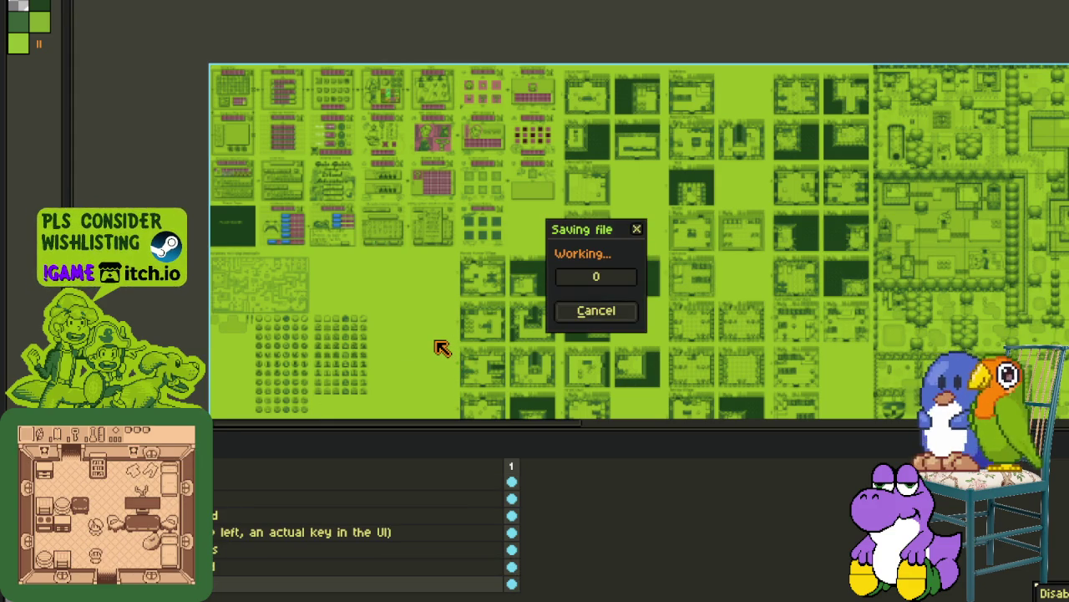
Step: Hide the timeline and zoom in on the atlas's text and font rows
mouse_move(579, 315)
left_mouse_down()
mouse_move(389, 198)
mouse_move(461, 241)
mouse_move(490, 215)
mouse_move(428, 207)
mouse_move(465, 227)
left_mouse_up()
key("Tab")
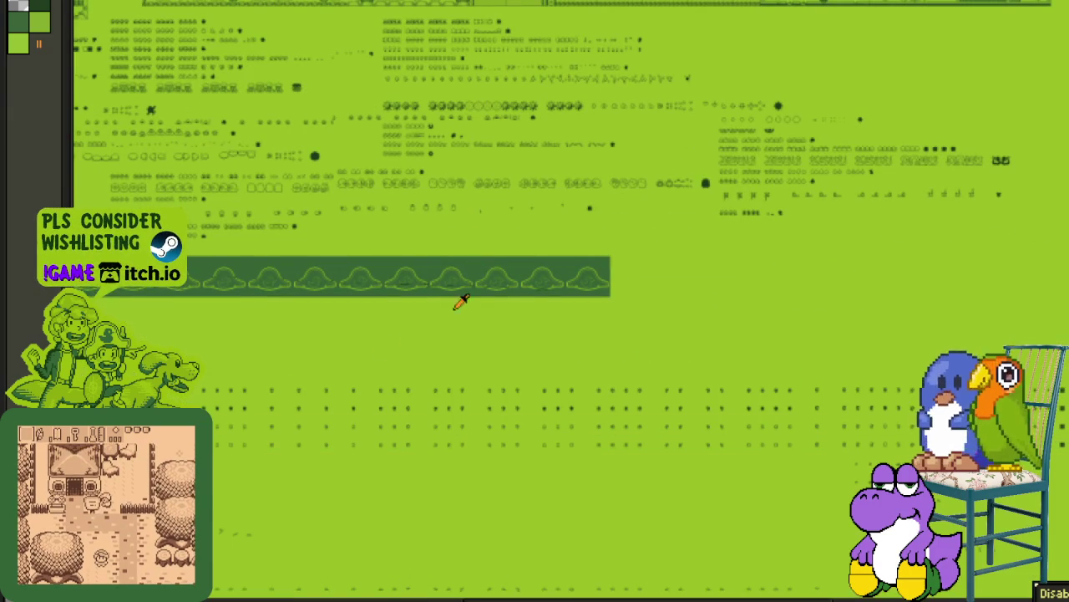
scroll(318, 364, "down", 1)
scroll(282, 401, "up", 1)
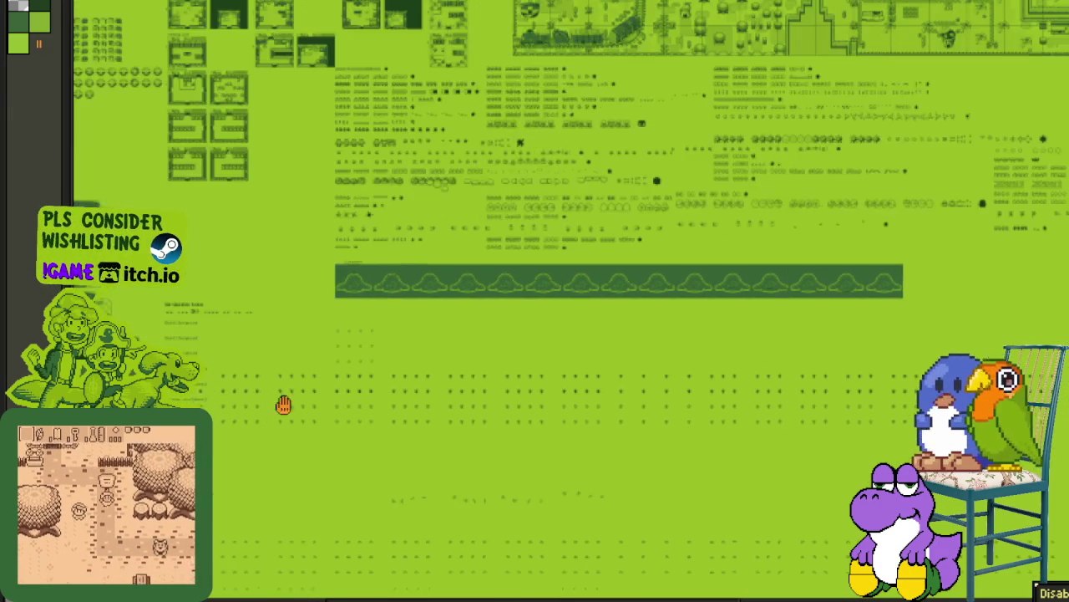
scroll(254, 401, "up", 1)
scroll(263, 376, "up", 1)
scroll(261, 374, "up", 1)
scroll(265, 369, "up", 2)
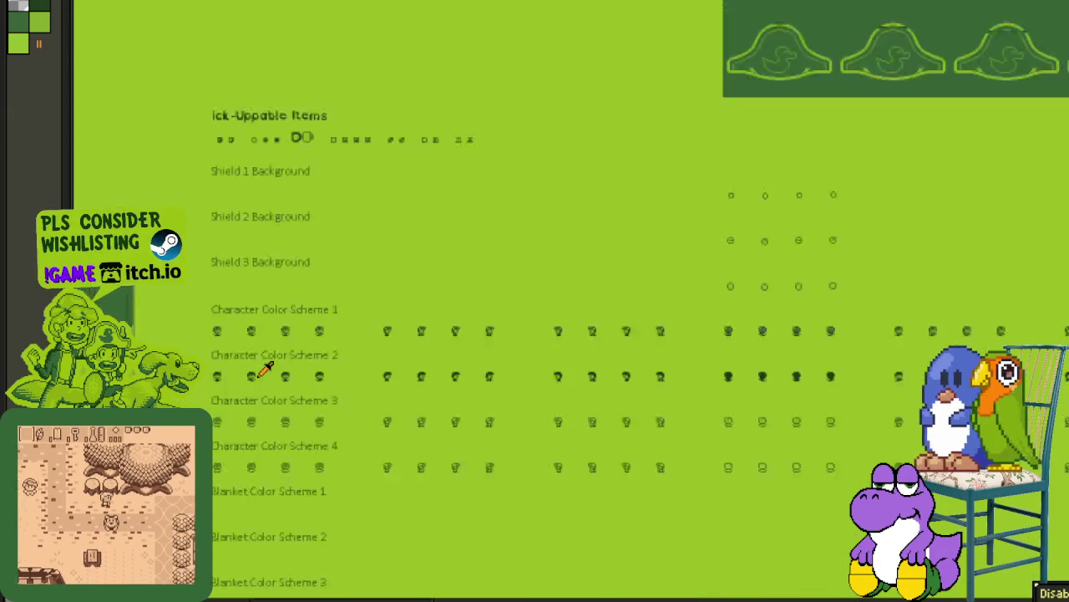
scroll(270, 386, "up", 2)
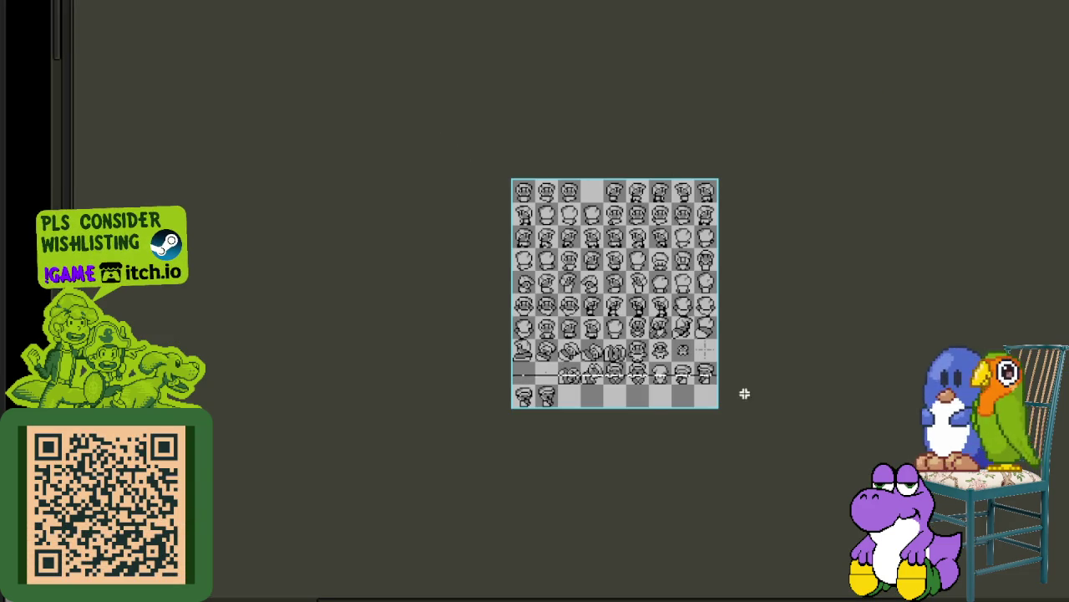
Step: Cut the whole character sheet and paste it into a new 144×160 sprite
key("ctrl+a")
key("Delete")
left_click(144, 4)
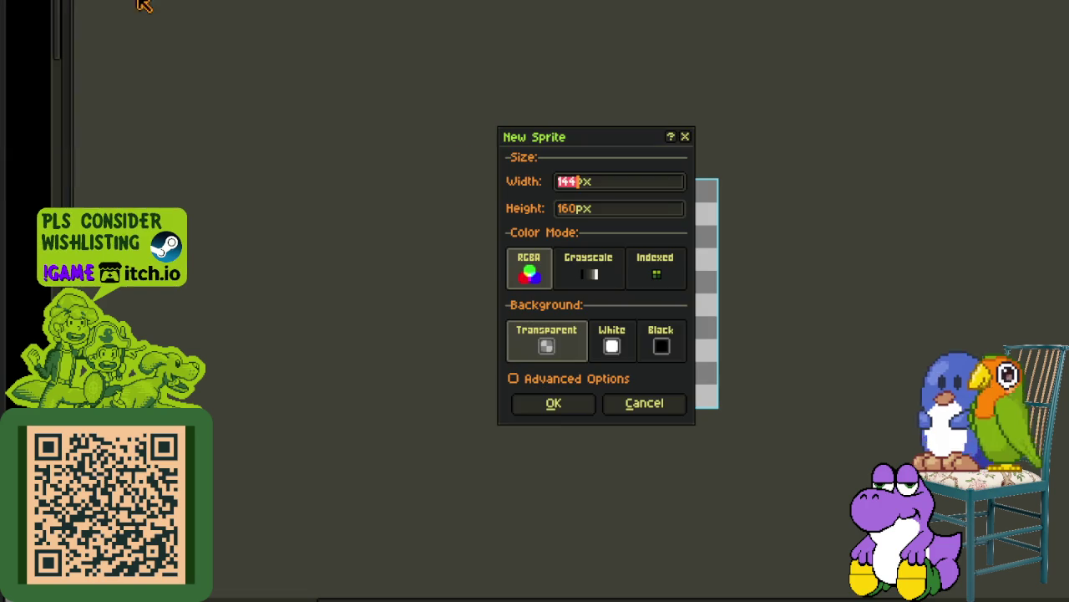
left_click(592, 403)
key("ctrl+v")
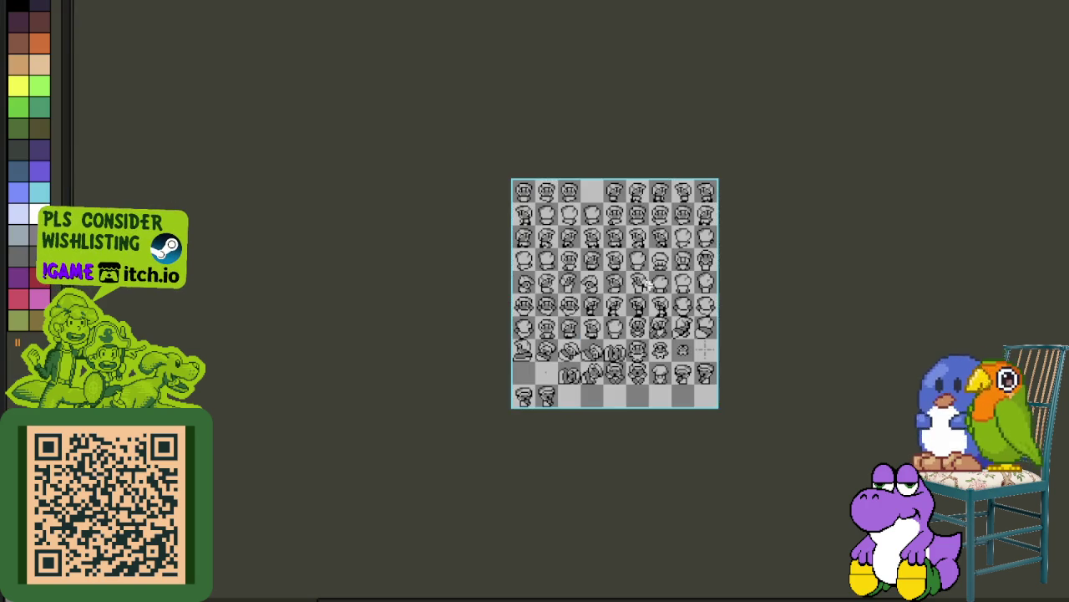
scroll(817, 464, "up", 2)
left_click_drag(655, 221, 578, 180)
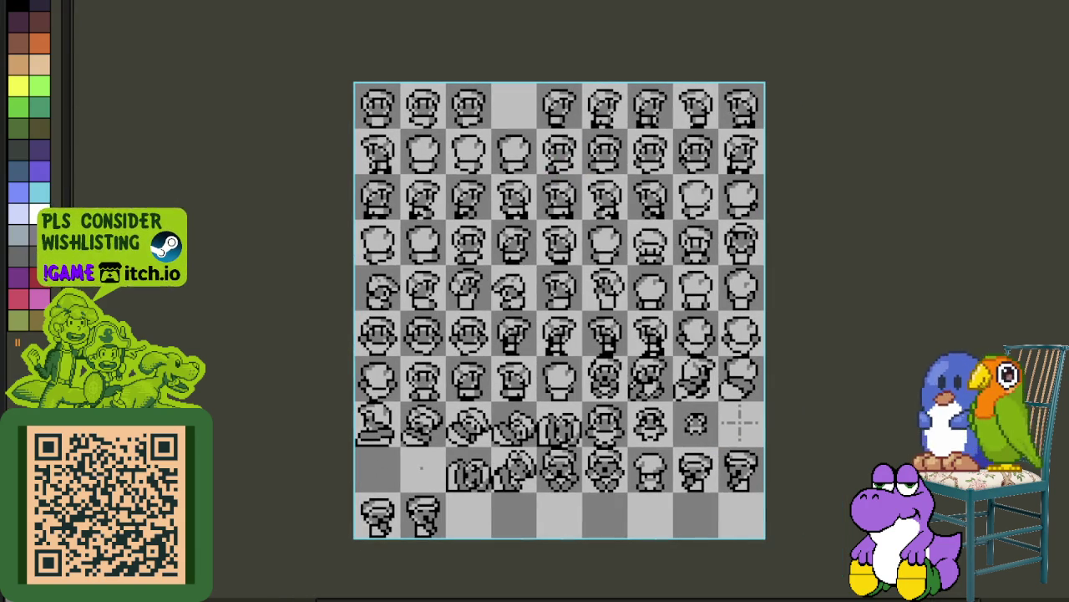
Step: Load the Game Boy palette preset for the new sprite and show the timeline
scroll(335, 251, "down", 5)
scroll(334, 250, "down", 5)
scroll(334, 250, "down", 5)
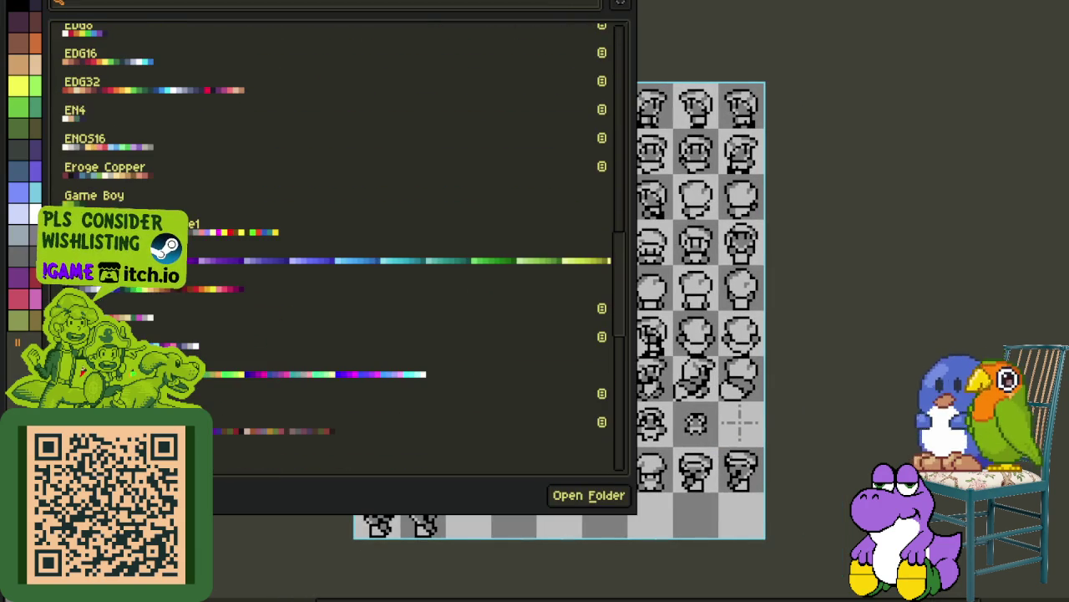
left_click(74, 201)
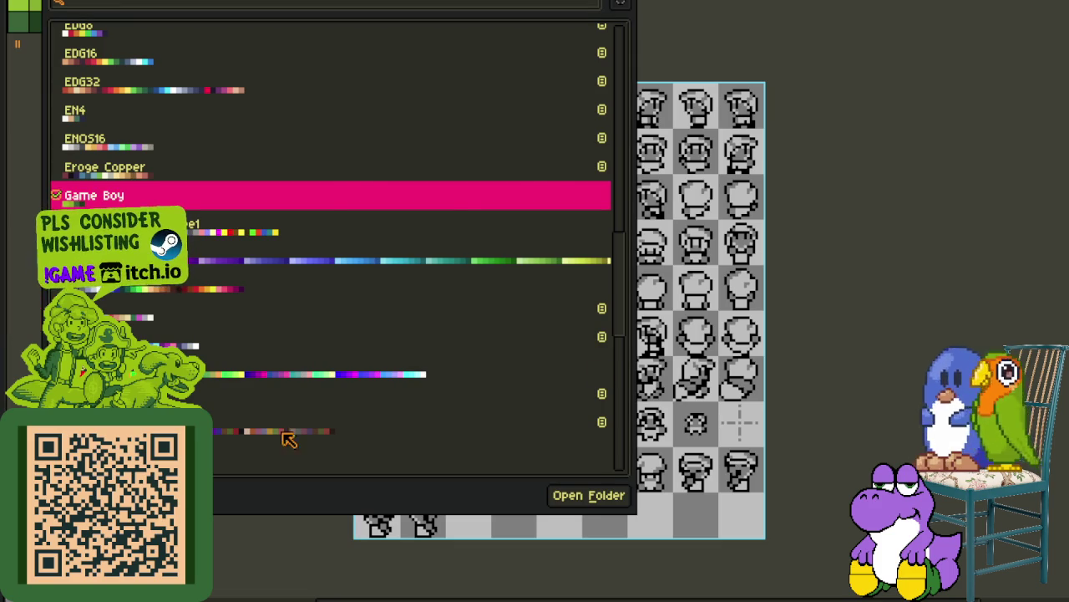
left_click(910, 334)
key("Tab")
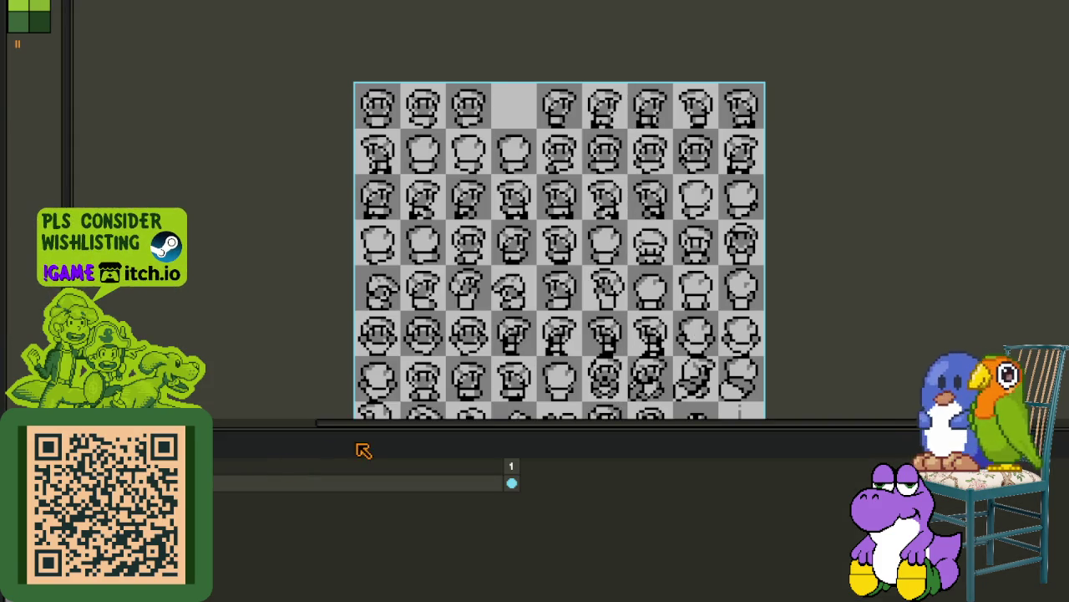
Step: Replace the transparent background with red using Replace Color (Shift+R)
key("Tab")
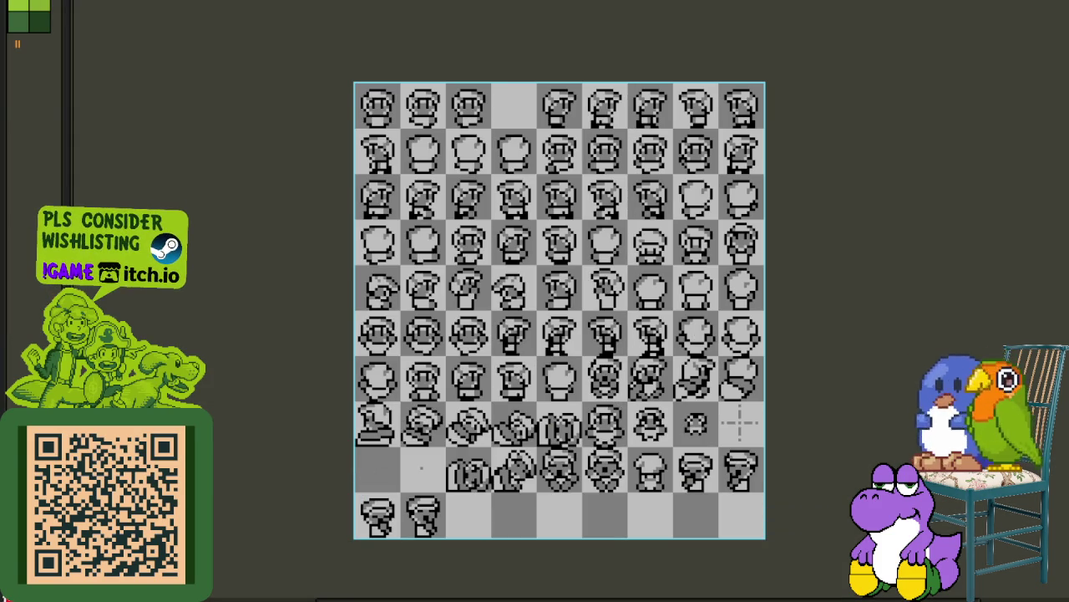
key("shift+r")
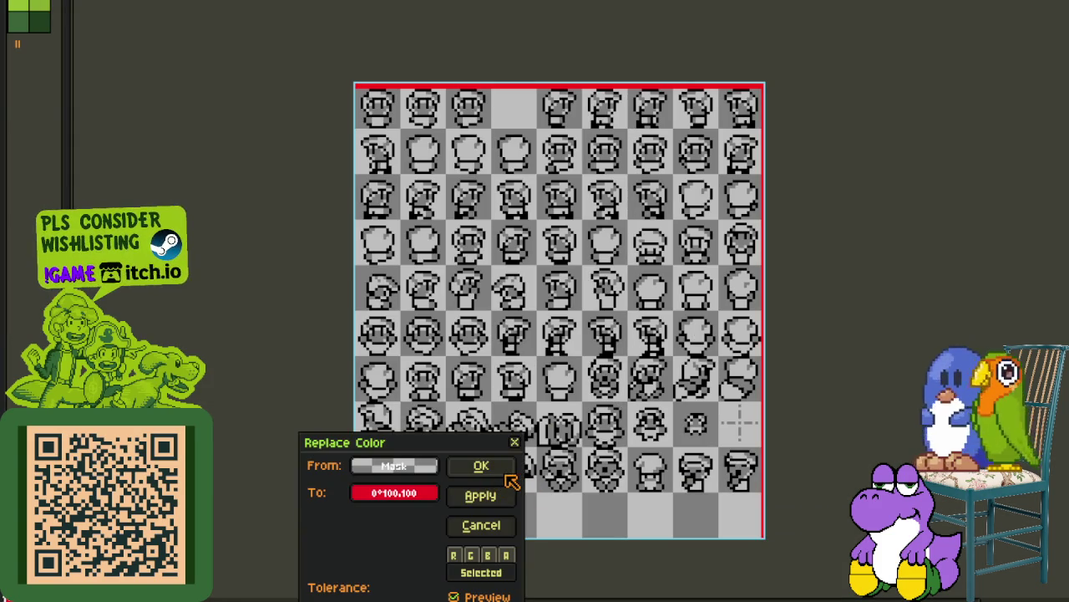
left_click(504, 468)
scroll(704, 302, "up", 3)
scroll(511, 471, "down", 3)
scroll(454, 79, "up", 3)
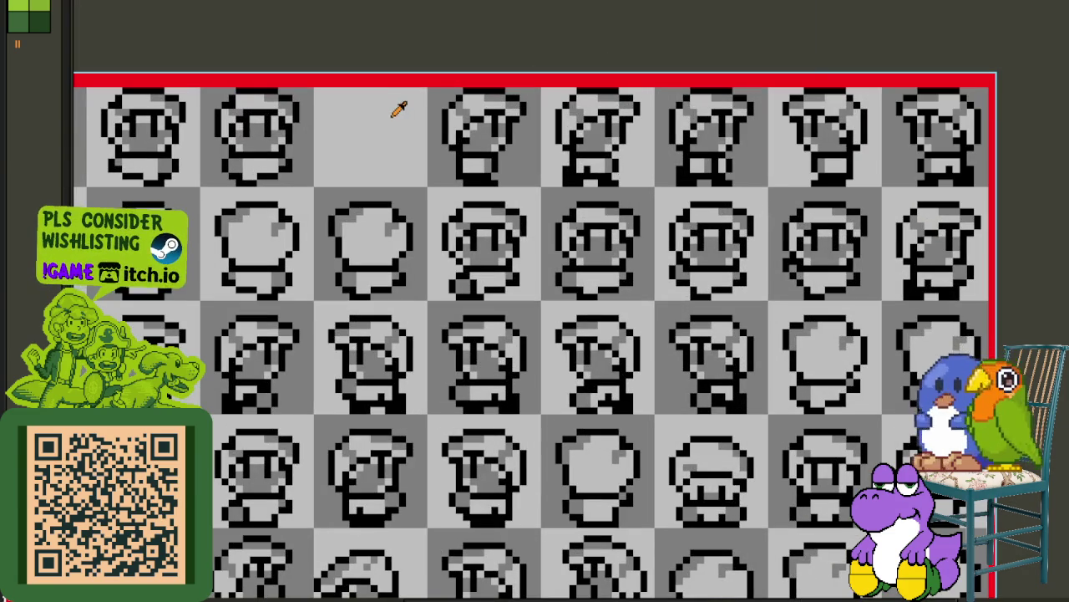
key("shift+r")
left_click(501, 468)
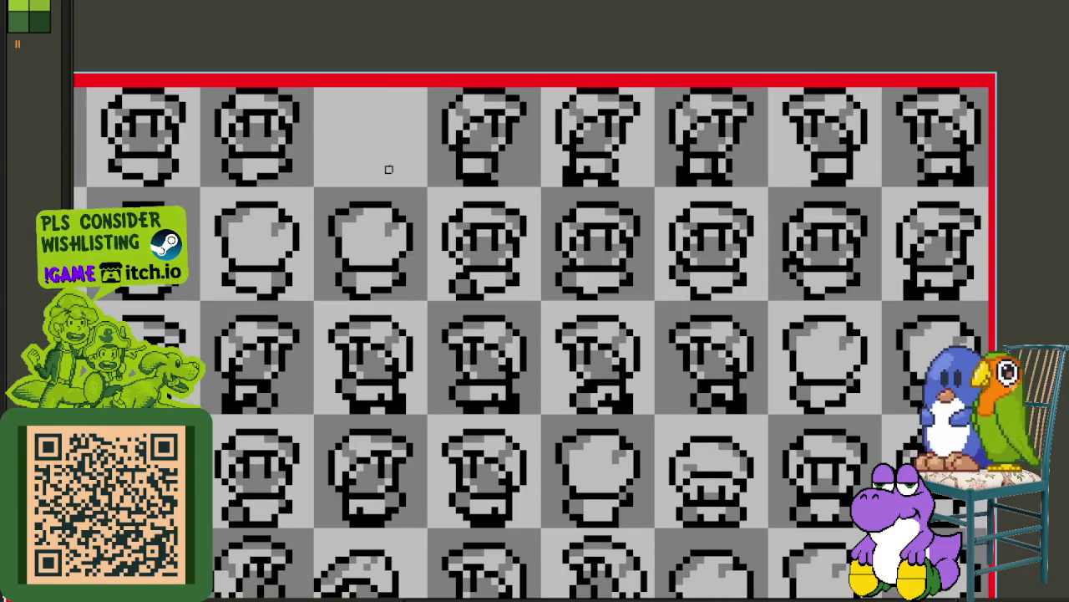
scroll(389, 167, "down", 3)
scroll(728, 359, "down", 5)
scroll(732, 346, "down", 1)
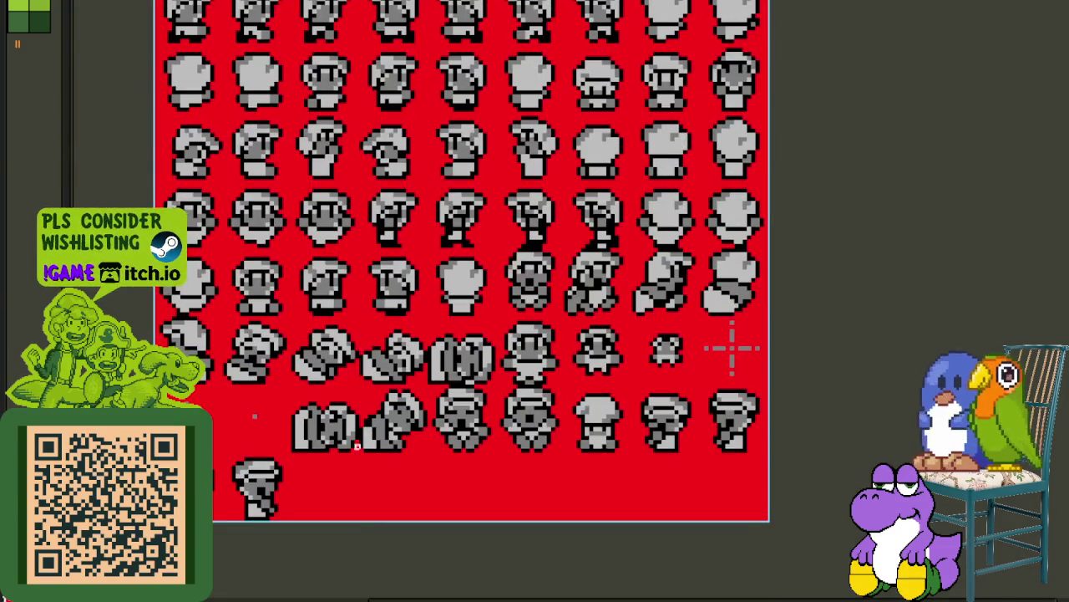
scroll(275, 190, "down", 2)
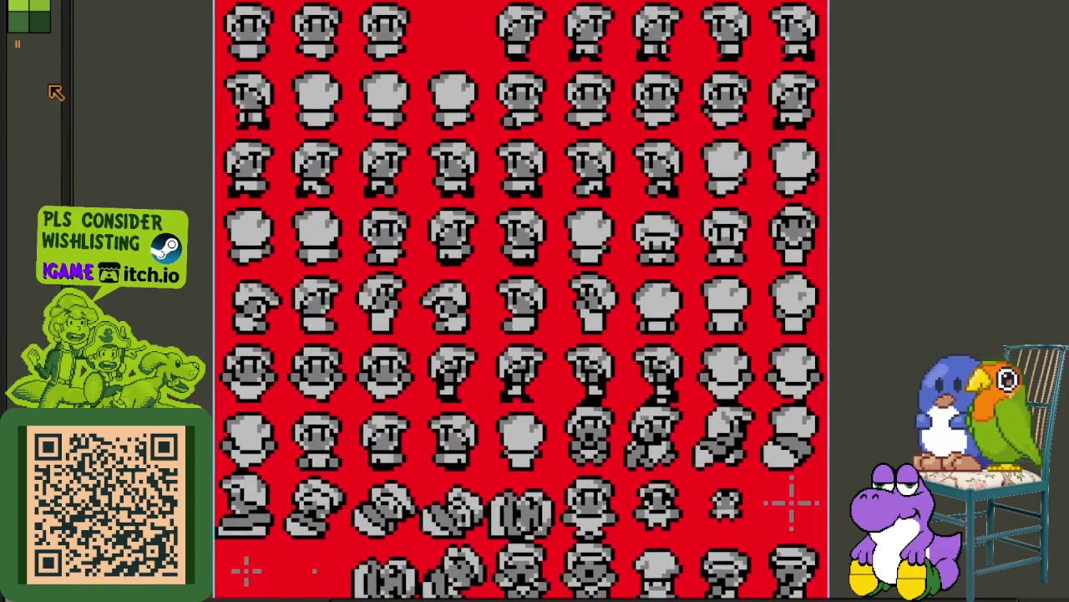
scroll(355, 32, "up", 5)
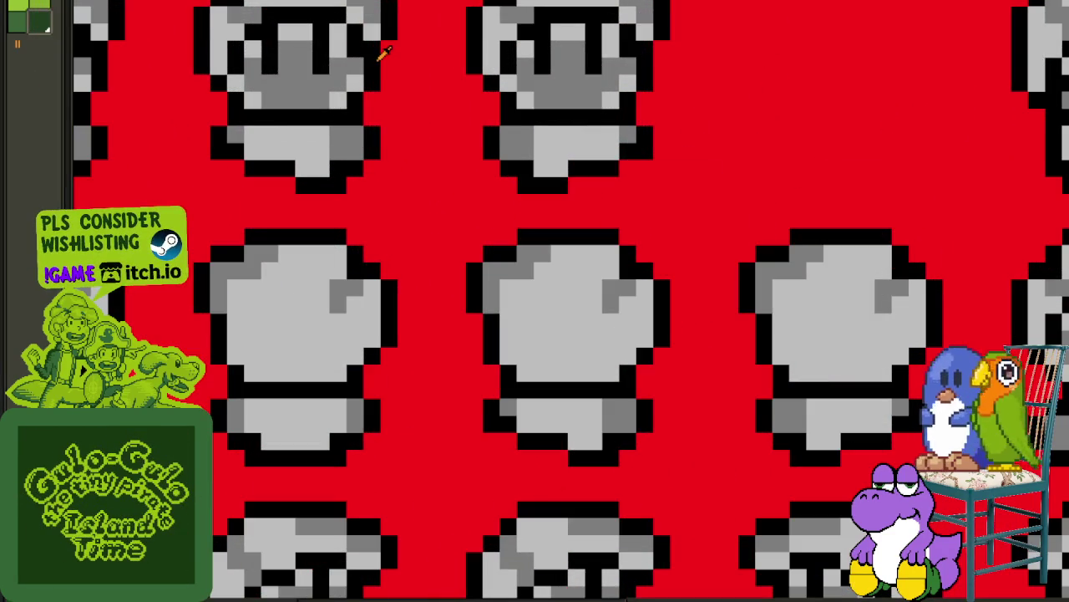
Step: Replace black with Idx-3, #7F7F7F with Idx-1 and #bfbfbf with Idx-0 greens
key("shift+r")
left_click(481, 468)
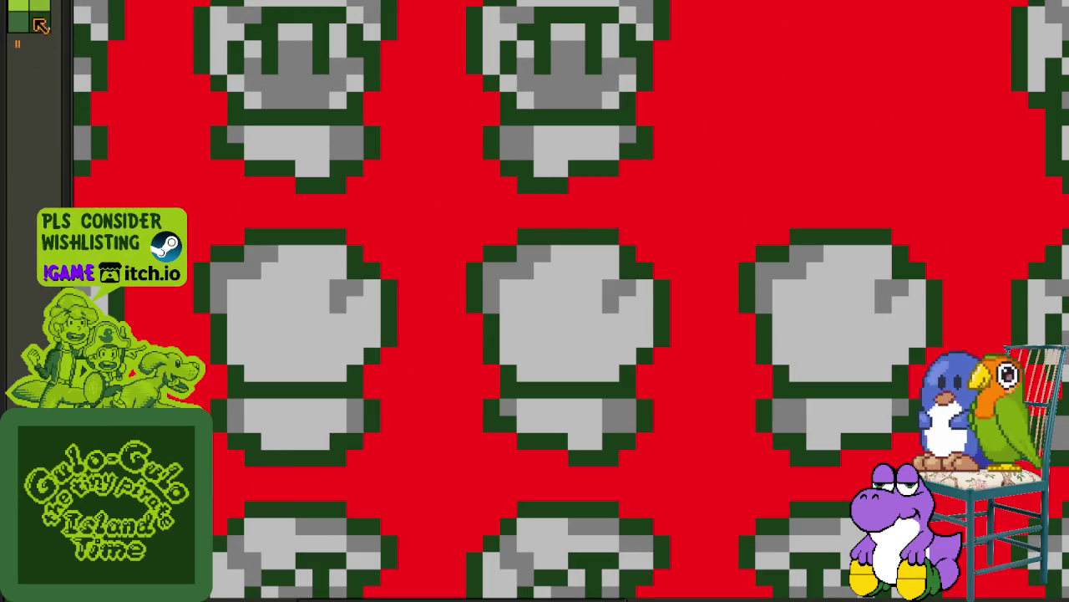
left_click(274, 101)
key("shift+r")
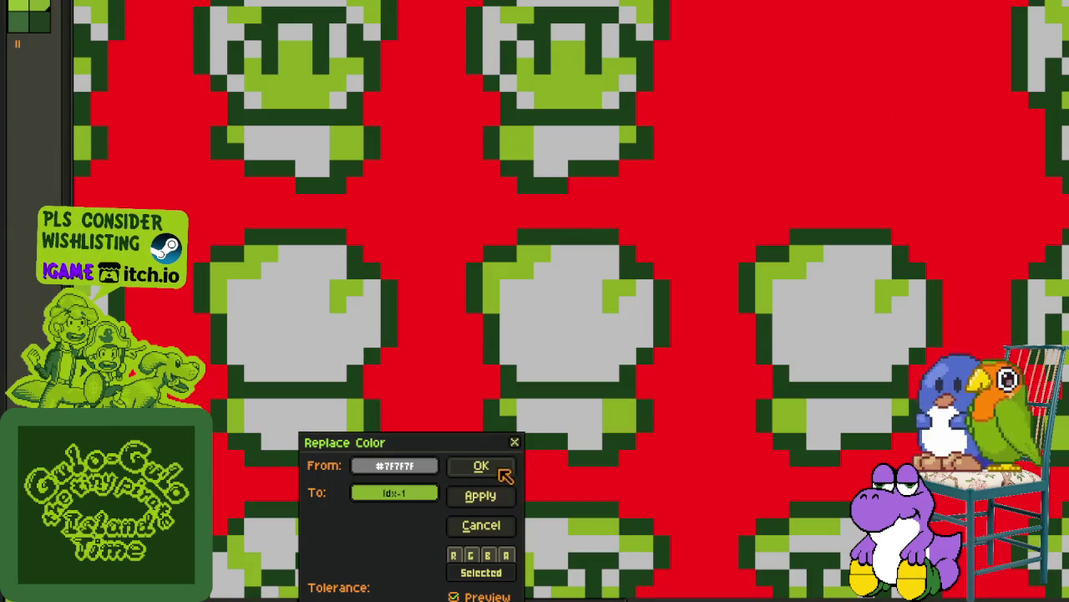
left_click(501, 470)
left_click(287, 136)
key("shift+r")
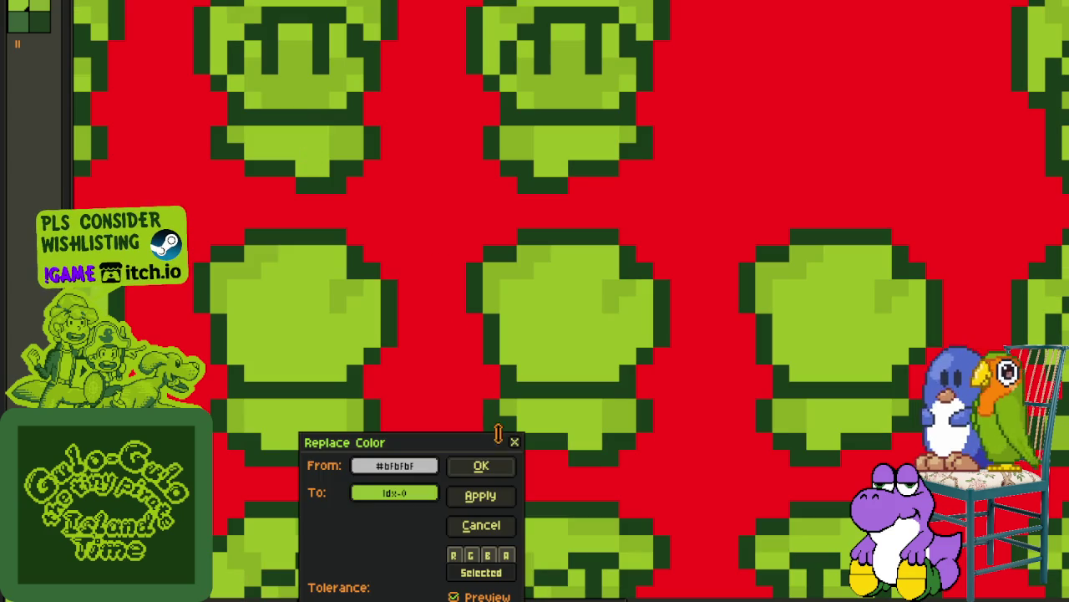
left_click(481, 466)
scroll(390, 220, "down", 4)
scroll(389, 220, "down", 1)
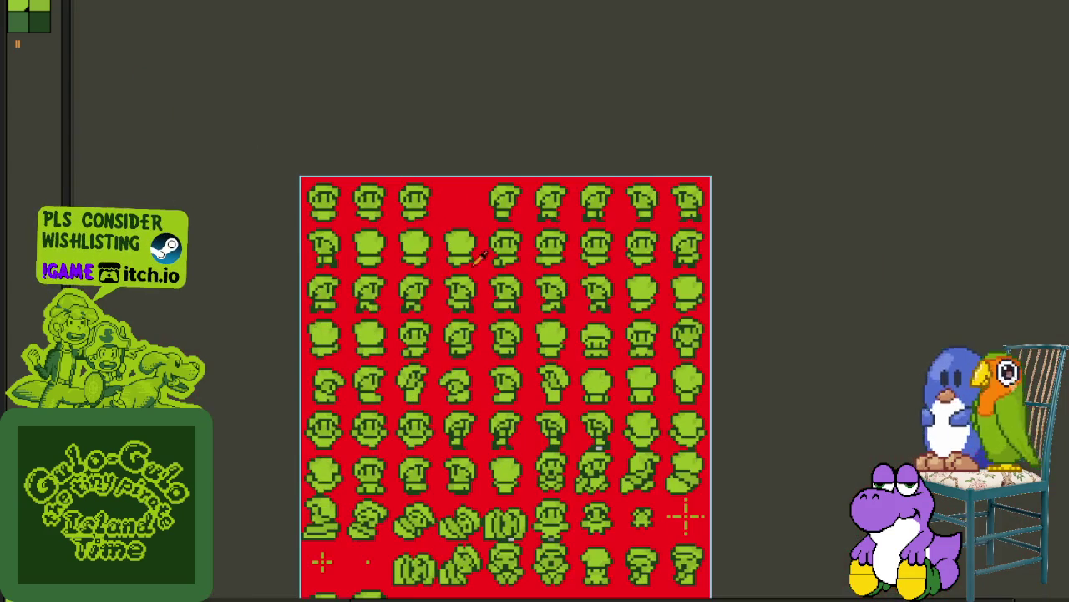
Step: Replace the temporary red background with black and look over the recoloured sprites
left_click(454, 203)
key("shift+r")
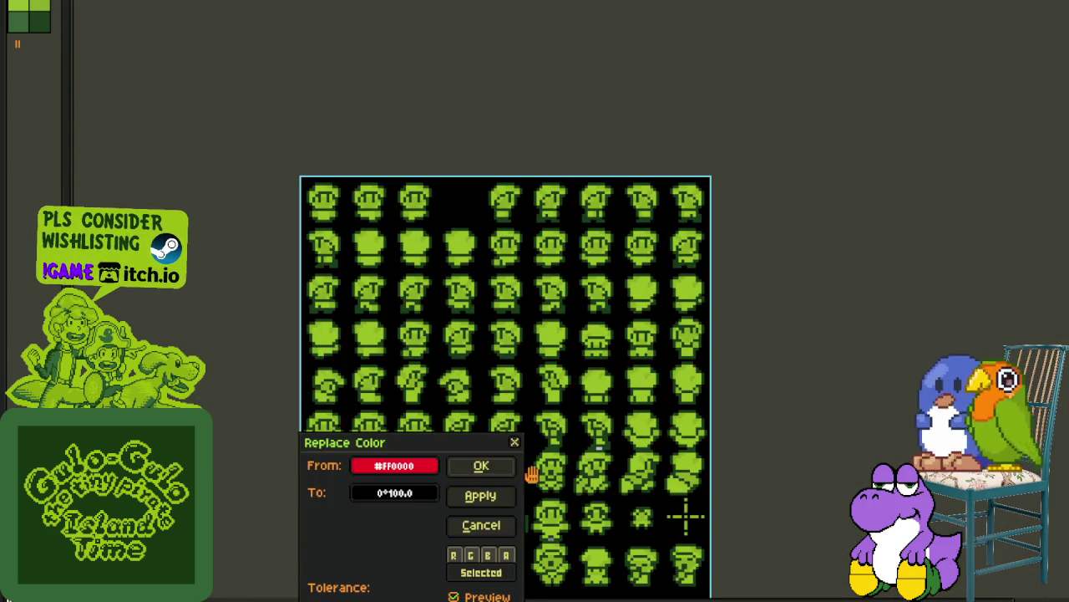
left_click(483, 468)
scroll(650, 508, "up", 2)
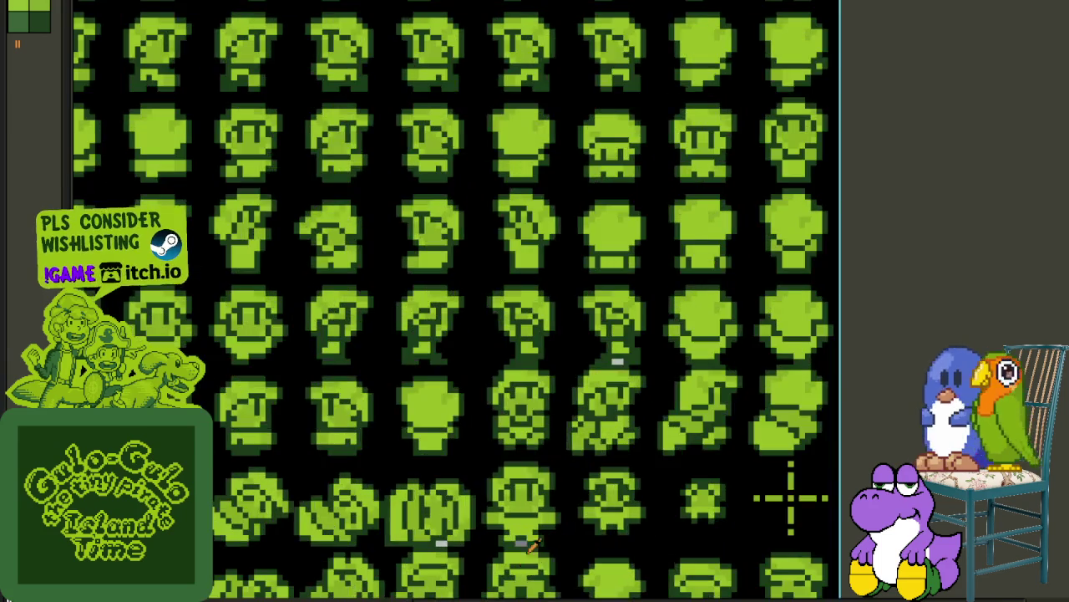
scroll(560, 534, "up", 1)
mouse_move(556, 506)
left_mouse_down()
mouse_move(539, 345)
mouse_move(561, 265)
left_mouse_up()
scroll(561, 265, "up", 1)
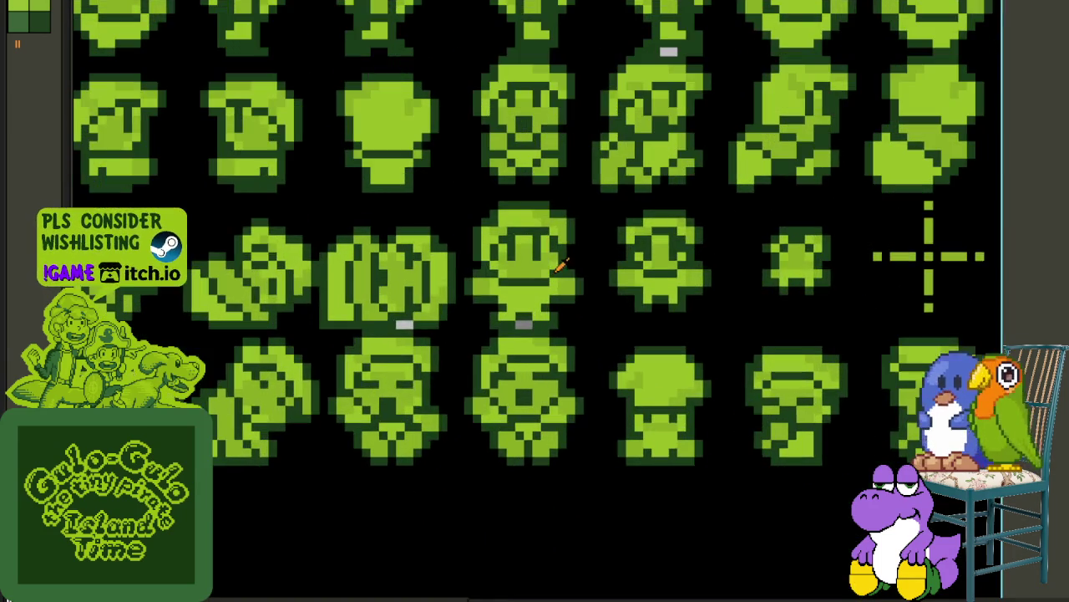
scroll(593, 320, "up", 2)
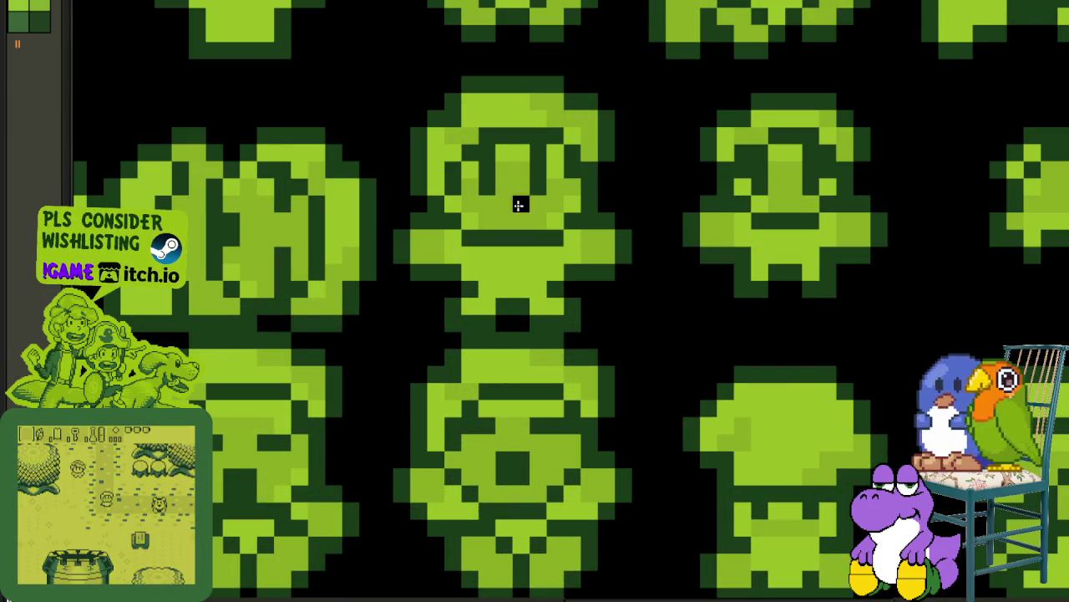
left_click_drag(519, 205, 497, 435)
scroll(626, 179, "down", 3)
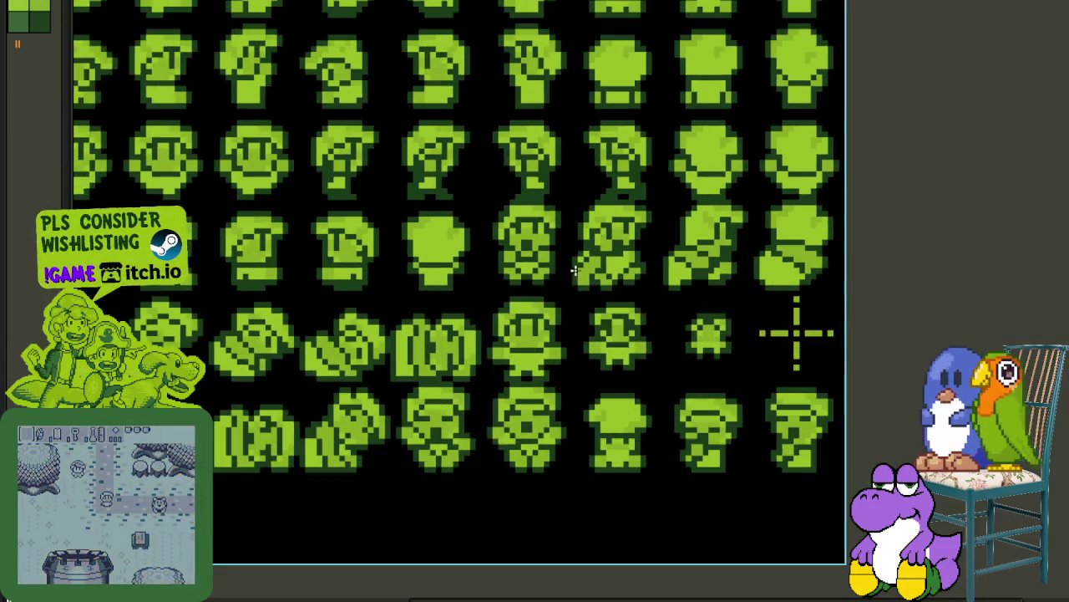
scroll(626, 179, "down", 1)
scroll(348, 285, "up", 2)
scroll(527, 306, "up", 1)
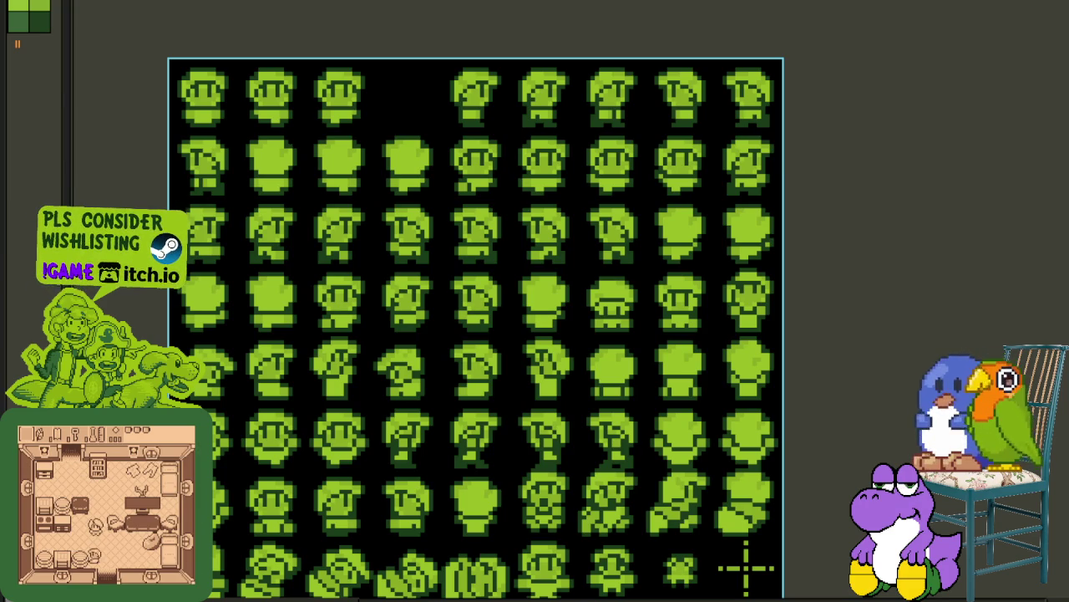
Step: Close the extra open sprites, including A - Puppy-Sheet.aseprite, choosing Don't Save
scroll(153, 161, "down", 1)
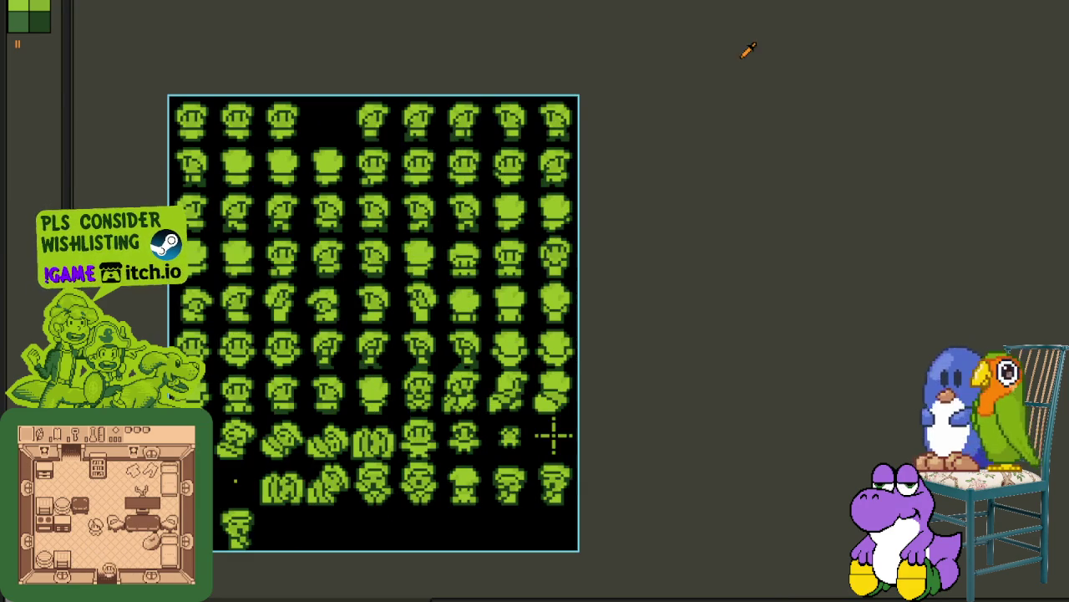
key("ctrl+n")
key("ctrl+w")
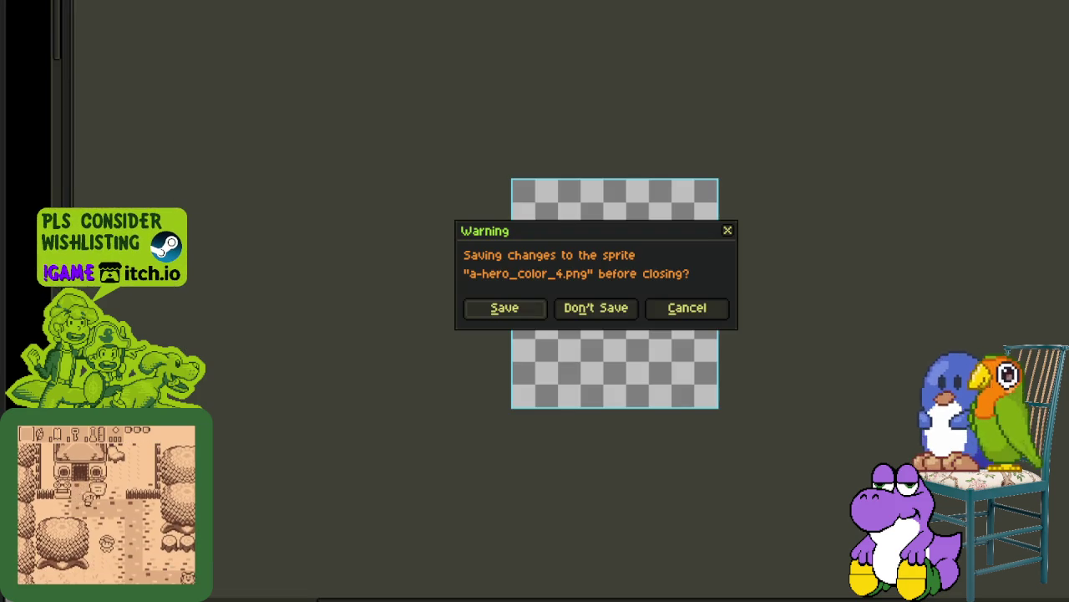
left_click(596, 308)
key("ctrl+w")
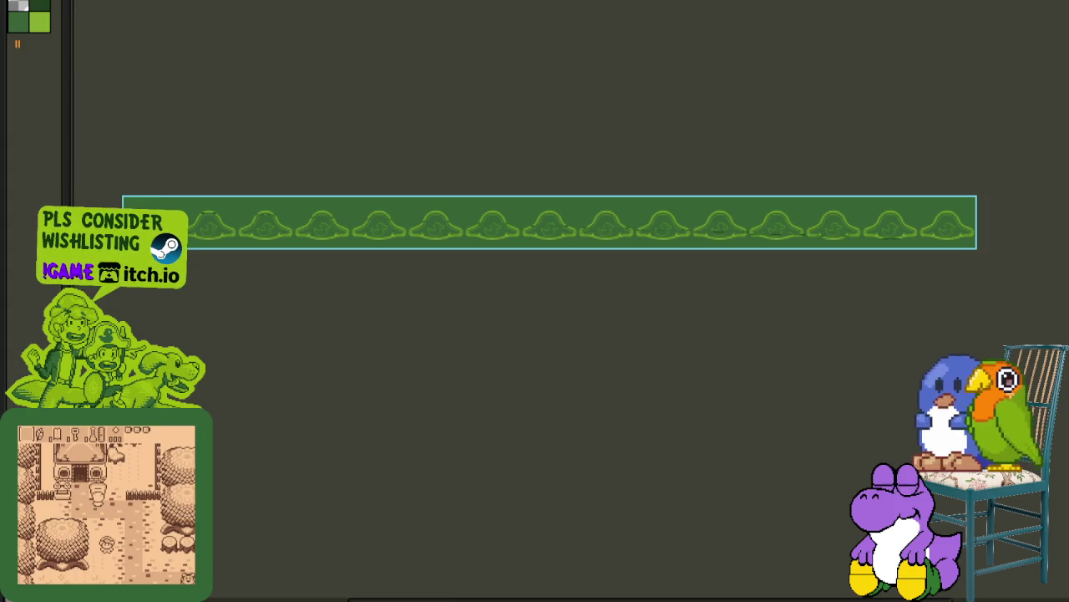
key("ctrl+w")
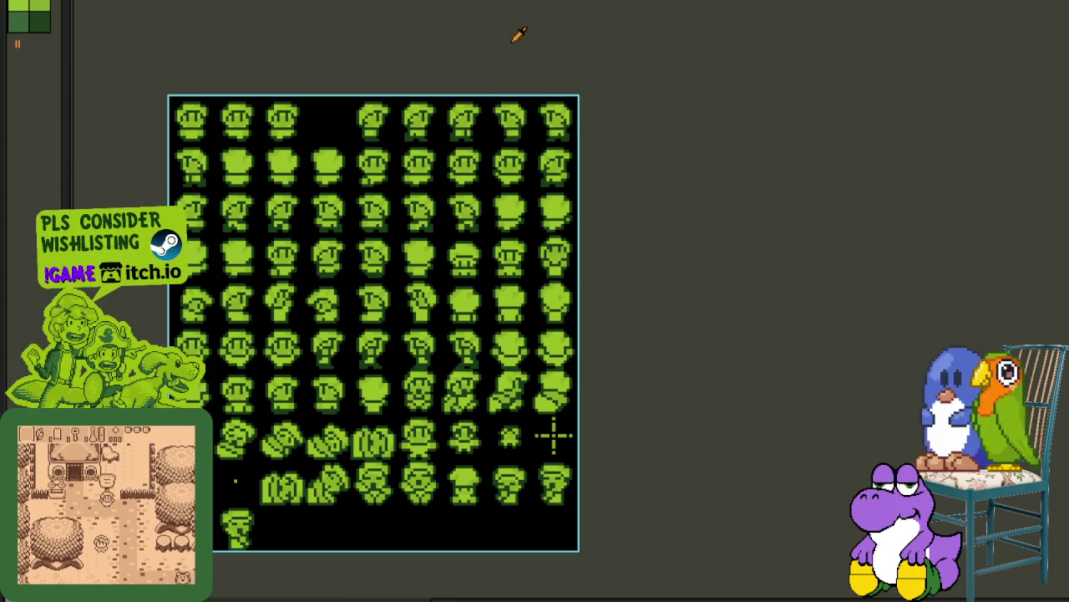
key("ctrl+tab")
key("ctrl+w")
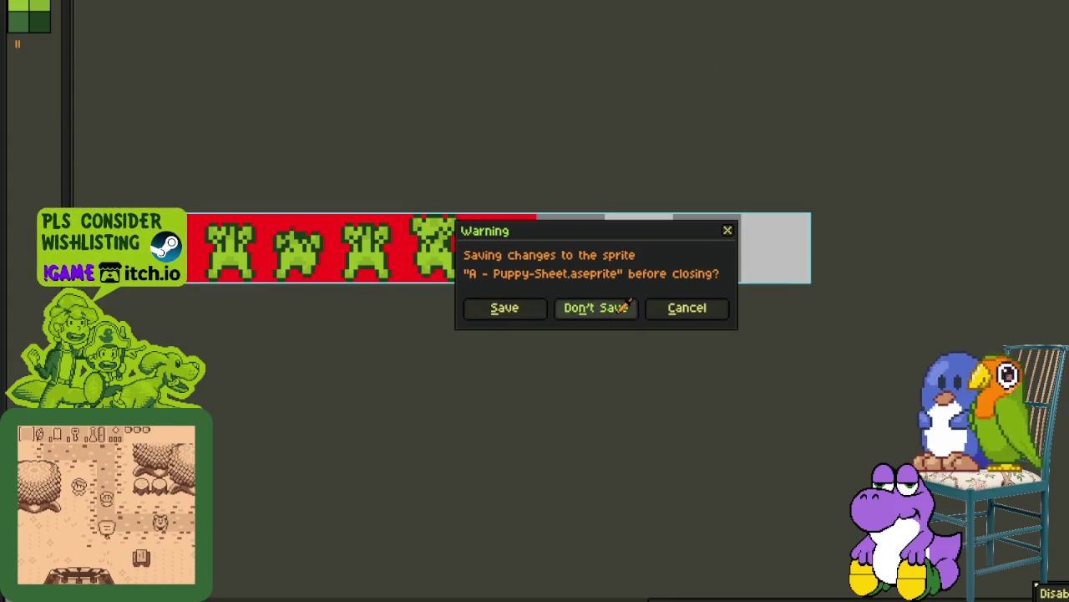
left_click(597, 307)
Step: Close Character Portraits 13_cat-Sheet.aseprite without saving, then show the green sheet's timeline
key("ctrl+tab")
key("ctrl+tab")
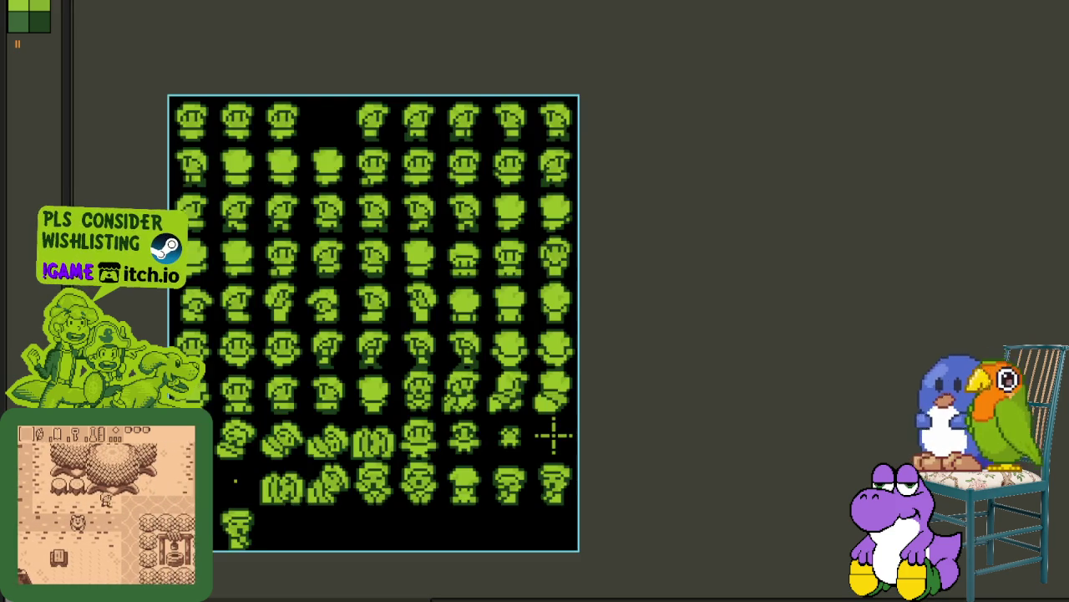
key("ctrl+tab")
key("ctrl+w")
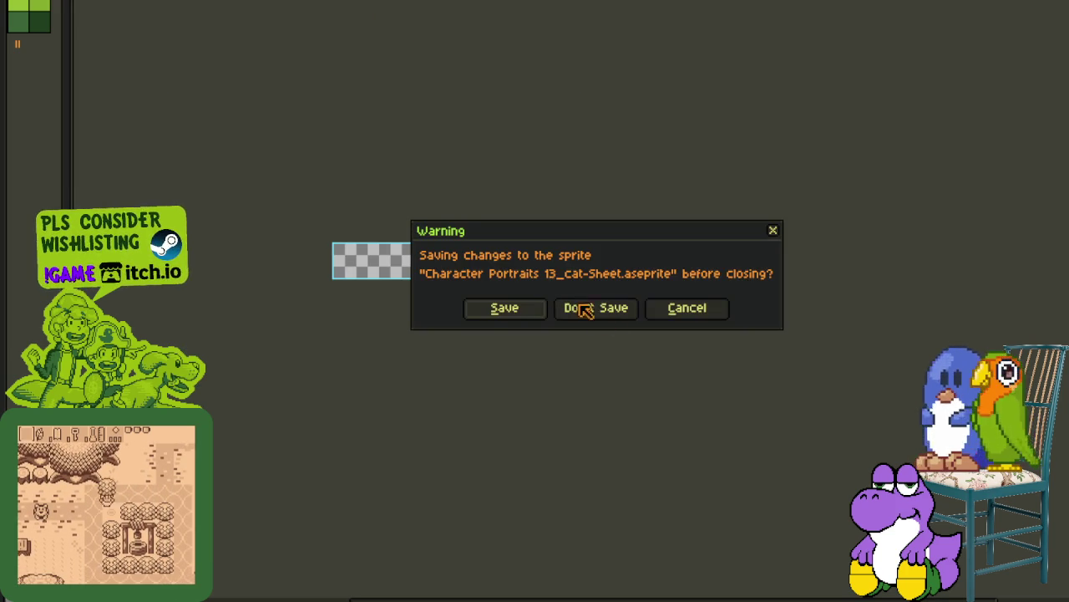
left_click(572, 307)
key("ctrl+tab")
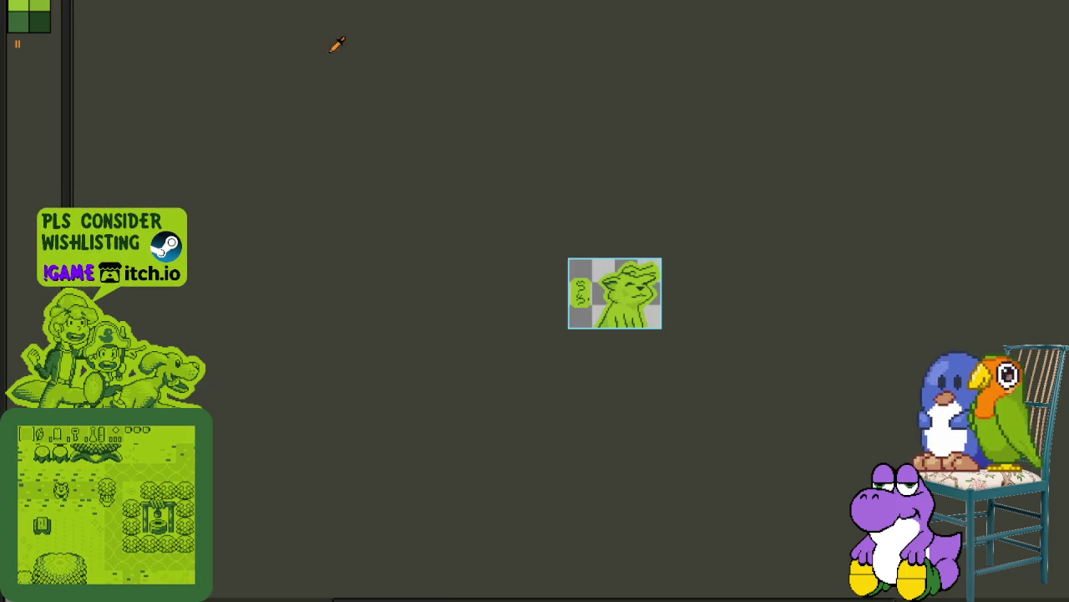
key("ctrl+tab")
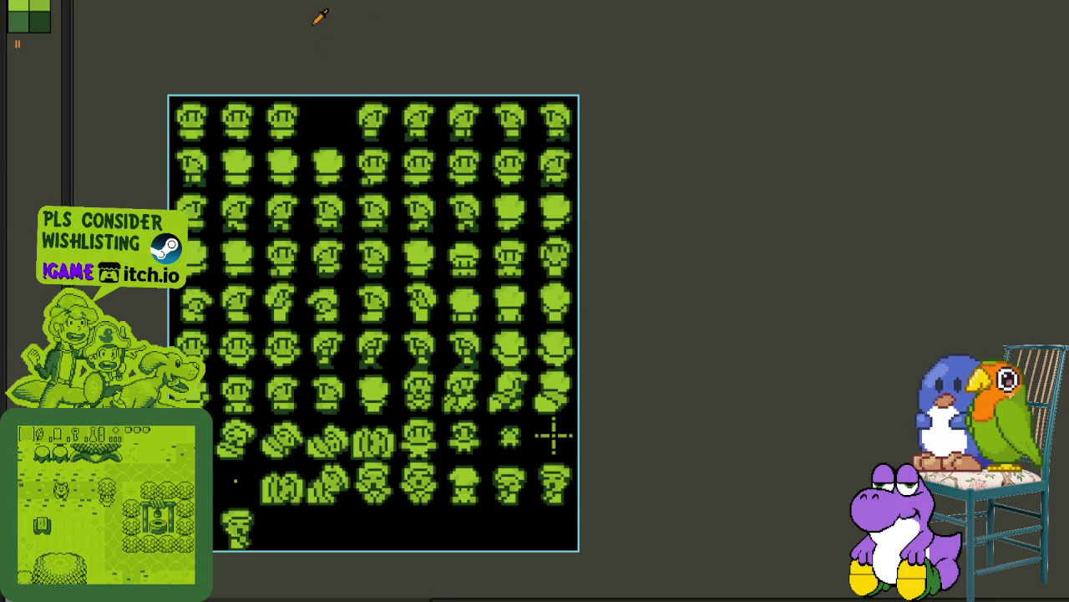
key("Tab")
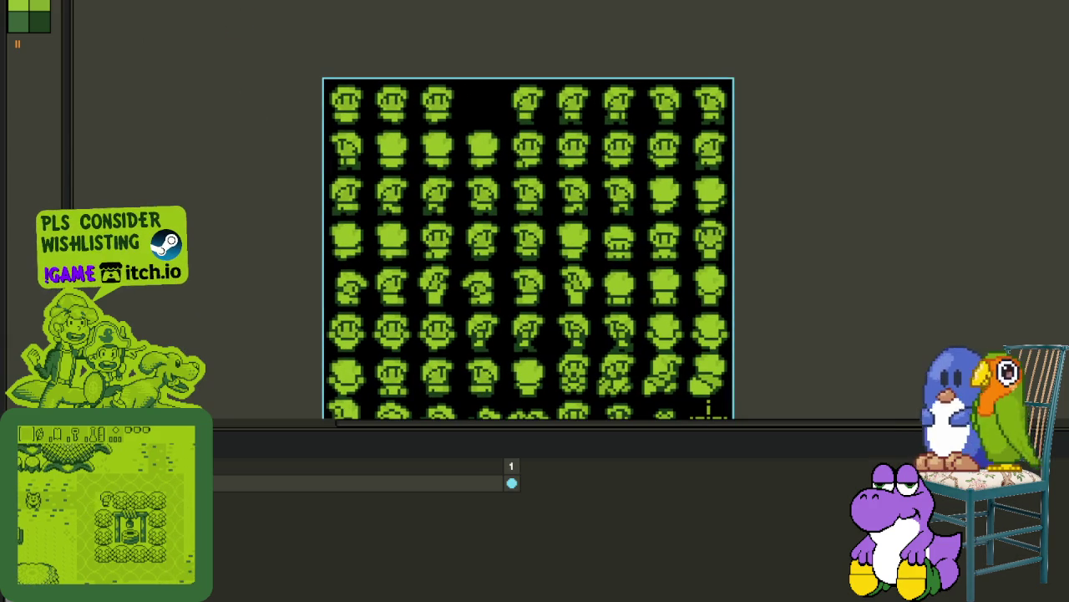
Step: Add a new layer, then pan around the Character Color Scheme reference sheet
key("shift+n")
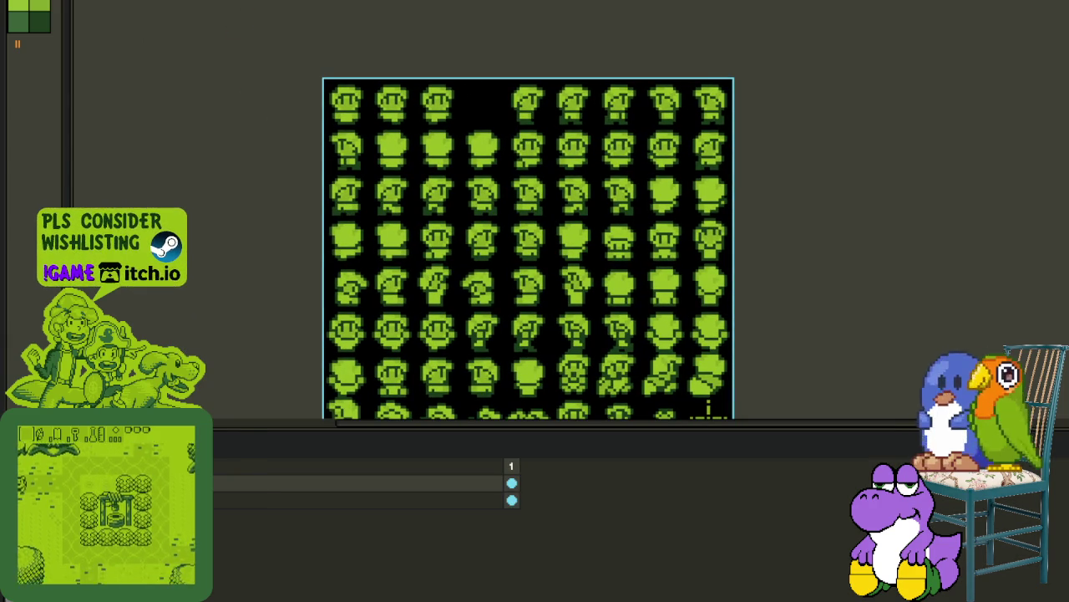
key("Tab")
key("ctrl+tab")
left_click_drag(389, 341, 542, 207)
scroll(451, 201, "up", 3)
mouse_move(329, 167)
left_mouse_down()
mouse_move(351, 215)
mouse_move(366, 335)
mouse_move(295, 420)
mouse_move(401, 83)
left_mouse_up()
mouse_move(404, 320)
left_mouse_down()
mouse_move(407, 139)
mouse_move(396, 342)
left_mouse_up()
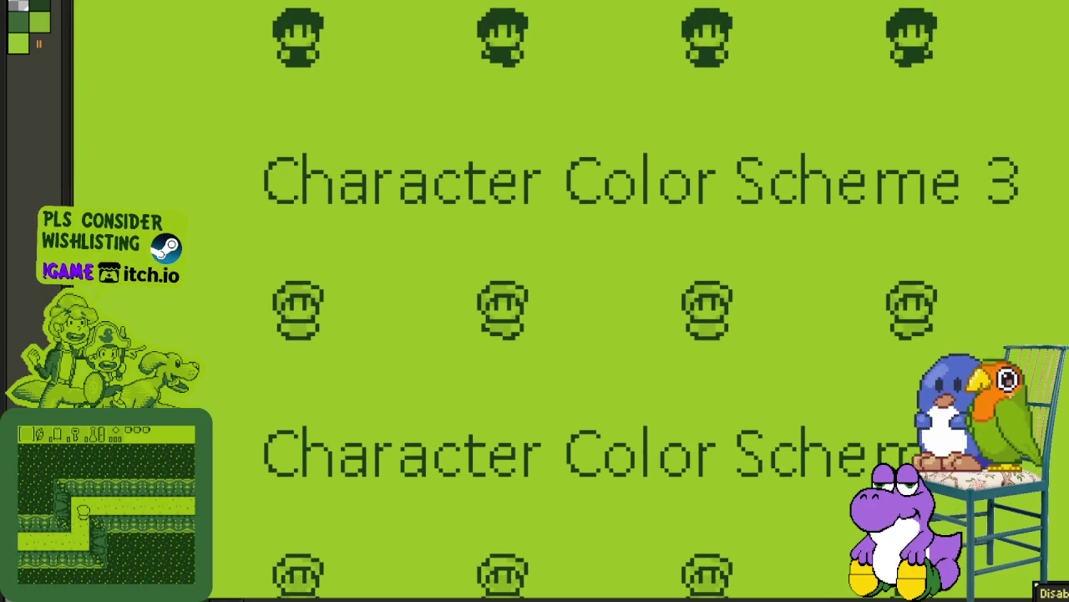
Step: Return to the green character sheet and zoom in on its sprites
key("ctrl+tab")
scroll(395, 84, "up", 1)
scroll(396, 85, "up", 1)
scroll(388, 96, "down", 2)
key("Tab")
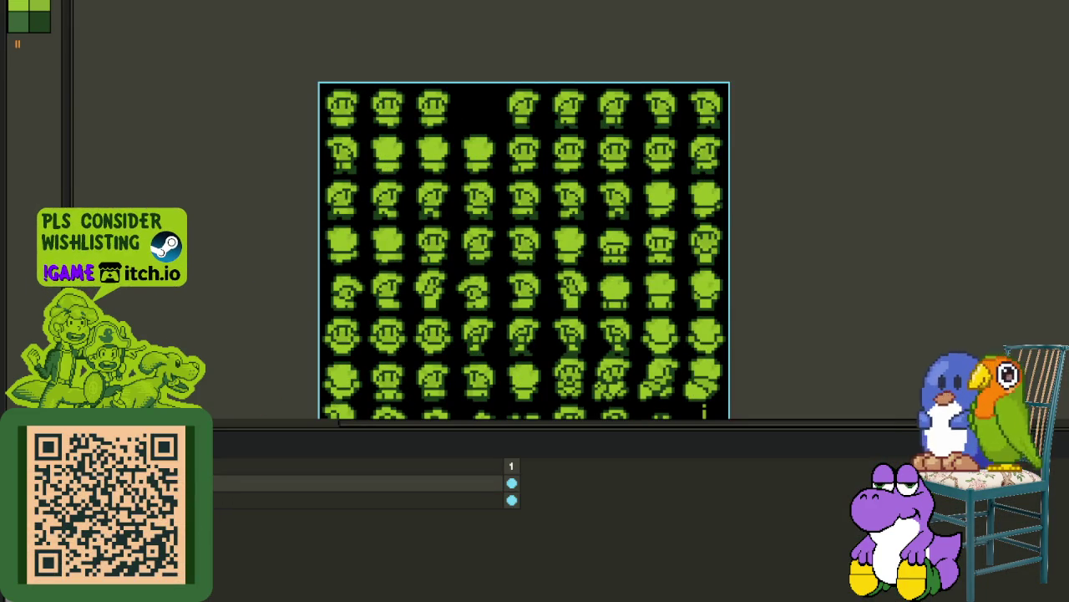
key("Tab")
scroll(410, 58, "up", 1)
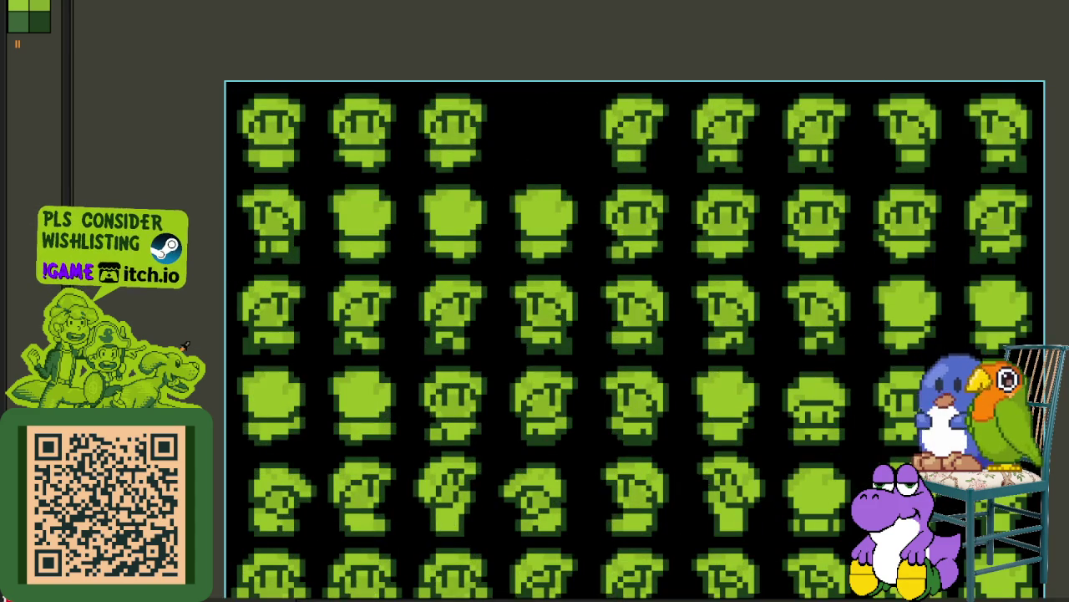
scroll(376, 148, "up", 1)
Step: Try trial Replace Color swaps between light green, red and white on the sprites
key("shift+r")
left_click(482, 466)
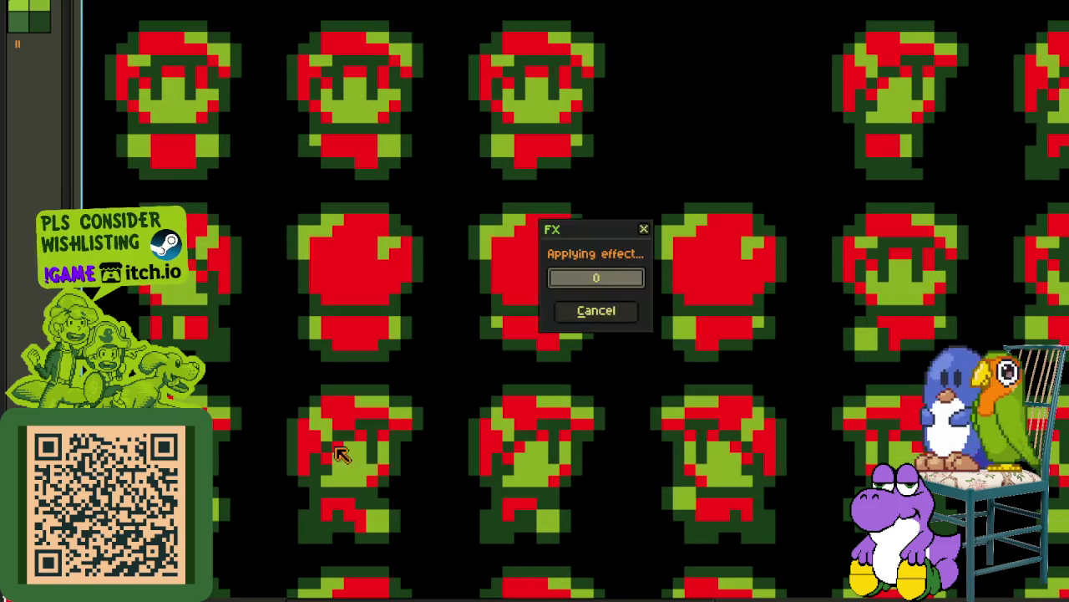
key("shift+r")
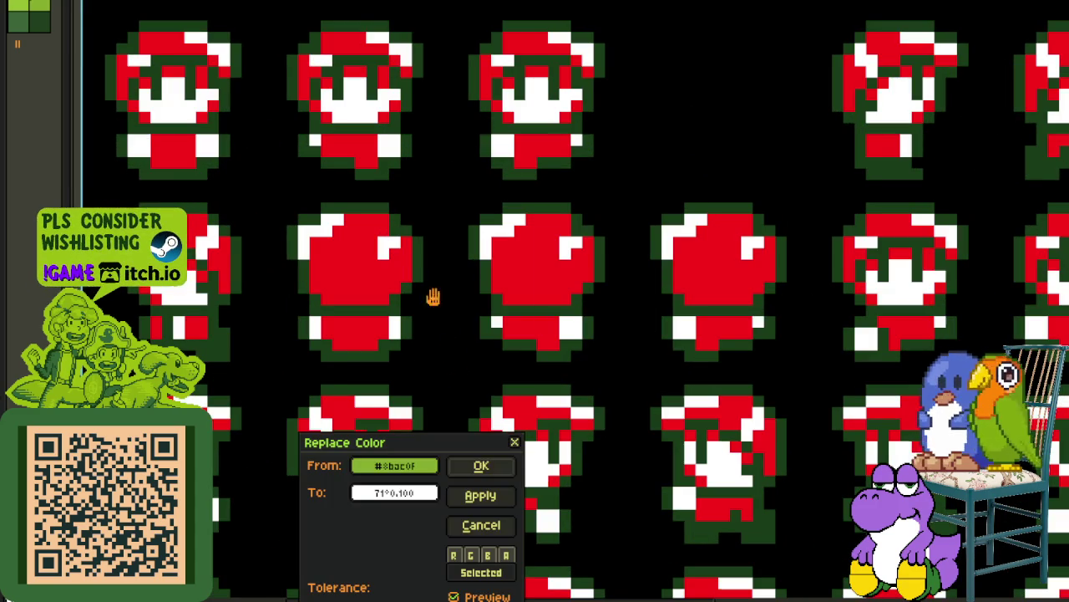
left_click(482, 467)
scroll(341, 190, "down", 1)
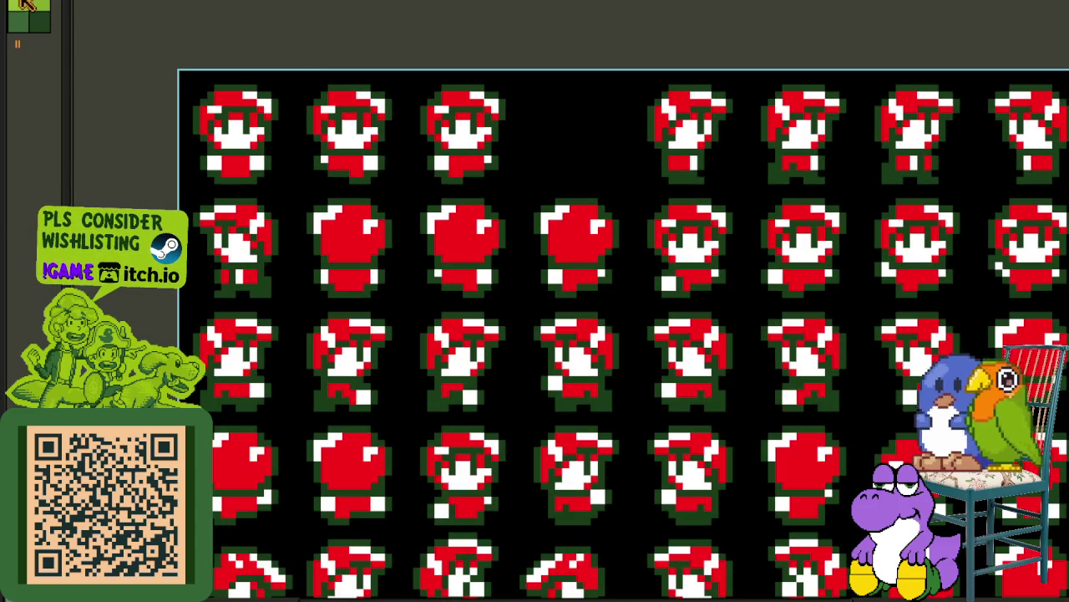
scroll(351, 161, "up", 2)
key("shift+r")
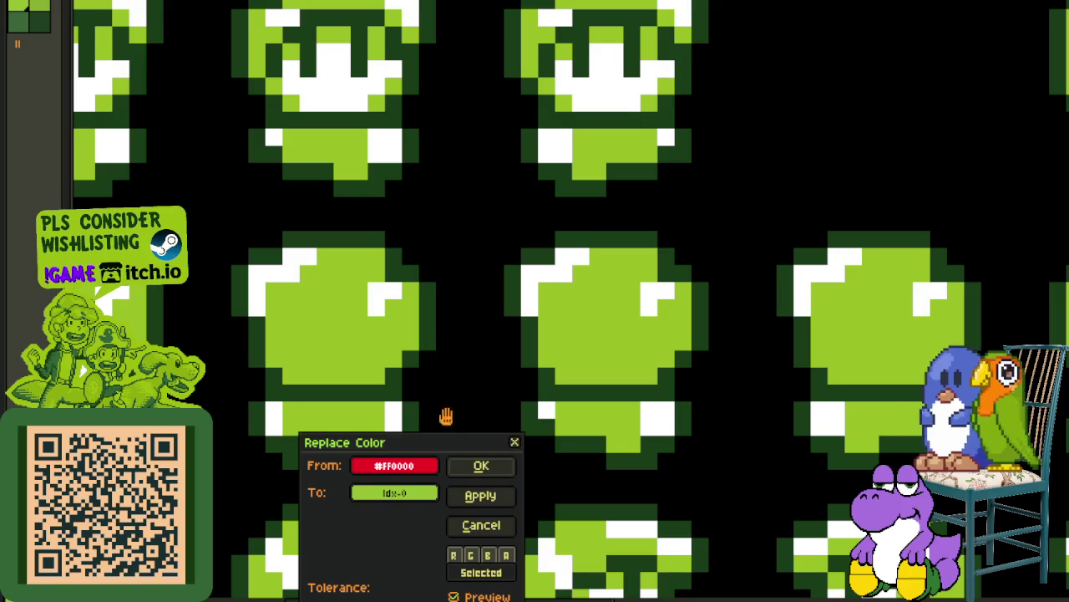
left_click(481, 466)
left_click(358, 140)
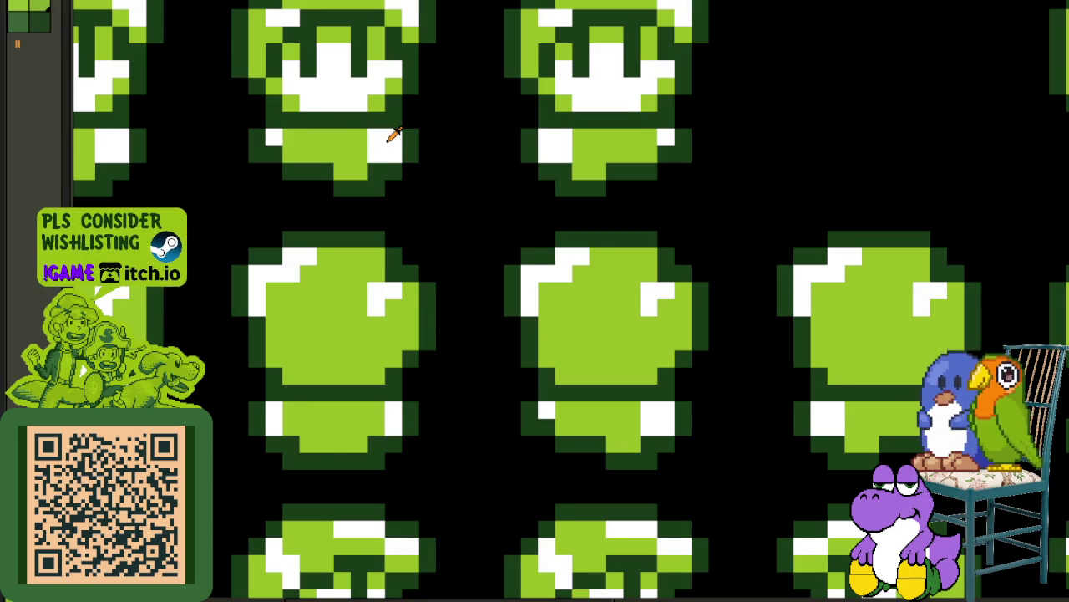
key("shift+r")
left_click(481, 465)
key("Tab")
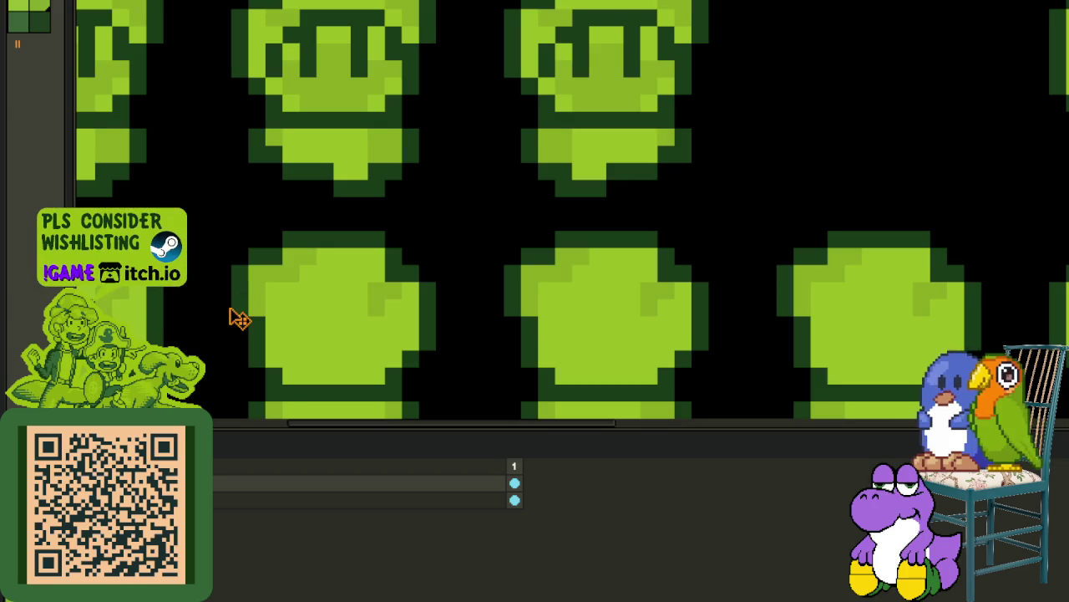
Step: Undo the trial swaps, then replace white with palette index 0 and red with index 1
key("ctrl+z")
key("ctrl+z")
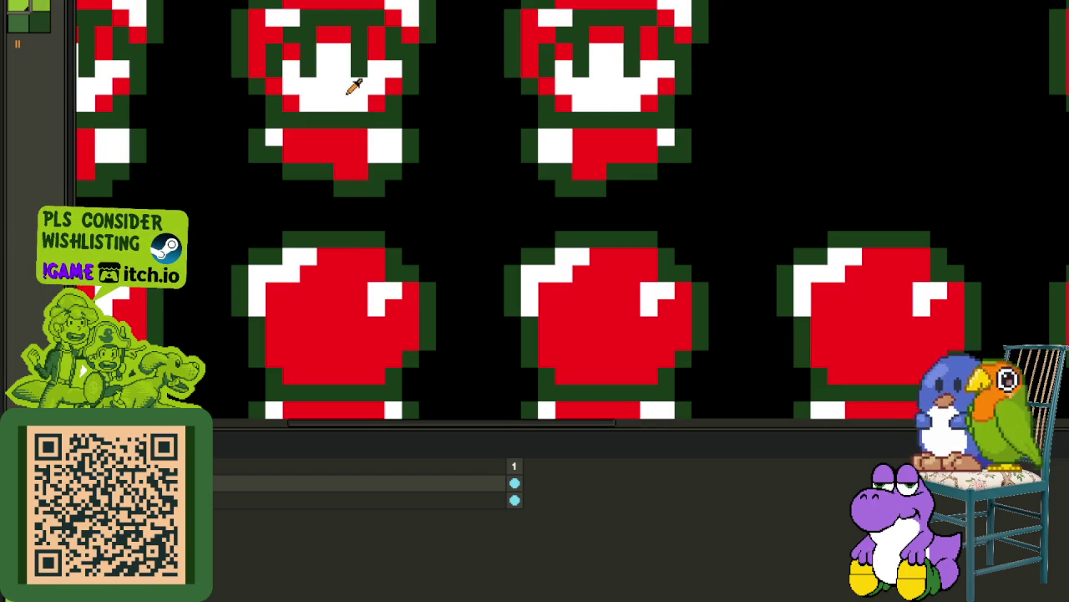
key("shift+r")
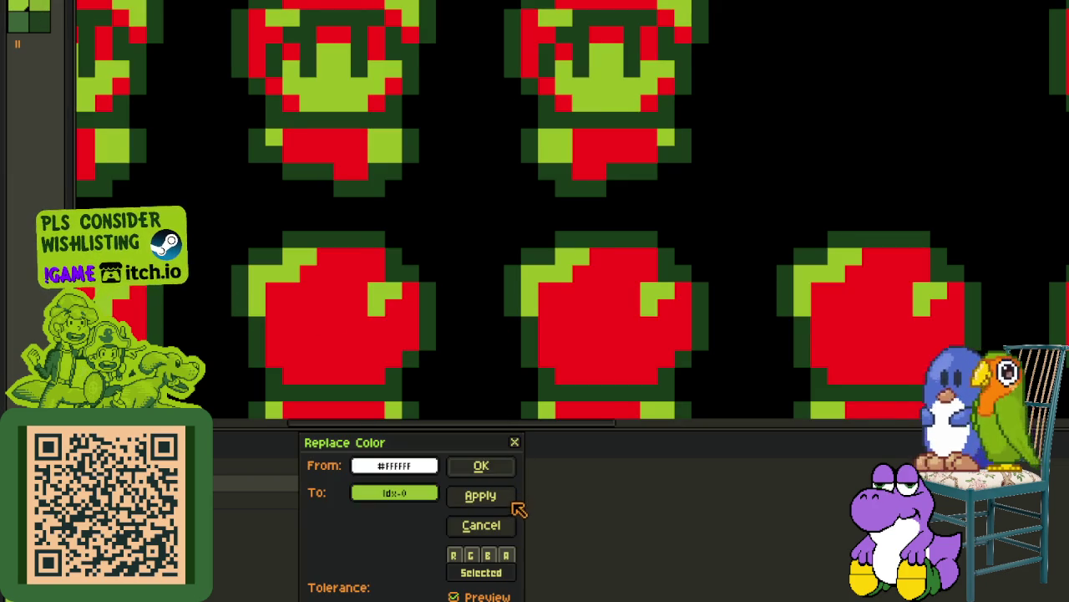
left_click(511, 501)
key("shift+r")
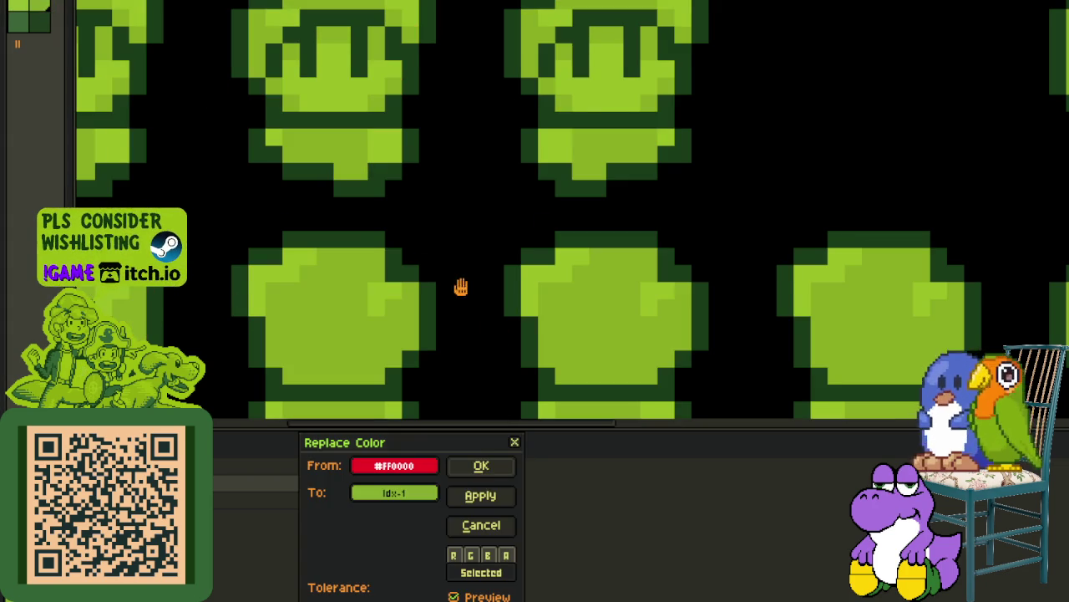
left_click(486, 471)
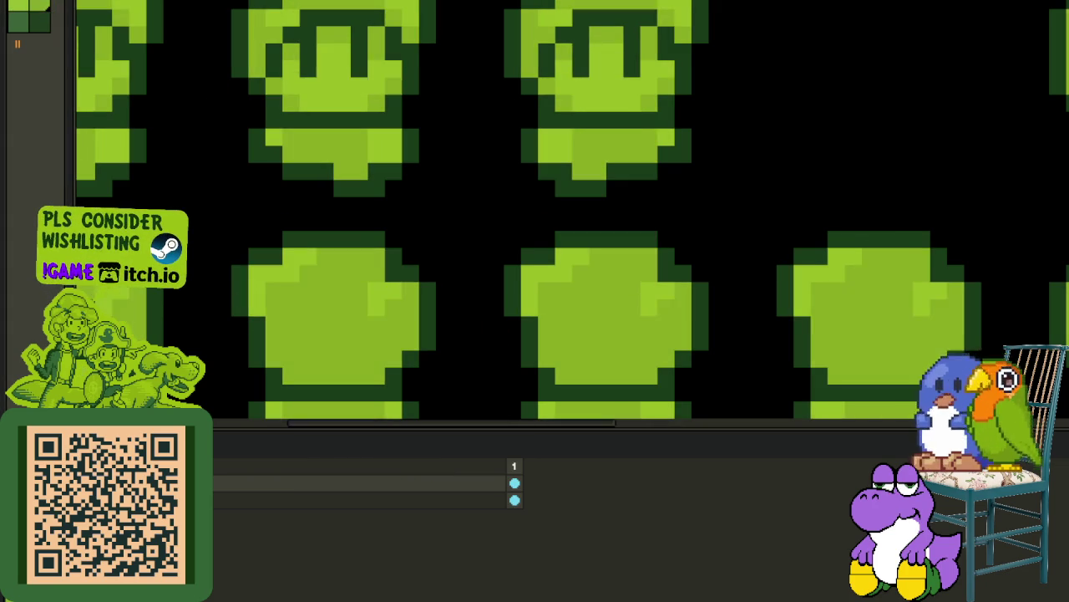
scroll(399, 120, "down", 1)
scroll(392, 84, "down", 3)
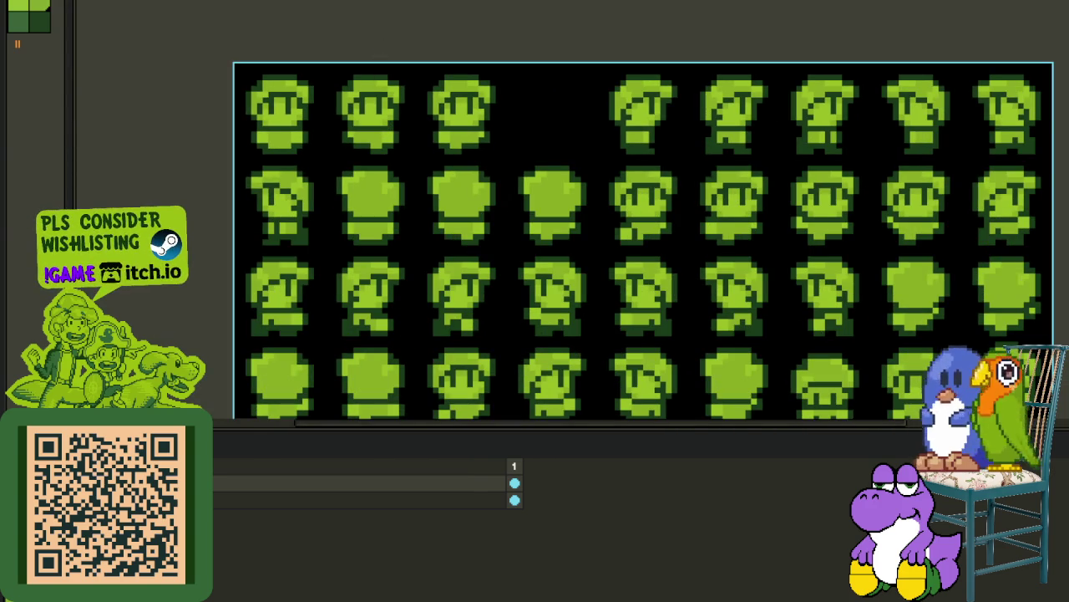
Step: Duplicate the sprite layer as 'Copy' and widen the sheet view beside the colour reference
right_click(215, 482)
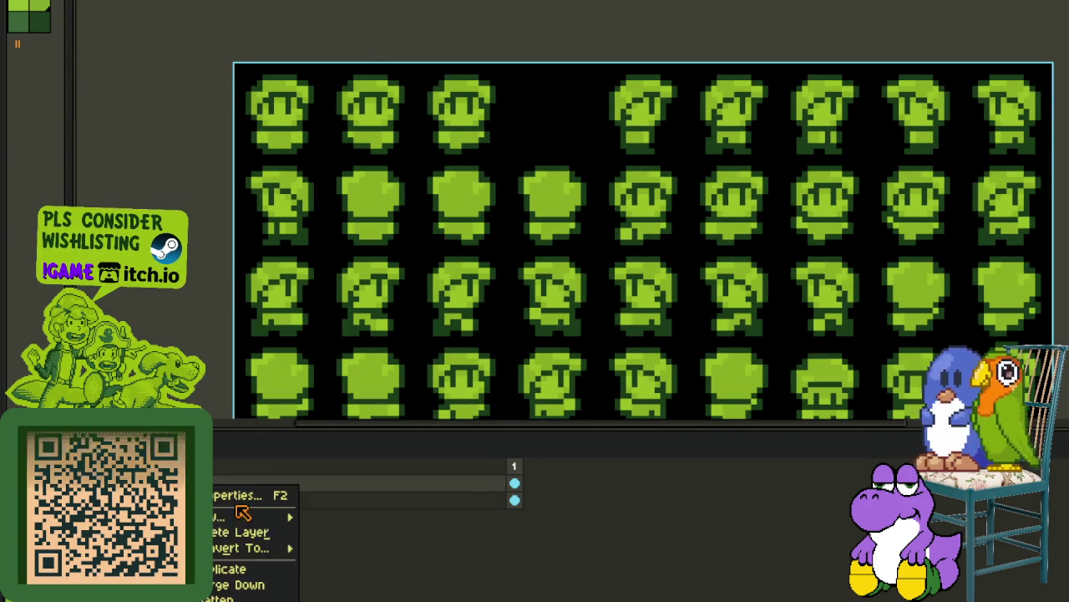
left_click(242, 568)
key("Tab")
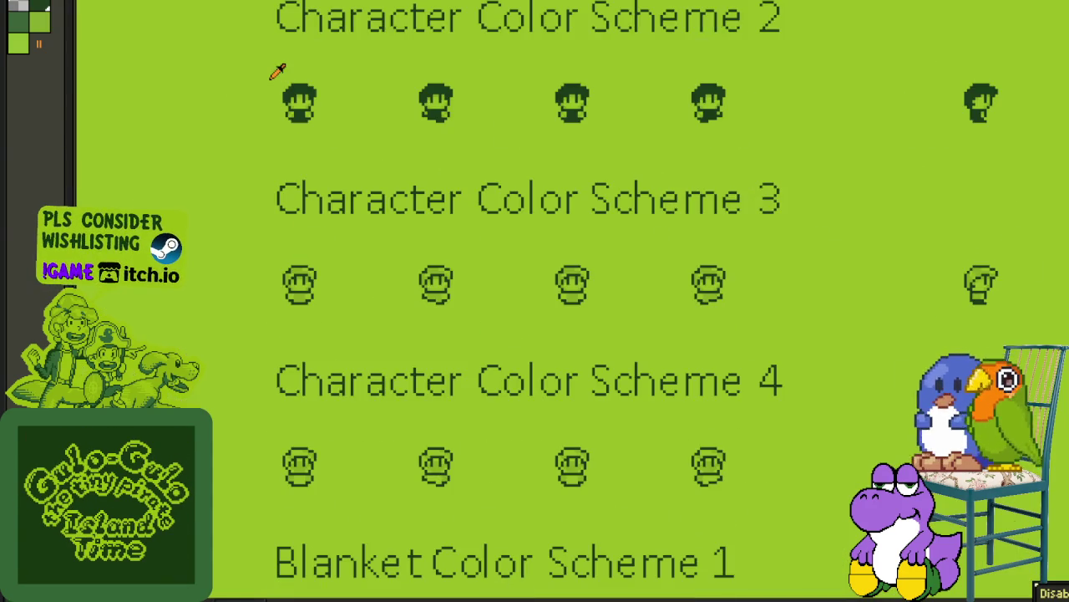
scroll(288, 79, "up", 2)
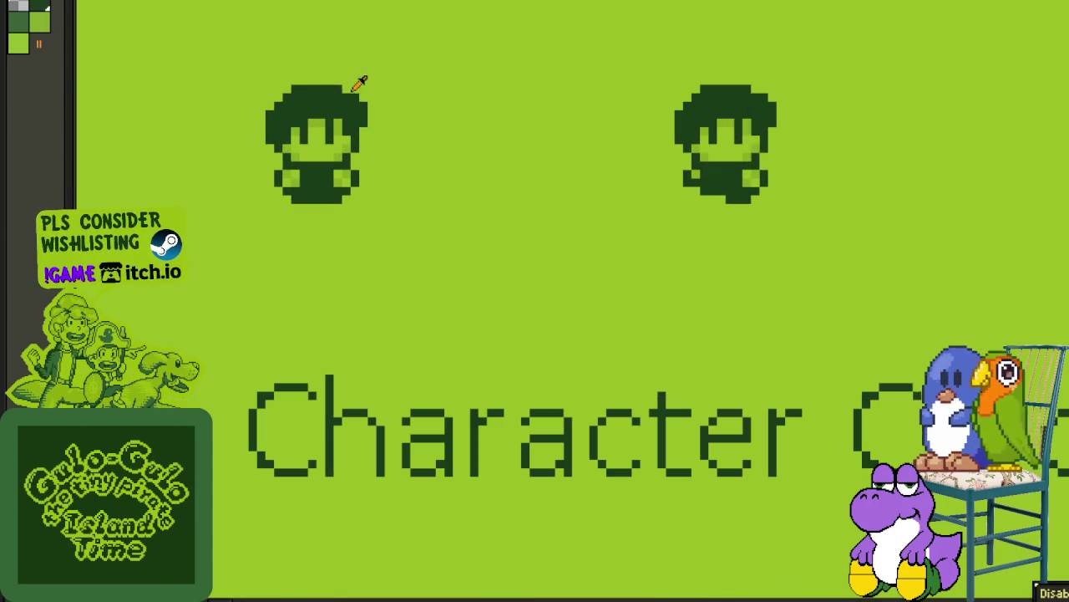
key("Tab")
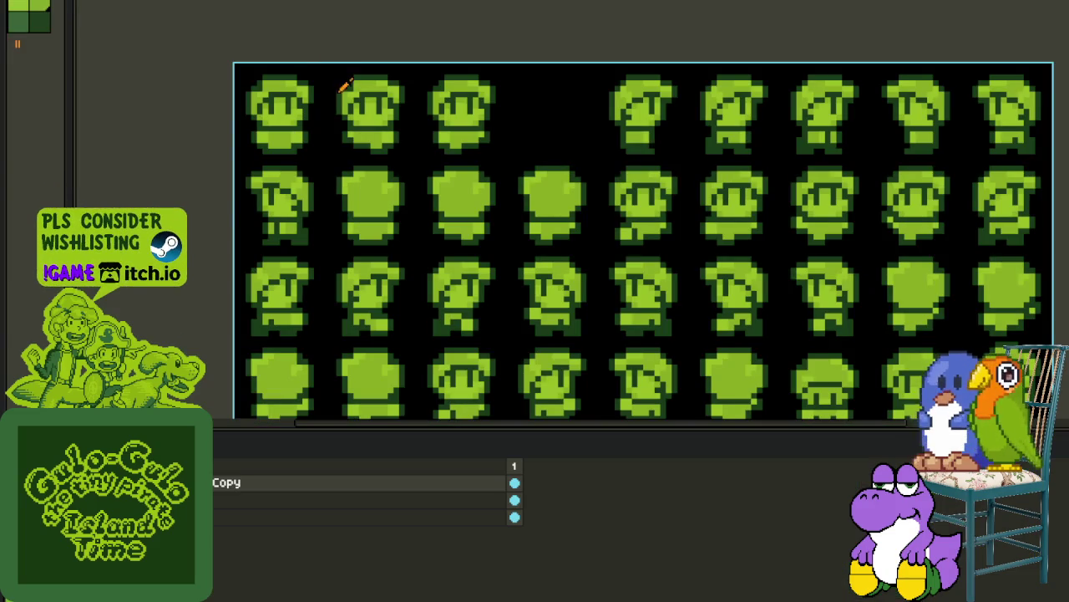
key("Tab")
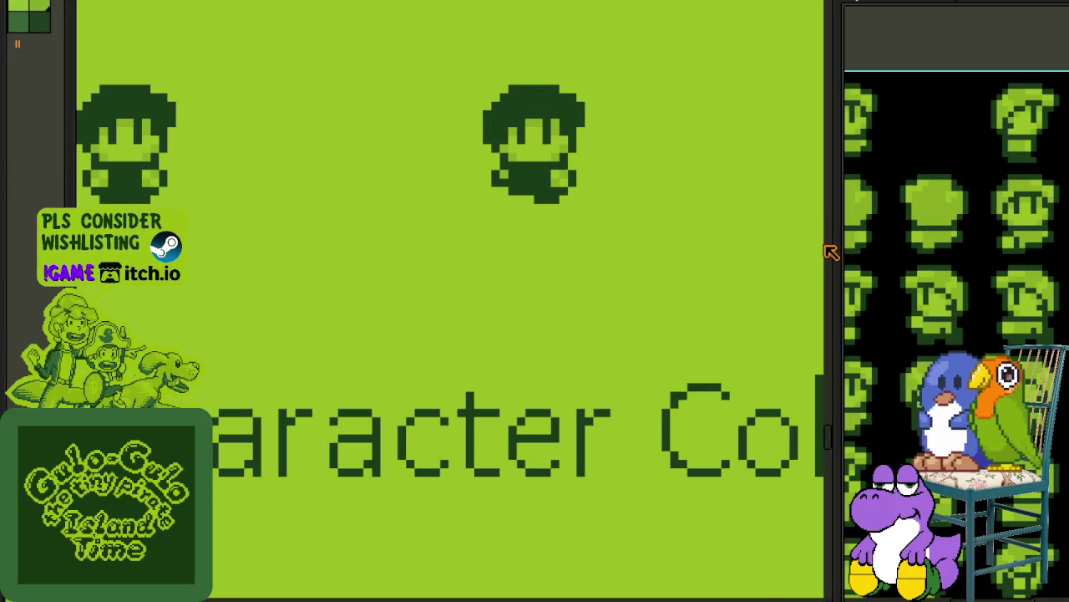
left_click_drag(836, 242, 618, 251)
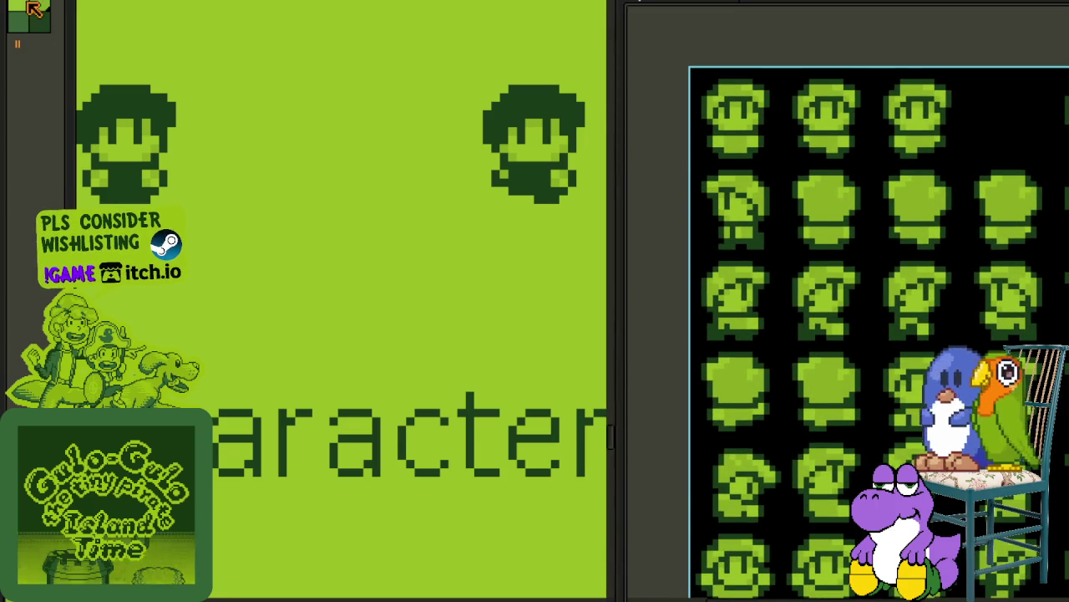
Step: Paint the light hair and forehead pixels of the first head sprite dark green
scroll(685, 184, "up", 2)
left_click_drag(711, 131, 739, 259)
scroll(739, 259, "up", 2)
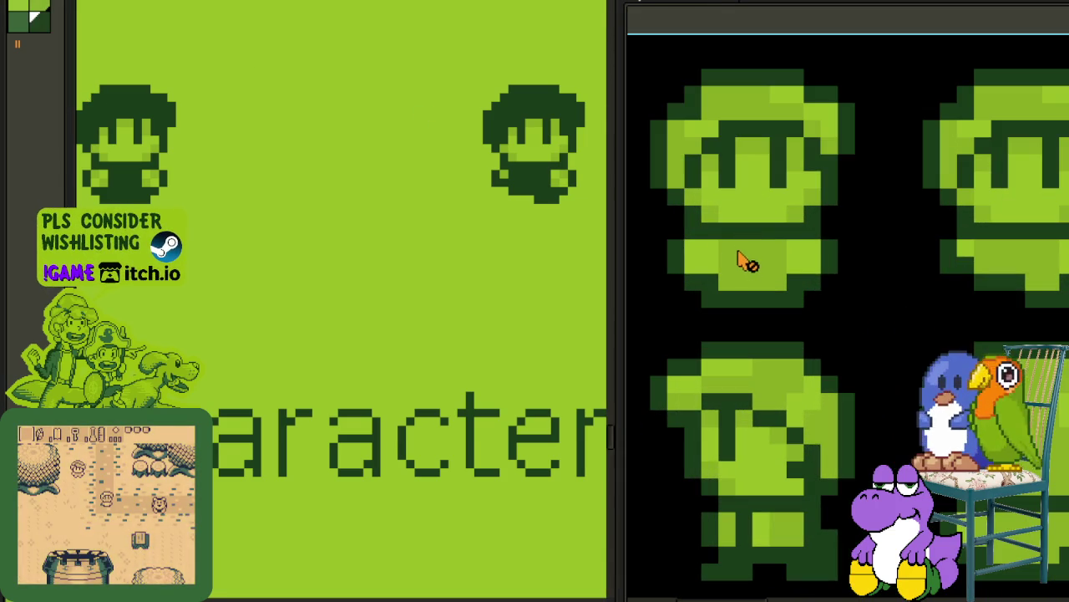
key("Tab")
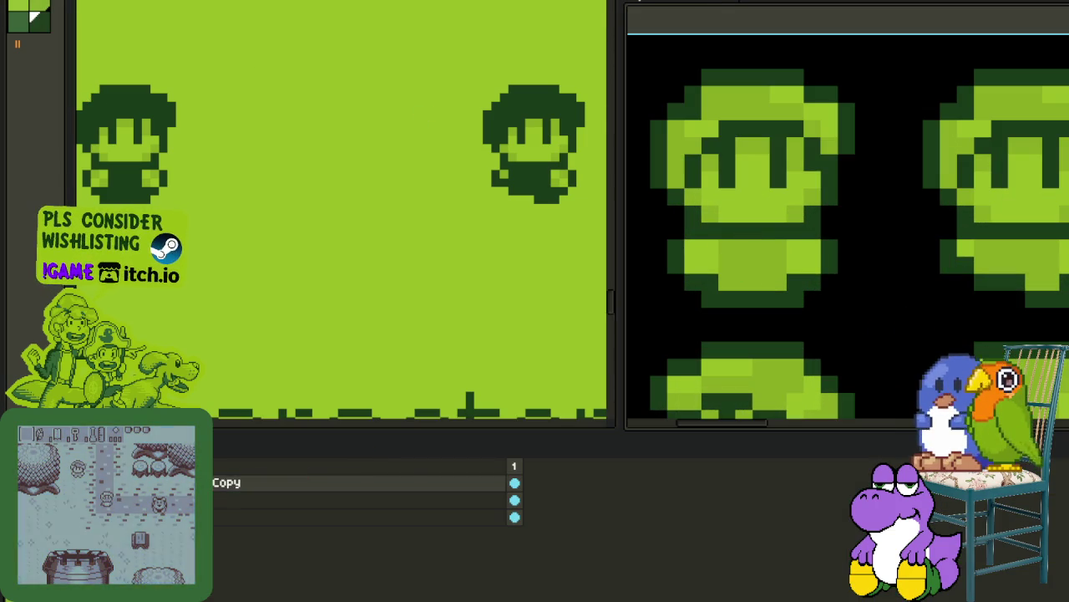
key("Tab")
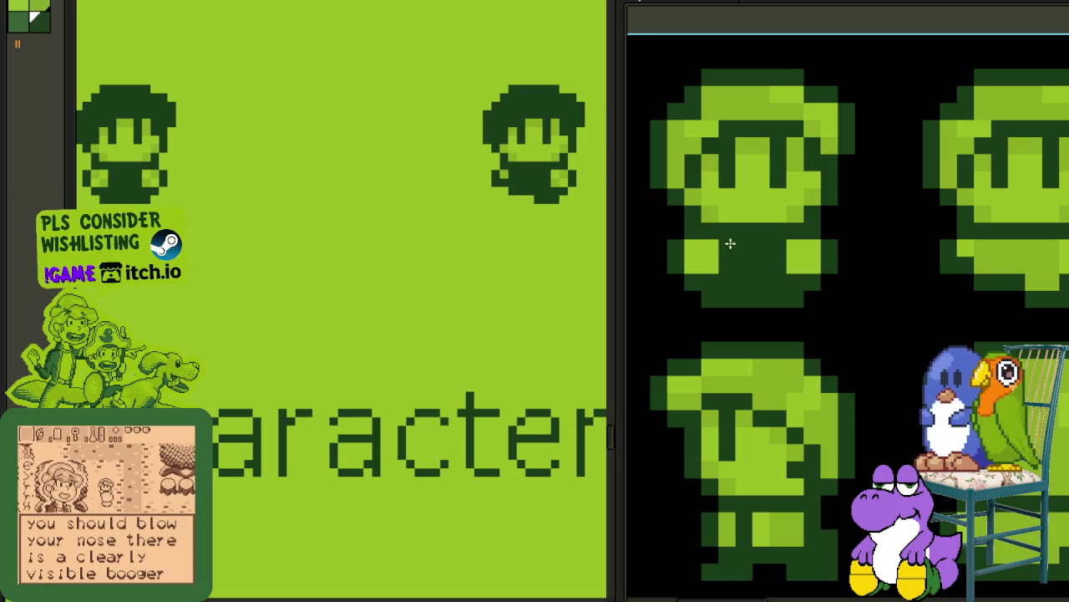
left_click_drag(682, 147, 685, 180)
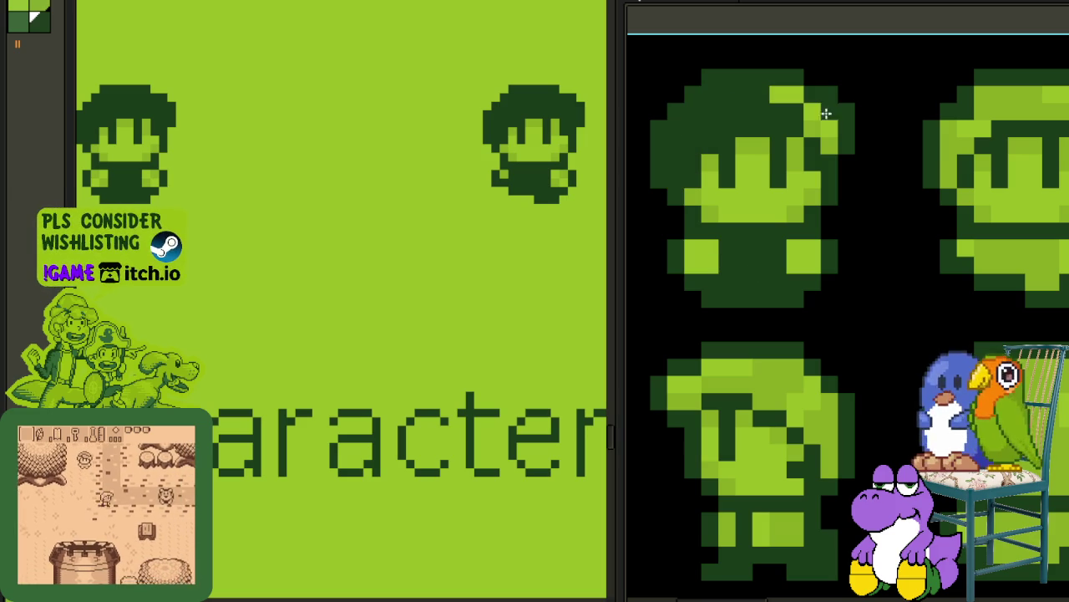
left_click_drag(818, 119, 830, 141)
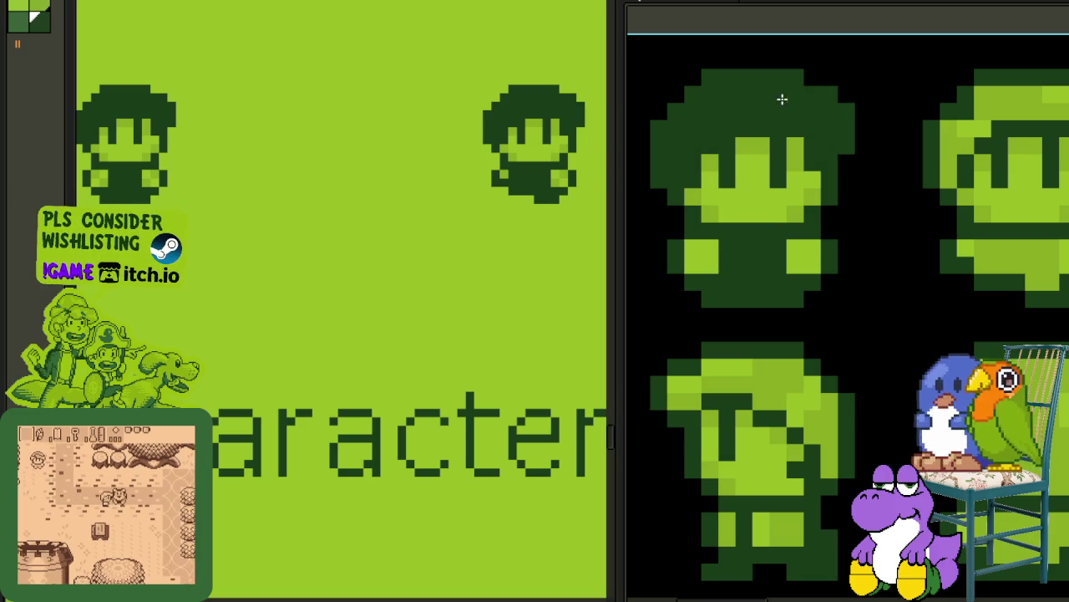
scroll(688, 179, "up", 2)
scroll(710, 256, "up", 2)
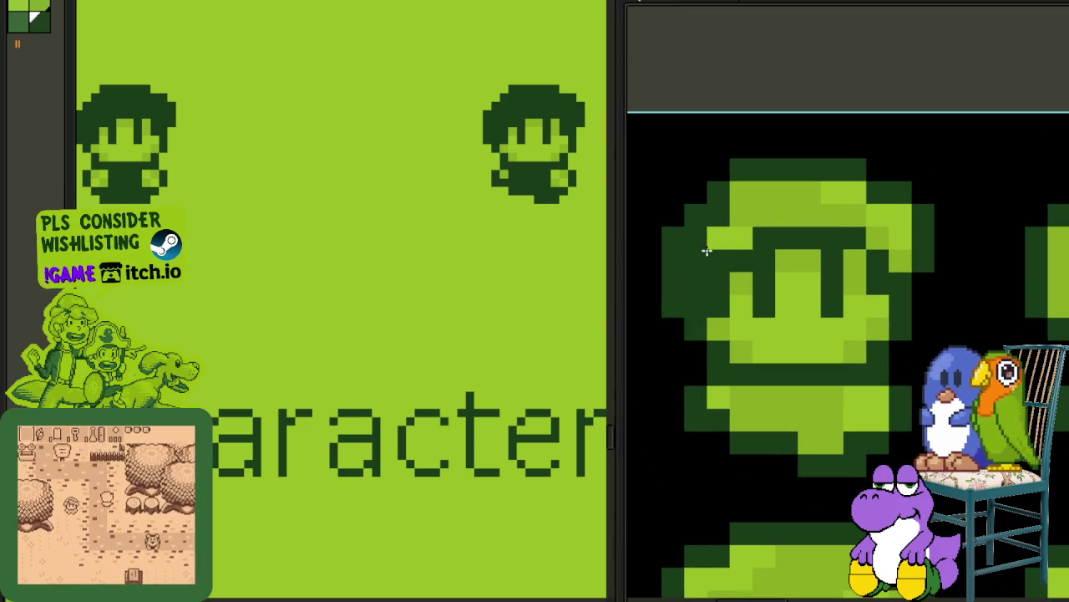
left_click_drag(706, 251, 766, 207)
left_click_drag(858, 201, 892, 240)
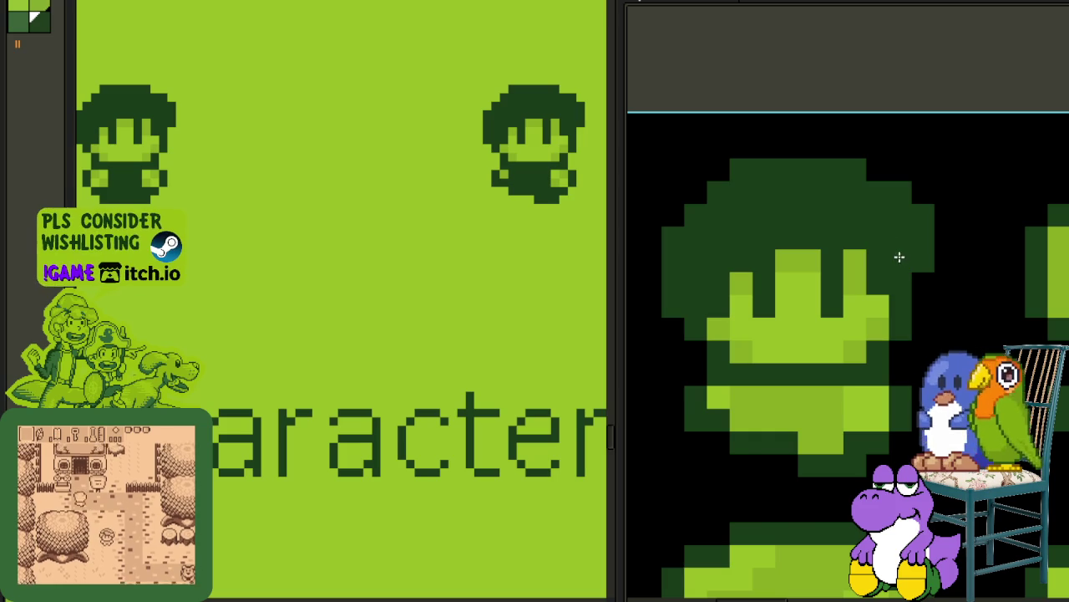
Step: Darken the light lower-face and top-hair pixels, then the hair of another head
left_click_drag(832, 391, 808, 422)
left_click_drag(734, 340, 757, 289)
left_click_drag(888, 334, 785, 393)
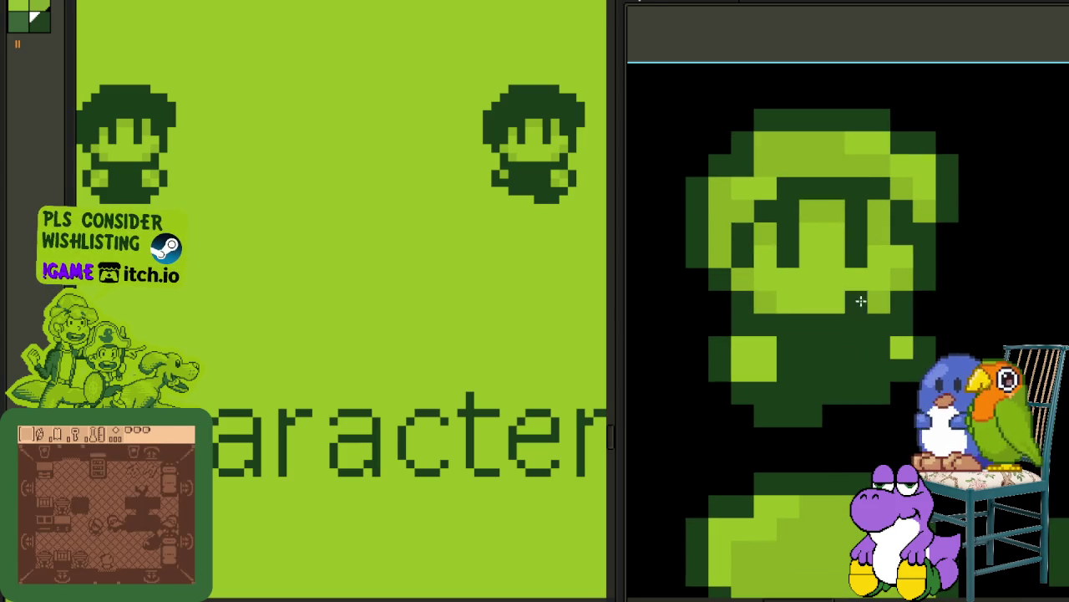
left_click_drag(879, 162, 874, 151)
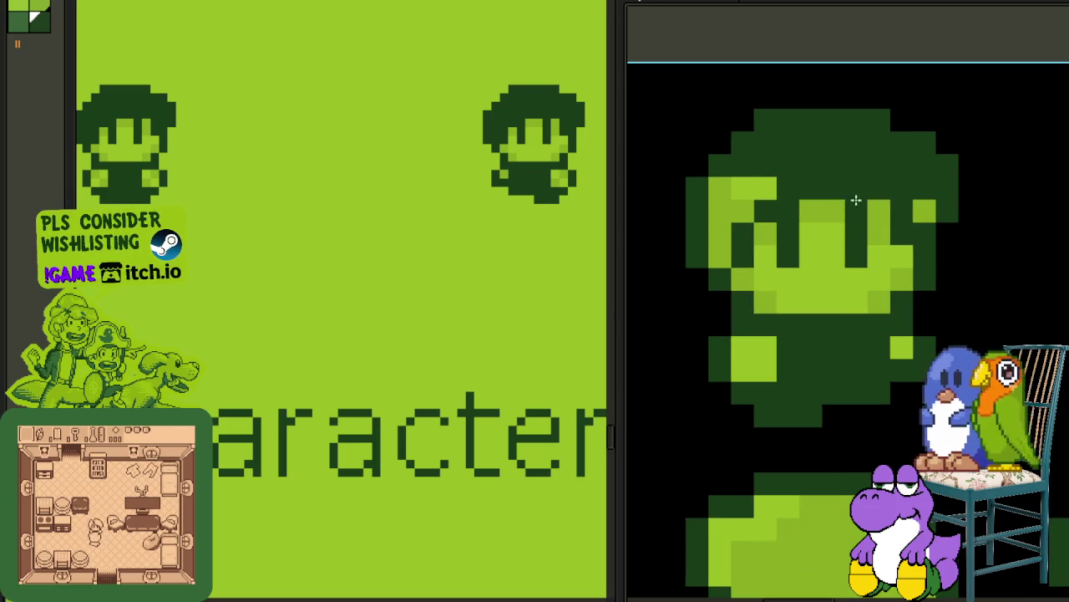
scroll(741, 200, "down", 2)
scroll(796, 224, "up", 1)
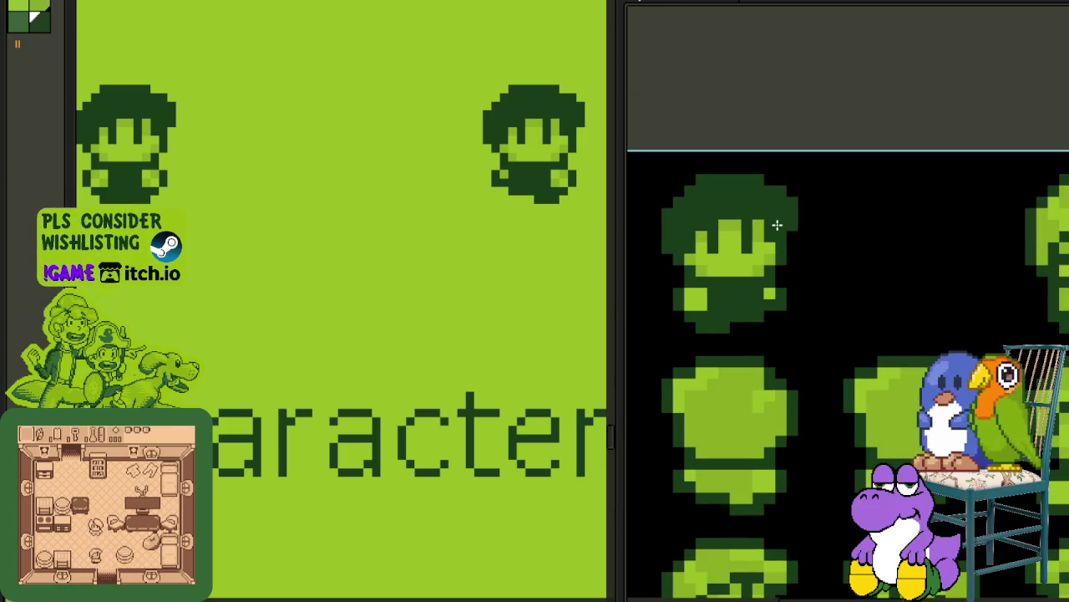
left_click_drag(932, 213, 960, 208)
scroll(835, 209, "up", 3)
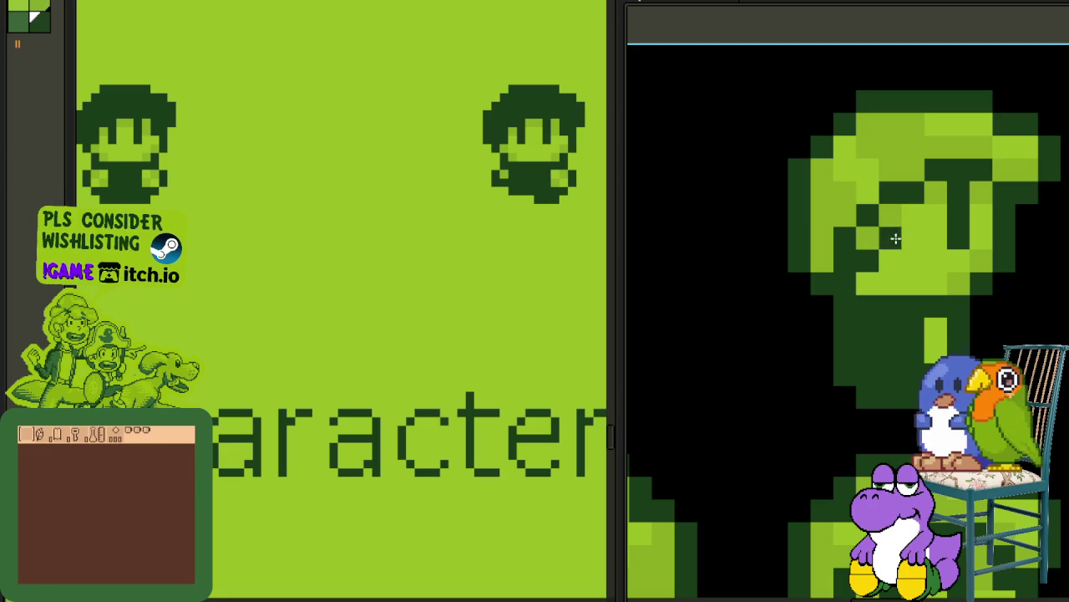
mouse_move(830, 208)
left_mouse_down()
mouse_move(955, 135)
mouse_move(1014, 162)
left_mouse_up()
scroll(426, 265, "down", 1)
mouse_move(358, 284)
left_mouse_down()
mouse_move(274, 290)
mouse_move(430, 277)
mouse_move(390, 423)
left_mouse_up()
scroll(410, 273, "down", 1)
Step: Darken the light pixels at the head sprite's top-right and on its face
scroll(520, 172, "up", 1)
scroll(509, 184, "up", 1)
scroll(463, 125, "up", 1)
scroll(466, 184, "down", 2)
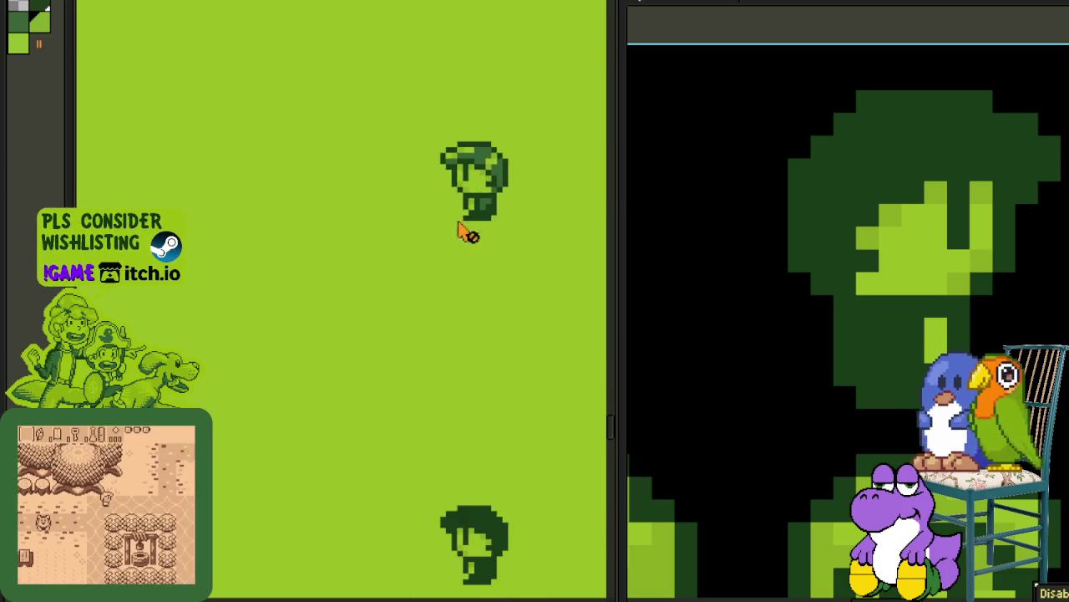
scroll(493, 351, "down", 1)
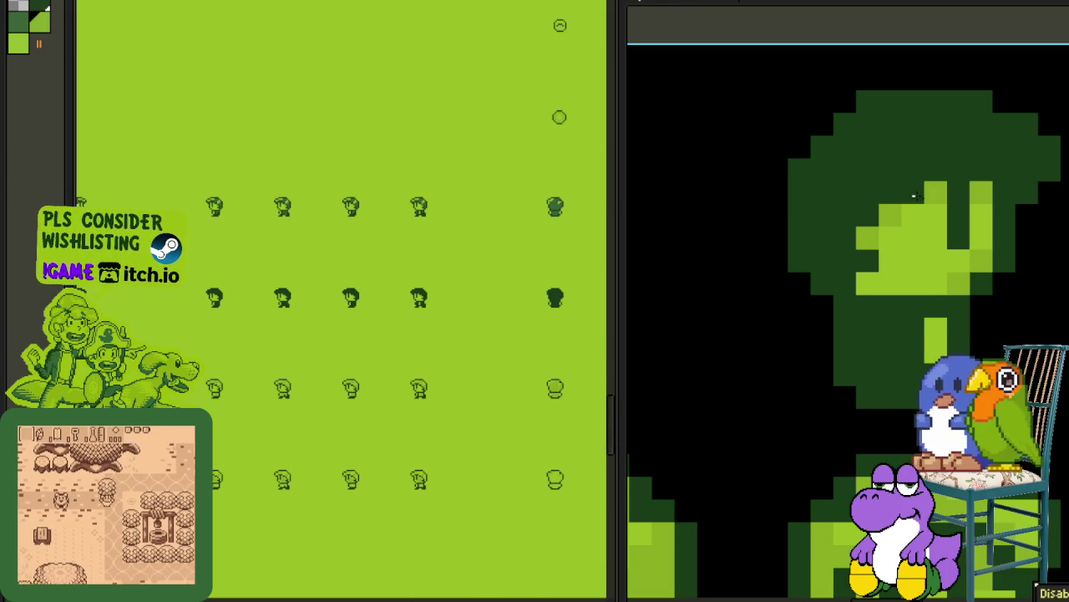
scroll(864, 246, "down", 2)
scroll(792, 284, "up", 1)
scroll(803, 240, "up", 3)
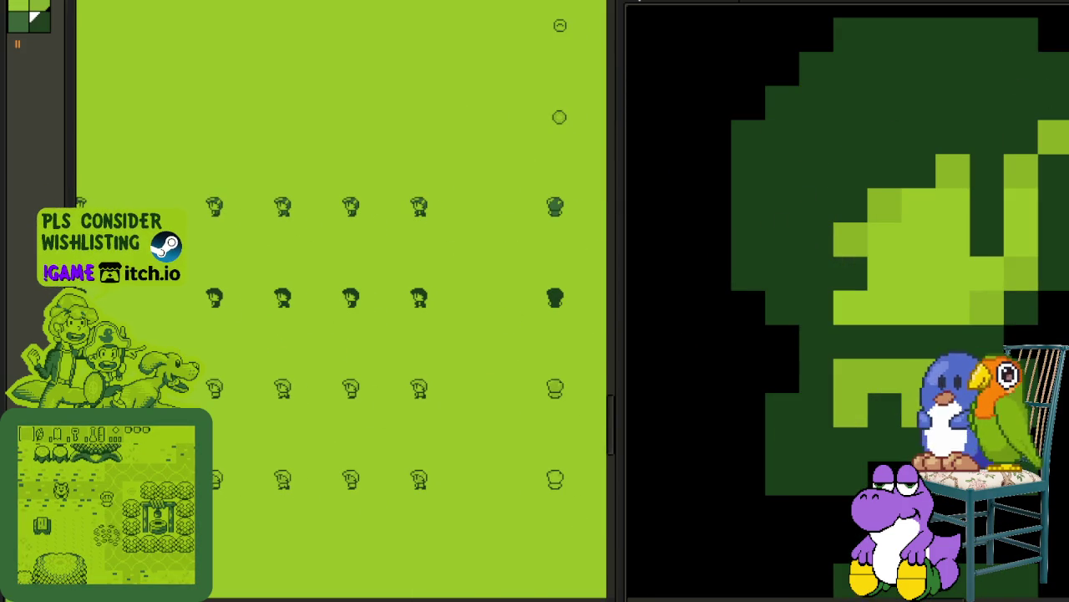
scroll(919, 159, "down", 3)
scroll(807, 227, "up", 1)
scroll(807, 227, "up", 3)
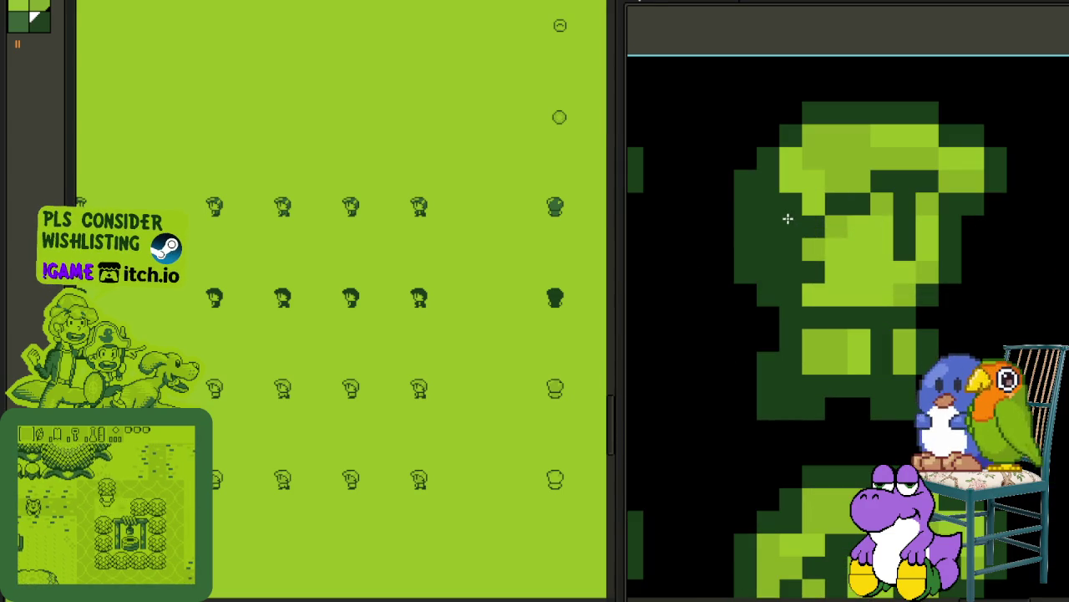
left_click_drag(948, 146, 967, 172)
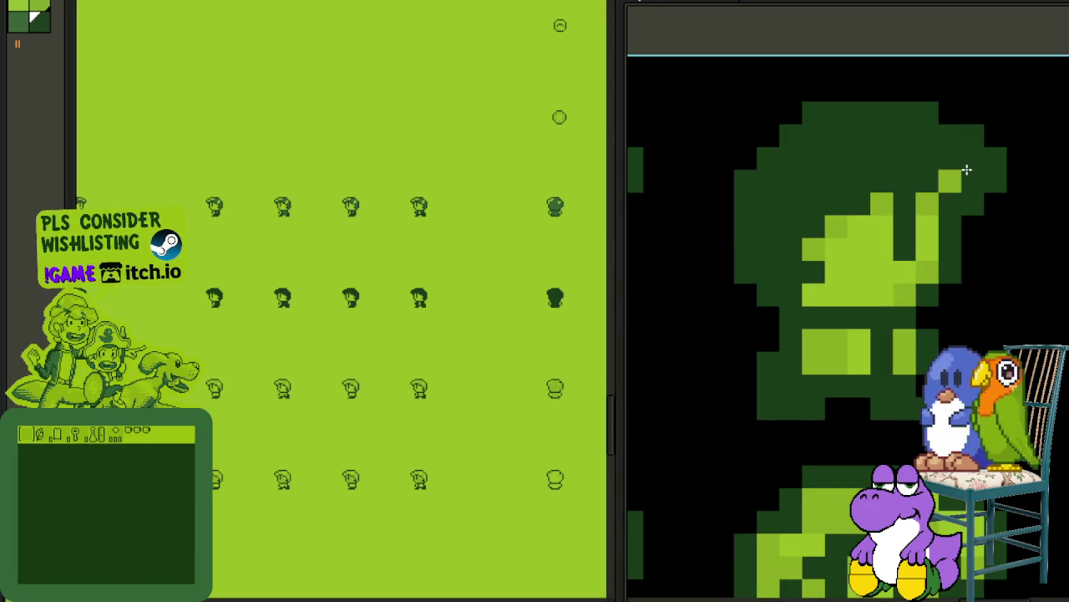
left_click(836, 361)
left_click_drag(836, 361, 825, 355)
left_click(898, 353)
Step: Paint the T-shaped sprite's light crossbar and bottom pixels dark green
scroll(898, 353, "down", 2)
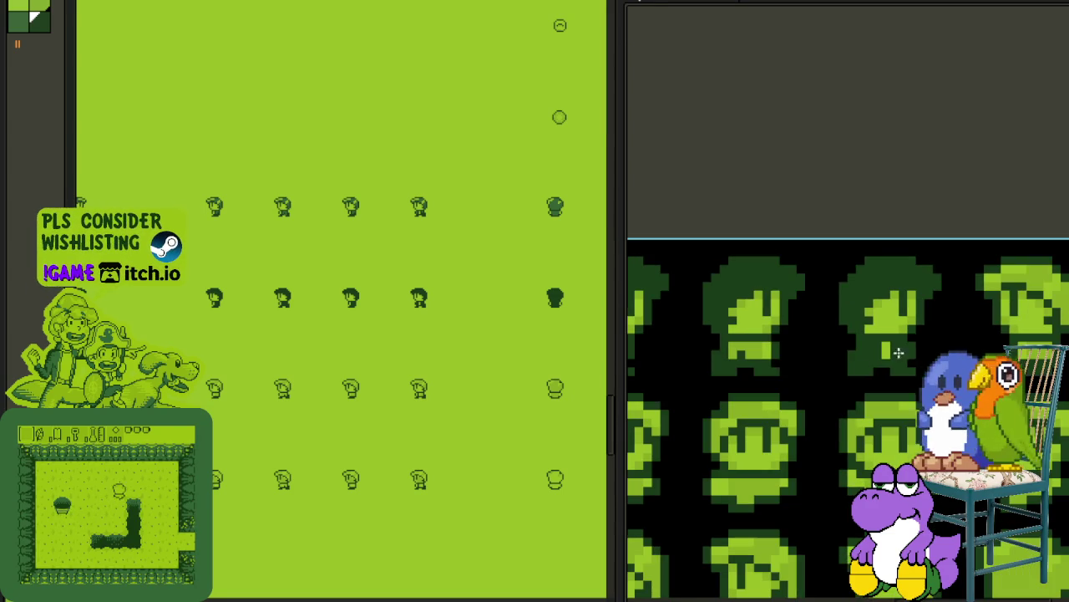
scroll(784, 372, "up", 1)
scroll(835, 359, "down", 2)
scroll(880, 352, "down", 1)
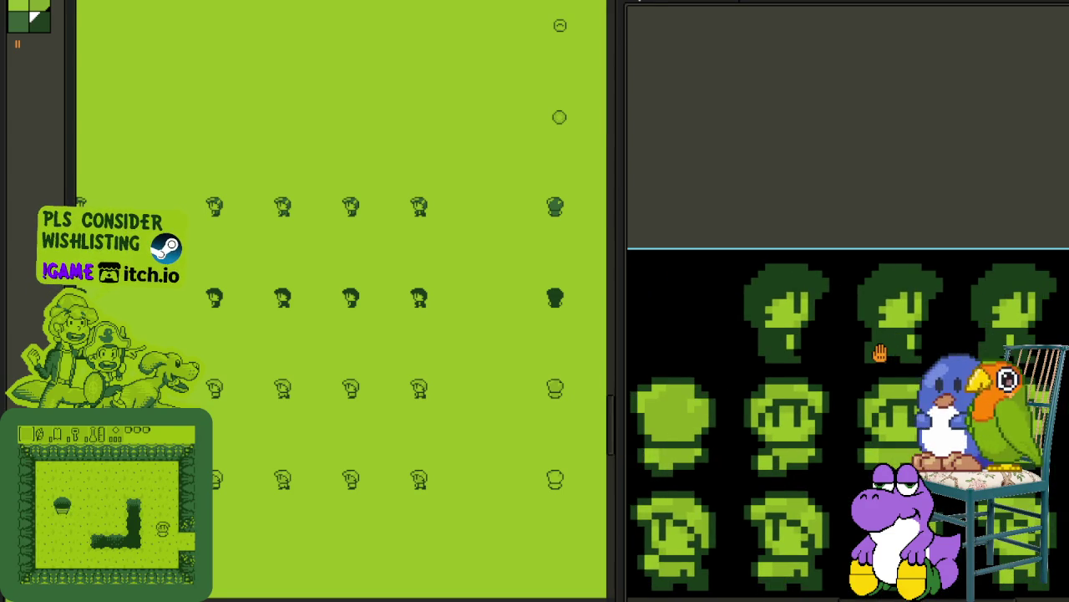
left_click_drag(880, 353, 886, 387)
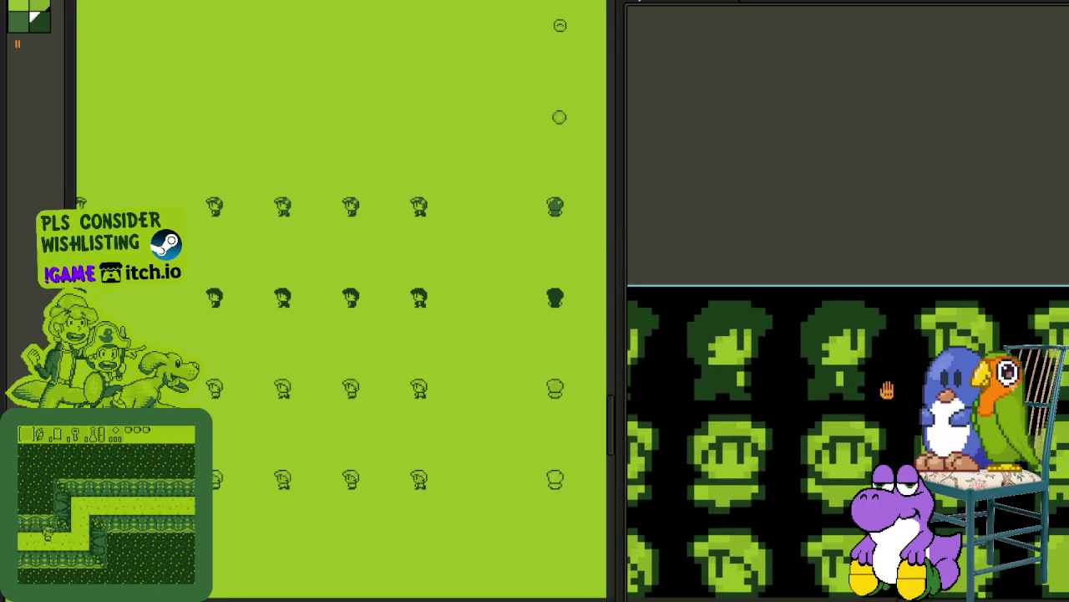
scroll(888, 391, "up", 1)
scroll(925, 293, "up", 1)
scroll(925, 292, "up", 1)
scroll(925, 292, "down", 1)
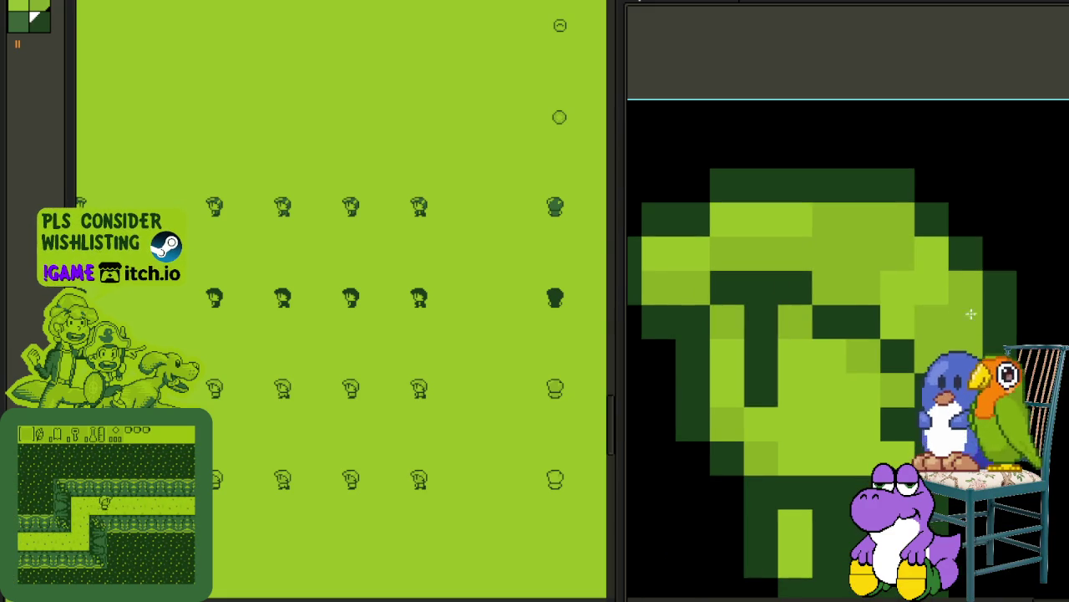
mouse_move(925, 292)
left_mouse_down()
mouse_move(714, 229)
mouse_move(676, 275)
left_mouse_up()
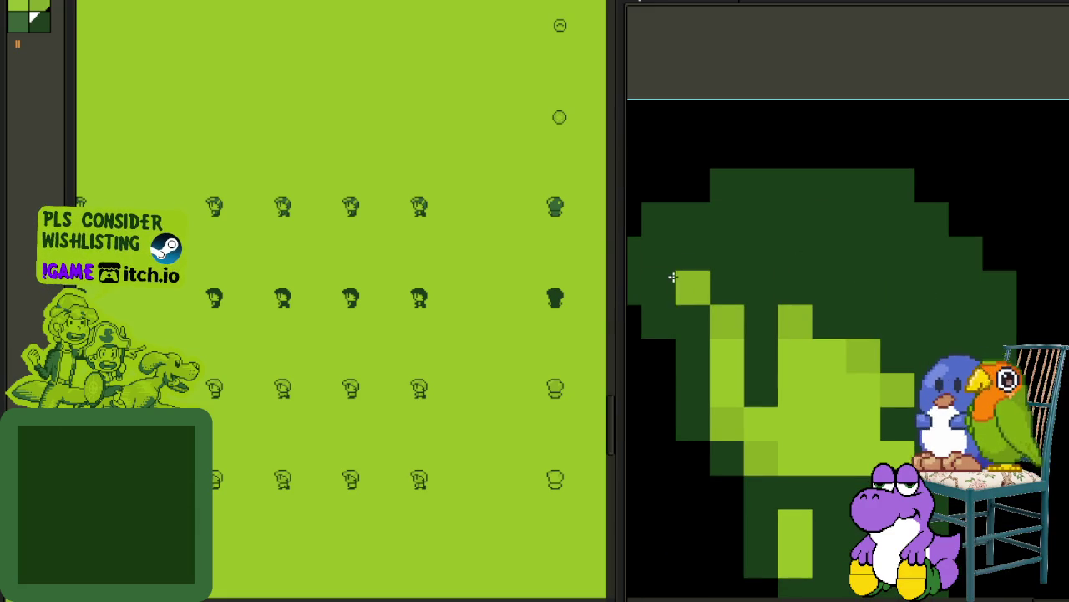
scroll(1011, 310, "up", 1)
scroll(886, 306, "up", 1)
mouse_move(886, 306)
left_mouse_down()
mouse_move(807, 232)
mouse_move(720, 182)
left_mouse_up()
left_click_drag(795, 530, 807, 482)
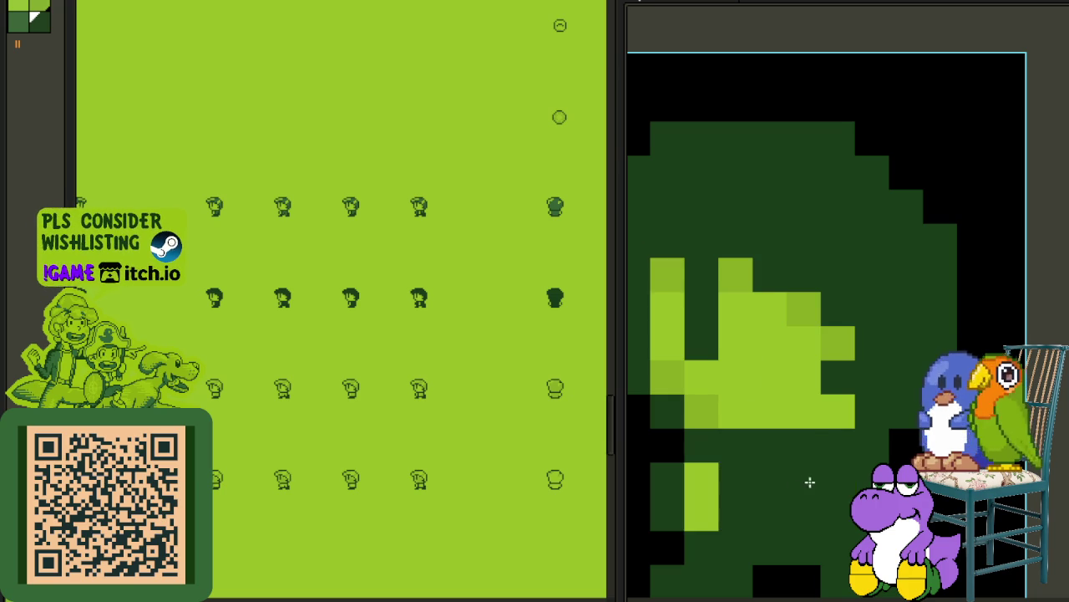
Step: Darken the next sprite's light-green crossbar and face pixels
scroll(808, 482, "down", 2)
scroll(763, 426, "up", 2)
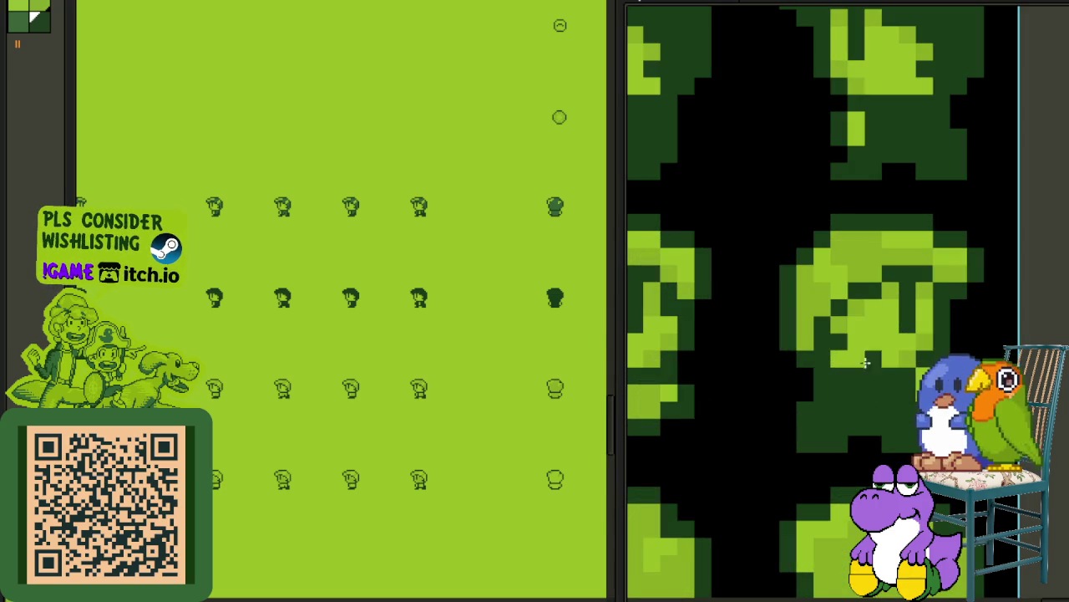
mouse_move(814, 308)
left_mouse_down()
mouse_move(833, 277)
mouse_move(912, 244)
left_mouse_up()
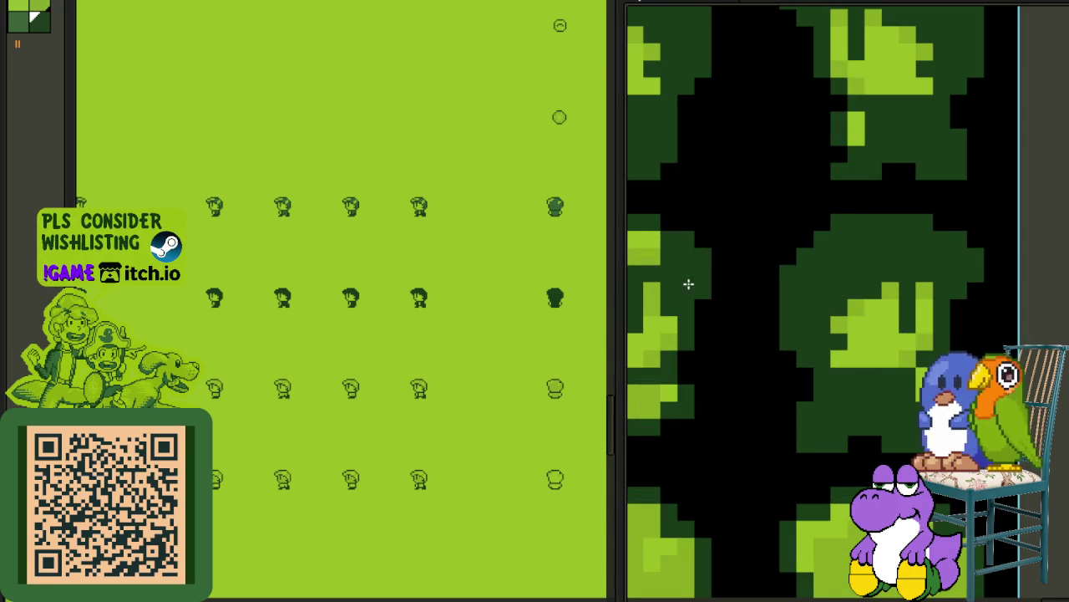
left_click_drag(655, 252, 633, 252)
left_click_drag(795, 285, 735, 305)
scroll(735, 306, "down", 2)
scroll(922, 346, "up", 3)
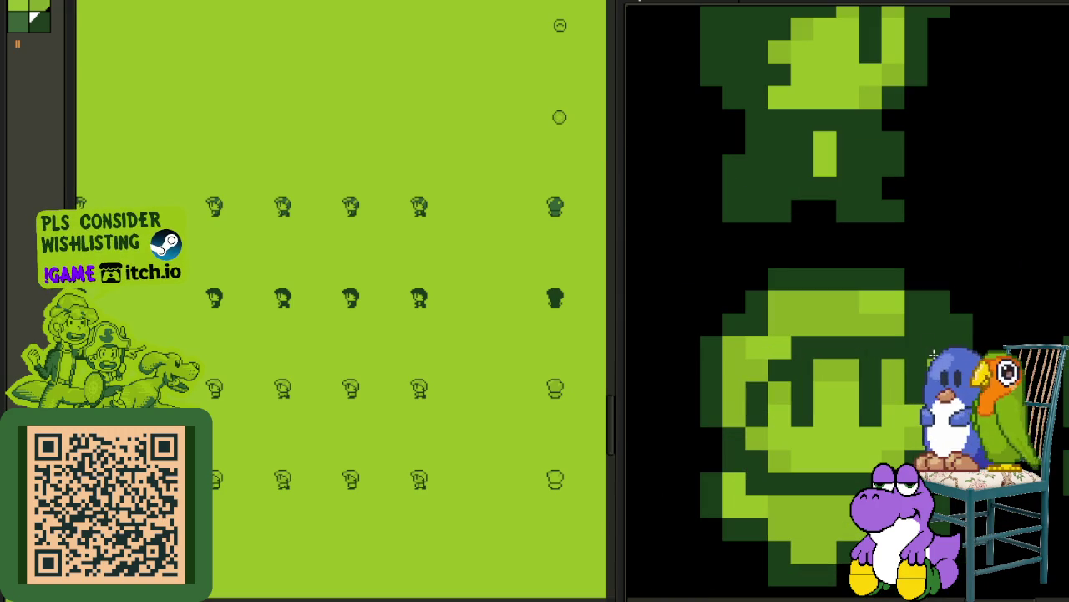
Step: Paint the light hat band, face and lower sprite pixels dark green
left_click_drag(917, 352, 870, 311)
mouse_move(741, 357)
left_mouse_down()
mouse_move(754, 461)
mouse_move(790, 513)
left_mouse_up()
scroll(826, 446, "down", 2)
scroll(896, 380, "up", 2)
mouse_move(895, 380)
left_mouse_down()
mouse_move(879, 418)
mouse_move(823, 309)
mouse_move(831, 276)
mouse_move(925, 255)
left_mouse_up()
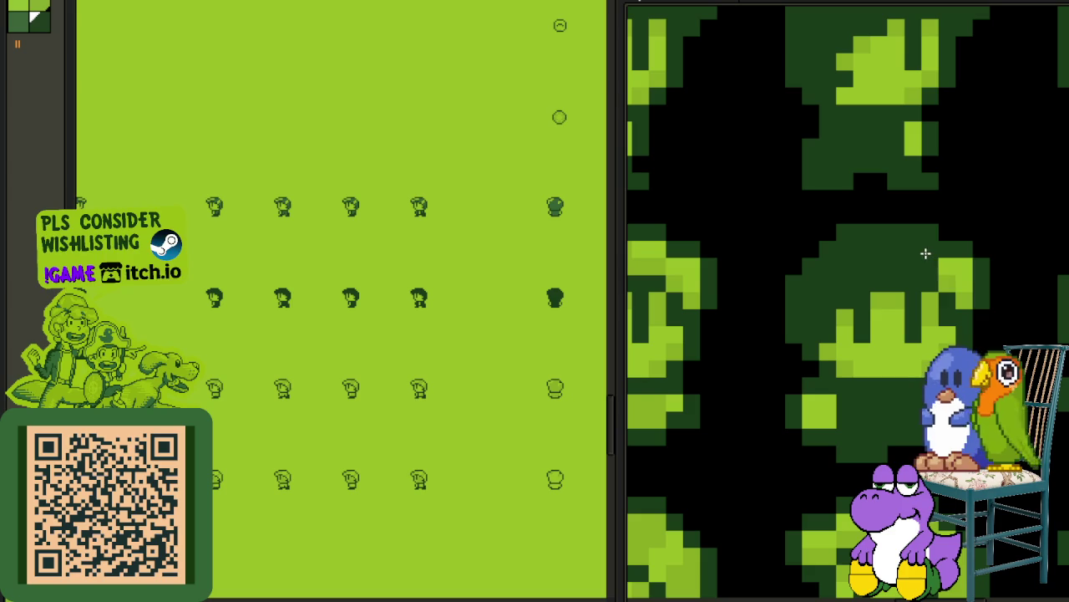
scroll(863, 292, "up", 1)
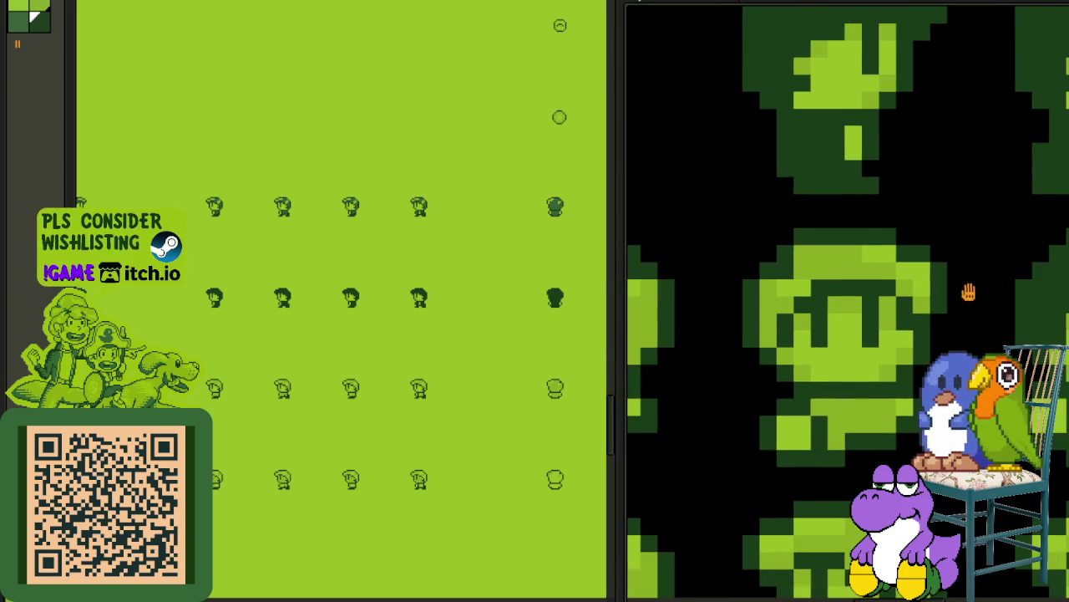
scroll(967, 291, "up", 1)
mouse_move(855, 266)
left_mouse_down()
mouse_move(780, 265)
mouse_move(710, 300)
left_mouse_up()
left_click_drag(788, 441, 801, 451)
Step: Fill a remaining light-green area of the sprite dark green
scroll(798, 451, "down", 2)
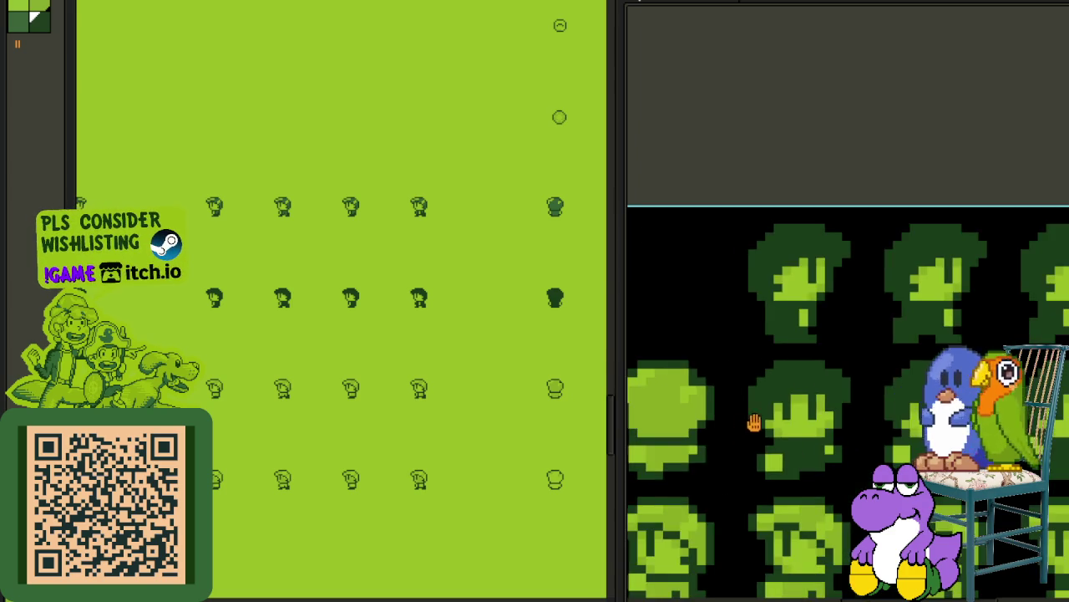
scroll(752, 420, "up", 1)
scroll(890, 321, "up", 1)
scroll(890, 322, "down", 2)
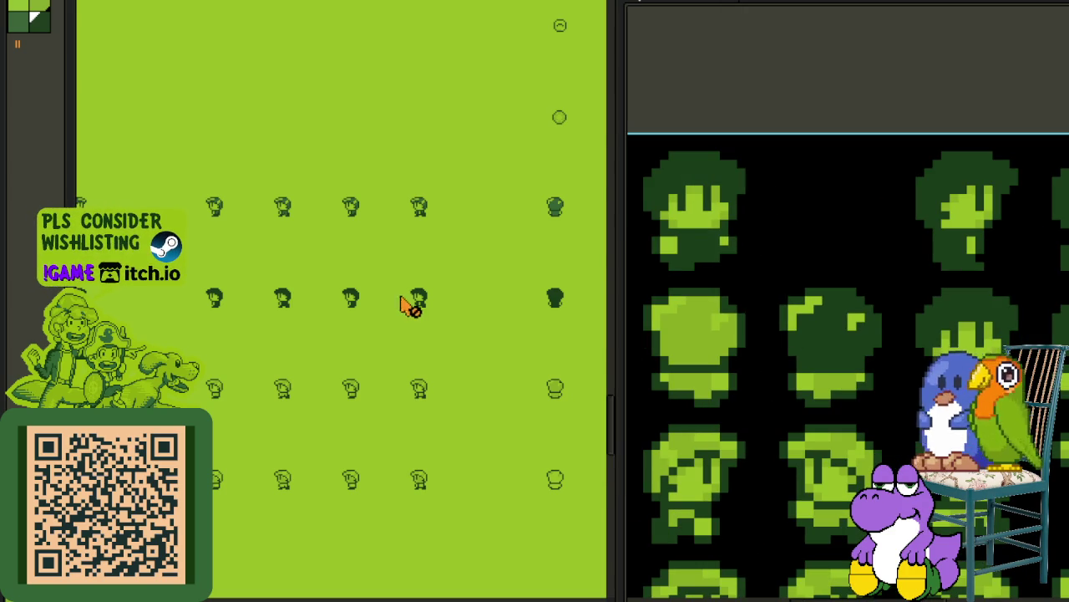
scroll(823, 305, "up", 2)
left_click(800, 317)
Step: Fill the sprite's lower areas, central blob, vertical bar and upper-left shape dark green
left_click(814, 454)
scroll(815, 453, "down", 2)
scroll(826, 422, "up", 2)
left_click(827, 424)
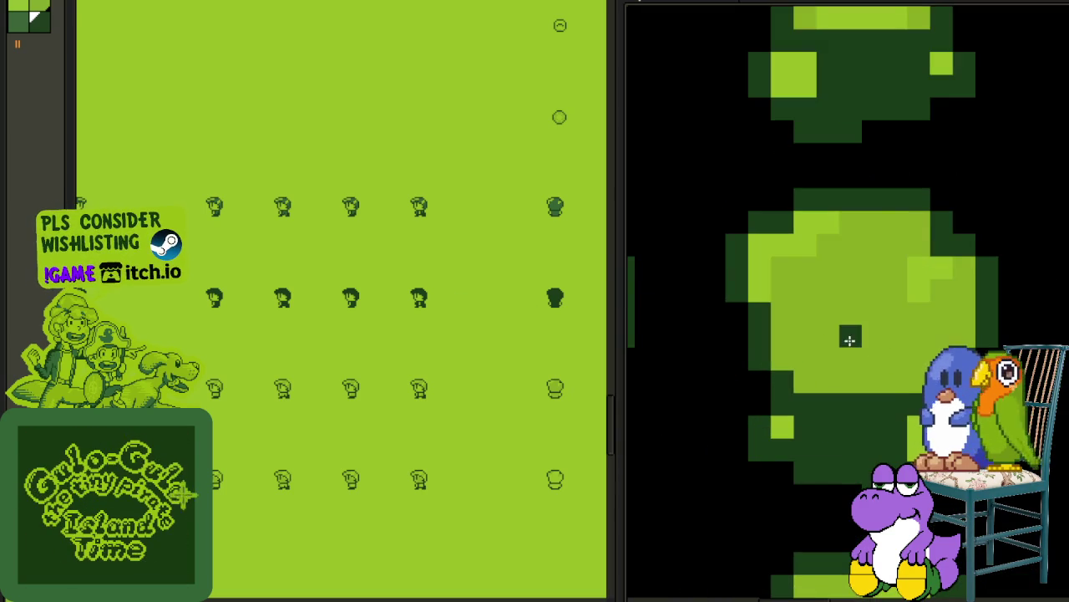
left_click(865, 327)
left_click(919, 268)
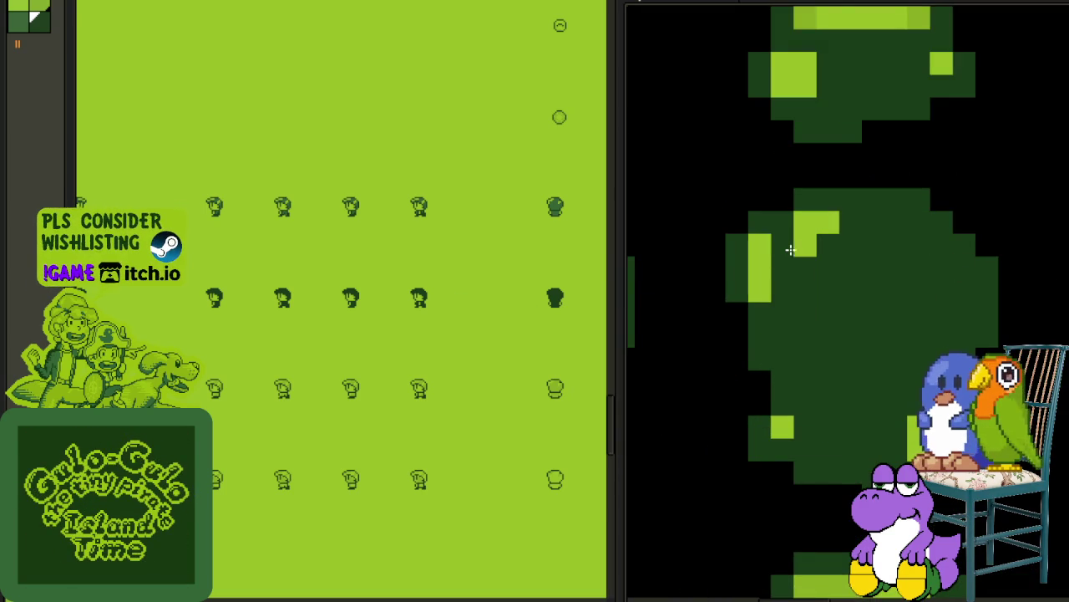
left_click(790, 249)
Step: Fill the light-green L shape, lower blocks, right-side blocks and top row dark green
scroll(777, 259, "down", 2)
scroll(838, 302, "up", 2)
left_click(781, 226)
left_click(855, 393)
scroll(824, 410, "down", 2)
scroll(888, 402, "up", 1)
scroll(888, 401, "up", 1)
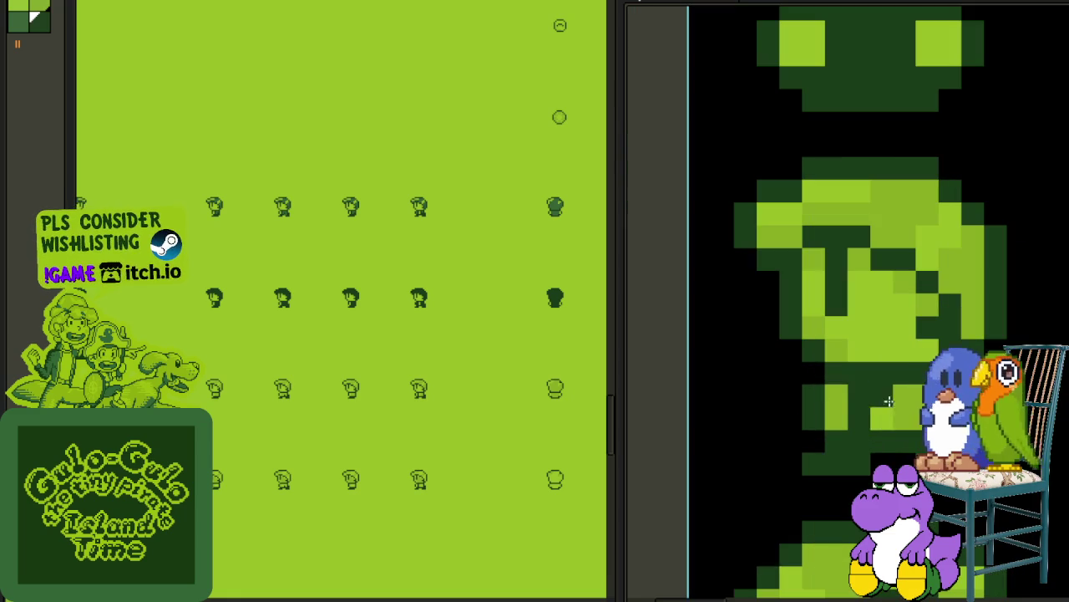
left_click(837, 413)
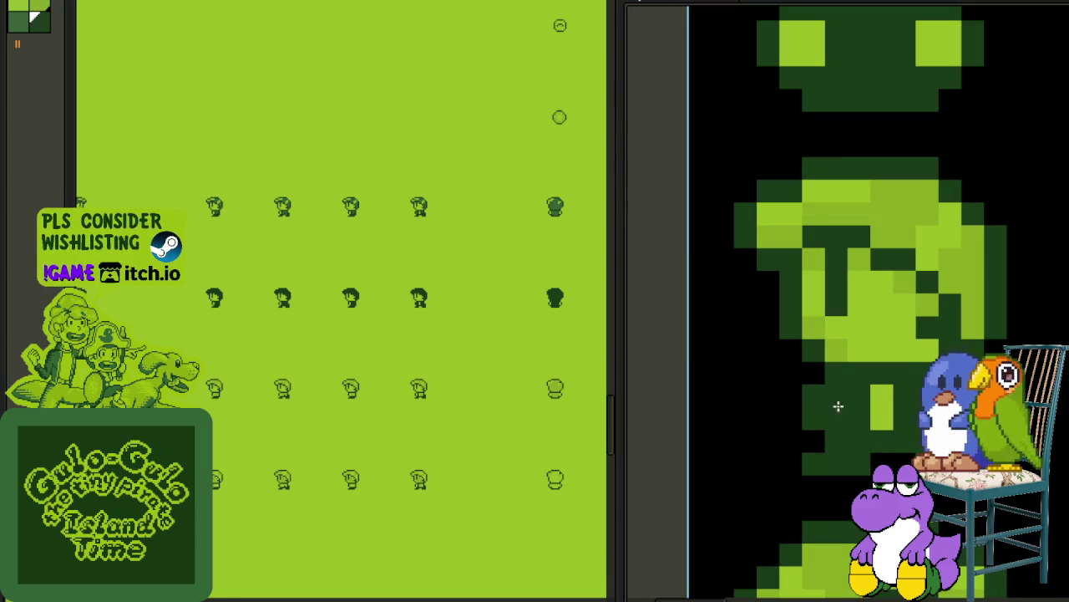
left_click(964, 295)
mouse_move(943, 249)
left_mouse_down()
mouse_move(833, 201)
mouse_move(790, 209)
mouse_move(769, 240)
left_mouse_up()
Step: Darken the light-green pixels on the sprite's face
scroll(768, 240, "down", 1)
scroll(769, 240, "down", 1)
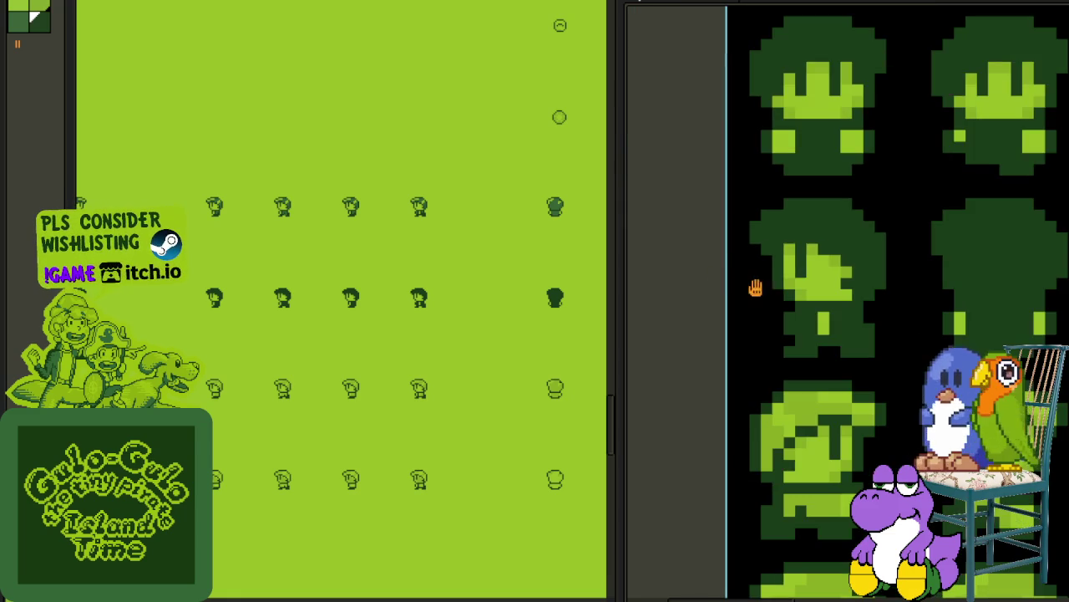
scroll(761, 267, "down", 1)
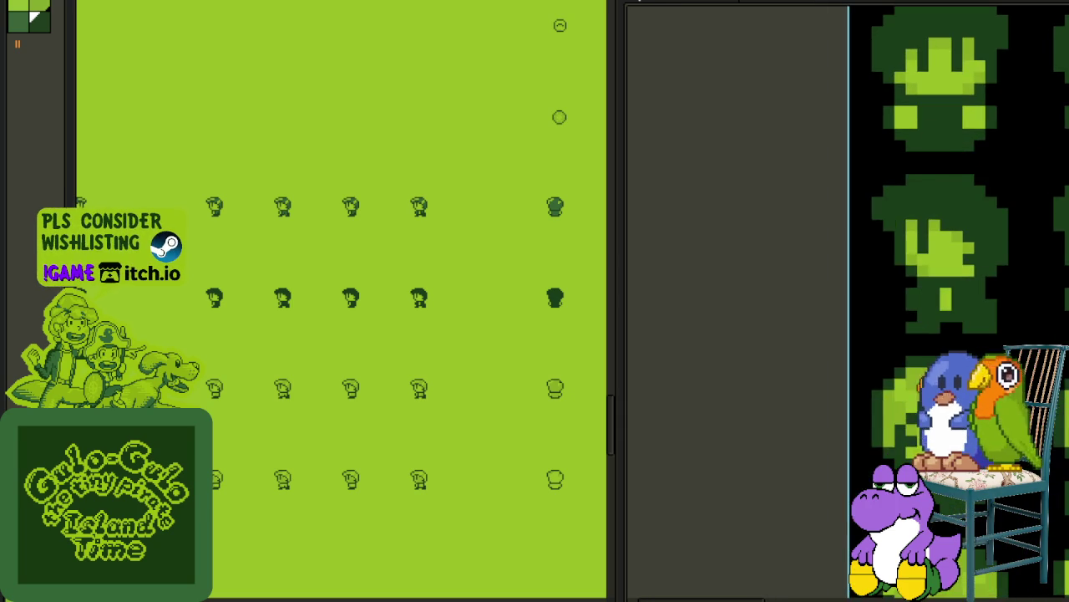
scroll(932, 251, "up", 2)
scroll(1015, 338, "up", 1)
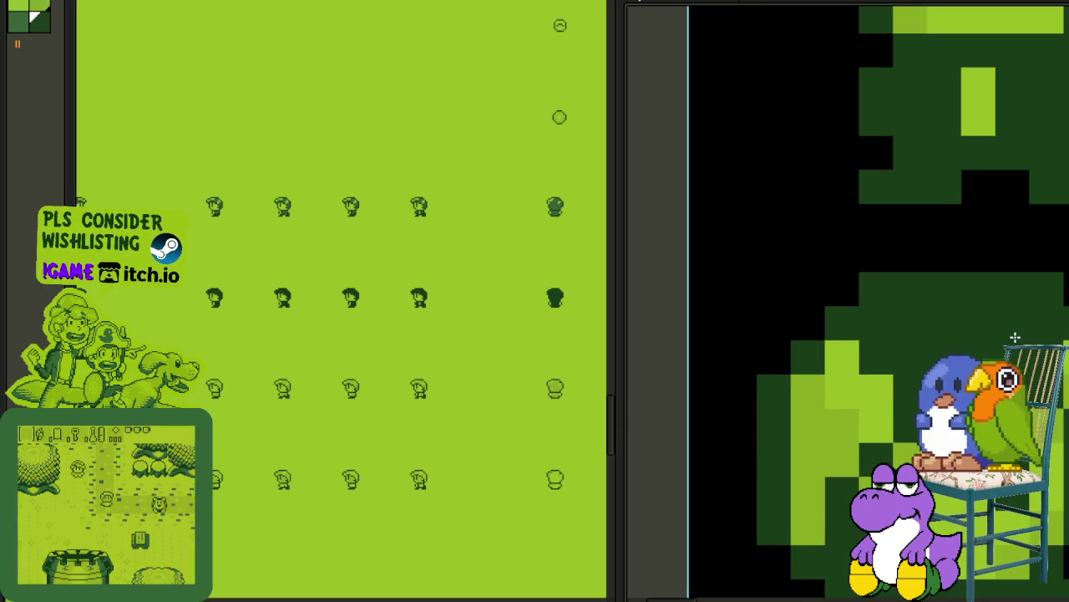
left_click_drag(873, 359, 806, 518)
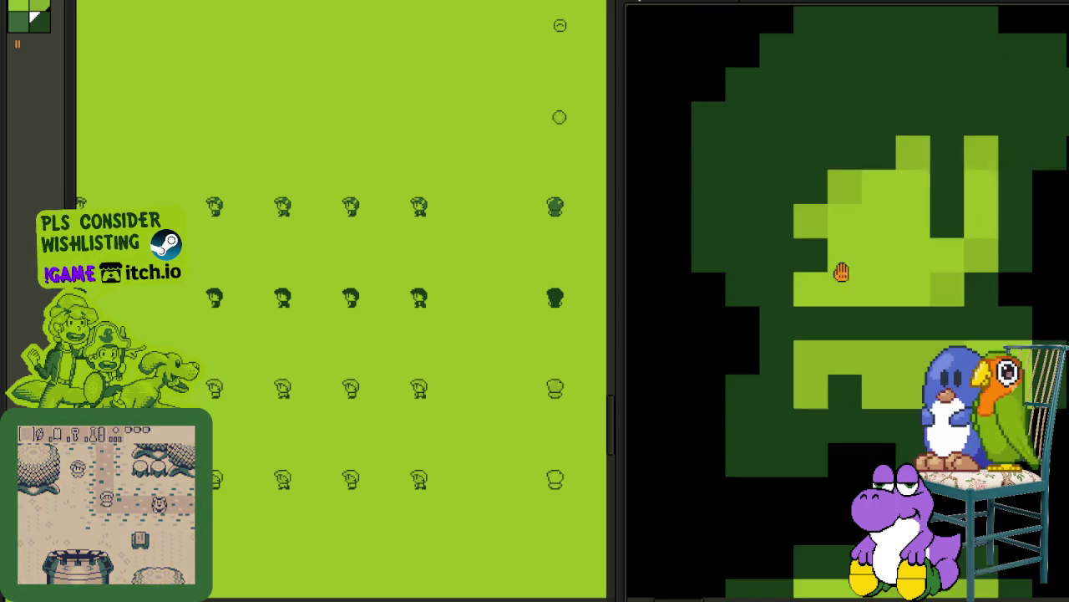
Step: Paint another head sprite's light hair, left hair column and crown dark green
scroll(840, 269, "down", 3)
scroll(878, 357, "down", 2)
scroll(878, 358, "down", 1)
scroll(873, 353, "up", 3)
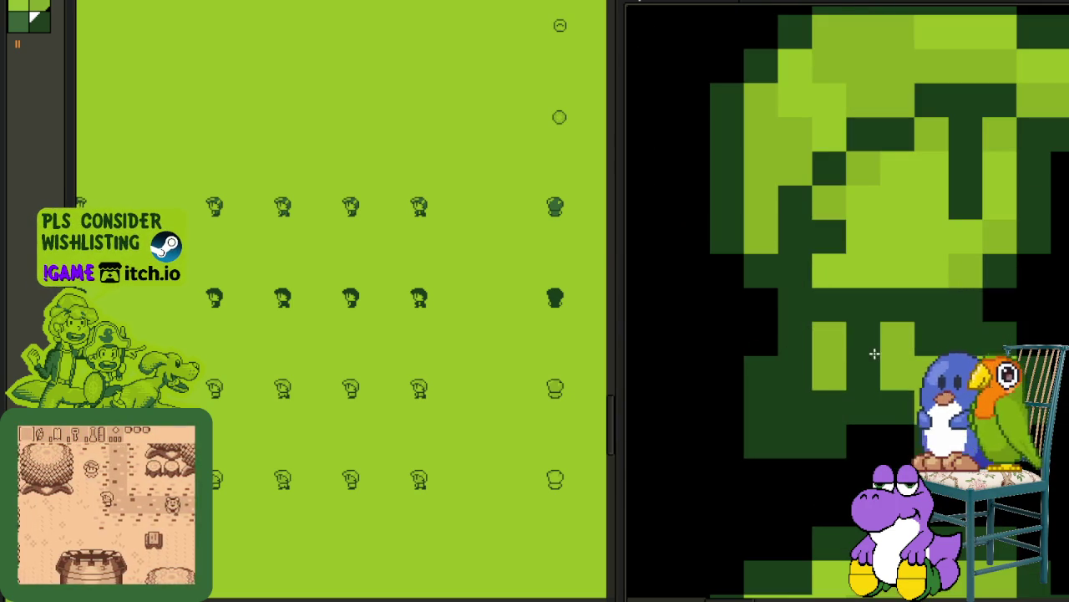
left_click_drag(875, 290, 835, 100)
mouse_move(699, 434)
left_mouse_down()
mouse_move(754, 315)
mouse_move(886, 251)
mouse_move(982, 270)
left_mouse_up()
scroll(794, 270, "down", 2)
scroll(854, 326, "up", 1)
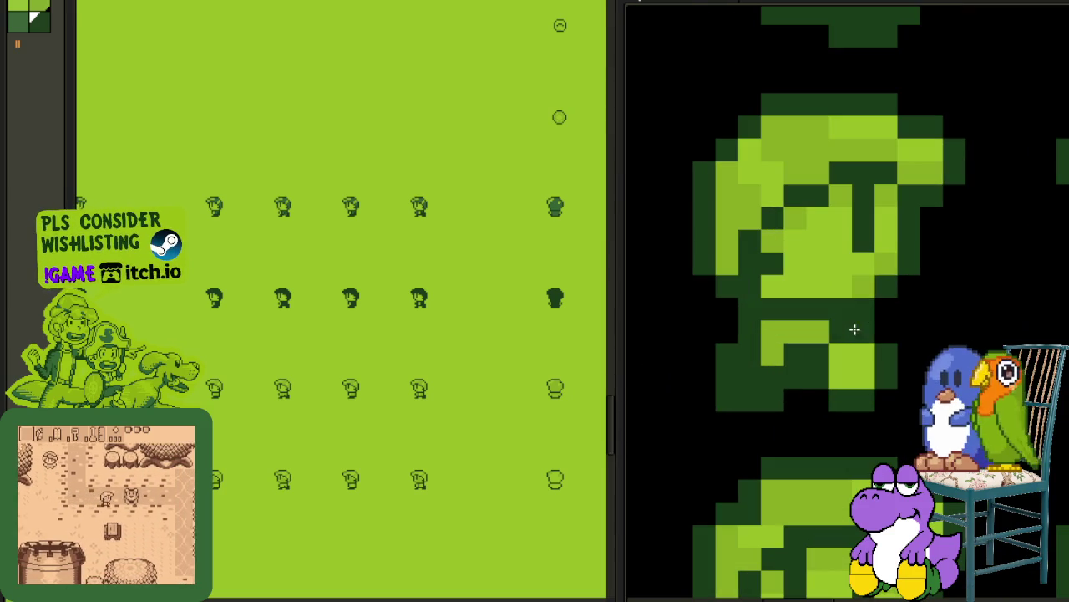
scroll(803, 330, "up", 1)
left_click_drag(752, 272, 744, 209)
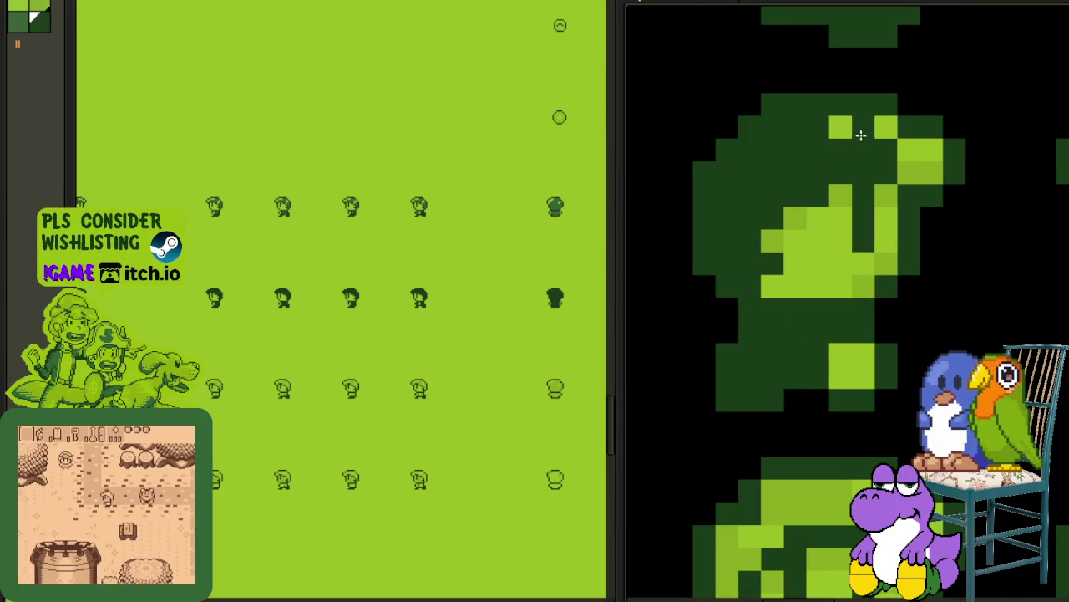
left_click_drag(862, 136, 932, 173)
Step: Darken the next sprite's light hair pixels toward the upper left
mouse_move(828, 278)
left_mouse_down()
mouse_move(907, 303)
mouse_move(824, 411)
mouse_move(889, 275)
mouse_move(819, 224)
mouse_move(707, 223)
mouse_move(721, 241)
left_mouse_up()
scroll(824, 296, "down", 2)
scroll(750, 393, "up", 2)
mouse_move(749, 393)
left_mouse_down()
mouse_move(797, 275)
mouse_move(798, 242)
mouse_move(747, 198)
mouse_move(677, 184)
left_mouse_up()
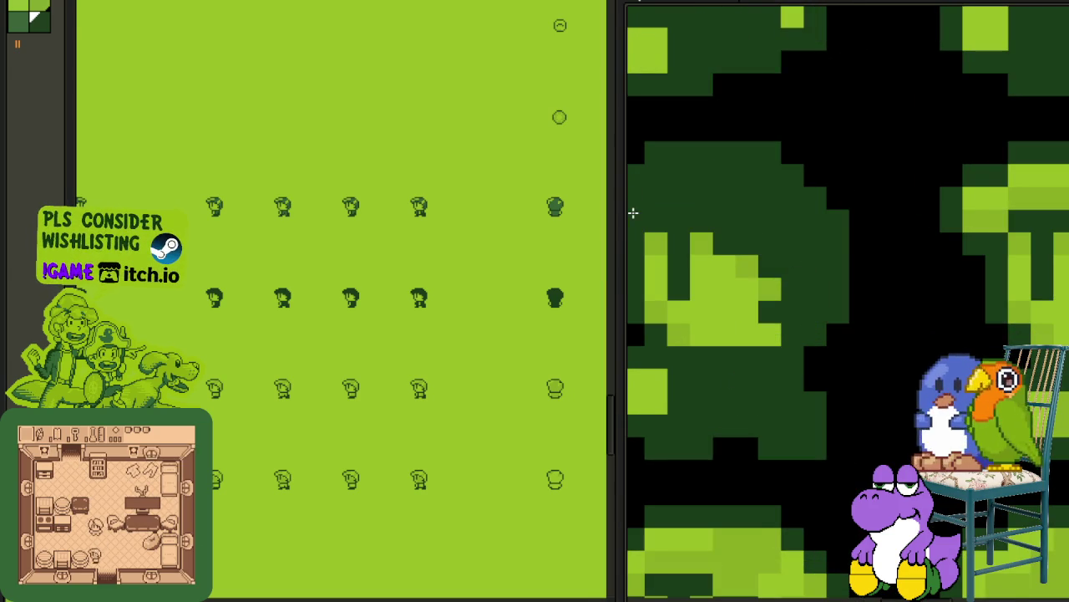
Step: Darken a few light hair pixels on the next head sprite
scroll(781, 205, "down", 2)
scroll(883, 353, "up", 2)
mouse_move(878, 342)
left_mouse_down()
mouse_move(817, 273)
mouse_move(770, 260)
left_mouse_up()
Step: Paint the lower sprite's light hair strip fully dark green
scroll(807, 443, "down", 1)
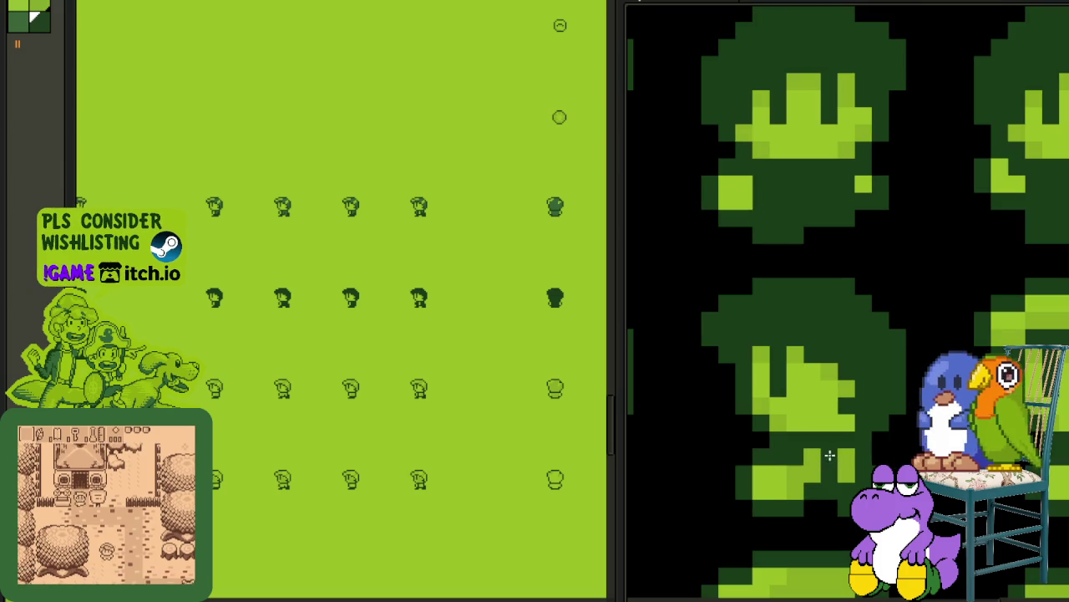
scroll(865, 452, "down", 1)
mouse_move(873, 423)
left_mouse_down()
mouse_move(890, 347)
mouse_move(807, 303)
mouse_move(776, 314)
left_mouse_up()
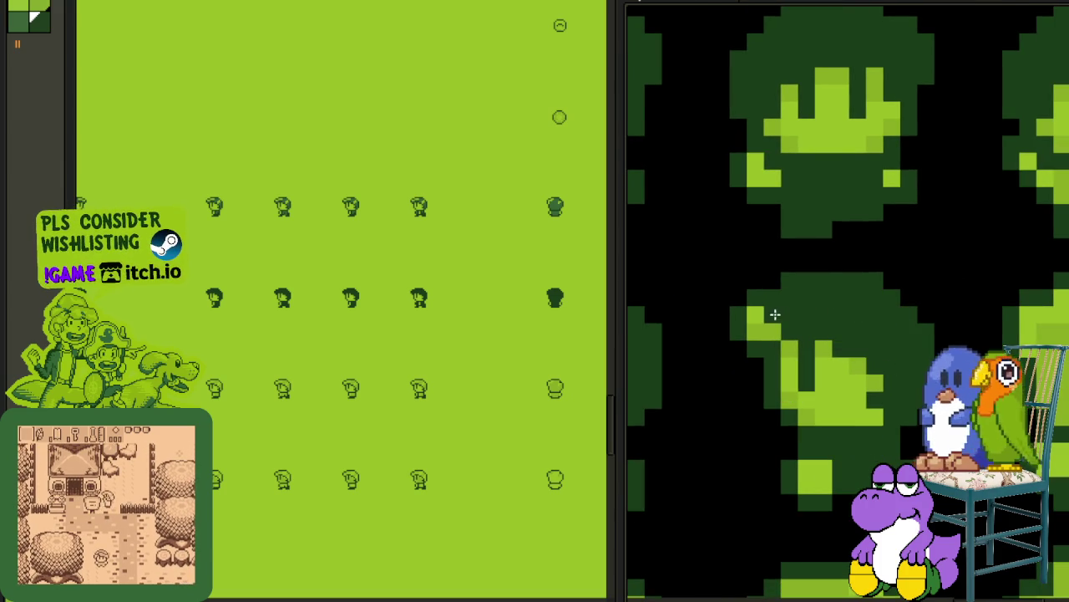
scroll(838, 332, "down", 1)
left_click_drag(864, 348, 895, 337)
mouse_move(836, 317)
left_mouse_down()
mouse_move(865, 440)
mouse_move(885, 468)
left_mouse_up()
scroll(869, 376, "down", 1)
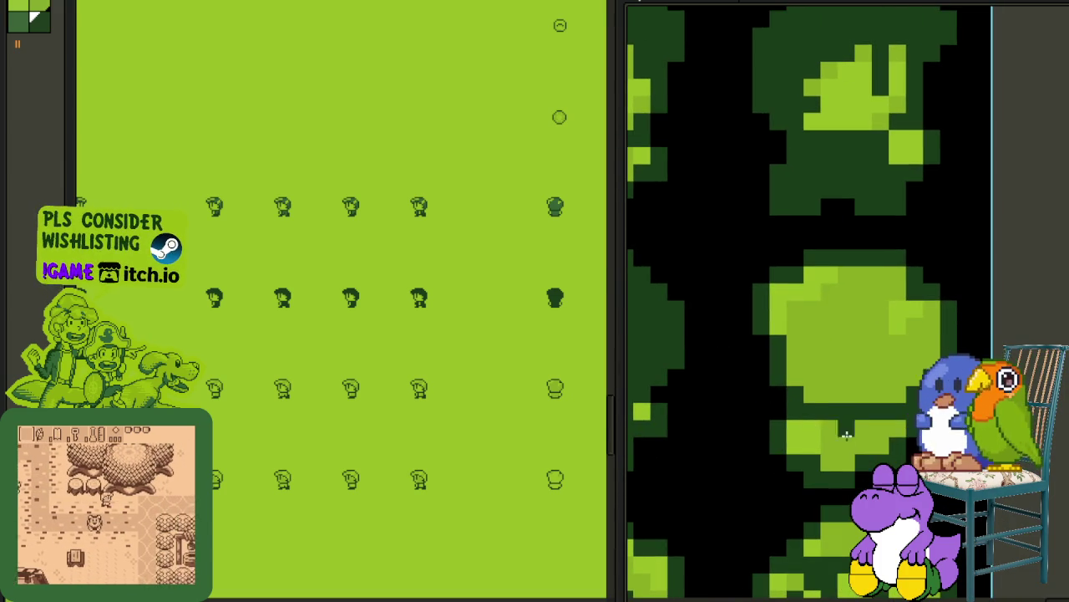
left_click_drag(844, 434, 903, 334)
left_click_drag(836, 276, 776, 327)
scroll(797, 306, "down", 2)
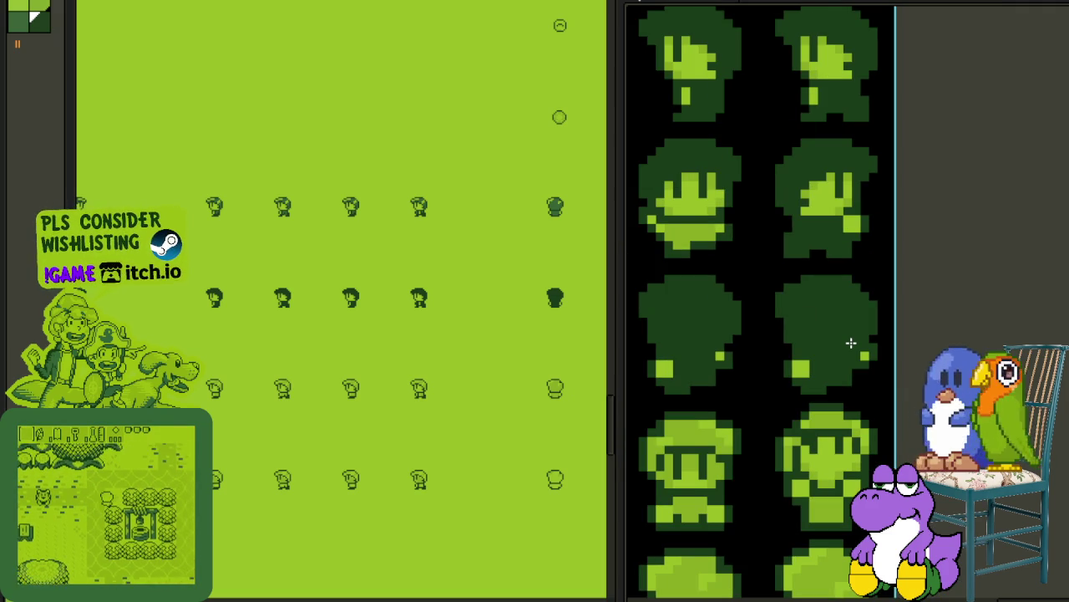
Step: Darken a light-green block and the top of a head in the next row
left_click_drag(824, 403, 836, 239)
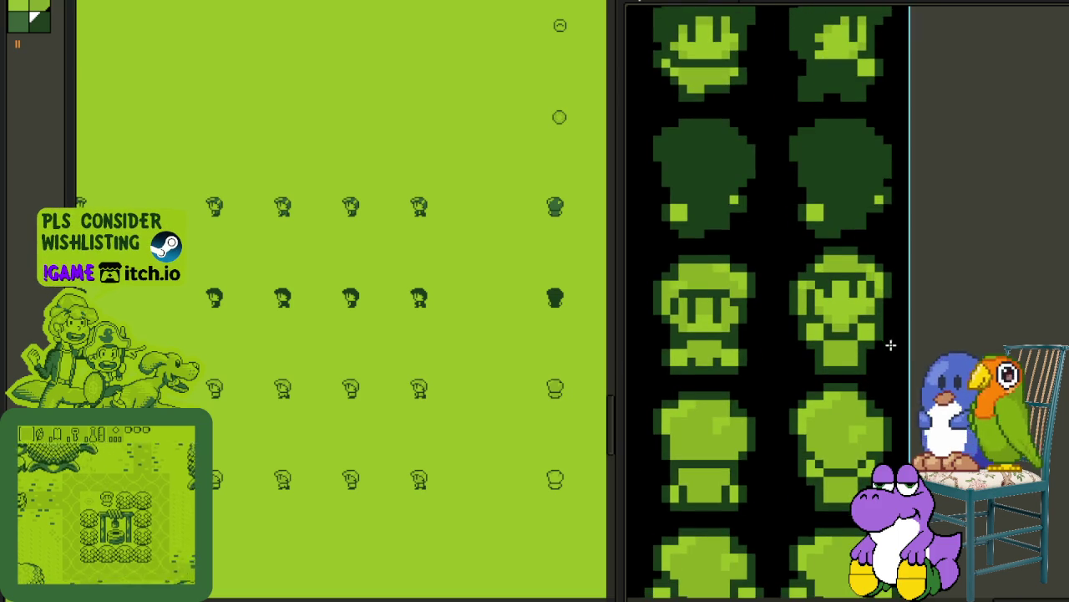
scroll(860, 359, "up", 1)
scroll(833, 386, "up", 2)
left_click(833, 387)
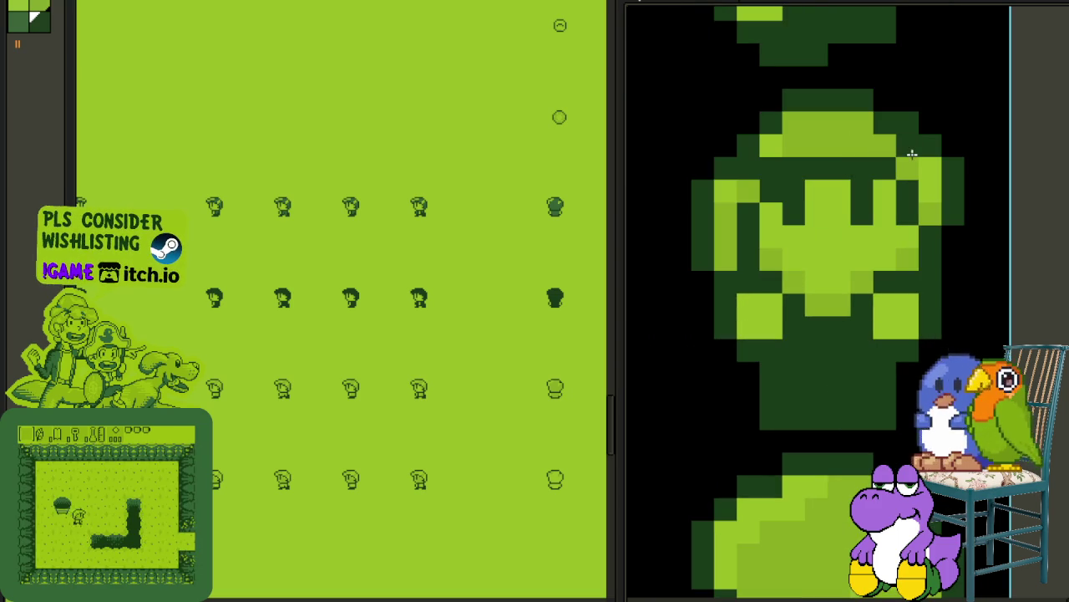
left_click_drag(930, 203, 792, 151)
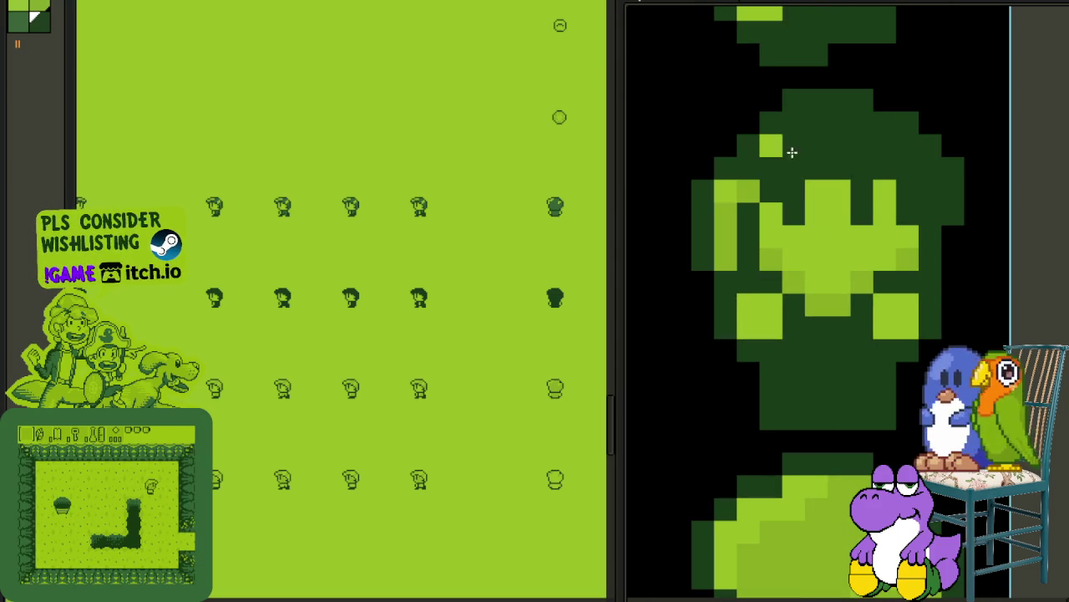
scroll(732, 202, "down", 2)
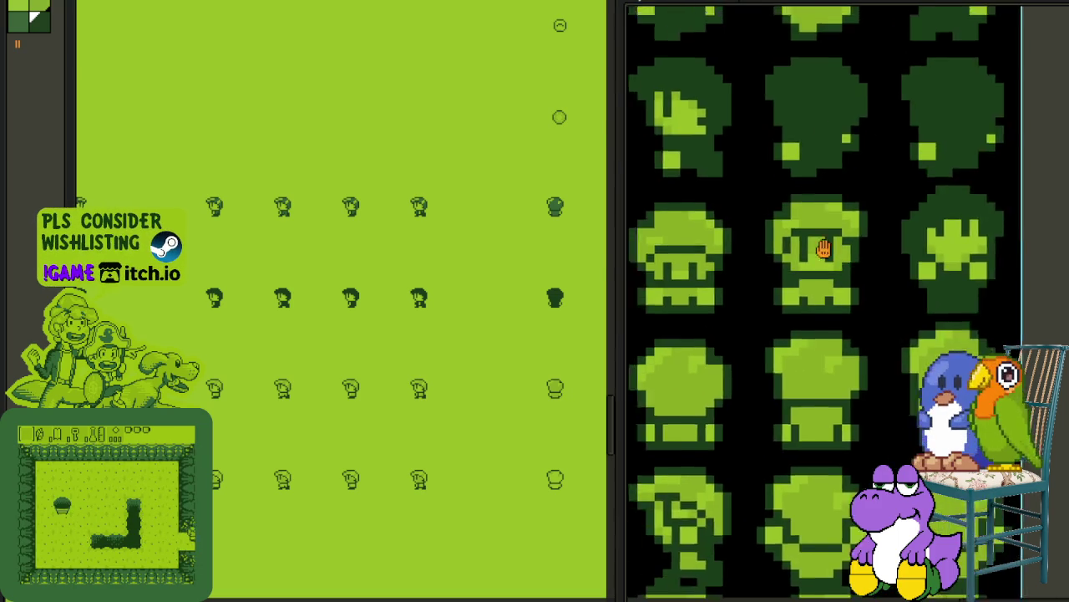
scroll(819, 198, "up", 2)
Step: Paint another head sprite's light pixels dark green
left_click(911, 173)
mouse_move(793, 165)
left_mouse_down()
mouse_move(740, 208)
mouse_move(828, 348)
mouse_move(776, 346)
mouse_move(796, 272)
left_mouse_up()
scroll(776, 346, "down", 2)
scroll(845, 359, "up", 1)
scroll(846, 359, "up", 1)
Step: Darken the mushroom cap's mid-green and highlight pixels
left_click(799, 375)
left_click(795, 271)
left_click(823, 227)
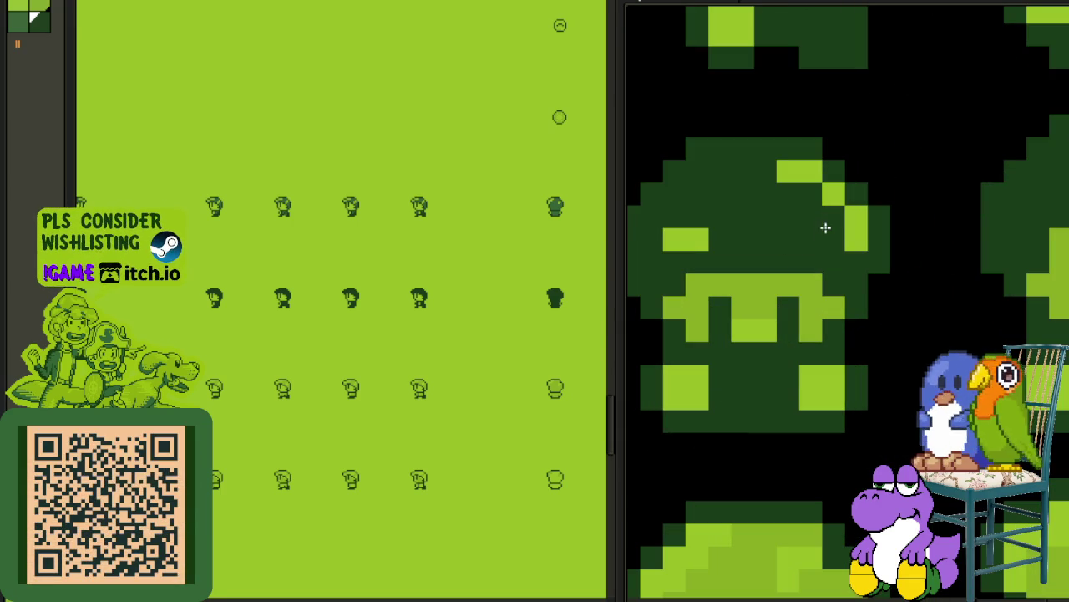
left_click(837, 219)
scroll(704, 230, "down", 2)
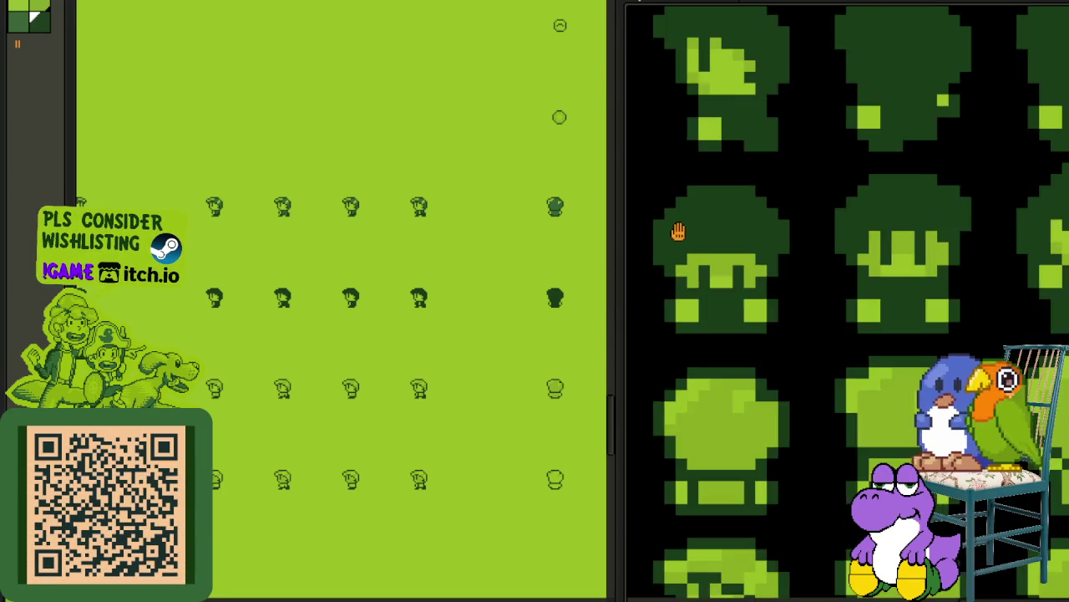
scroll(752, 242, "up", 1)
scroll(863, 261, "up", 1)
left_click_drag(777, 188, 756, 221)
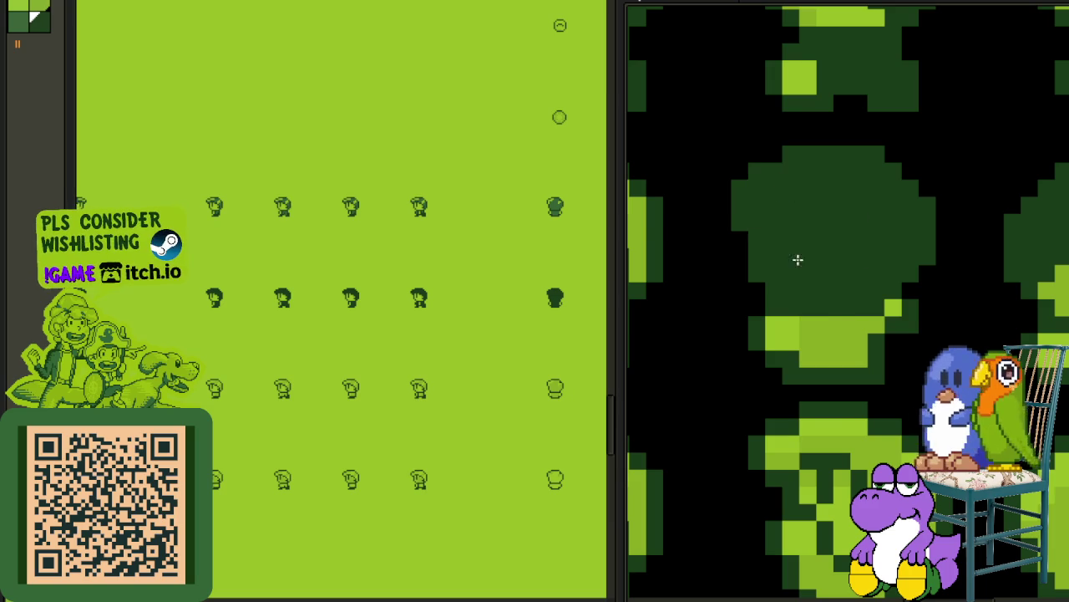
left_click(824, 325)
Step: Paint the cap, left side and lower body of the sprite dark green
scroll(824, 327, "down", 1)
scroll(836, 281, "down", 1)
scroll(824, 276, "up", 2)
mouse_move(824, 276)
left_mouse_down()
mouse_move(809, 239)
mouse_move(729, 202)
mouse_move(661, 241)
left_mouse_up()
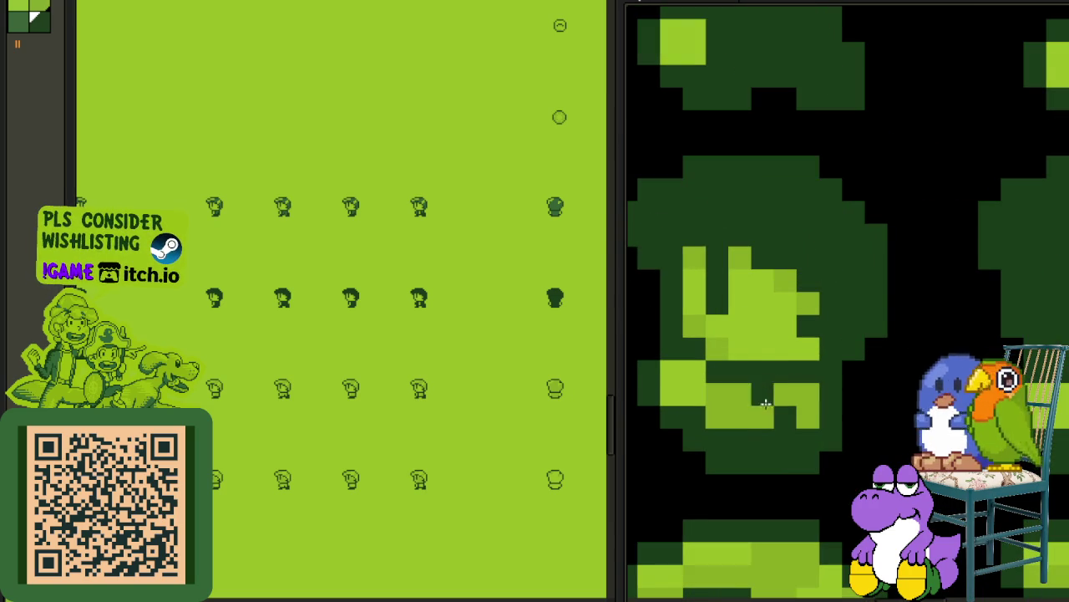
scroll(766, 404, "down", 1)
scroll(724, 375, "up", 2)
mouse_move(701, 270)
left_mouse_down()
mouse_move(726, 231)
mouse_move(817, 179)
mouse_move(895, 206)
mouse_move(866, 222)
mouse_move(902, 225)
mouse_move(748, 232)
left_mouse_up()
scroll(866, 222, "down", 1)
scroll(868, 233, "up", 1)
mouse_move(710, 273)
left_mouse_down()
mouse_move(788, 401)
mouse_move(860, 435)
left_mouse_up()
Step: Fill the next sprite's cap dark green
scroll(747, 382, "down", 1)
scroll(840, 372, "up", 1)
left_click(841, 239)
left_click_drag(841, 239, 732, 172)
scroll(733, 172, "down", 1)
left_click_drag(711, 215, 849, 307)
scroll(850, 307, "up", 1)
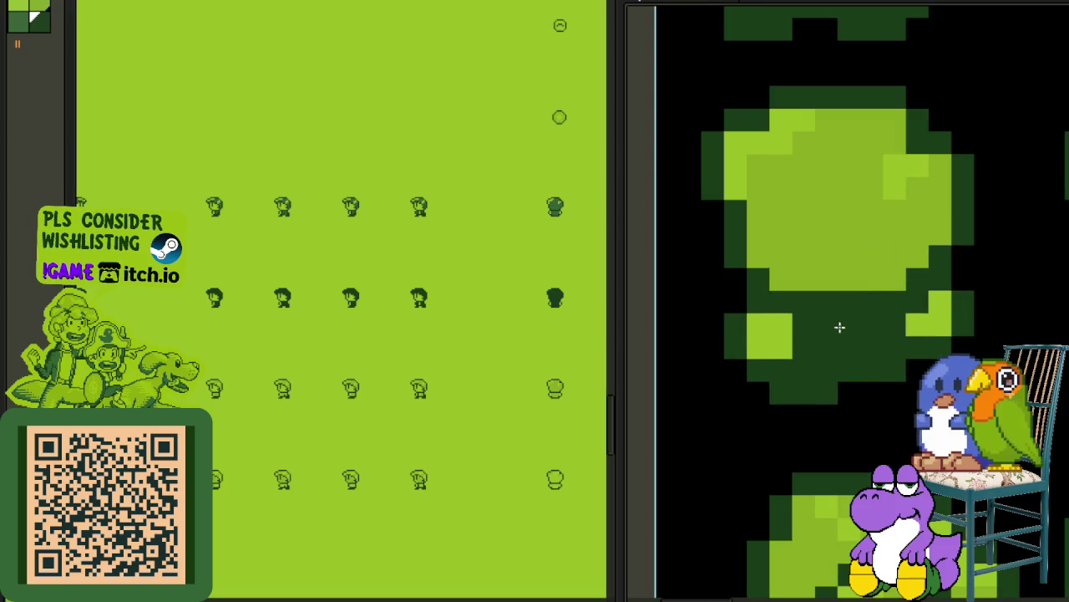
Step: Bucket-fill the cap and leftover light-green patches of this sprite with dark green
left_click(902, 172)
left_click(788, 151)
scroll(786, 162, "down", 1)
scroll(872, 326, "down", 1)
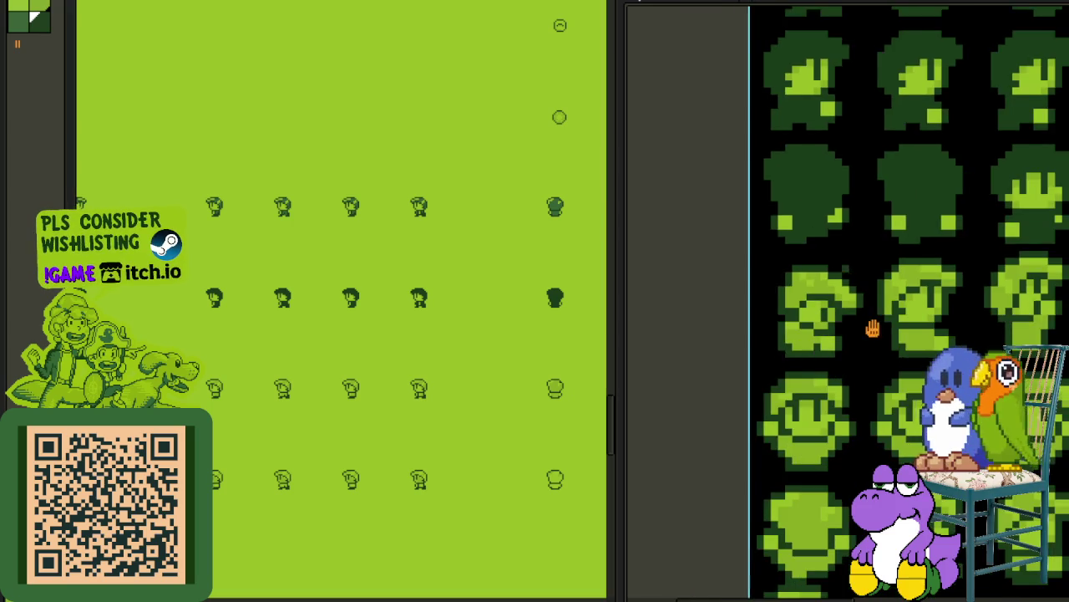
scroll(871, 327, "right", 2)
scroll(780, 260, "up", 2)
left_click(764, 268)
left_click(744, 288)
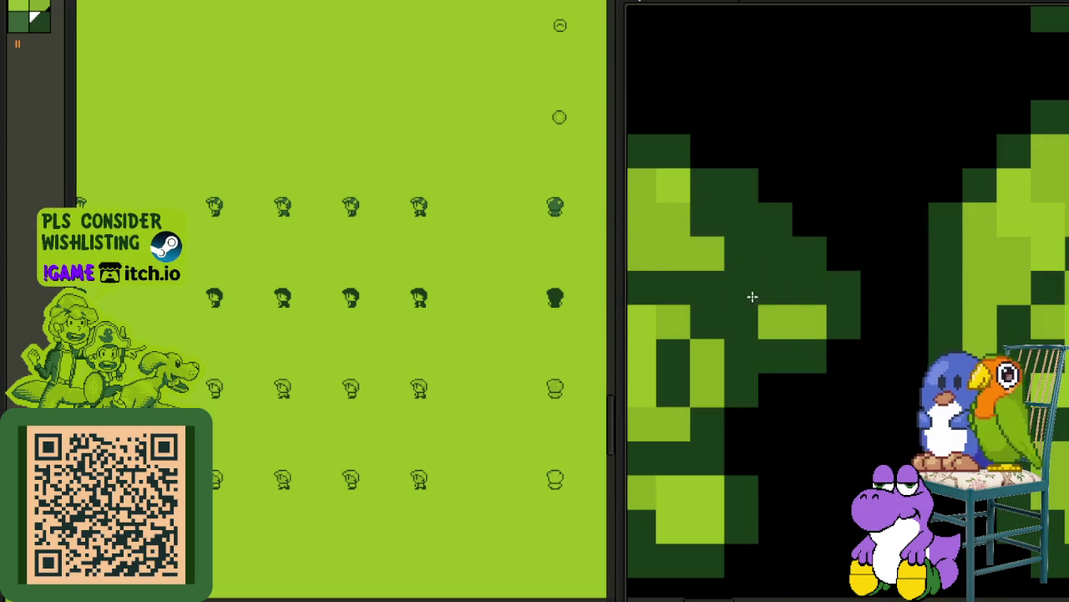
left_click(792, 321)
left_click(698, 258)
left_click(660, 202)
Step: Fill the lower-left light-green patches with dark green
scroll(748, 205, "left", 2)
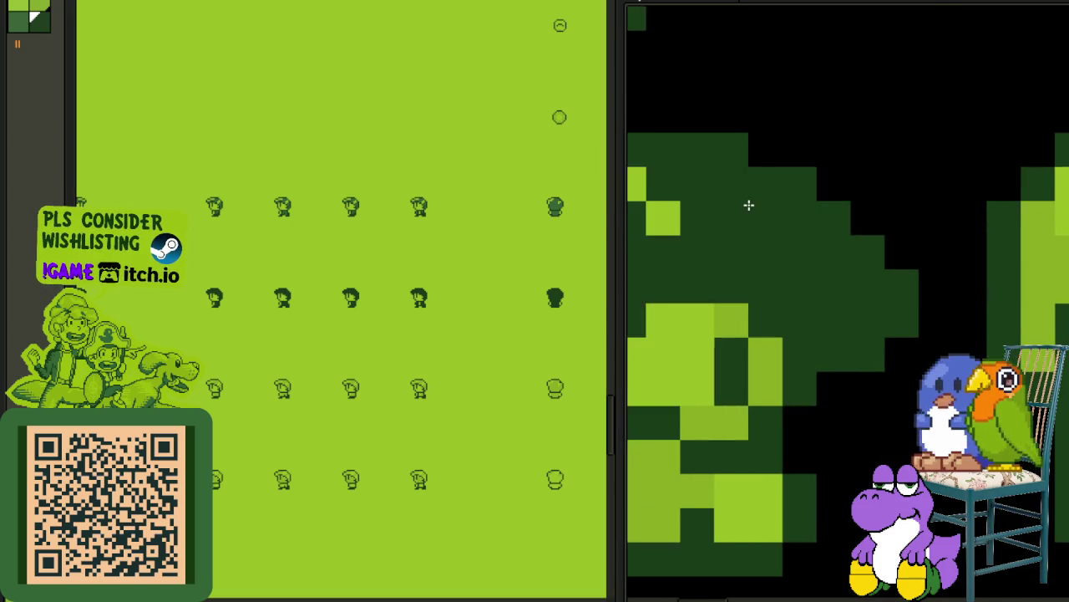
left_click(854, 181)
left_click(786, 471)
left_click(815, 446)
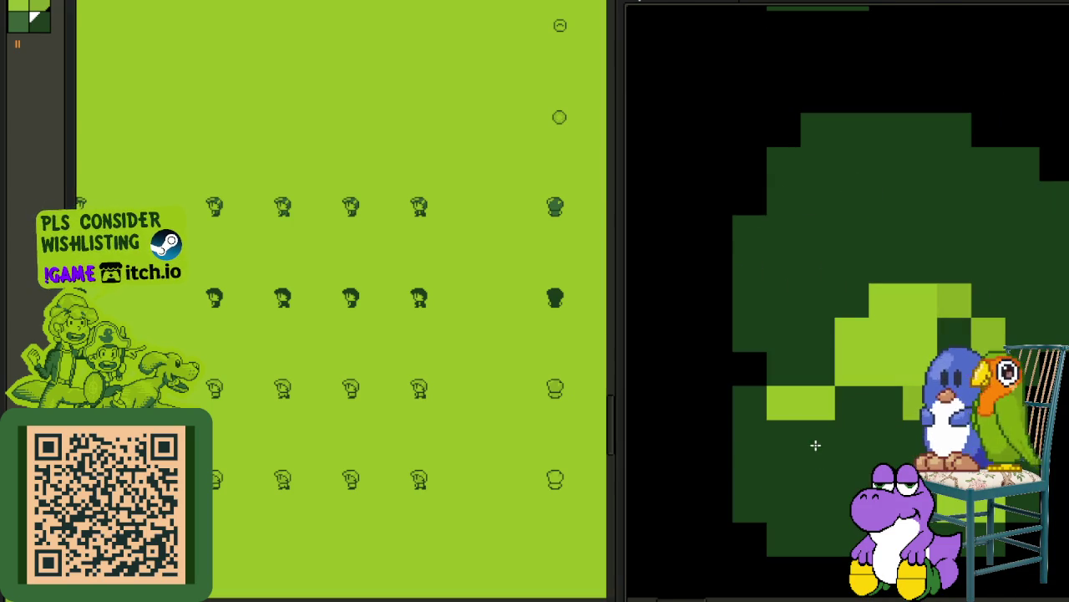
scroll(814, 424, "down", 2)
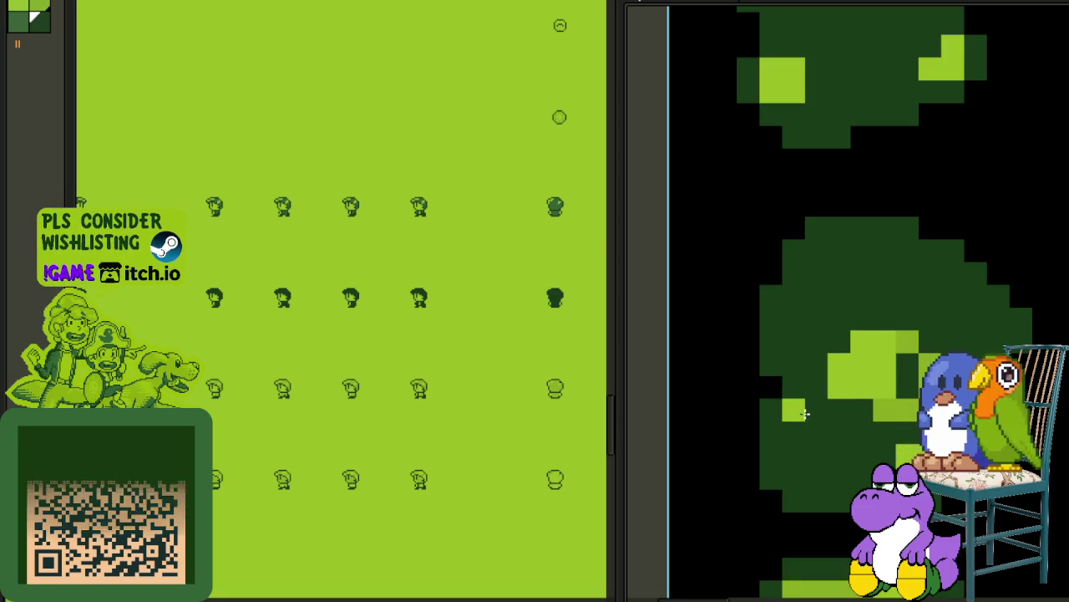
scroll(848, 401, "down", 2)
scroll(709, 237, "up", 2)
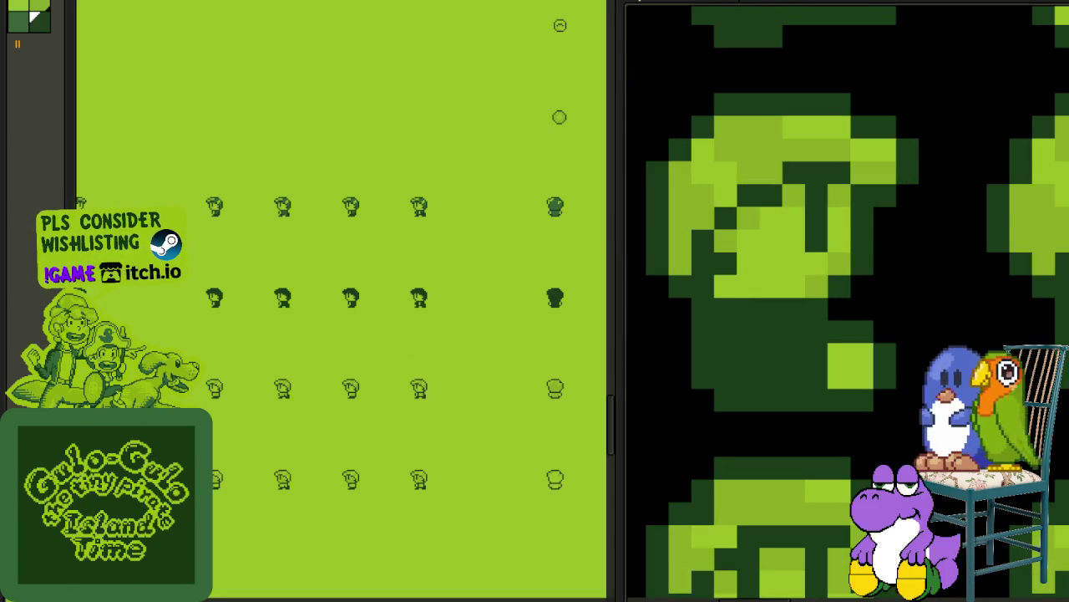
Step: Draw dark green Pencil strokes over the light hair pixels and another sprite's body up to its head
mouse_move(683, 217)
left_mouse_down()
mouse_move(716, 175)
mouse_move(813, 126)
mouse_move(866, 168)
left_mouse_up()
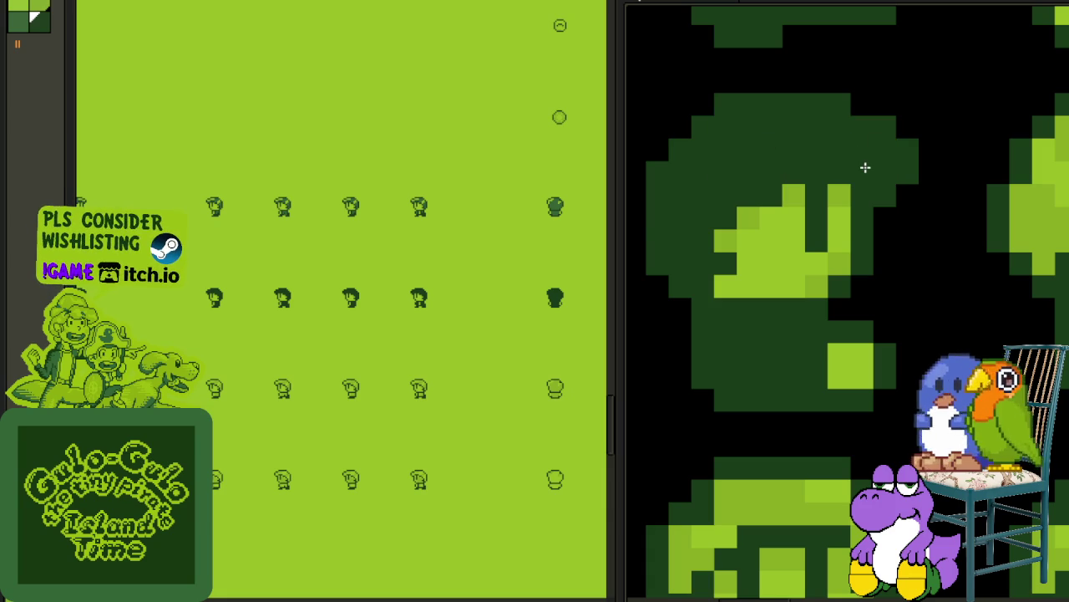
left_click_drag(906, 224, 856, 339)
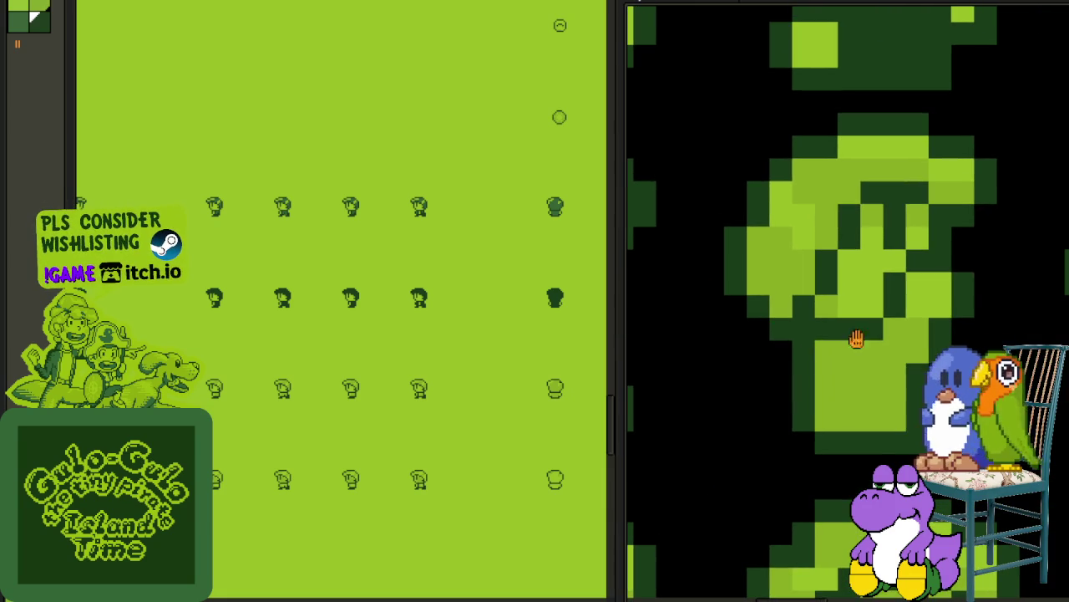
mouse_move(855, 377)
left_mouse_down()
mouse_move(781, 263)
mouse_move(863, 153)
left_mouse_up()
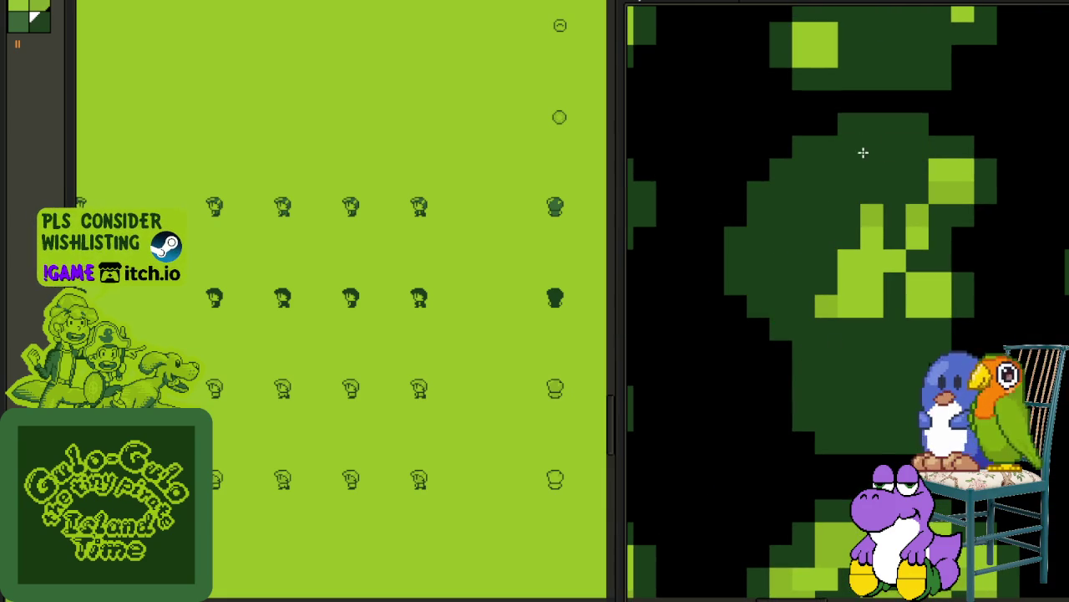
mouse_move(945, 176)
left_mouse_down()
mouse_move(821, 238)
mouse_move(350, 309)
left_mouse_up()
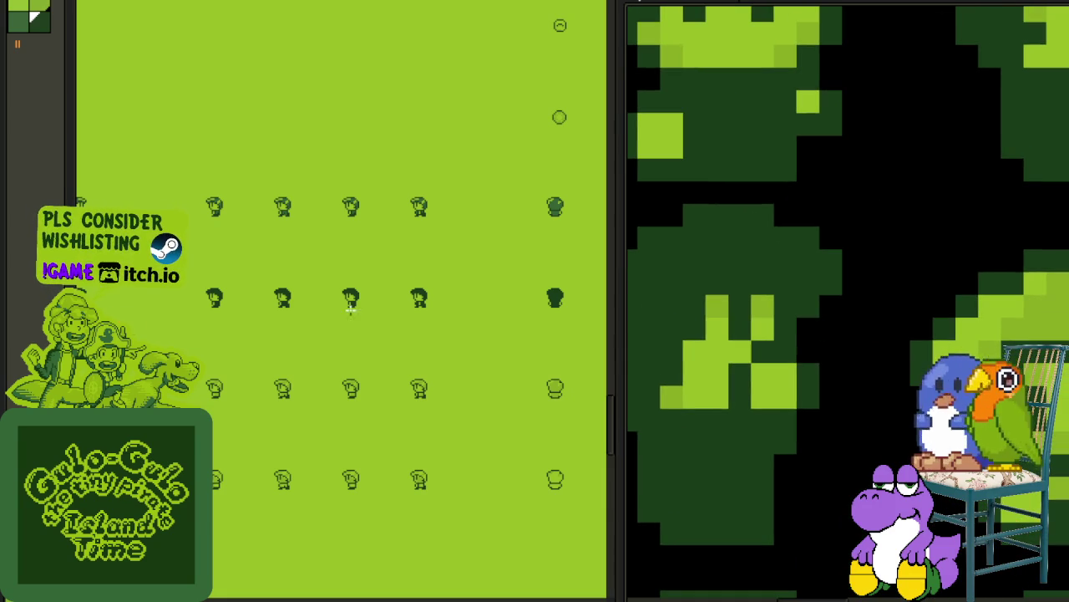
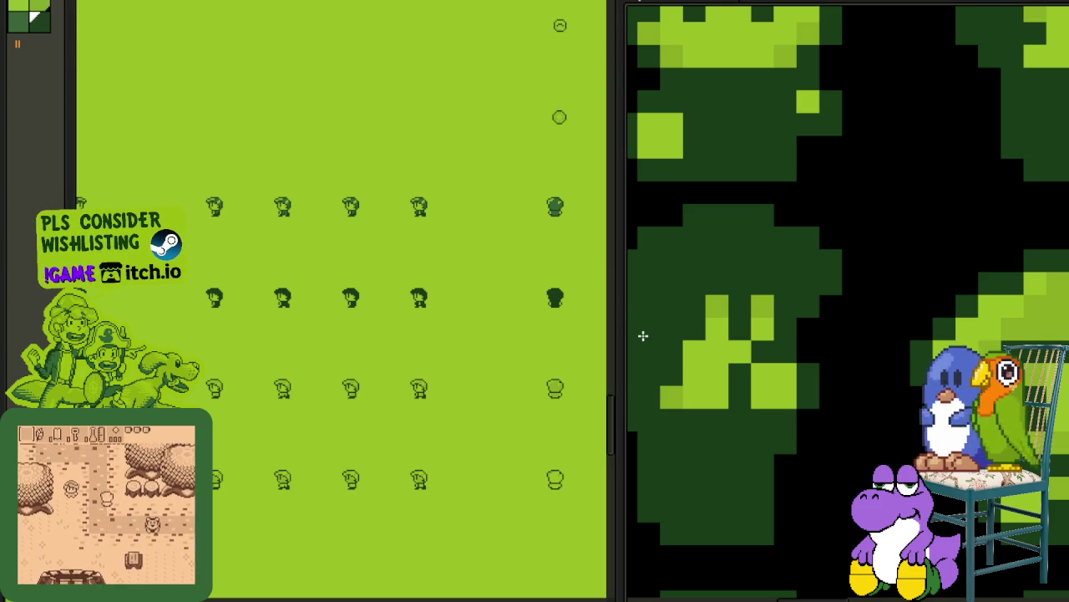
Step: Pencil over the light-green hair on the next two heads in dark green
left_click_drag(945, 283, 806, 284)
mouse_move(779, 346)
left_mouse_down()
mouse_move(788, 319)
mouse_move(855, 256)
left_mouse_up()
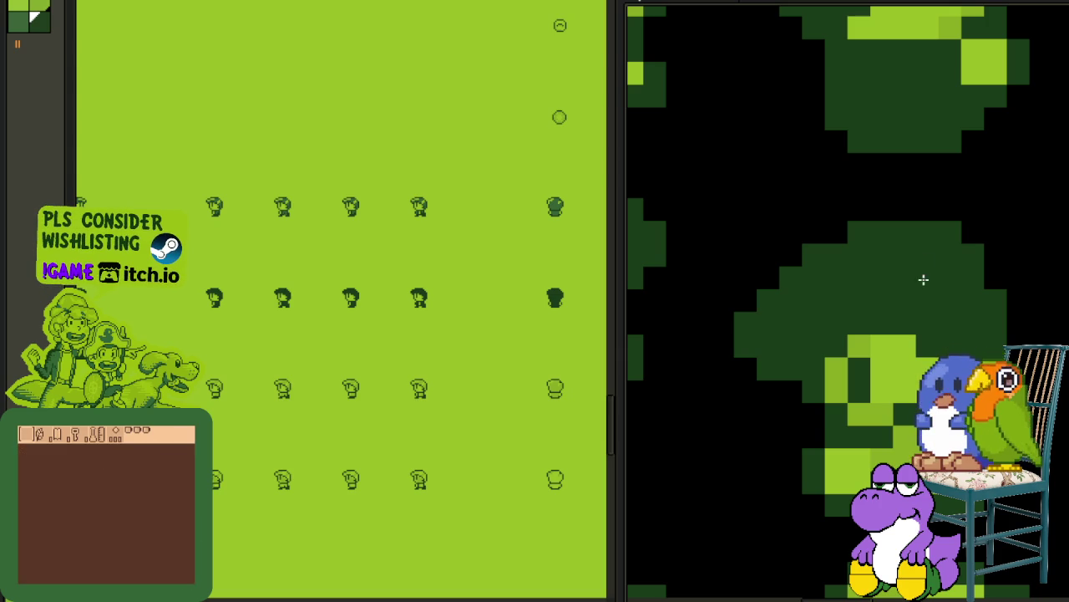
scroll(798, 351, "down", 2)
scroll(798, 351, "down", 2)
left_click_drag(846, 346, 798, 351)
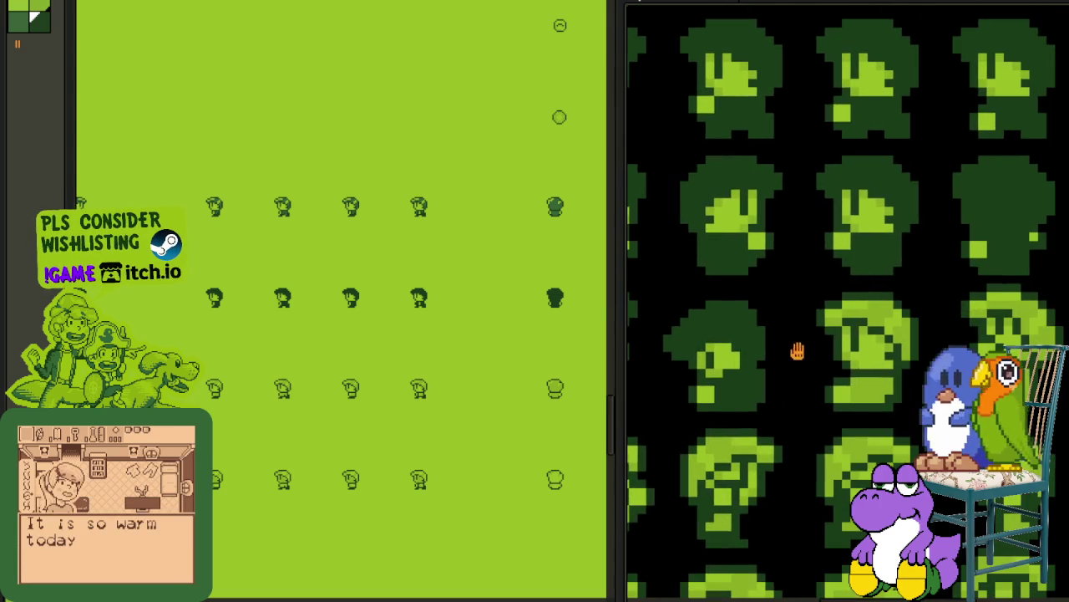
scroll(872, 385, "up", 2)
mouse_move(889, 309)
left_mouse_down()
mouse_move(830, 242)
mouse_move(749, 260)
left_mouse_up()
Step: Darken another head's light-green stripe and bottom bar with the Pencil
mouse_move(1009, 253)
left_mouse_down()
mouse_move(778, 255)
mouse_move(852, 239)
mouse_move(895, 292)
mouse_move(860, 377)
left_mouse_up()
scroll(859, 377, "down", 2)
scroll(835, 323, "down", 1)
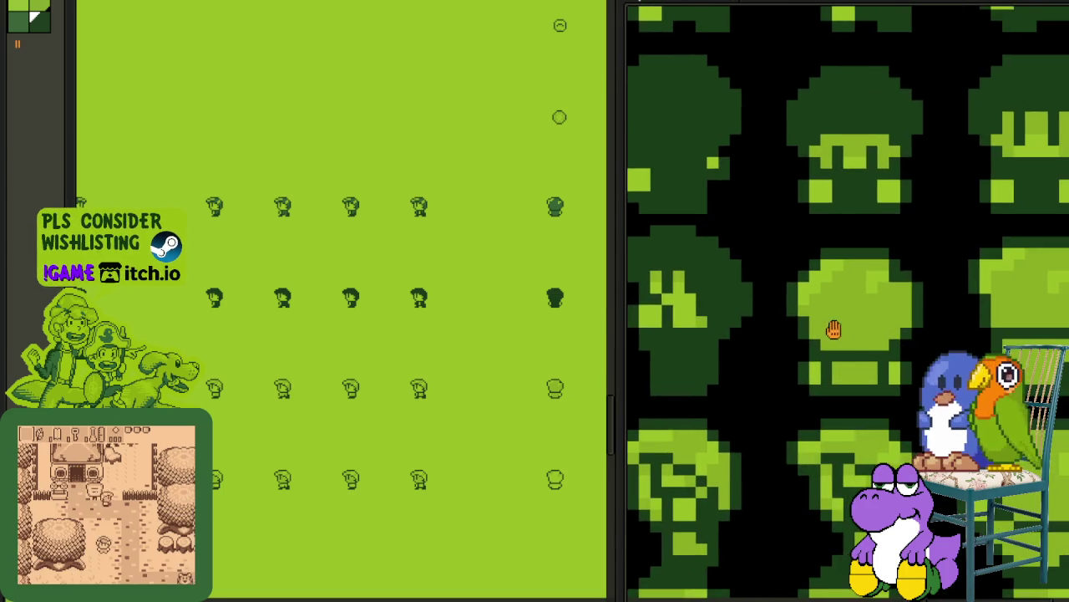
scroll(847, 331, "up", 2)
left_click_drag(835, 234, 786, 284)
left_click_drag(890, 393, 831, 393)
scroll(883, 370, "down", 2)
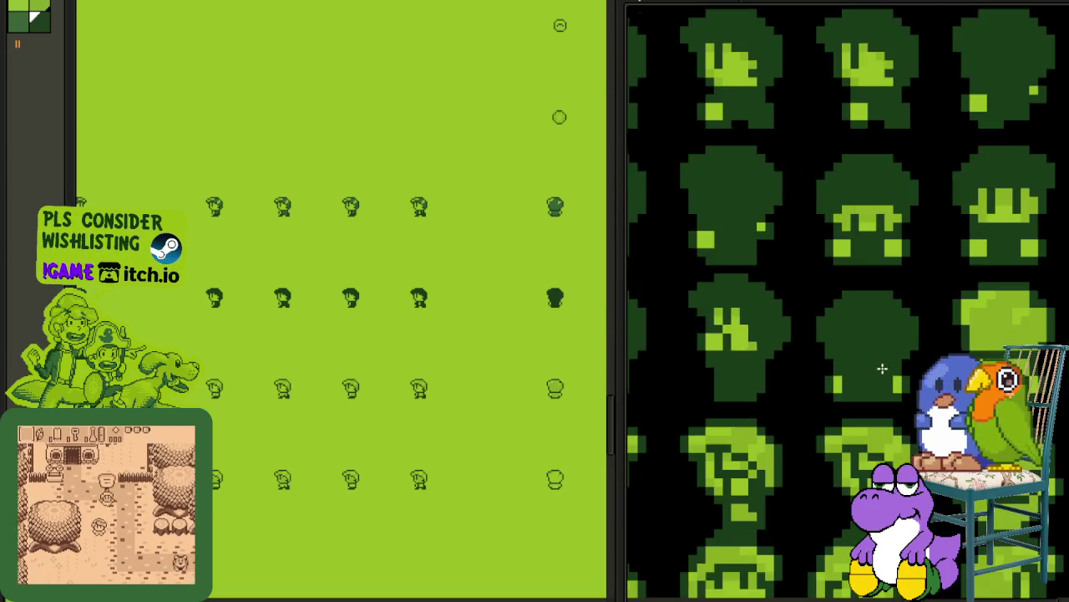
scroll(827, 351, "up", 1)
scroll(780, 365, "up", 1)
Step: Bucket-fill the third-row heads dark green, undo, then refill the right and left heads' parts
left_click(794, 326)
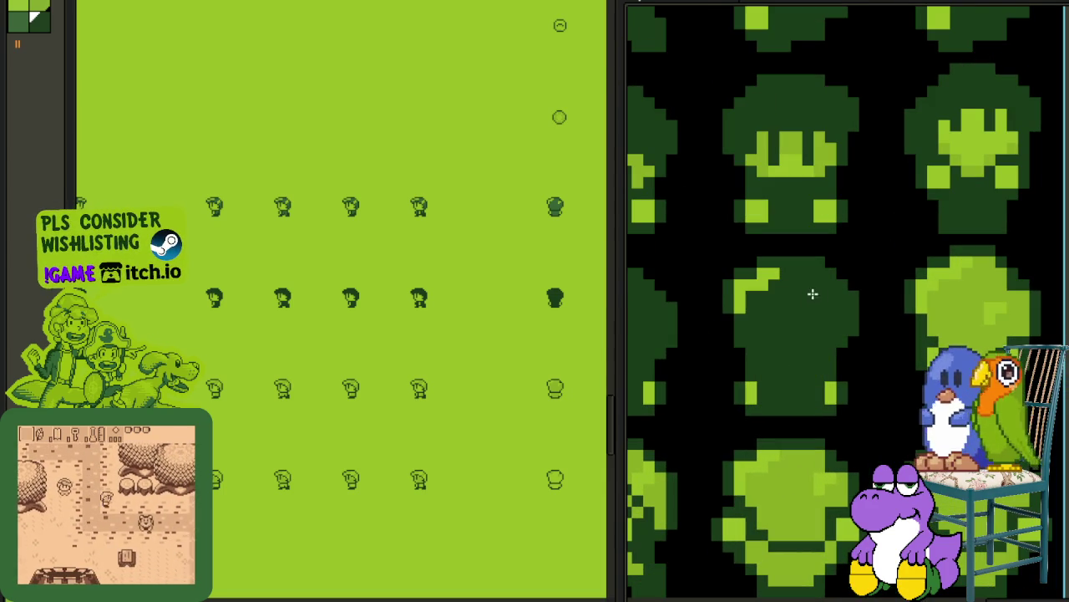
left_click(967, 311)
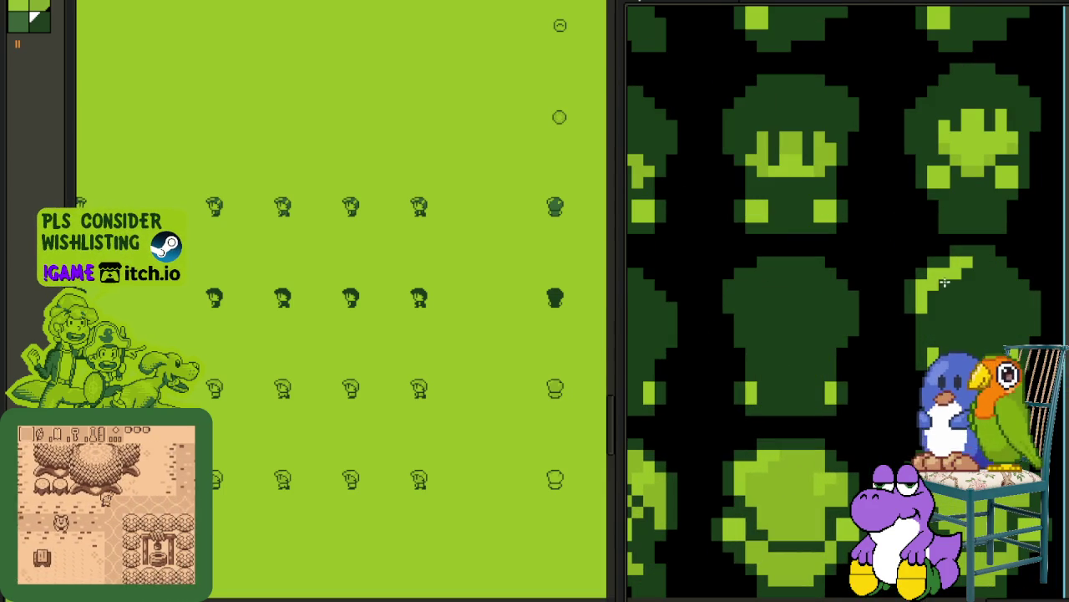
scroll(847, 263, "right", 2)
key("ctrl+z")
key("ctrl+z")
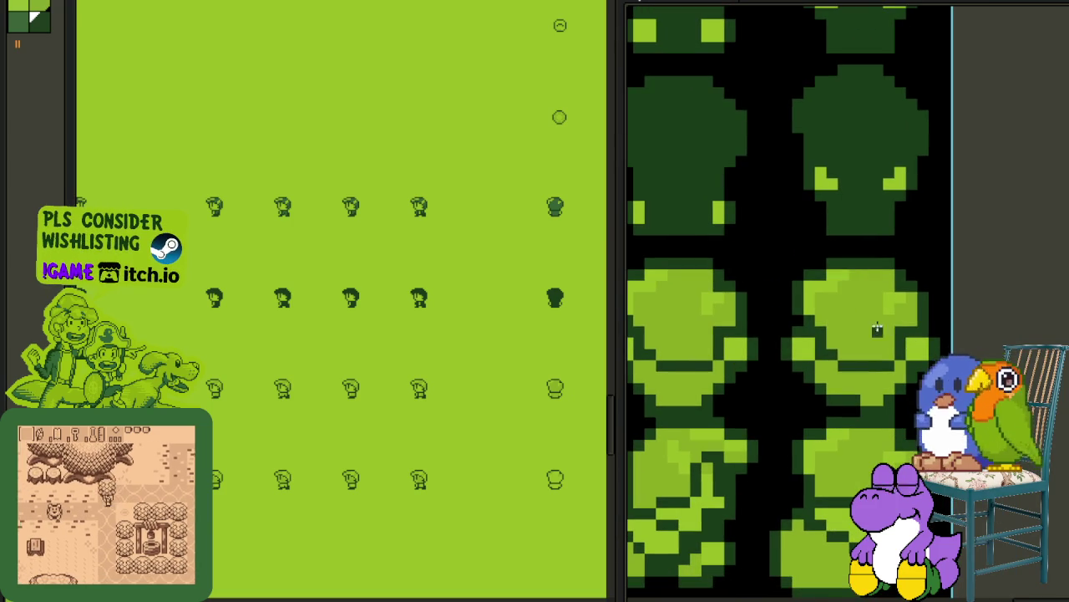
left_click(876, 326)
left_click(821, 285)
left_click(827, 376)
left_click(694, 375)
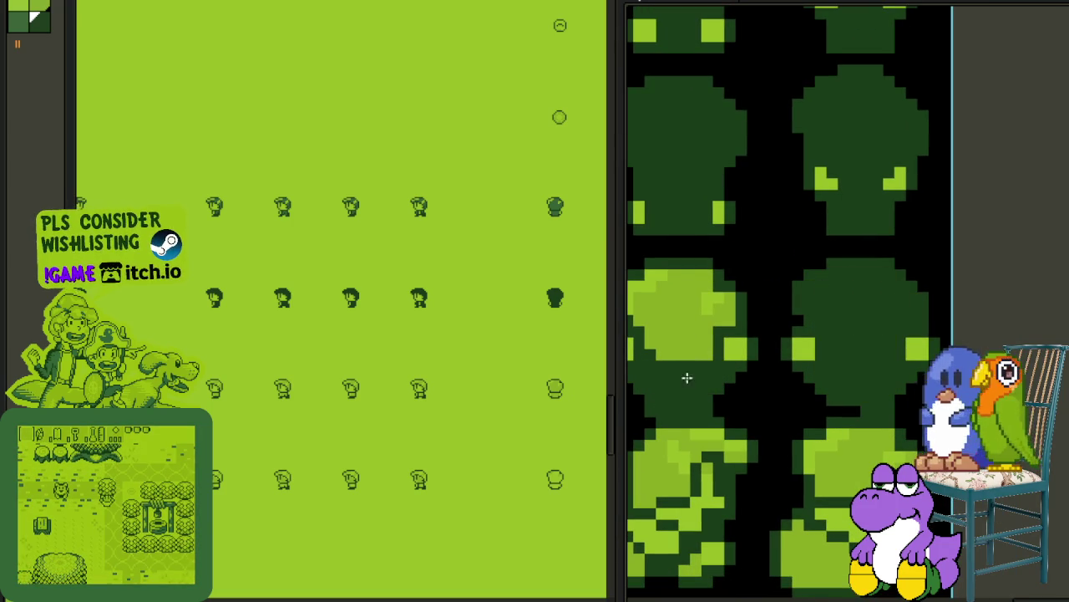
left_click(712, 306)
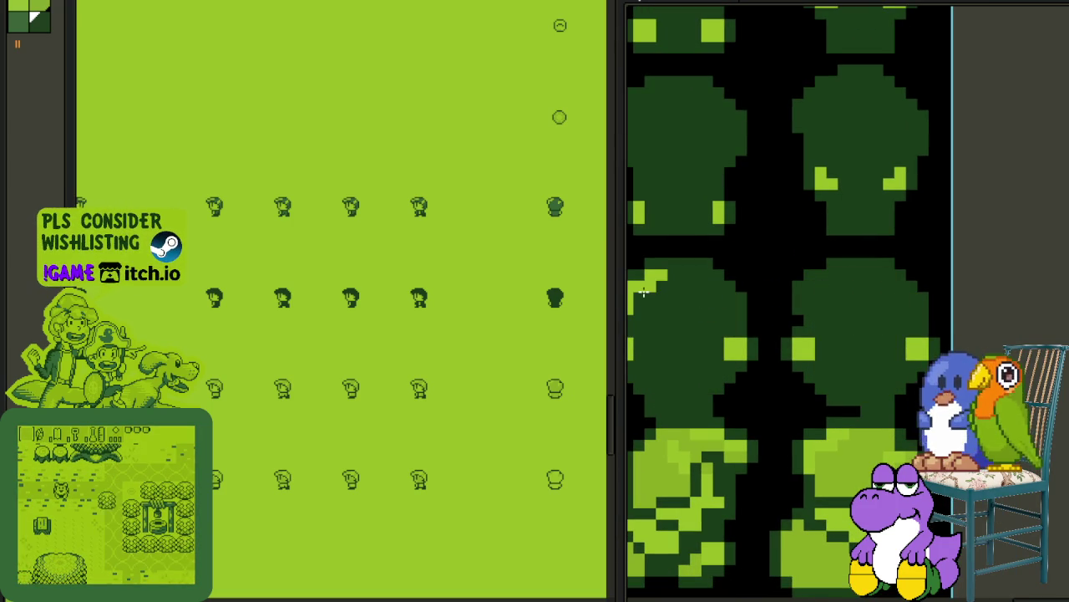
Step: Fill the left head's top hair and neck area dark green
scroll(649, 292, "down", 2)
scroll(809, 282, "up", 2)
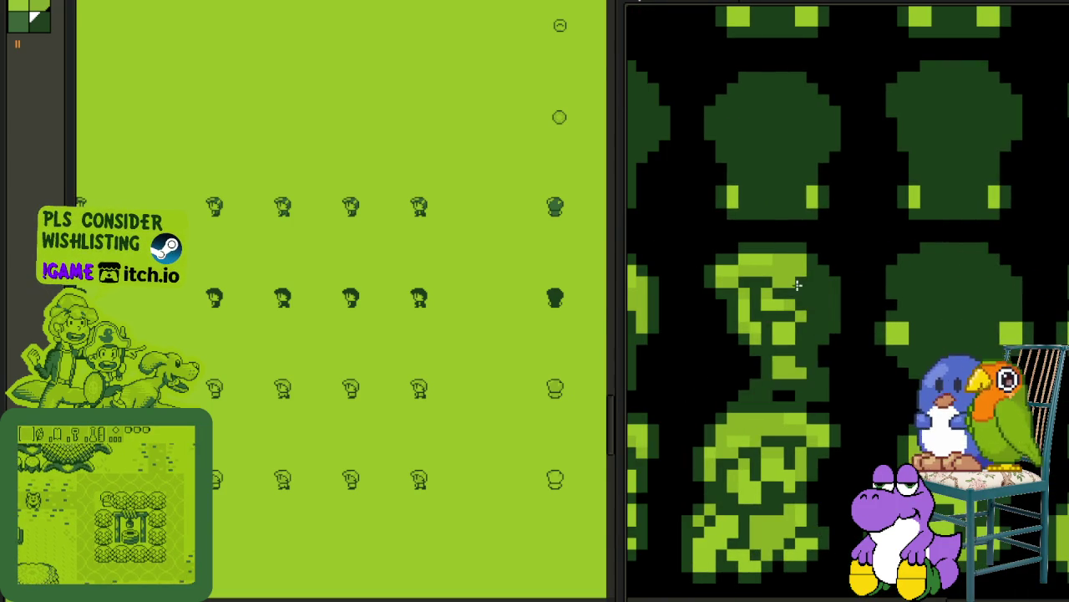
left_click(756, 261)
left_click(789, 362)
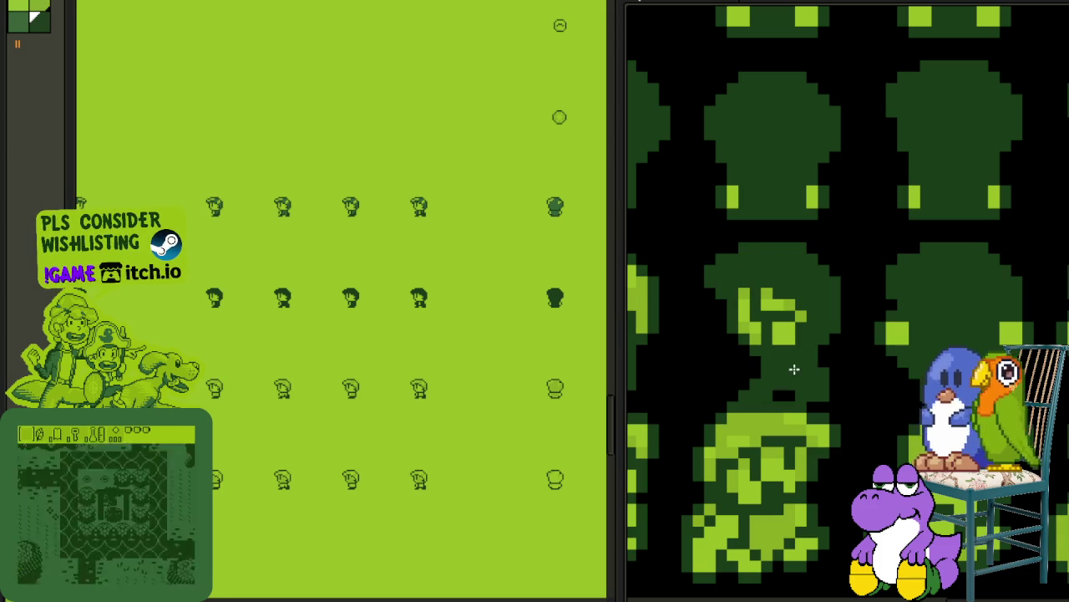
Step: Paint the next head's light-green hair and a stray pixel dark green
left_click_drag(714, 358, 878, 359)
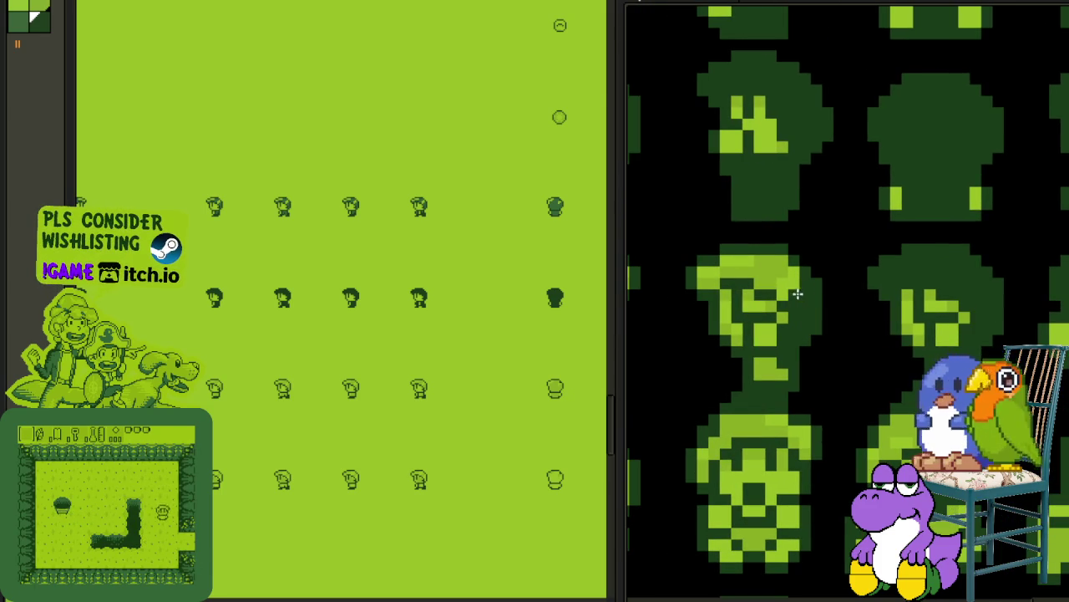
left_click_drag(780, 285, 713, 275)
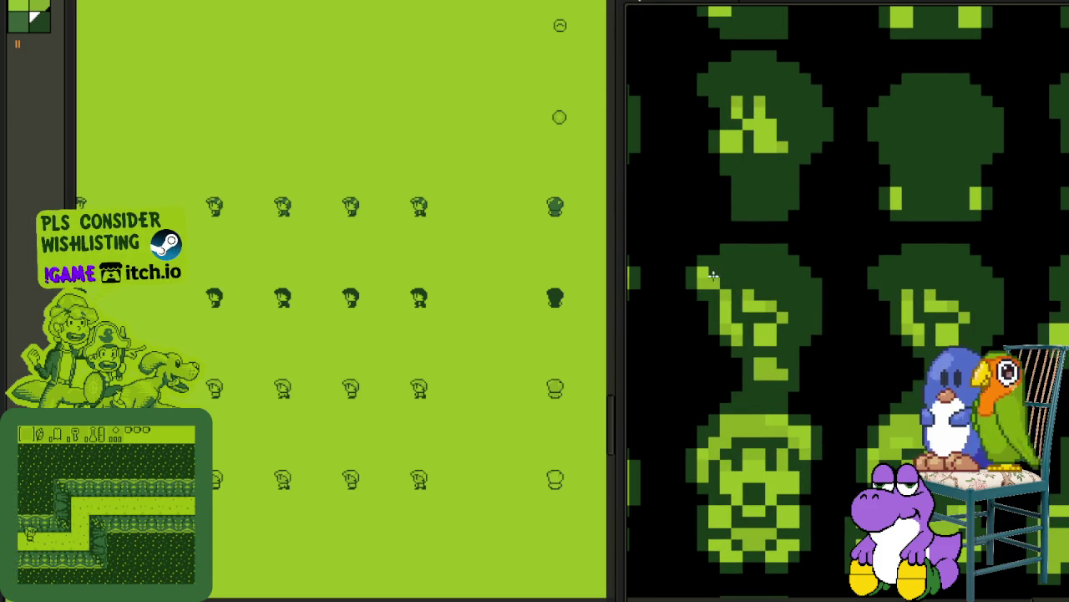
left_click(714, 276)
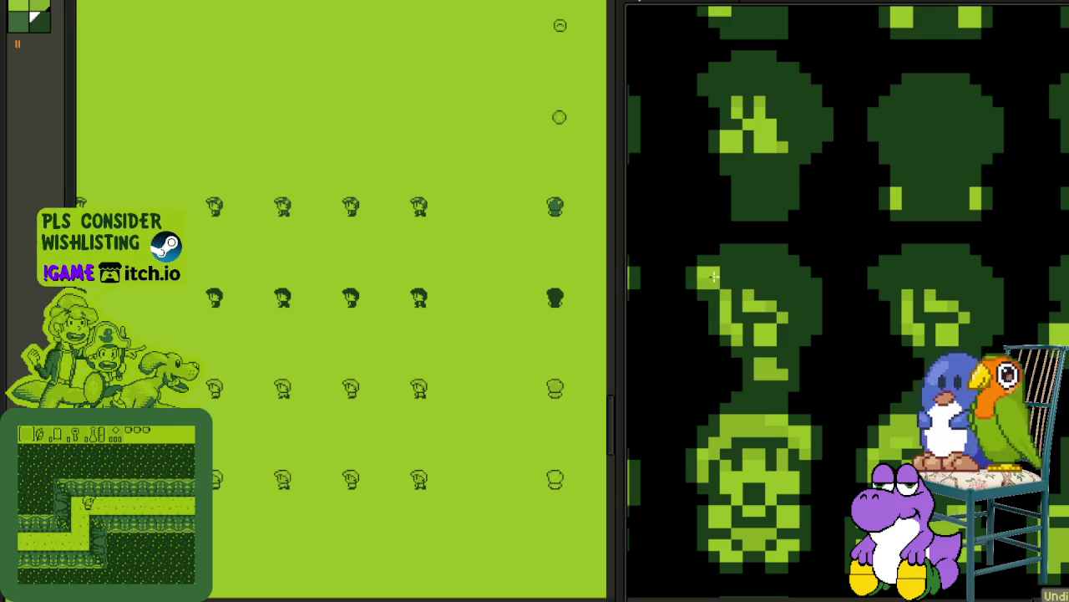
scroll(779, 371, "down", 2)
scroll(793, 366, "down", 1)
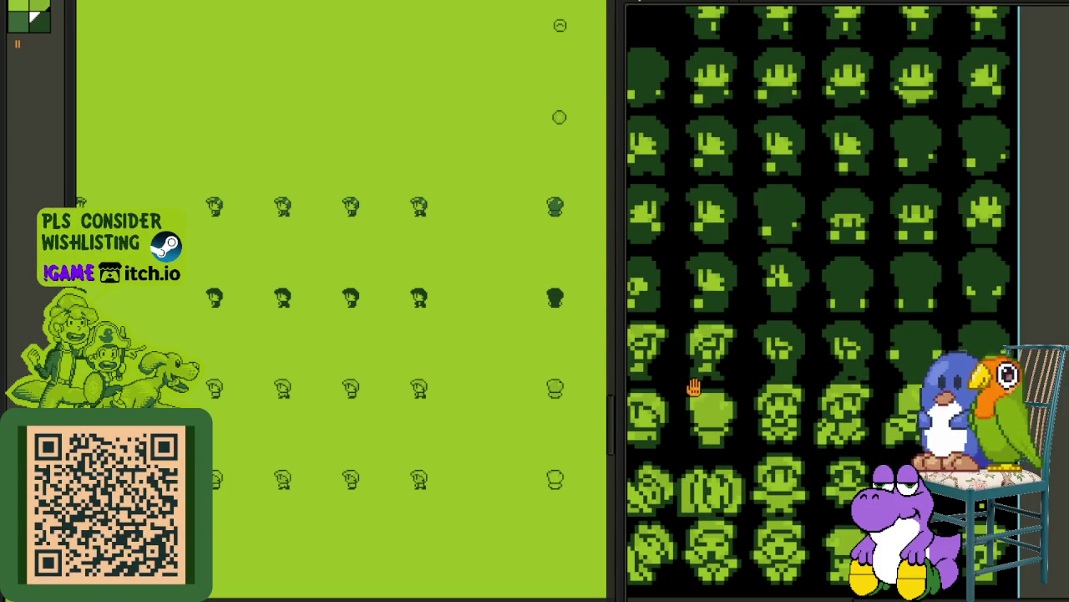
scroll(693, 386, "up", 1)
scroll(861, 380, "up", 1)
scroll(923, 322, "up", 1)
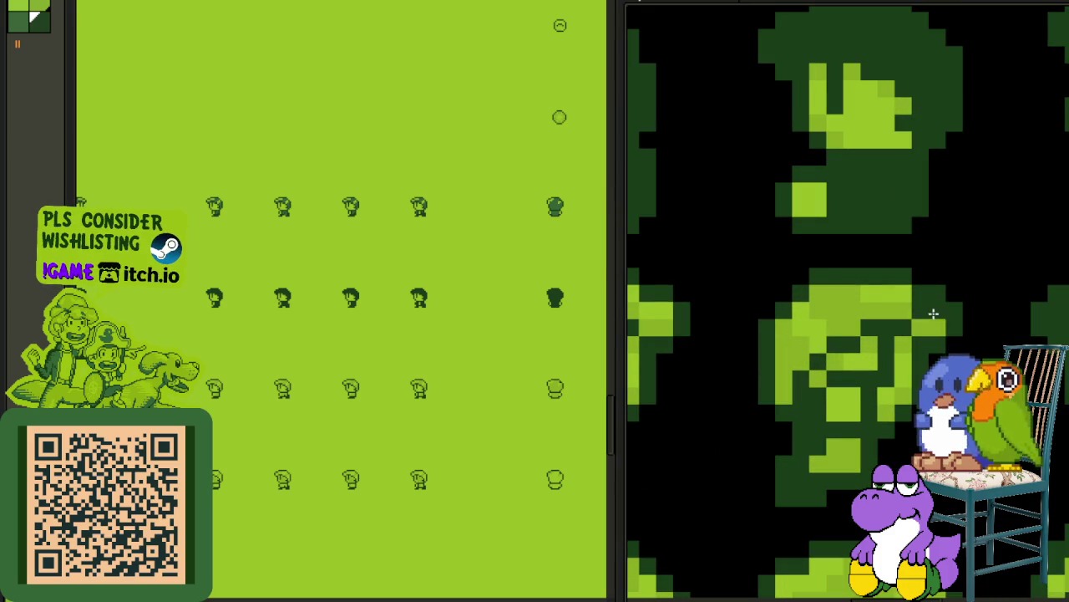
mouse_move(898, 319)
left_mouse_down()
mouse_move(884, 298)
mouse_move(807, 318)
mouse_move(811, 398)
mouse_move(837, 459)
left_mouse_up()
scroll(837, 459, "down", 2)
scroll(840, 460, "up", 2)
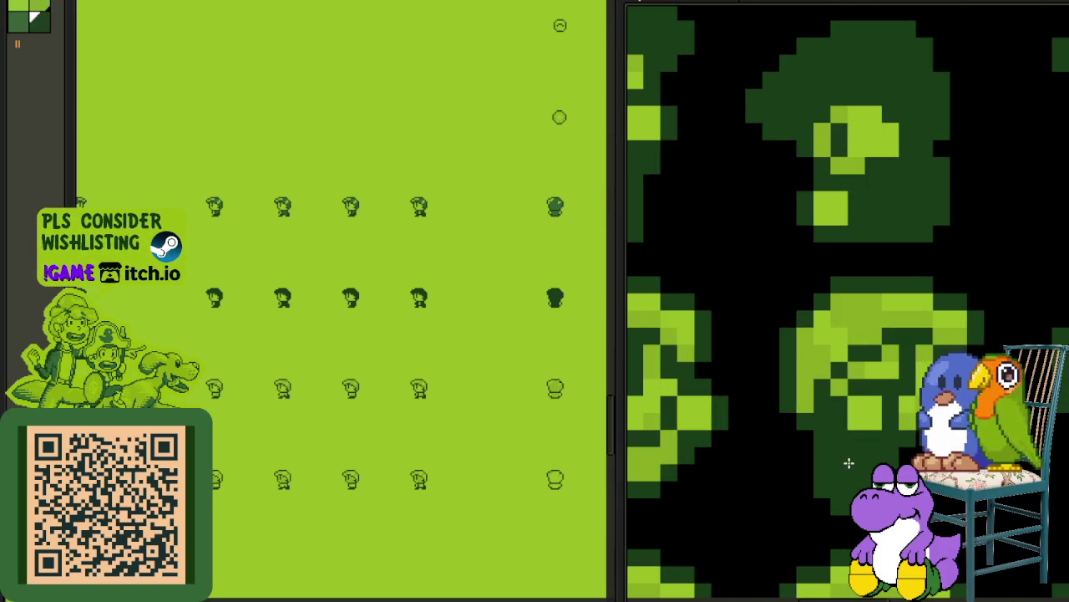
mouse_move(874, 331)
left_mouse_down()
mouse_move(863, 323)
mouse_move(809, 363)
mouse_move(842, 409)
left_mouse_up()
left_click_drag(866, 364, 830, 319)
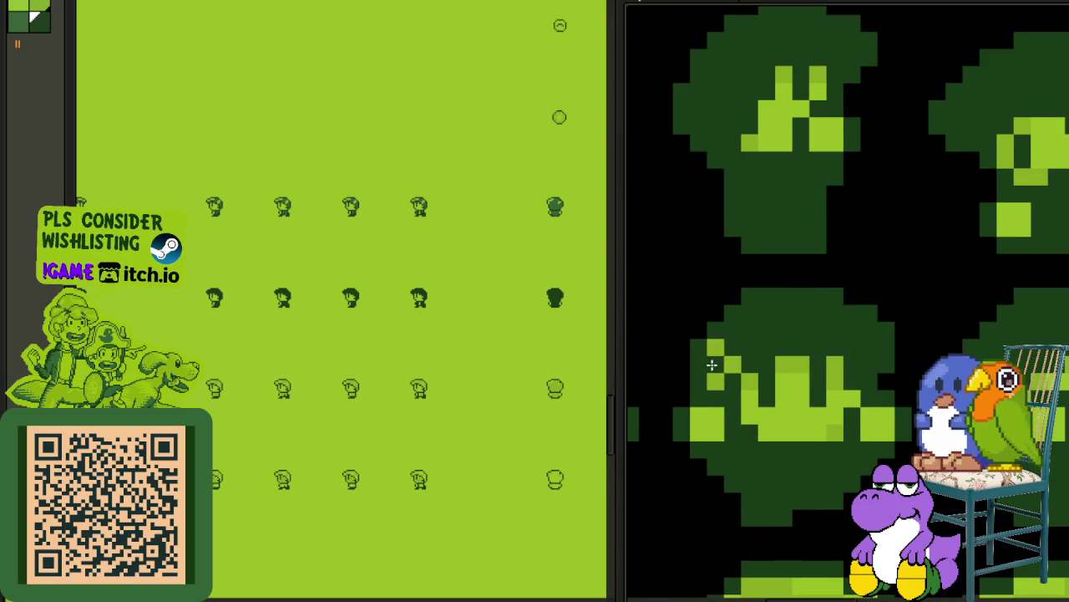
scroll(711, 364, "down", 2)
scroll(913, 346, "up", 2)
scroll(913, 347, "up", 1)
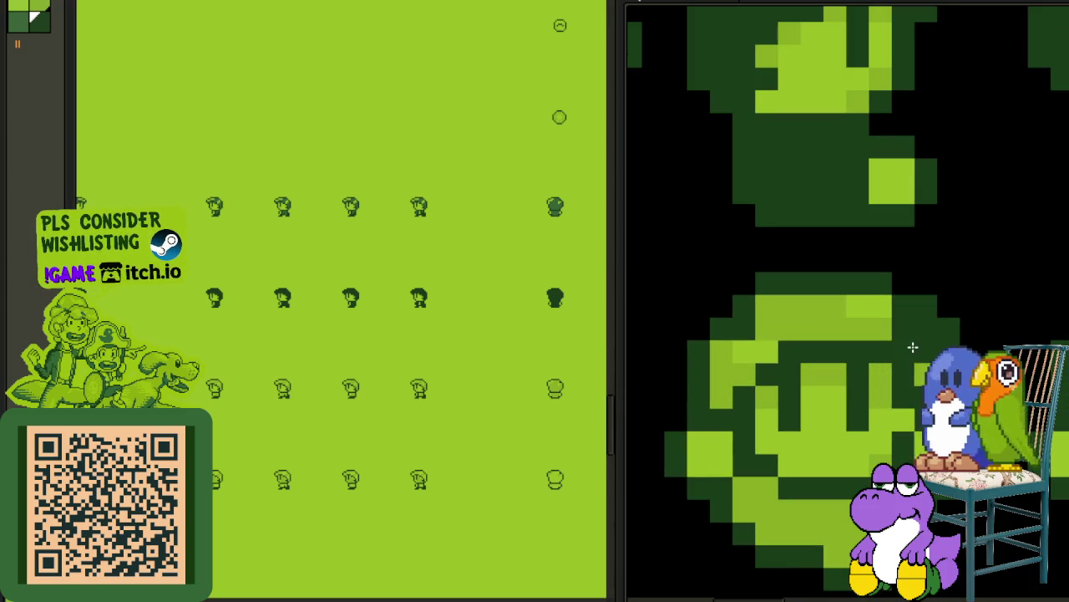
left_click_drag(919, 366, 871, 314)
left_click_drag(734, 359, 720, 393)
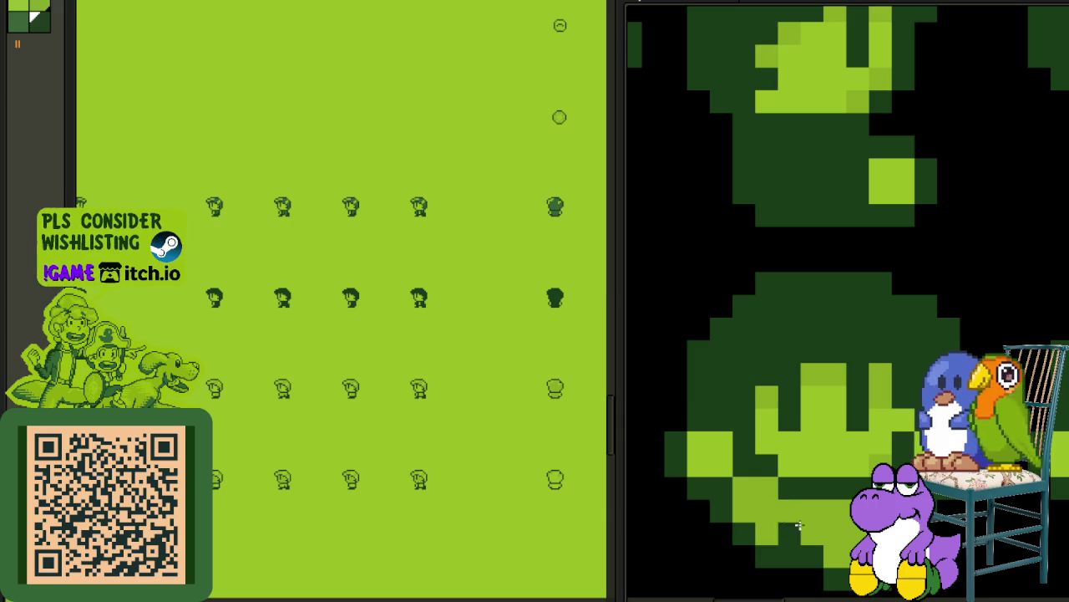
scroll(794, 515, "down", 2)
scroll(835, 477, "down", 1)
scroll(836, 477, "up", 1)
scroll(865, 484, "up", 2)
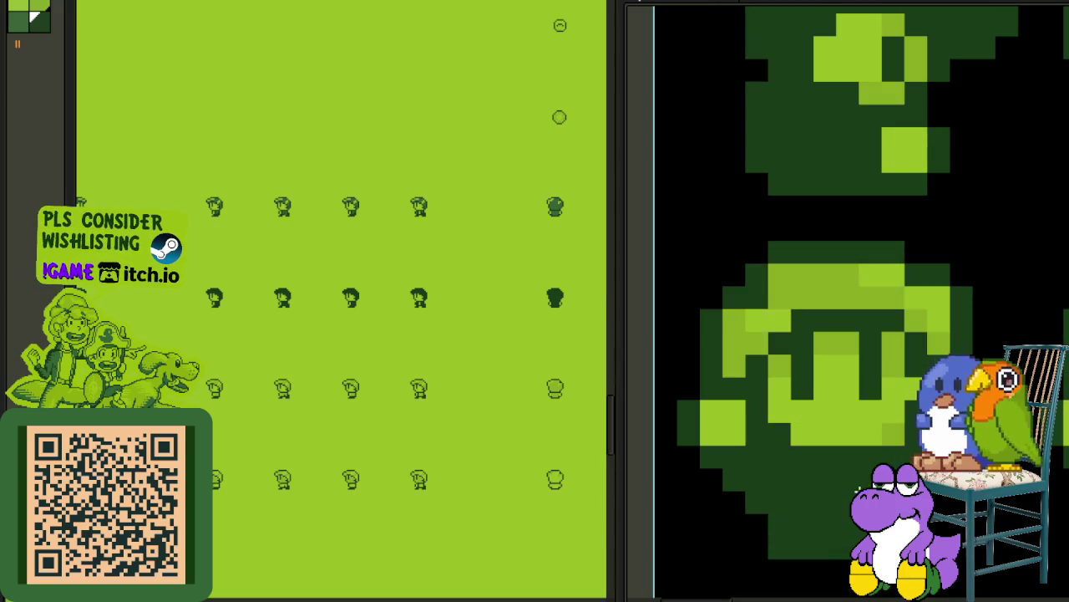
left_click_drag(919, 319, 869, 298)
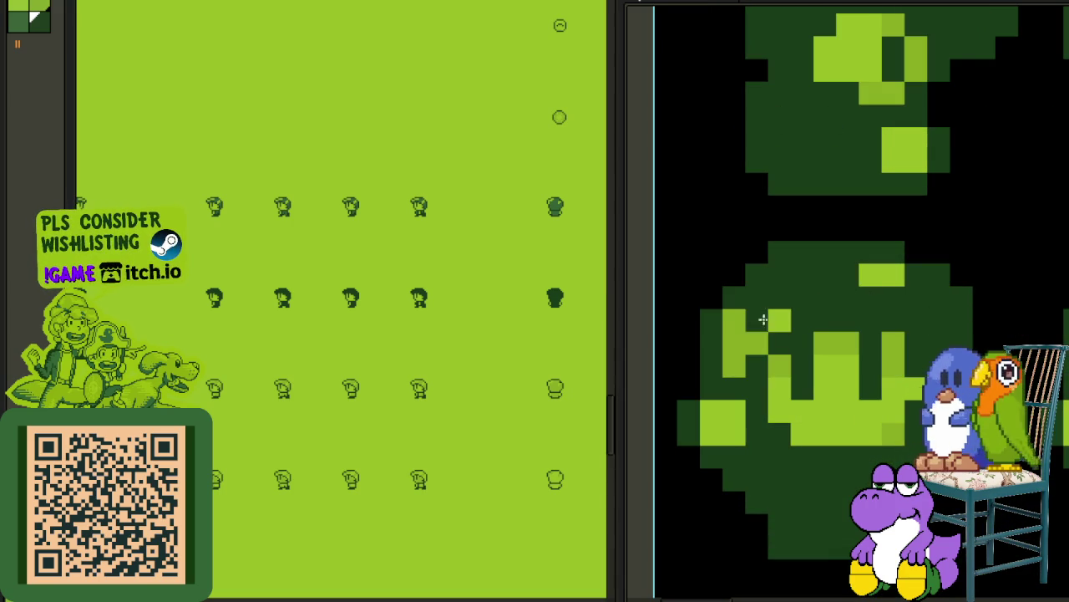
left_click_drag(763, 319, 748, 346)
scroll(864, 278, "down", 2)
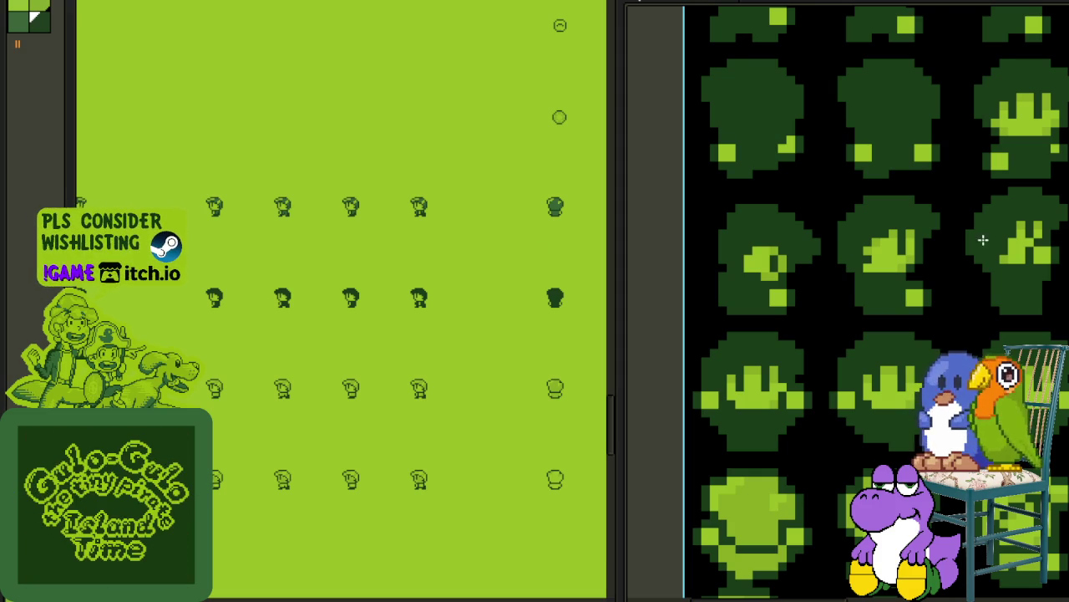
scroll(983, 240, "down", 2)
mouse_move(878, 334)
left_mouse_down()
mouse_move(927, 242)
mouse_move(859, 391)
mouse_move(827, 389)
left_mouse_up()
scroll(1034, 259, "up", 3)
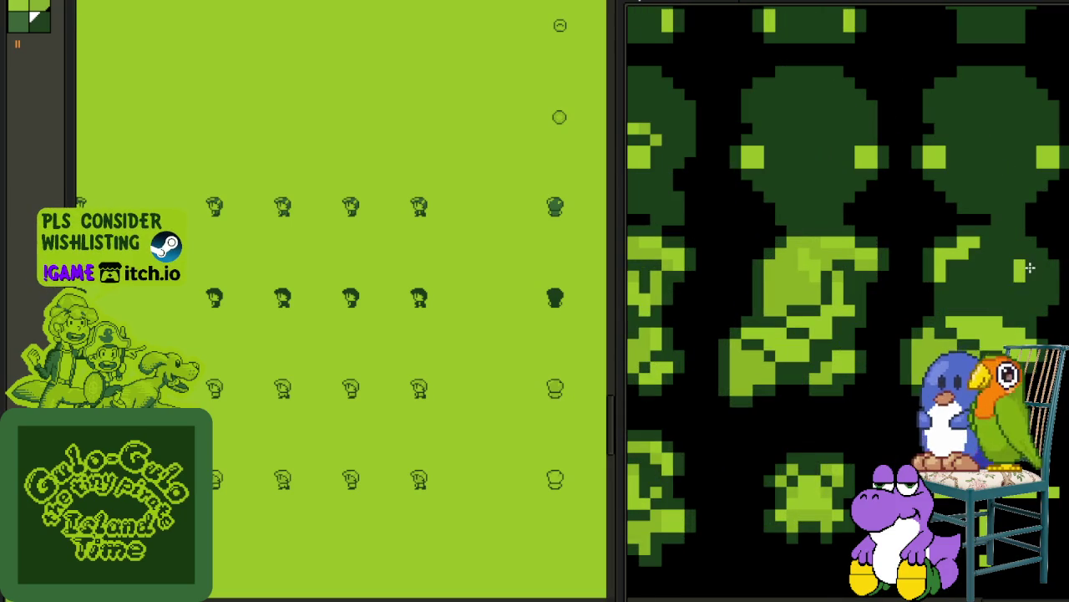
left_click(853, 260)
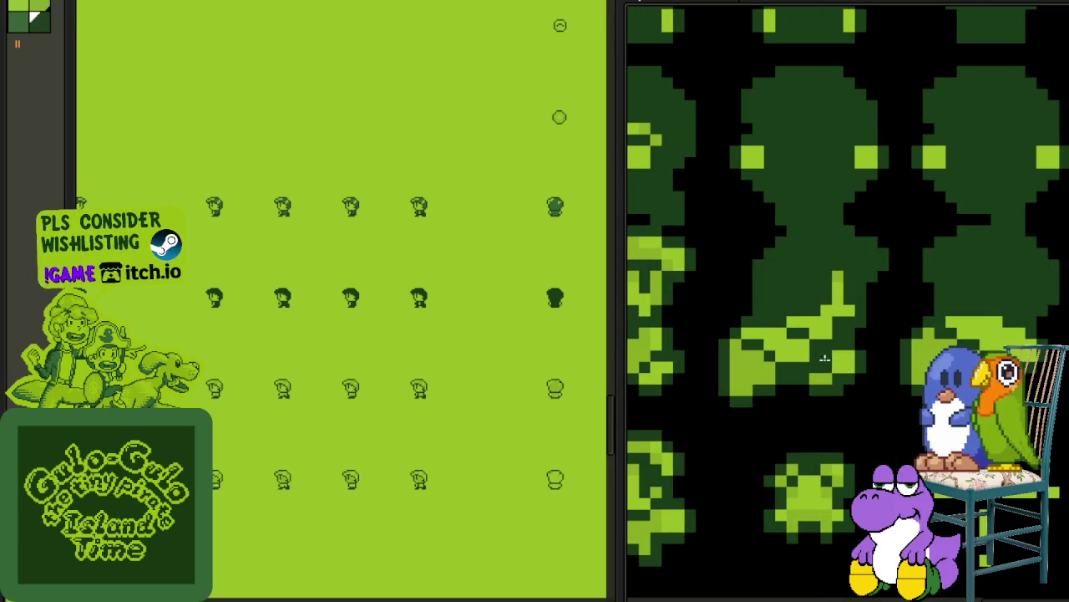
left_click_drag(737, 349, 840, 318)
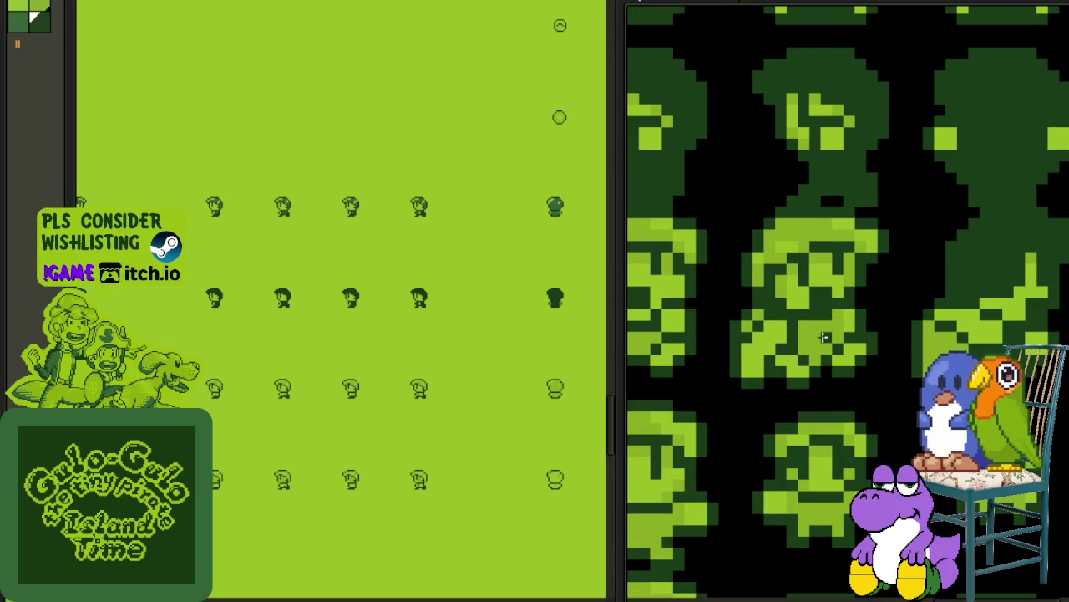
scroll(825, 337, "up", 2)
left_click(819, 185)
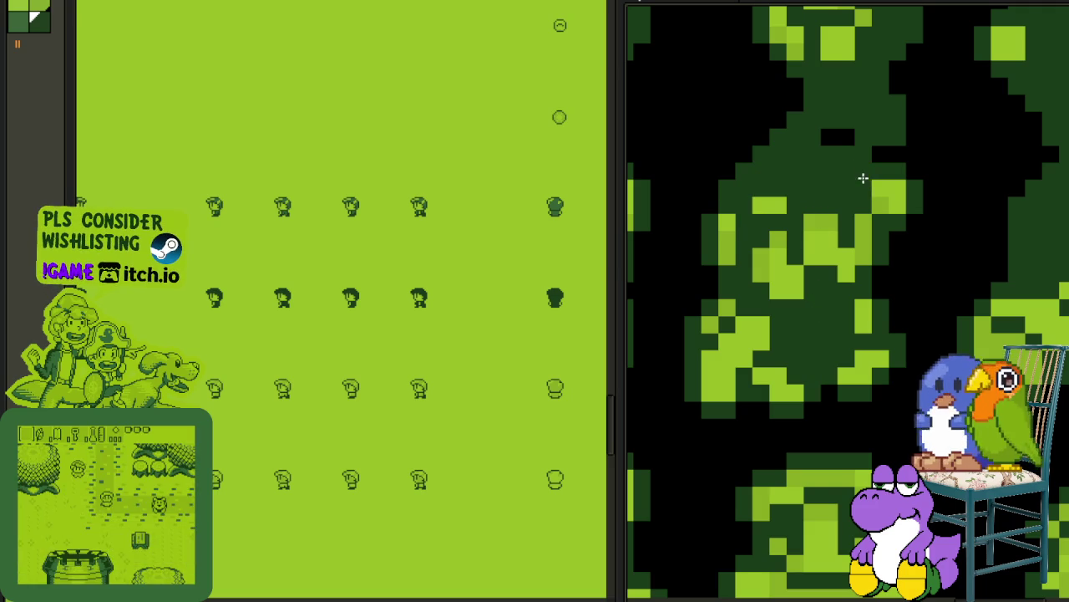
left_click(883, 199)
scroll(726, 238, "up", 1)
left_click(852, 320)
left_click(770, 277)
left_click(789, 269)
left_click(833, 425)
scroll(832, 426, "down", 2)
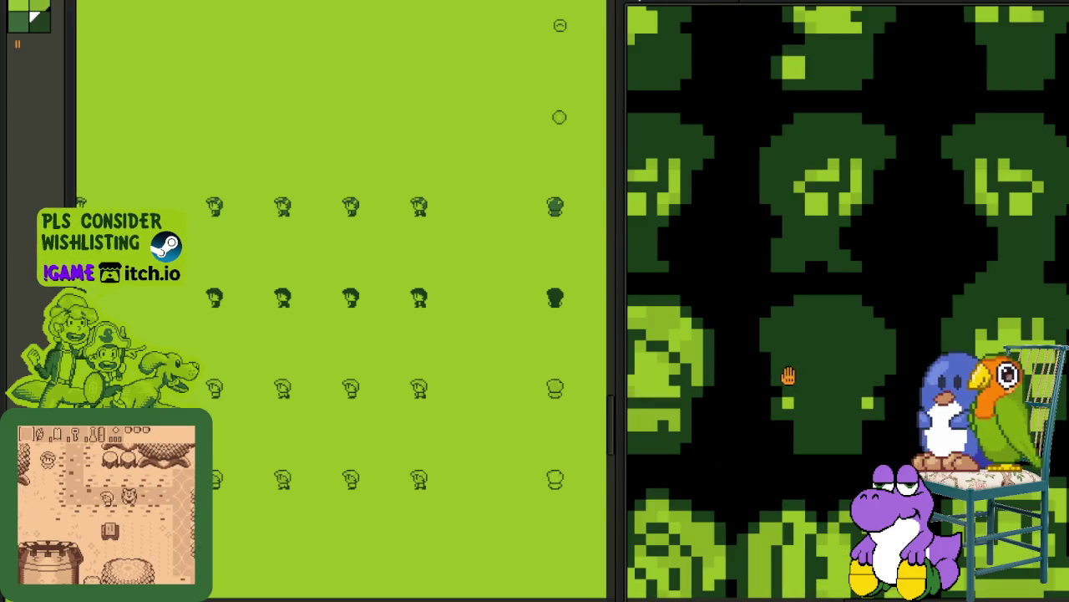
scroll(902, 329, "up", 2)
left_click(811, 295)
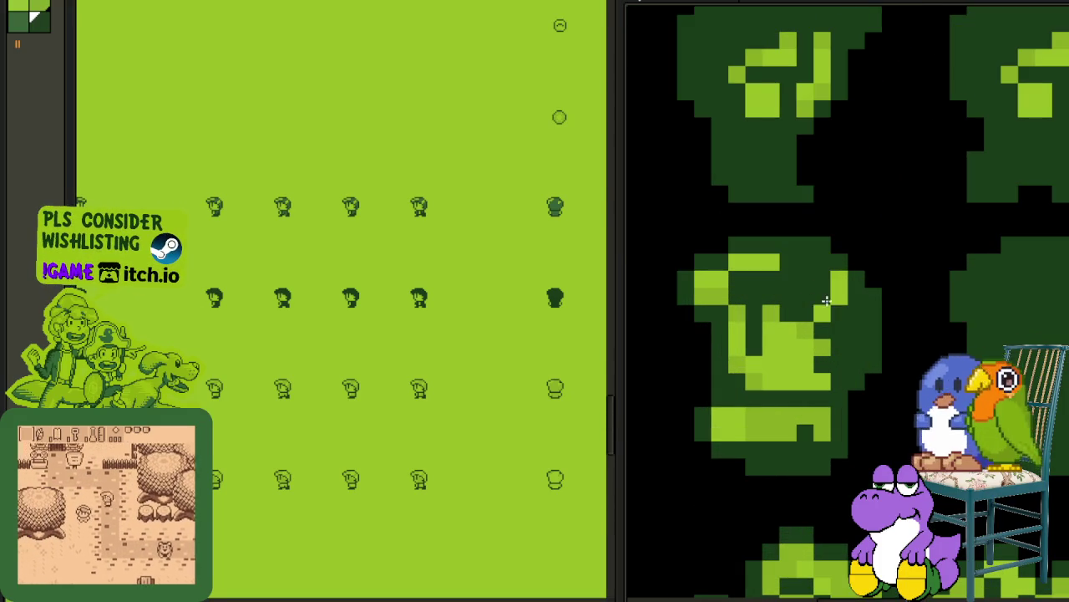
left_click(716, 281)
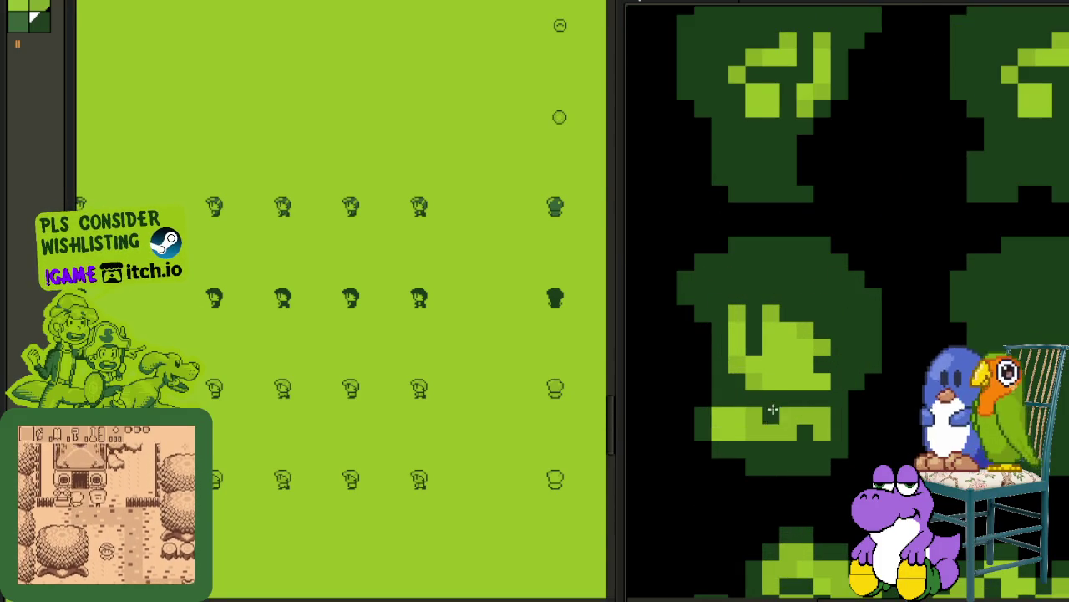
scroll(768, 414, "down", 1)
scroll(752, 401, "down", 1)
left_click_drag(747, 394, 910, 399)
scroll(779, 411, "up", 1)
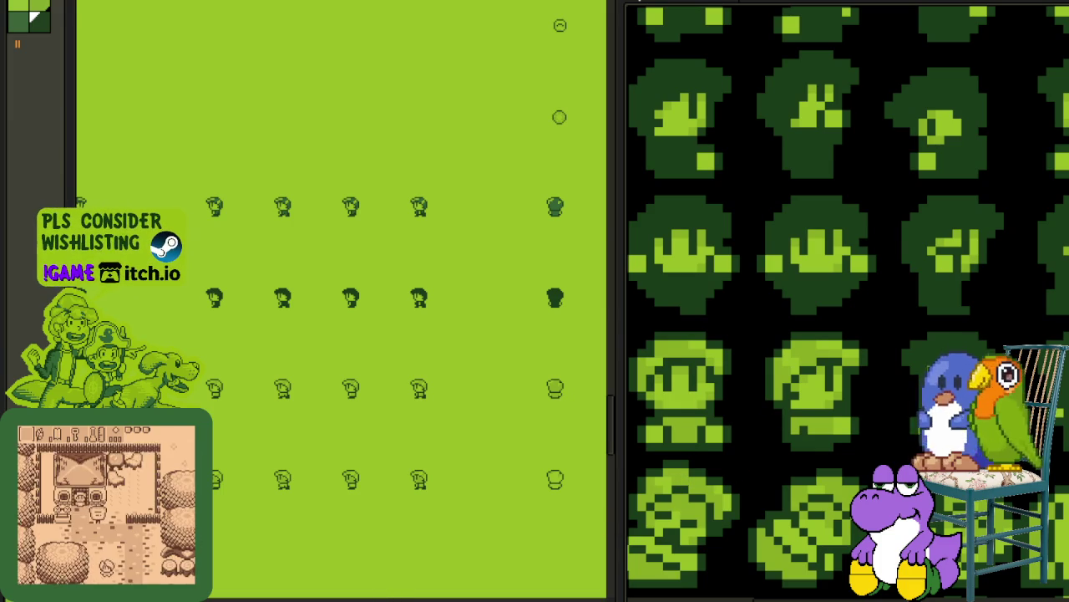
Step: Darken the light-green pixels across the top of the first tile
scroll(945, 332, "up", 5)
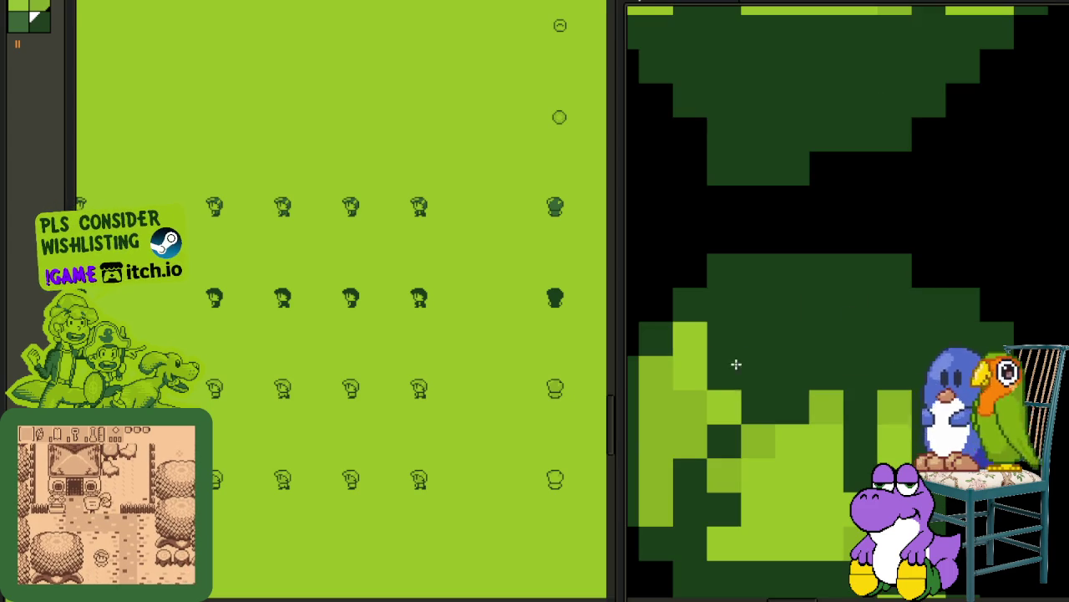
scroll(680, 406, "down", 3)
left_click_drag(684, 411, 907, 282)
scroll(807, 354, "up", 3)
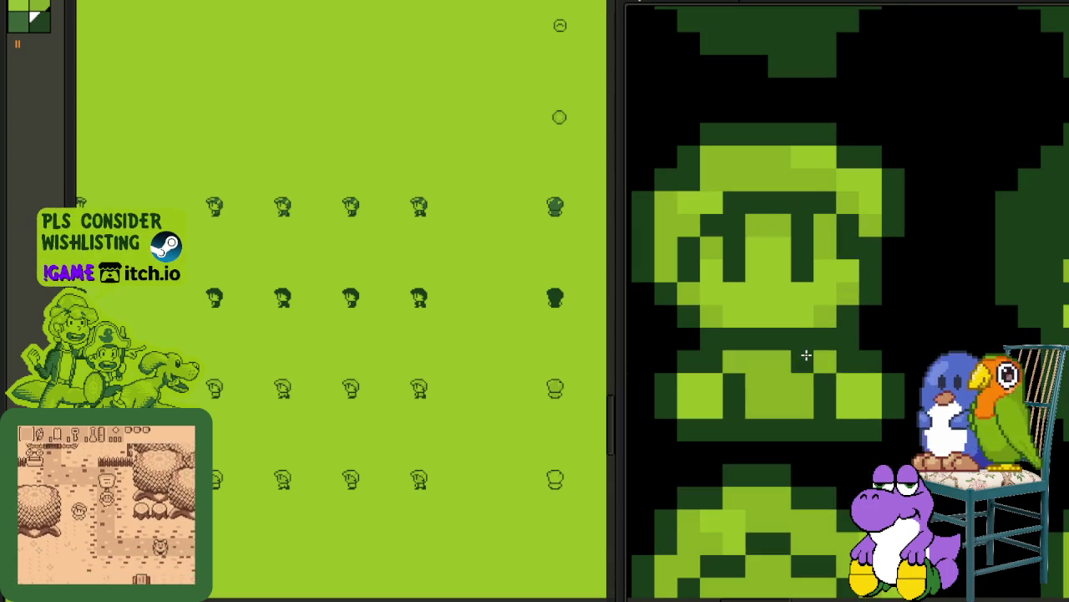
mouse_move(822, 184)
left_mouse_down()
mouse_move(848, 178)
mouse_move(866, 225)
mouse_move(788, 174)
mouse_move(670, 226)
left_mouse_up()
scroll(670, 226, "down", 2)
scroll(836, 234, "up", 2)
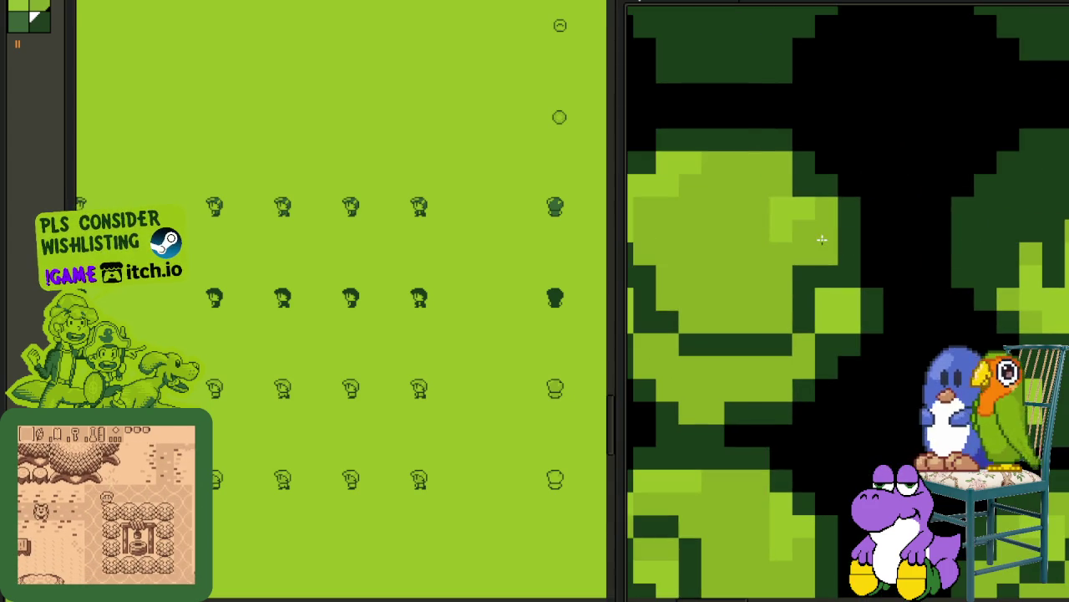
left_click(776, 222)
left_click_drag(776, 222, 664, 179)
scroll(713, 377, "down", 2)
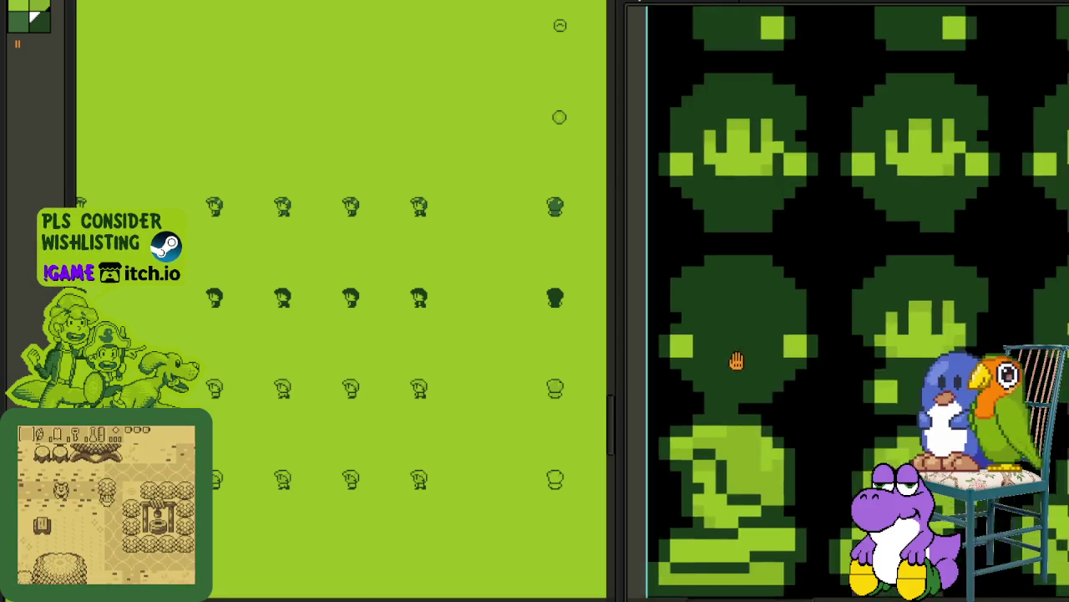
Step: Paint the next tile's large light area and upper corners dark green
left_click_drag(733, 359, 769, 249)
scroll(768, 248, "up", 3)
mouse_move(838, 326)
left_mouse_down()
mouse_move(872, 291)
mouse_move(726, 237)
left_mouse_up()
left_click(643, 274)
scroll(644, 274, "down", 2)
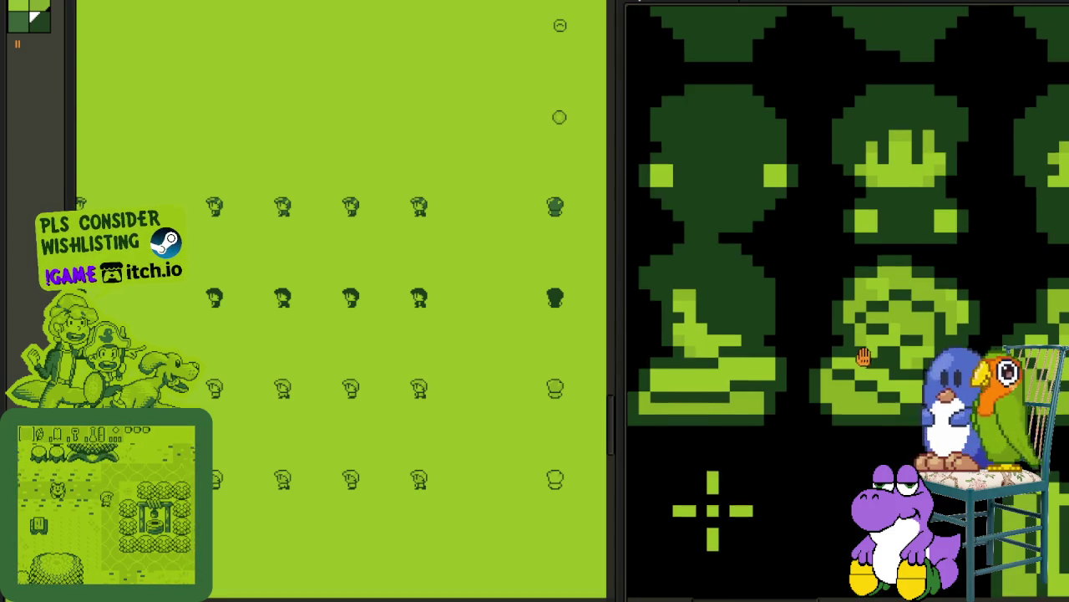
scroll(836, 293, "up", 1)
scroll(883, 183, "up", 1)
mouse_move(882, 183)
left_mouse_down()
mouse_move(902, 186)
mouse_move(742, 158)
left_mouse_up()
left_click(742, 159)
Step: Darken light pixels at a tile's upper left and a column, then bucket-fill the face area
scroll(752, 160, "down", 2)
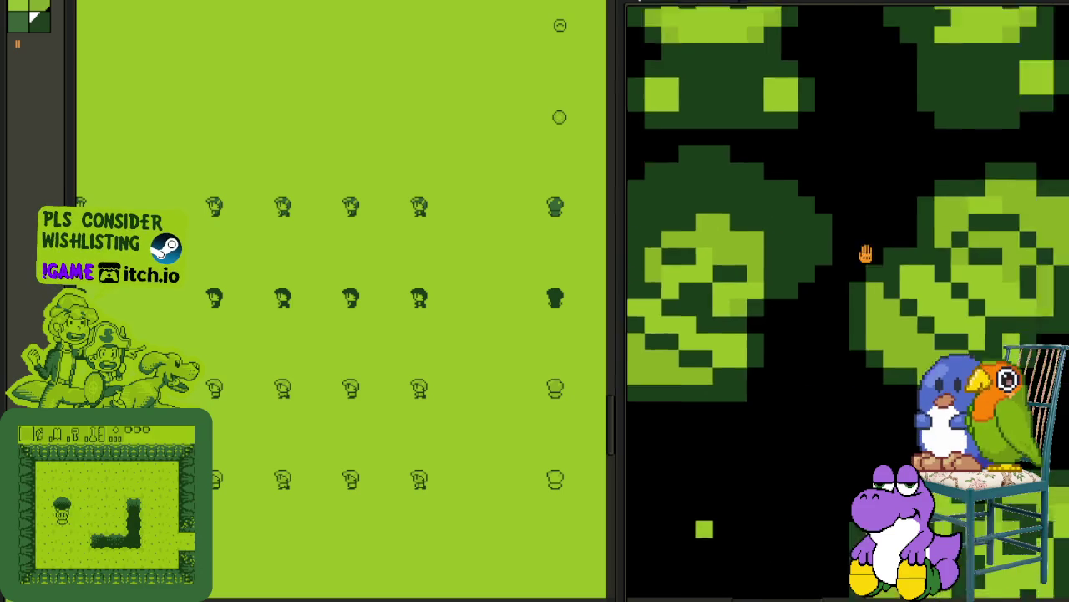
scroll(864, 250, "up", 1)
scroll(919, 305, "up", 1)
left_click_drag(961, 311, 936, 263)
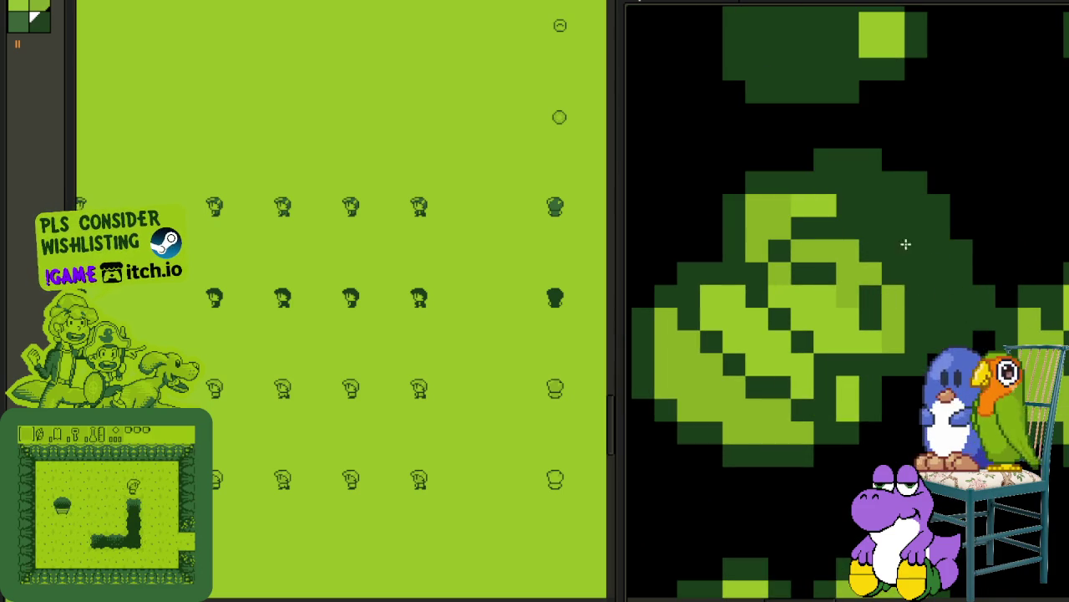
scroll(982, 248, "down", 1)
scroll(897, 279, "up", 1)
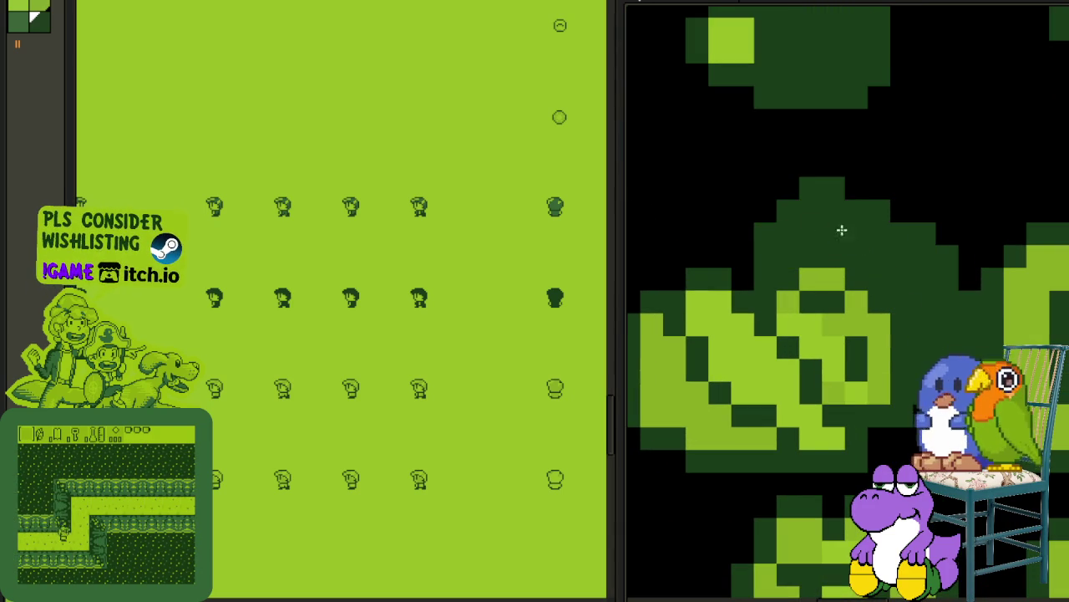
left_click_drag(842, 230, 685, 244)
left_click_drag(945, 334, 946, 251)
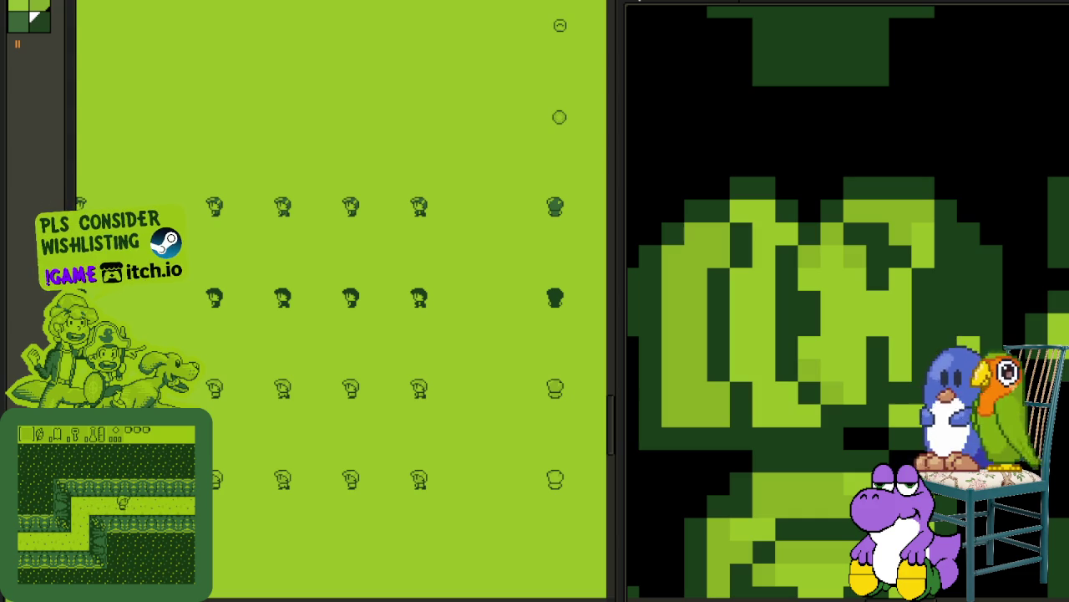
scroll(919, 239, "down", 1)
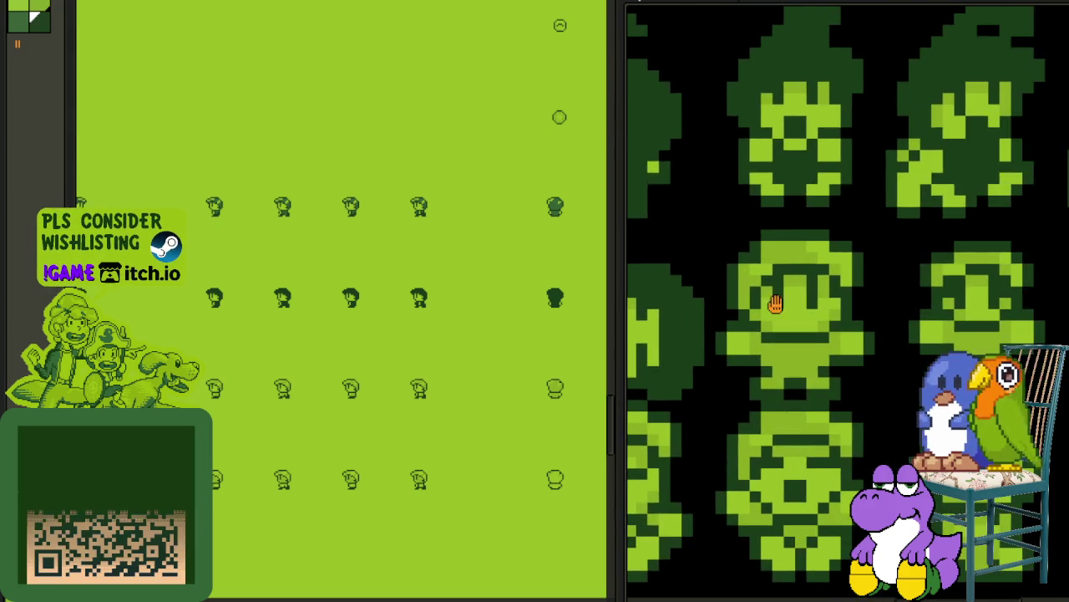
scroll(794, 369, "up", 1)
left_click(794, 368)
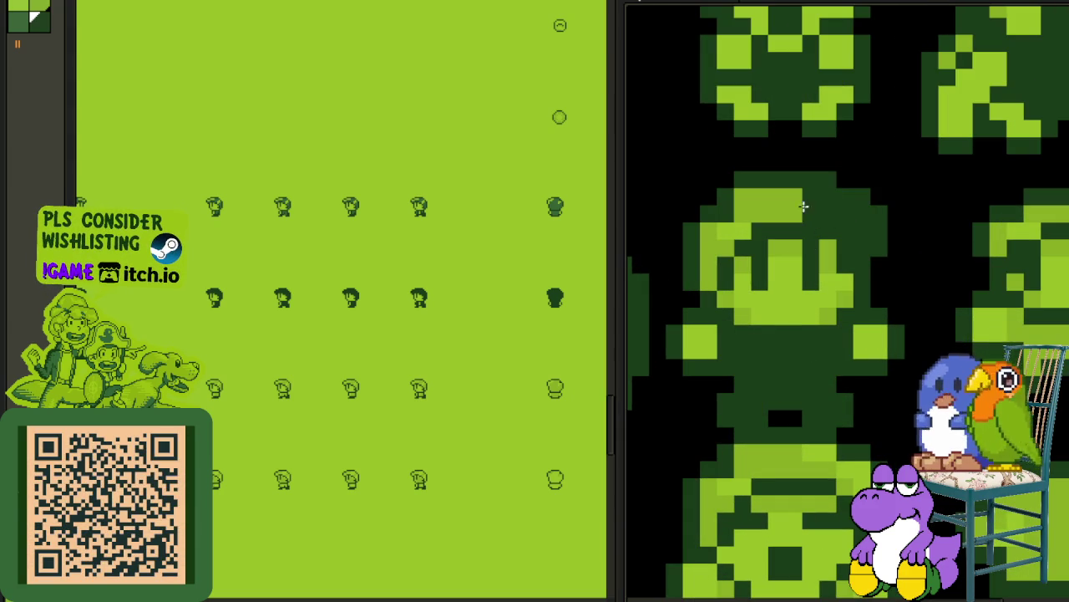
Step: Bucket-fill the middle sprite's light-green head dark green
scroll(846, 247, "up", 2)
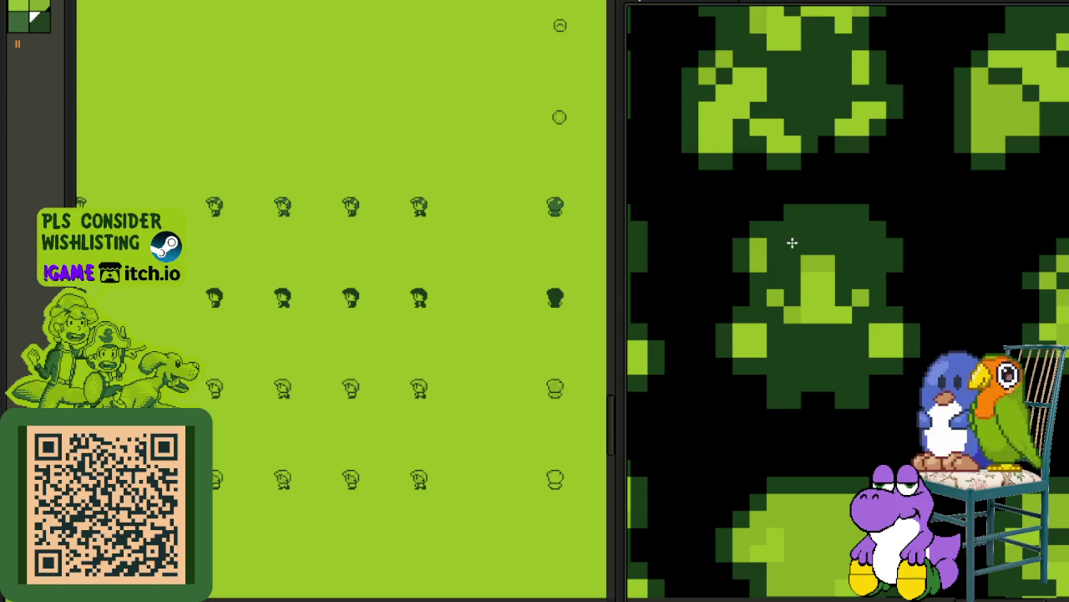
scroll(768, 249, "down", 1)
mouse_move(939, 276)
left_mouse_down()
mouse_move(764, 326)
mouse_move(828, 318)
left_mouse_up()
scroll(948, 327, "up", 1)
scroll(925, 355, "up", 1)
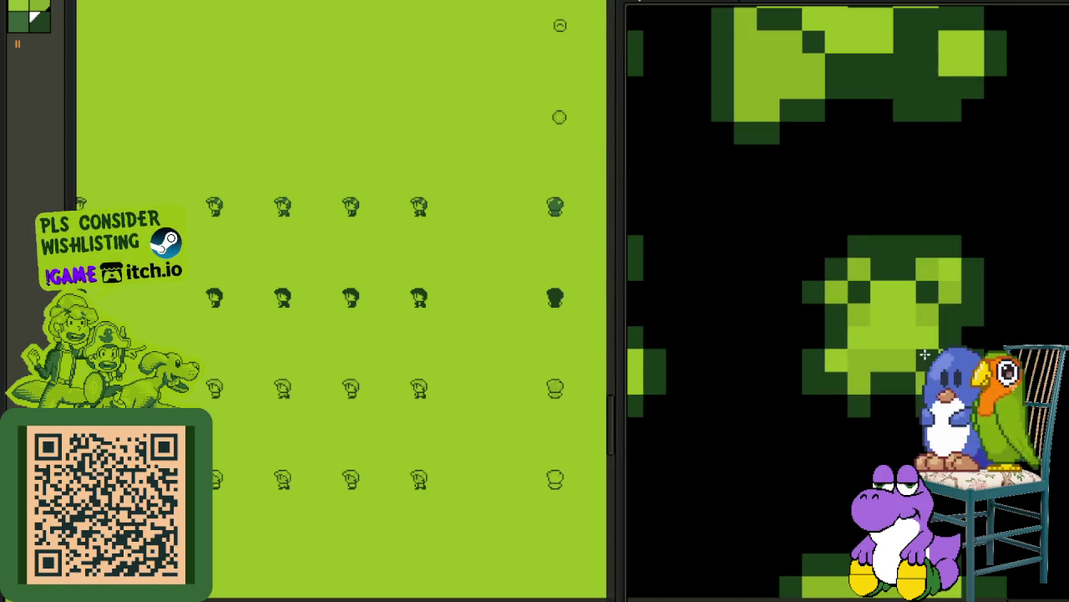
scroll(897, 349, "down", 1)
scroll(894, 347, "up", 1)
scroll(895, 345, "down", 1)
scroll(893, 342, "up", 1)
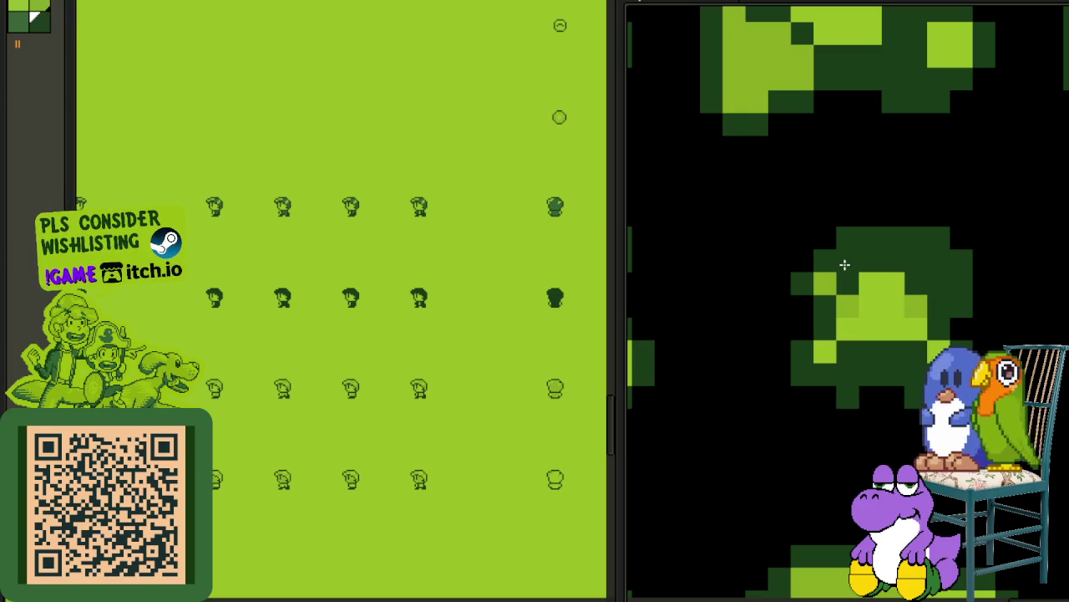
scroll(838, 276, "down", 2)
scroll(856, 397, "down", 1)
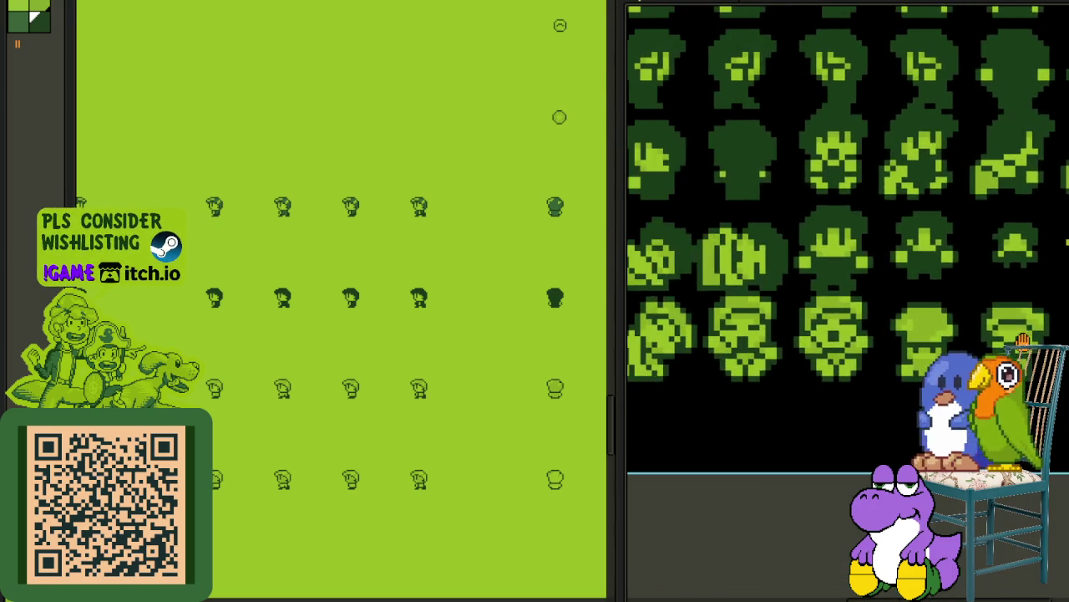
scroll(850, 354, "up", 1)
scroll(899, 379, "up", 1)
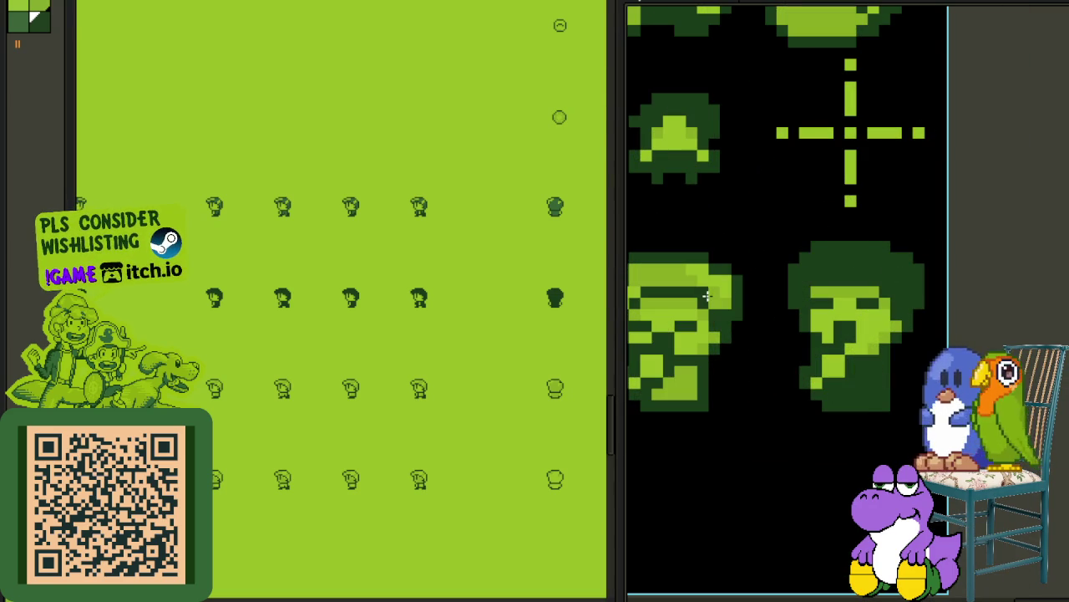
left_click_drag(694, 279, 795, 264)
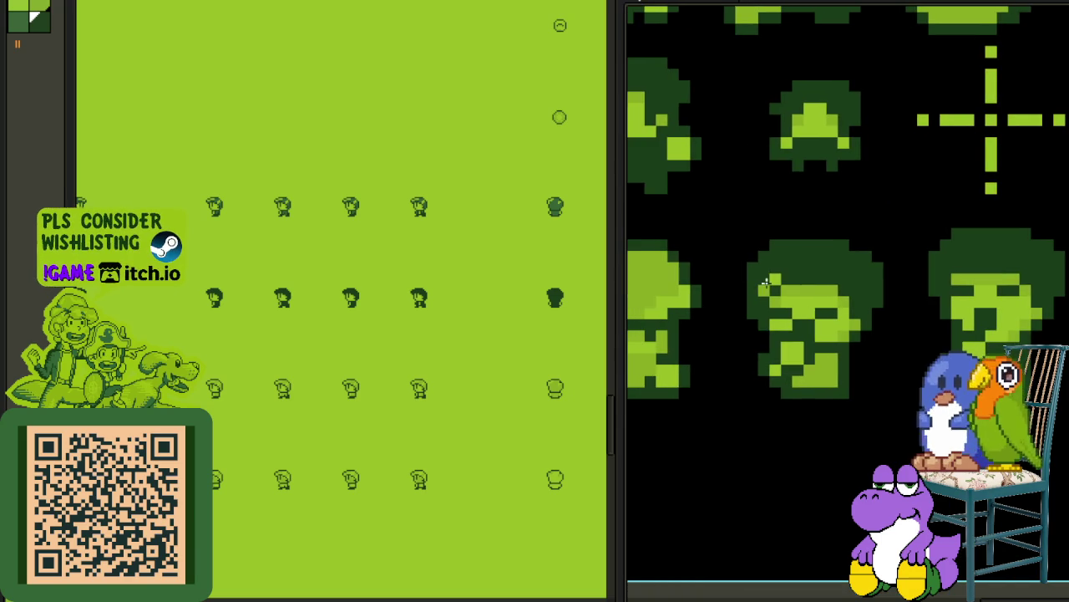
scroll(821, 370, "up", 1)
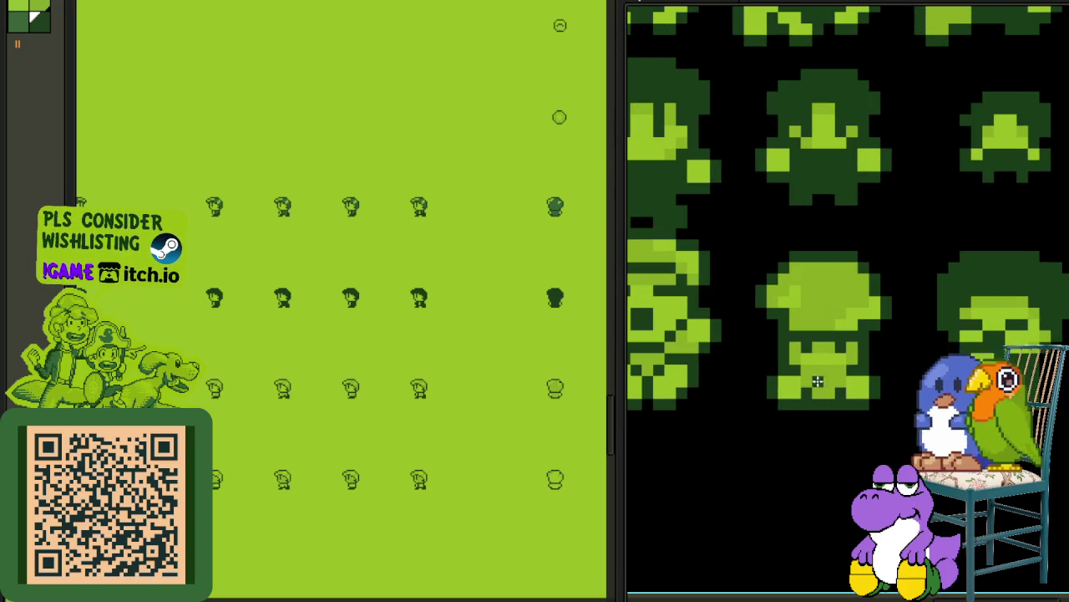
left_click(837, 315)
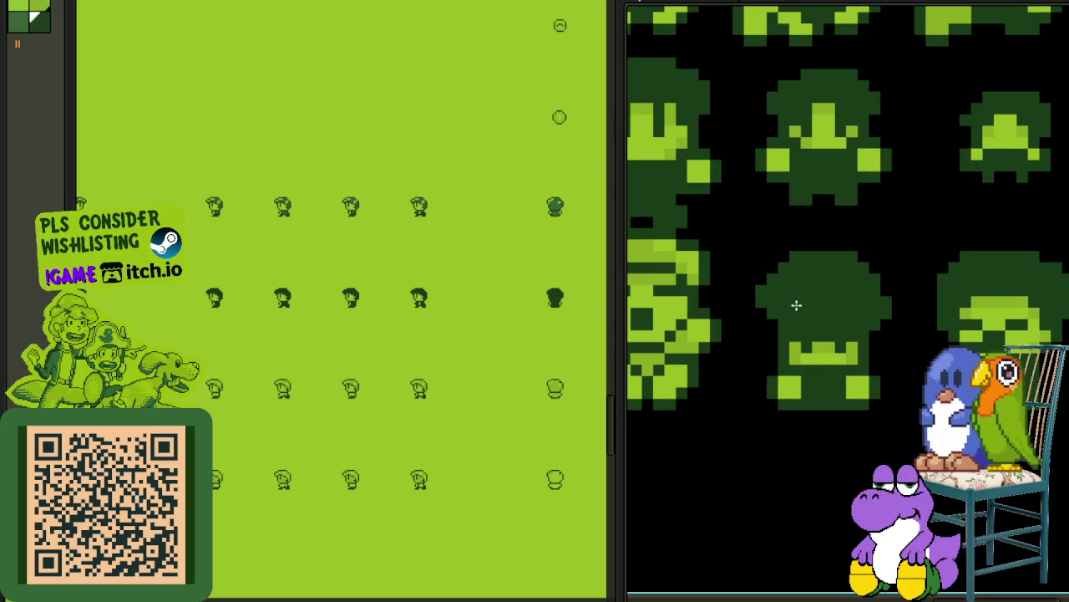
Step: Darken the light-green pixels across this sprite's head and body
scroll(796, 305, "up", 1)
scroll(854, 279, "up", 1)
mouse_move(856, 293)
left_mouse_down()
mouse_move(811, 239)
mouse_move(733, 276)
mouse_move(729, 310)
left_mouse_up()
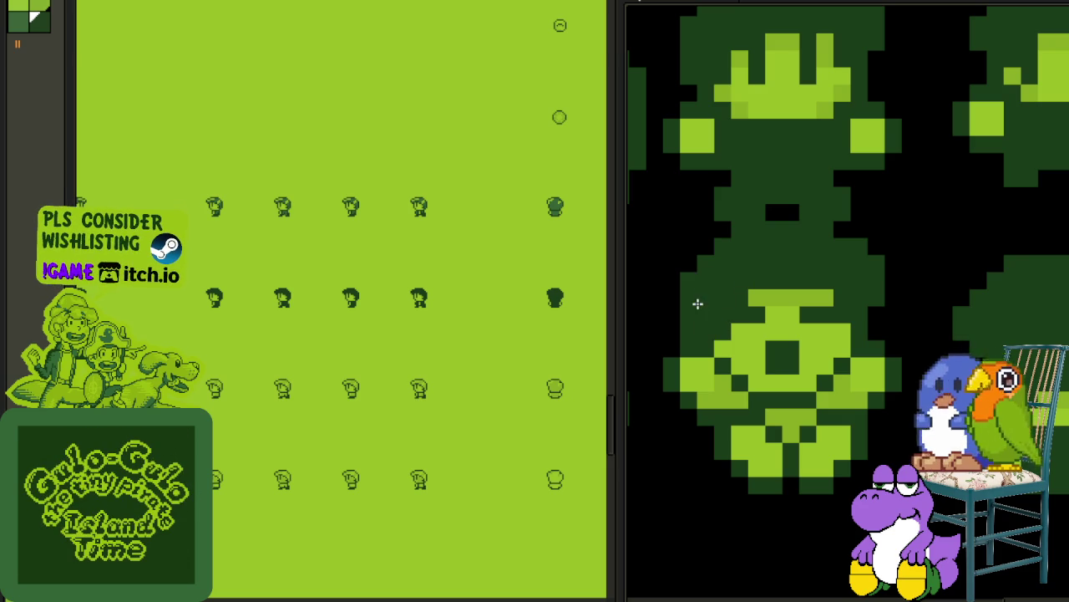
scroll(788, 420, "down", 2)
scroll(920, 329, "up", 3)
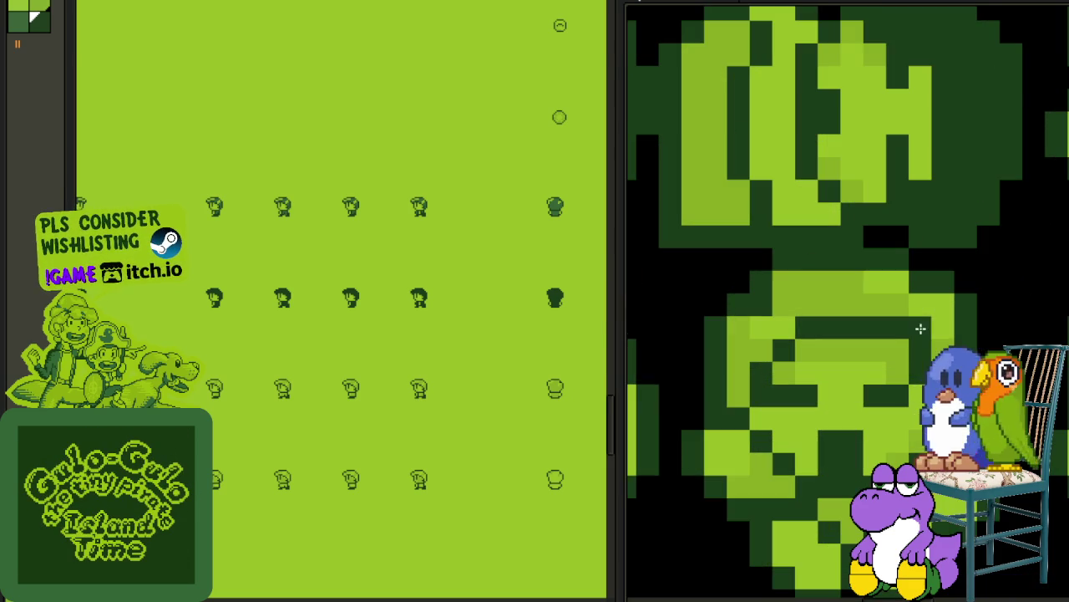
left_click_drag(932, 315, 870, 282)
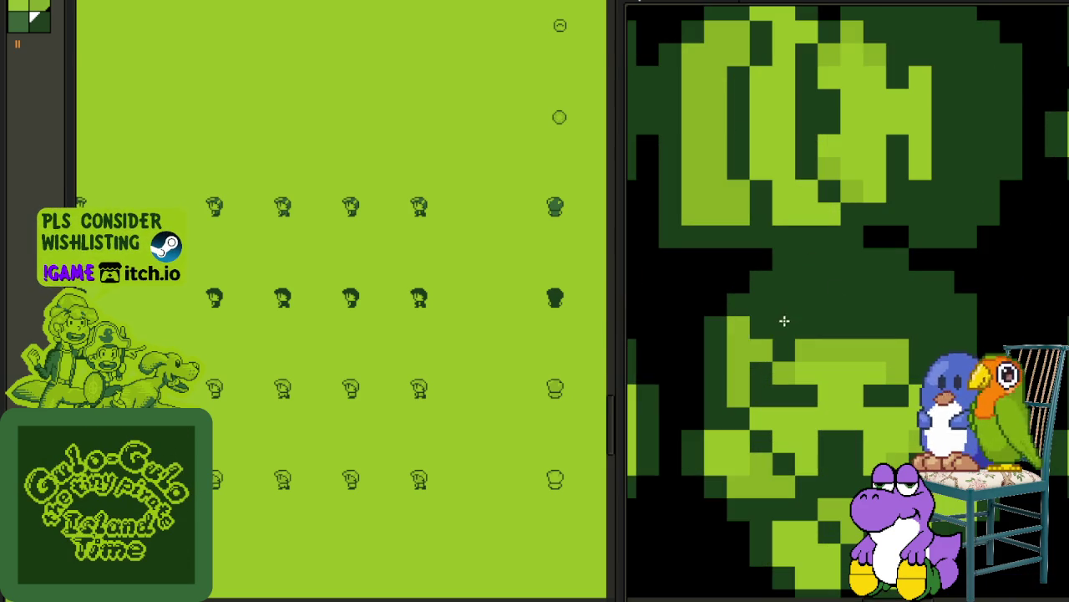
scroll(901, 392, "down", 2)
scroll(901, 392, "up", 1)
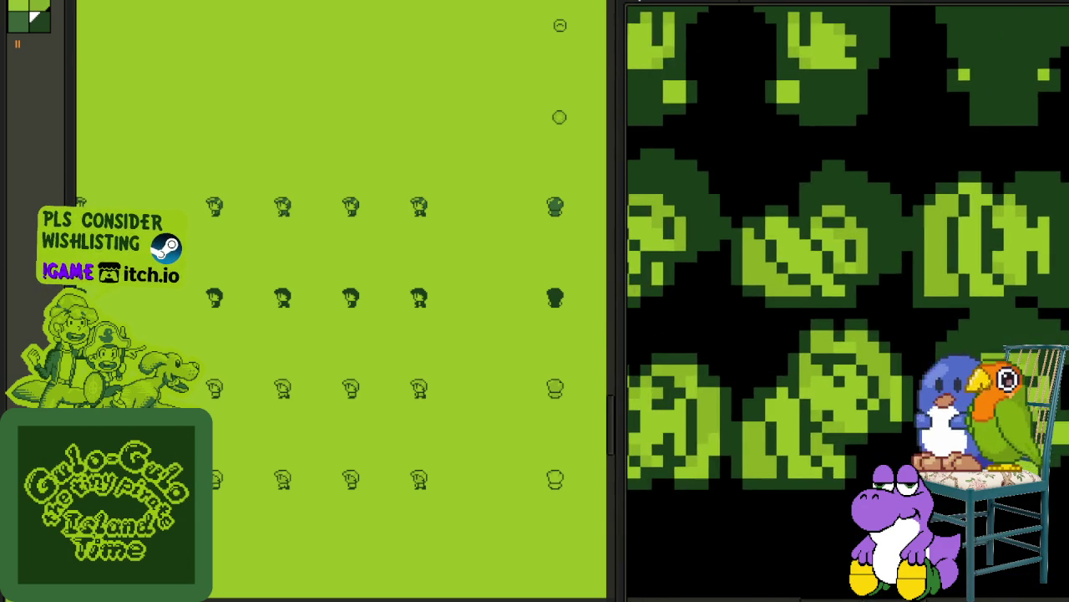
scroll(902, 392, "up", 1)
scroll(902, 392, "up", 1)
left_click_drag(813, 299, 721, 270)
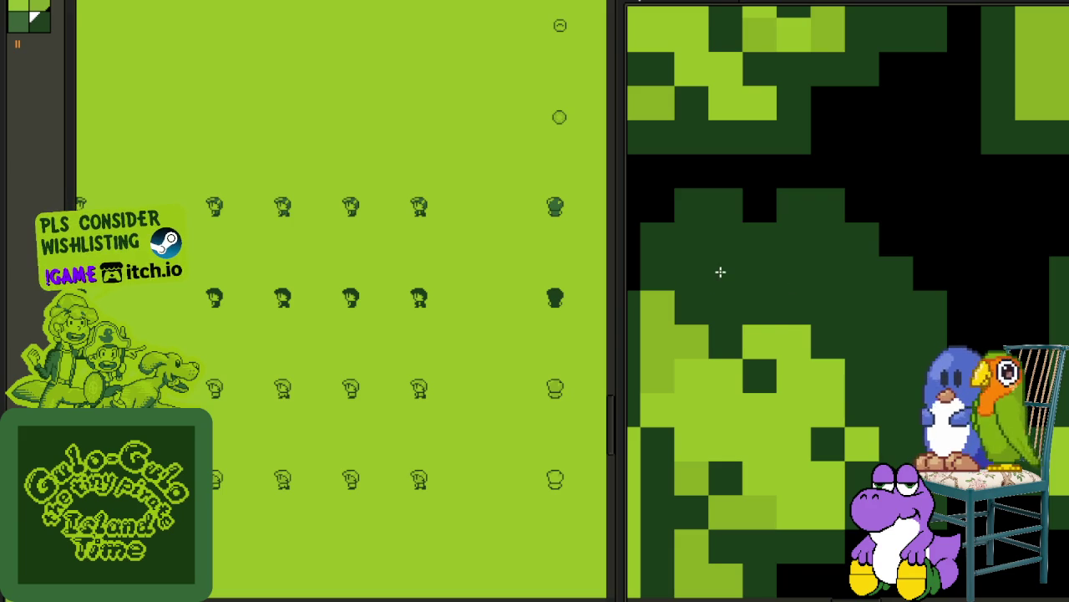
Step: Darken the leaf sprite's light-green pixels and another sprite's head
scroll(732, 301, "down", 2)
scroll(836, 350, "up", 1)
scroll(906, 401, "up", 1)
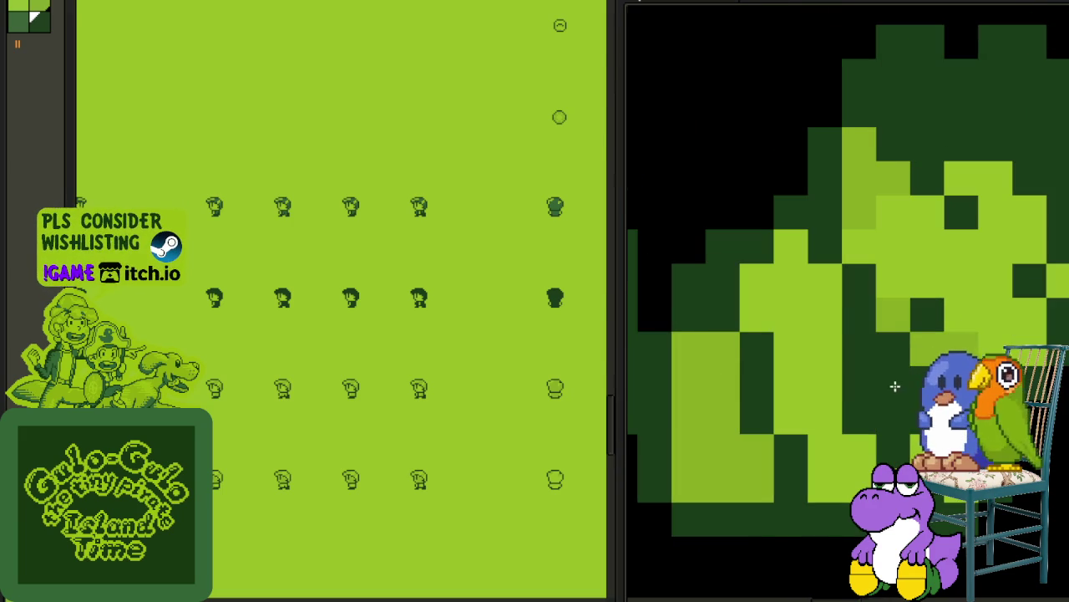
scroll(771, 382, "down", 2)
scroll(794, 410, "up", 1)
scroll(827, 437, "up", 1)
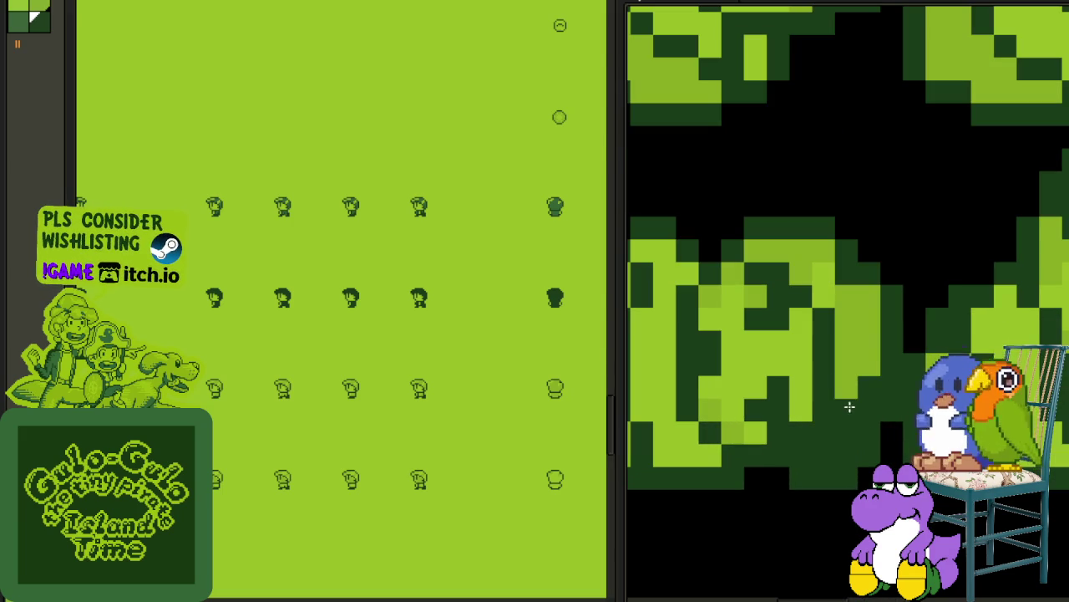
left_click_drag(850, 407, 823, 301)
scroll(752, 293, "down", 2)
scroll(735, 306, "up", 1)
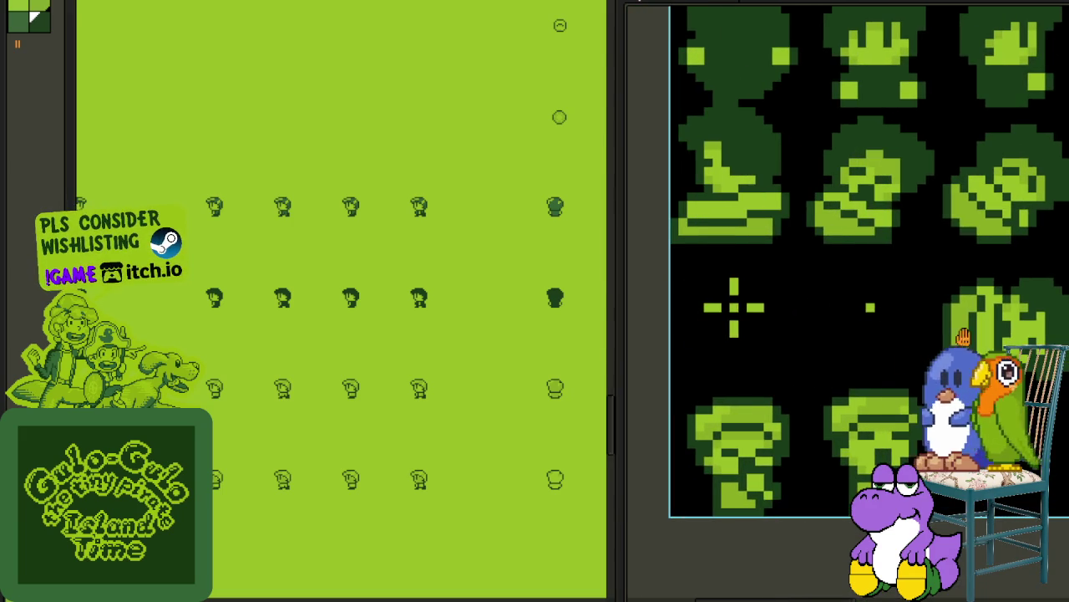
scroll(988, 313, "up", 2)
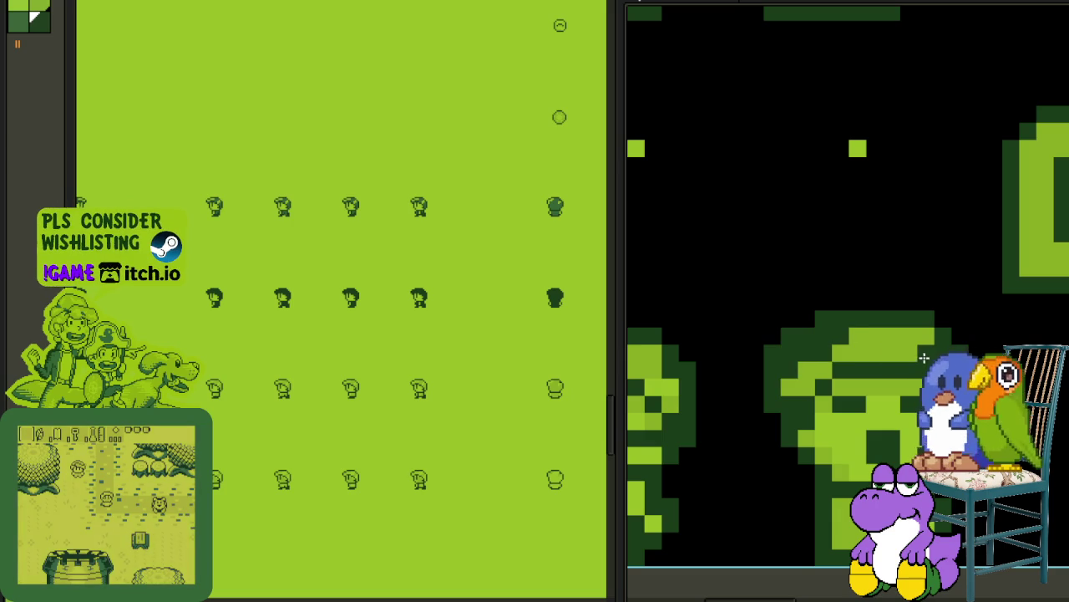
left_click_drag(924, 358, 906, 343)
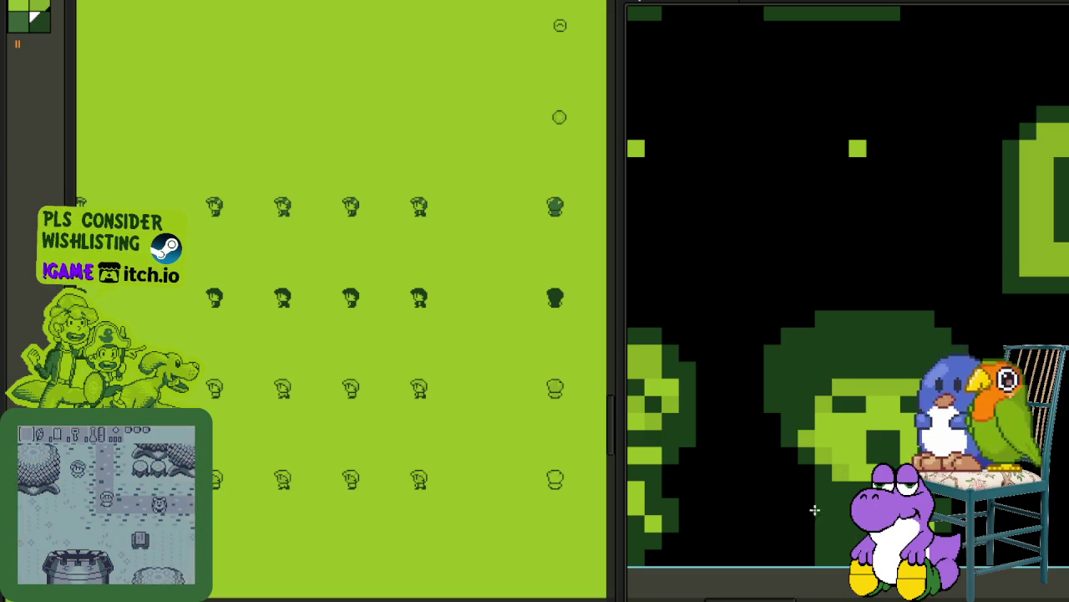
Step: Darken the remaining light-green pixels along the bottom and top, then zoom out
scroll(814, 506, "down", 3)
left_click_drag(775, 480, 793, 451)
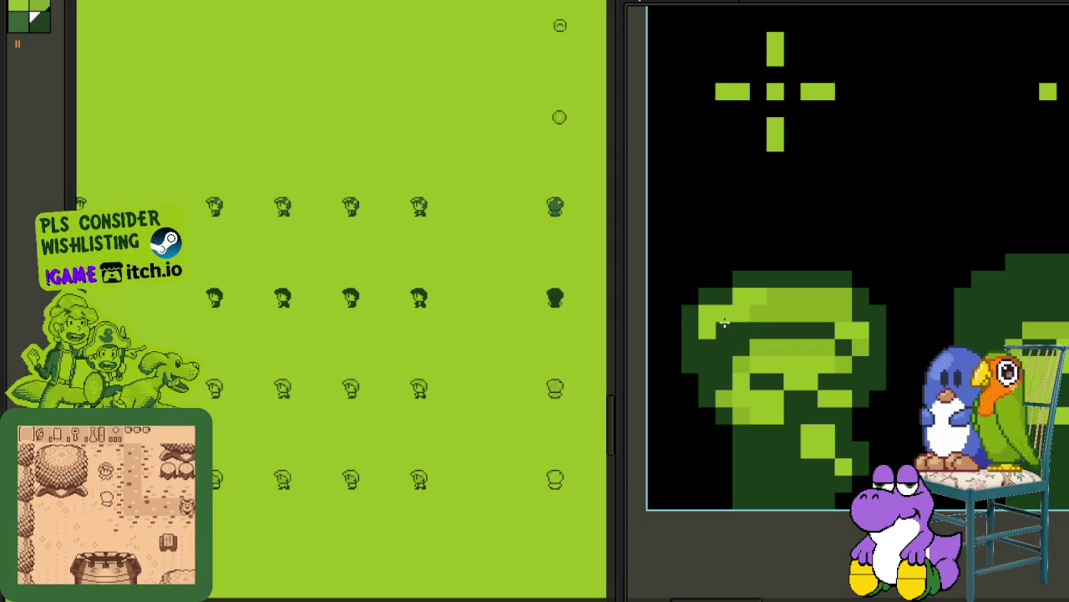
left_click_drag(844, 300, 706, 326)
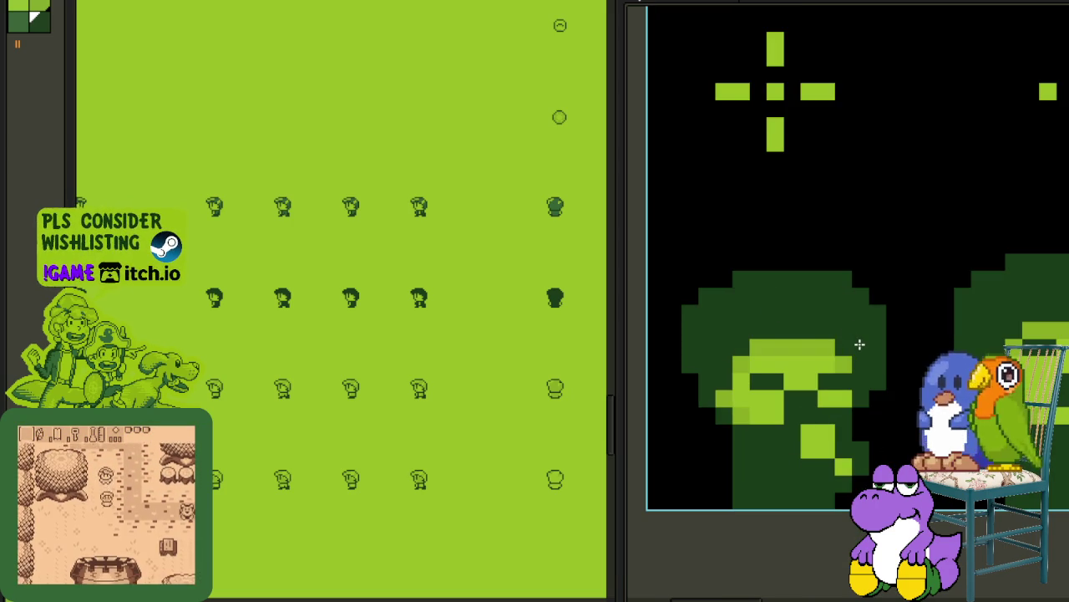
scroll(844, 309, "down", 3)
scroll(783, 548, "down", 1)
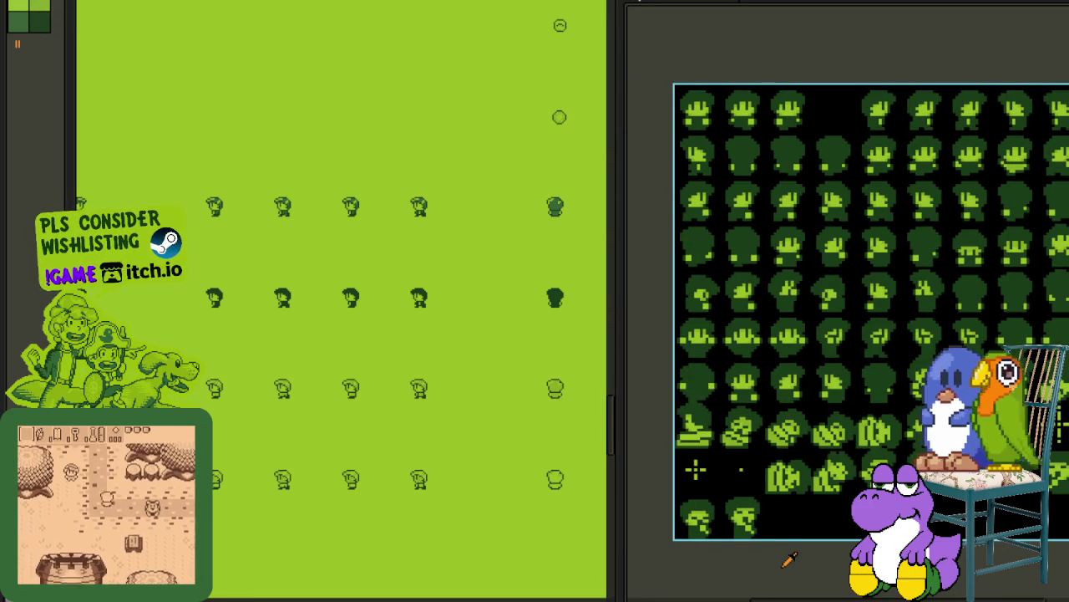
Step: Duplicate the Copy layer and make the upper copy the active layer
key("Tab")
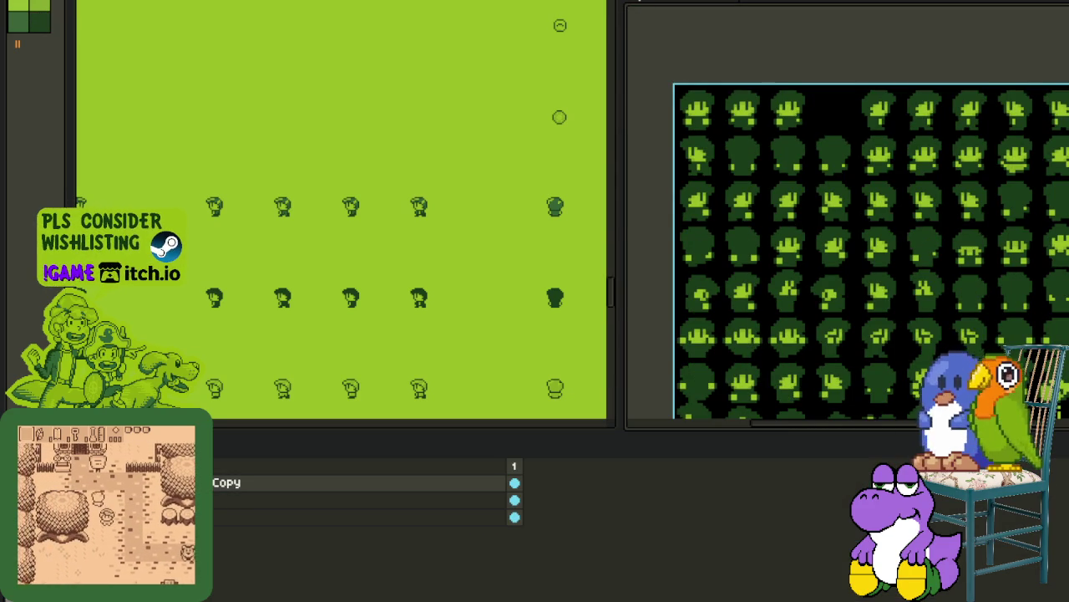
right_click(192, 499)
left_click(192, 569)
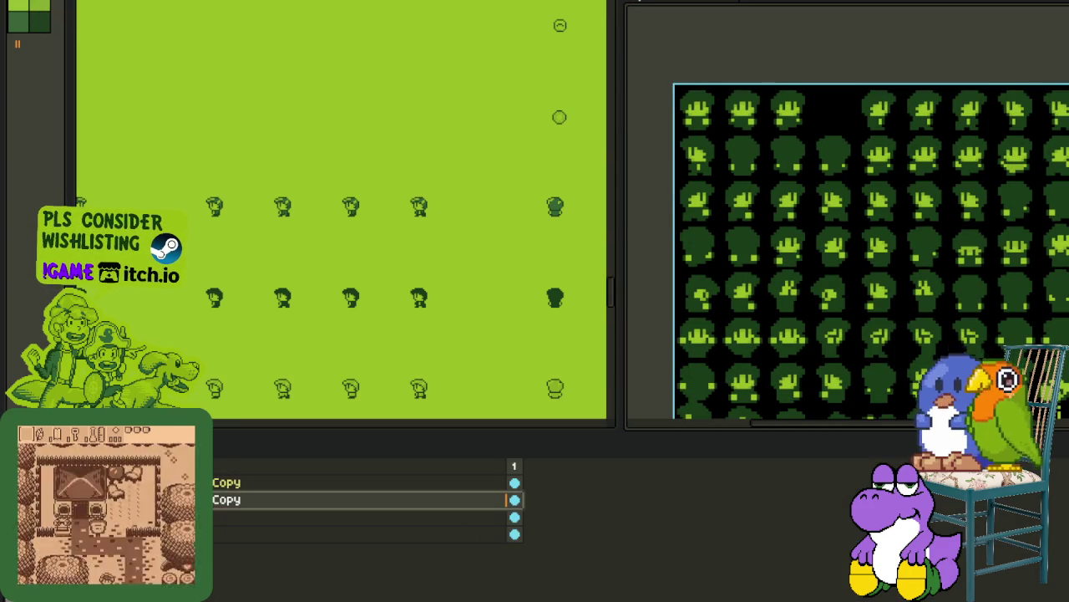
left_click(519, 486)
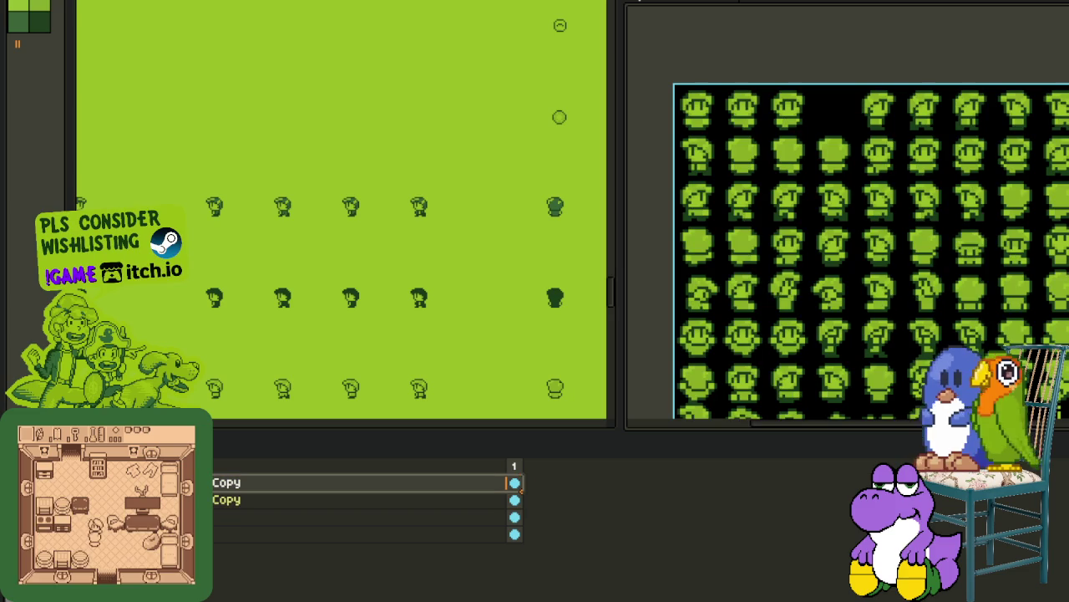
key("Tab")
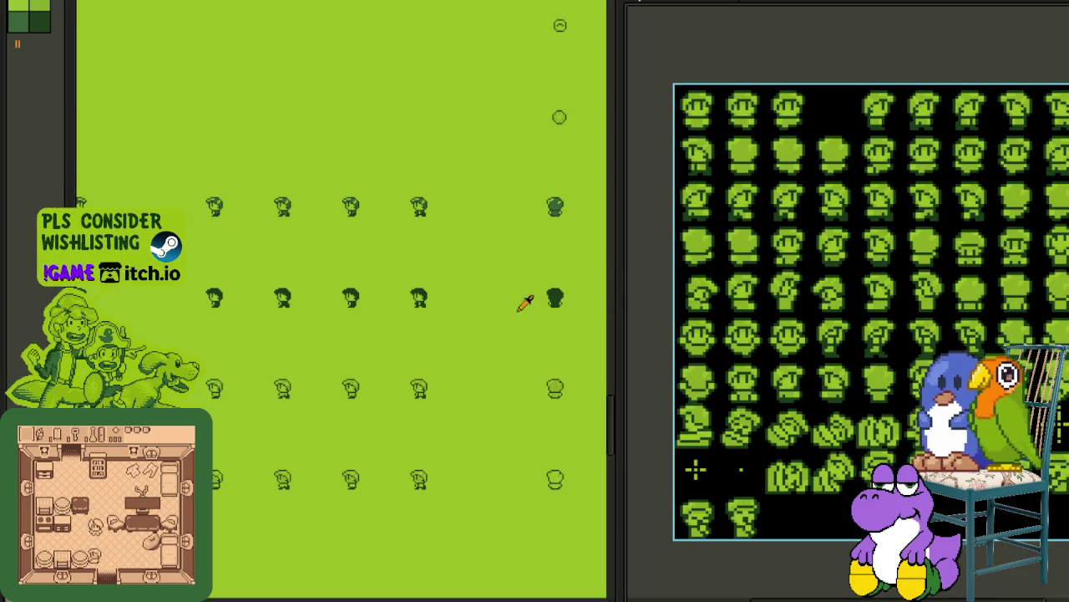
Step: Replace colour #9bbc0f with #306230 on the copy, applying it twice
scroll(576, 255, "up", 1)
scroll(556, 146, "up", 1)
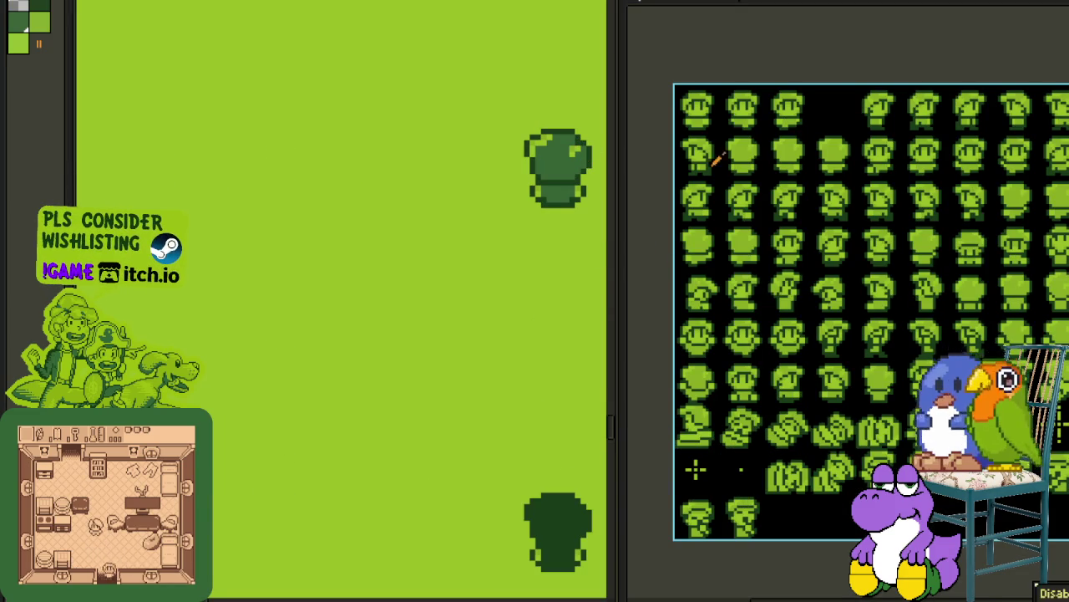
scroll(743, 278, "up", 2)
key("shift+r")
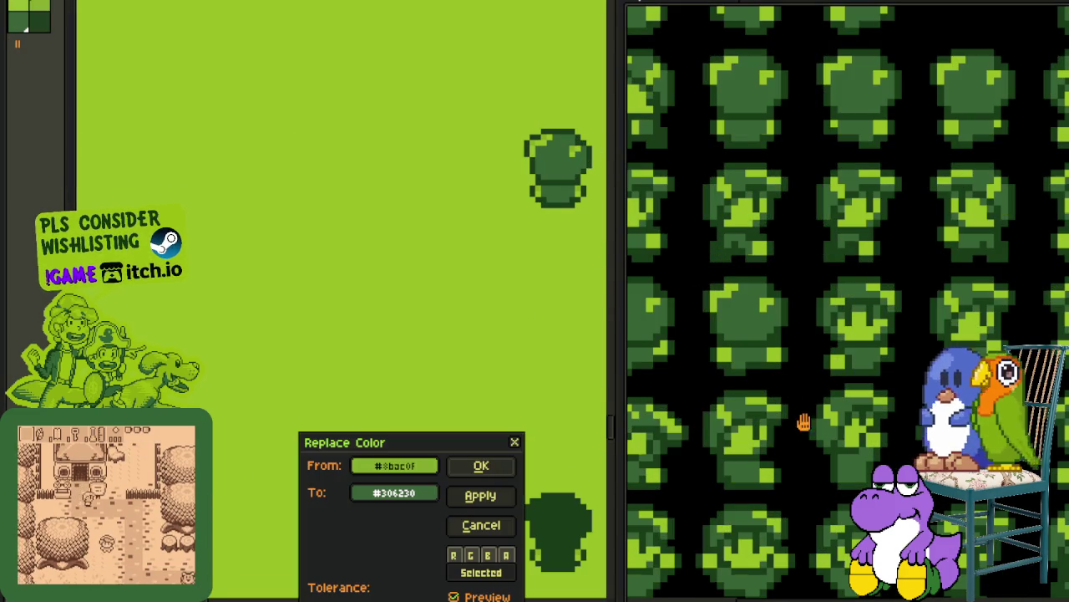
left_click(484, 464)
scroll(781, 325, "down", 3)
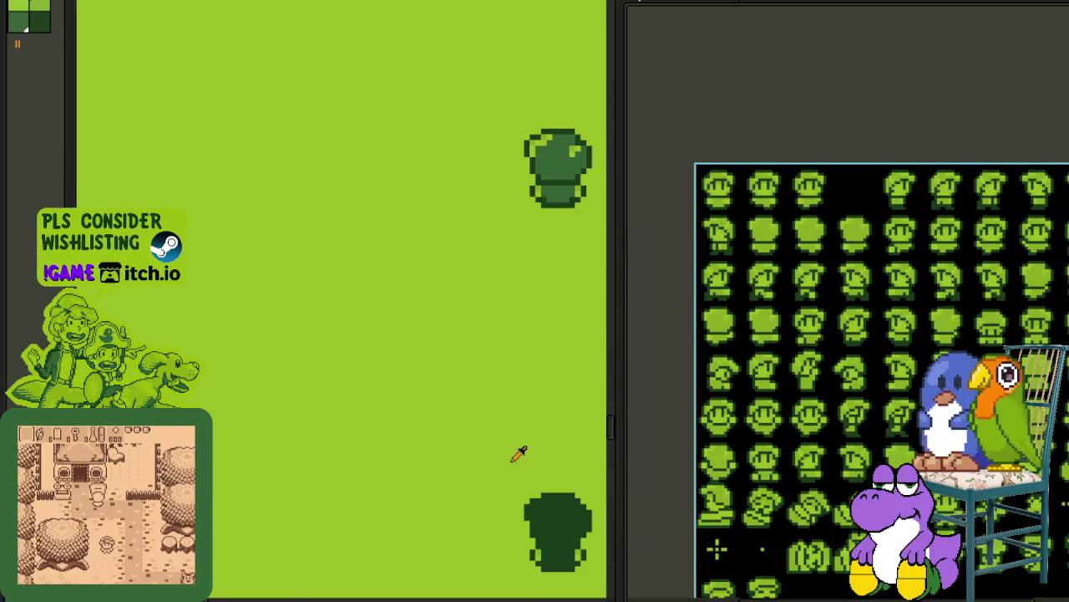
key("Tab")
key("Tab")
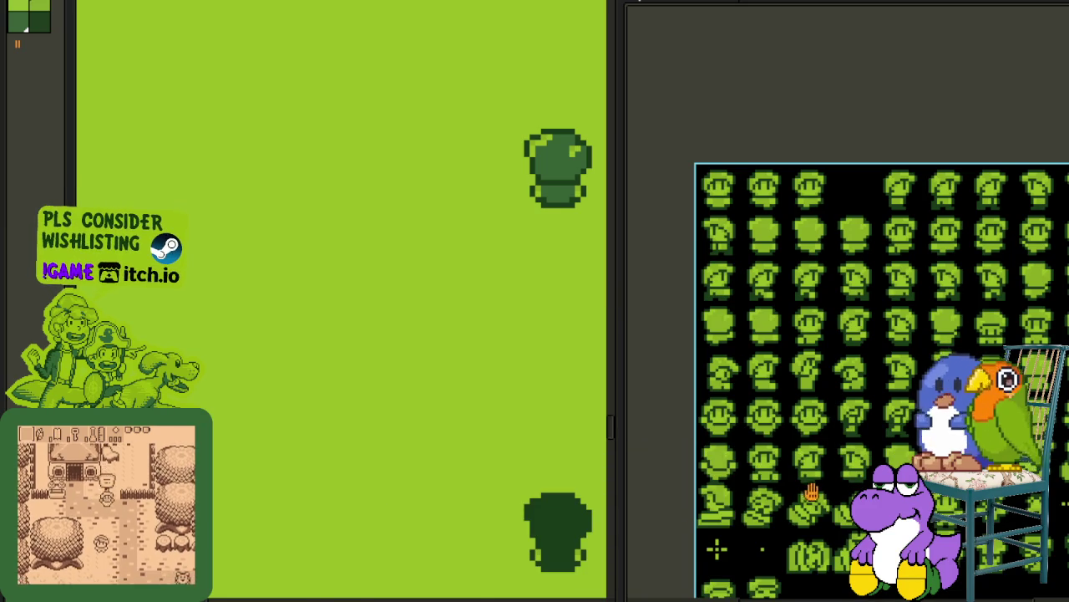
key("shift+r")
key("Return")
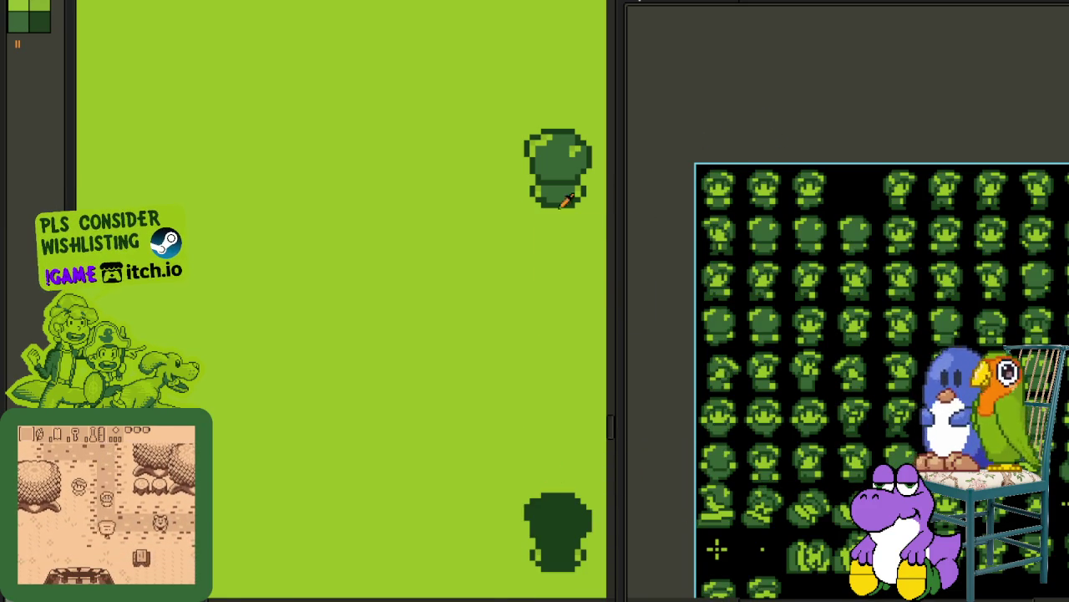
Step: Zoom out and pan to review the recoloured head sheet
scroll(418, 251, "down", 2)
scroll(444, 353, "up", 2)
scroll(455, 334, "up", 2)
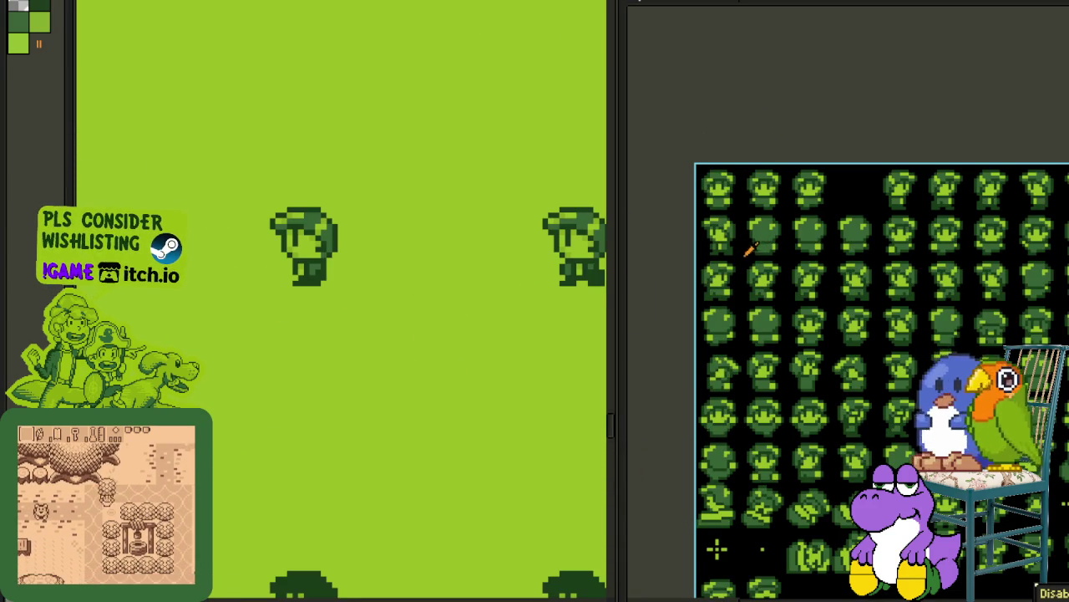
left_click_drag(775, 446, 702, 343)
scroll(702, 506, "down", 2)
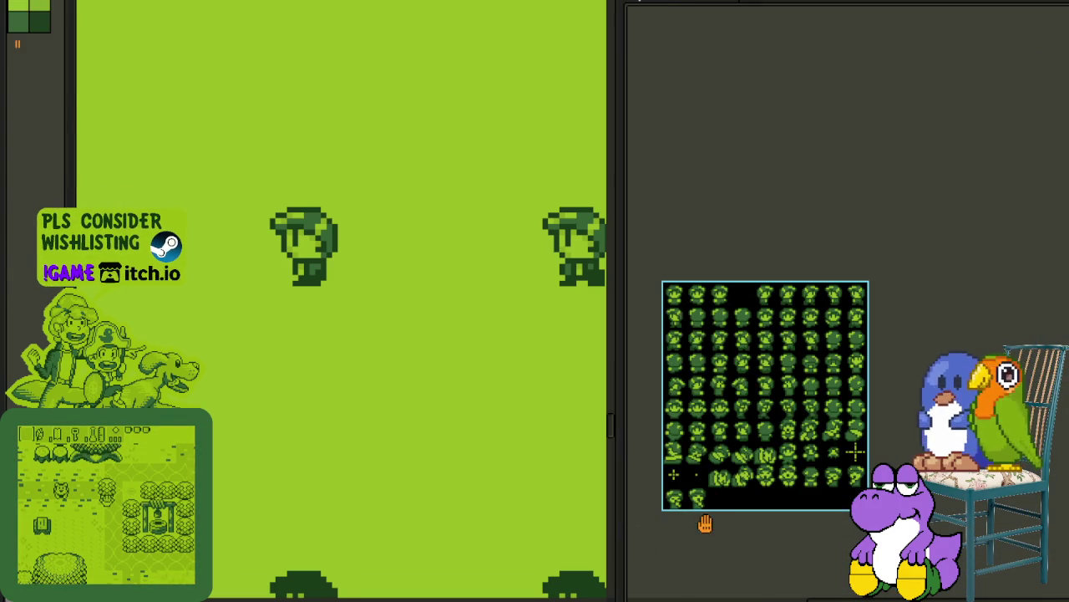
left_click_drag(705, 523, 803, 473)
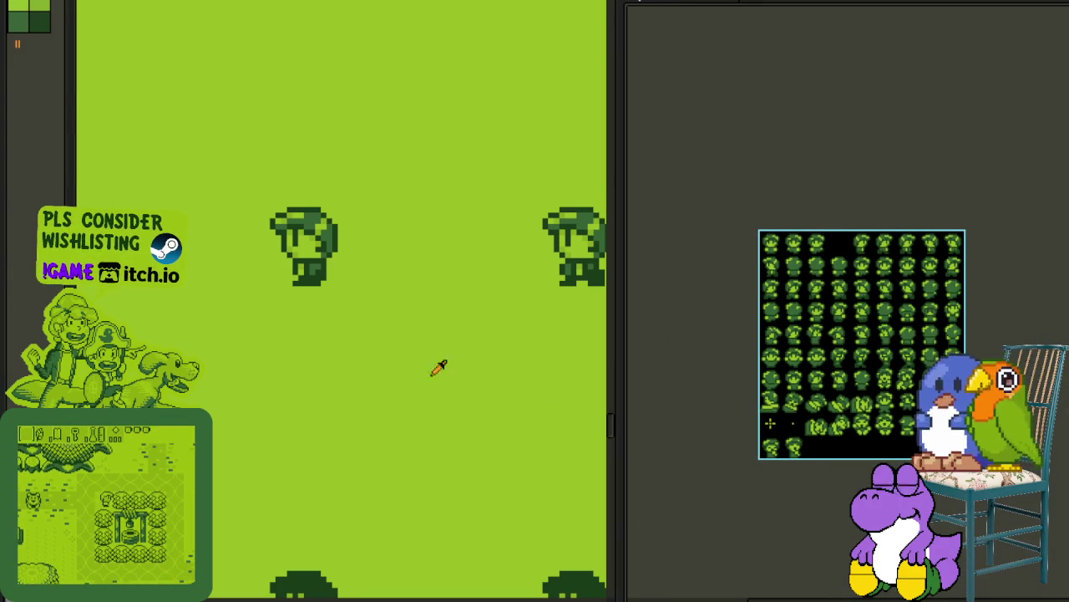
Step: Scroll and pan down the asset sheet to the Loading Screen area
scroll(376, 382, "down", 2)
scroll(364, 392, "down", 2)
scroll(355, 392, "down", 2)
scroll(242, 392, "down", 1)
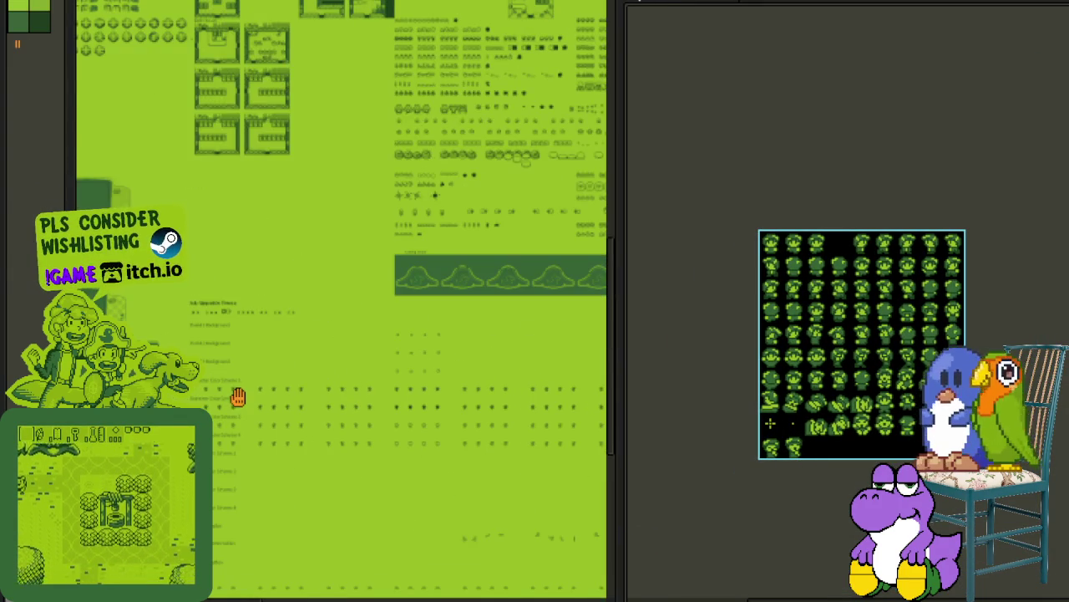
scroll(232, 247, "up", 2)
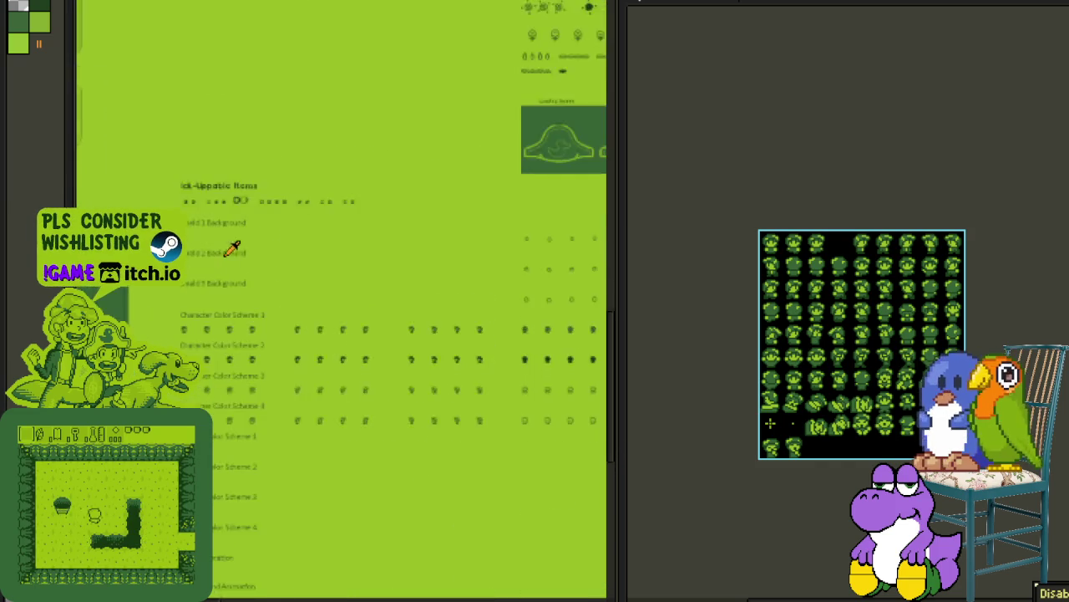
scroll(227, 240, "up", 1)
mouse_move(344, 286)
left_mouse_down()
mouse_move(262, 327)
mouse_move(132, 330)
left_mouse_up()
Step: Marquee-select the character sprite block in the Character Color Scheme rows
scroll(510, 338, "up", 2)
scroll(479, 336, "down", 1)
scroll(479, 337, "down", 1)
left_click_drag(435, 307, 387, 303)
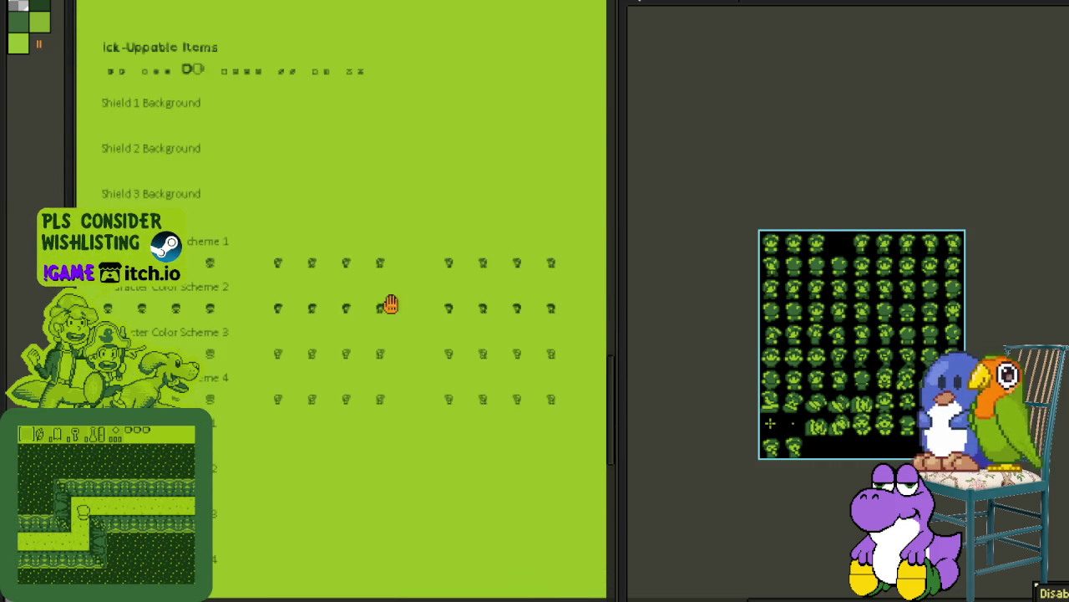
scroll(155, 247, "up", 1)
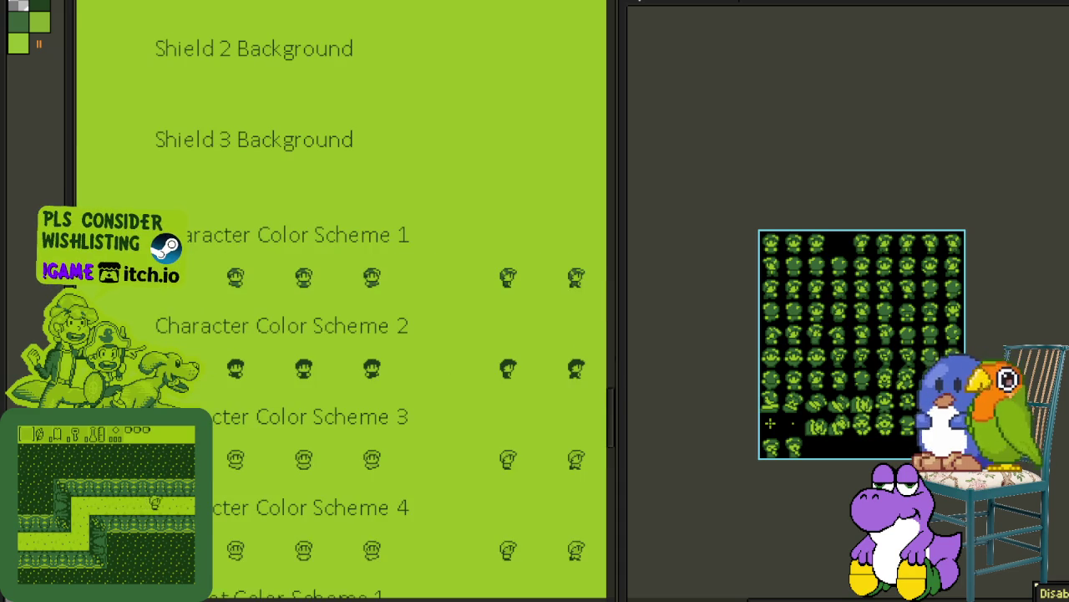
mouse_move(276, 359)
left_mouse_down()
mouse_move(544, 594)
mouse_move(580, 251)
left_mouse_up()
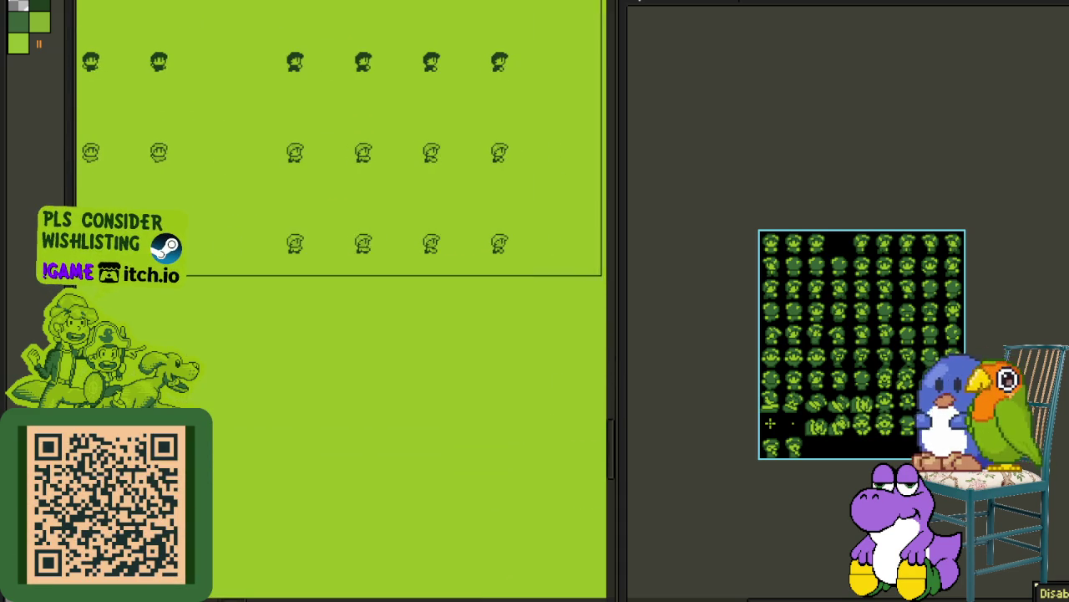
mouse_move(581, 251)
left_mouse_down()
mouse_move(601, 291)
mouse_move(570, 280)
mouse_move(487, 298)
mouse_move(602, 250)
mouse_move(592, 252)
left_mouse_up()
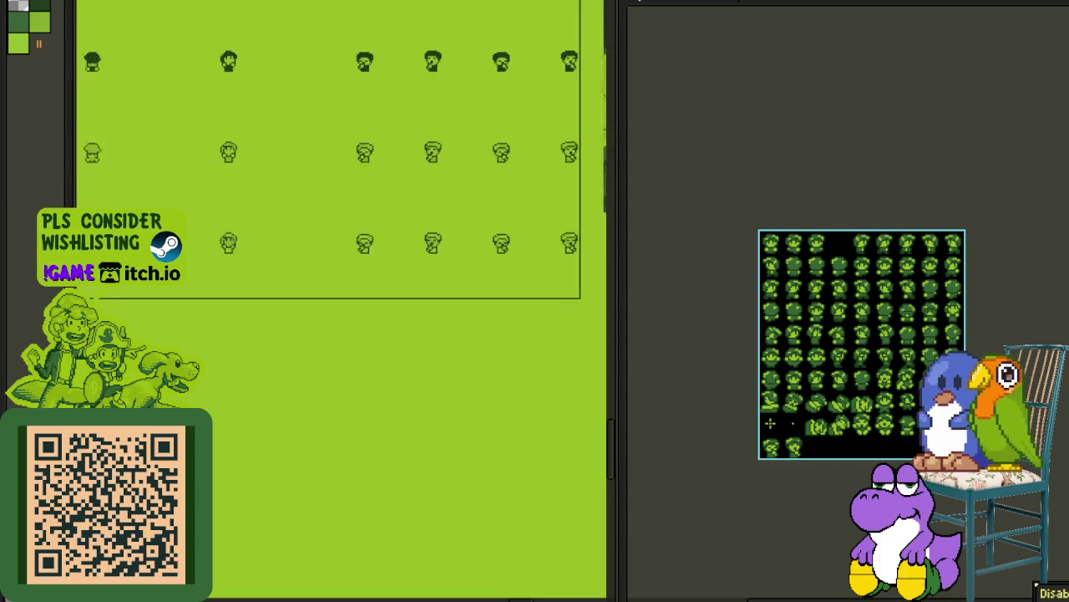
Step: Extend the selection over the character sprite rows and delete them
left_click_drag(592, 252, 462, 261)
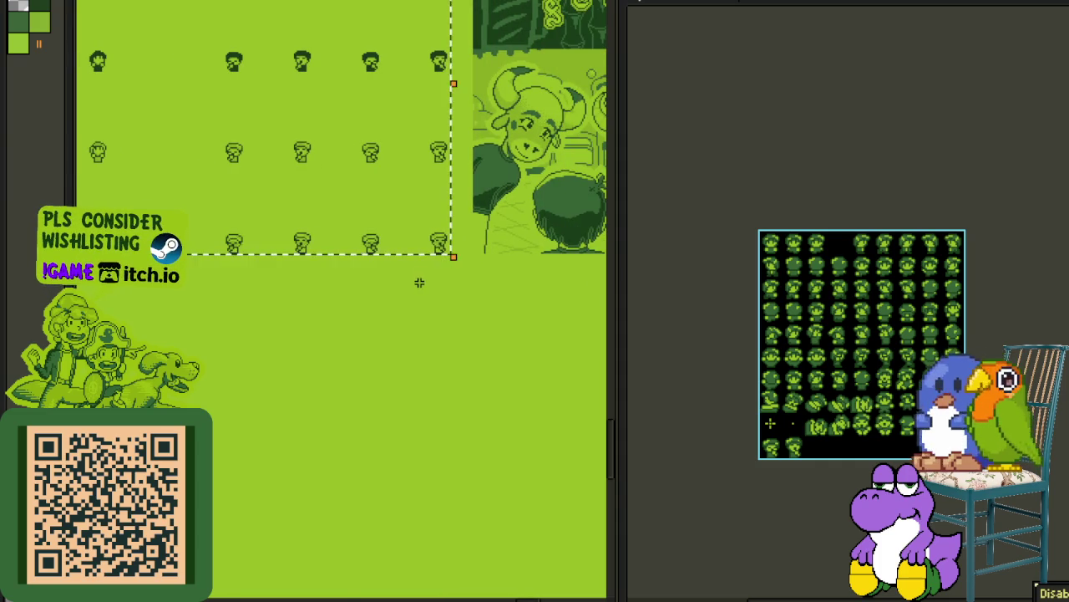
scroll(420, 283, "down", 2)
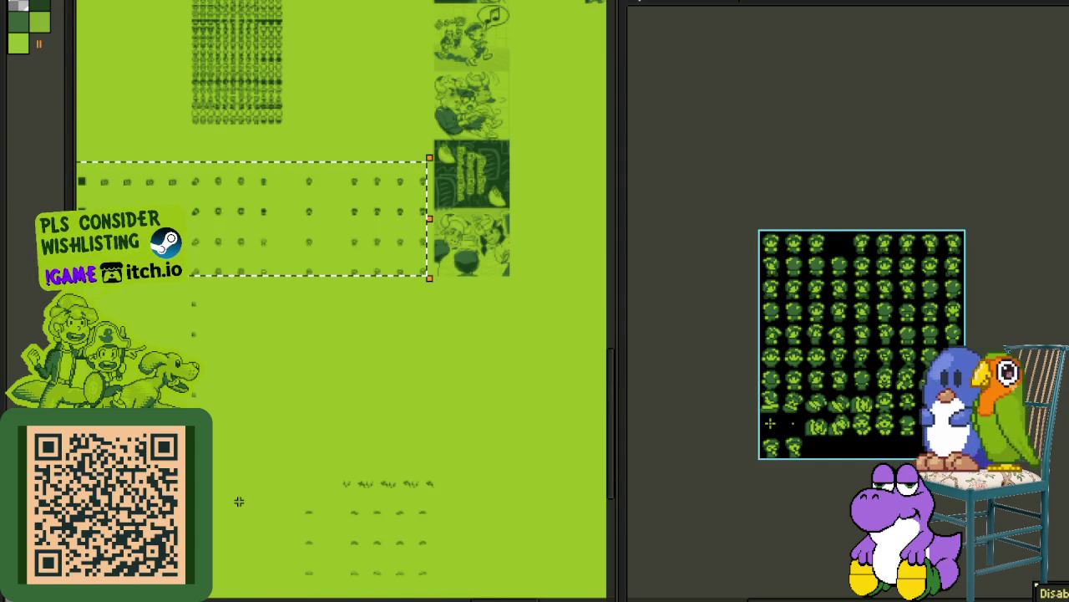
key("Tab")
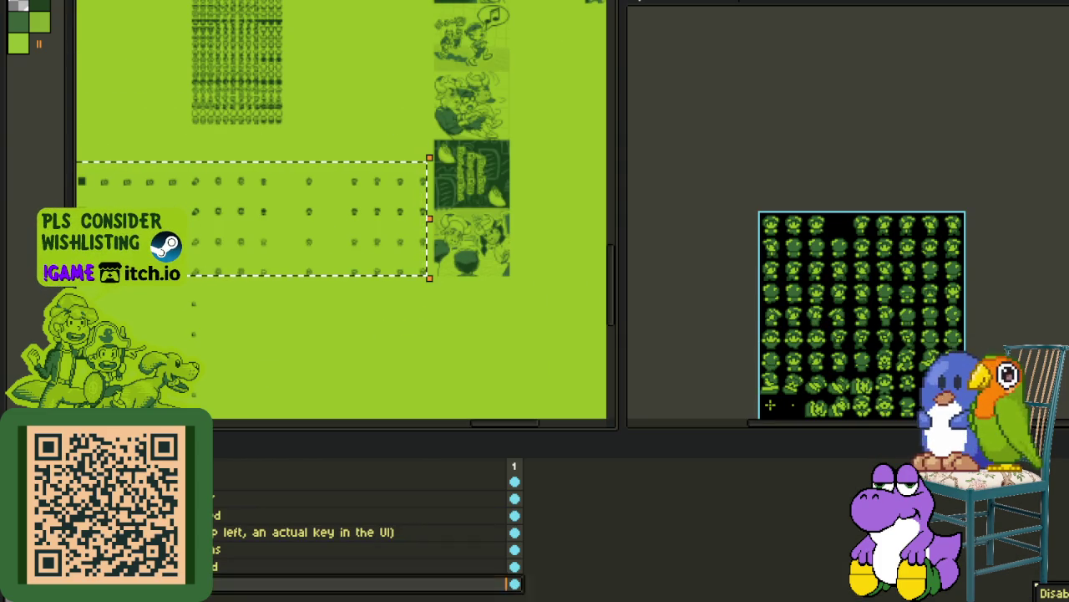
key("Tab")
key("Delete")
Step: Select the lower character sprite rows and delete them too
mouse_move(289, 406)
left_mouse_down()
mouse_move(370, 306)
mouse_move(236, 291)
mouse_move(286, 270)
mouse_move(265, 274)
left_mouse_up()
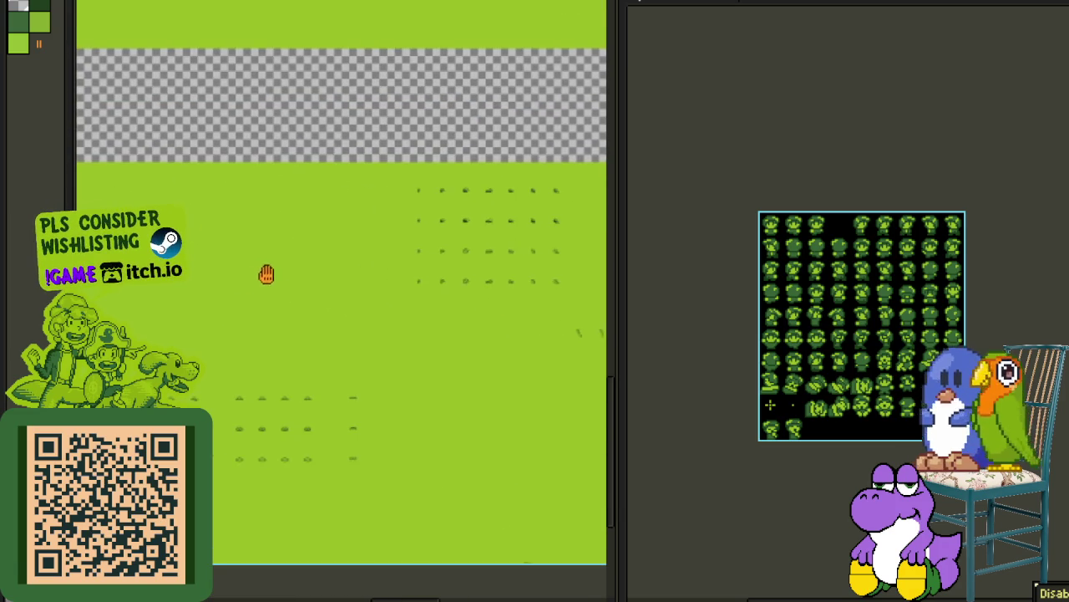
scroll(393, 297, "up", 3)
mouse_move(393, 301)
left_mouse_down()
mouse_move(234, 479)
mouse_move(474, 186)
left_mouse_up()
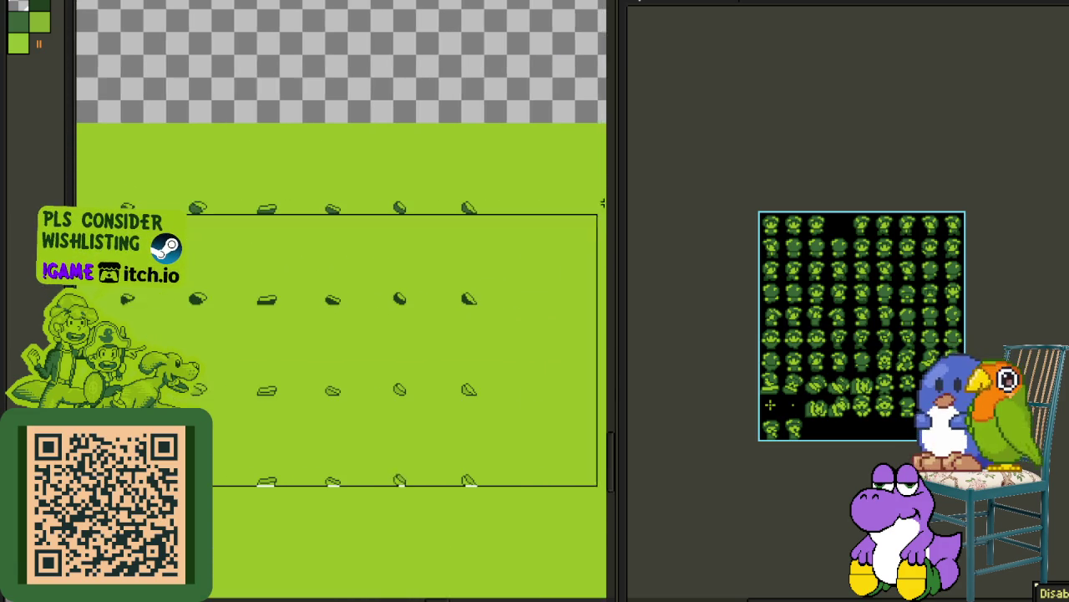
key("Delete")
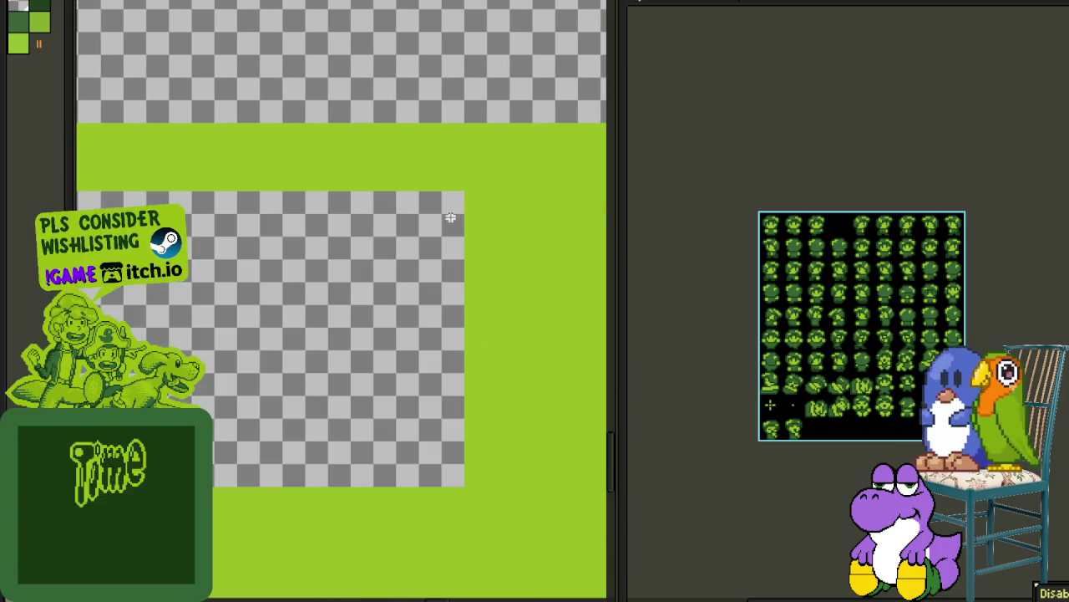
Step: Select the column of grass tiles below and delete it
scroll(426, 238, "down", 2)
mouse_move(351, 288)
left_mouse_down()
mouse_move(200, 318)
mouse_move(358, 353)
left_mouse_up()
scroll(334, 366, "up", 2)
scroll(335, 495, "up", 2)
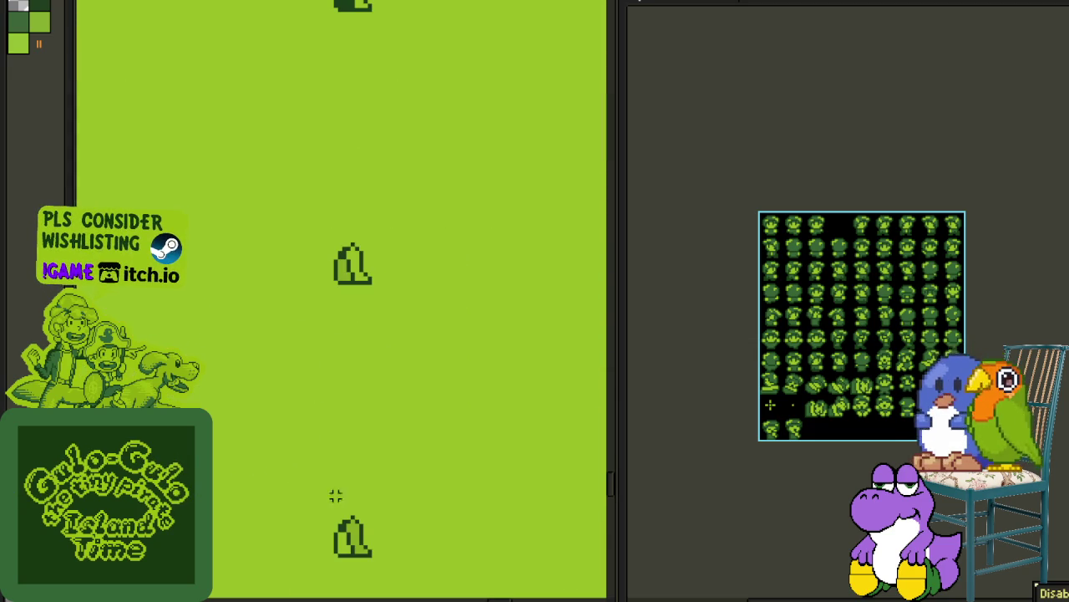
left_click_drag(326, 560, 450, 109)
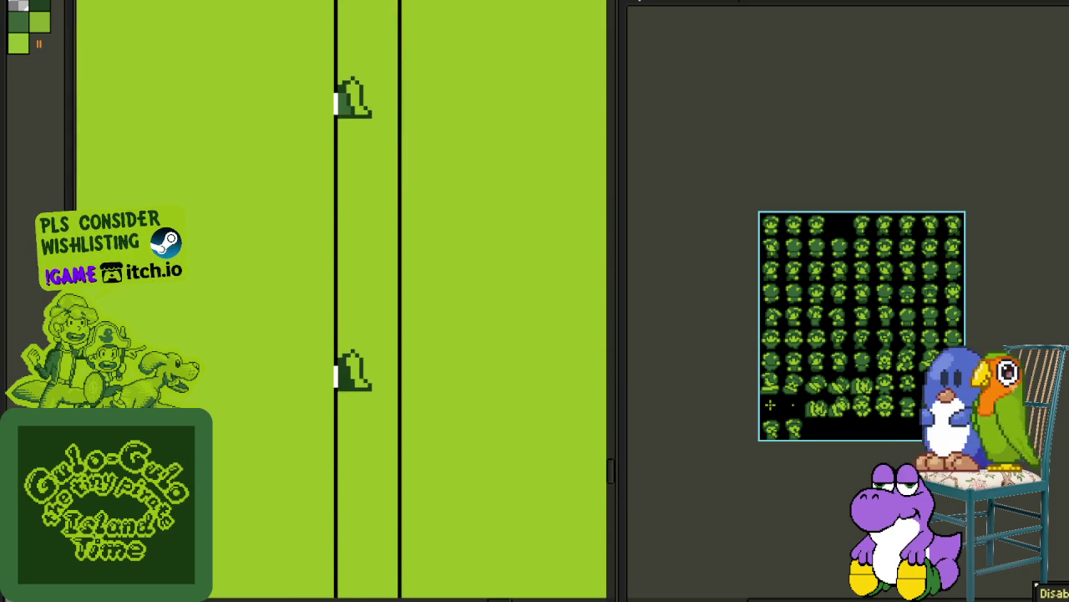
key("Delete")
scroll(450, 109, "down", 5)
scroll(461, 176, "down", 1)
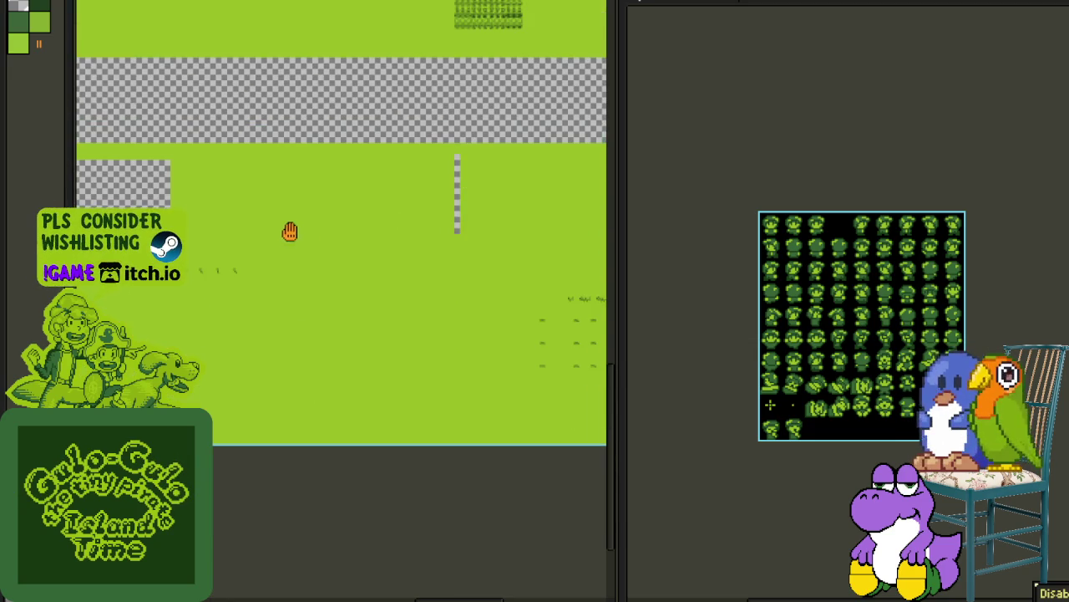
Step: Select the four Blanket Color Scheme labels and delete them, leaving transparency
scroll(290, 231, "left", 5)
scroll(528, 256, "left", 2)
scroll(487, 274, "left", 5)
scroll(487, 275, "up", 1)
scroll(478, 304, "up", 1)
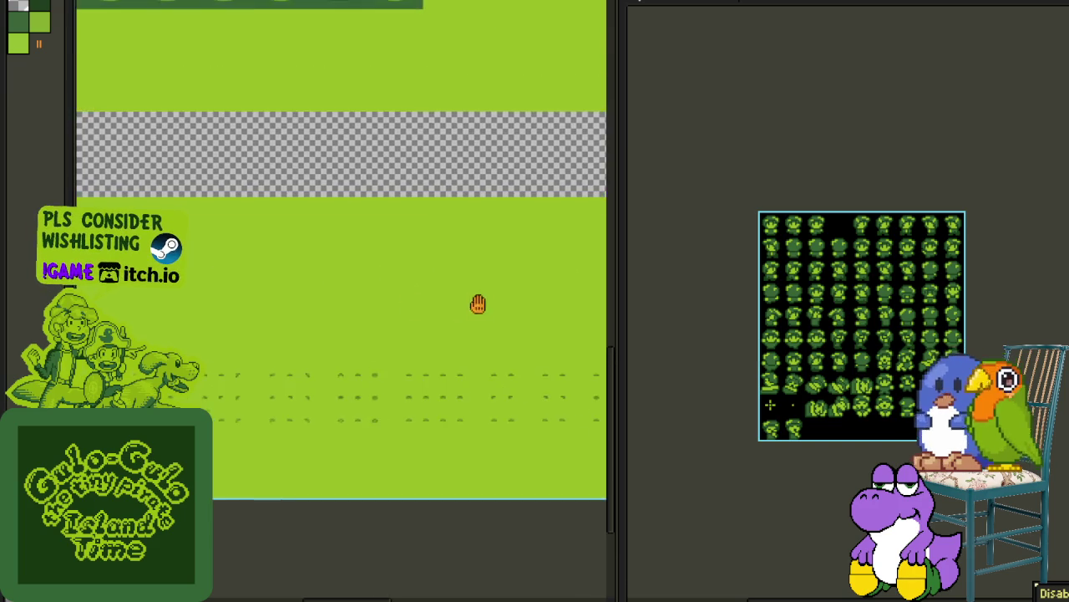
scroll(478, 304, "up", 2)
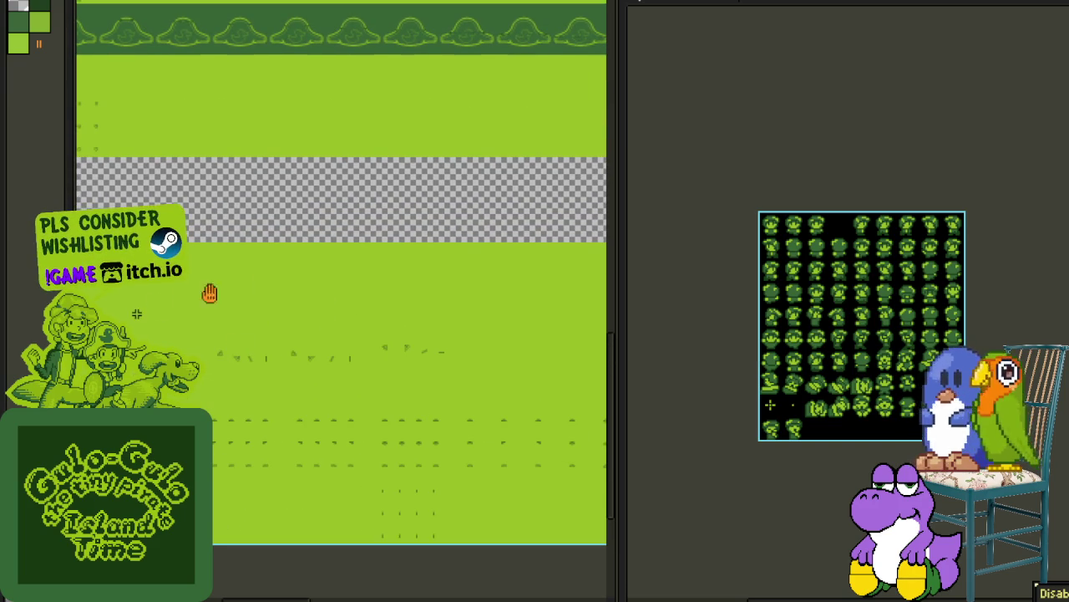
left_click_drag(209, 293, 315, 242)
scroll(234, 294, "up", 3)
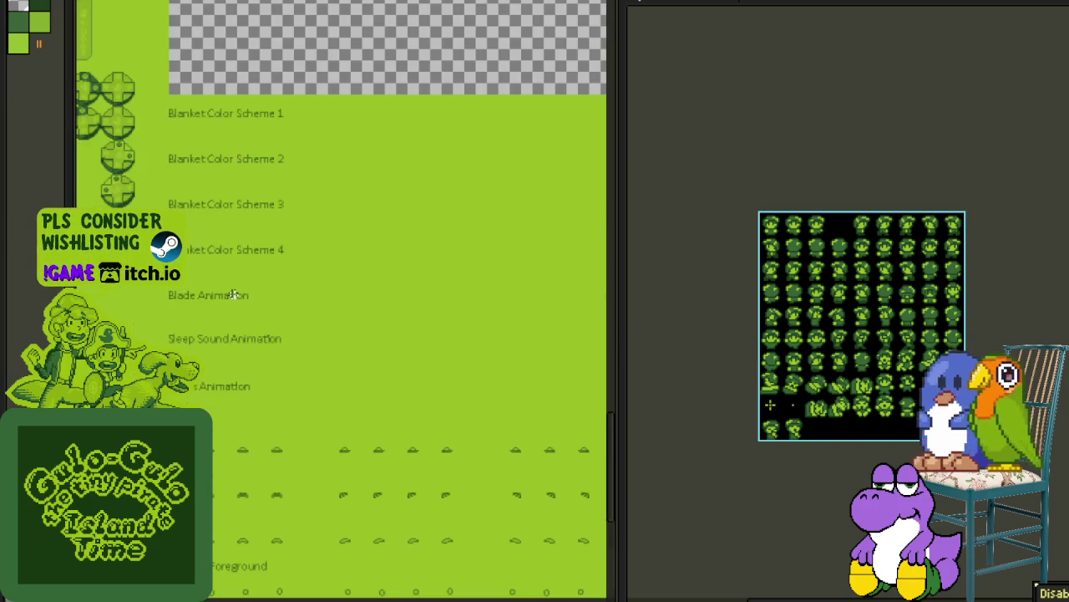
mouse_move(221, 243)
left_mouse_down()
mouse_move(209, 330)
mouse_move(455, 19)
left_mouse_up()
scroll(249, 356, "up", 2)
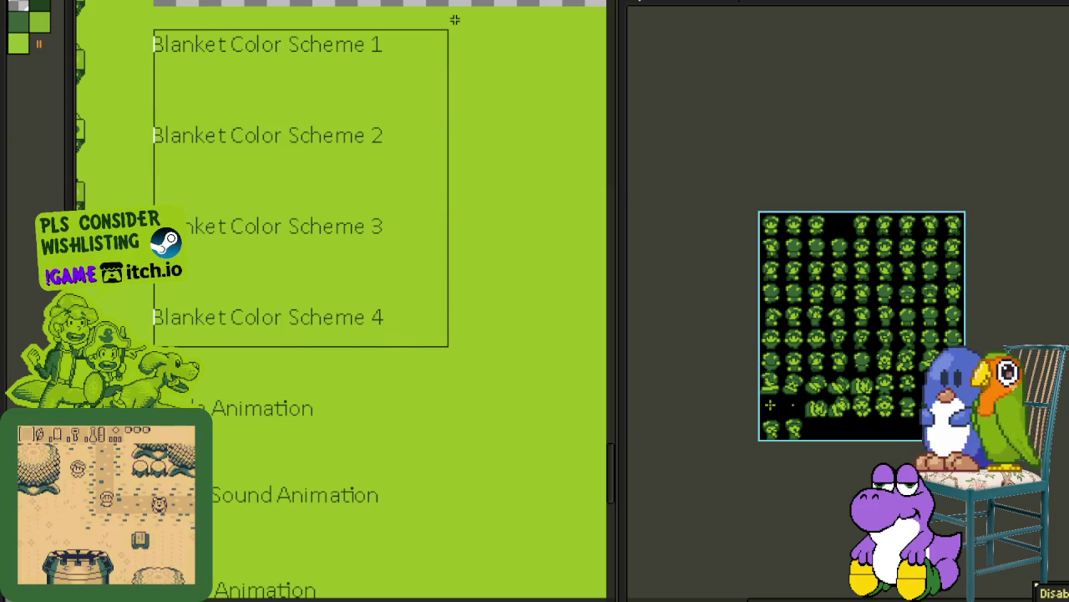
key("Delete")
scroll(394, 76, "down", 3)
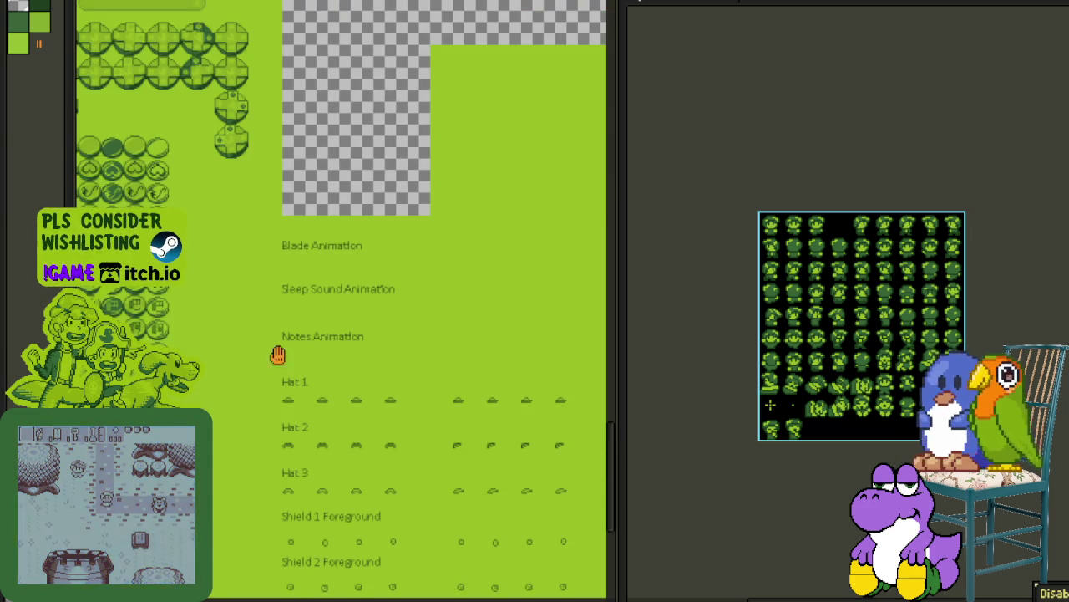
scroll(253, 420, "up", 2)
left_click_drag(253, 420, 252, 427)
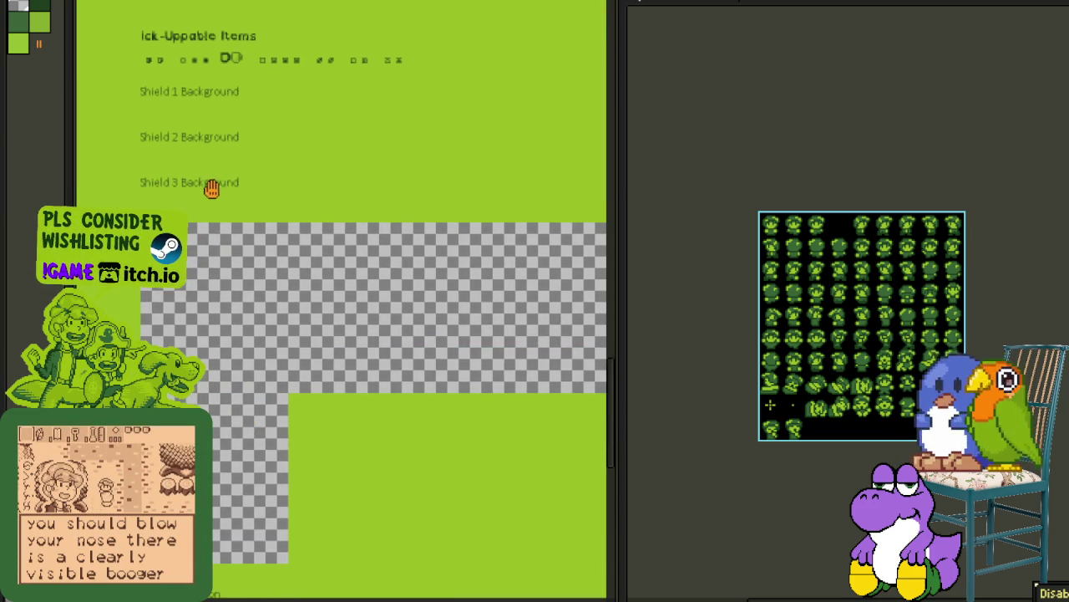
Step: Pan the asset sheet to the pick-up items header
scroll(167, 42, "up", 2)
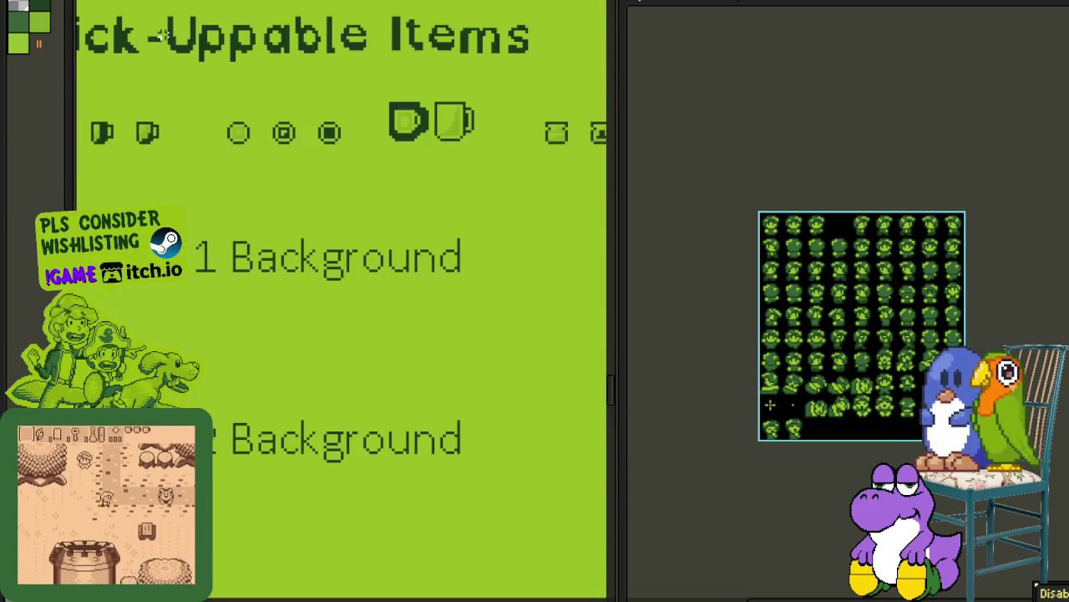
scroll(170, 48, "down", 1)
mouse_move(169, 47)
left_mouse_down()
mouse_move(218, 136)
mouse_move(251, 171)
left_mouse_up()
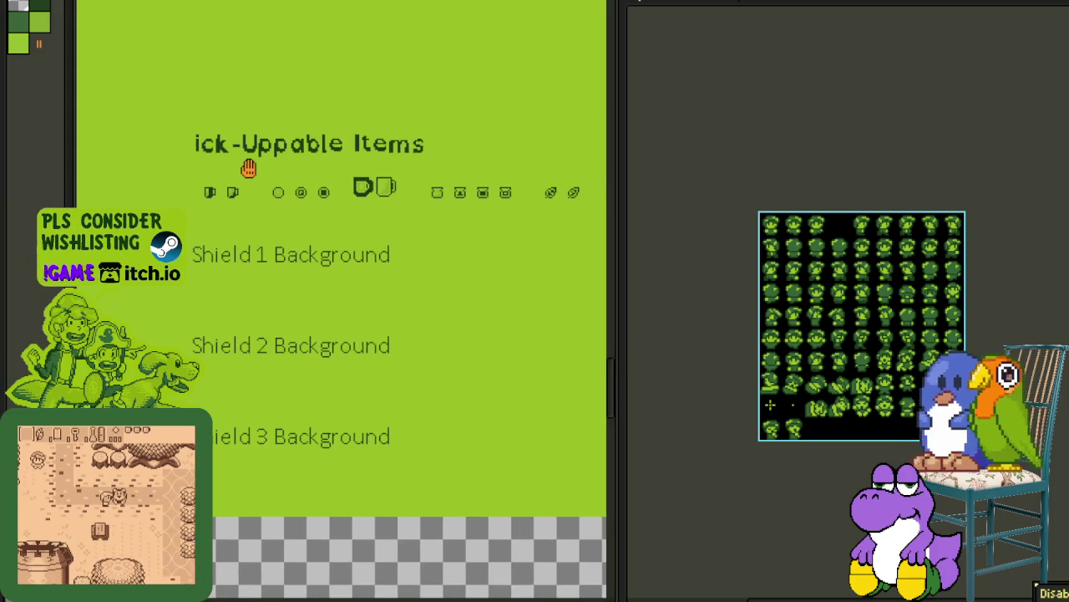
scroll(251, 171, "down", 1)
scroll(253, 177, "down", 1)
mouse_move(357, 279)
left_mouse_down()
mouse_move(195, 239)
mouse_move(365, 304)
left_mouse_up()
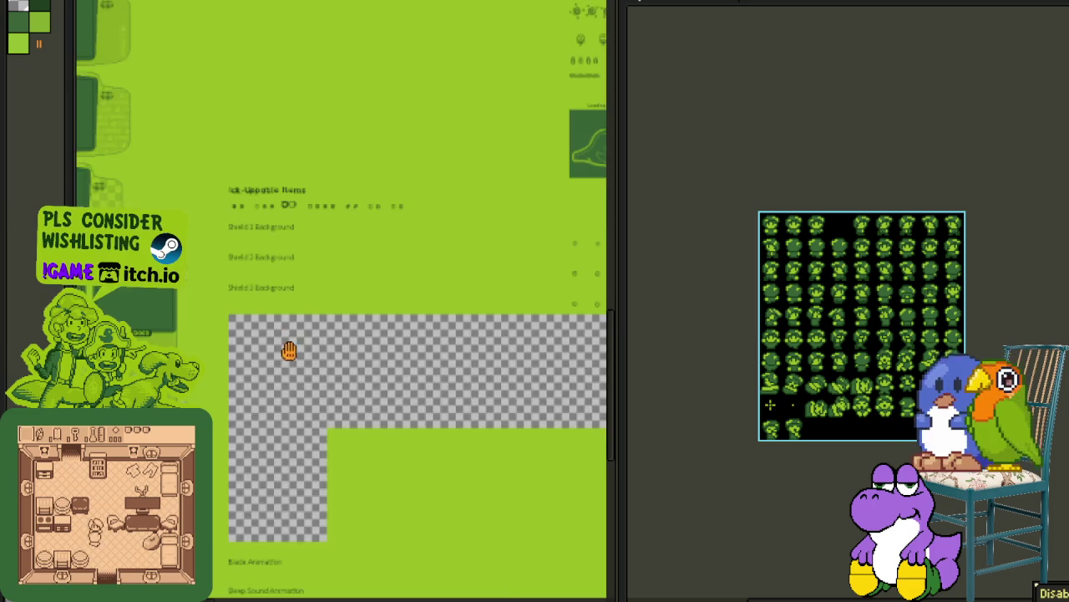
Step: Zoom to the transparent strip and fill it with the light green background
scroll(288, 351, "down", 3)
scroll(288, 351, "right", 4)
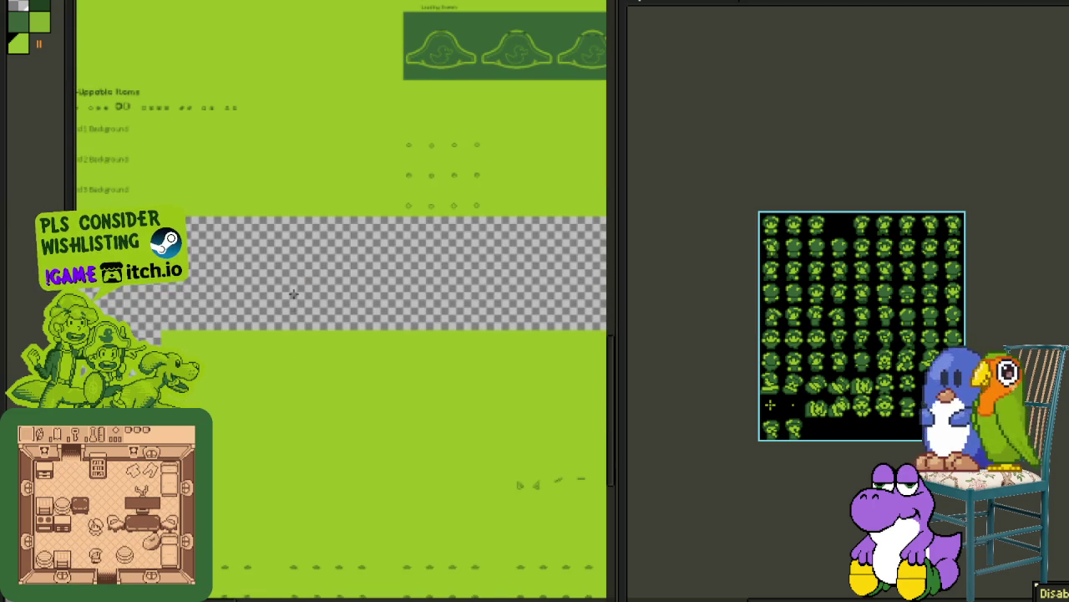
scroll(261, 307, "down", 3)
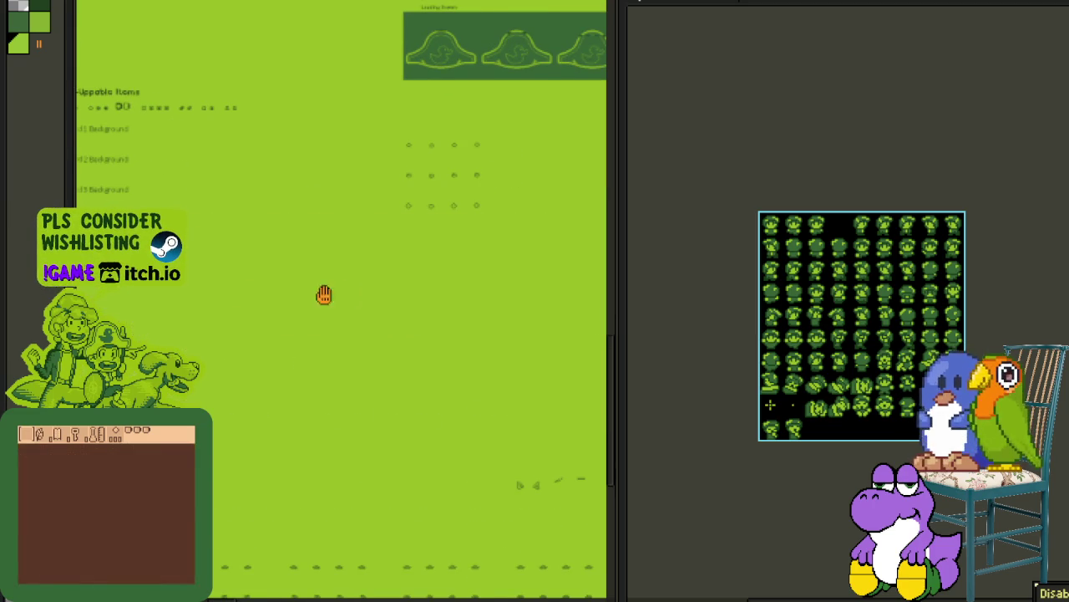
scroll(323, 293, "down", 3)
scroll(284, 301, "down", 3)
scroll(242, 310, "down", 3)
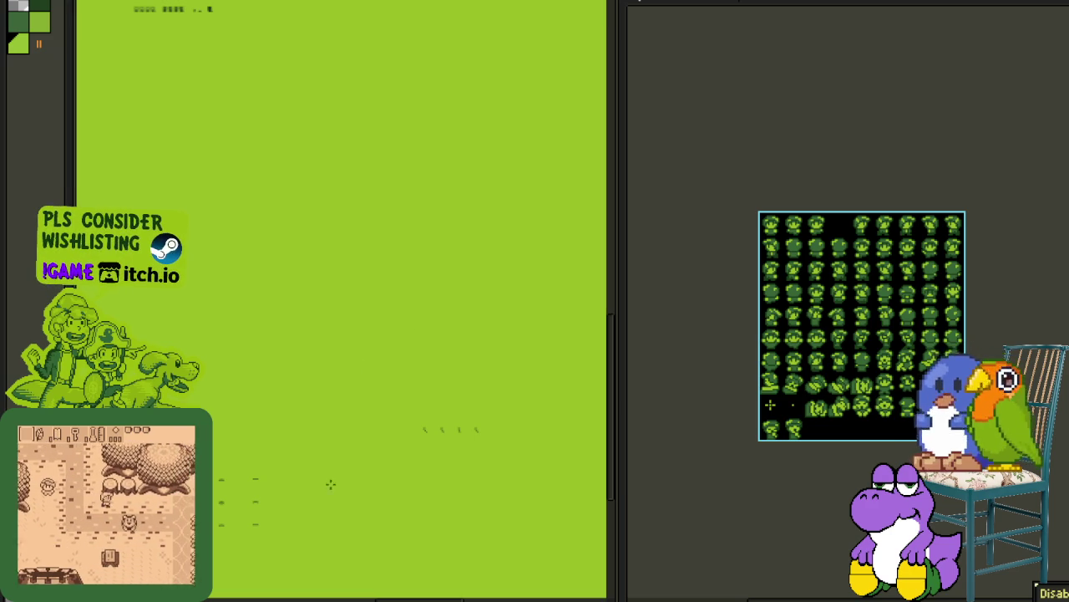
scroll(319, 502, "down", 3)
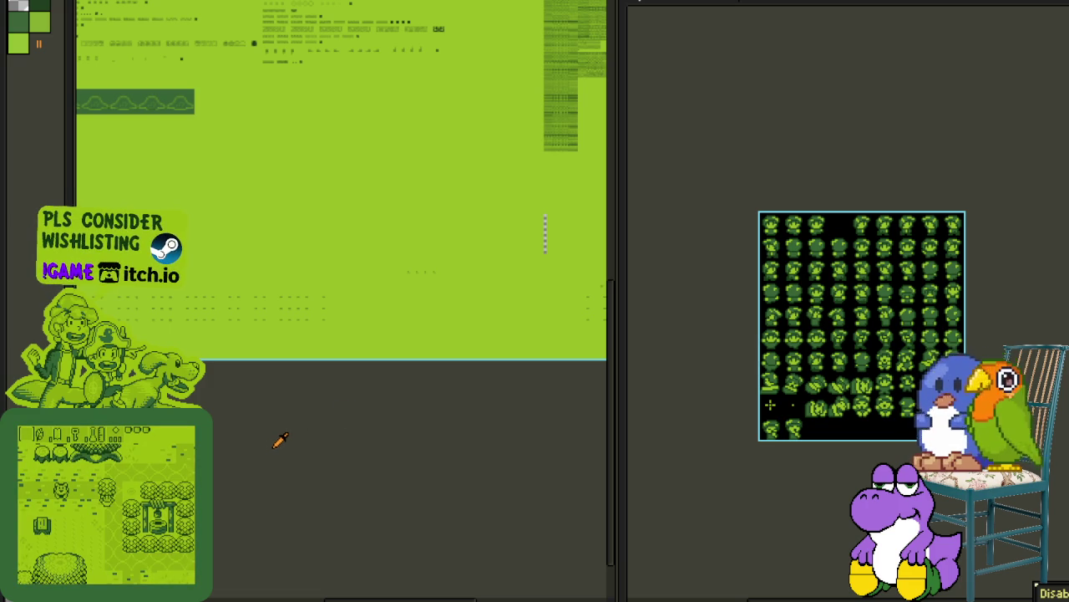
scroll(539, 259, "up", 1)
scroll(561, 239, "up", 1)
scroll(551, 234, "up", 2)
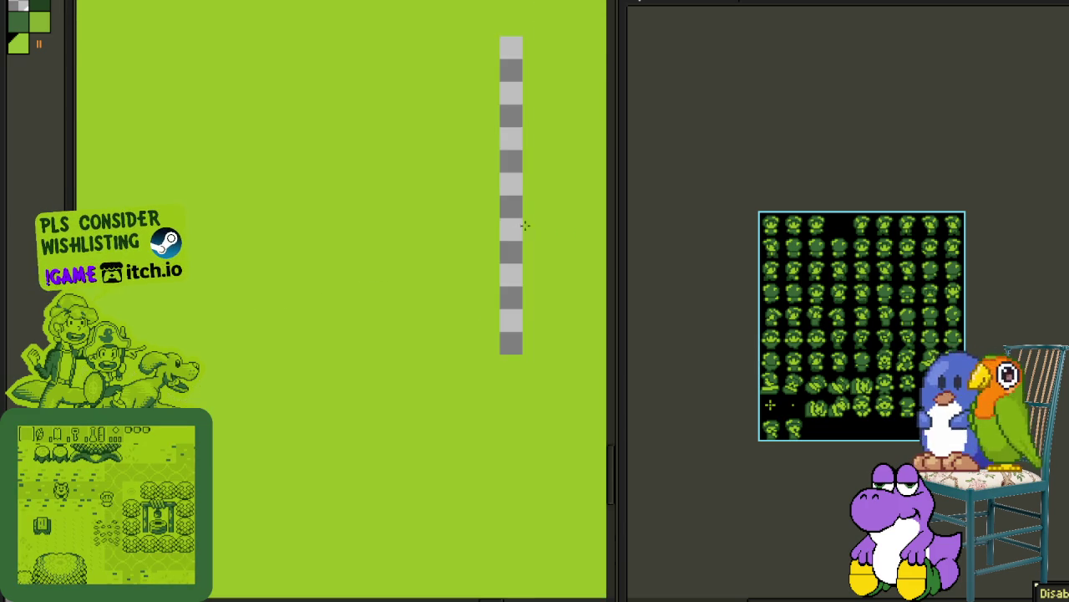
scroll(508, 234, "up", 1)
left_click(499, 242)
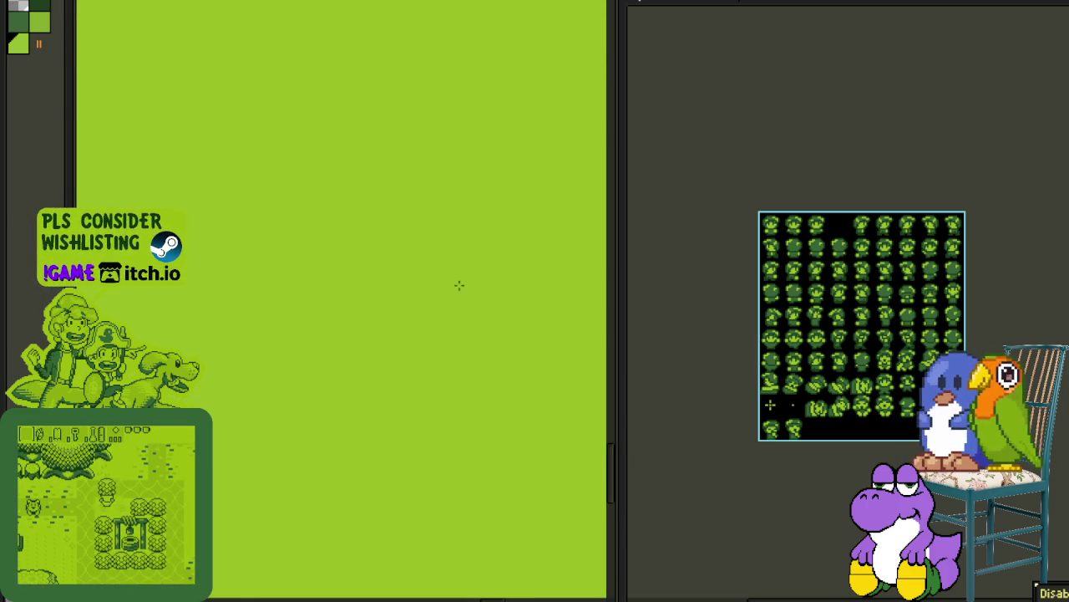
Step: Pan across the rows of small tiles back to the circle tiles and duck banner
scroll(398, 346, "down", 1)
scroll(385, 359, "down", 1)
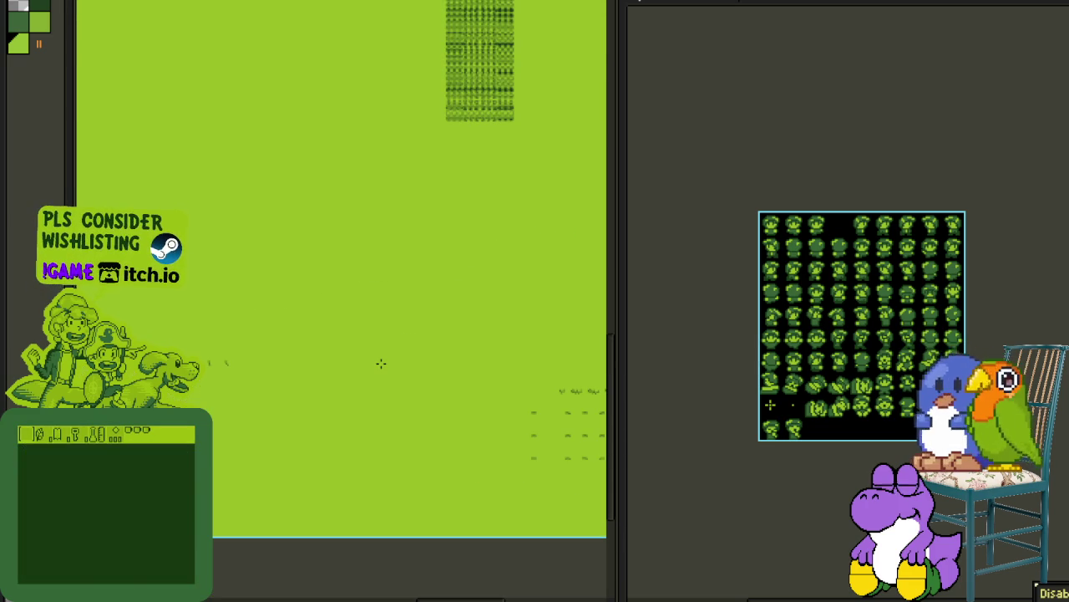
scroll(380, 362, "down", 1)
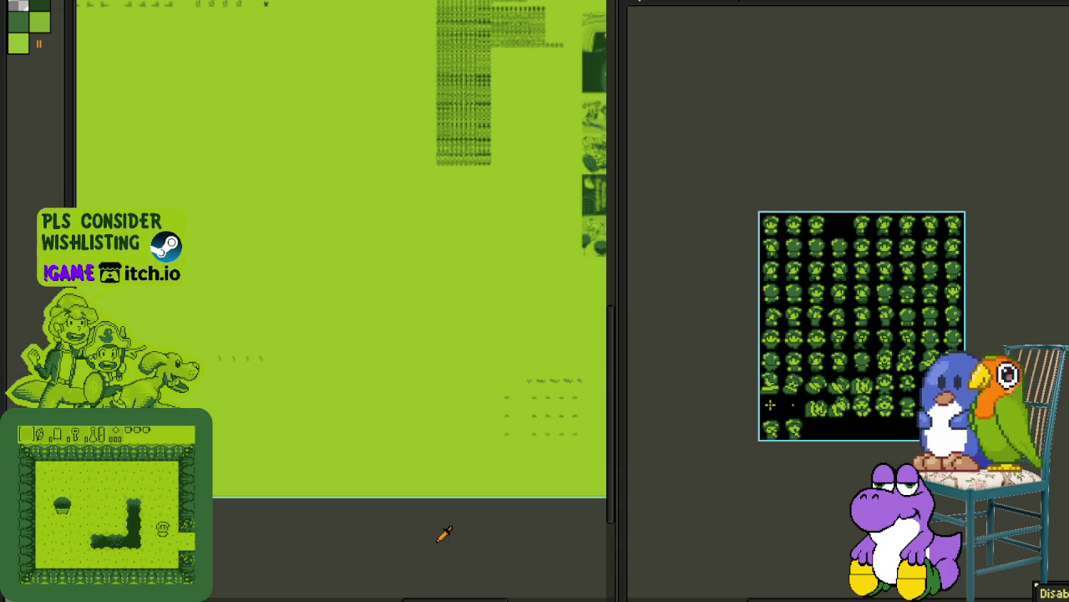
scroll(532, 441, "up", 2)
left_click_drag(387, 389, 249, 364)
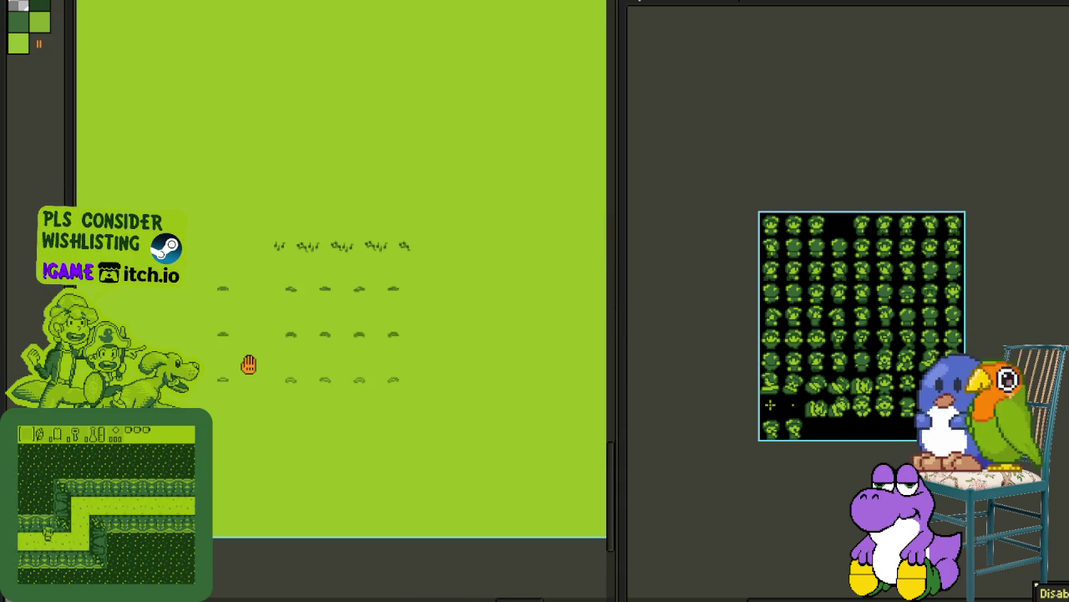
scroll(254, 361, "down", 1)
scroll(254, 368, "down", 1)
scroll(255, 372, "down", 1)
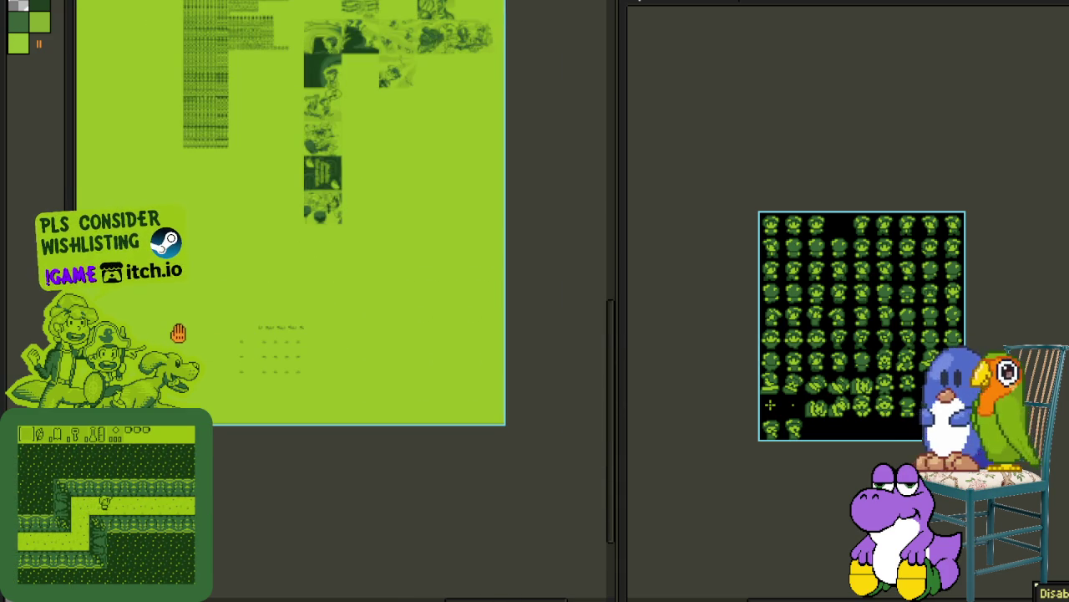
left_click_drag(285, 341, 357, 382)
scroll(275, 382, "up", 1)
mouse_move(234, 358)
left_mouse_down()
mouse_move(494, 414)
mouse_move(322, 371)
mouse_move(454, 358)
mouse_move(270, 358)
left_mouse_up()
scroll(493, 413, "down", 1)
scroll(406, 259, "up", 1)
scroll(430, 248, "up", 1)
left_click_drag(485, 254, 298, 303)
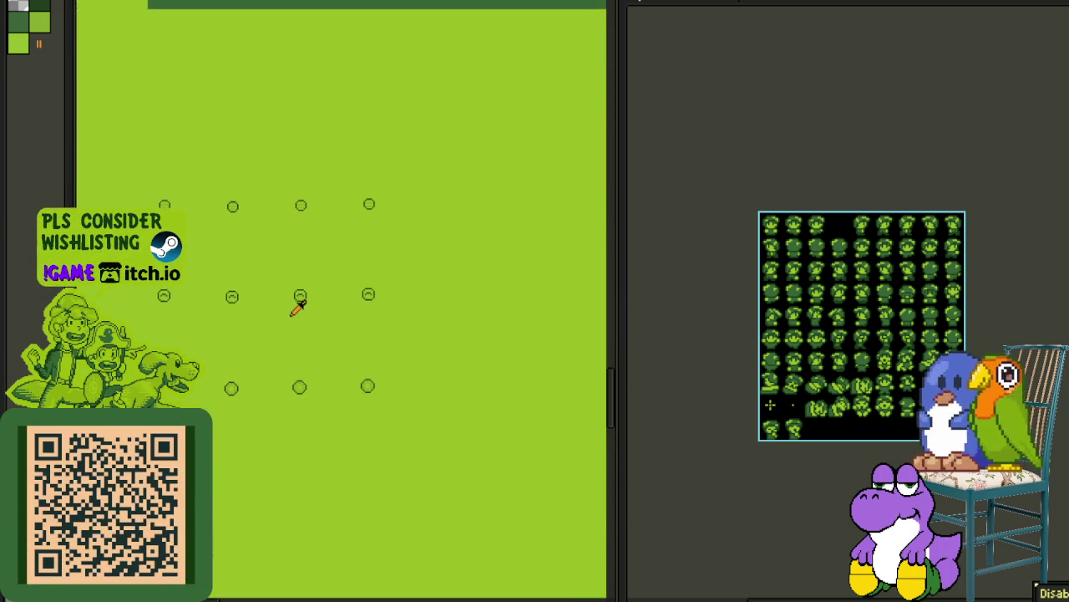
Step: Switch to the character sprite sheet's bottom layer and marquee-select its sprites
scroll(301, 313, "down", 2)
key("Tab")
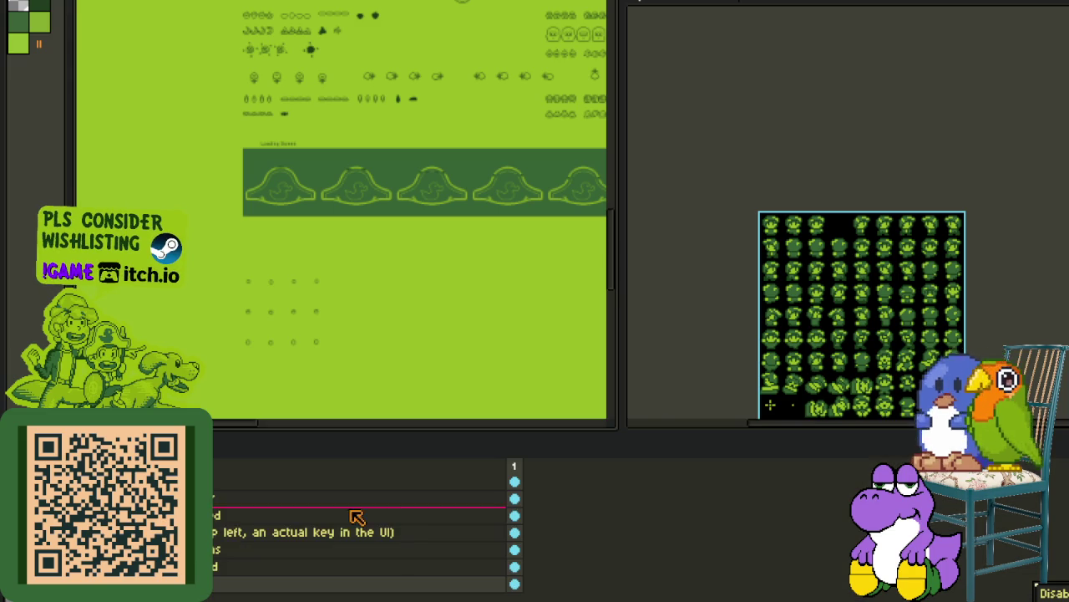
left_click(256, 470)
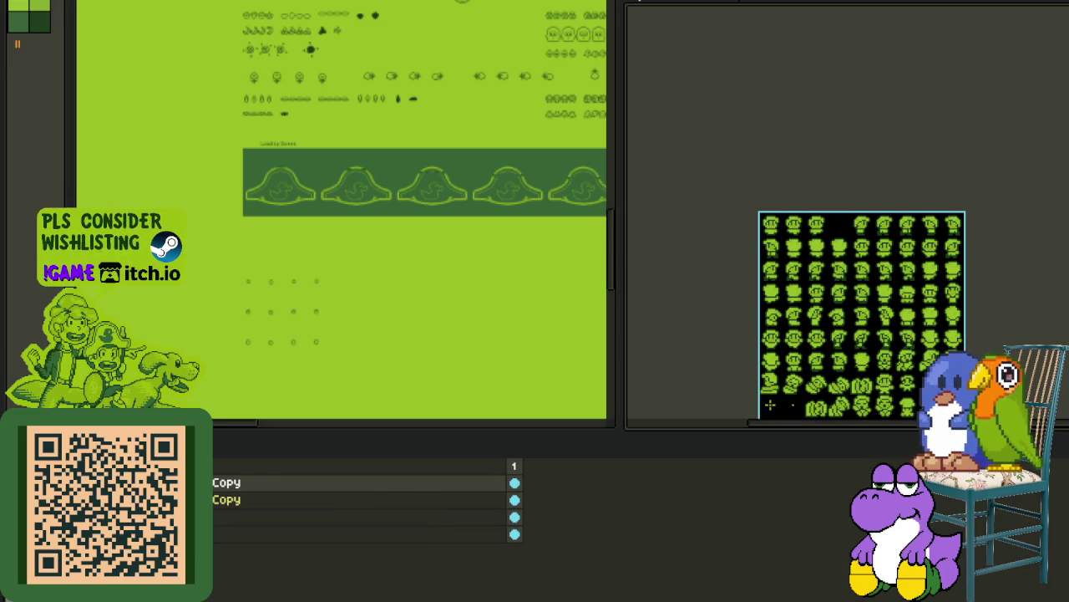
left_click(359, 534)
key("Tab")
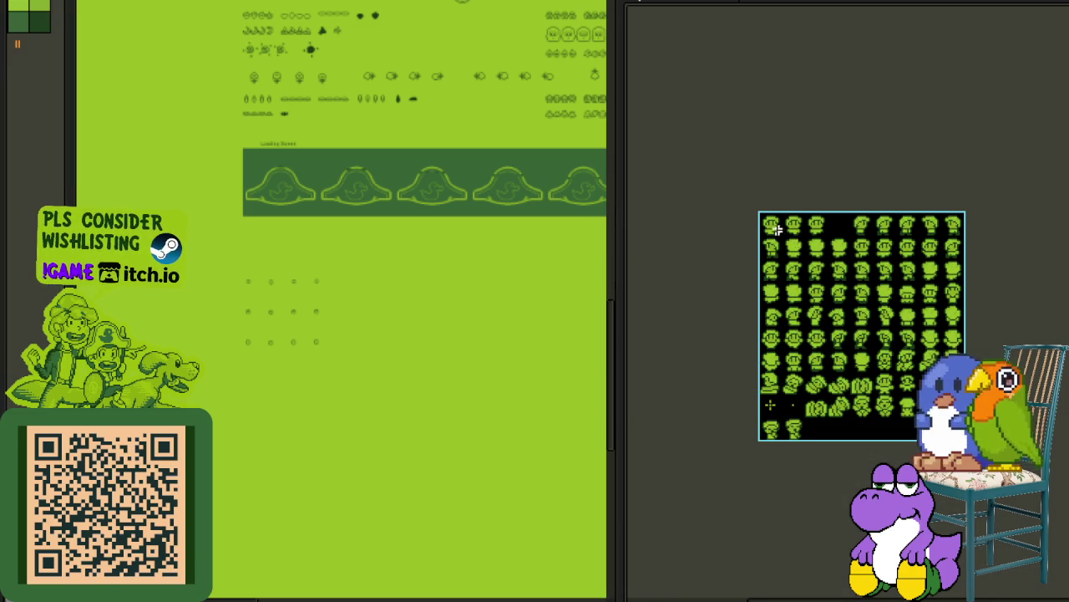
scroll(761, 220, "up", 2)
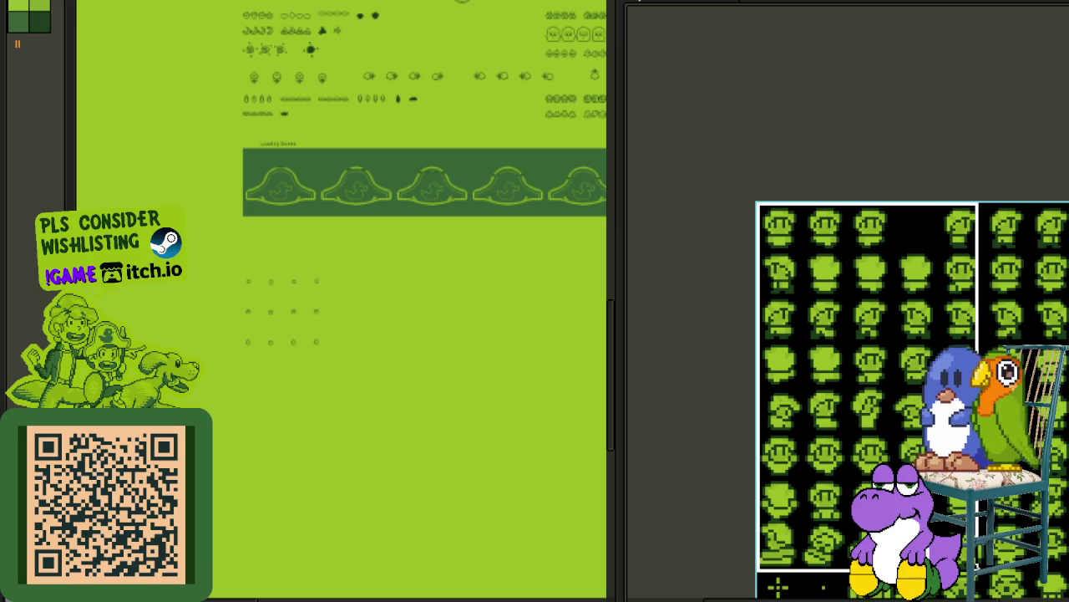
left_click_drag(757, 203, 706, 106)
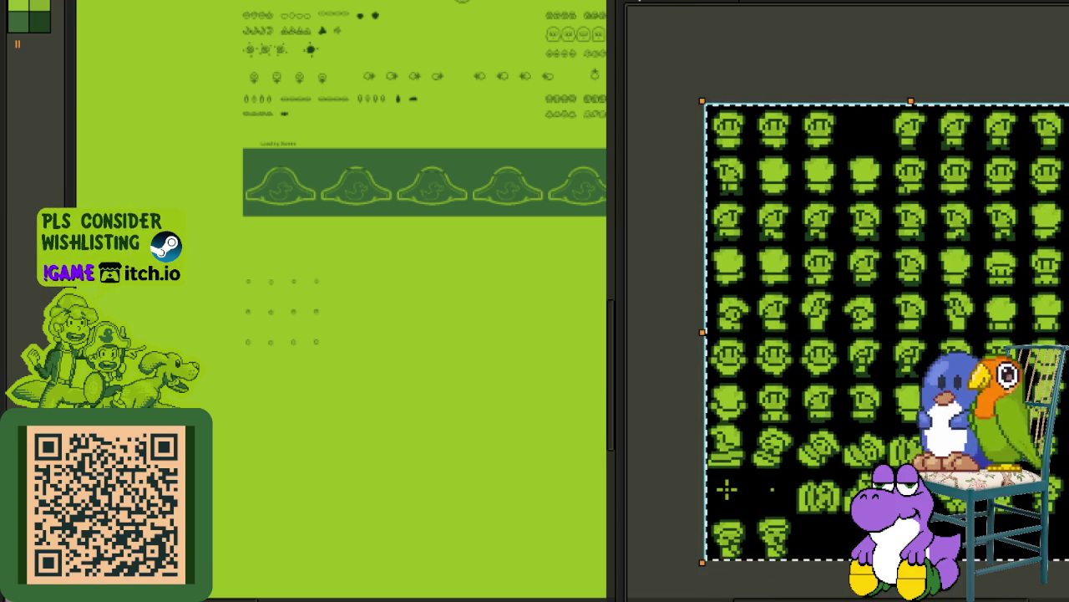
left_click_drag(1065, 106, 742, 470)
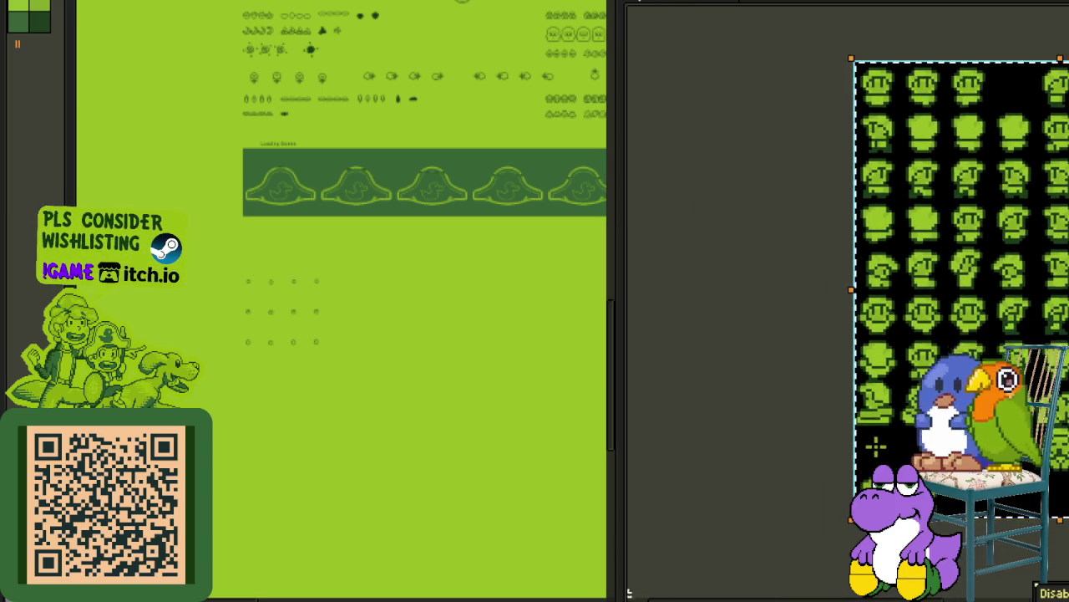
Step: Paste the character sheet into the asset sheet and place it below the duck banner
scroll(393, 319, "up", 3)
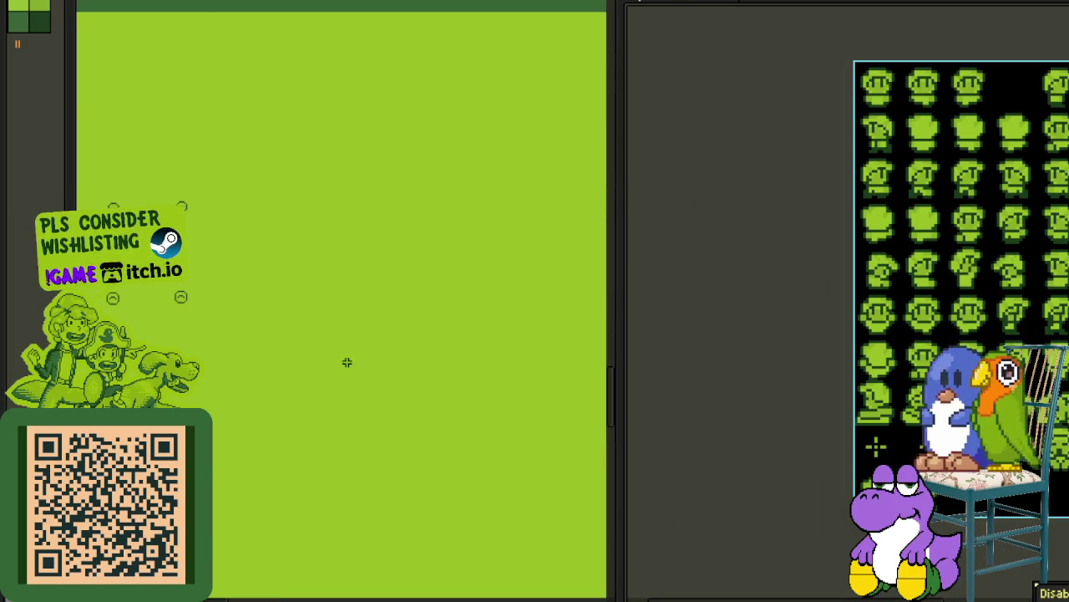
key("Tab")
key("Tab")
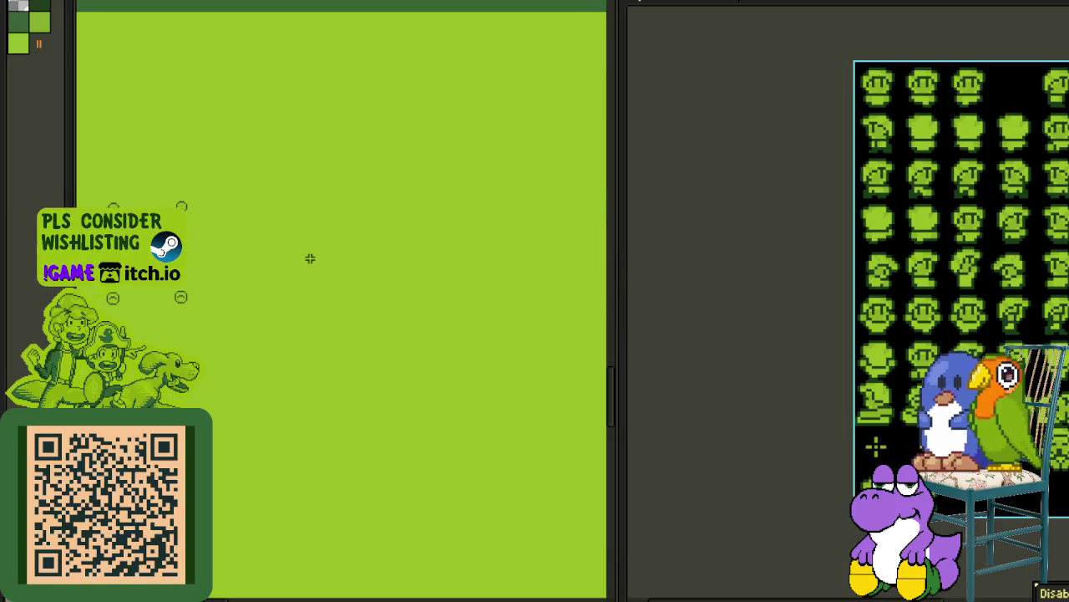
key("ctrl+v")
left_click_drag(270, 189, 350, 343)
mouse_move(370, 398)
left_mouse_down()
mouse_move(400, 285)
mouse_move(456, 270)
mouse_move(448, 240)
left_mouse_up()
Step: Drop the pasted sprite sheet in place and select the layer above the empty one
left_click(370, 487)
key("Tab")
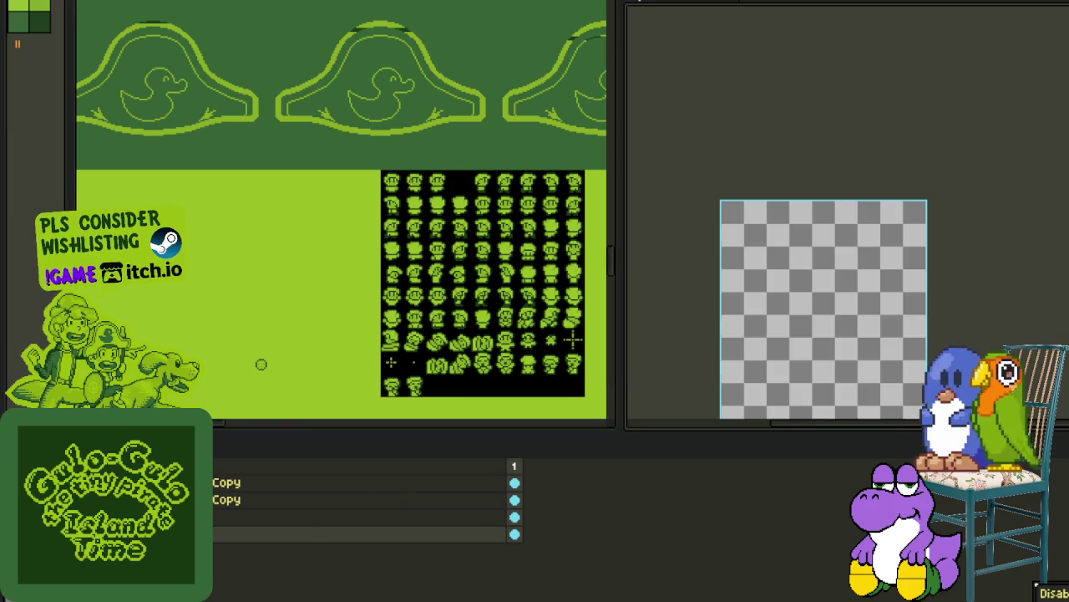
left_click(507, 517)
key("Tab")
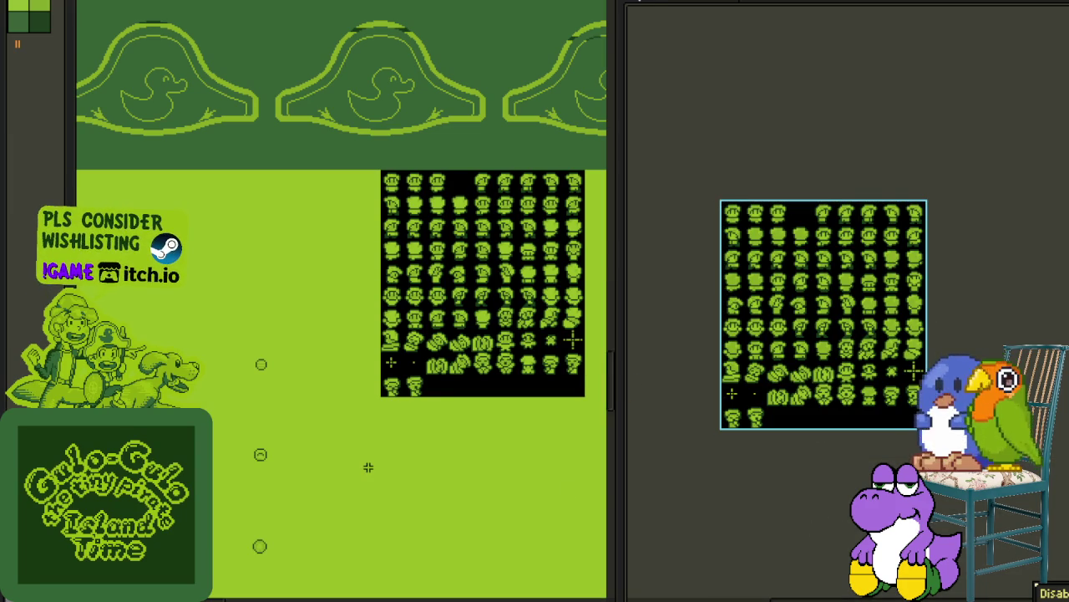
scroll(222, 377, "up", 2)
scroll(377, 281, "up", 2)
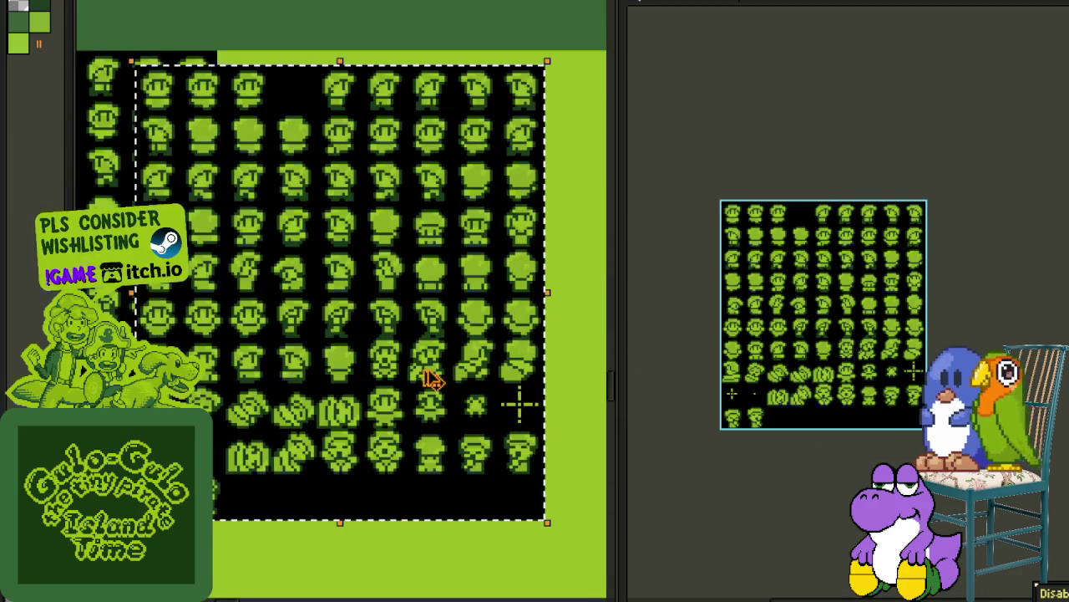
Step: Shift the pasted sheet copy right and select a tile block on the recoloured sheet
left_click_drag(309, 231, 410, 234)
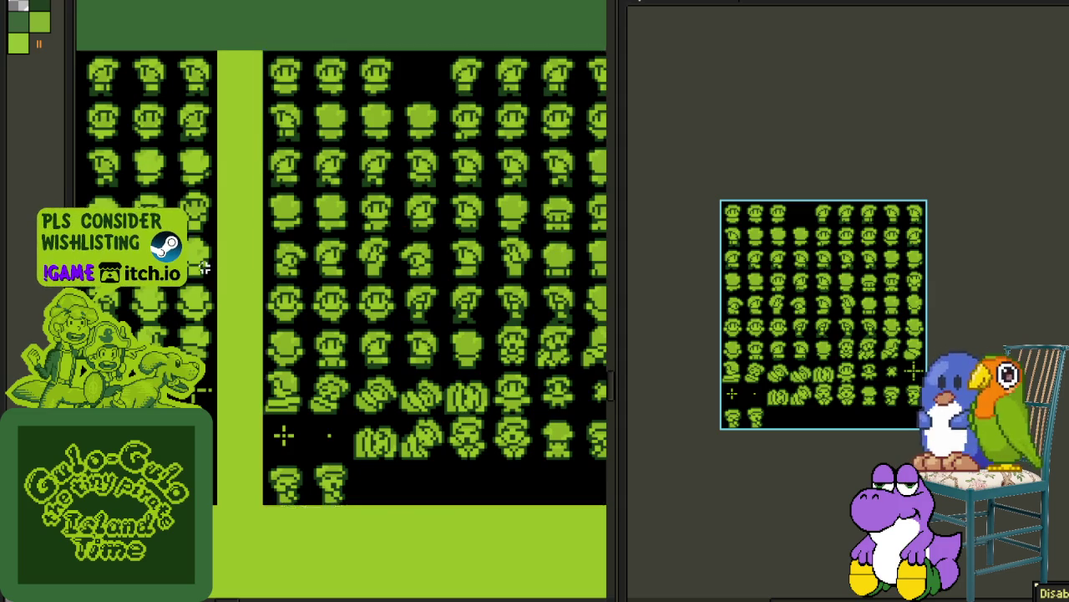
scroll(291, 270, "down", 2)
scroll(388, 266, "up", 1)
key("Tab")
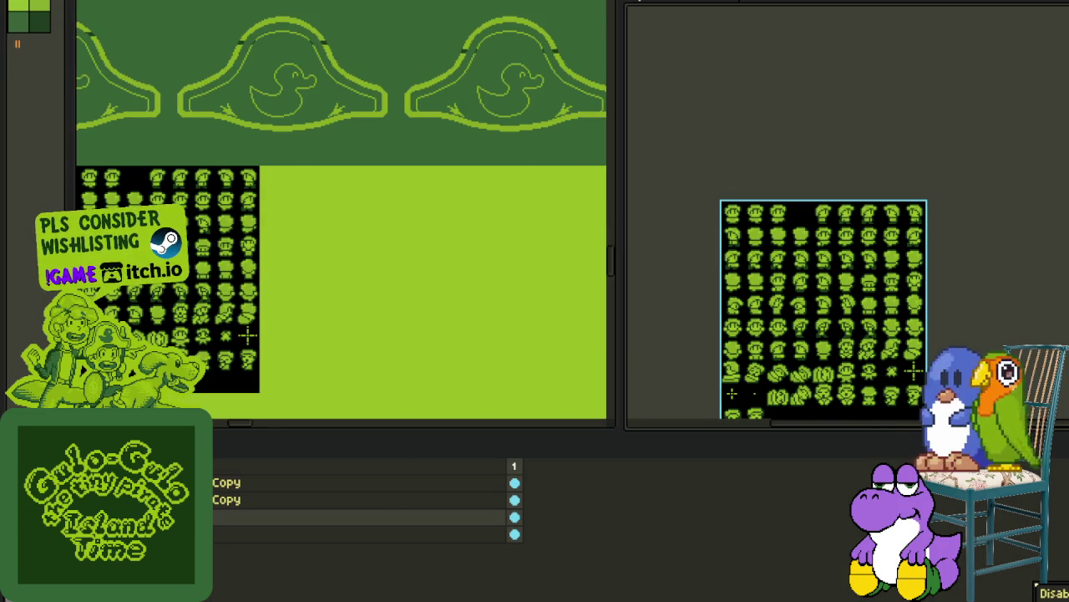
key("Tab")
left_click_drag(727, 208, 783, 291)
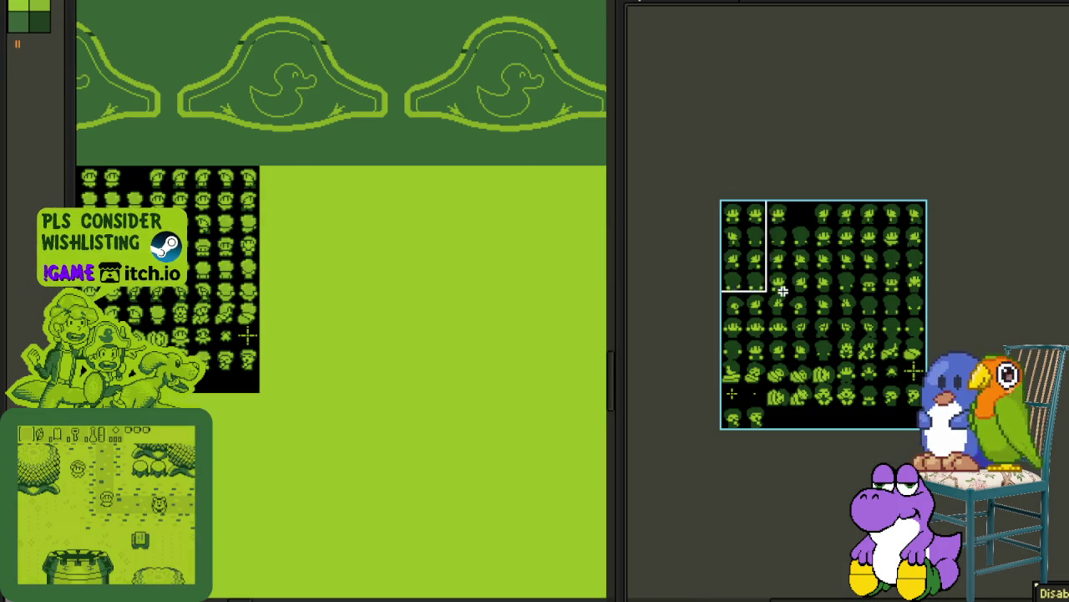
Step: Paste the recoloured sheet into the tileset beside the existing sheet
key("Escape")
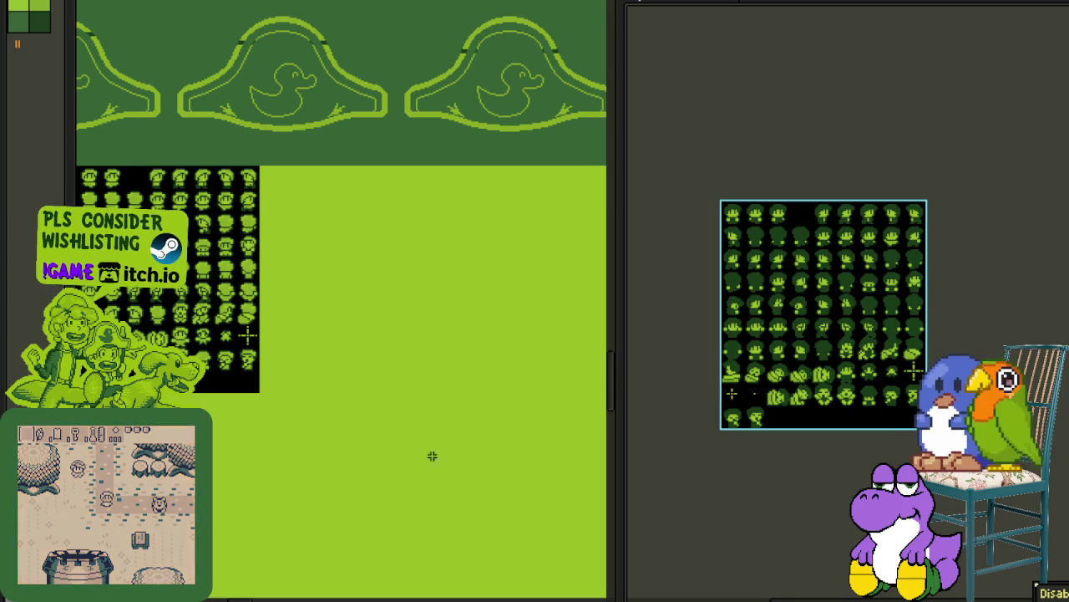
scroll(317, 293, "up", 1)
key("ctrl+a")
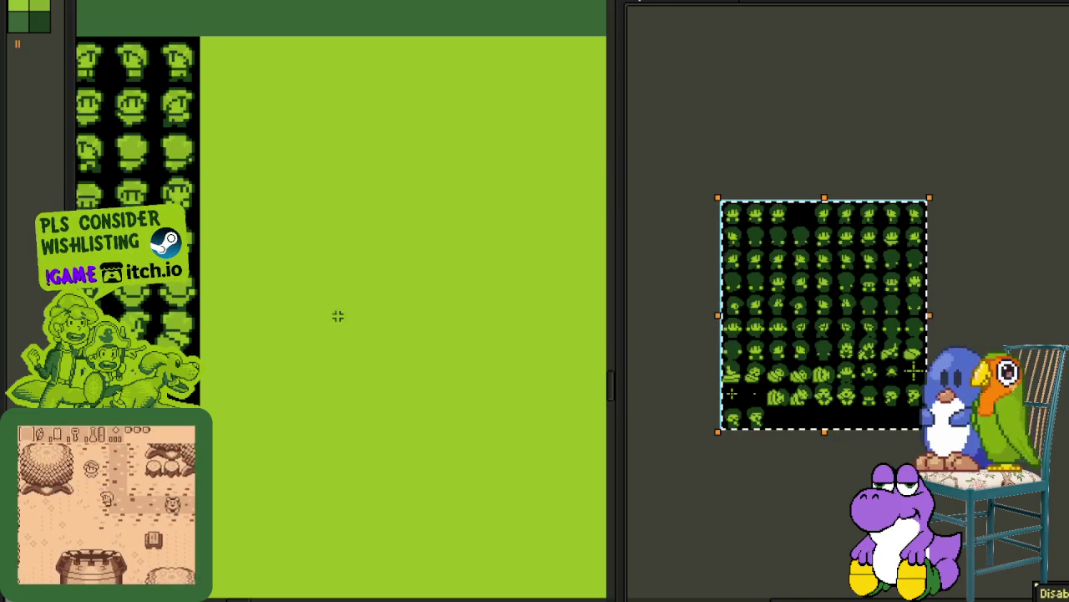
key("ctrl+v")
mouse_move(375, 293)
left_mouse_down()
mouse_move(376, 318)
mouse_move(468, 308)
left_mouse_up()
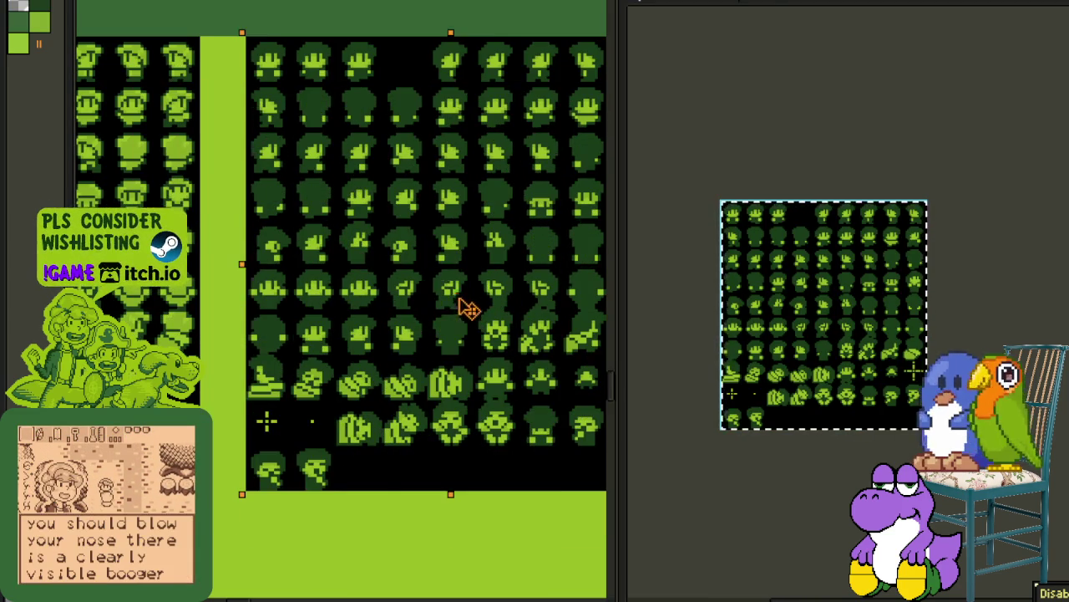
scroll(262, 306, "down", 2)
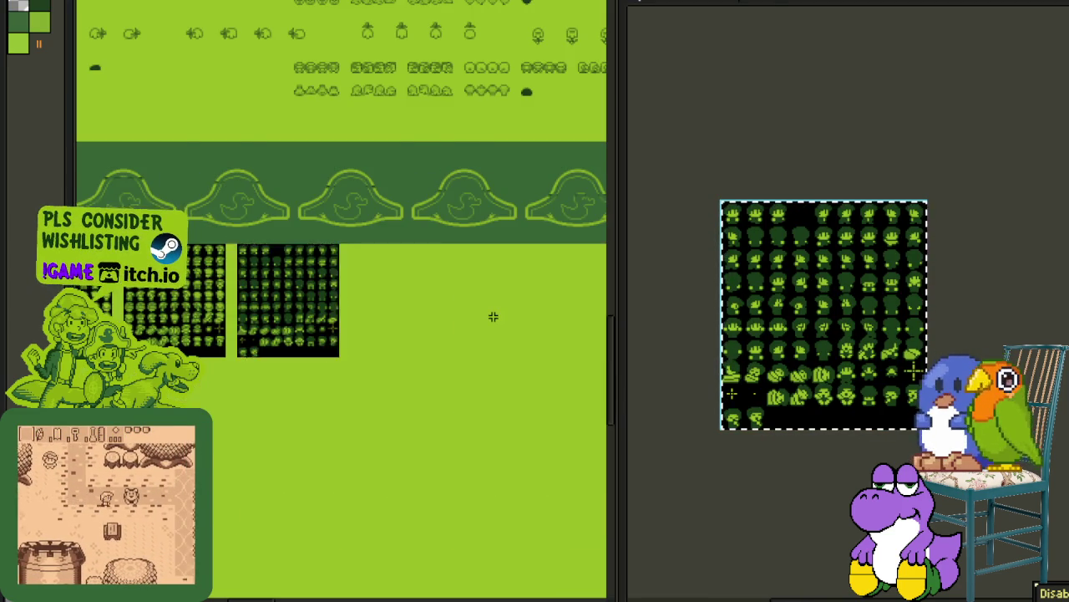
scroll(493, 317, "up", 1)
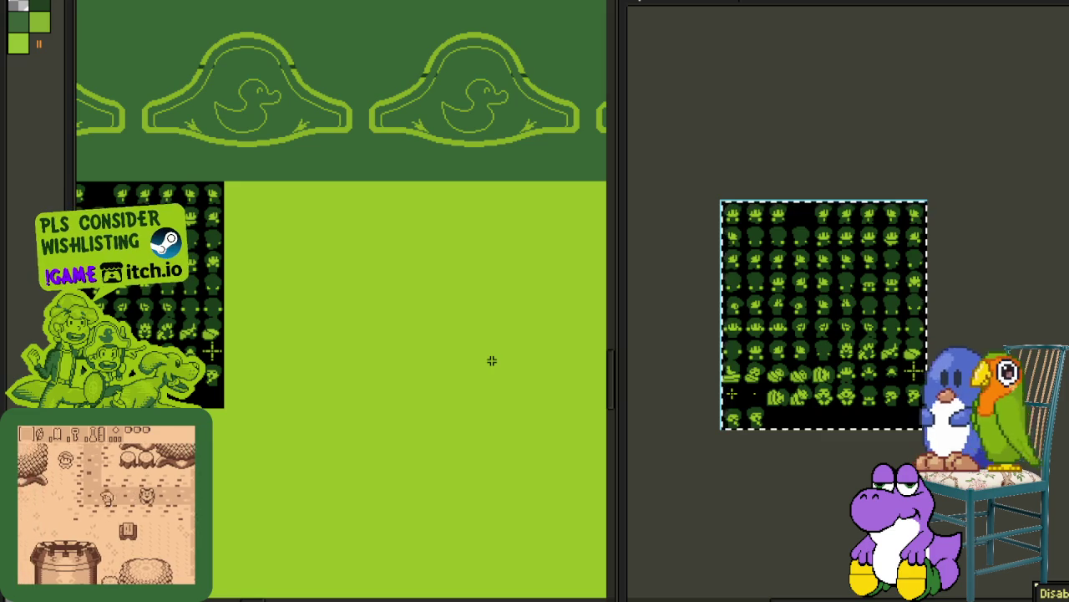
Step: Clear and restore the recoloured sprite sheet's pixels in its own document
left_click(699, 132)
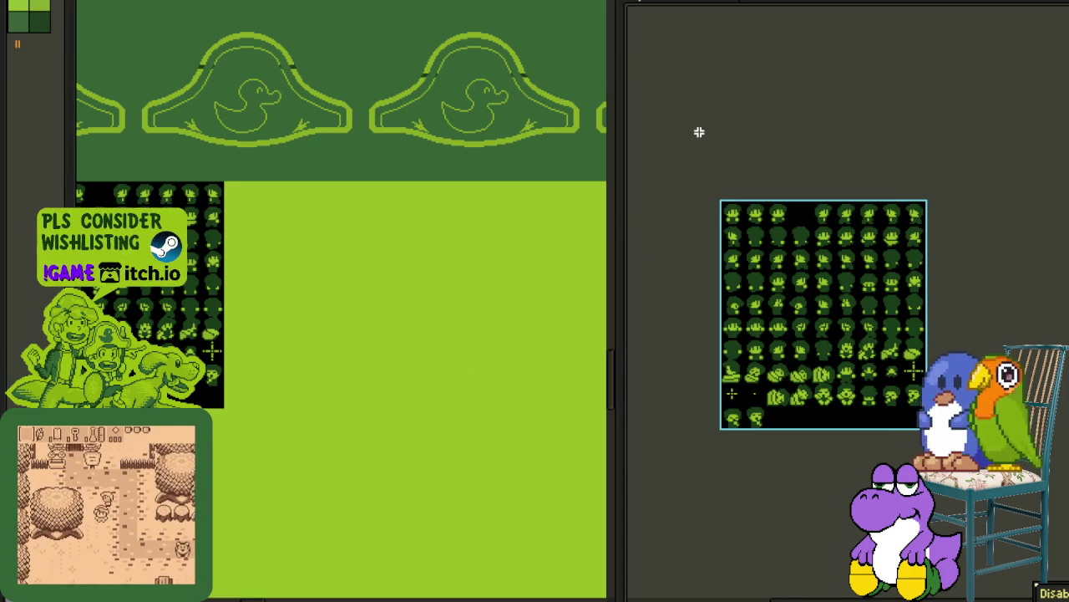
key("Tab")
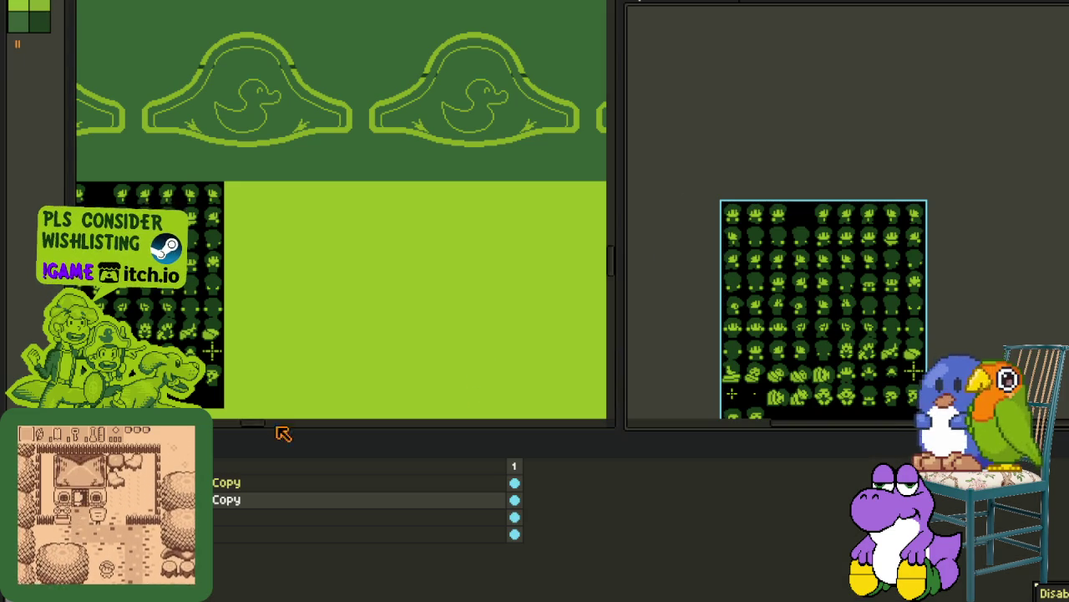
key("Delete")
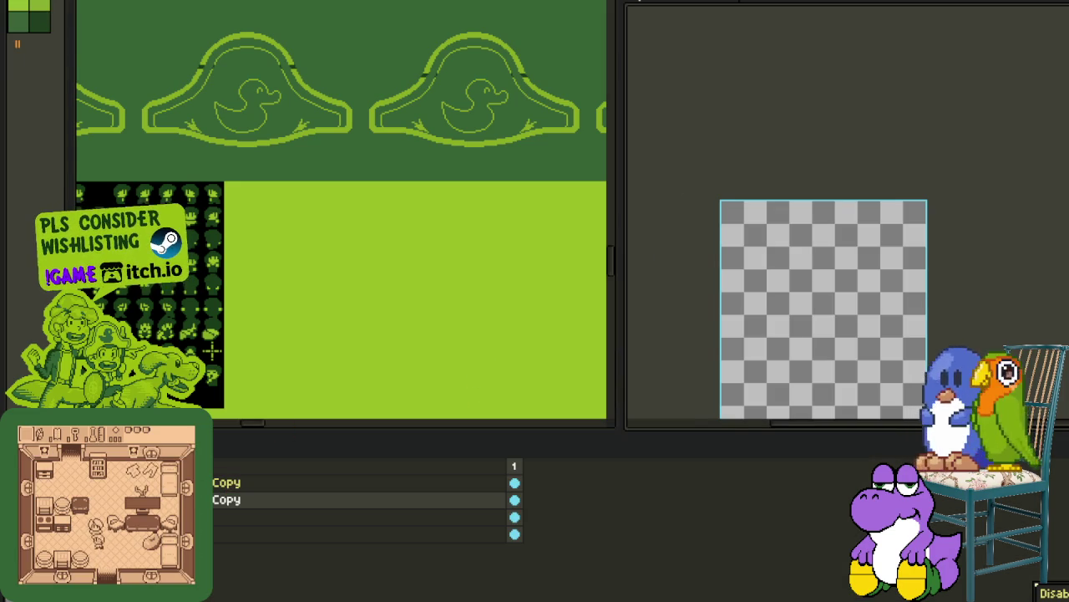
key("ctrl+z")
key("Tab")
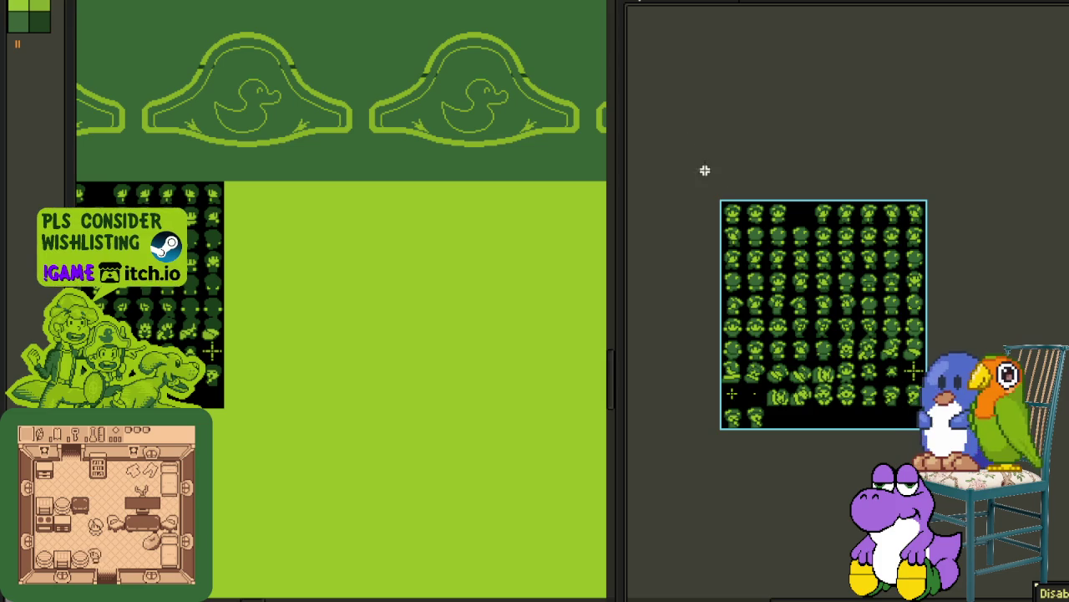
key("Delete")
key("ctrl+z")
key("Delete")
key("ctrl+z")
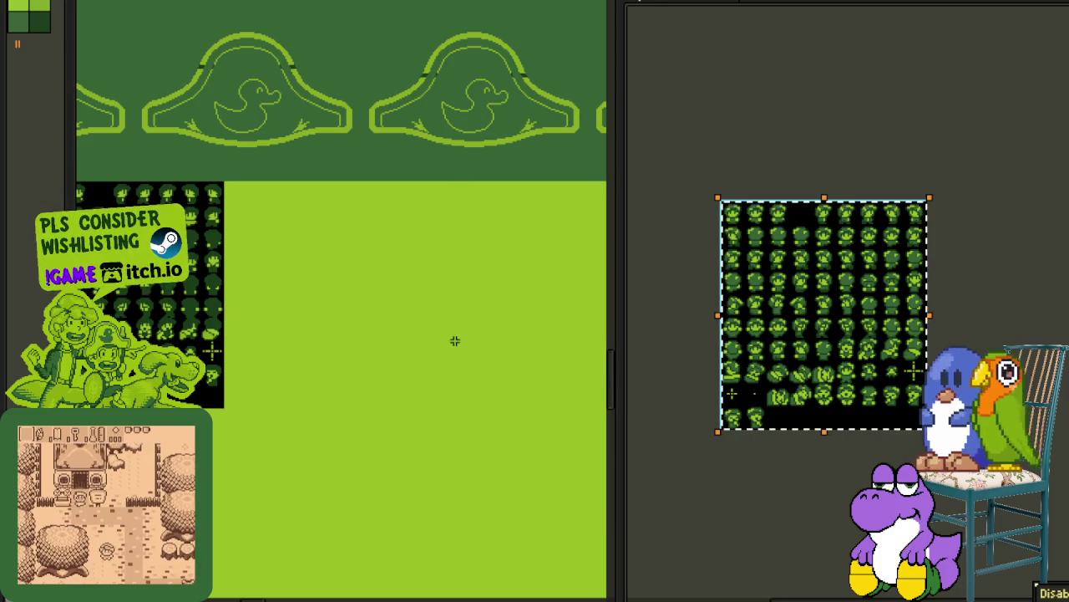
Step: Paste another copy of the sheet into the tileset and scroll to check it
key("ctrl+v")
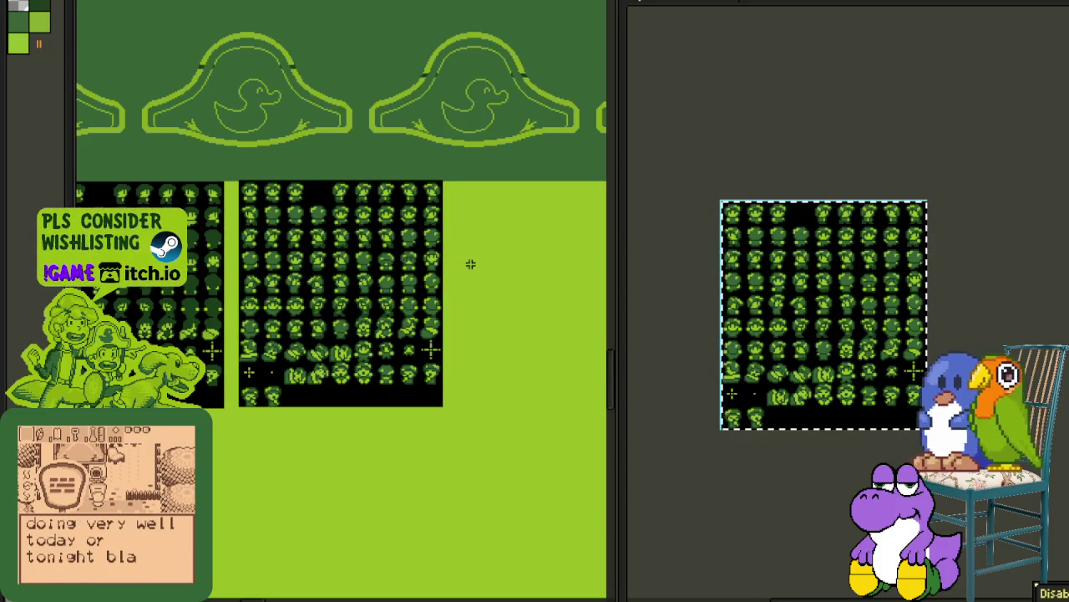
scroll(524, 284, "down", 1)
scroll(413, 387, "down", 2)
scroll(365, 448, "down", 1)
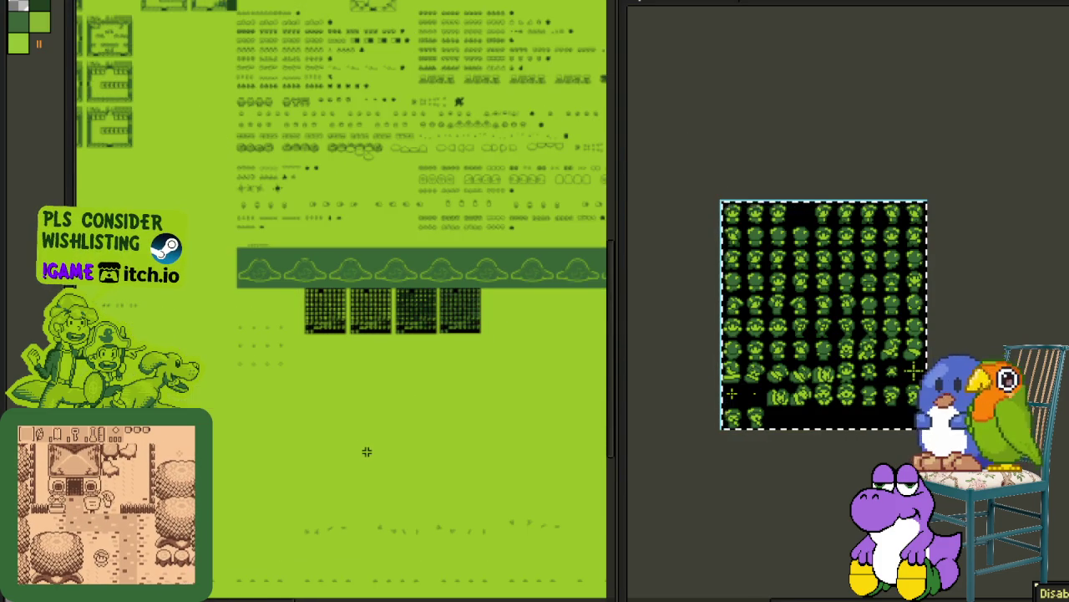
scroll(336, 326, "up", 1)
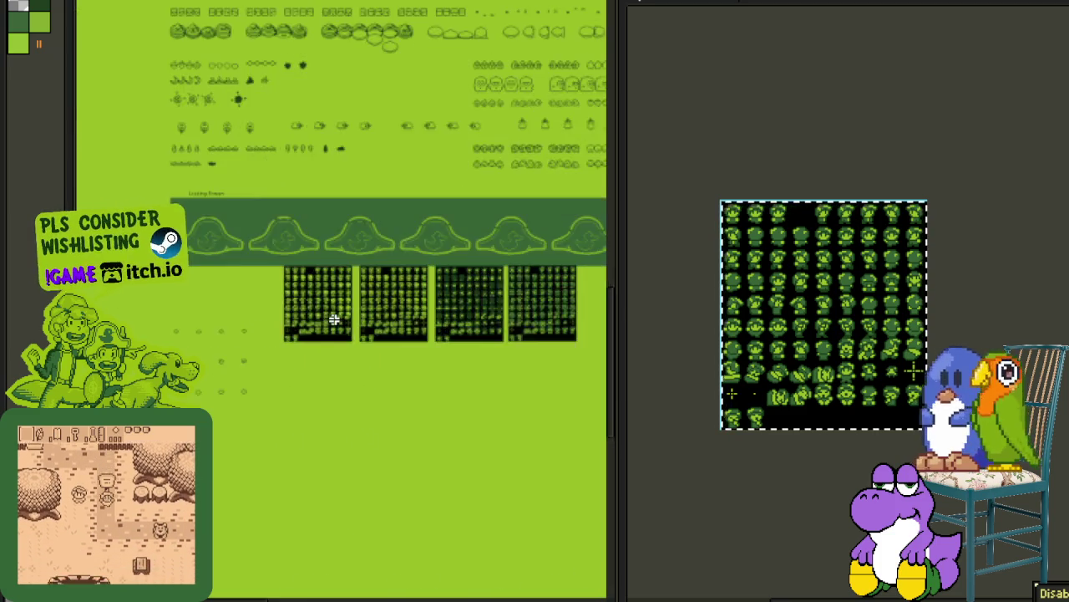
scroll(331, 312, "up", 1)
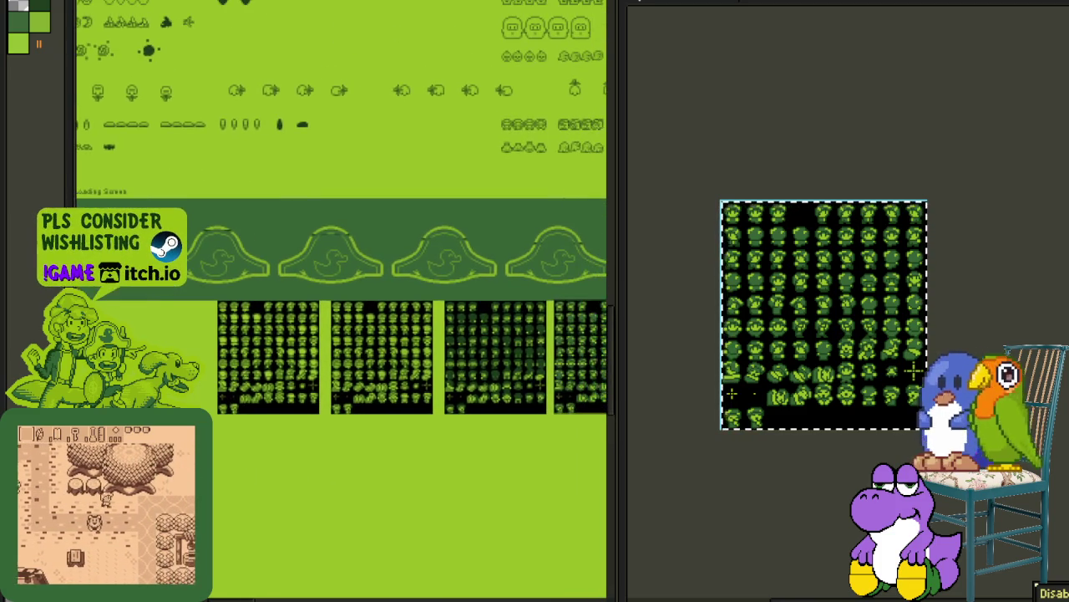
scroll(205, 344, "up", 2)
scroll(211, 351, "up", 1)
Step: Fill the first two adjacent empty tiles in the sprite grid with dark green
left_click(213, 353)
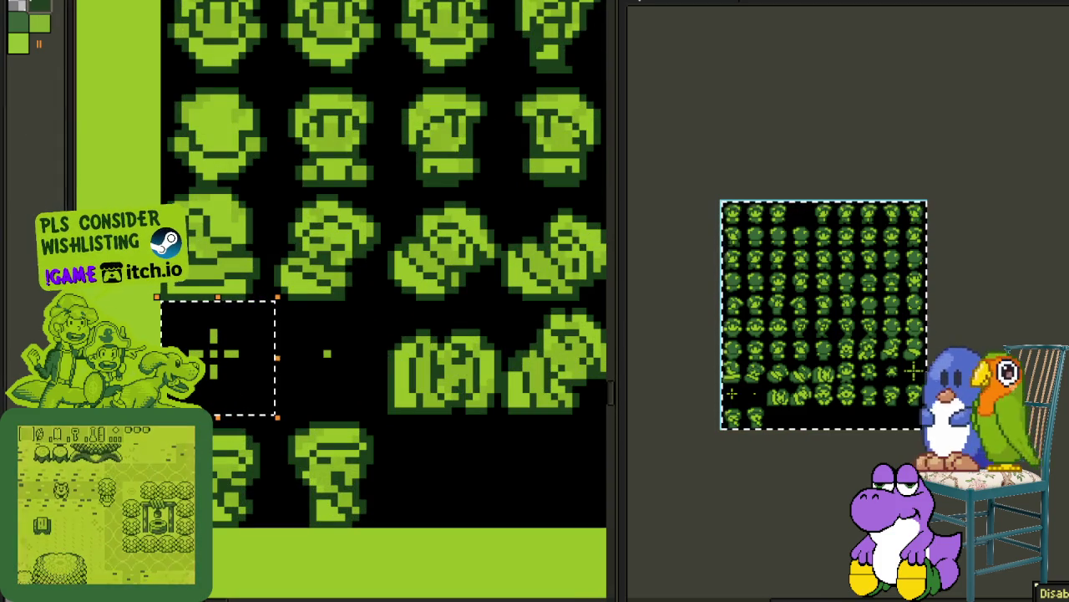
left_click(266, 347)
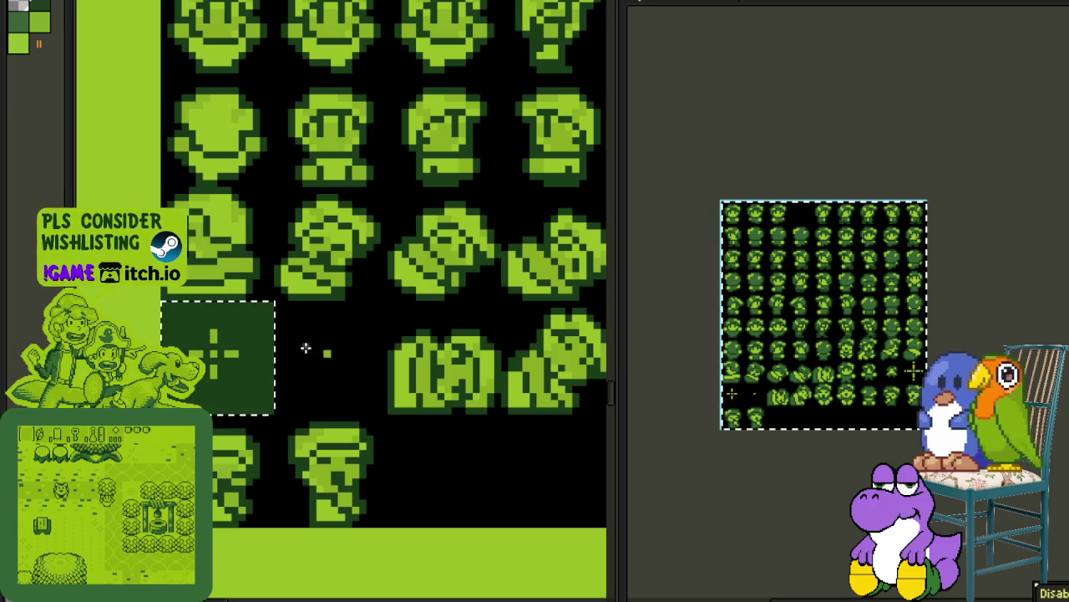
left_click(313, 338)
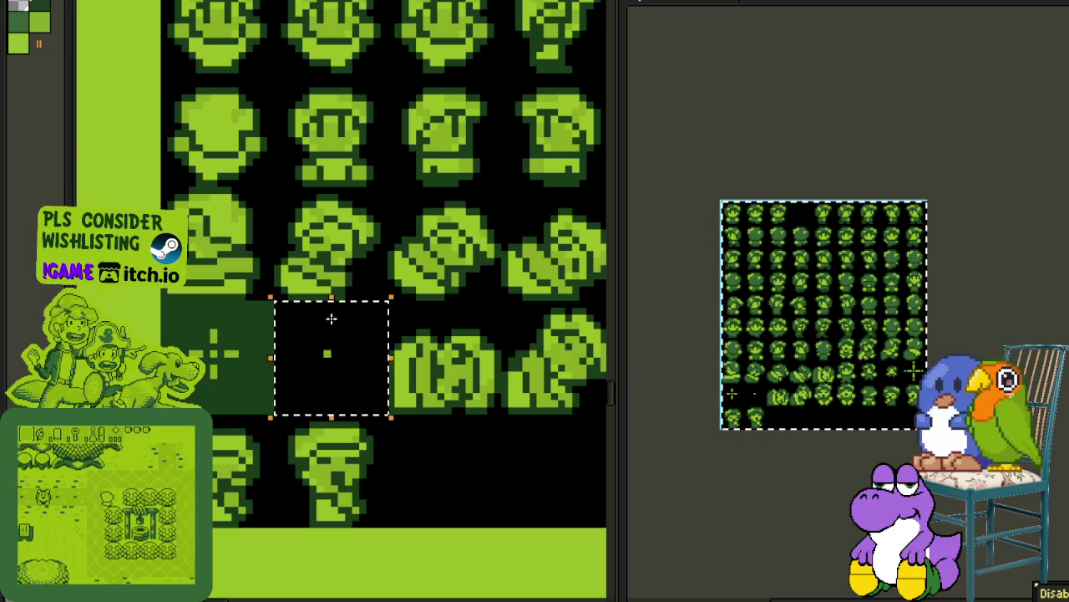
left_click(334, 320)
scroll(334, 326, "down", 3)
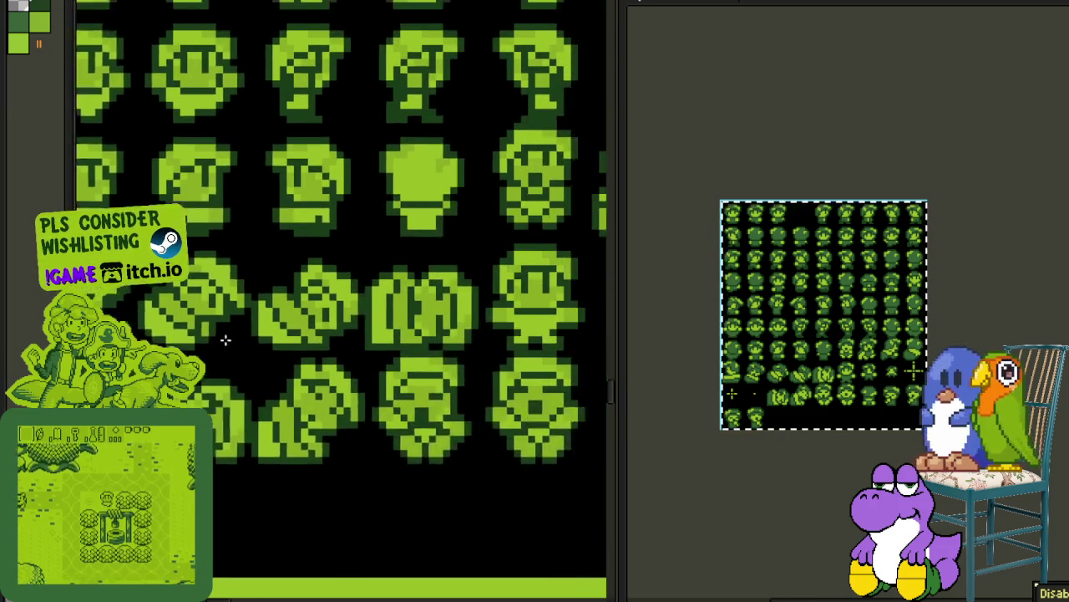
scroll(343, 318, "down", 2)
scroll(210, 353, "down", 2)
scroll(329, 358, "down", 2)
scroll(206, 349, "down", 2)
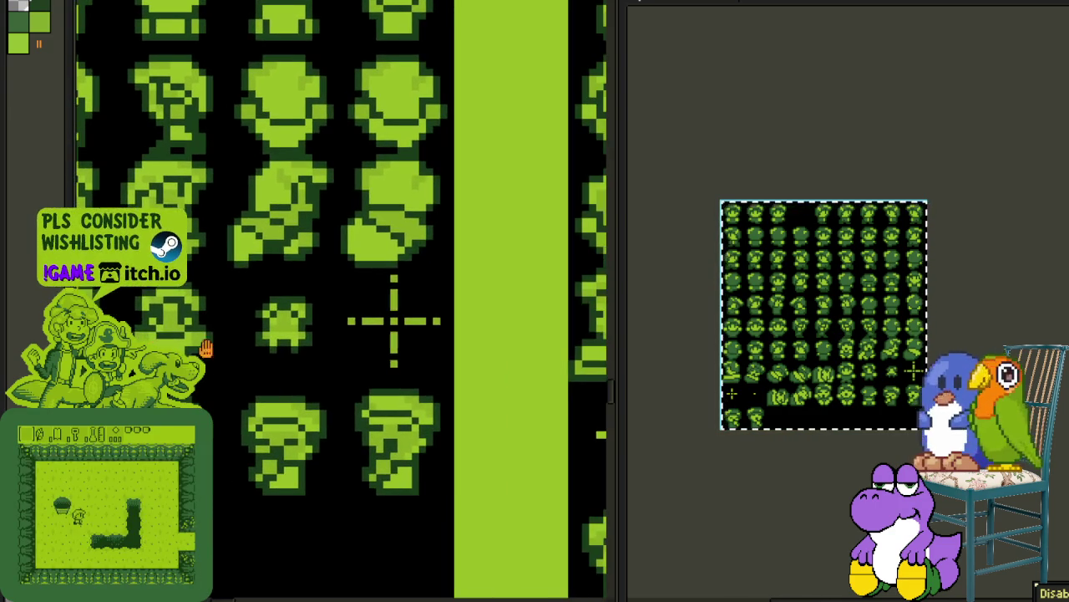
Step: Fill the crosshair-marked empty tile and the tile to its right with dark green
left_click(403, 332)
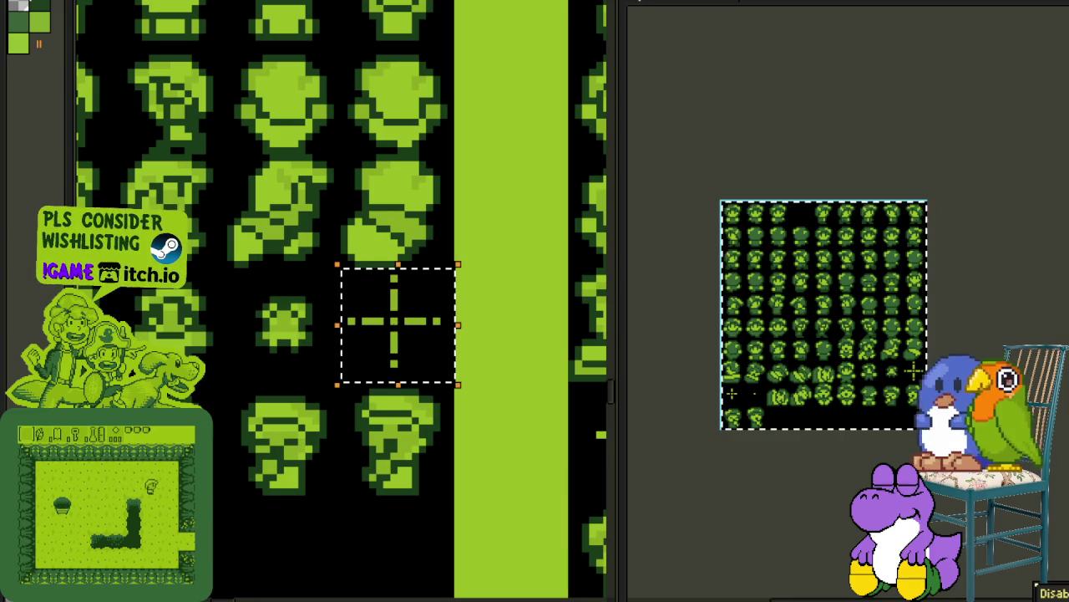
left_click(419, 299)
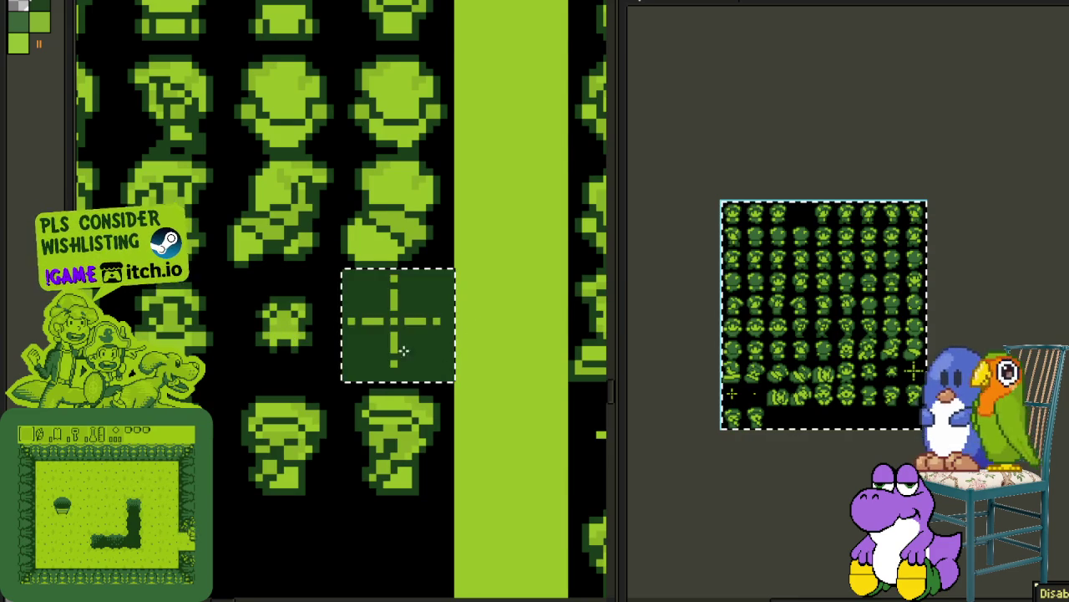
scroll(293, 382, "down", 2)
scroll(286, 375, "up", 1)
scroll(305, 380, "up", 2)
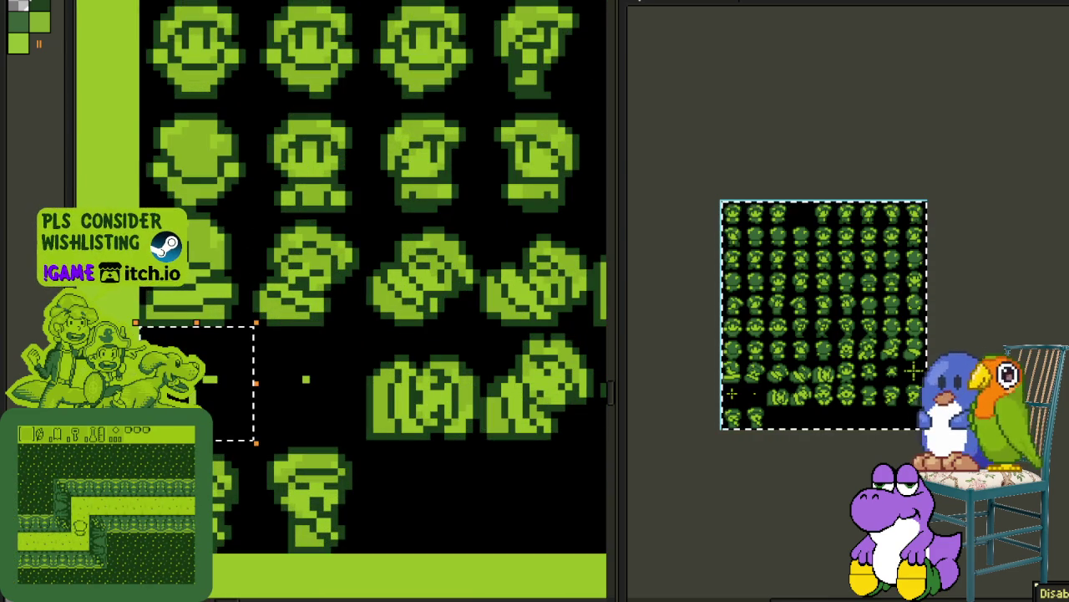
key("Delete")
left_click(299, 358)
key("Delete")
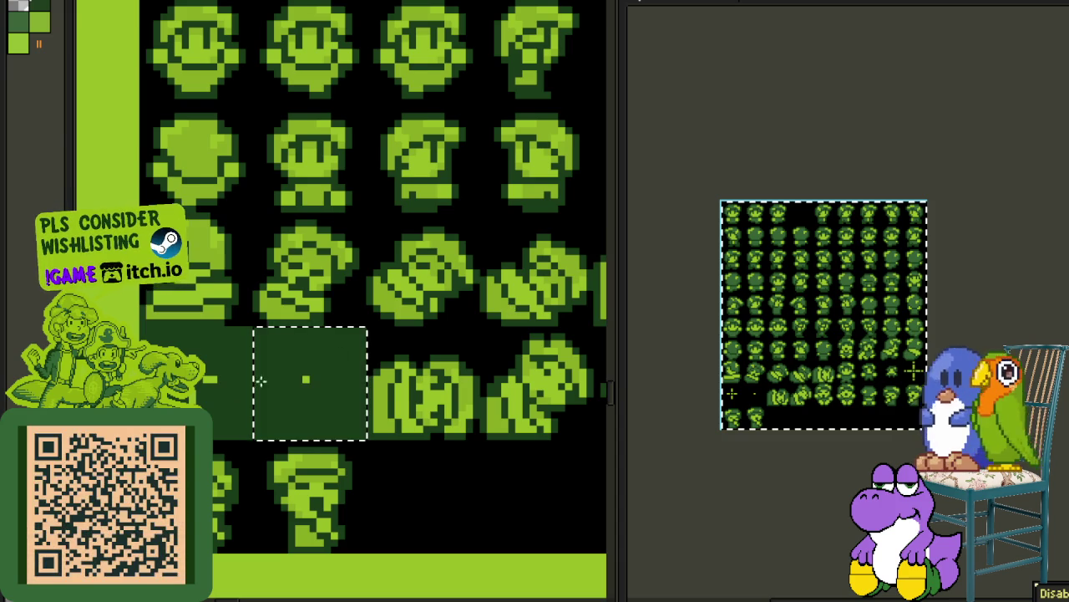
scroll(260, 381, "down", 1)
scroll(338, 381, "up", 1)
Step: Fill the remaining empty tile slots dark green and zoom out to review the sheet
left_click(387, 398)
key("Delete")
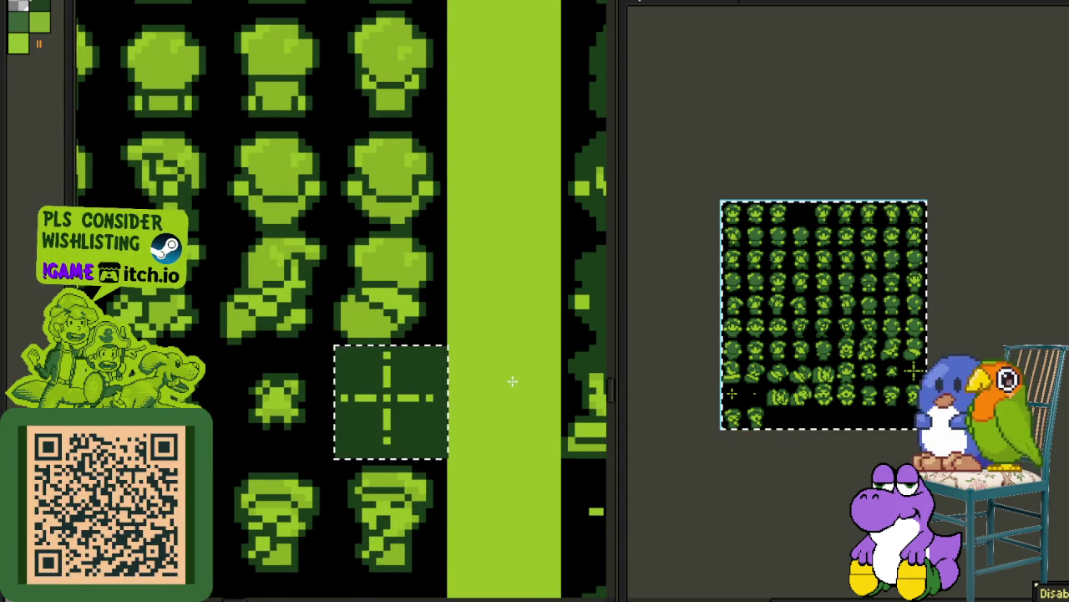
scroll(317, 387, "down", 1)
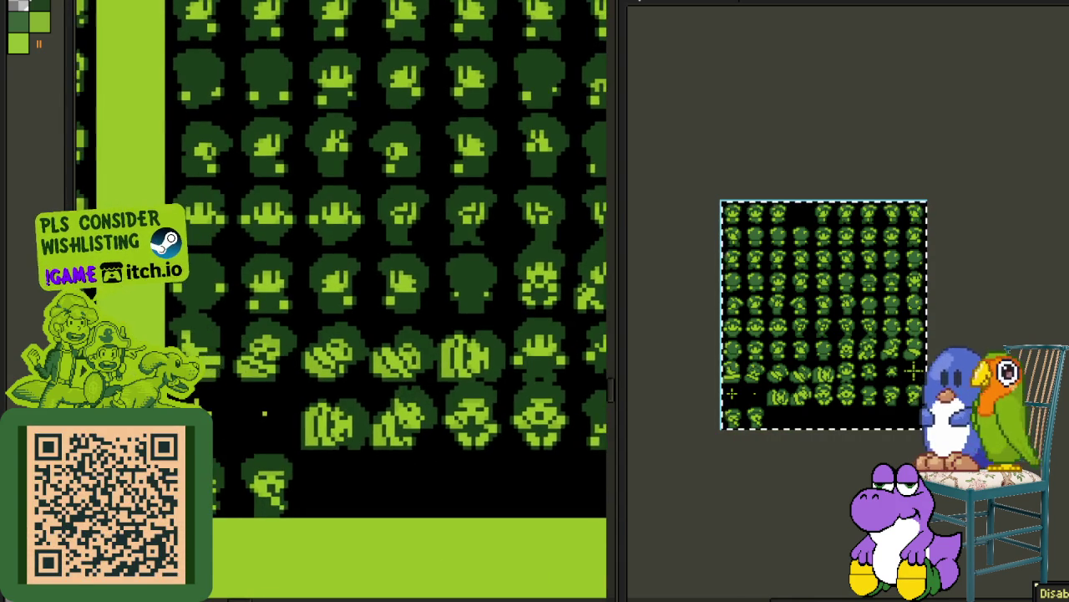
scroll(302, 409, "up", 1)
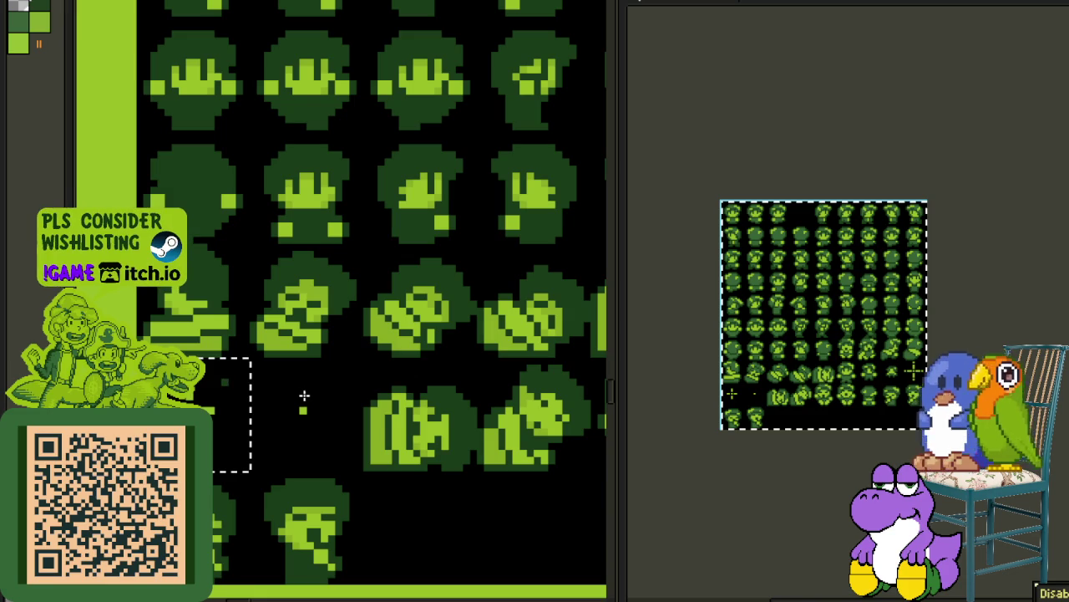
key("Delete")
left_click(302, 397)
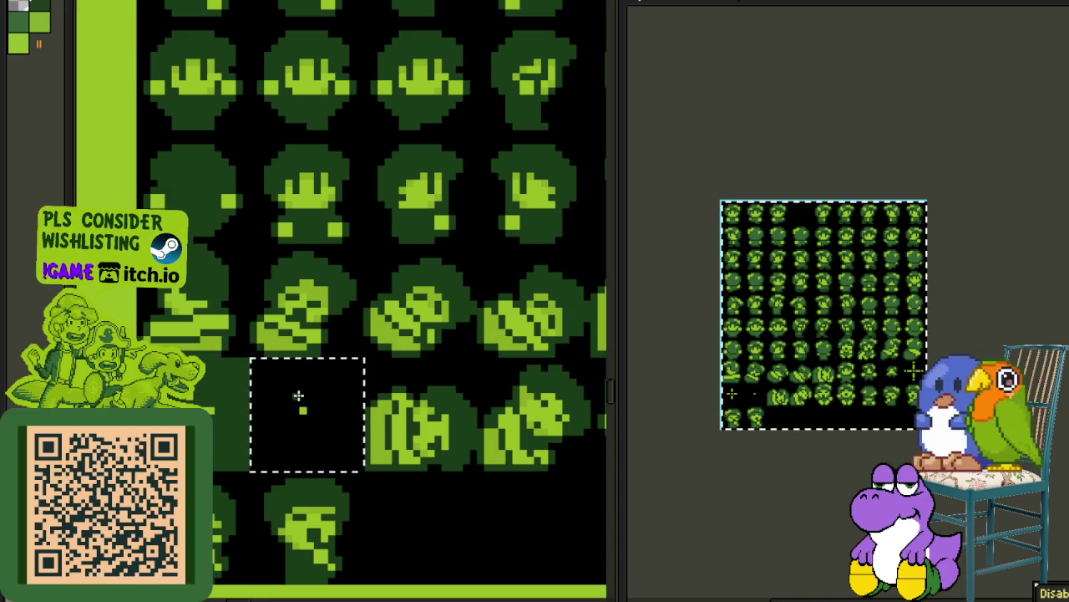
key("Delete")
scroll(401, 374, "down", 1)
scroll(415, 393, "up", 1)
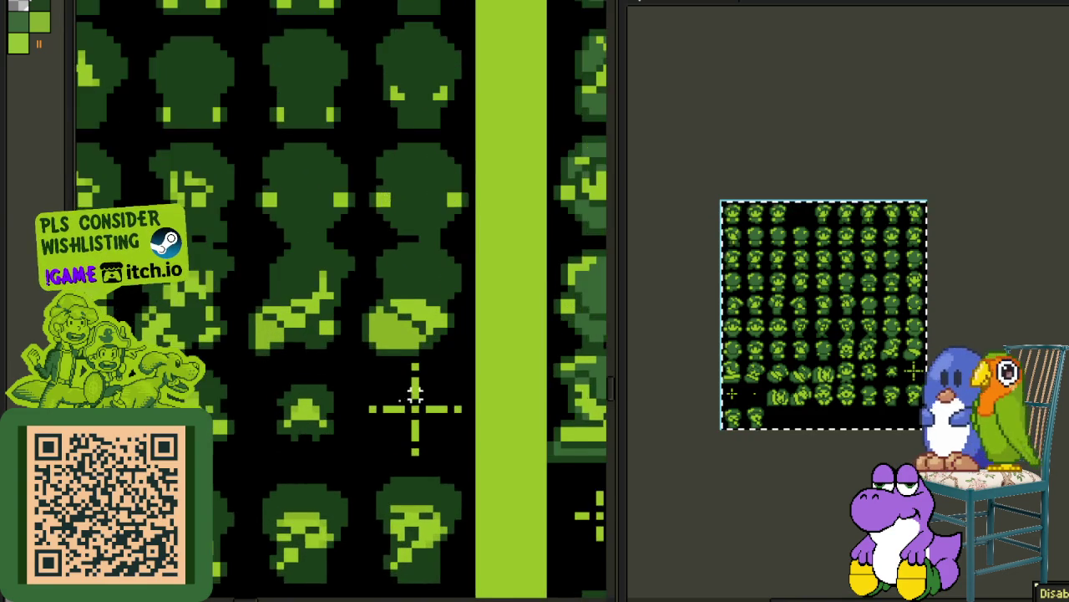
scroll(415, 393, "up", 1)
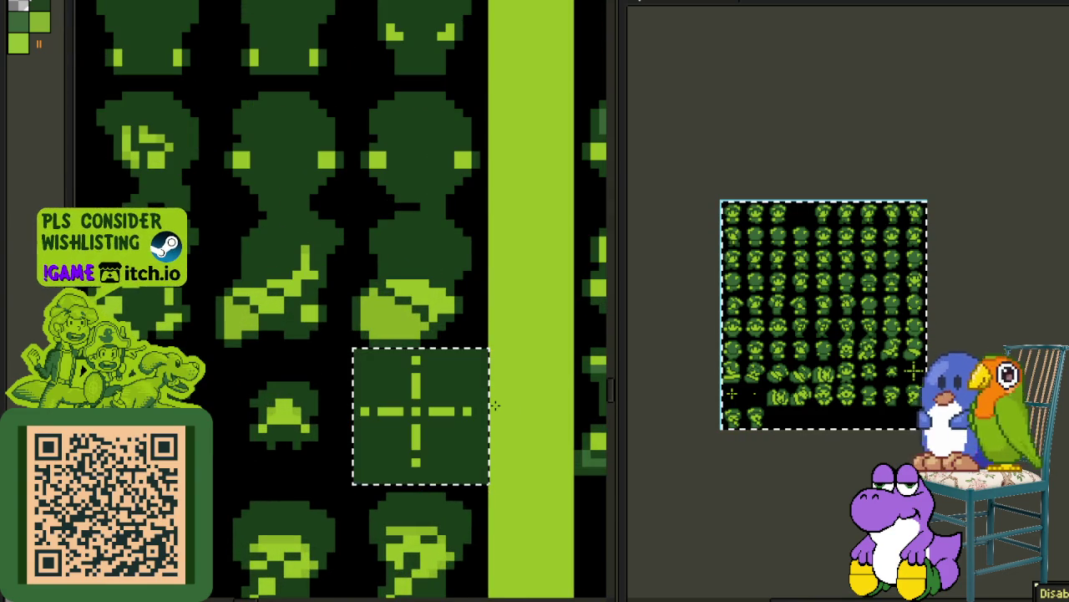
scroll(334, 418, "down", 1)
scroll(234, 410, "up", 1)
scroll(233, 408, "up", 1)
scroll(233, 408, "up", 1)
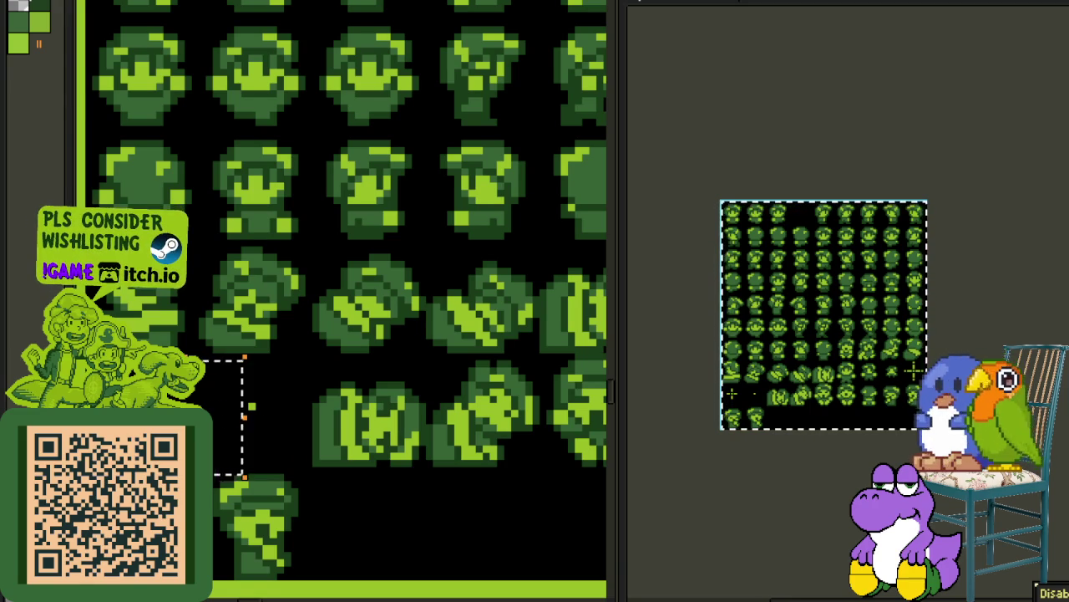
scroll(251, 407, "down", 2)
scroll(281, 296, "down", 1)
scroll(246, 535, "up", 1)
scroll(209, 244, "up", 1)
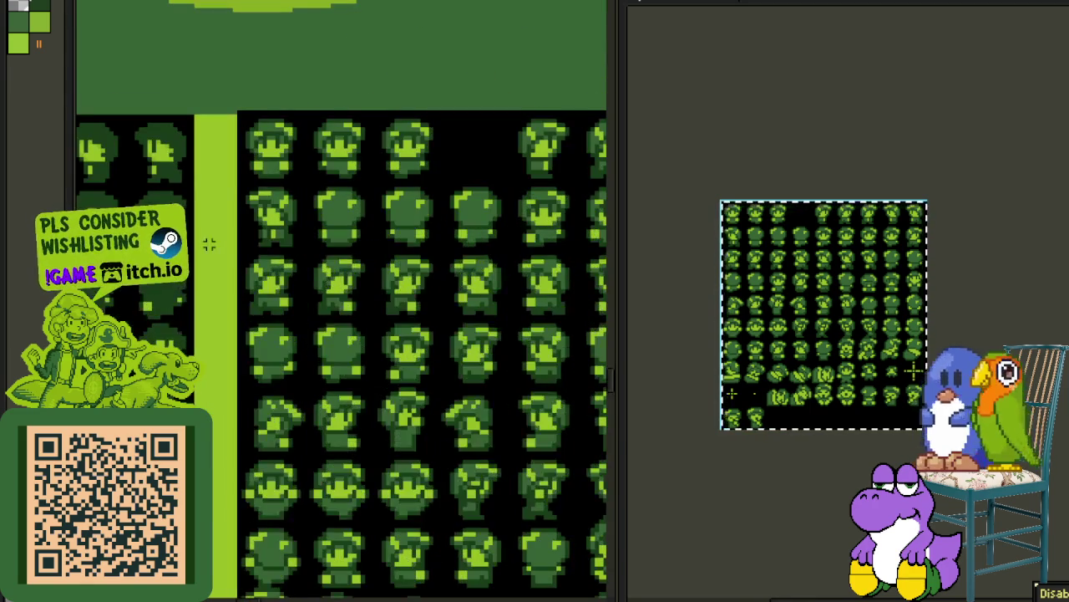
Step: Move the whole right-hand sprite block about 20 px right and drop it in place
scroll(307, 211, "down", 2)
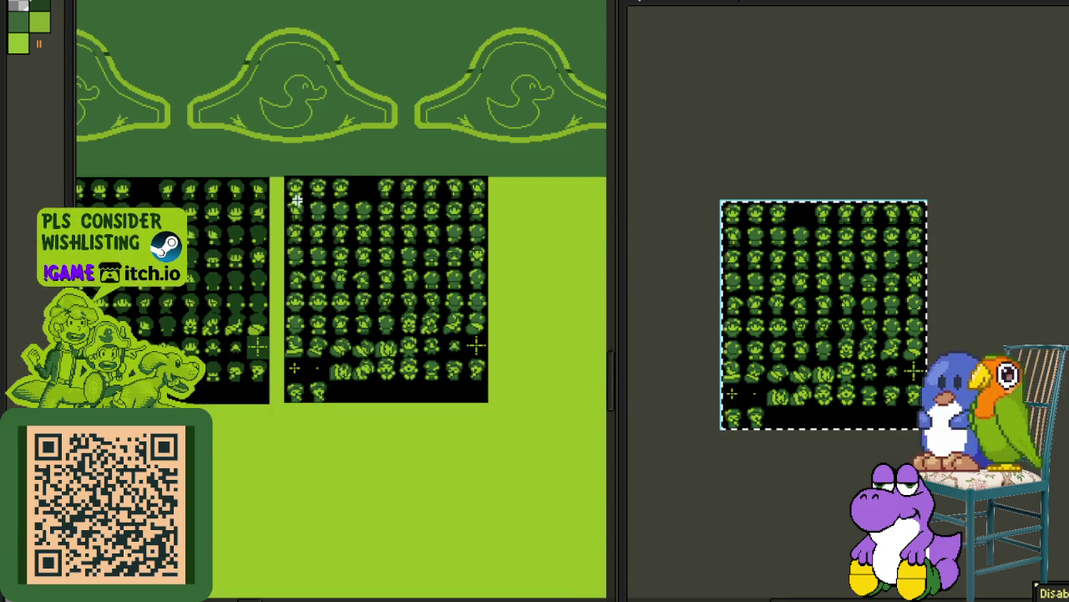
scroll(296, 201, "up", 2)
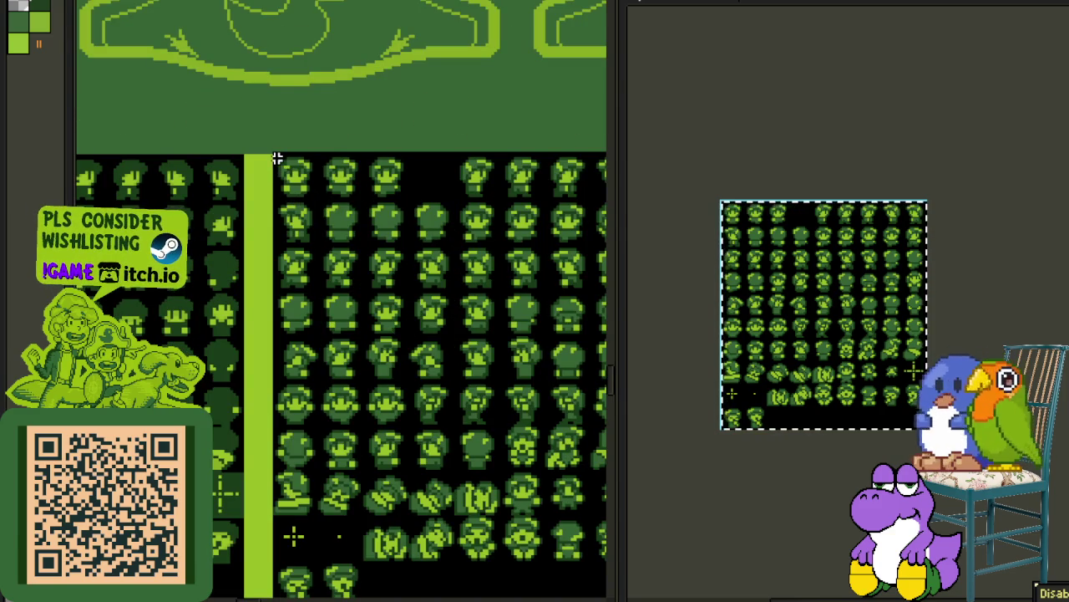
key("Tab")
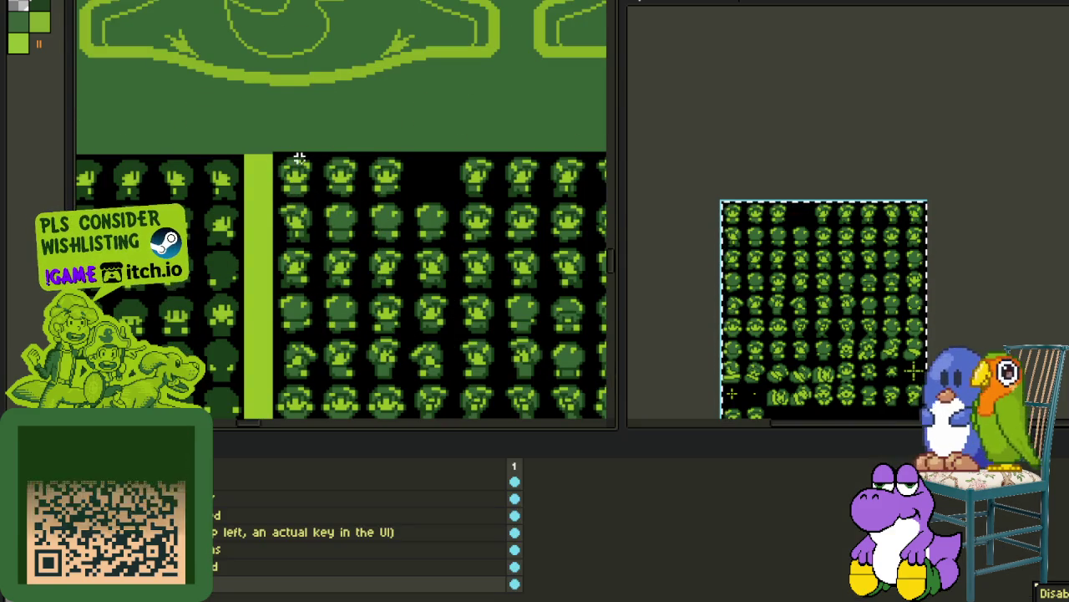
key("Tab")
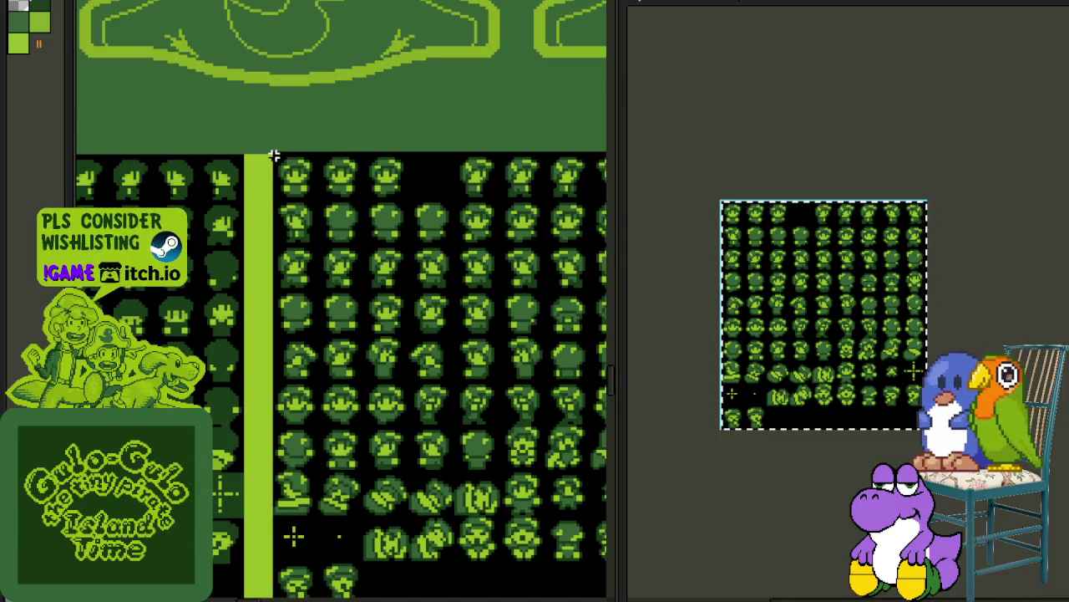
left_click_drag(275, 153, 565, 222)
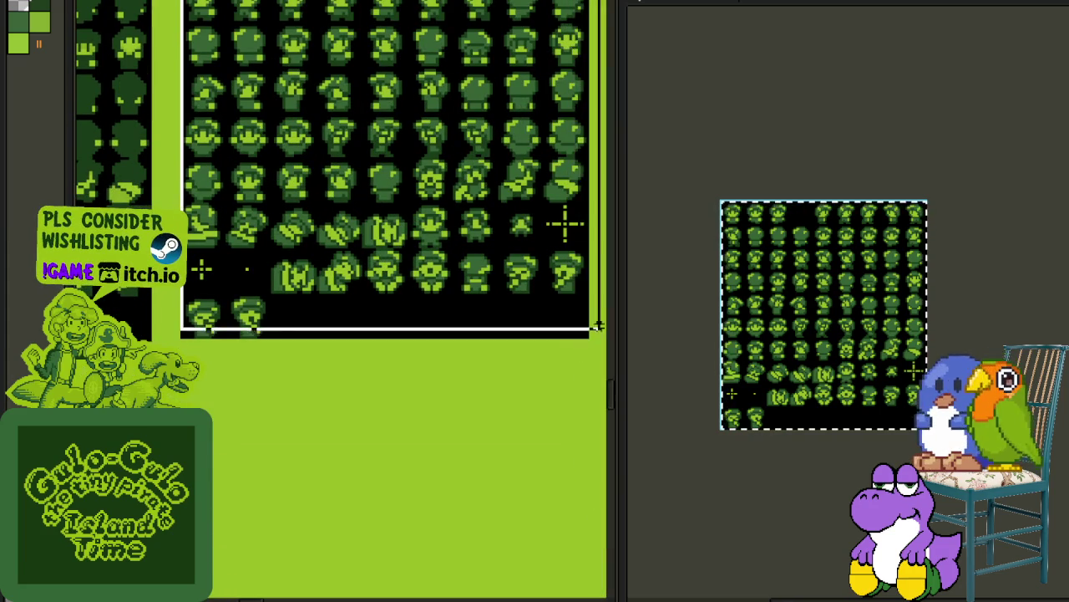
left_click_drag(353, 245, 386, 387)
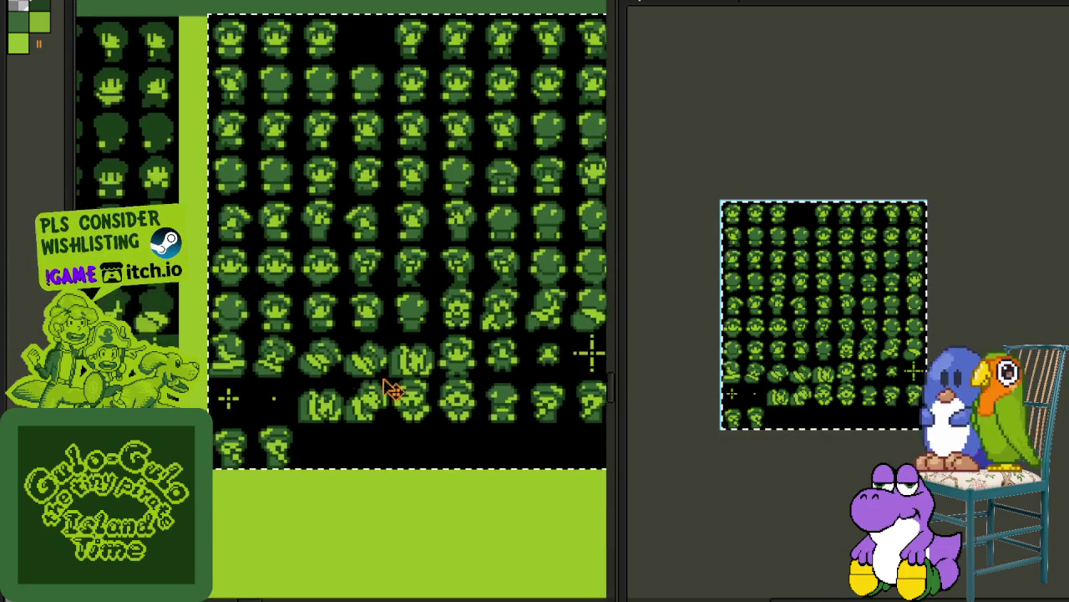
left_click_drag(299, 230, 315, 231)
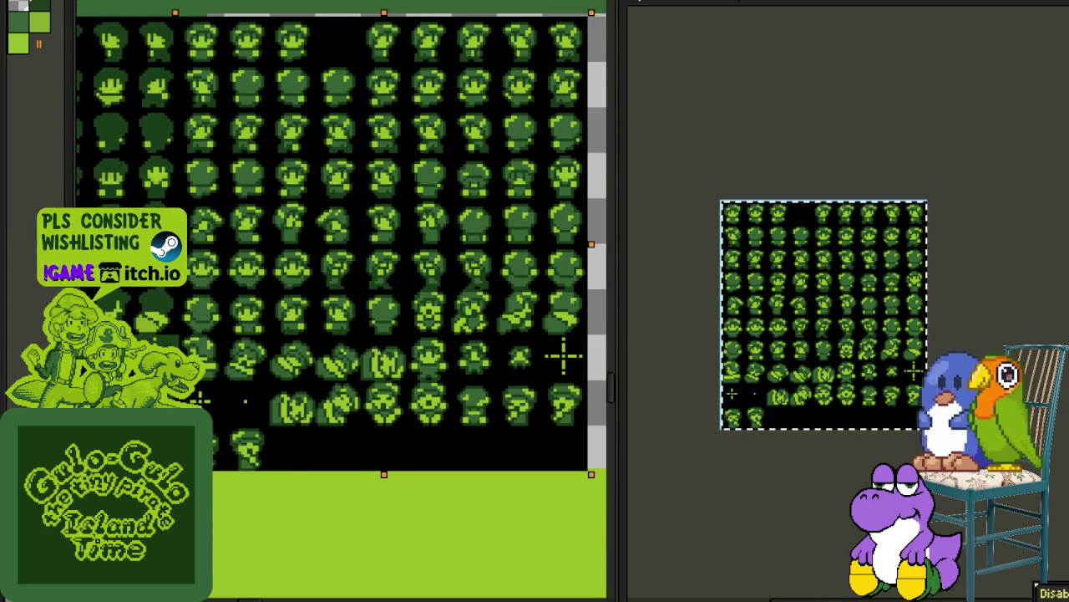
left_click(208, 238)
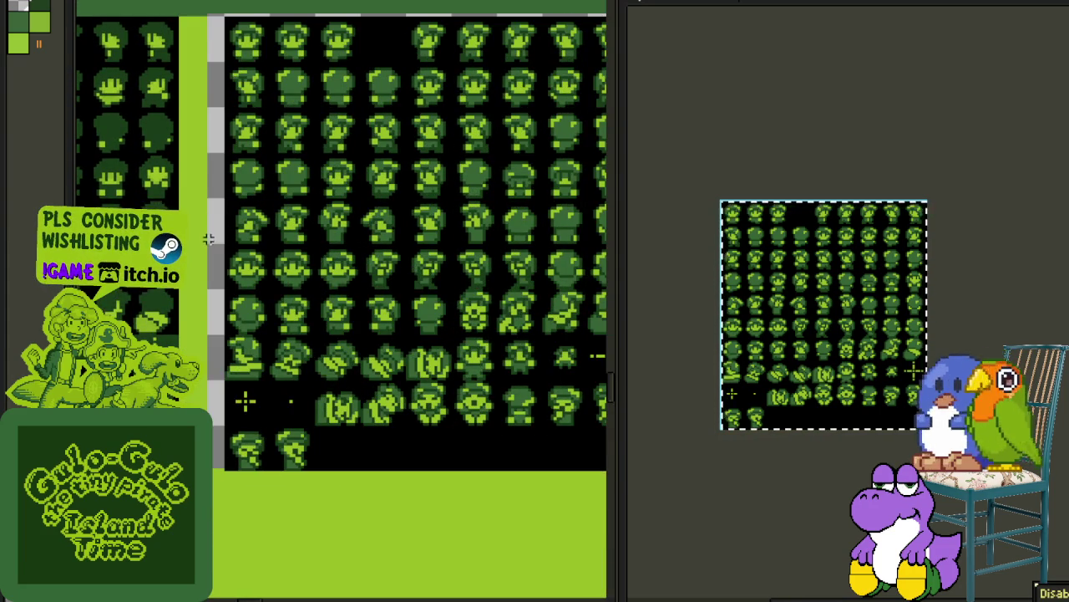
left_click_drag(285, 264, 156, 400)
scroll(482, 128, "up", 2)
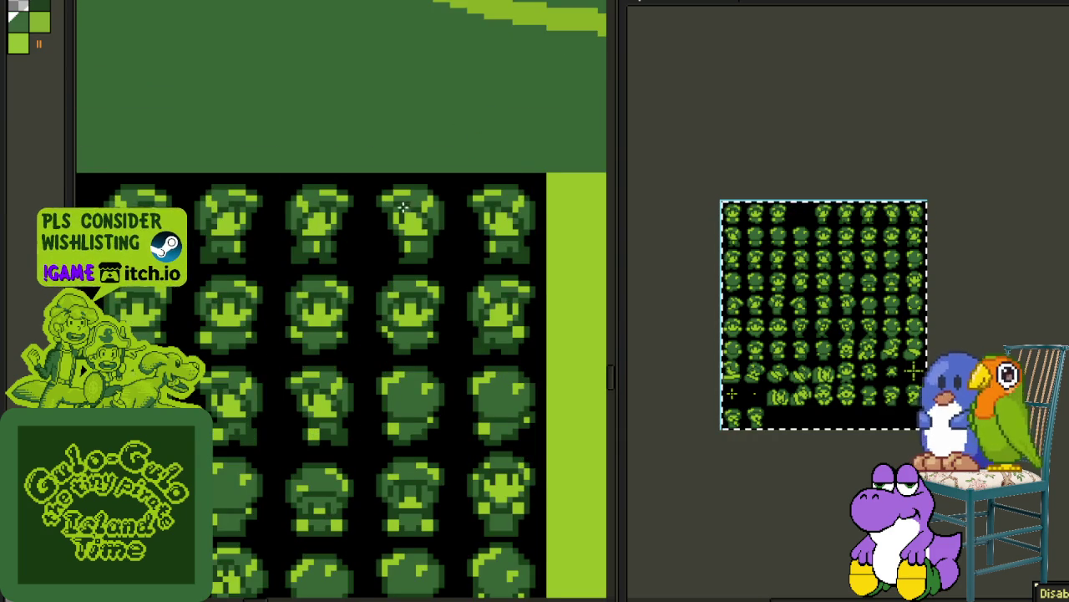
Step: Fill the dark gap column between the sprite blocks with bright green
scroll(403, 207, "down", 2)
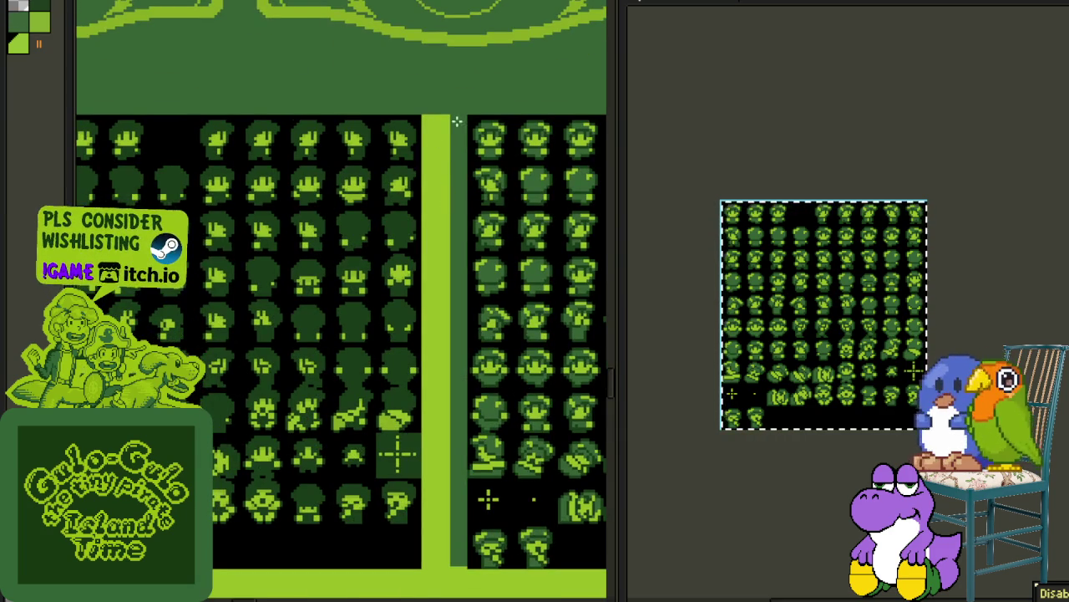
scroll(457, 122, "up", 3)
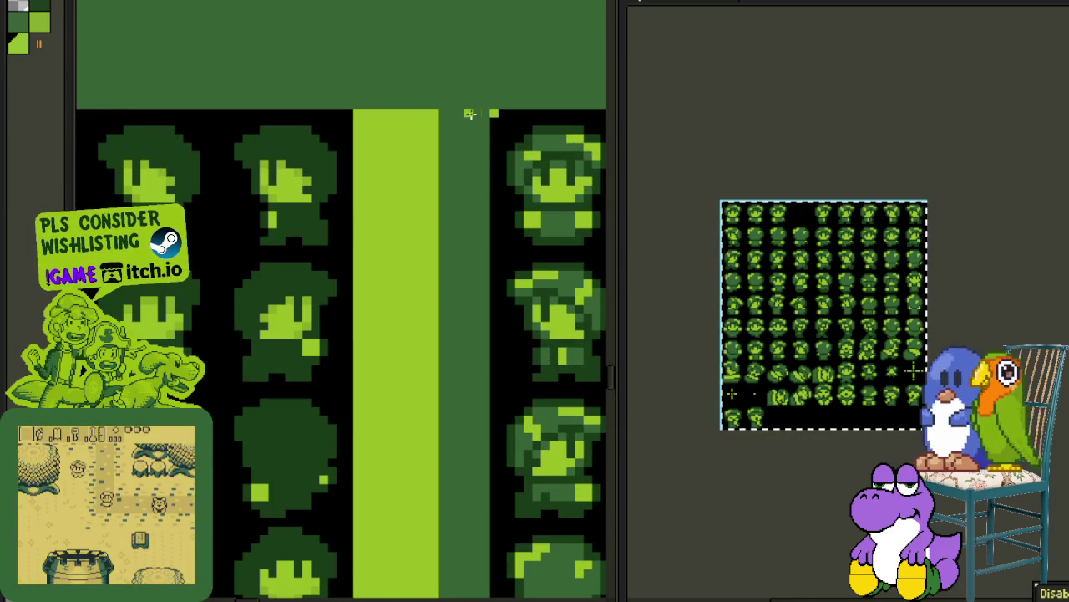
left_click_drag(480, 111, 443, 113)
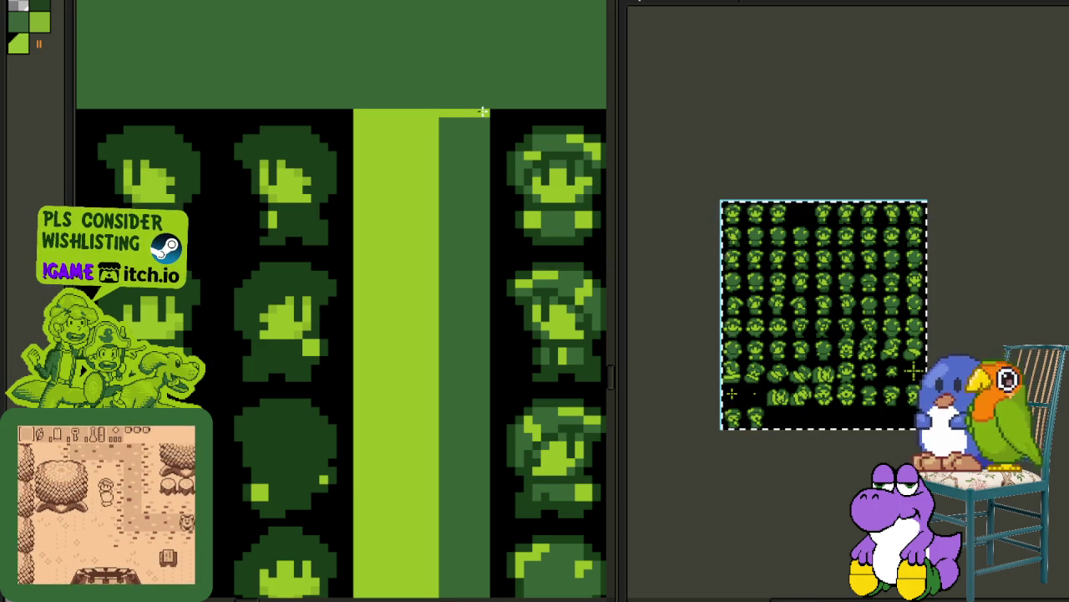
left_click(466, 161)
scroll(451, 179, "down", 1)
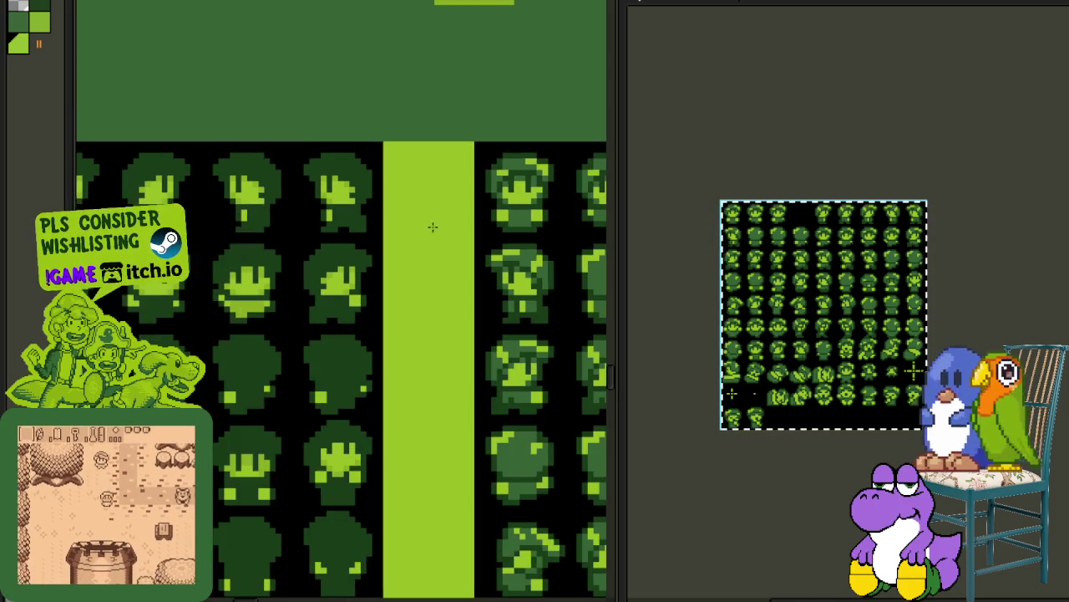
left_click_drag(432, 226, 335, 411)
scroll(335, 411, "down", 5)
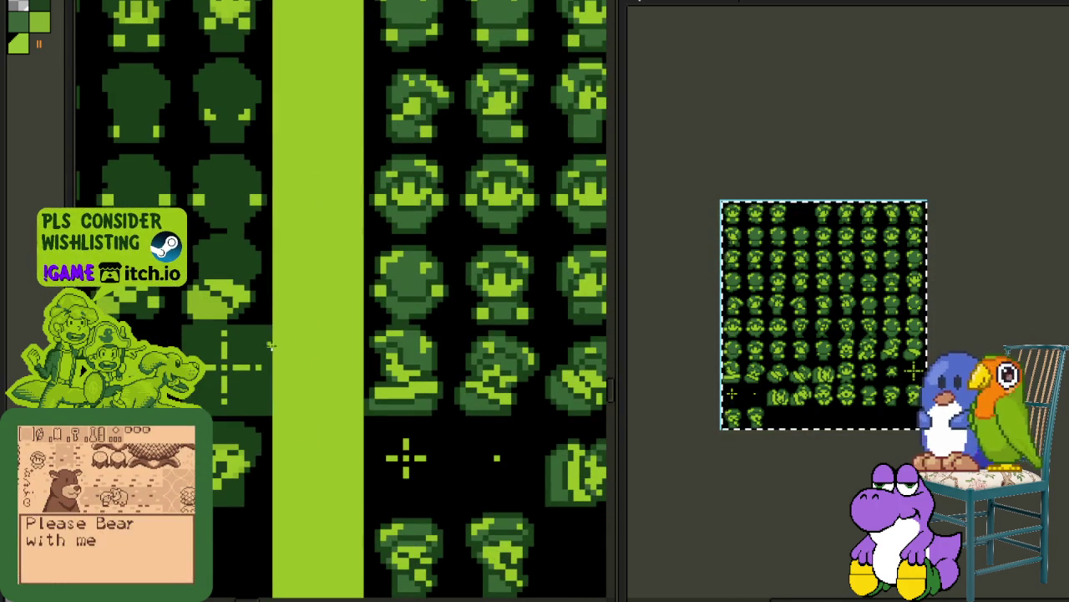
Step: Fill three empty crosshair tiles below the sprites with dark green and clear the selection
key("m")
left_click_drag(367, 418, 453, 505)
key("Delete")
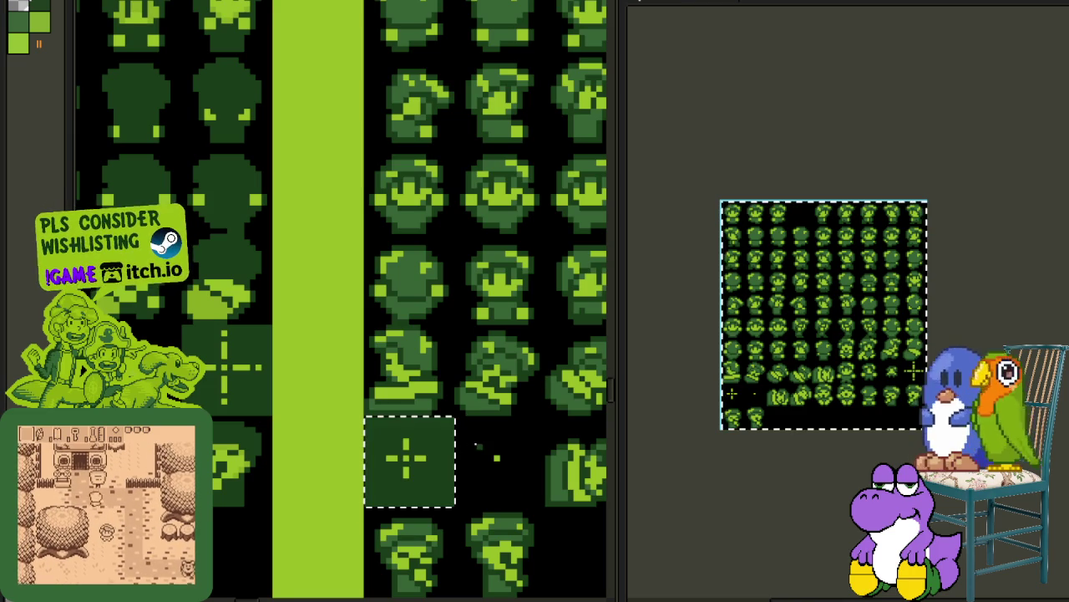
left_click_drag(456, 416, 547, 507)
key("Delete")
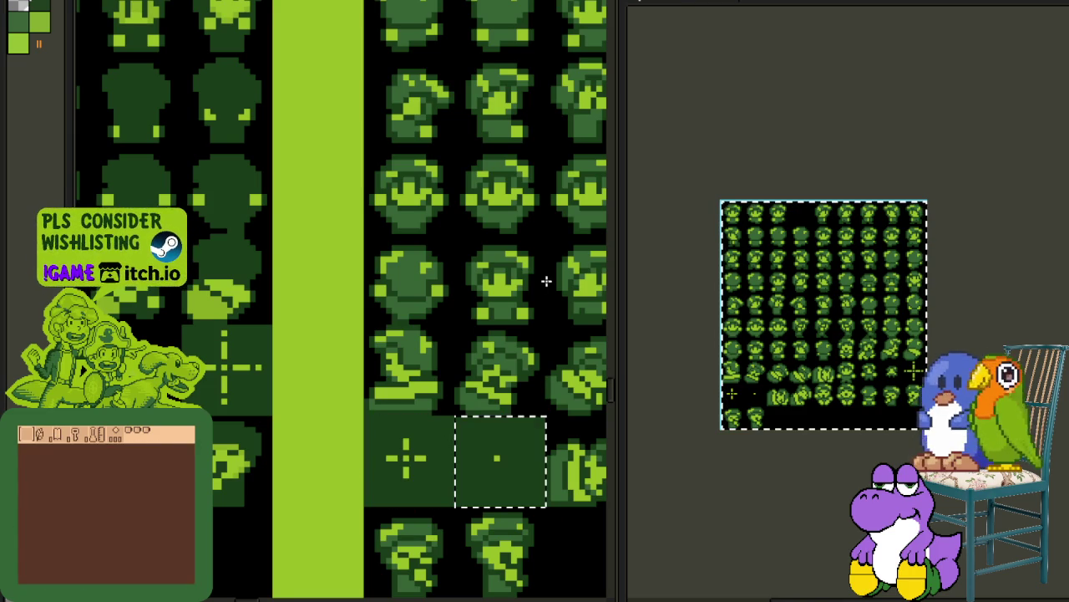
scroll(329, 271, "down", 2)
scroll(580, 420, "up", 1)
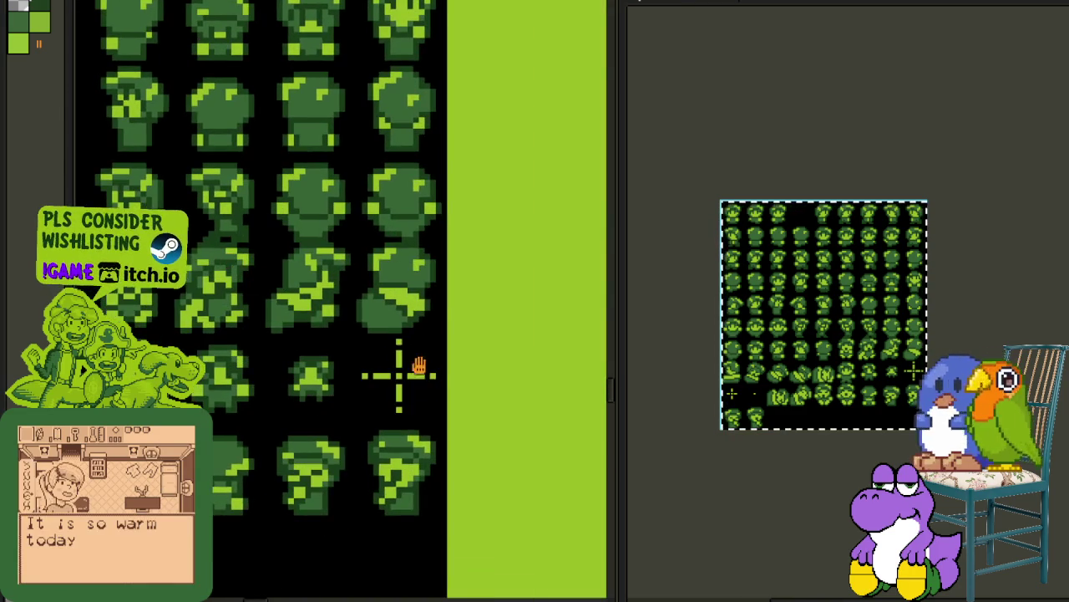
scroll(397, 374, "up", 1)
left_click_drag(368, 356, 389, 362)
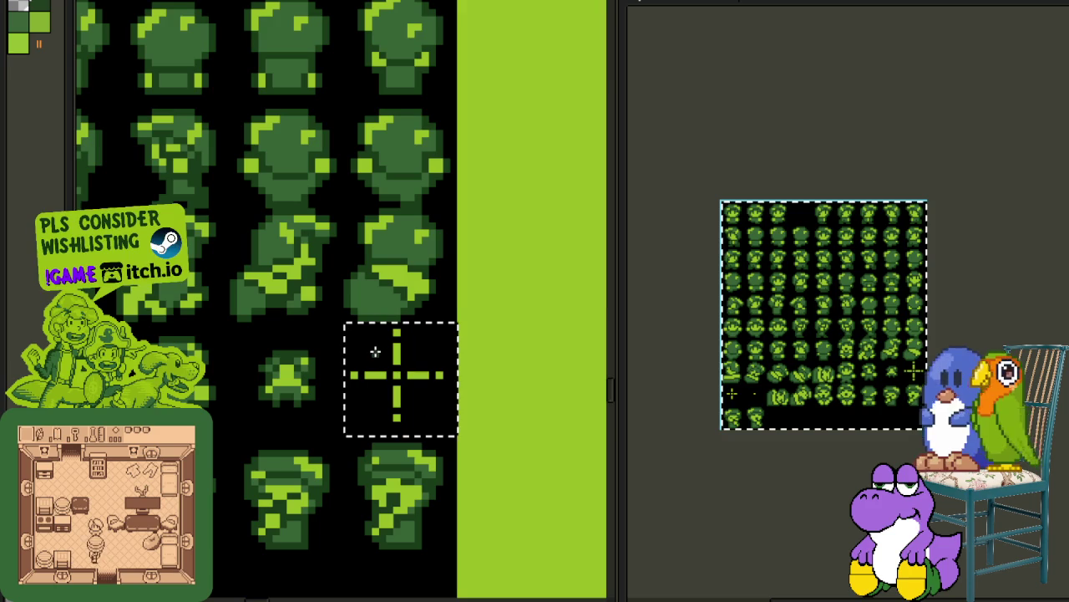
key("Delete")
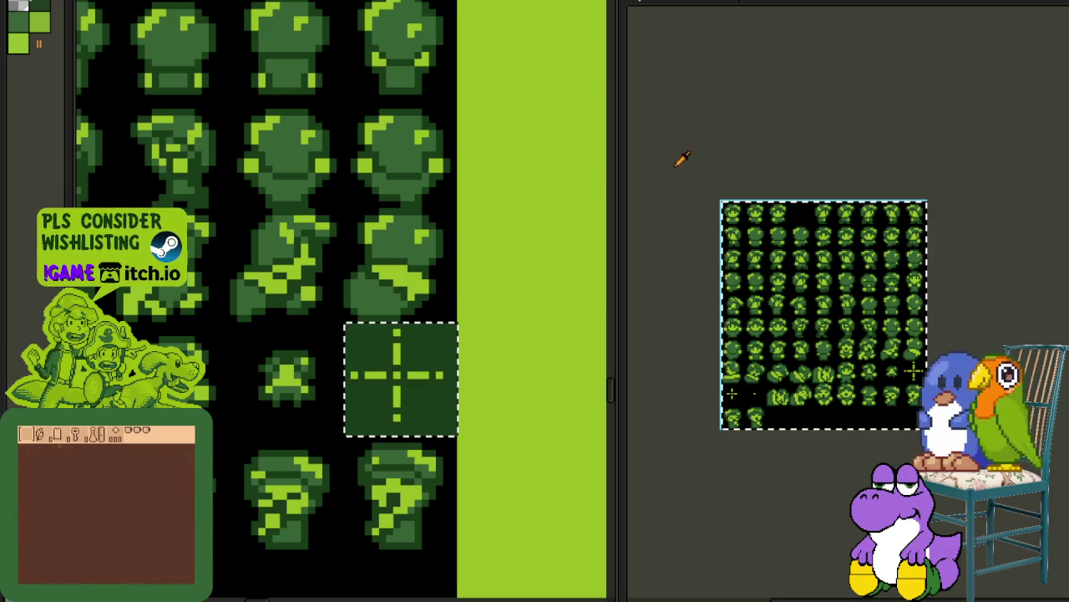
key("ctrl+d")
left_click(16, 1)
mouse_move(36, 67)
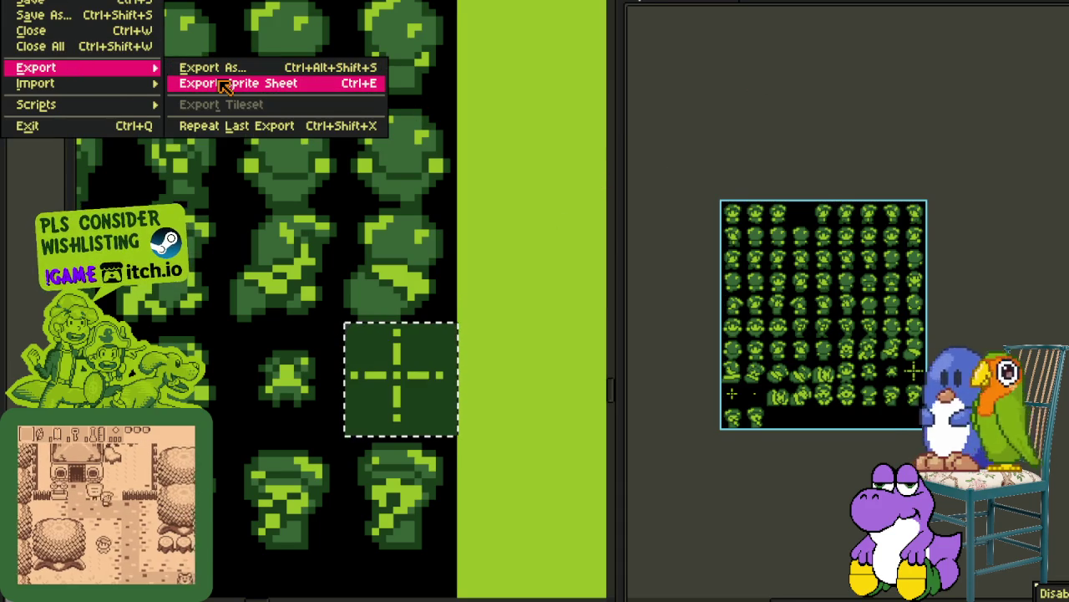
Step: Cancel the Export Sprite Sheet dialog, then save the sheet under a new name via Save As
left_click(213, 69)
left_click(609, 346)
key("Return")
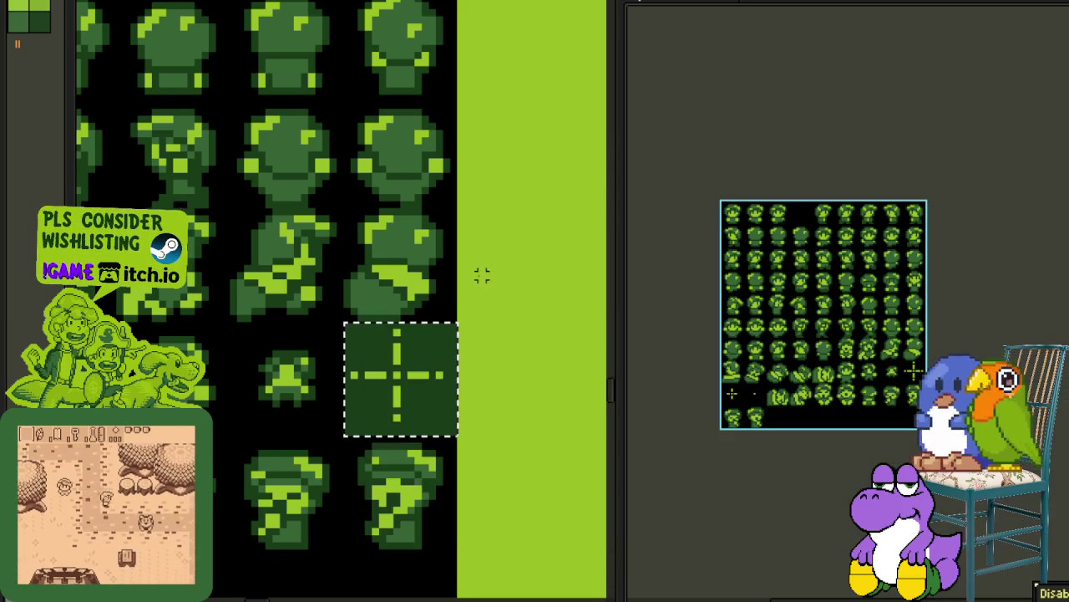
left_click(17, 2)
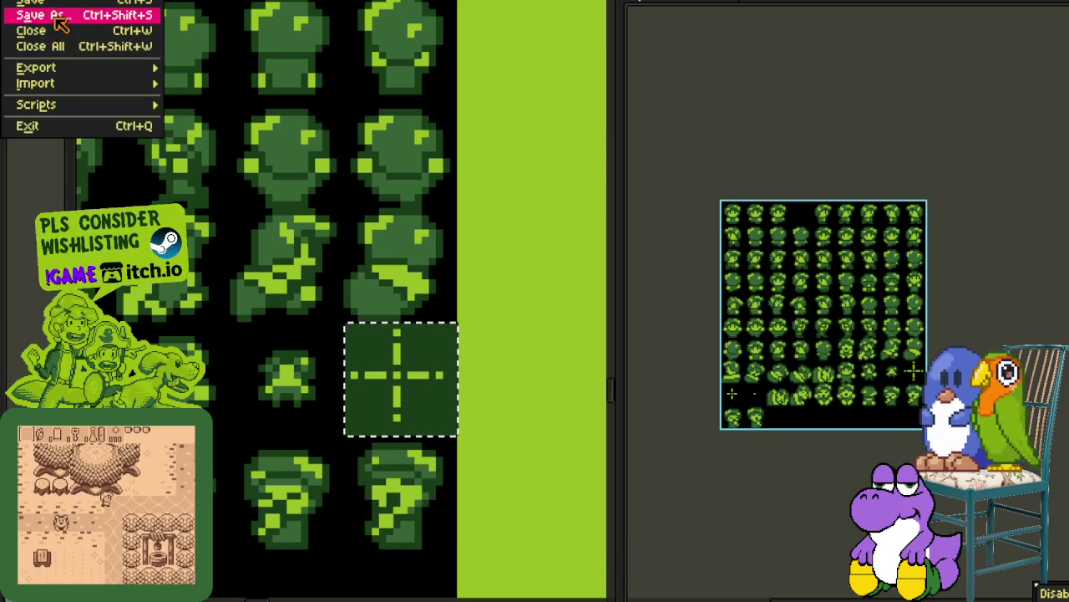
left_click(33, 15)
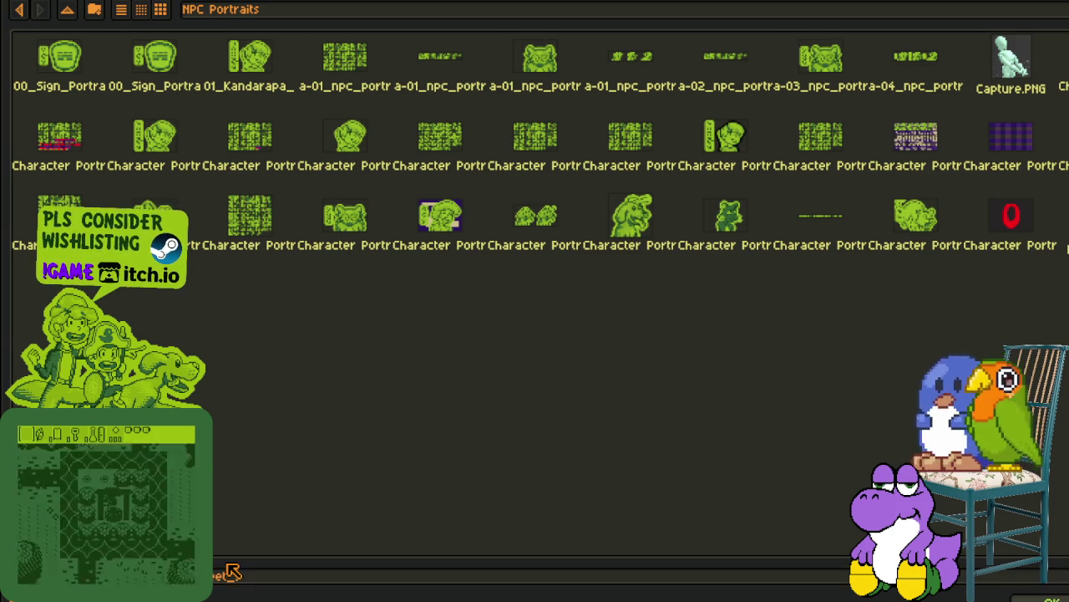
key("Return")
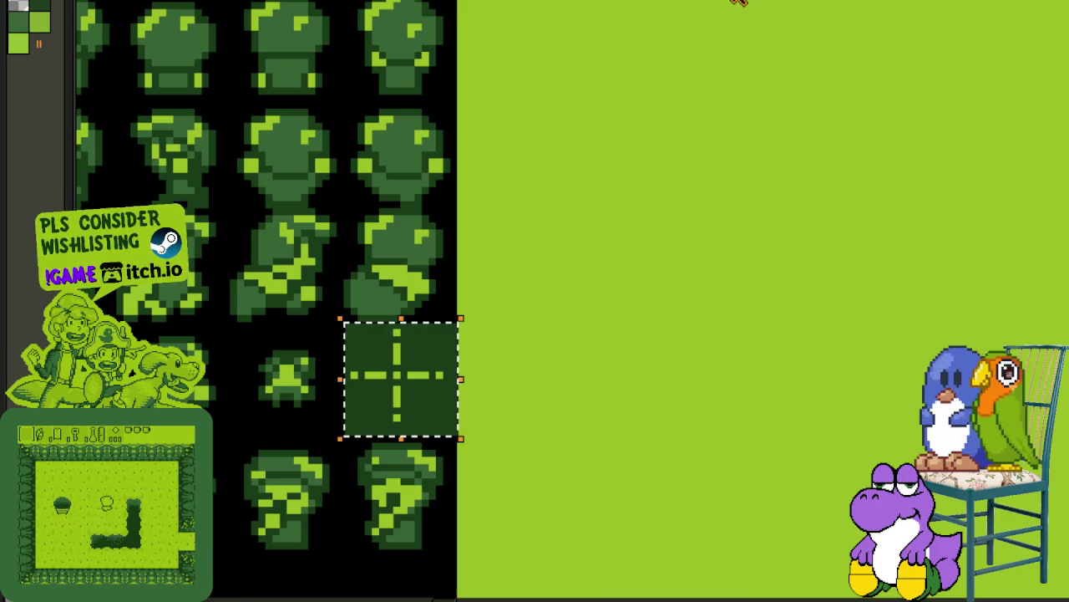
left_click(479, 189)
Step: Replace black #000000 with pale green #9bbc0f in the selection, then zoom out
scroll(397, 262, "down", 1)
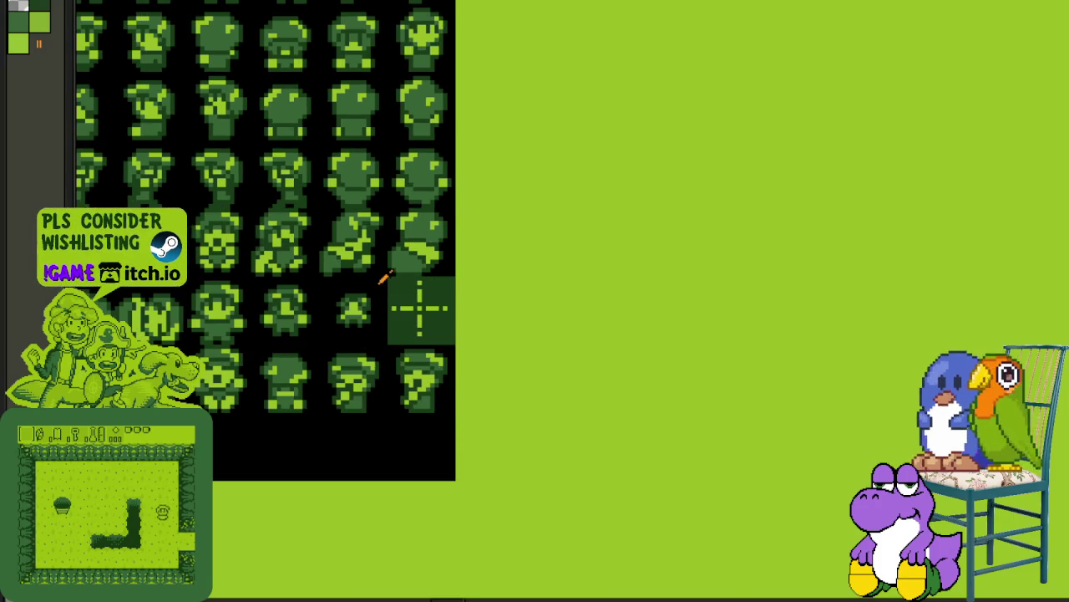
scroll(383, 279, "up", 1)
key("shift+r")
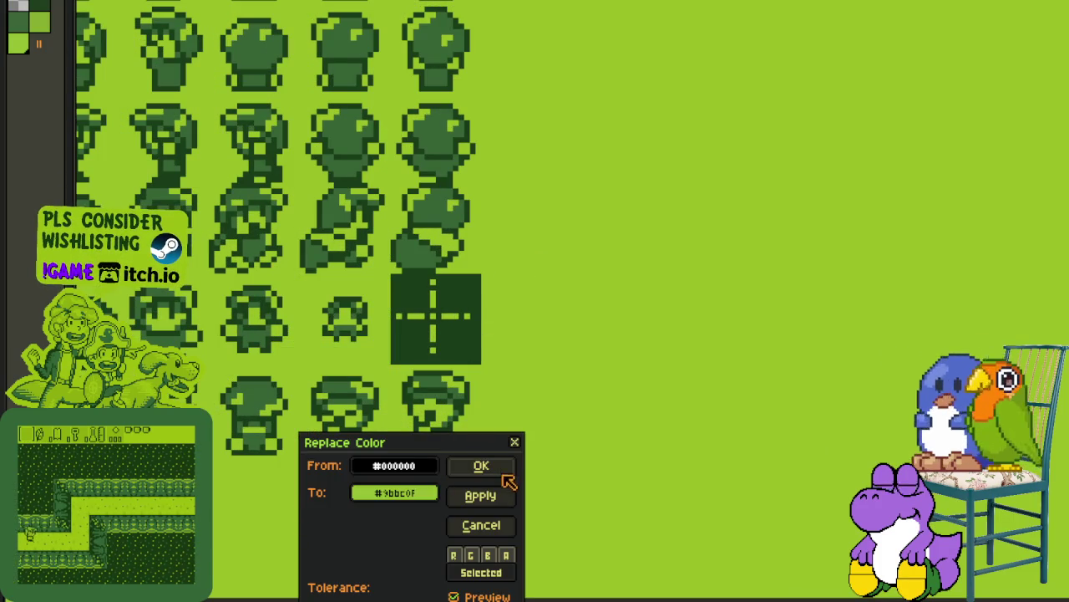
left_click(485, 466)
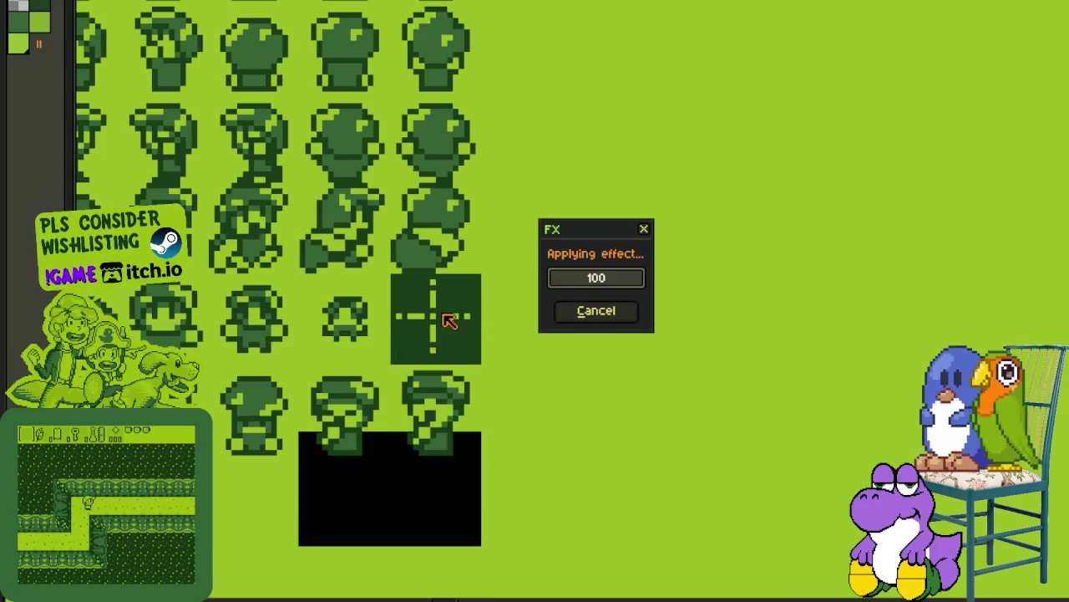
scroll(451, 321, "down", 2)
scroll(401, 317, "down", 1)
scroll(294, 398, "up", 1)
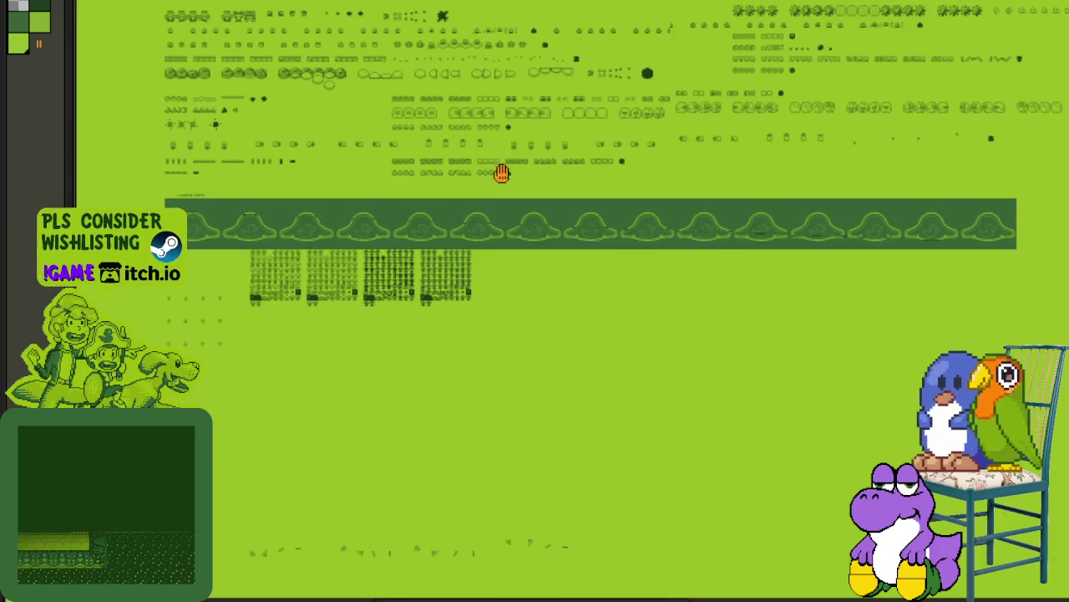
scroll(498, 205, "down", 5)
Step: Move the Blade Animation frames left beside their row label and deselect them
left_click_drag(401, 253, 245, 475)
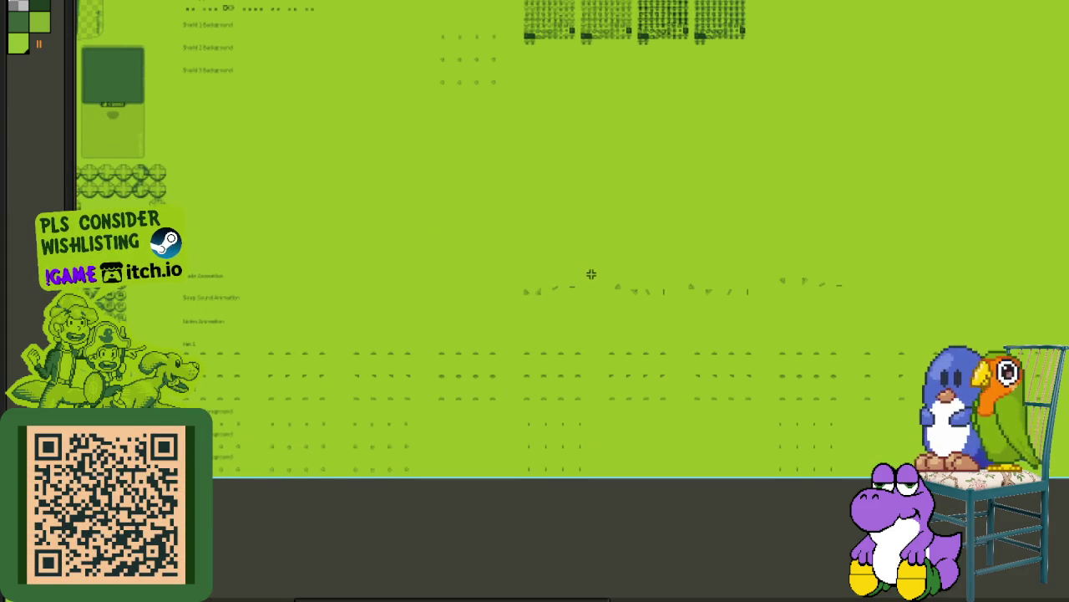
scroll(552, 280, "up", 2)
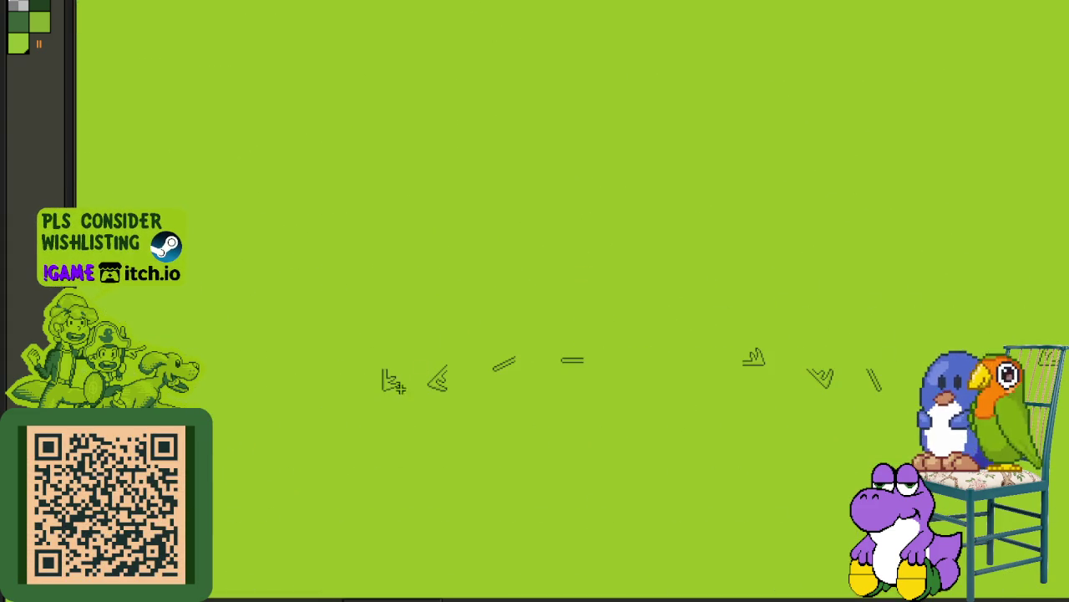
left_click_drag(380, 396, 964, 294)
scroll(964, 293, "up", 2)
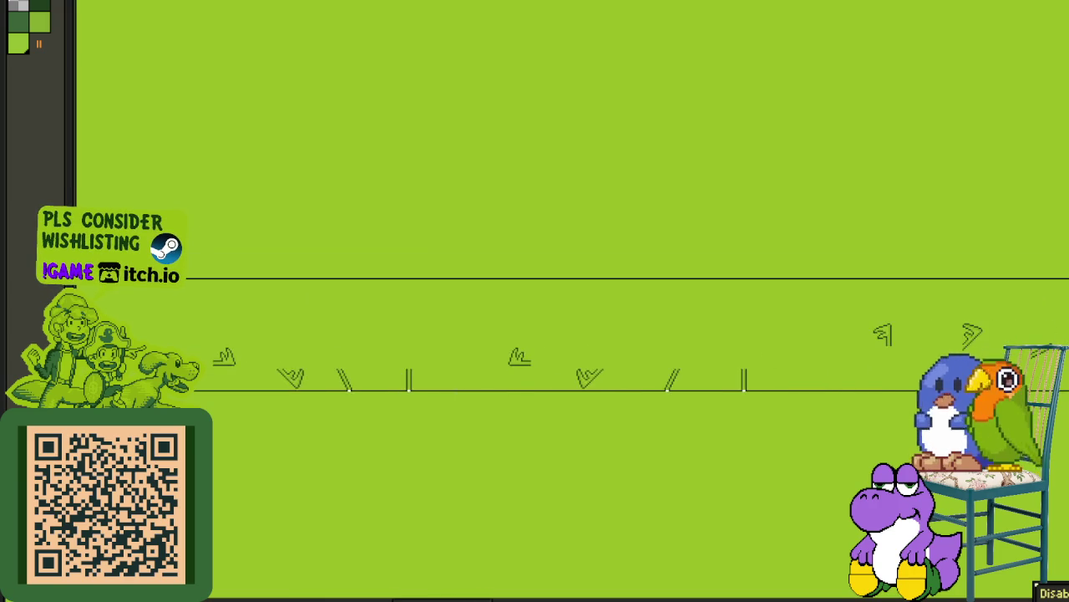
left_click_drag(193, 390, 616, 275)
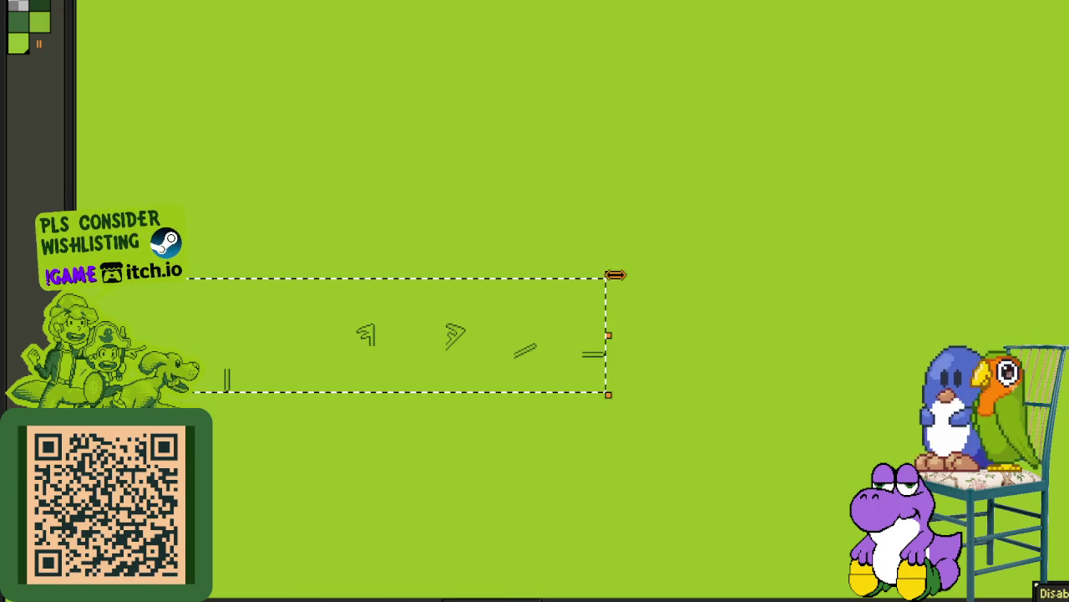
scroll(616, 275, "down", 2)
left_click_drag(411, 310, 915, 317)
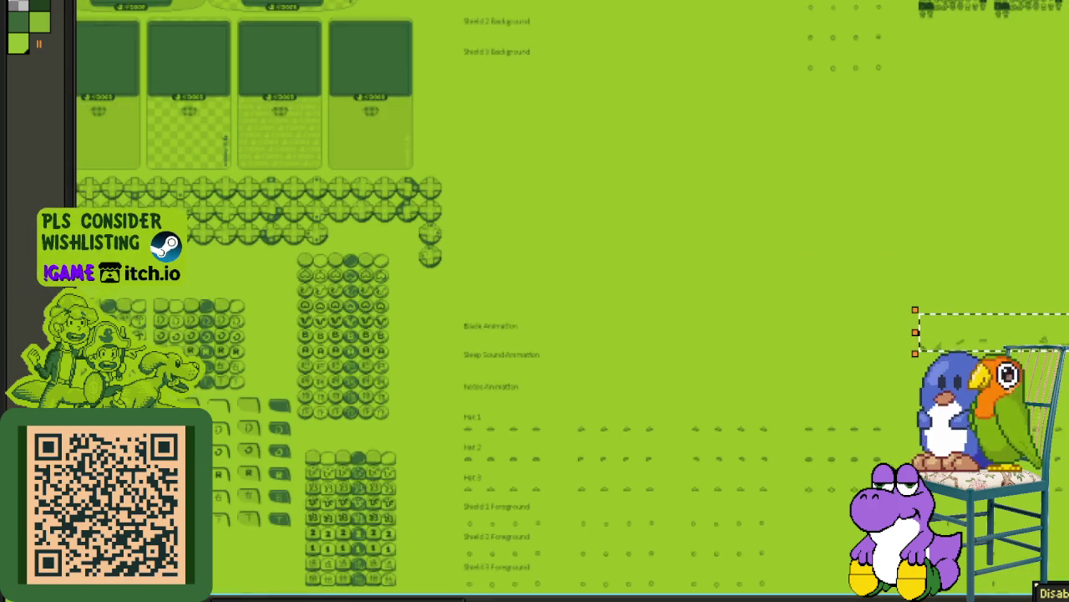
scroll(914, 334, "up", 1)
mouse_move(930, 350)
left_mouse_down()
mouse_move(377, 351)
mouse_move(387, 350)
left_mouse_up()
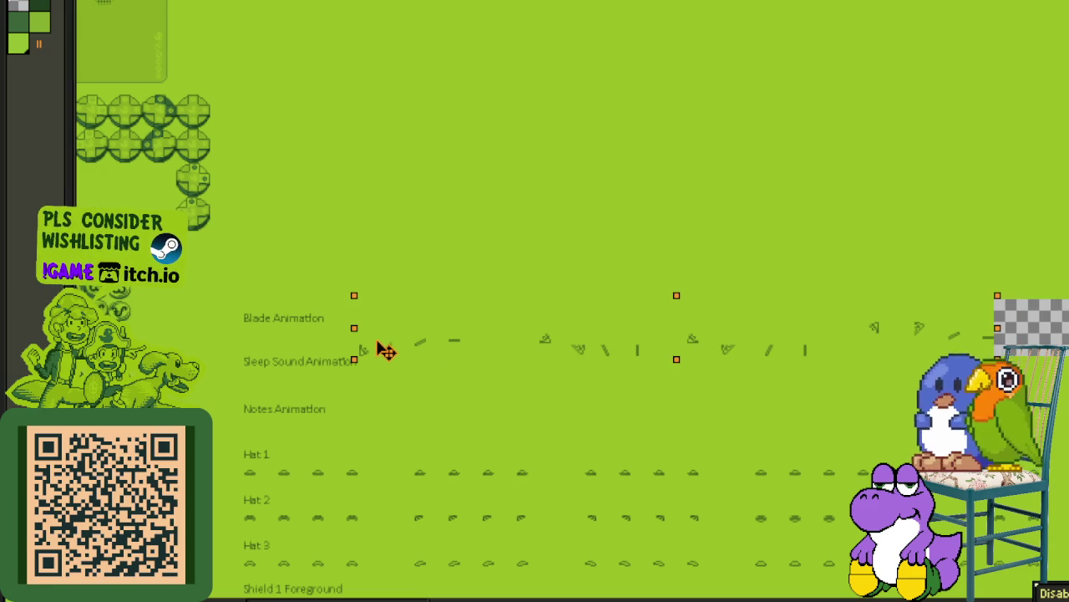
left_click_drag(365, 349, 378, 350)
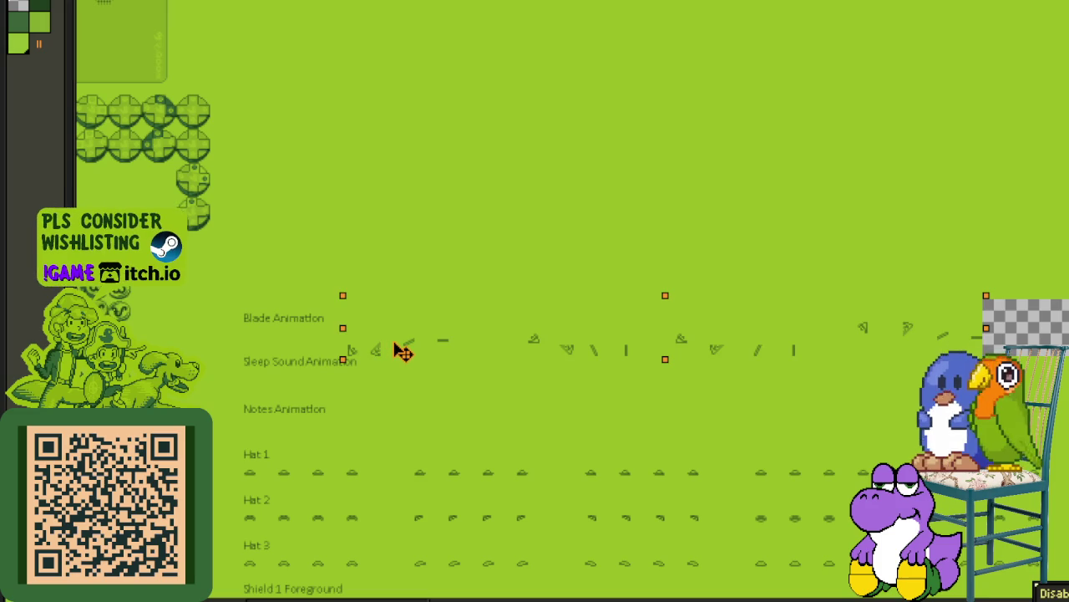
key("Right")
key("Right")
key("Right")
key("Right")
left_click(489, 205)
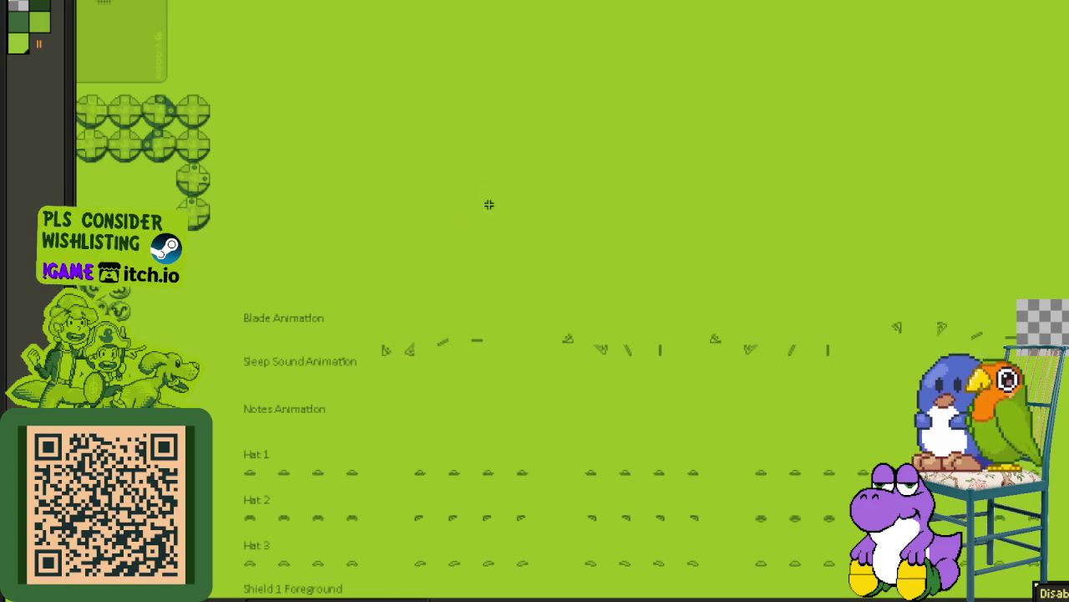
scroll(491, 191, "down", 2)
Step: Select the row of sleep Z sprites
mouse_move(627, 247)
left_mouse_down()
mouse_move(707, 263)
mouse_move(394, 262)
mouse_move(623, 270)
left_mouse_up()
scroll(579, 280, "up", 1)
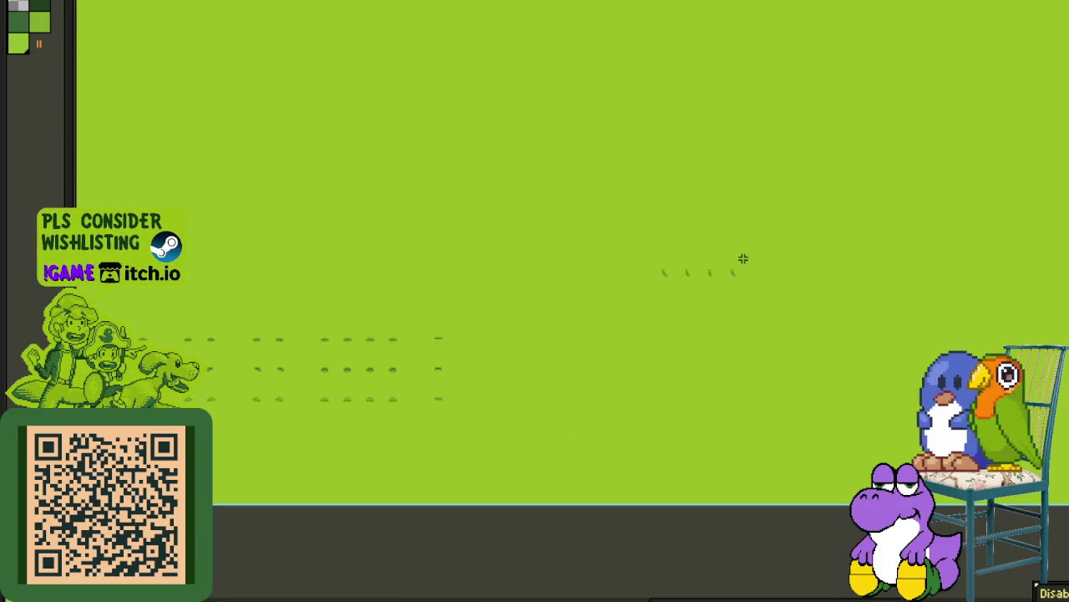
scroll(579, 280, "up", 1)
left_click_drag(674, 320, 890, 371)
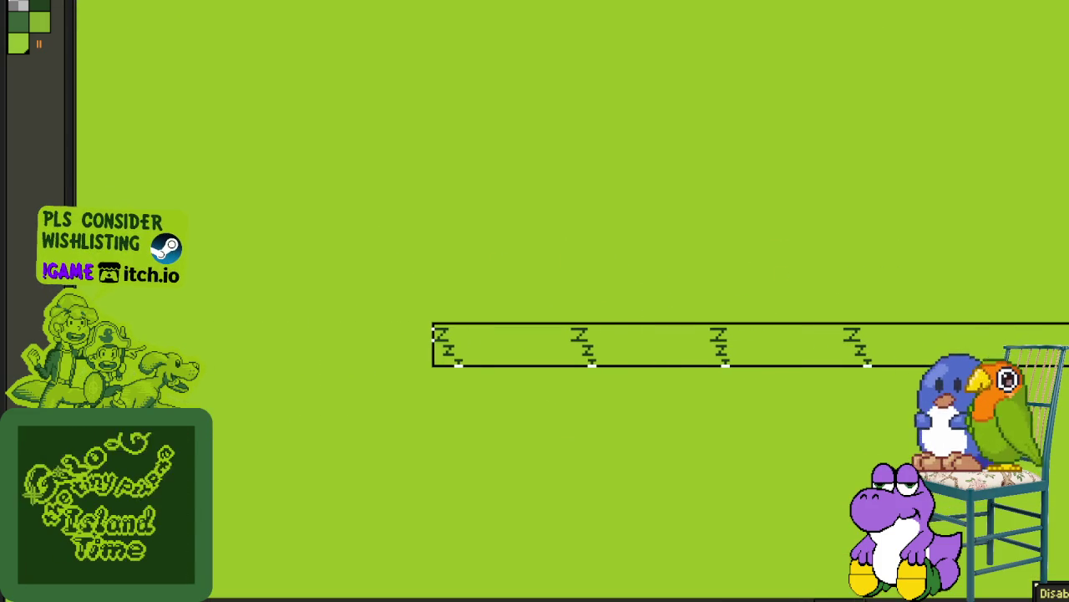
scroll(896, 376, "down", 2)
scroll(896, 376, "down", 1)
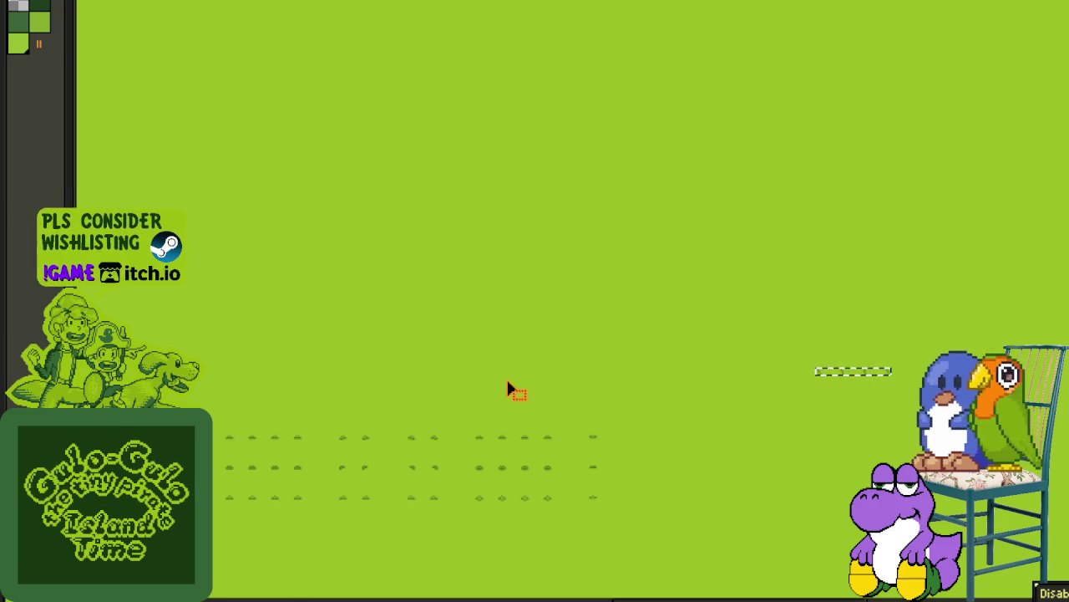
scroll(585, 393, "right", 5)
scroll(680, 306, "left", 2)
scroll(730, 366, "left", 5)
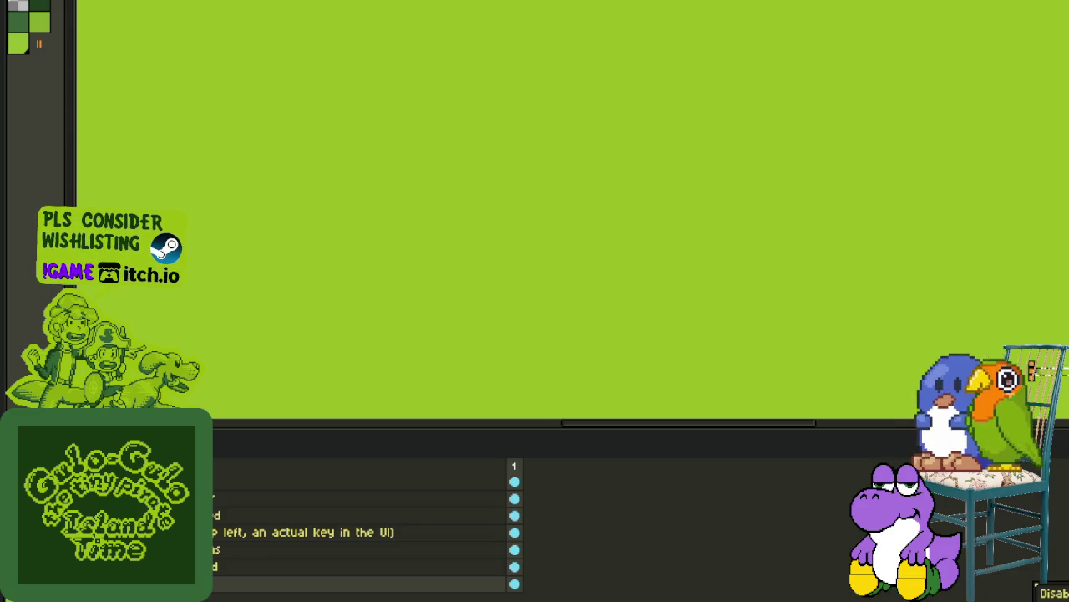
key("Escape")
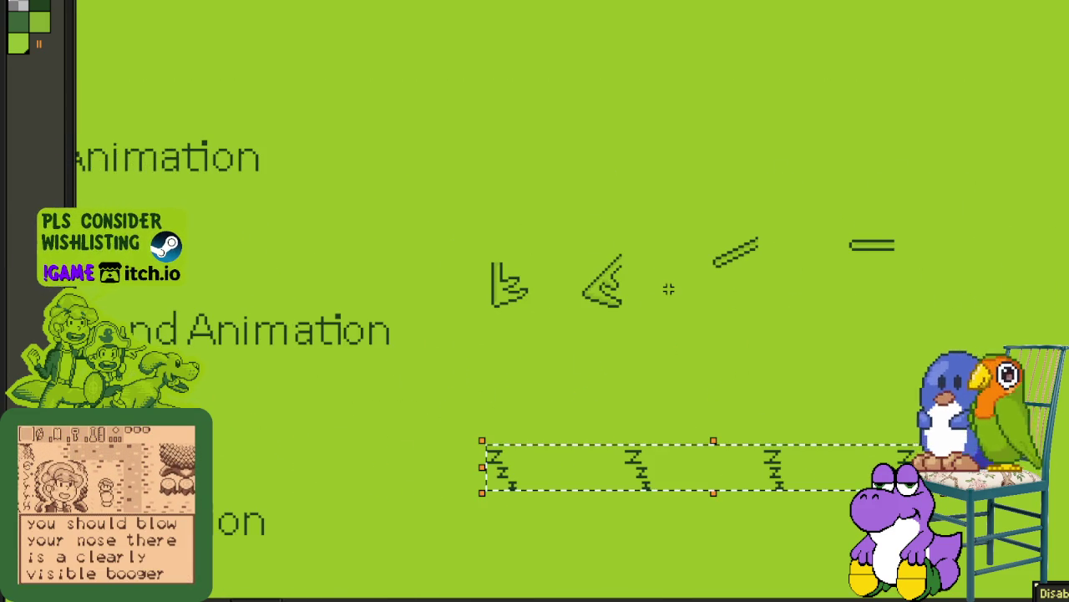
Step: Select the row of music-note sprites
scroll(669, 288, "down", 2)
scroll(668, 288, "down", 2)
scroll(710, 268, "down", 2)
scroll(773, 252, "up", 5)
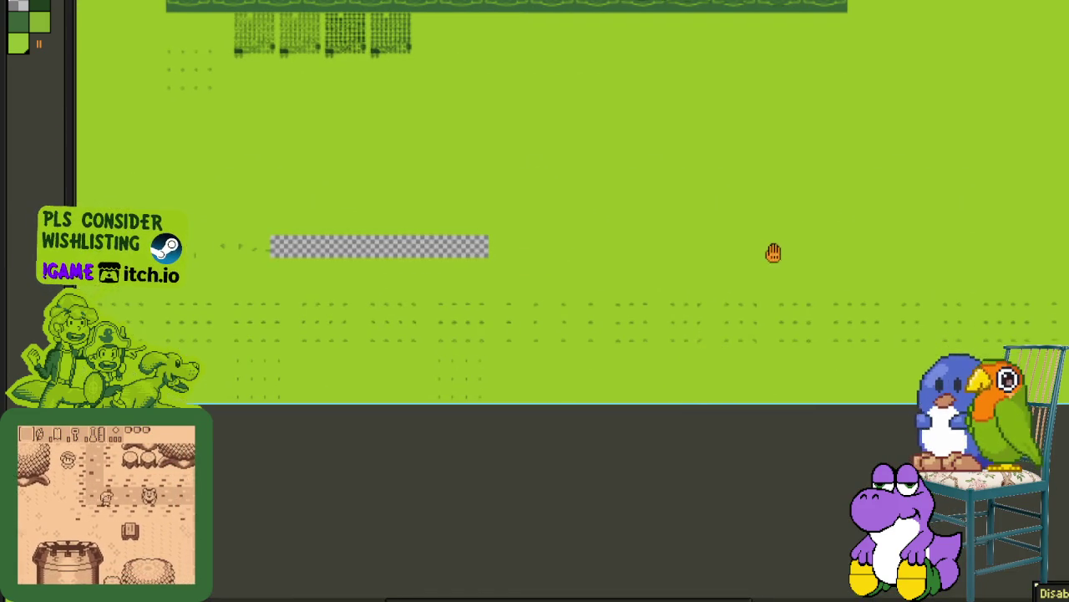
scroll(824, 258, "down", 3)
mouse_move(420, 282)
left_mouse_down()
mouse_move(838, 273)
mouse_move(484, 264)
left_mouse_up()
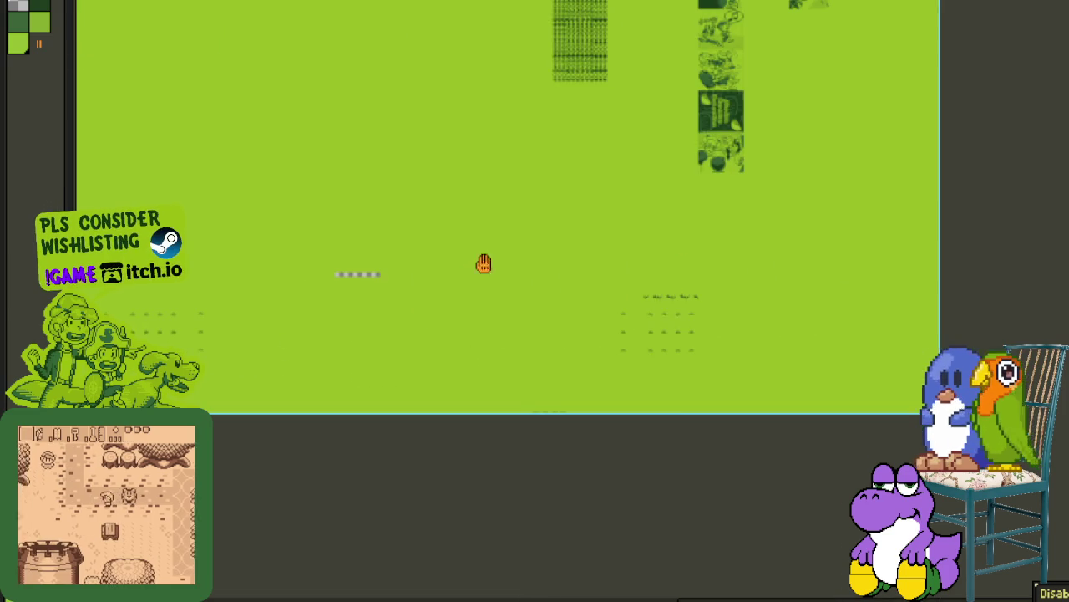
scroll(639, 301, "up", 2)
scroll(639, 302, "up", 1)
scroll(639, 301, "up", 3)
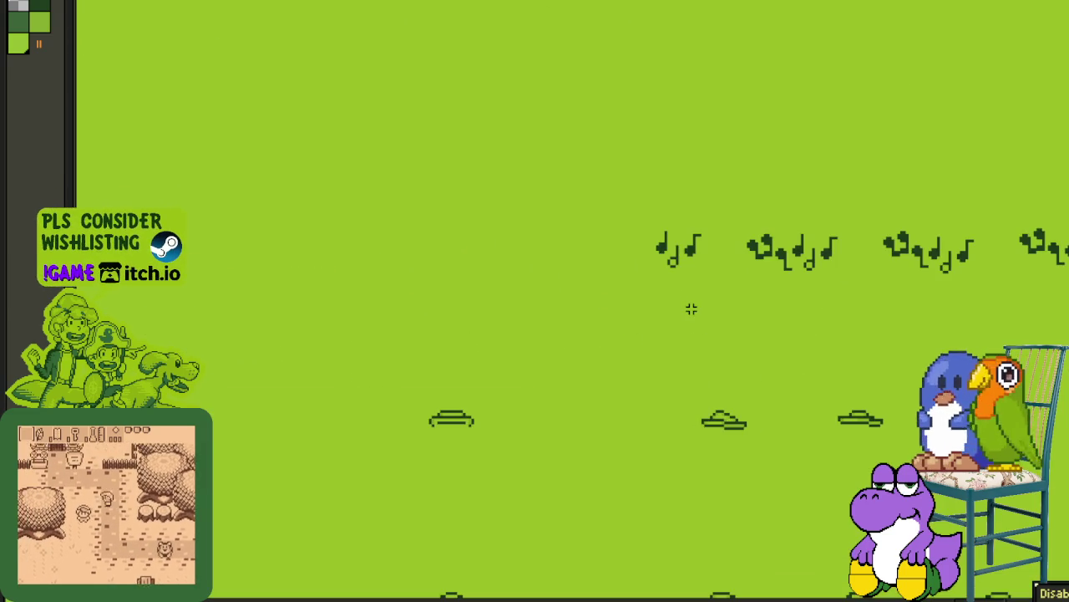
scroll(692, 309, "down", 2)
left_click(678, 284)
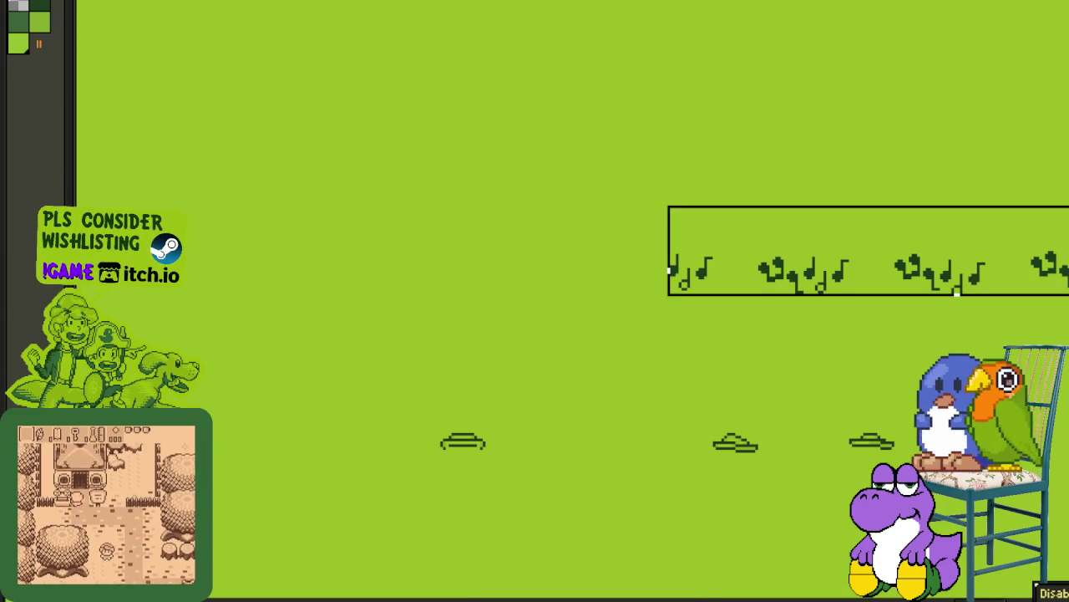
scroll(817, 292, "up", 1)
scroll(816, 292, "up", 1)
scroll(816, 291, "down", 4)
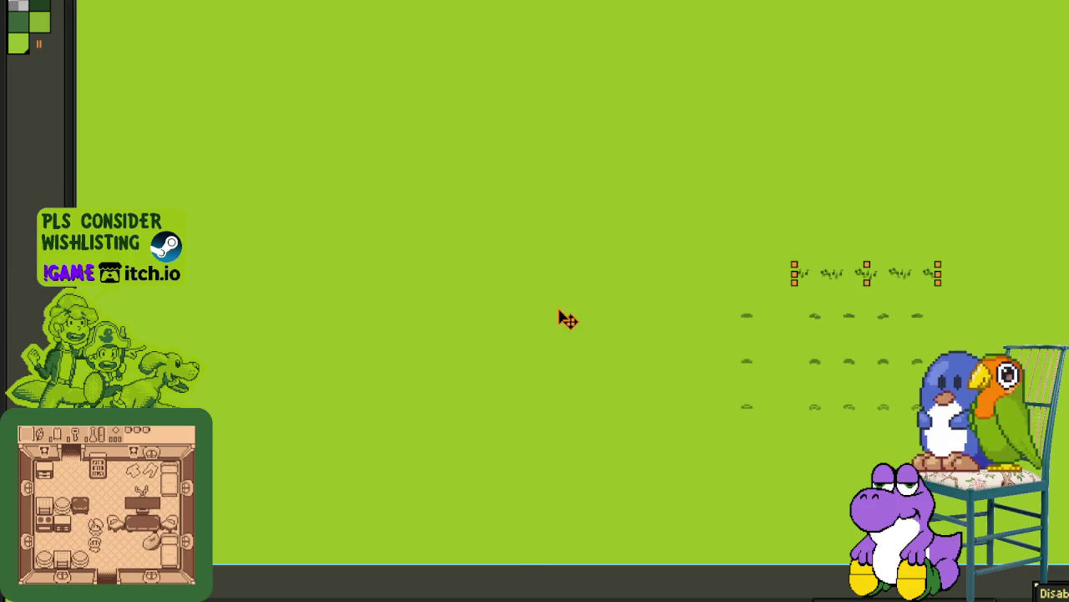
left_click_drag(568, 319, 544, 311)
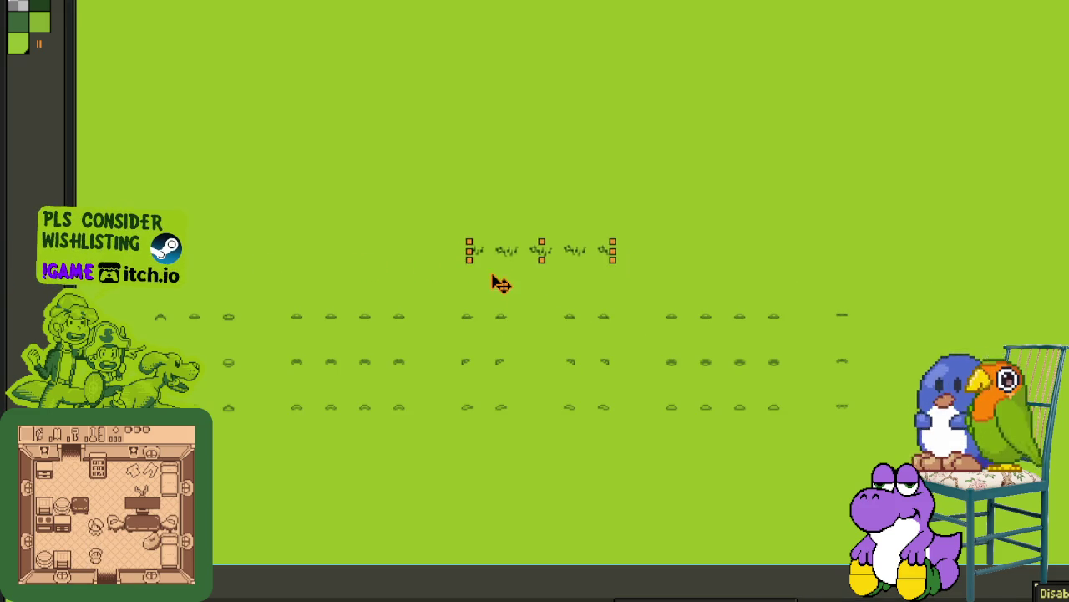
key("ctrl+v")
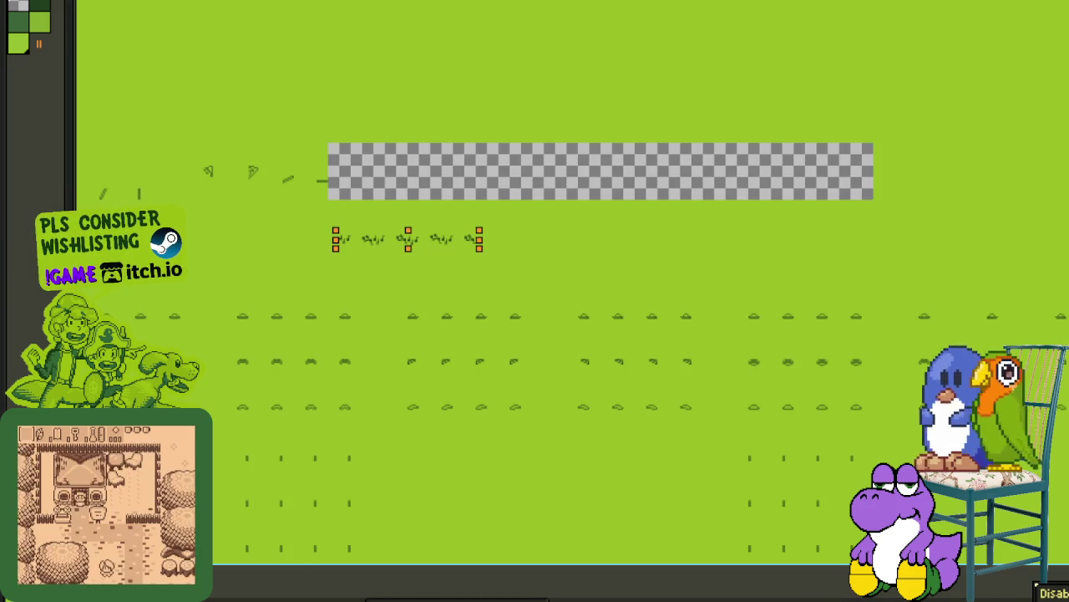
scroll(535, 301, "left", 3)
mouse_move(8, 283)
left_mouse_down()
mouse_move(2, 294)
mouse_move(260, 286)
mouse_move(194, 281)
mouse_move(206, 279)
left_mouse_up()
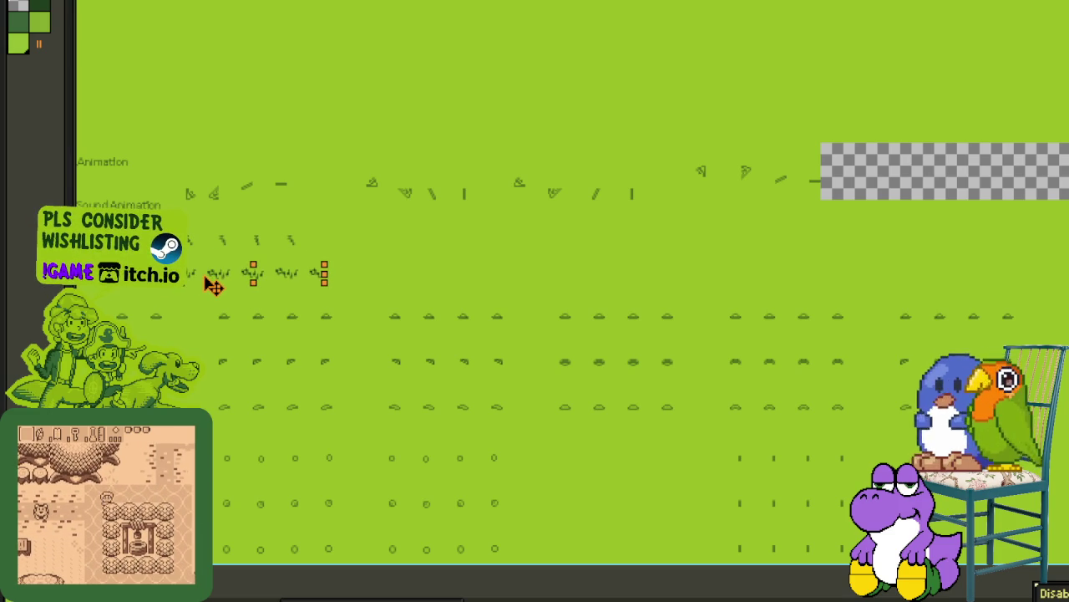
left_click(360, 117)
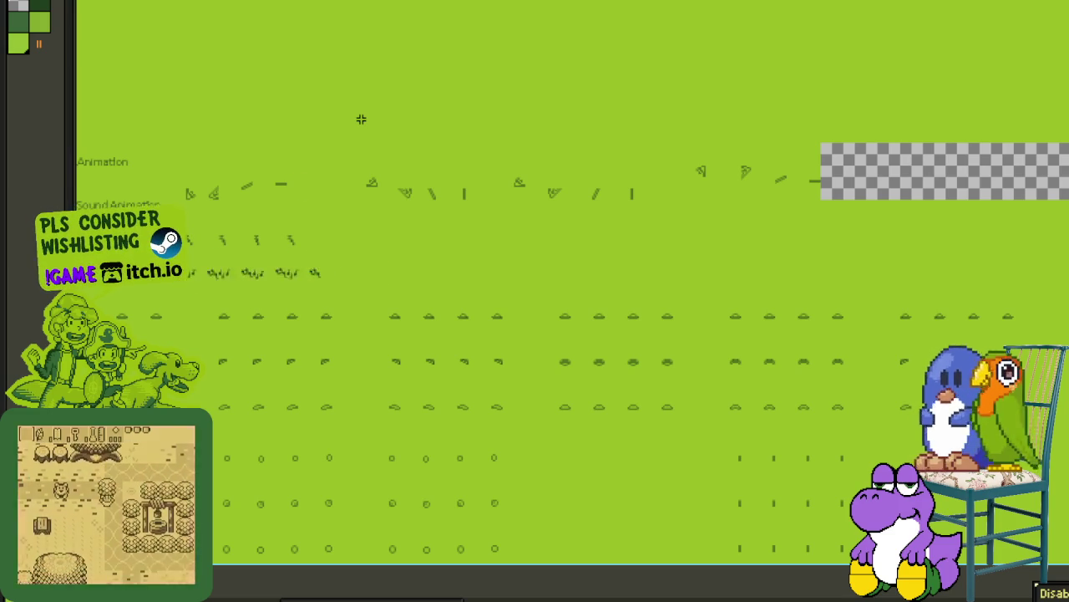
mouse_move(212, 273)
left_mouse_down()
mouse_move(615, 258)
mouse_move(900, 337)
mouse_move(927, 367)
left_mouse_up()
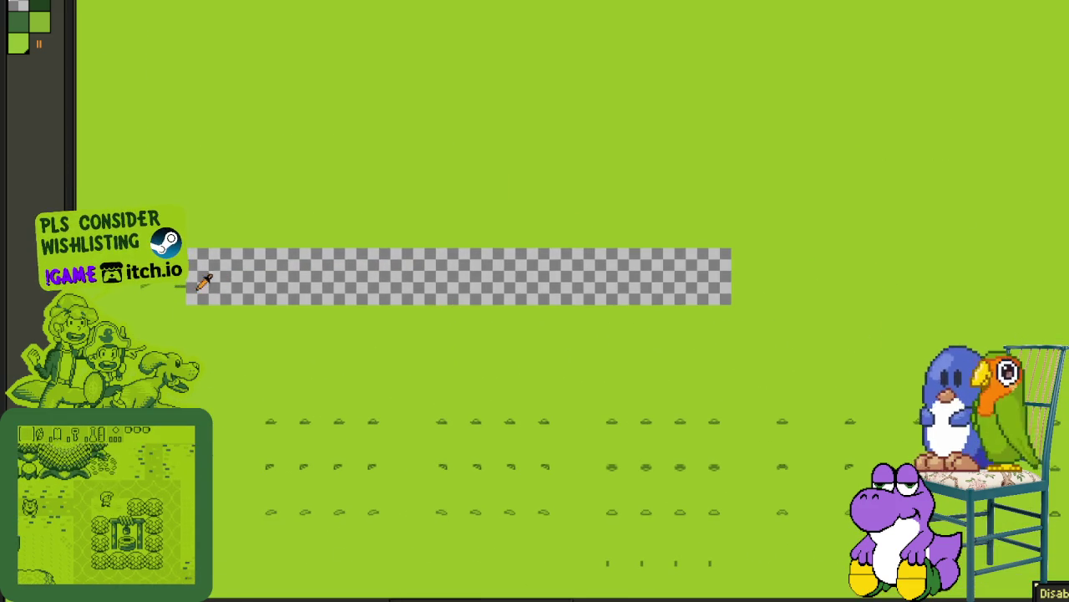
scroll(191, 276, "up", 3)
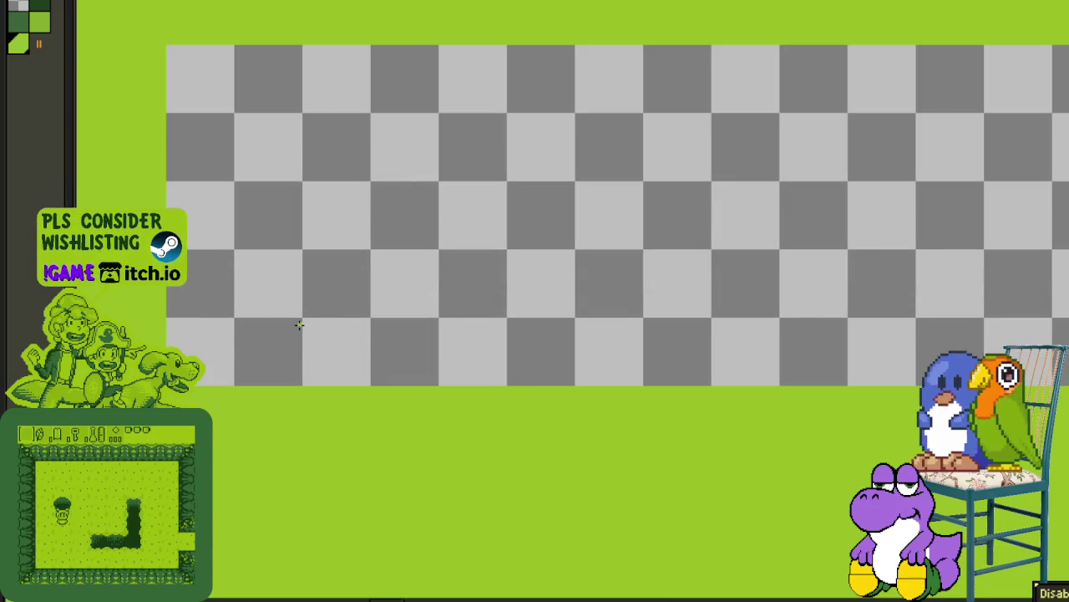
left_click(441, 338)
scroll(906, 353, "down", 3)
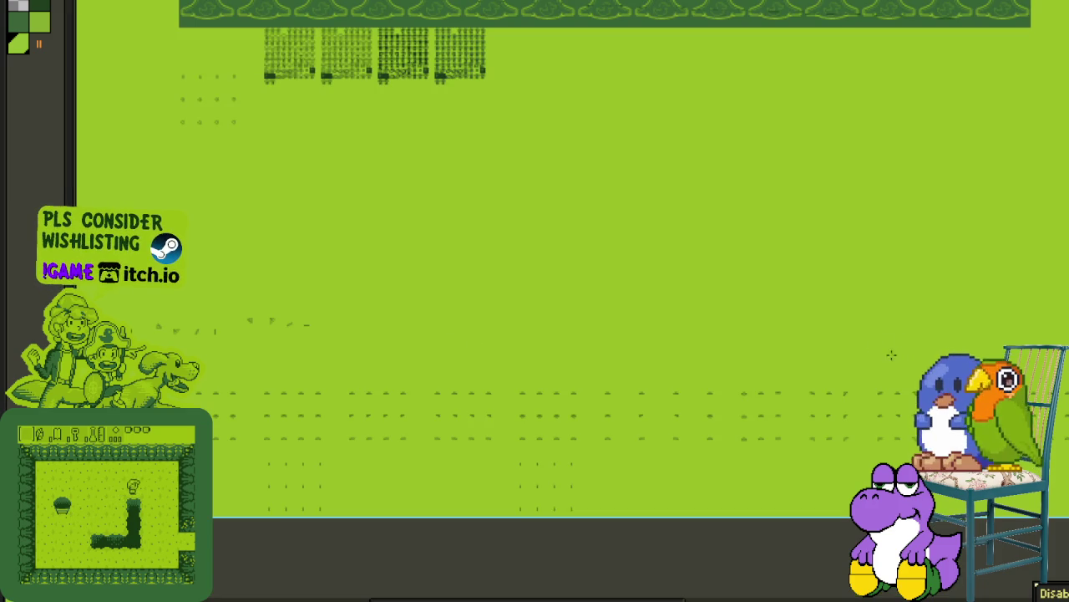
scroll(559, 296, "down", 3)
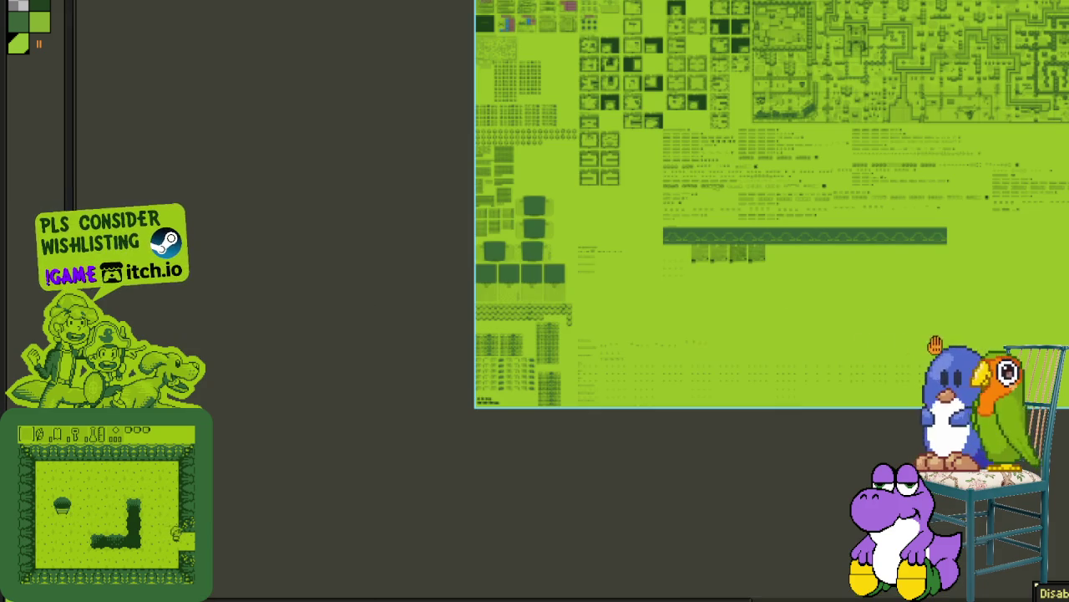
mouse_move(711, 320)
left_mouse_down()
mouse_move(536, 324)
mouse_move(508, 335)
left_mouse_up()
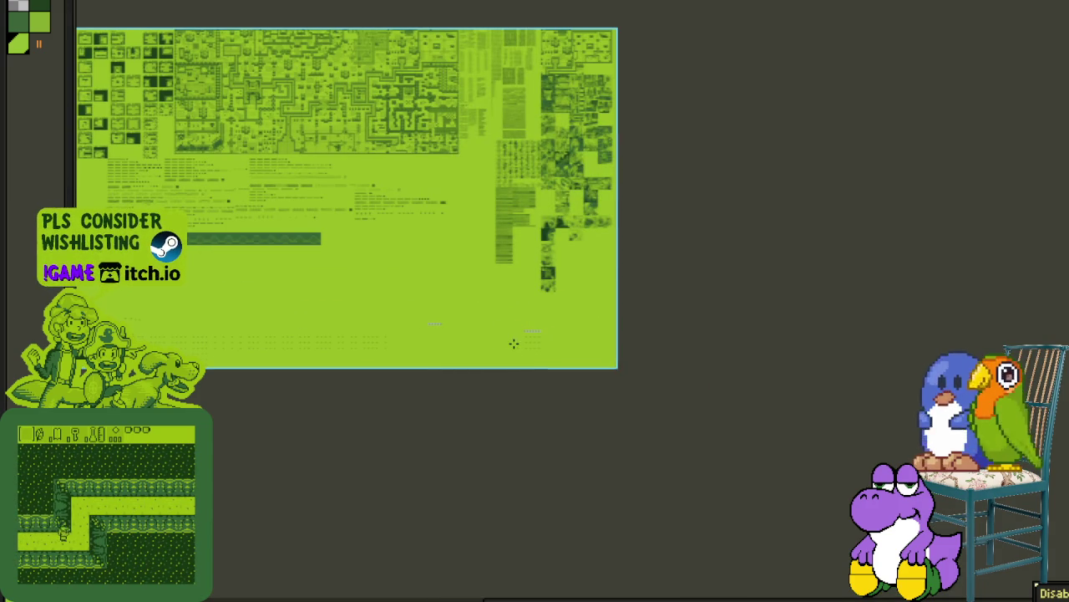
scroll(529, 334, "up", 5)
scroll(532, 327, "up", 2)
scroll(563, 375, "down", 1)
scroll(556, 375, "down", 1)
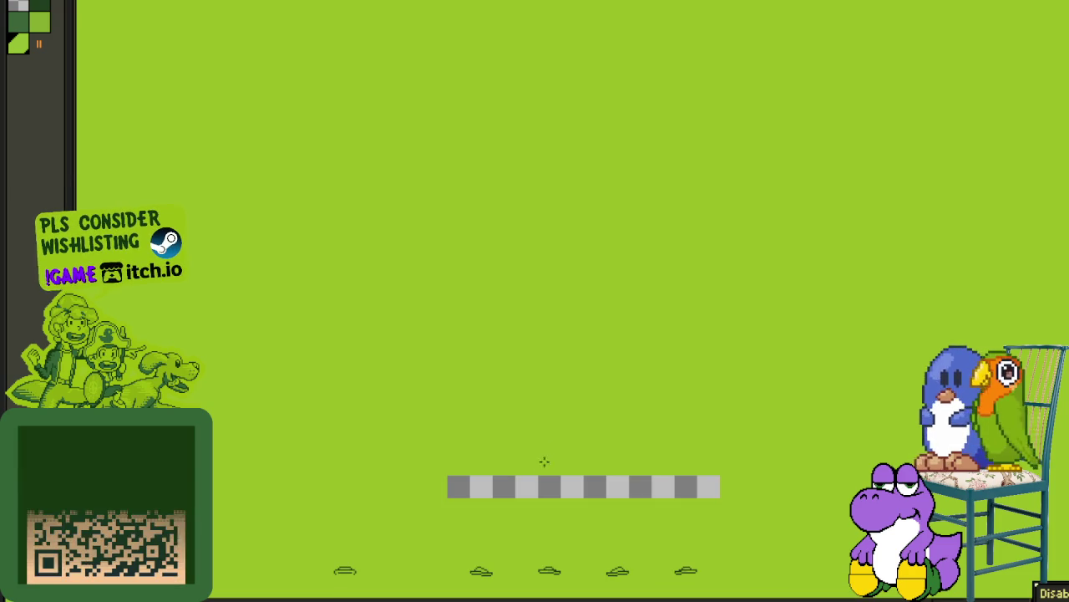
left_click_drag(380, 312, 959, 317)
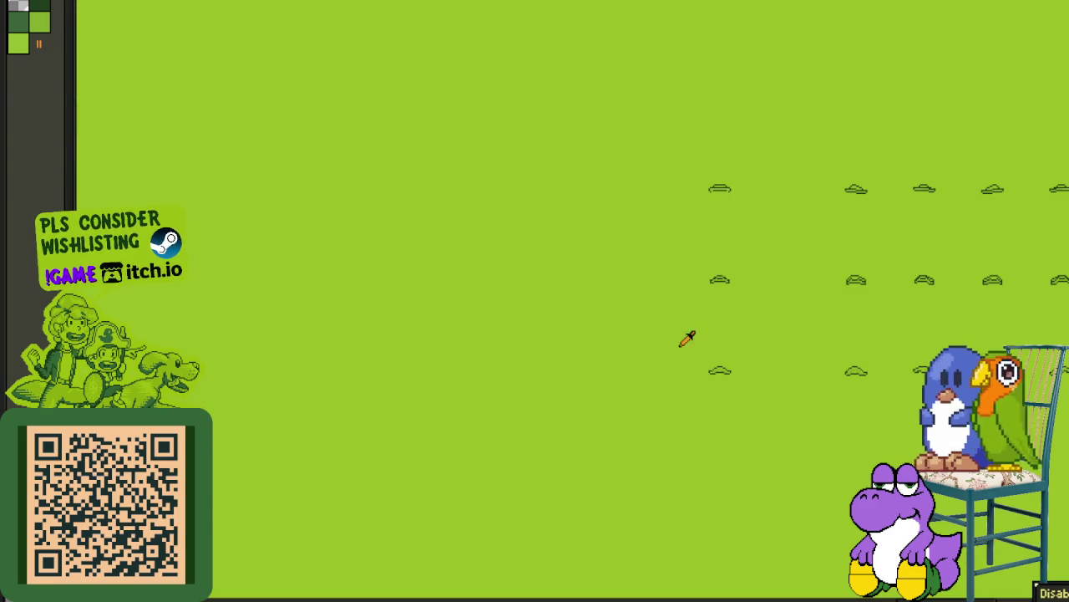
Step: Drag the tuft sprite block left beside the other tuft groups, nudge it one tile right, and deselect
scroll(621, 312, "down", 2)
scroll(368, 226, "down", 2)
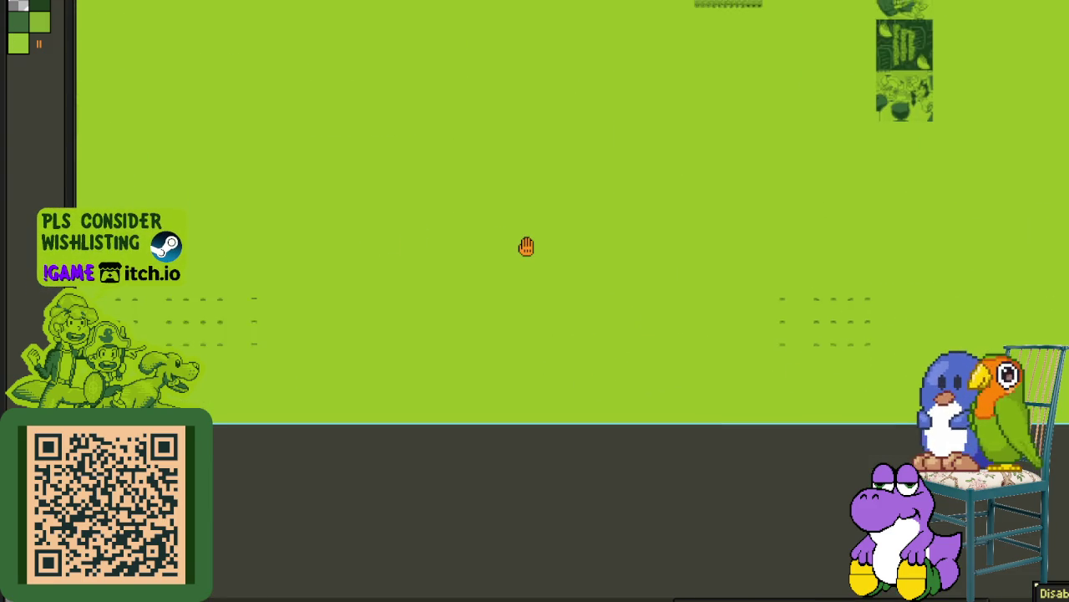
scroll(430, 280, "up", 1)
scroll(614, 341, "up", 2)
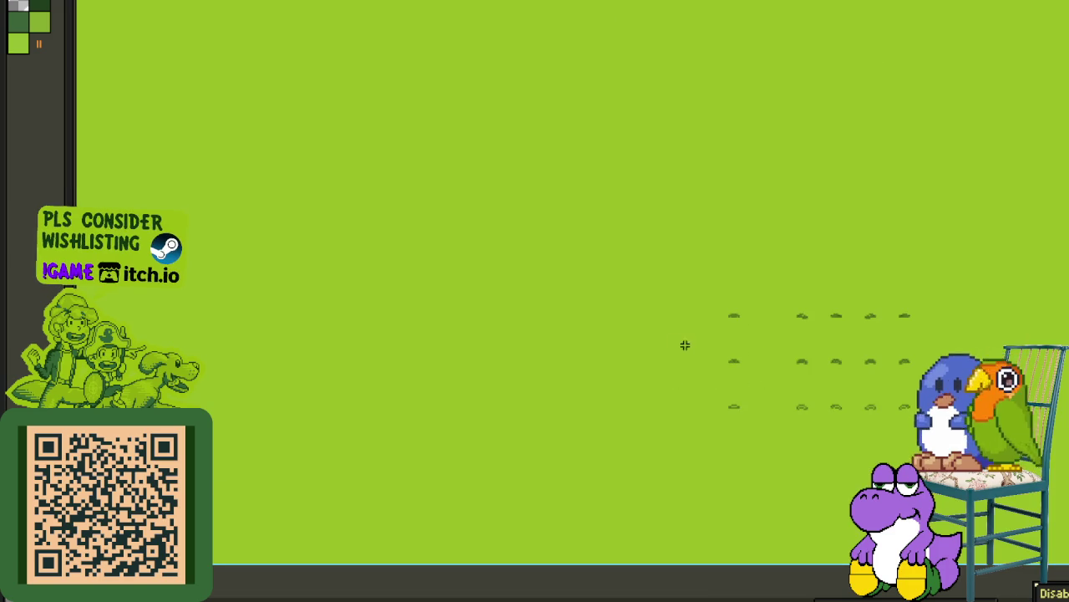
left_click_drag(720, 308, 977, 426)
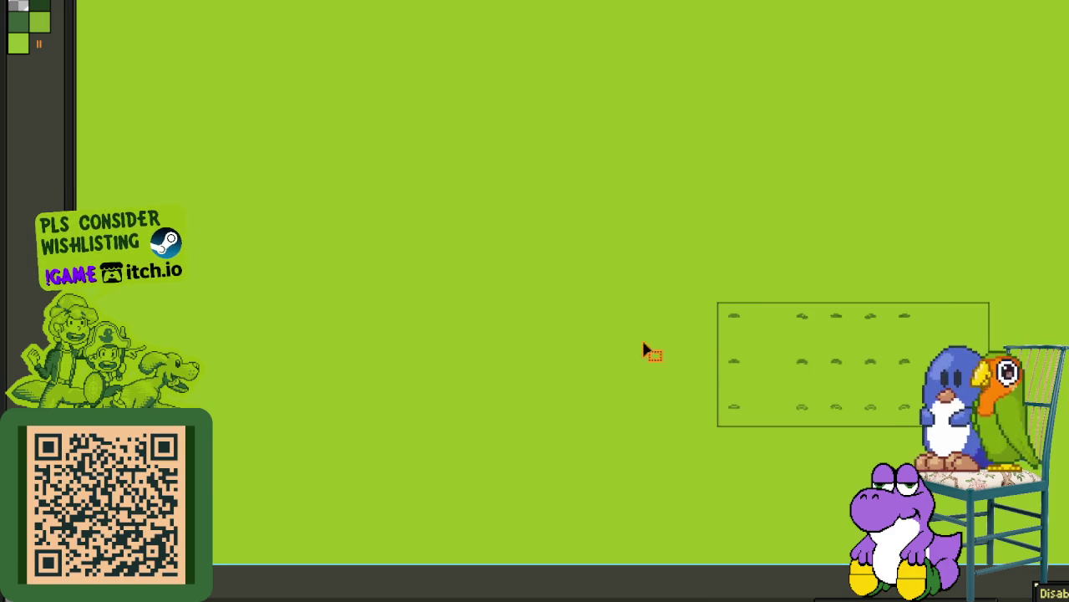
left_click_drag(669, 346, 848, 355)
mouse_move(418, 415)
left_mouse_down()
mouse_move(282, 446)
mouse_move(300, 451)
left_mouse_up()
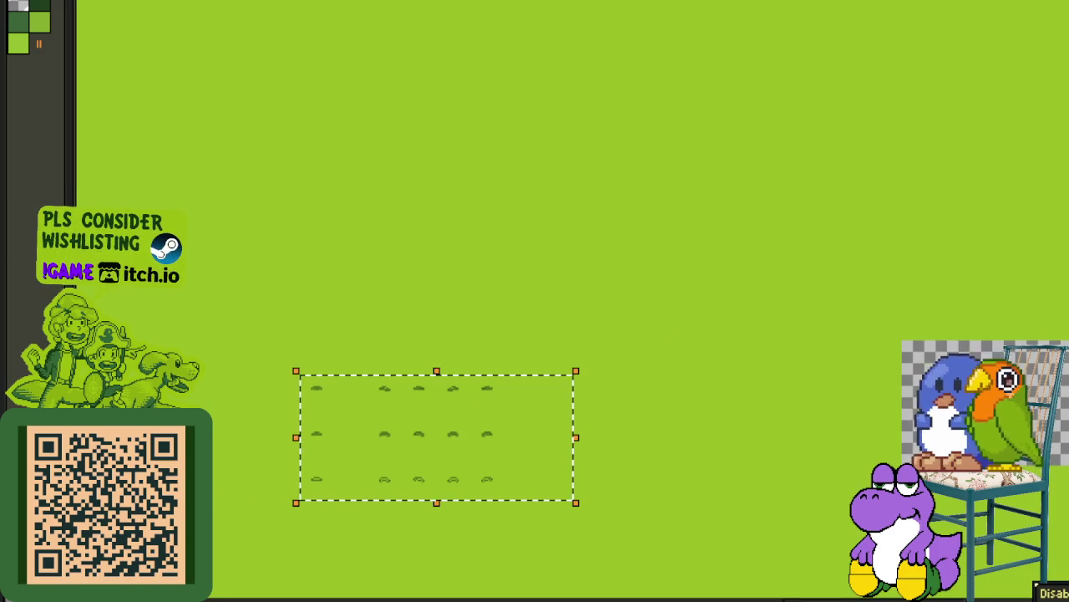
left_click_drag(405, 344, 697, 353)
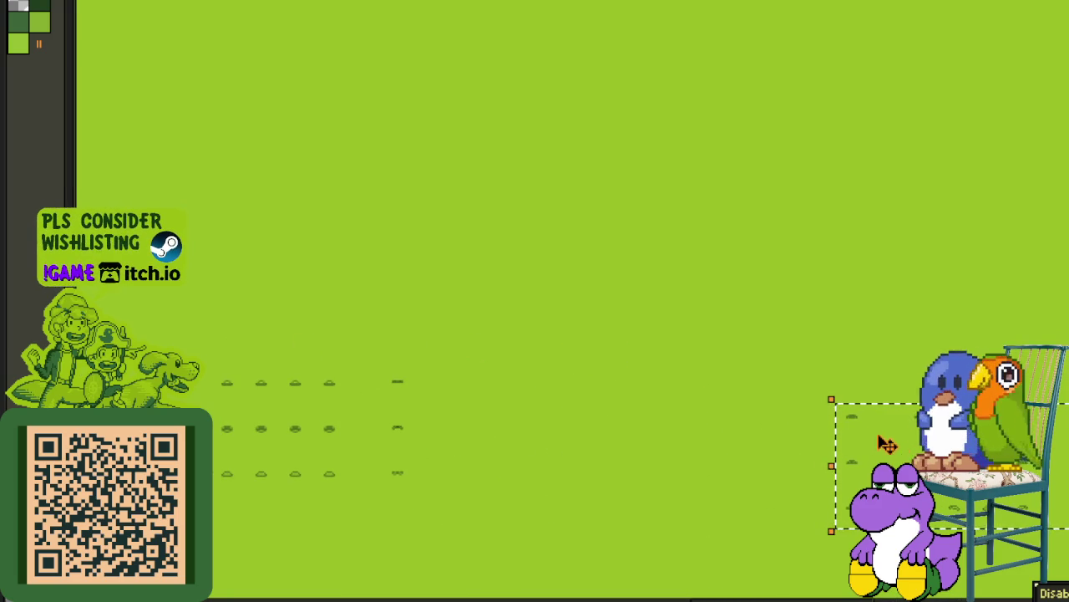
mouse_move(544, 432)
left_mouse_down()
mouse_move(561, 422)
mouse_move(519, 406)
left_mouse_up()
mouse_move(454, 395)
left_mouse_down()
mouse_move(442, 425)
mouse_move(508, 424)
mouse_move(480, 424)
mouse_move(482, 412)
left_mouse_up()
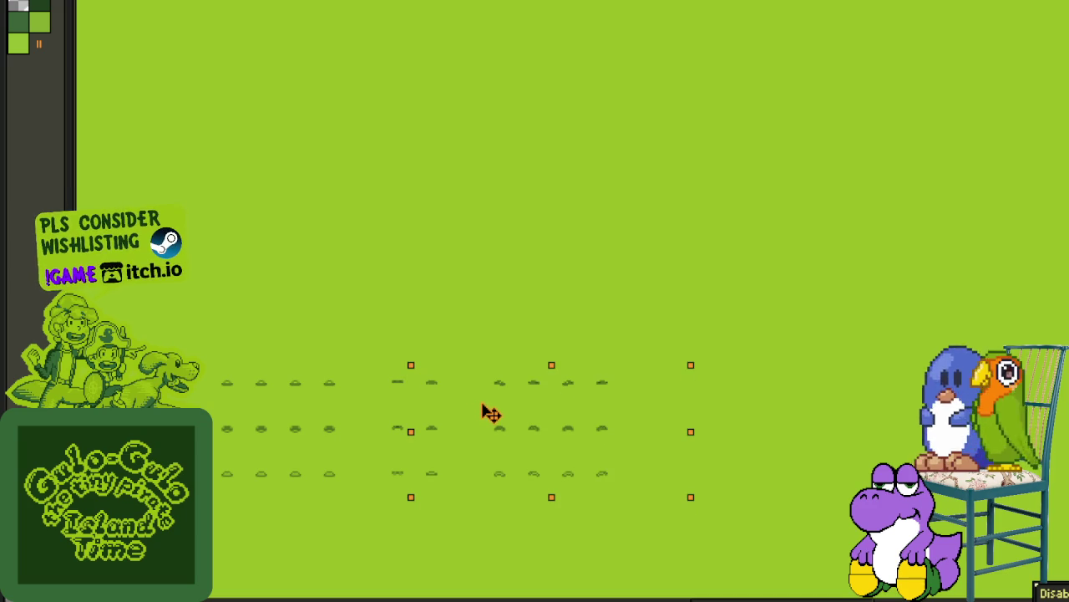
key("Right")
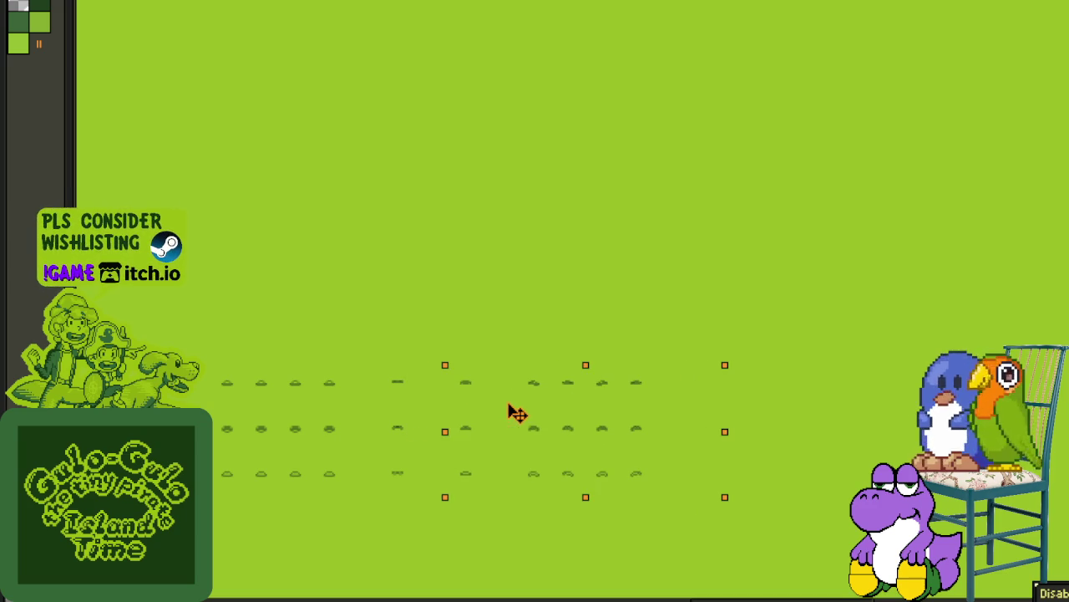
key("ctrl+d")
scroll(591, 301, "down", 2)
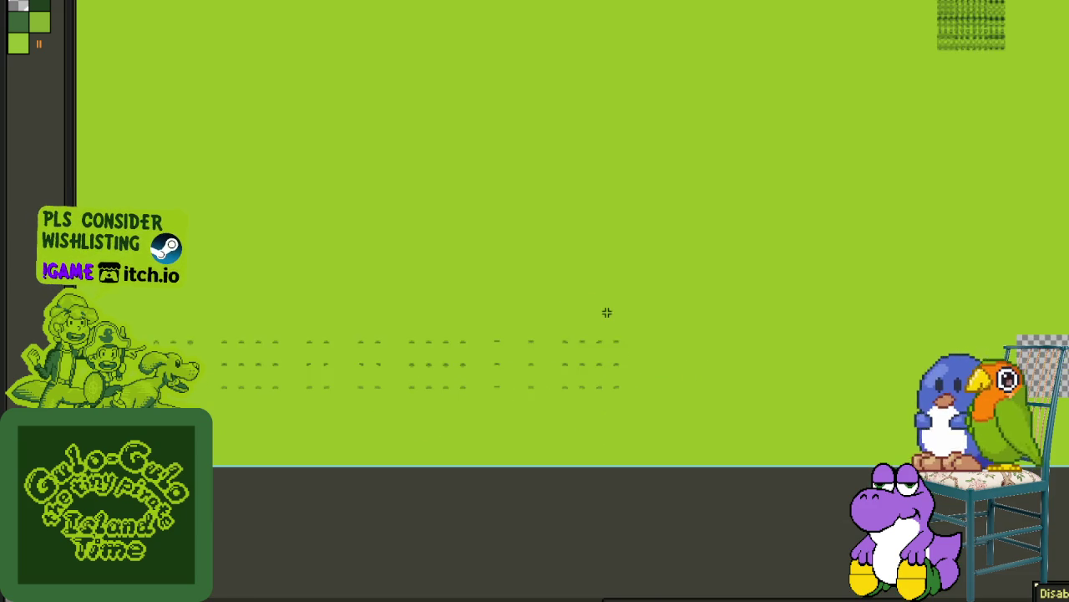
Step: Fill the empty transparent patch on the sheet with the green background colour using the Paint Bucket
scroll(604, 313, "down", 1)
left_click_drag(696, 365, 584, 387)
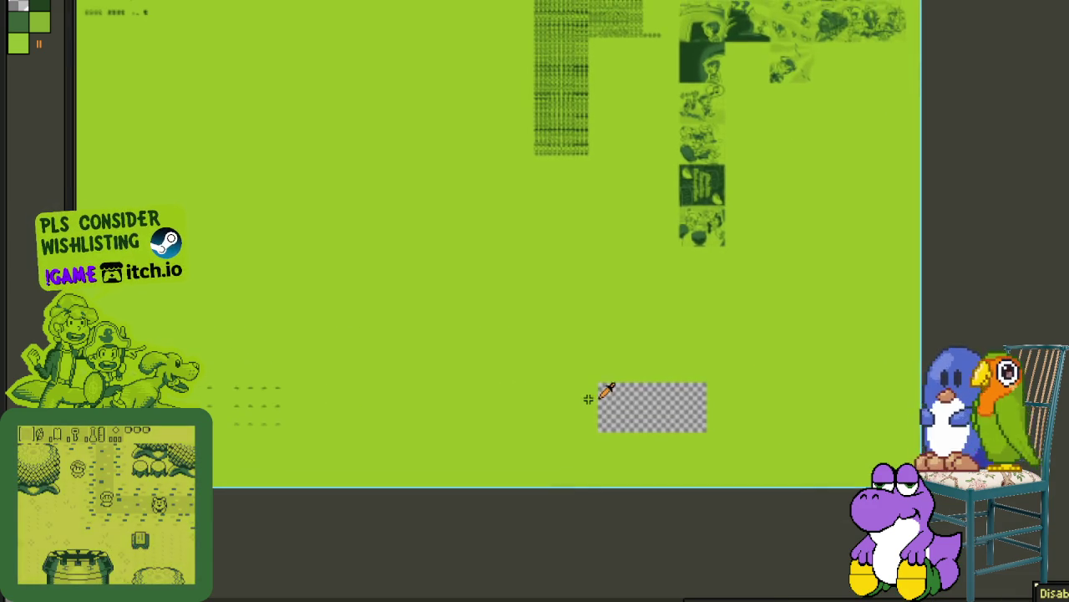
scroll(599, 387, "up", 2)
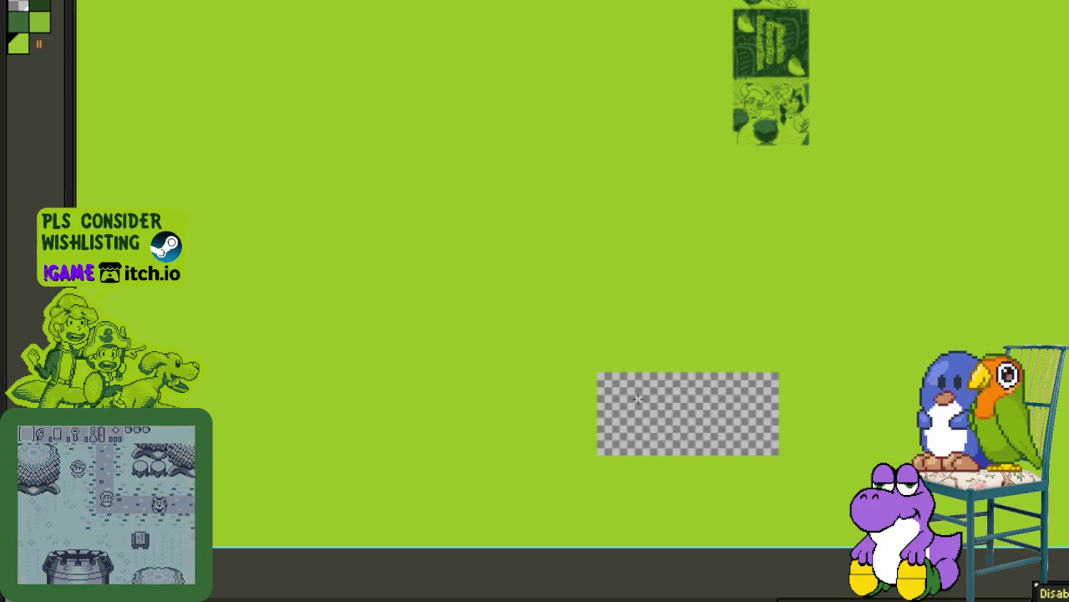
left_click(690, 376)
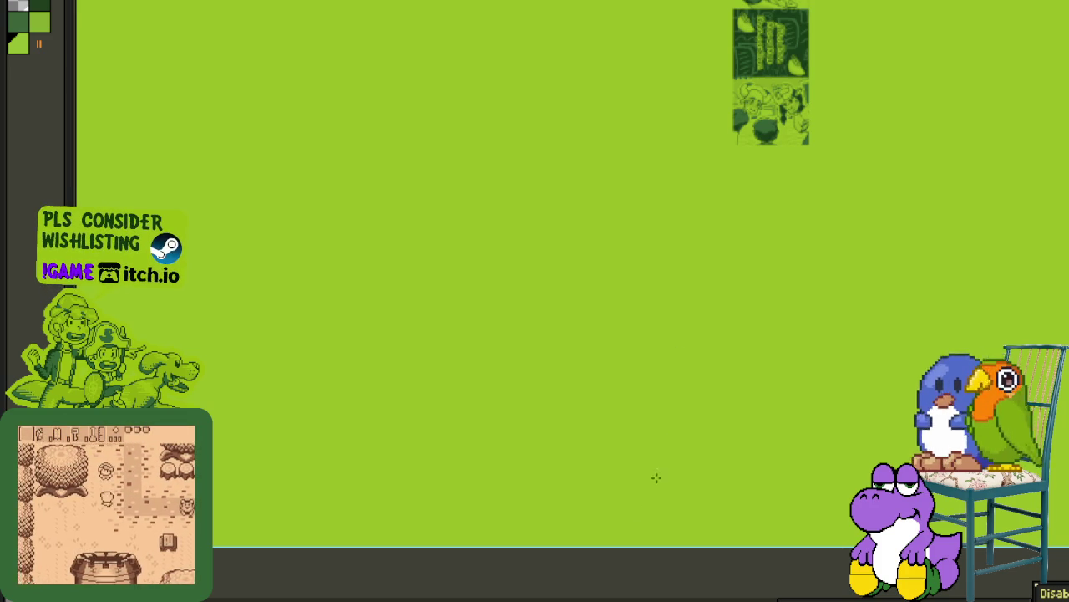
scroll(648, 493, "down", 1)
scroll(594, 154, "down", 3)
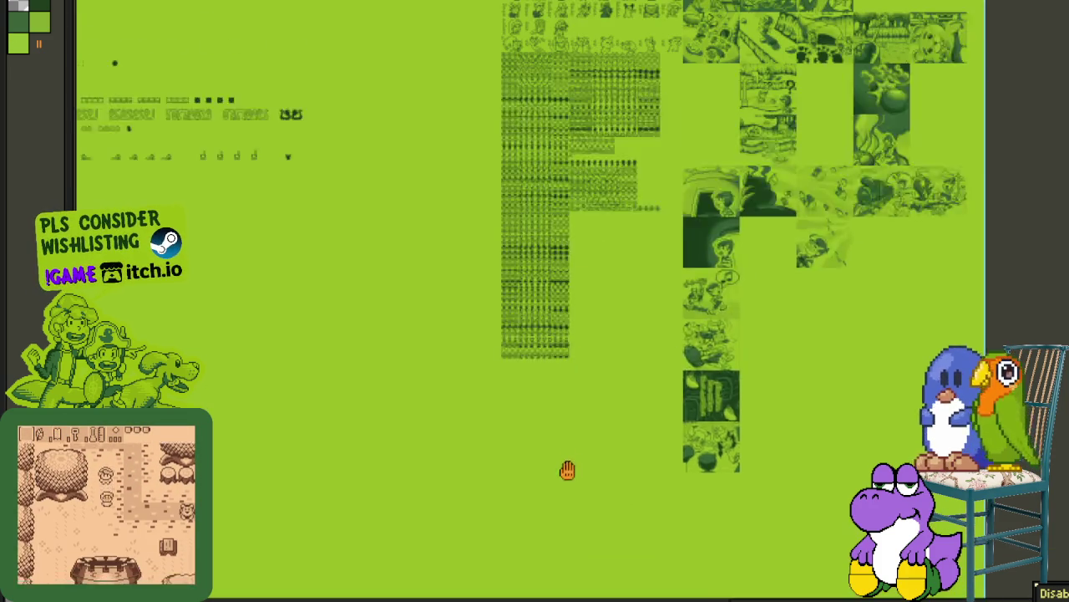
scroll(573, 222, "up", 5)
scroll(473, 255, "down", 2)
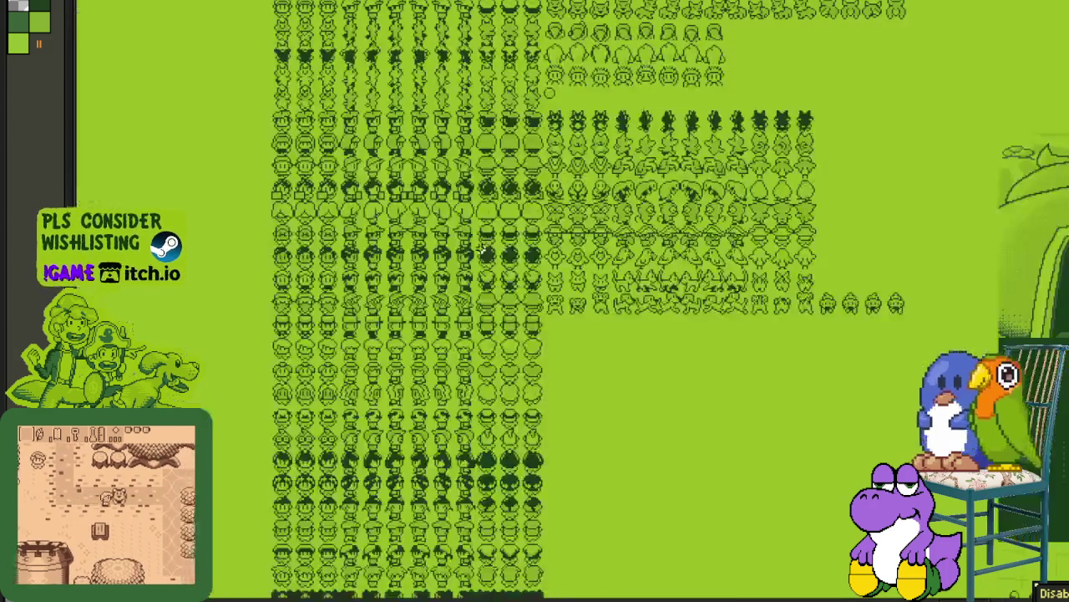
scroll(609, 272, "down", 2)
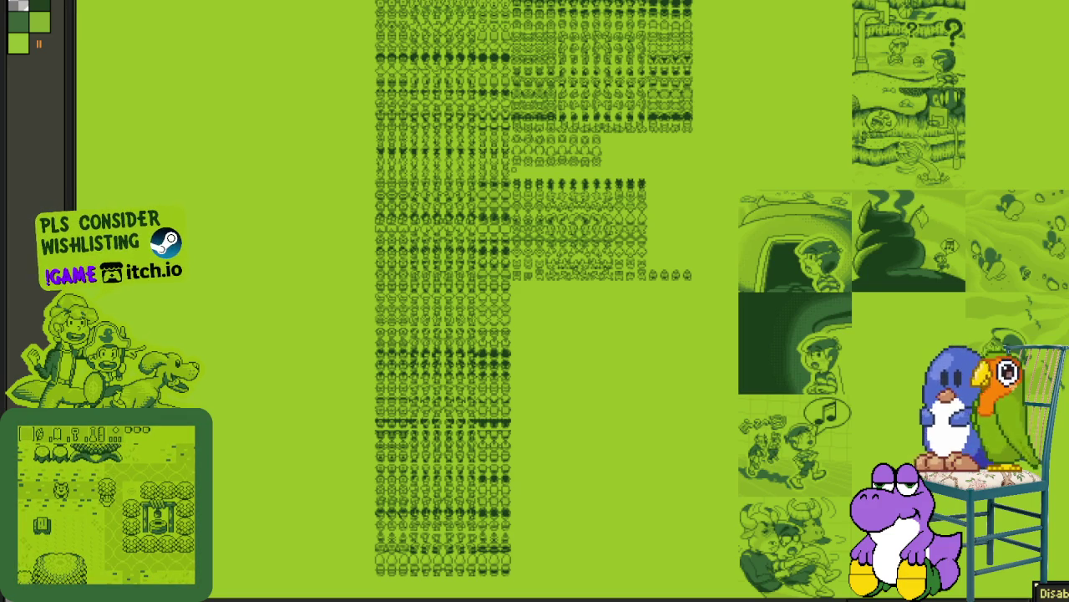
Step: Pan and zoom across the sheet to review the small sprite rows
scroll(477, 287, "down", 1)
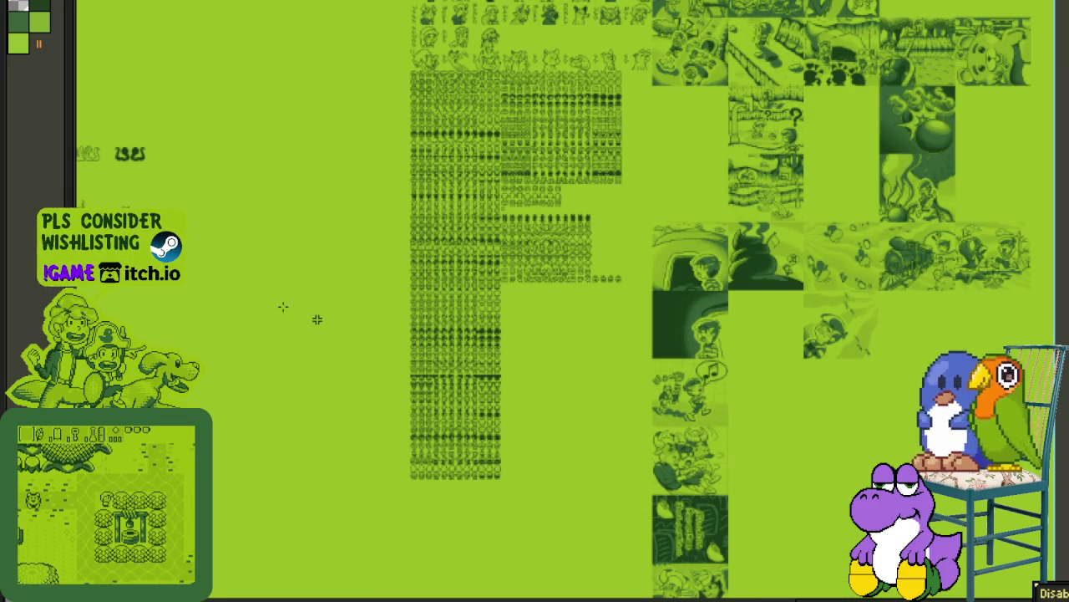
left_click_drag(437, 345, 732, 393)
scroll(467, 355, "up", 1)
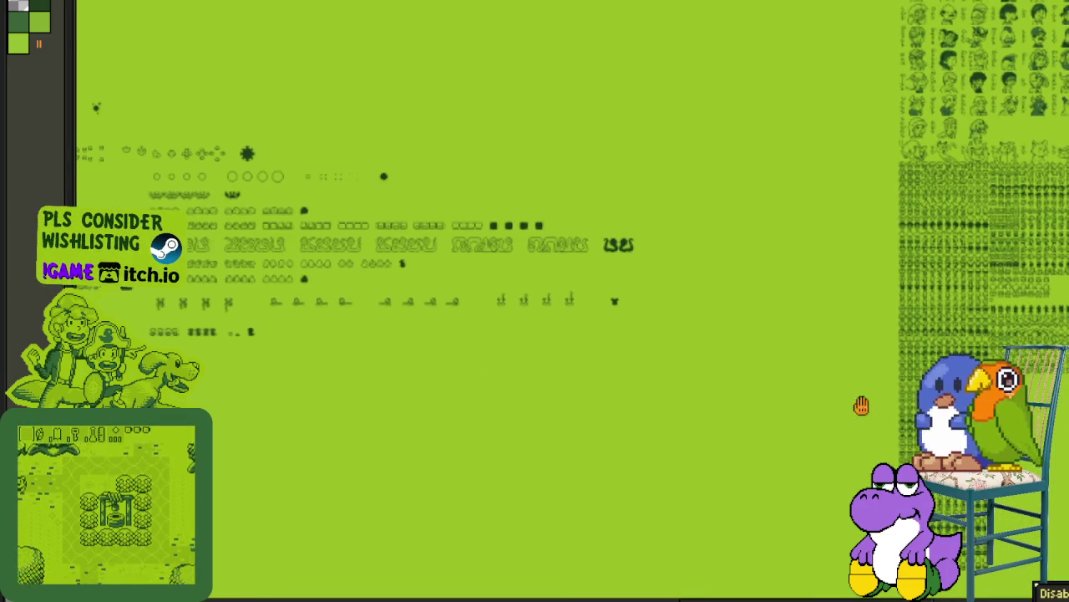
scroll(724, 409, "up", 1)
scroll(724, 409, "down", 1)
scroll(554, 340, "up", 1)
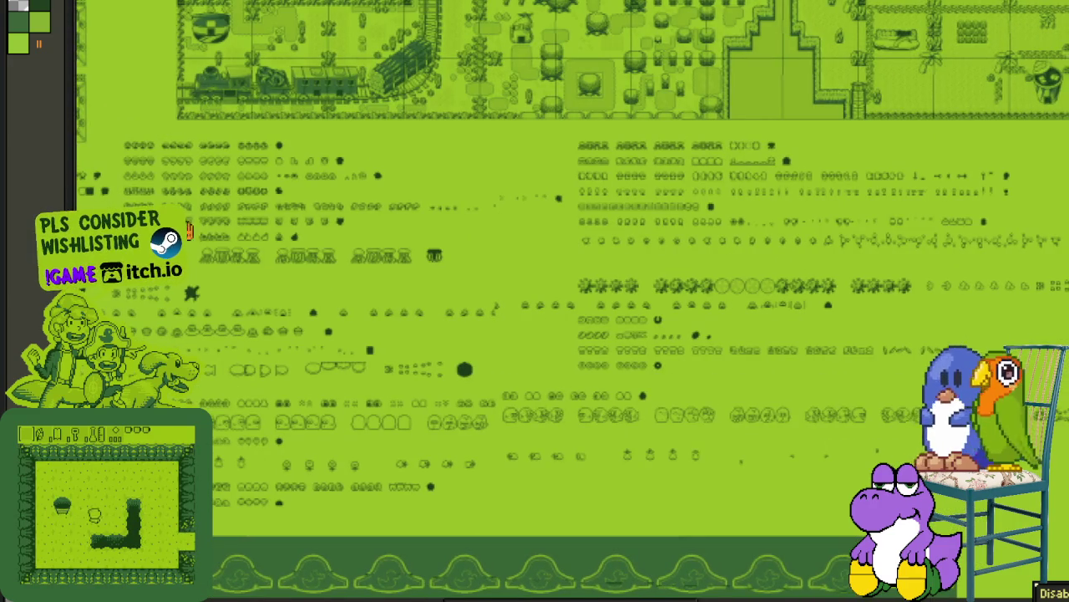
scroll(254, 292, "left", 2)
scroll(309, 250, "left", 1)
scroll(296, 206, "left", 1)
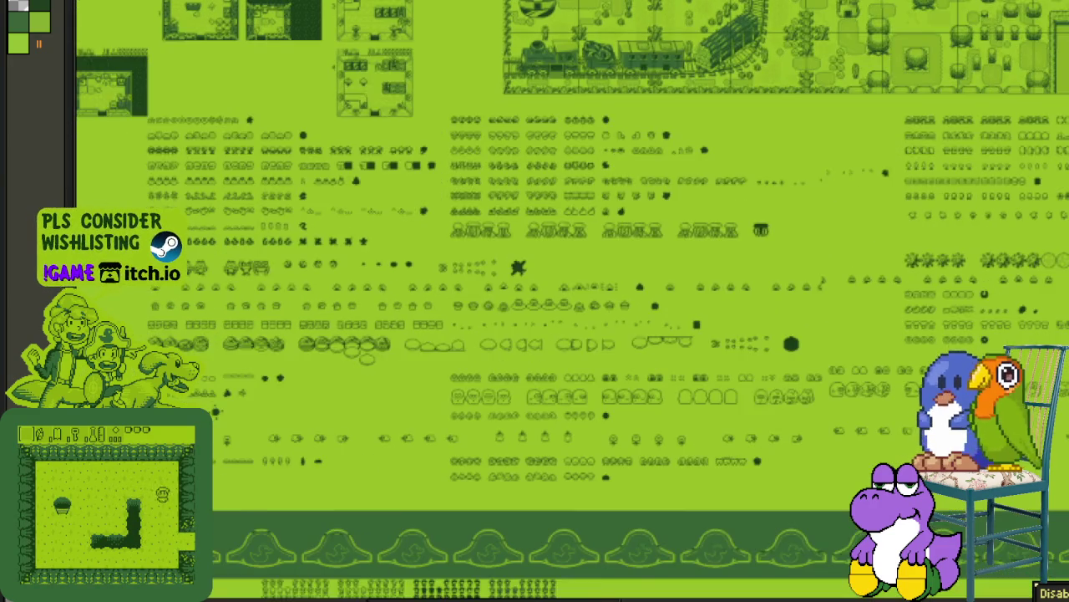
scroll(175, 205, "left", 1)
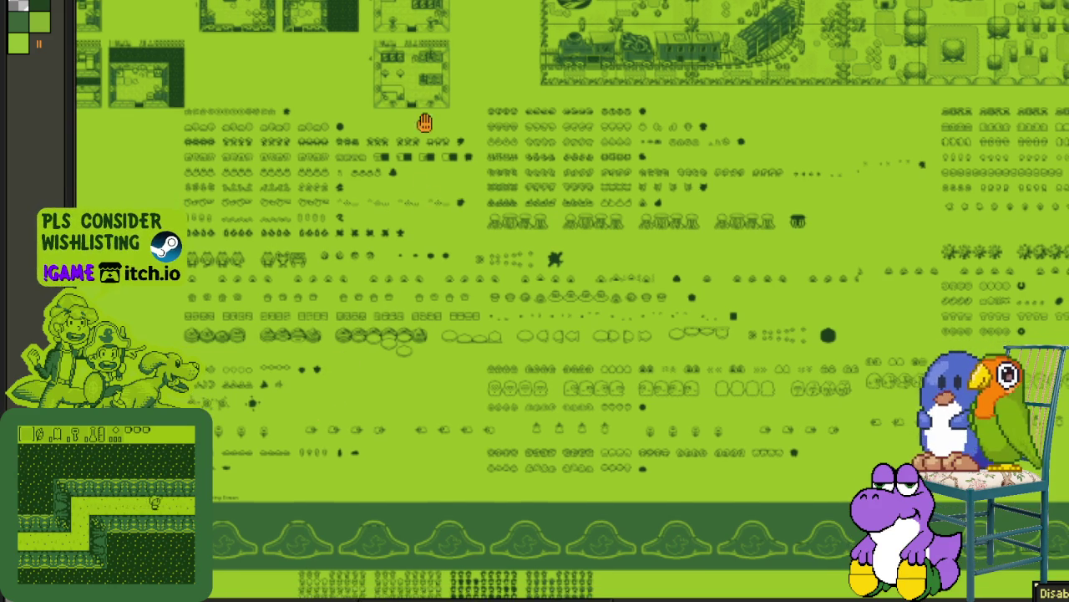
scroll(399, 313, "down", 5)
scroll(399, 313, "left", 2)
scroll(387, 375, "up", 2)
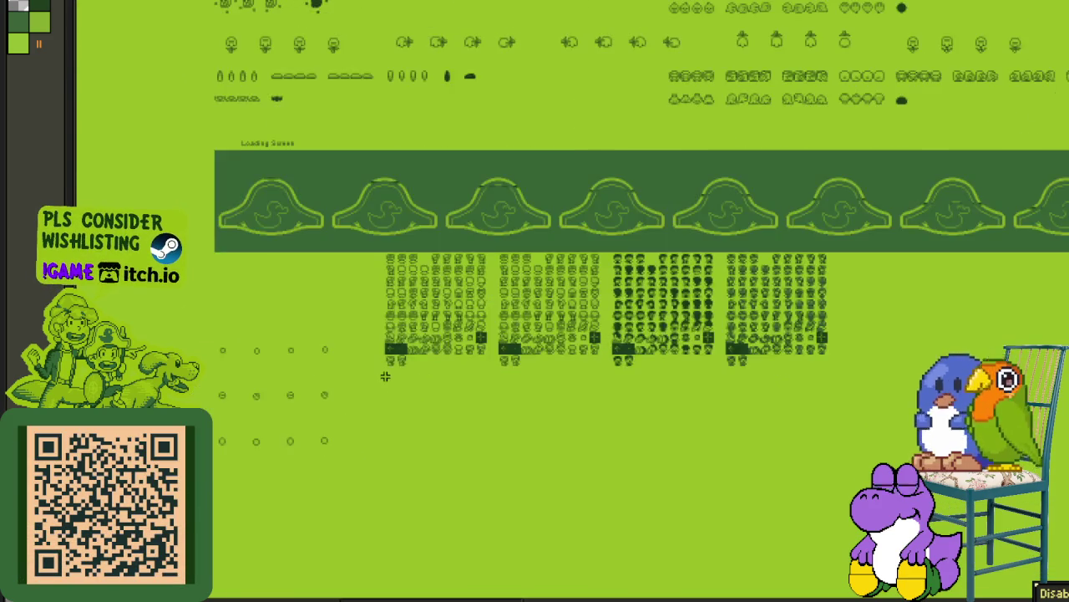
scroll(392, 348, "down", 1)
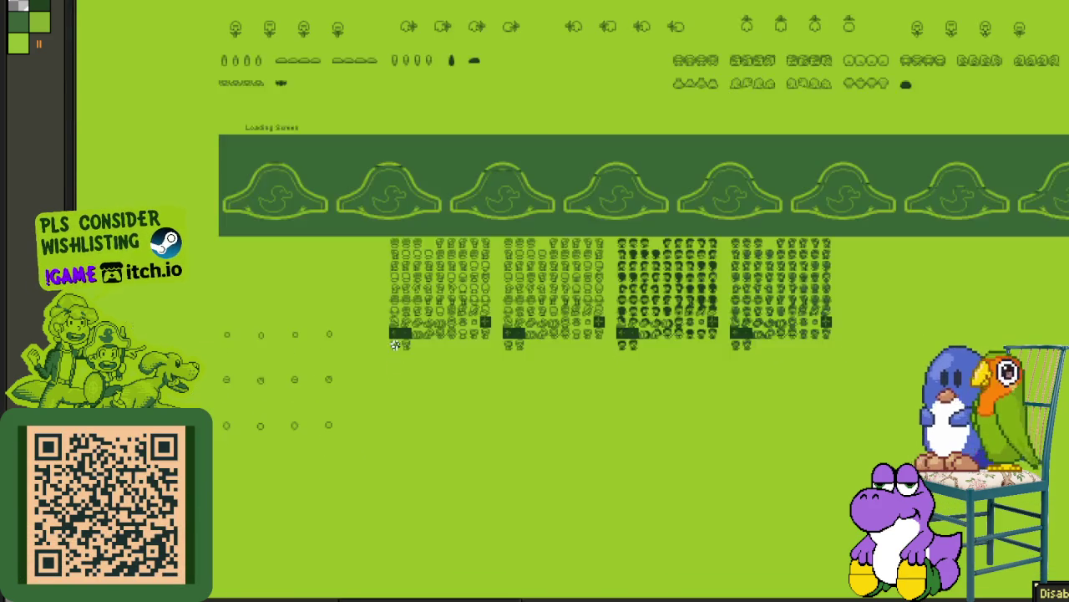
scroll(384, 355, "down", 1)
scroll(279, 351, "down", 1)
scroll(279, 351, "left", 2)
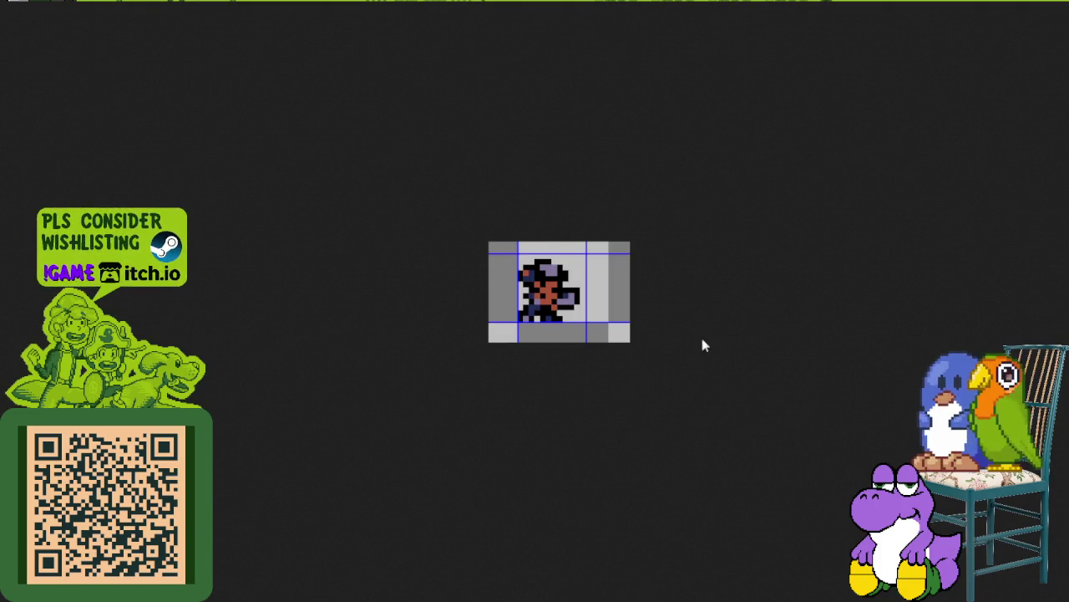
Step: Zoom in on the single character sprite with the purple cap and brown face
scroll(579, 316, "up", 5)
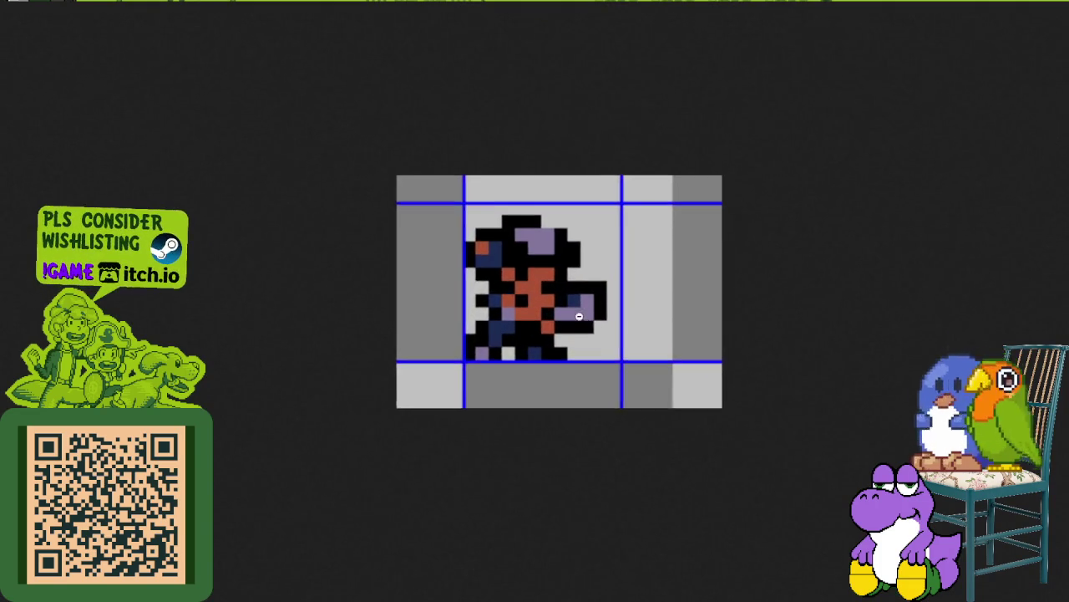
scroll(579, 316, "up", 2)
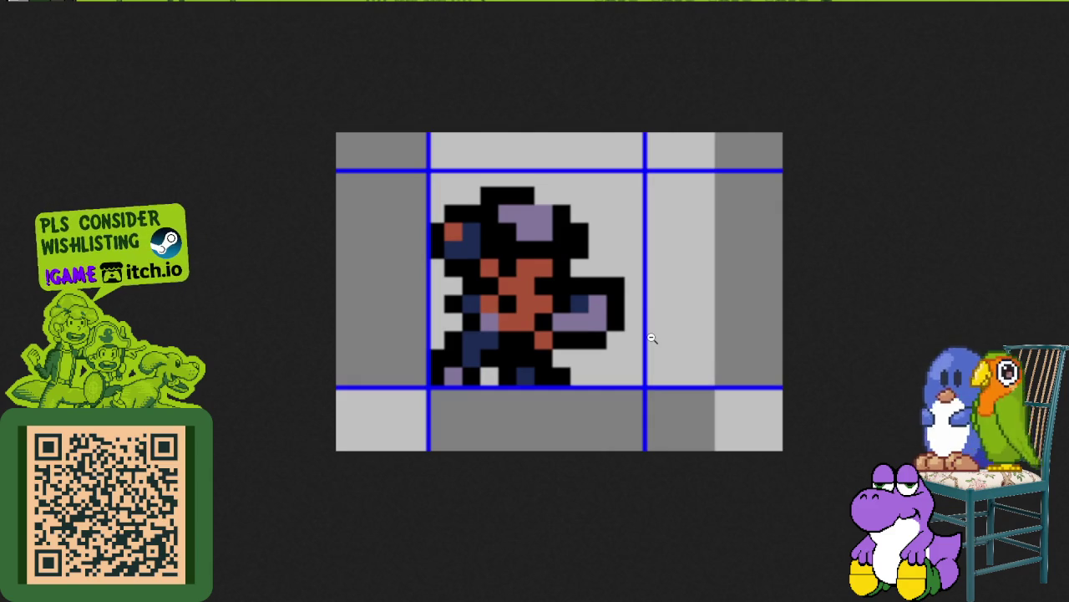
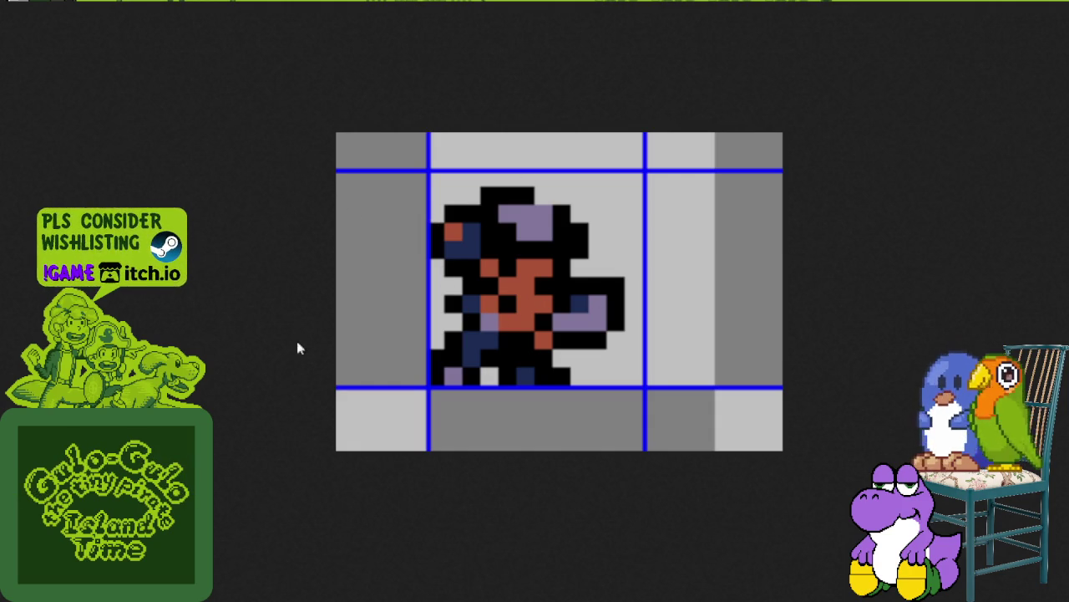
Step: Flip between the gridded character reference and the dinosaur sprite sheet images
key("Right")
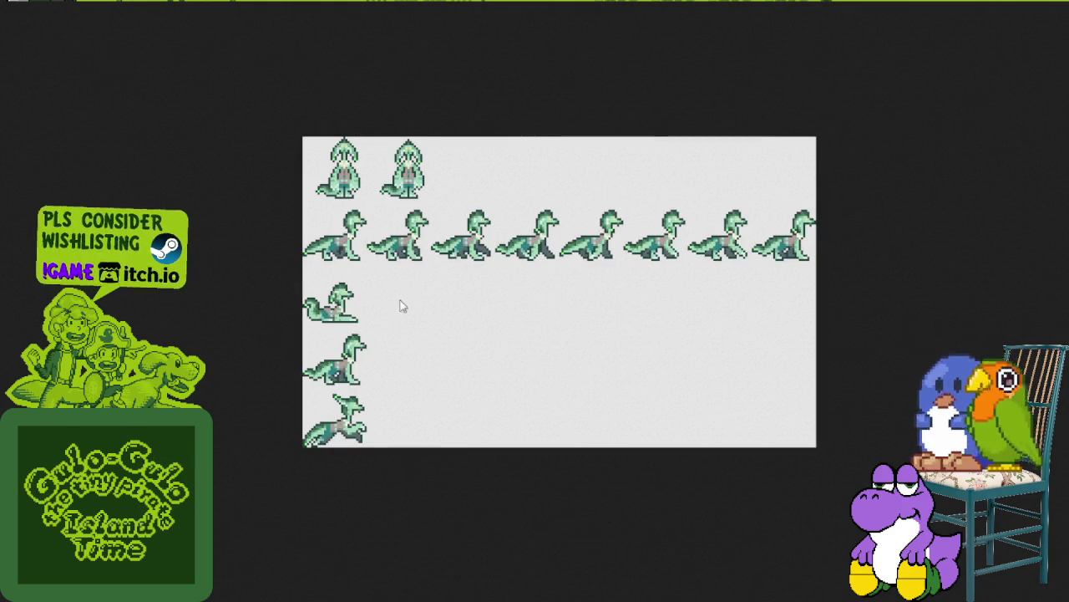
key("Left")
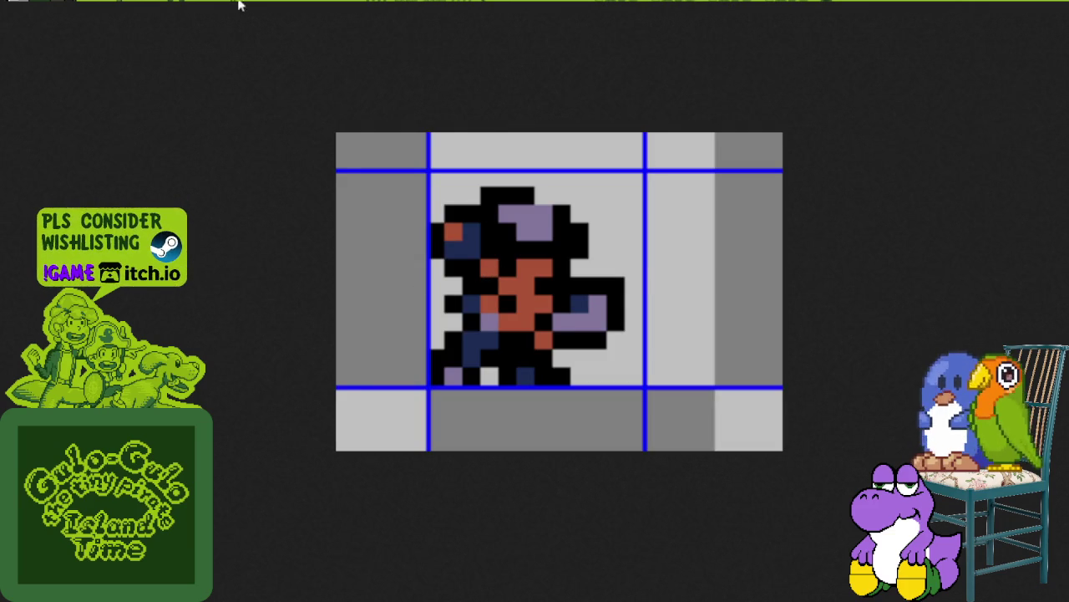
key("Right")
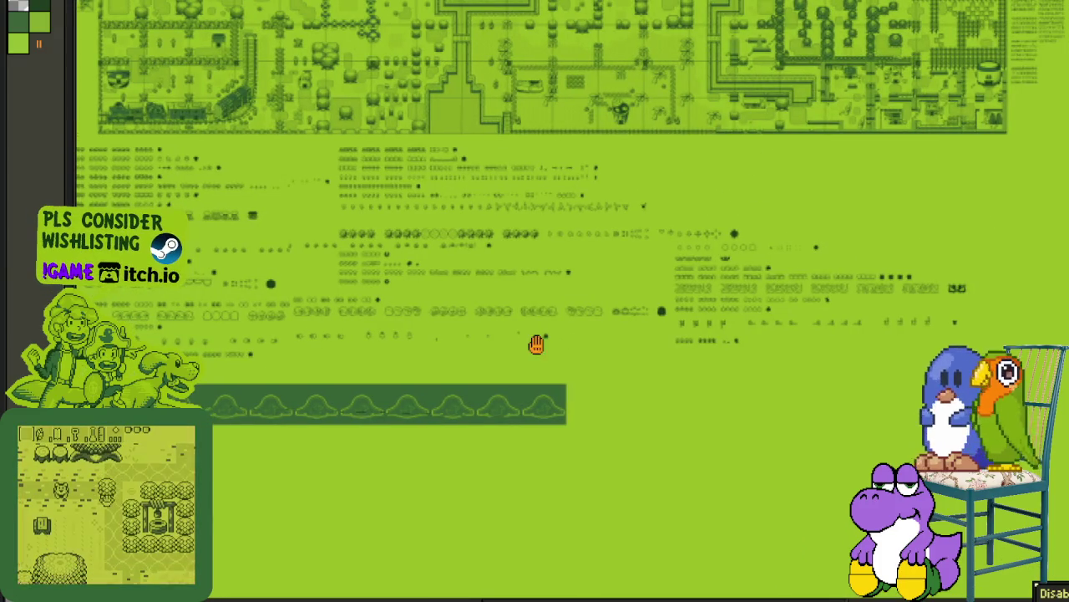
Step: Pan down to the animation rows, zoom in on Hat 1–3, and pick the second Hat 1 frame
mouse_move(508, 356)
left_mouse_down()
mouse_move(477, 362)
mouse_move(589, 361)
left_mouse_up()
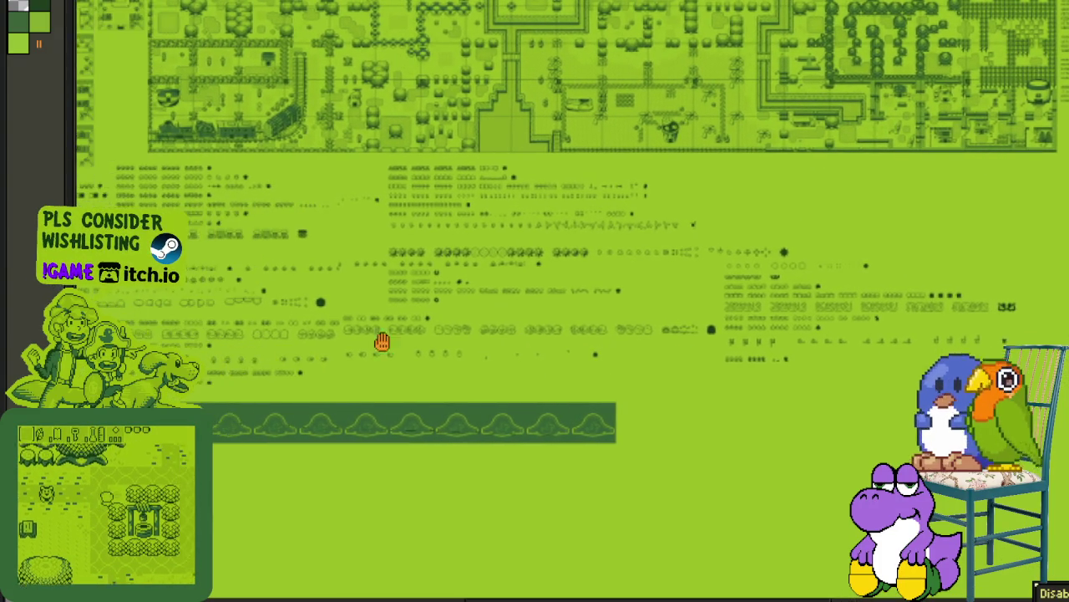
left_click_drag(381, 342, 561, 351)
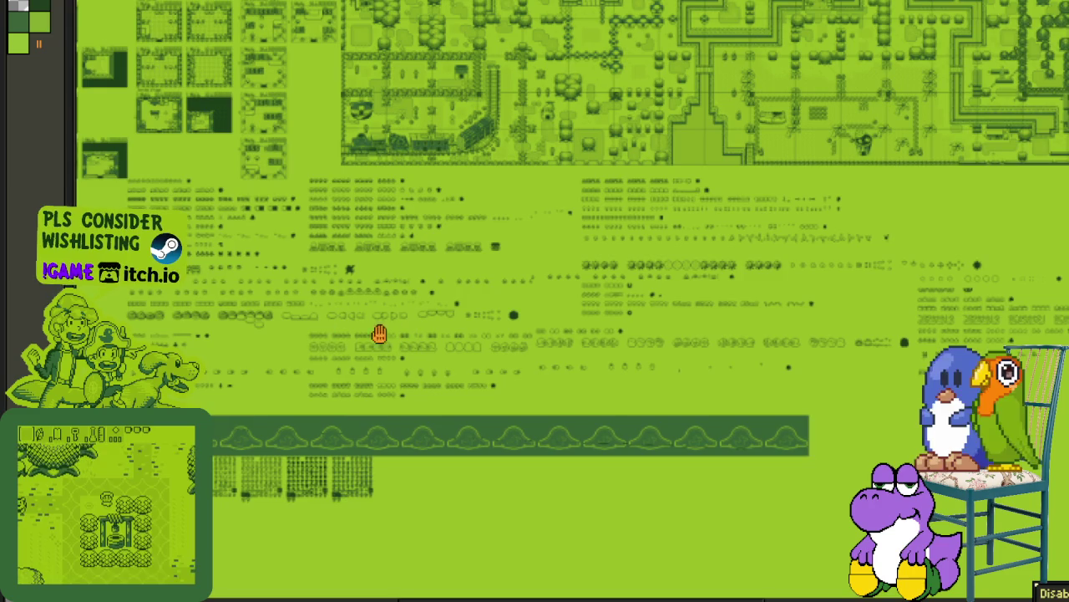
left_click_drag(376, 332, 297, 334)
left_click_drag(566, 448, 624, 186)
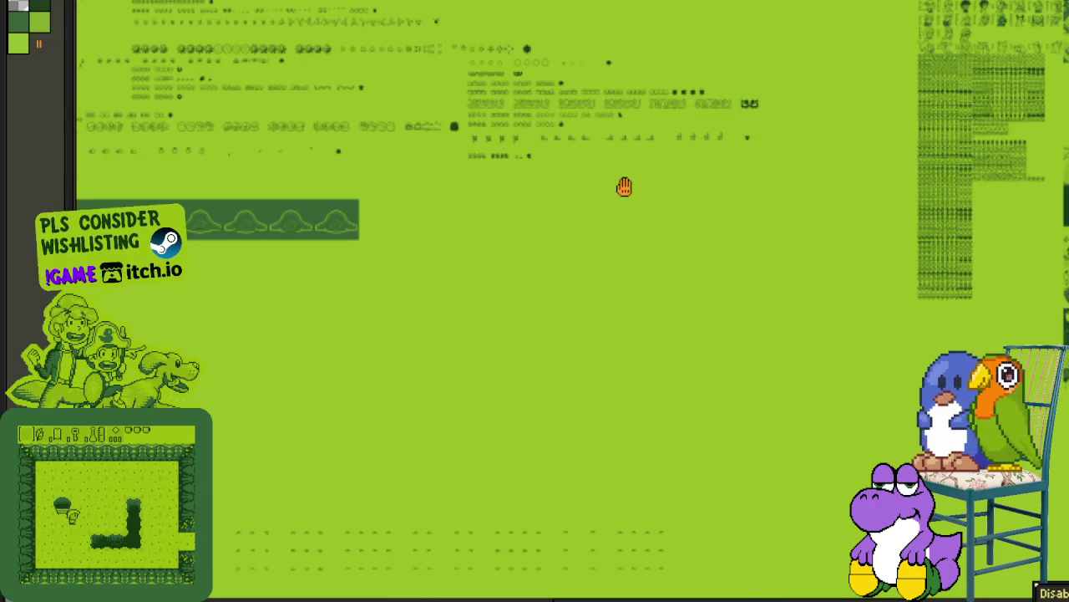
left_click_drag(289, 300, 552, 373)
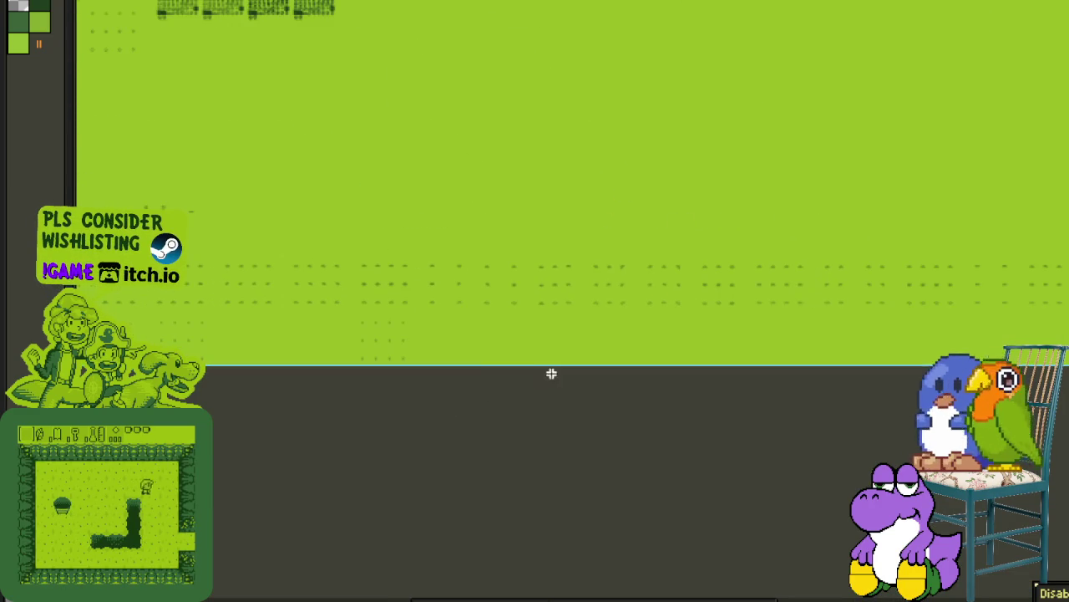
scroll(251, 293, "up", 4)
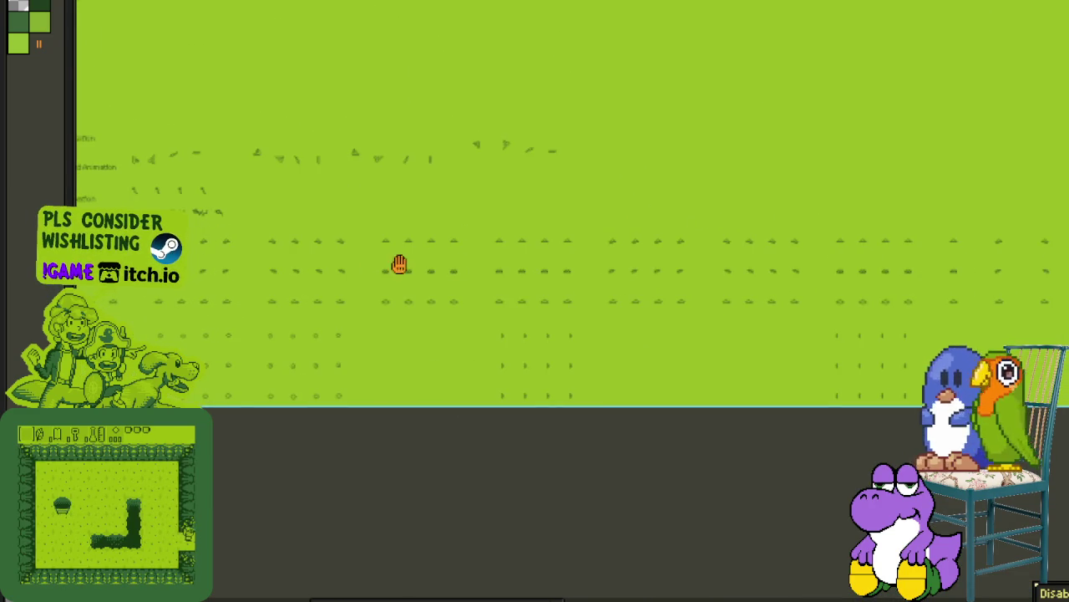
scroll(322, 286, "up", 2)
scroll(448, 311, "up", 2)
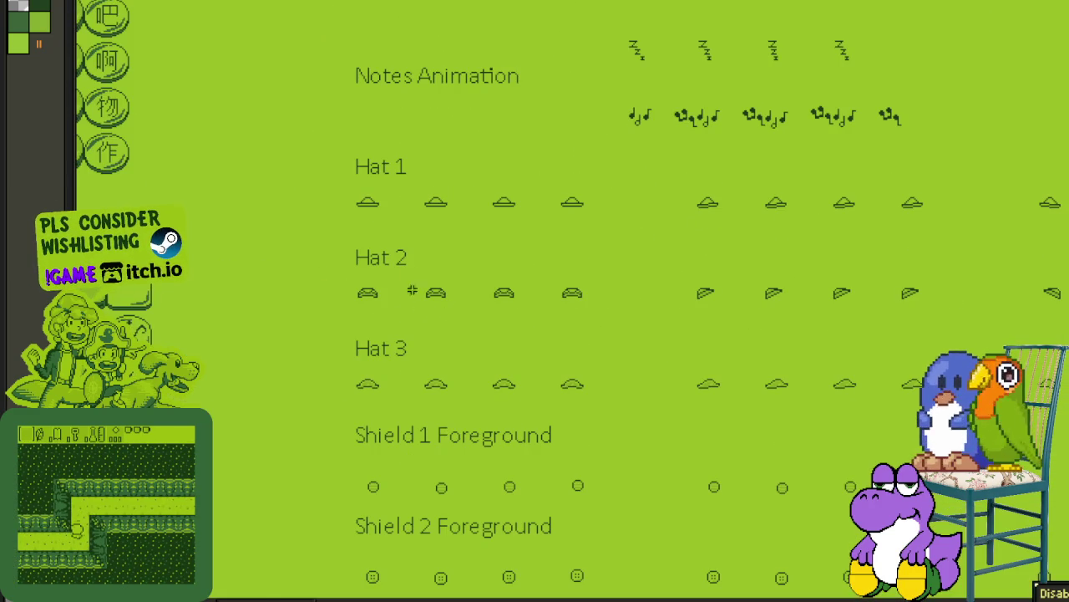
scroll(429, 202, "up", 2)
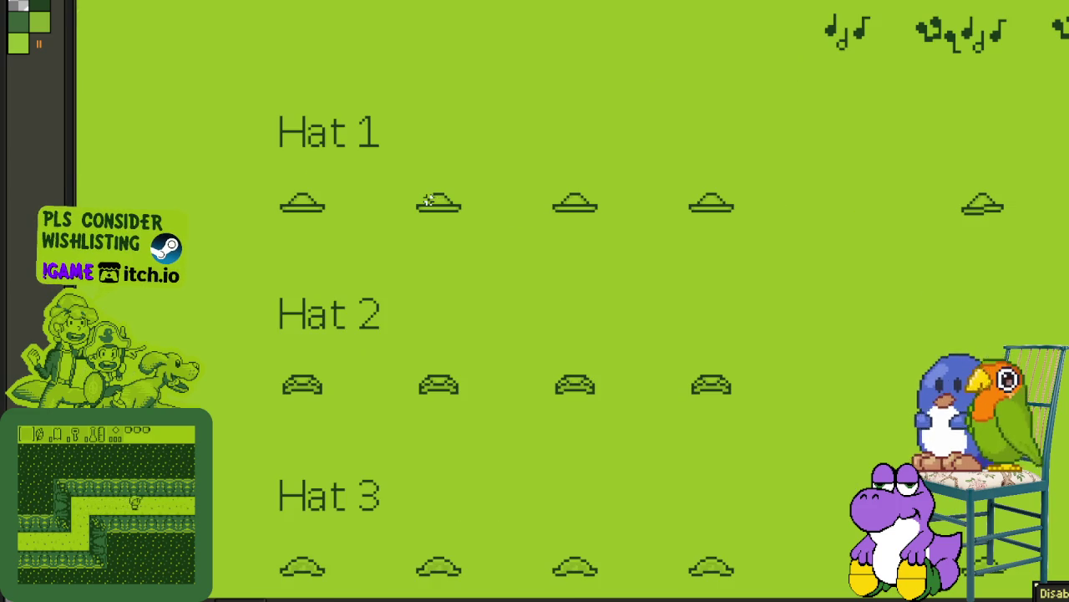
left_click(438, 213)
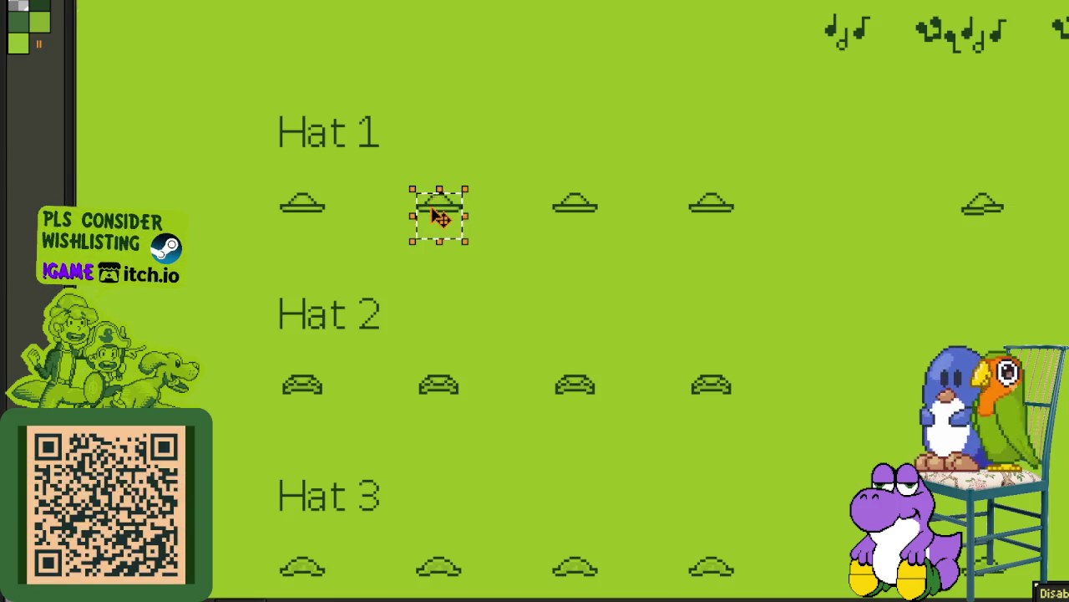
Step: Pack the second, third and fourth Hat 1 and Hat 2 frames beside their first frames
left_click_drag(440, 217, 385, 213)
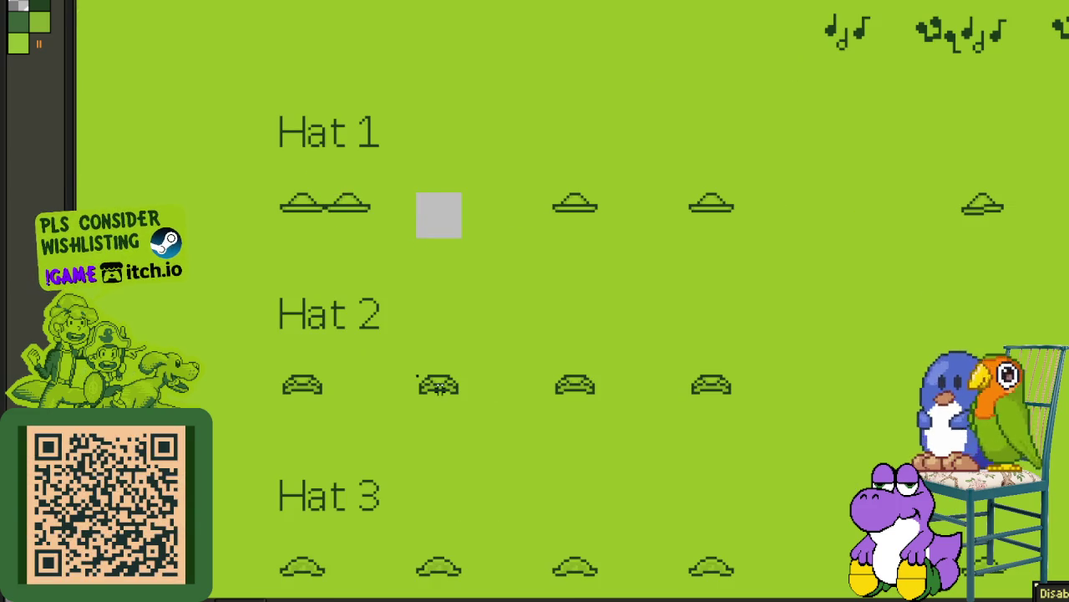
left_click_drag(439, 385, 378, 399)
left_click_drag(584, 384, 409, 393)
left_click_drag(578, 219, 407, 226)
left_click_drag(712, 207, 468, 213)
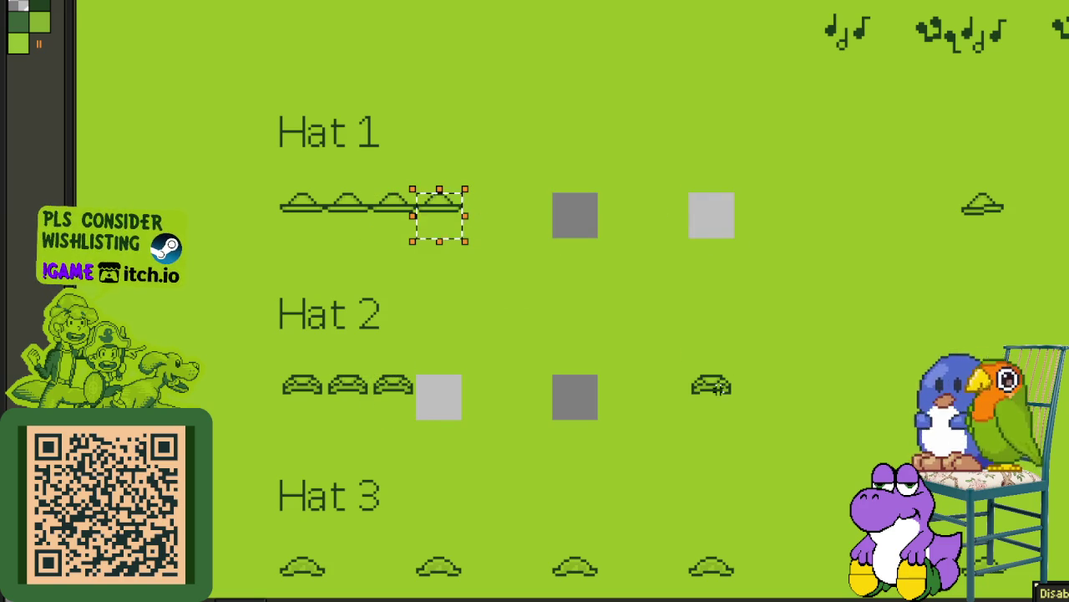
left_click_drag(709, 401, 470, 399)
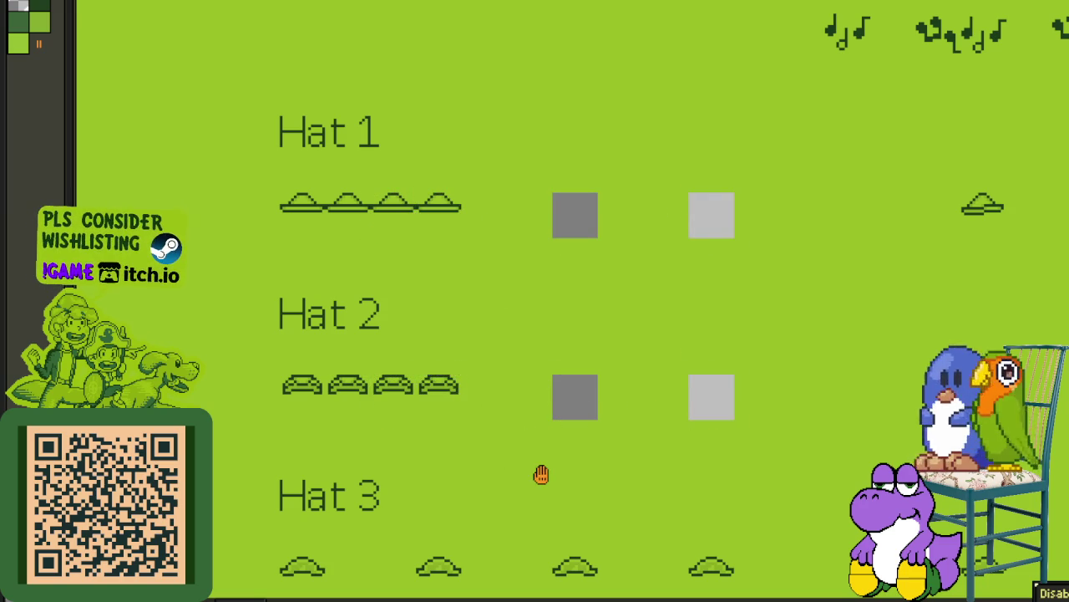
Step: Pack the three loose Hat 3 frames beside the first Hat 3 frame
left_click_drag(541, 474, 565, 312)
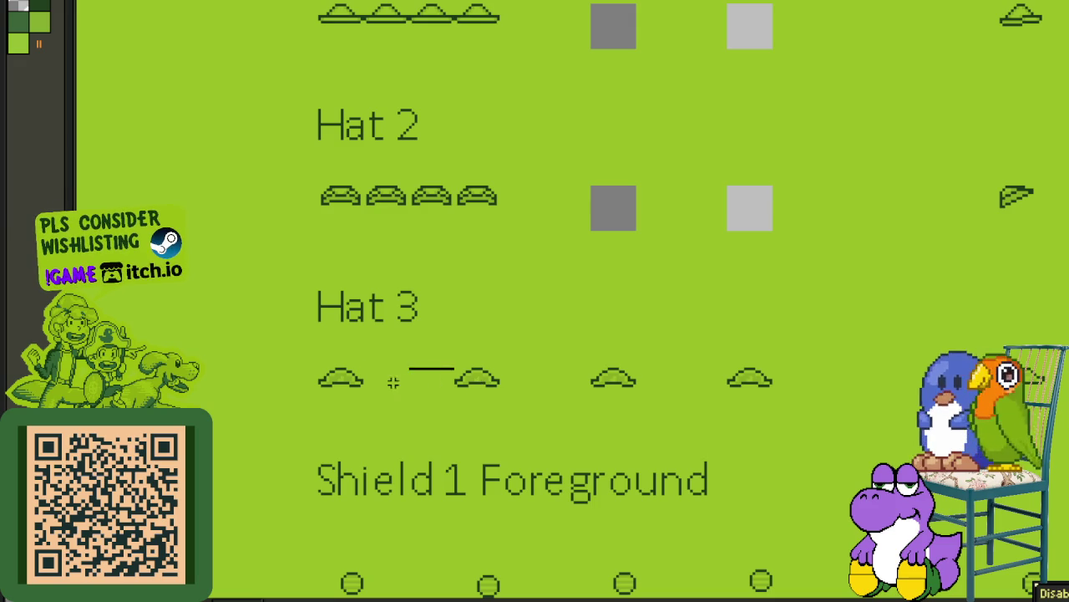
left_click_drag(483, 389, 393, 388)
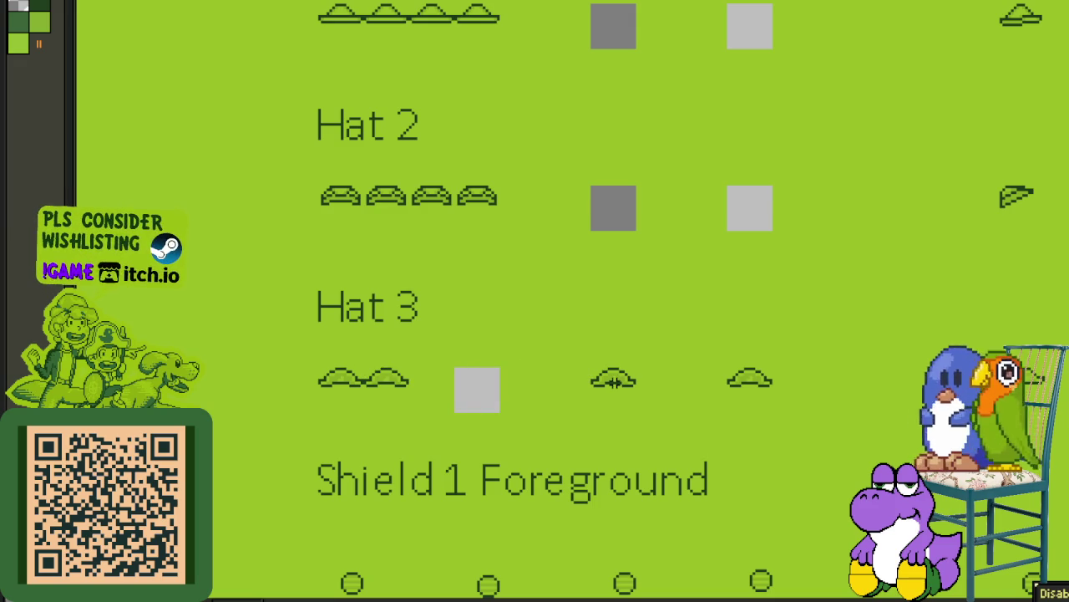
left_click_drag(623, 391, 457, 382)
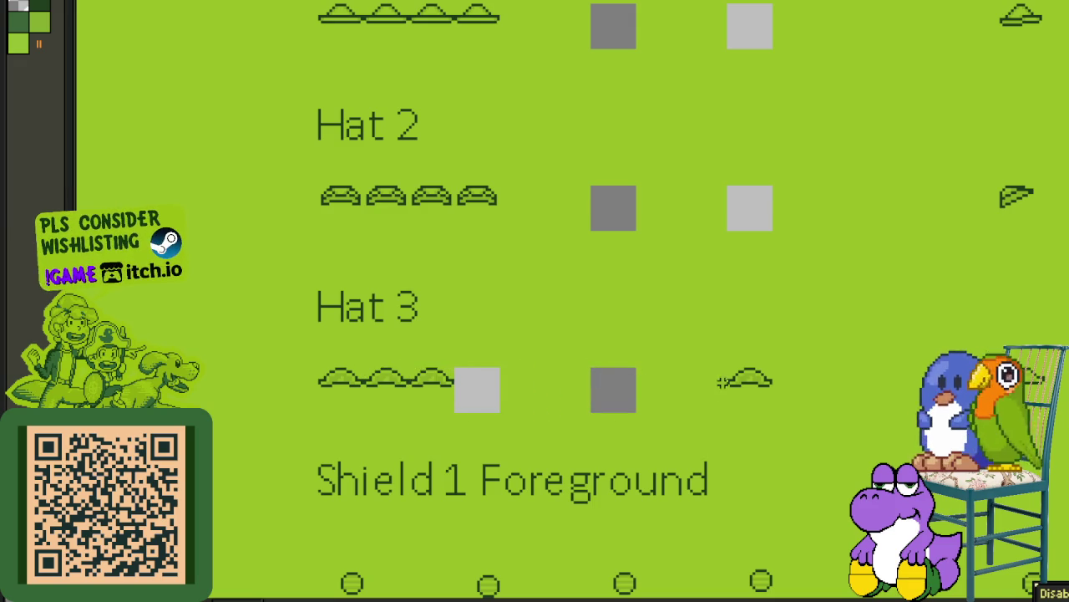
left_click_drag(757, 393, 501, 391)
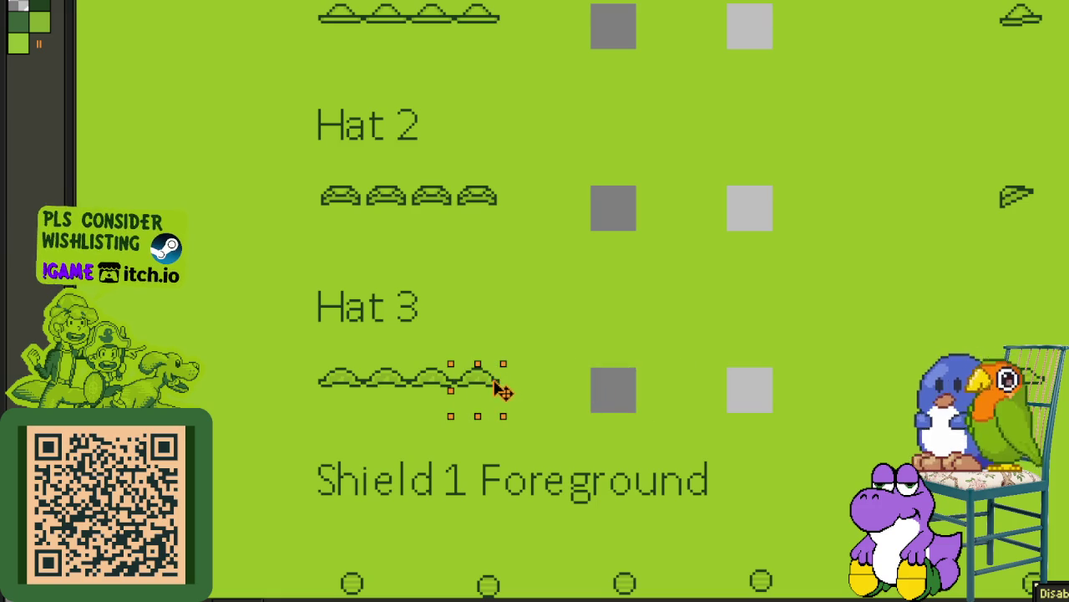
scroll(595, 383, "down", 5)
scroll(468, 389, "up", 2)
scroll(452, 386, "up", 4)
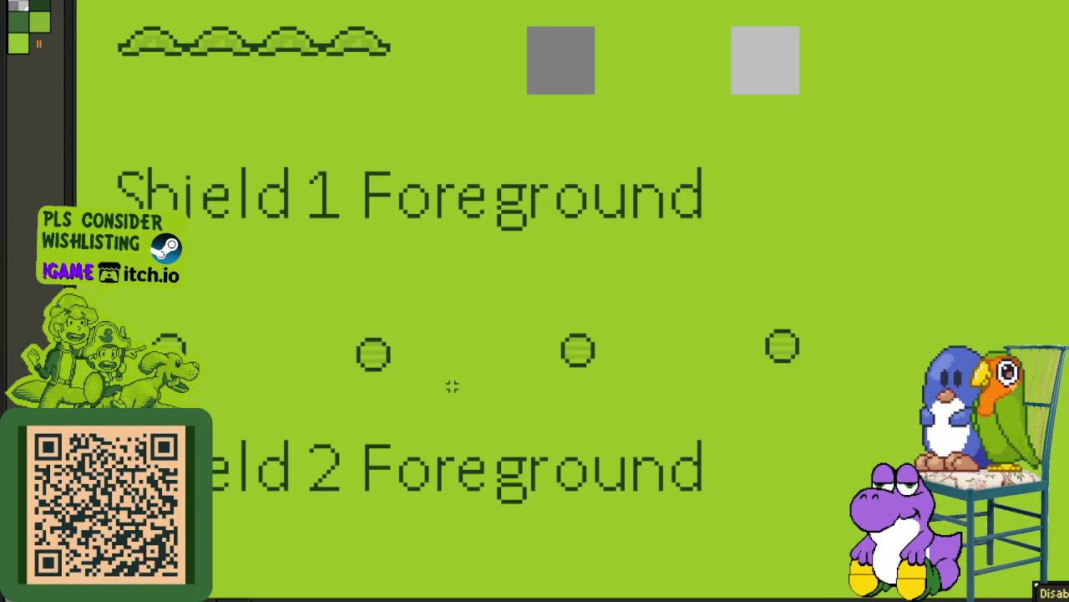
Step: Nudge the second Shield 1 frame toward the first, then pan back to the hat rows
left_click_drag(378, 361, 369, 365)
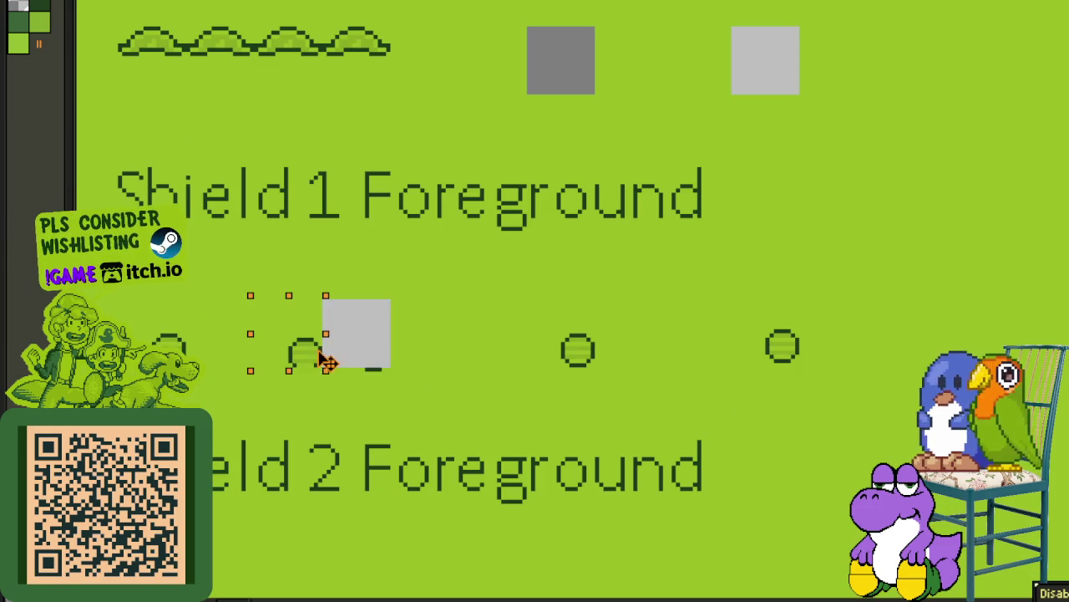
scroll(541, 339, "down", 5)
scroll(659, 292, "up", 3)
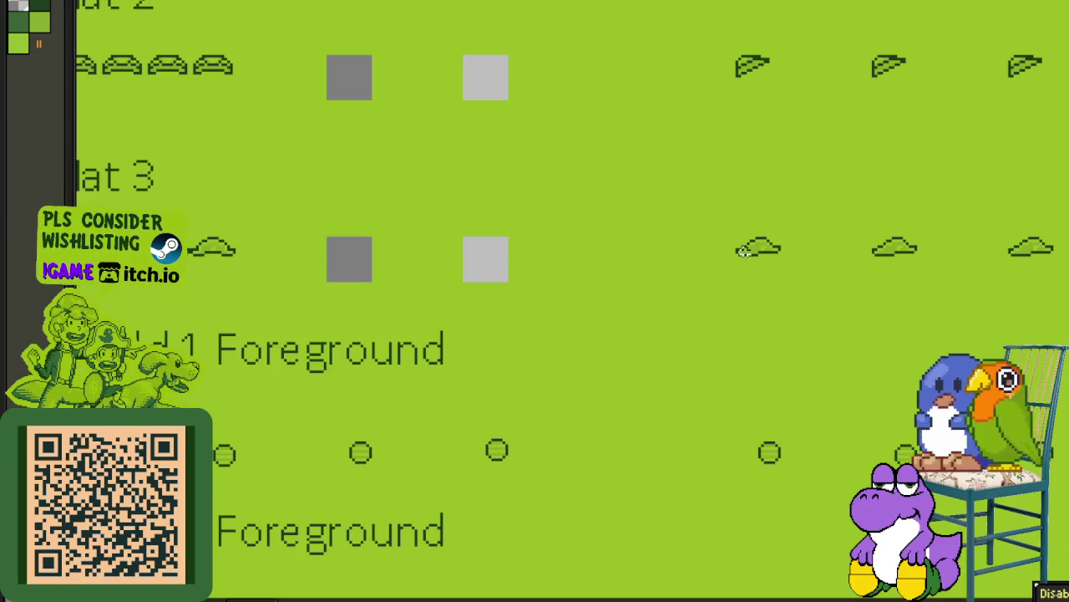
scroll(777, 240, "down", 2)
scroll(721, 423, "up", 2)
scroll(659, 164, "up", 2)
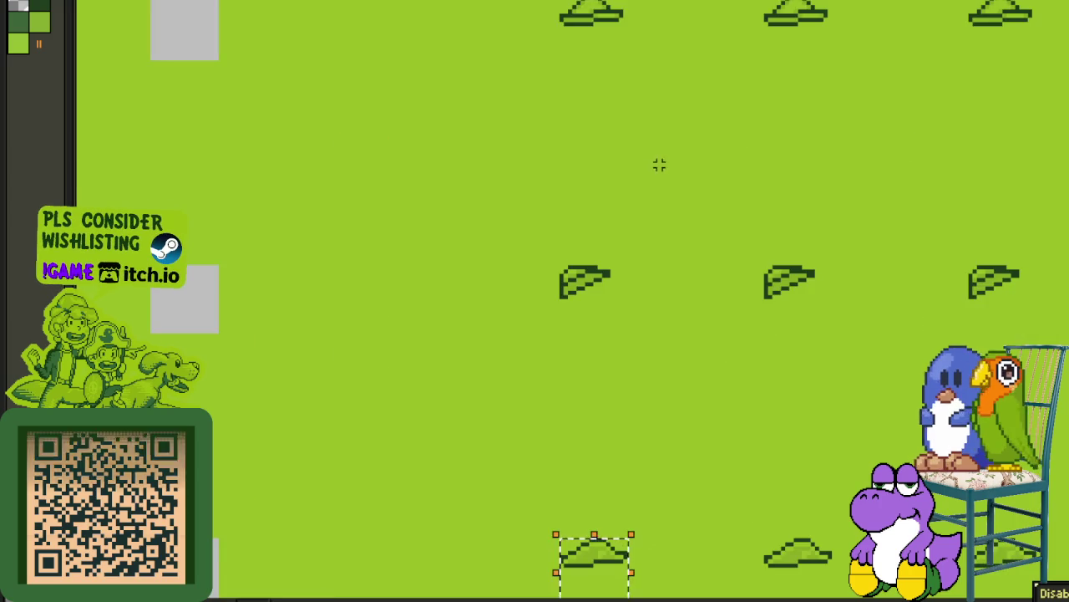
scroll(621, 229, "down", 2)
left_click_drag(559, 357, 715, 363)
mouse_move(831, 339)
left_mouse_down()
mouse_move(757, 343)
mouse_move(561, 407)
left_mouse_up()
mouse_move(635, 213)
left_mouse_down()
mouse_move(593, 563)
mouse_move(651, 557)
mouse_move(650, 520)
left_mouse_up()
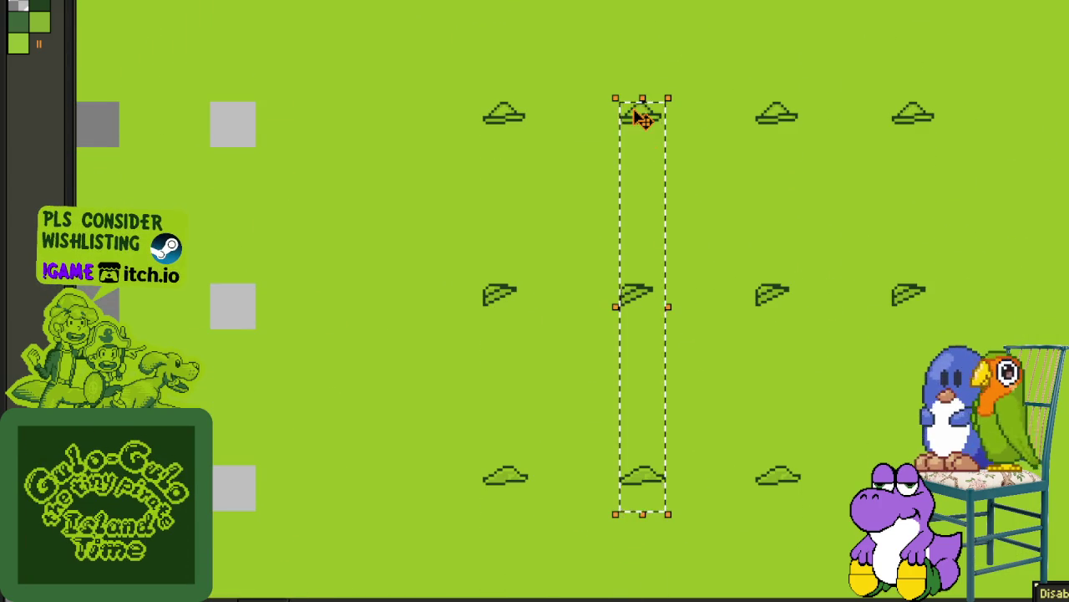
Step: Move the remaining three-hat columns left beside the packed hats
left_click_drag(642, 119, 550, 122)
left_click_drag(758, 102, 825, 455)
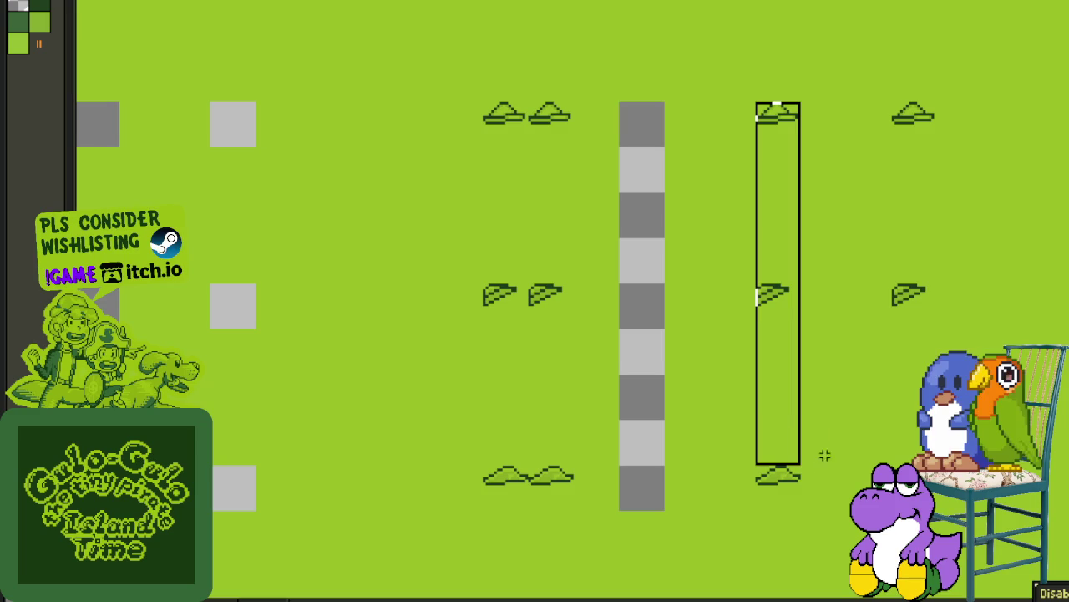
left_click_drag(825, 498, 825, 500)
left_click_drag(776, 131, 598, 126)
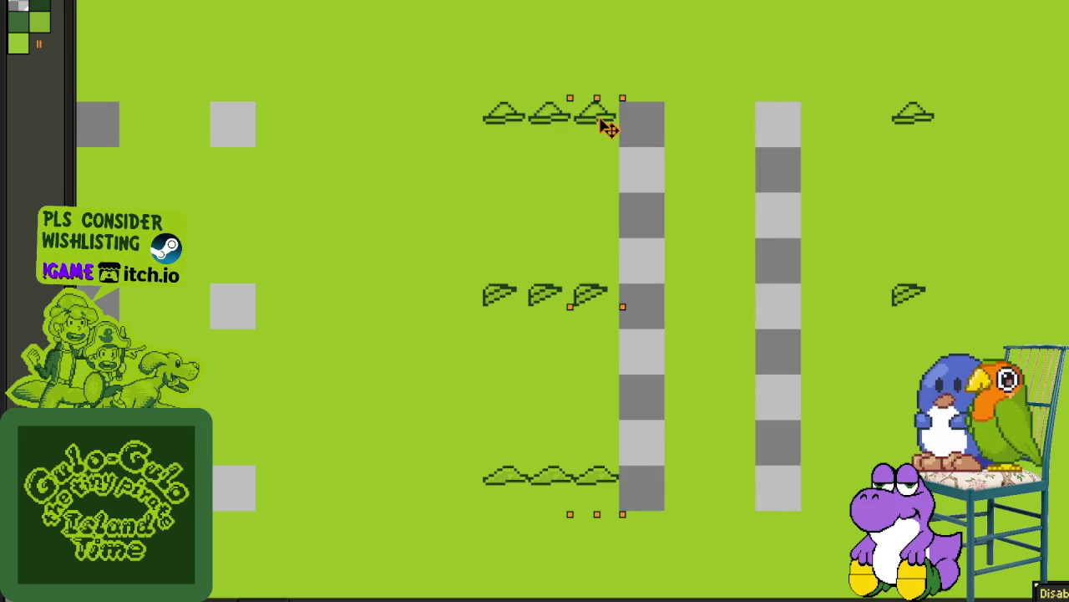
left_click_drag(891, 99, 941, 467)
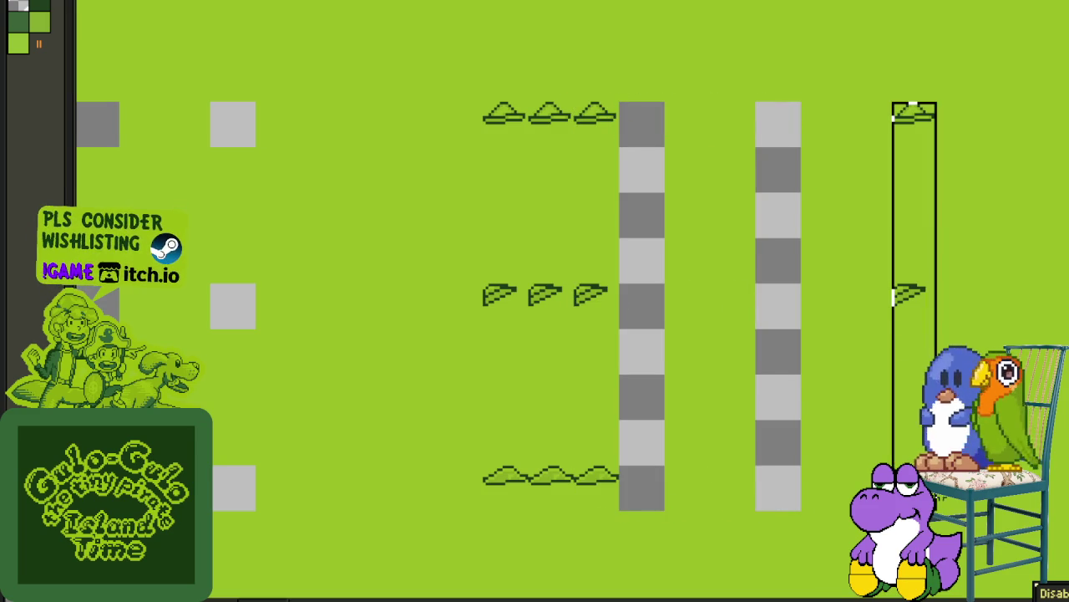
left_click_drag(915, 156, 657, 136)
left_click(919, 266)
left_click_drag(615, 461, 671, 511)
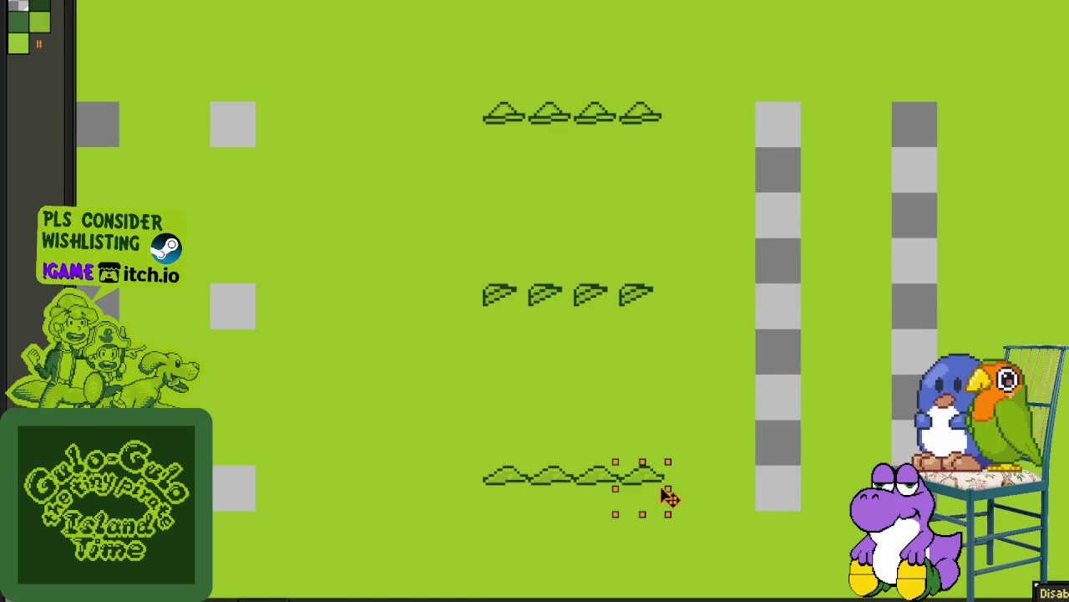
scroll(752, 414, "down", 3)
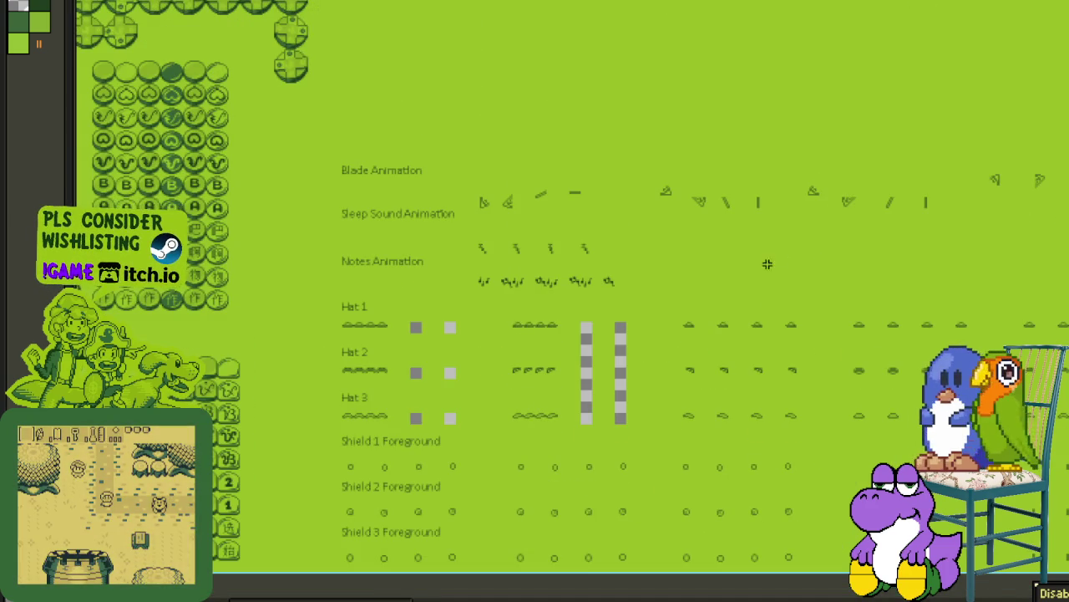
Step: Slide the second flat-hat column left to close its gap
scroll(708, 363, "up", 2)
scroll(656, 304, "right", 3)
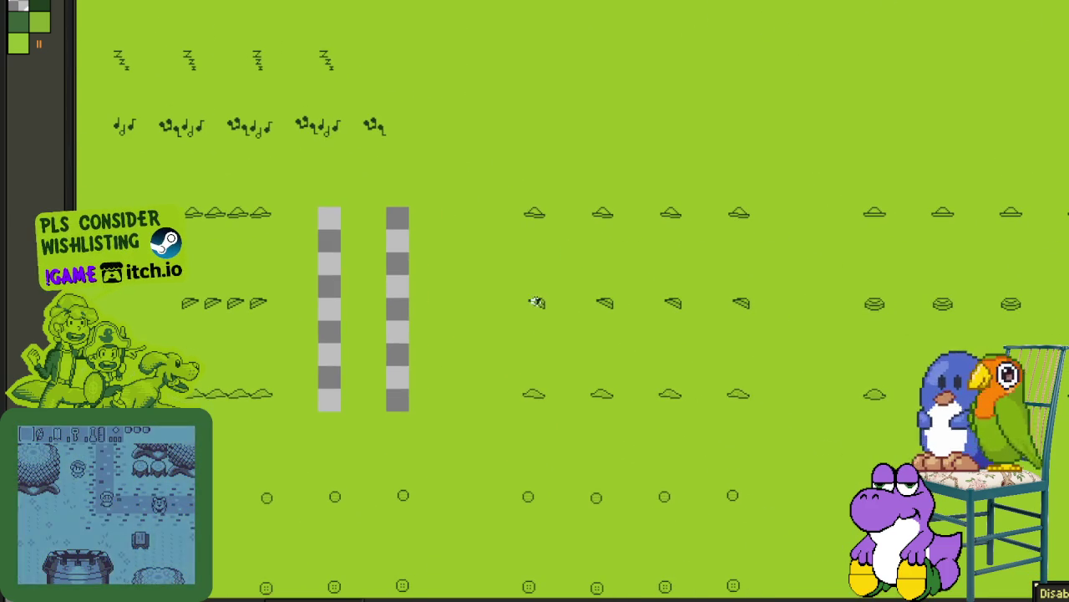
scroll(559, 252, "up", 1)
mouse_move(599, 292)
left_mouse_down()
mouse_move(552, 164)
mouse_move(580, 196)
left_mouse_up()
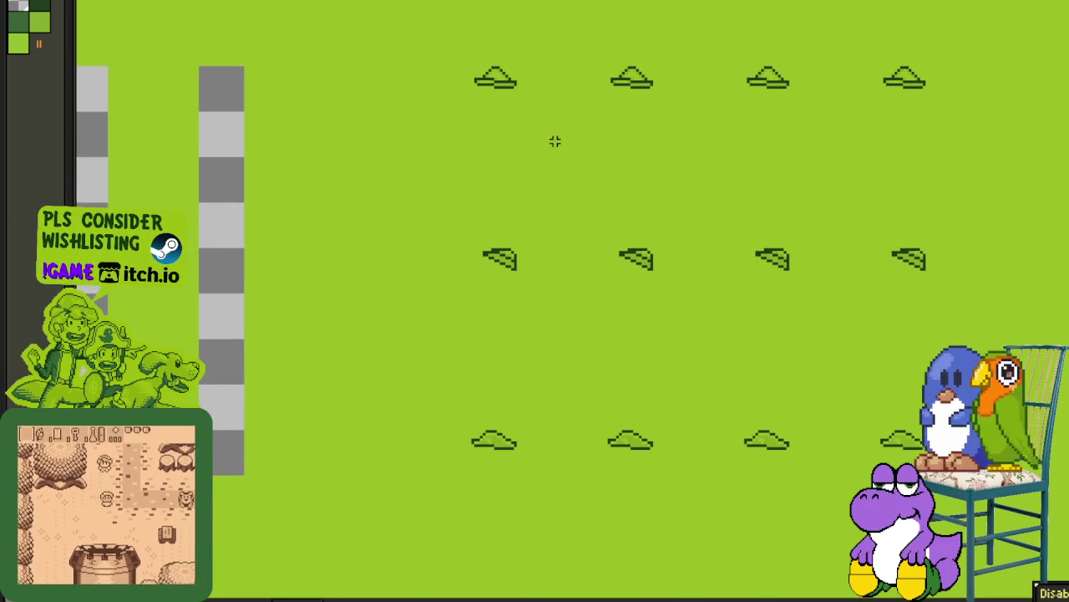
mouse_move(564, 112)
left_mouse_down()
mouse_move(568, 140)
mouse_move(585, 114)
left_mouse_up()
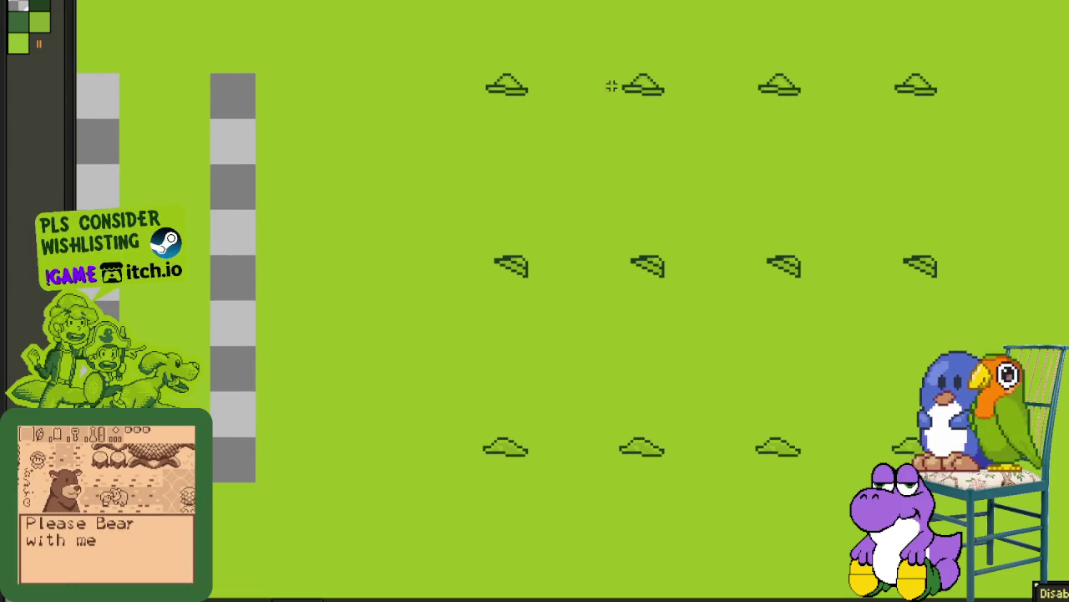
mouse_move(622, 80)
left_mouse_down()
mouse_move(652, 496)
mouse_move(668, 485)
left_mouse_up()
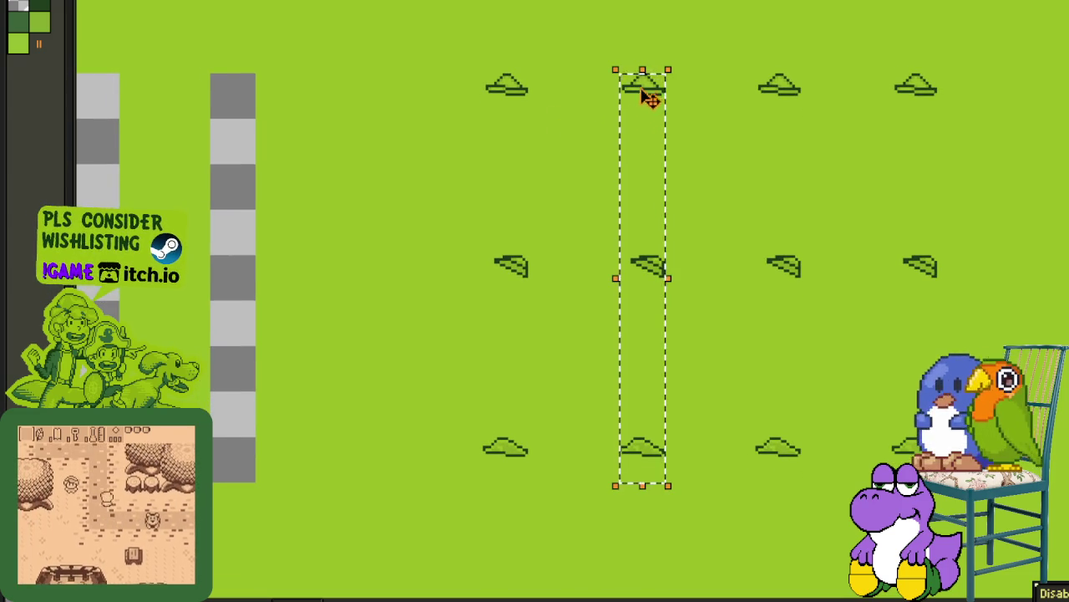
left_click_drag(649, 95, 554, 99)
Step: Move the third and rightmost flat-hat columns beside the others
left_click_drag(752, 69, 804, 484)
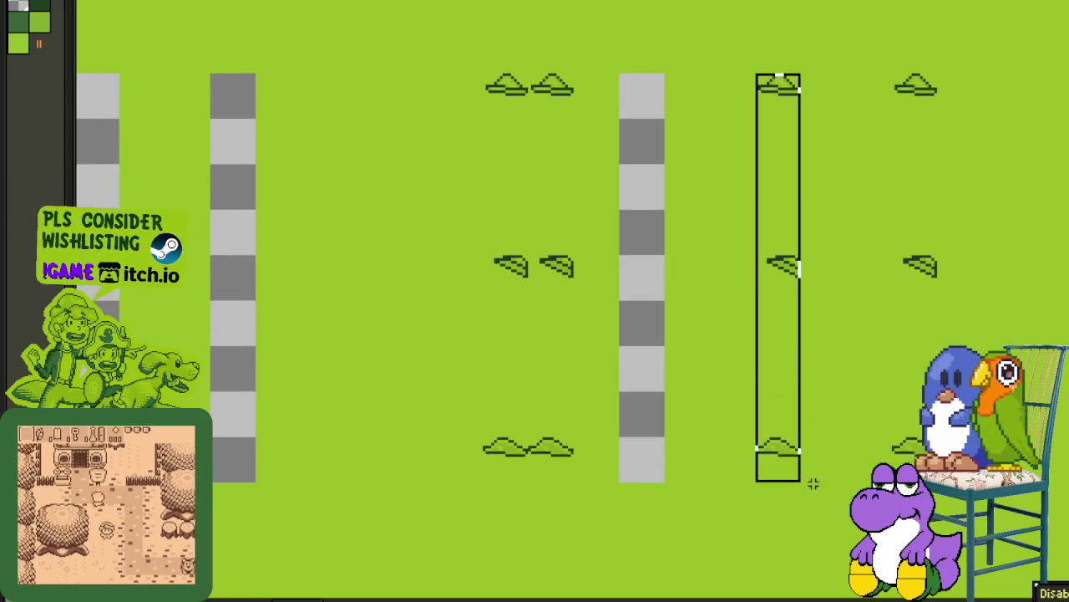
mouse_move(802, 142)
left_mouse_down()
mouse_move(780, 91)
mouse_move(590, 98)
left_mouse_up()
key("ctrl+d")
left_click_drag(893, 74, 938, 390)
left_click_drag(926, 88, 671, 95)
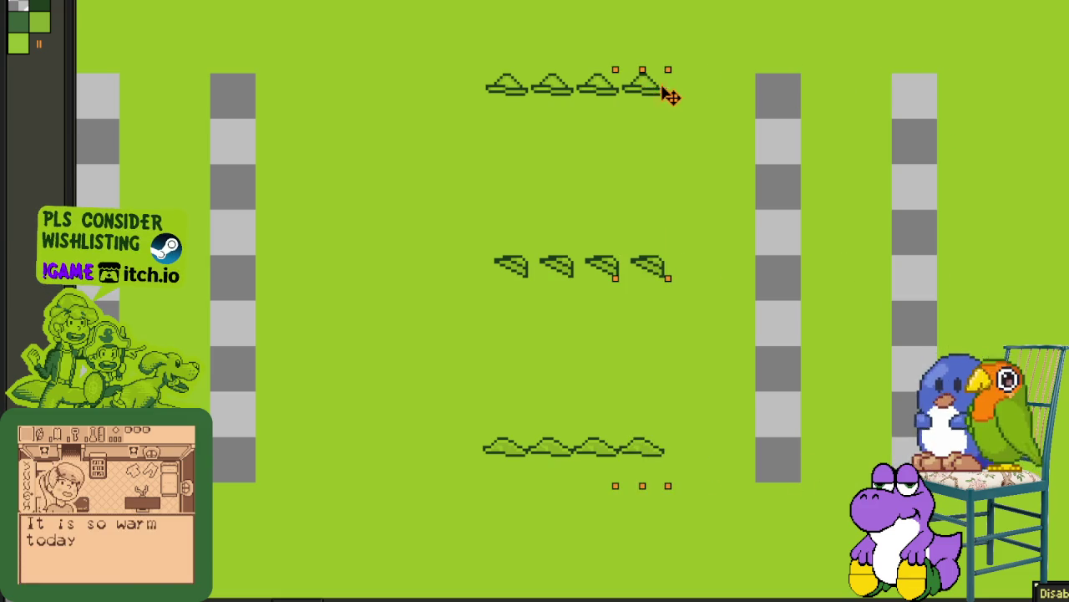
scroll(898, 117, "down", 2)
scroll(685, 163, "up", 2)
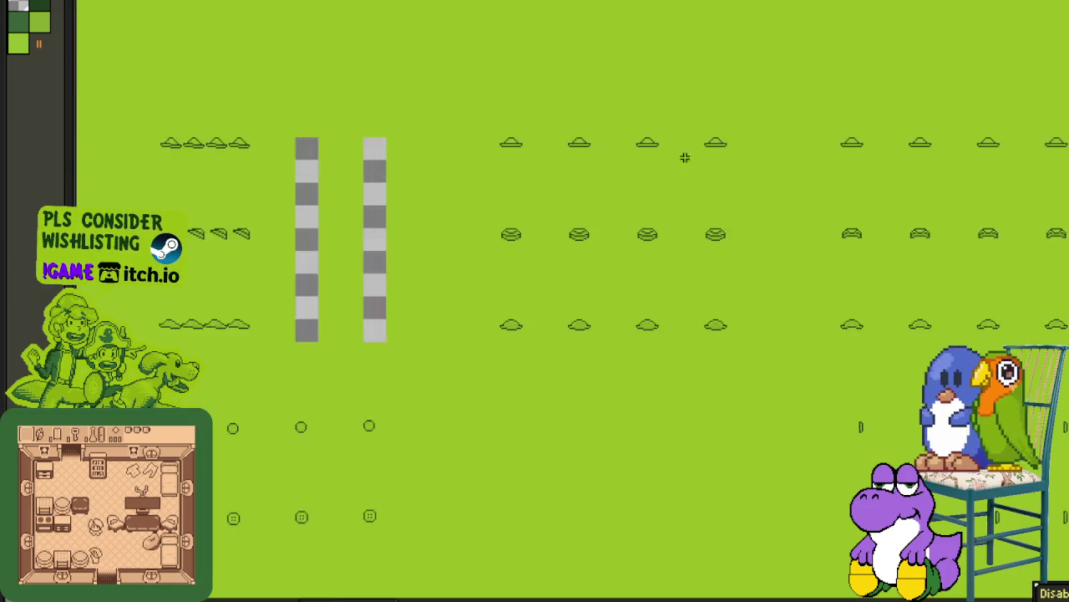
Step: Shift the fourth hat column, then the two rightmost columns, left
scroll(506, 134, "up", 1)
left_click_drag(464, 112, 518, 449)
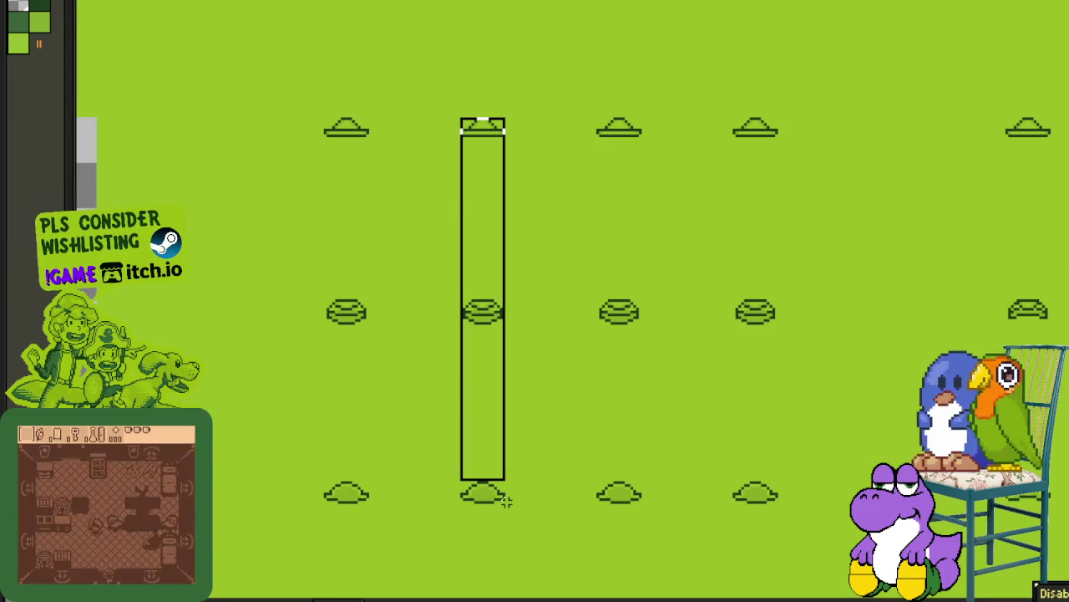
left_click(668, 144)
left_click_drag(733, 112, 779, 528)
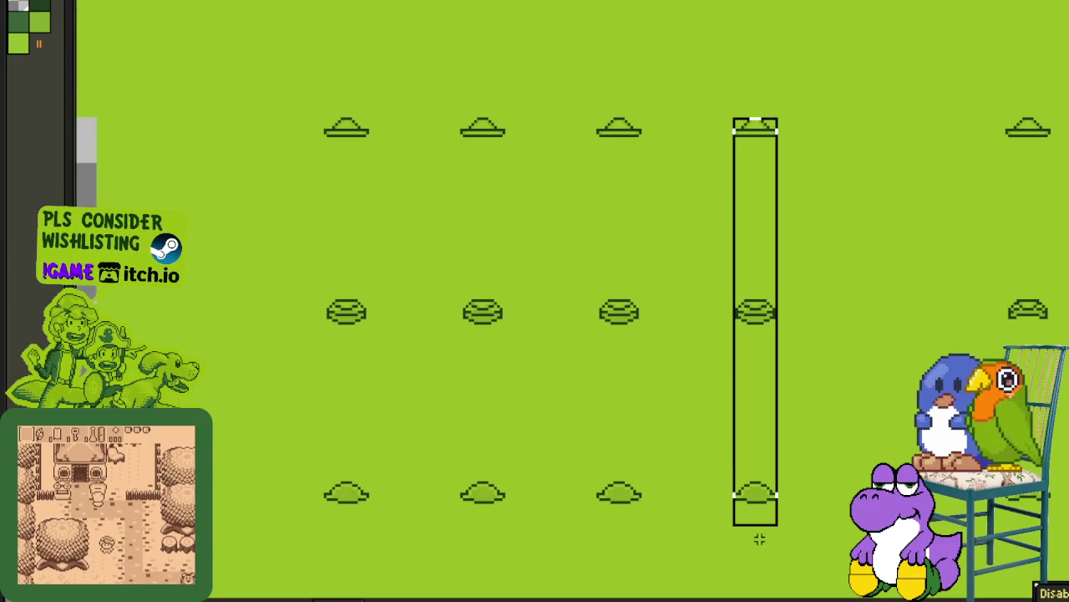
mouse_move(758, 186)
left_mouse_down()
mouse_move(700, 136)
mouse_move(656, 136)
left_mouse_up()
left_click_drag(593, 113, 690, 529)
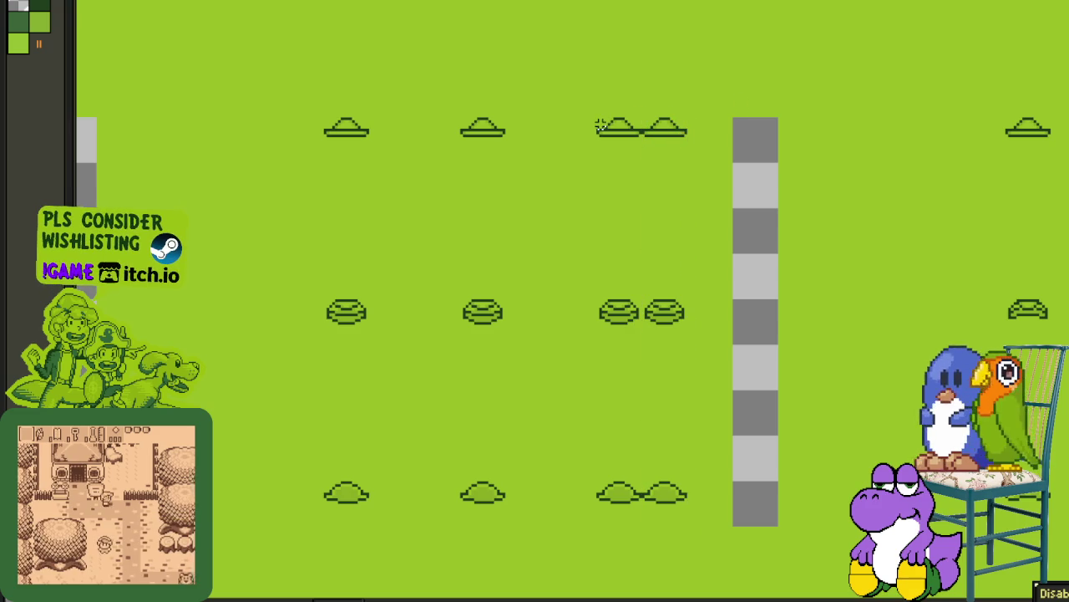
left_click_drag(632, 151, 543, 142)
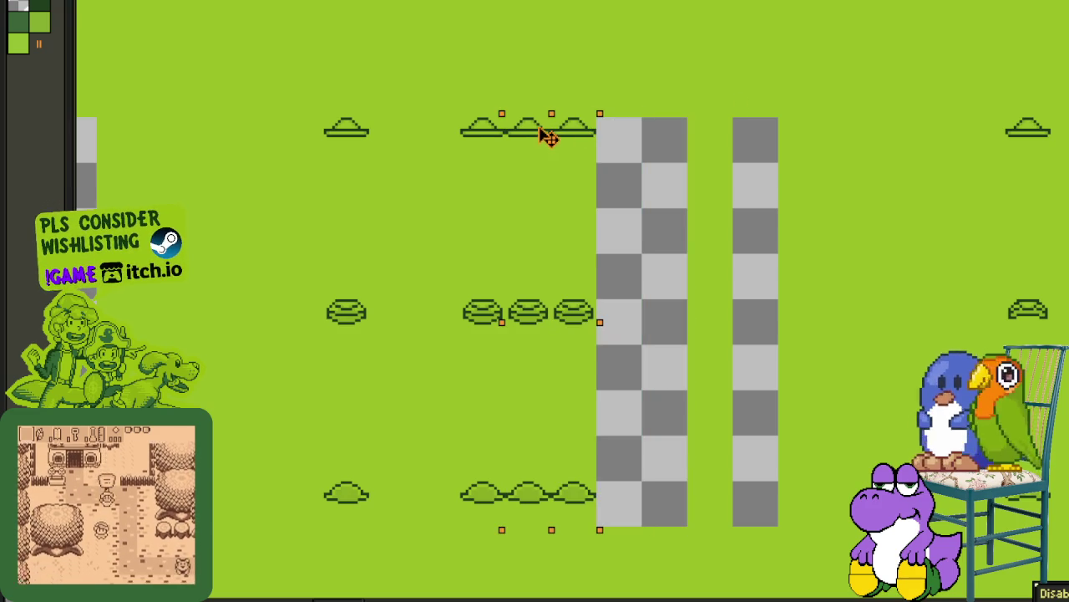
Step: Push the three loose hat columns against the first, undo the last move, and zoom out
mouse_move(460, 118)
left_mouse_down()
mouse_move(560, 537)
mouse_move(596, 526)
left_mouse_up()
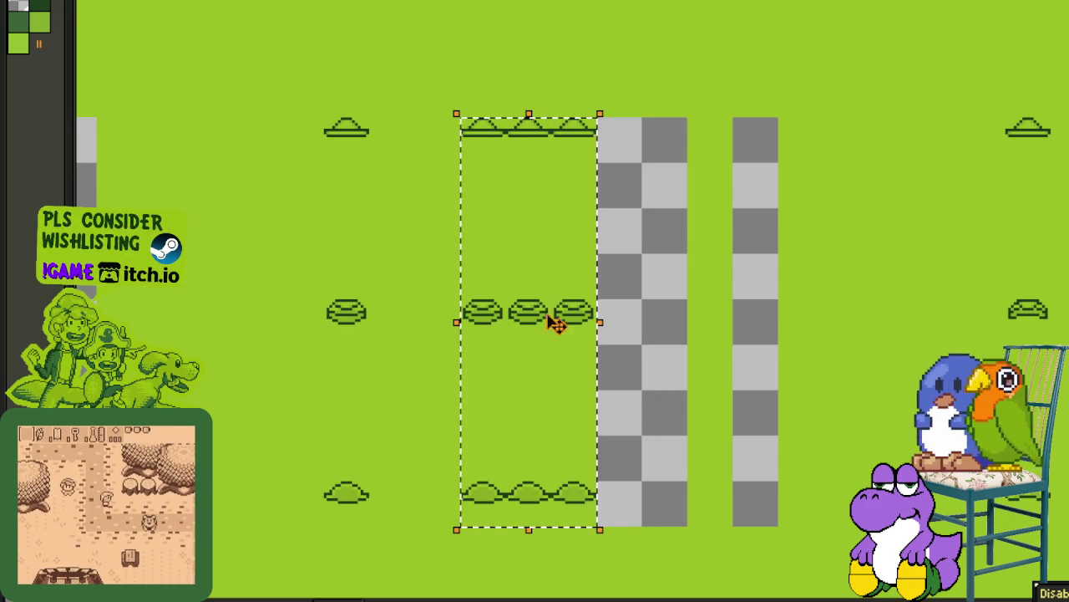
mouse_move(466, 136)
left_mouse_down()
mouse_move(375, 136)
mouse_move(582, 167)
left_mouse_up()
left_click(353, 125)
scroll(353, 125, "down", 2)
left_click_drag(621, 203, 464, 203)
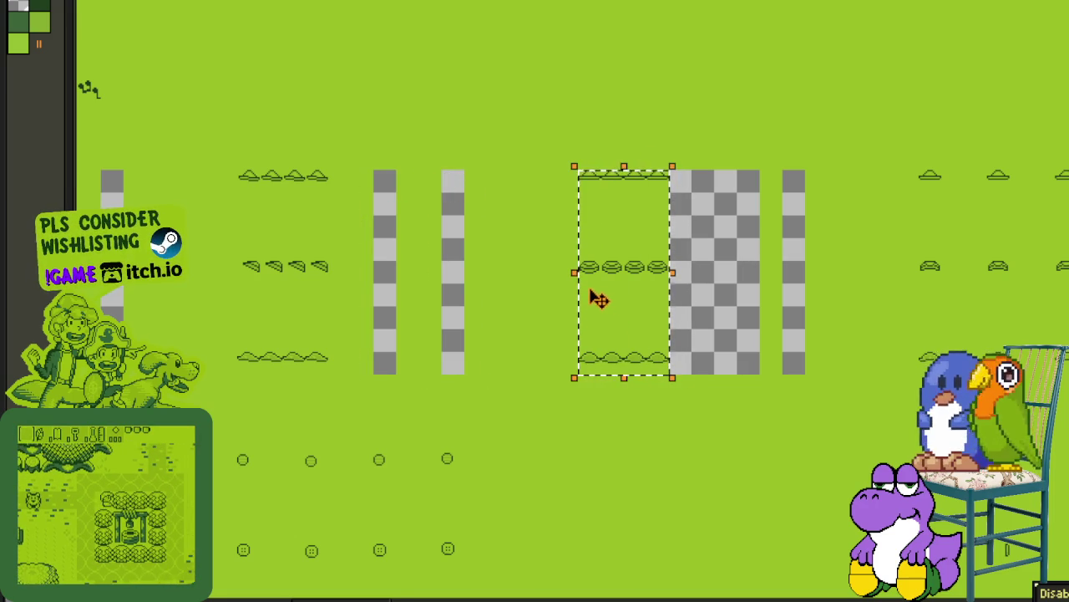
left_click_drag(609, 186, 364, 186)
key("ctrl+z")
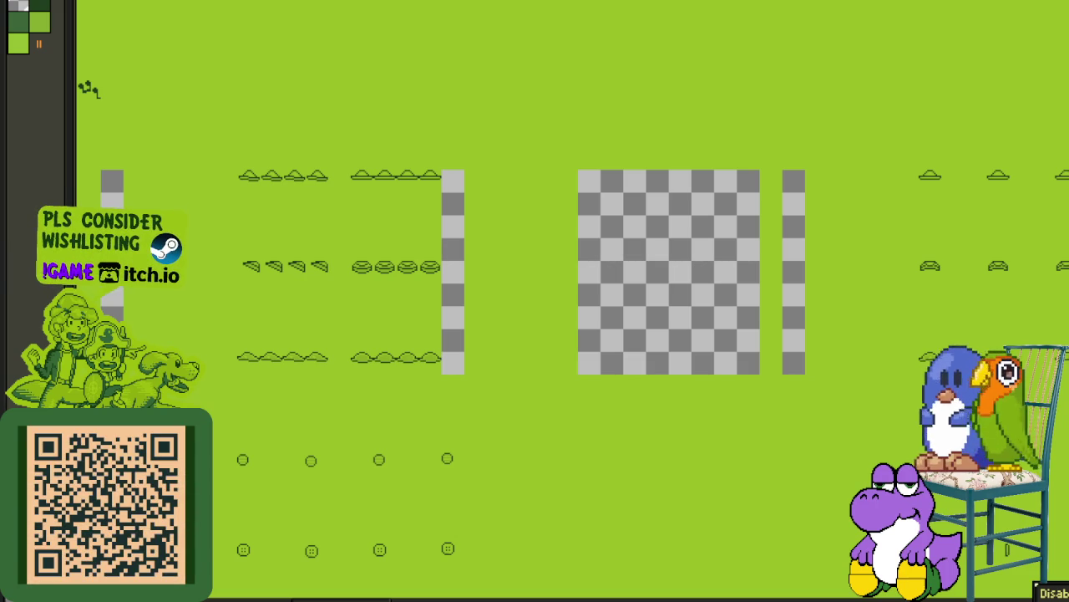
key("minus")
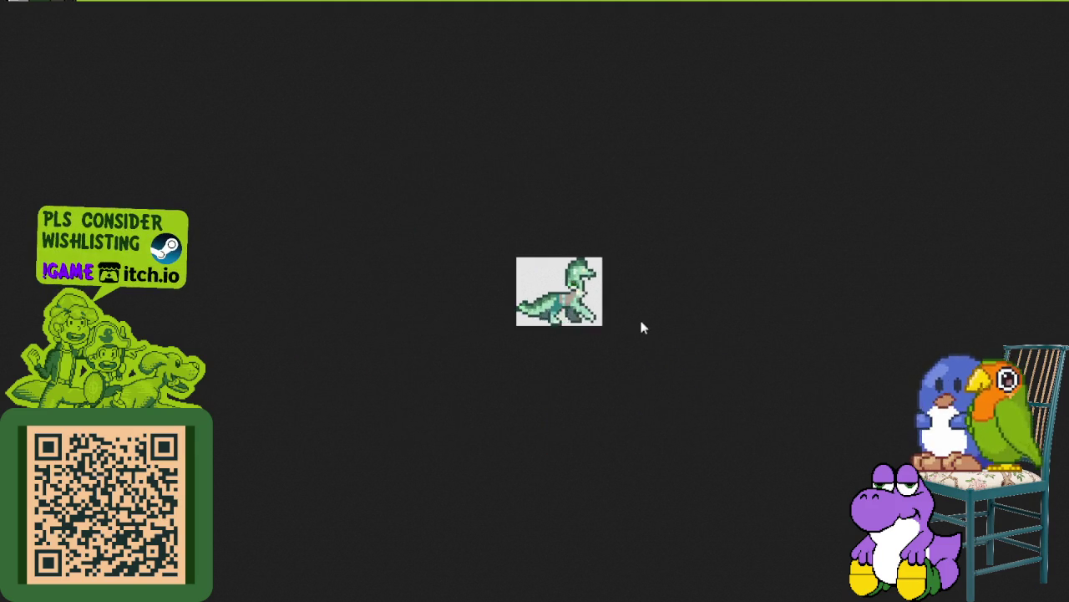
Step: Zoom in and out on the looping dinosaur walk GIF in the image viewer
scroll(664, 330, "up", 3)
scroll(710, 320, "up", 1)
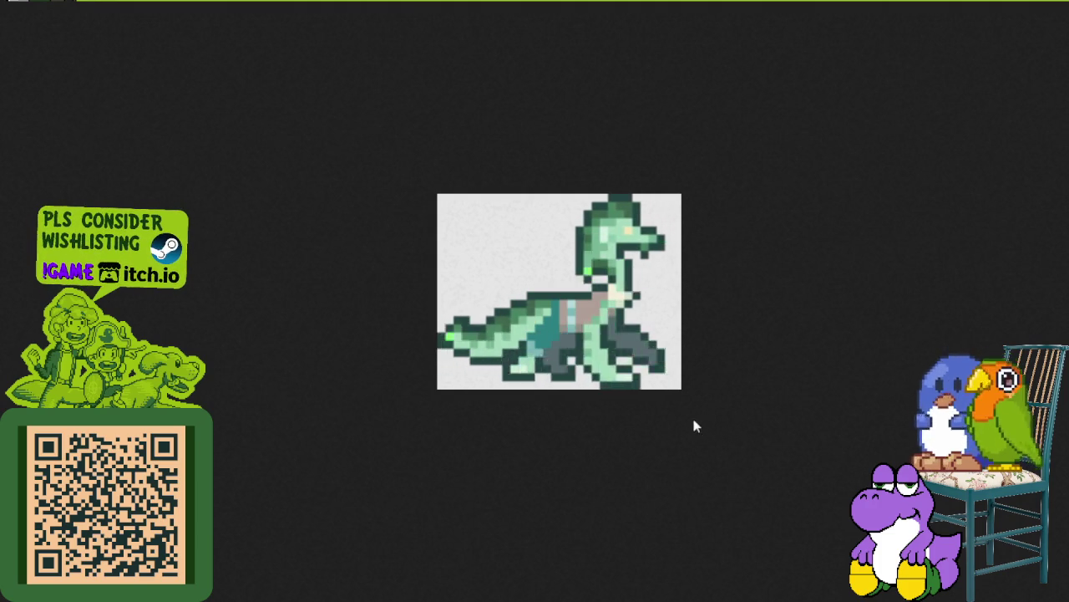
scroll(707, 366, "down", 1)
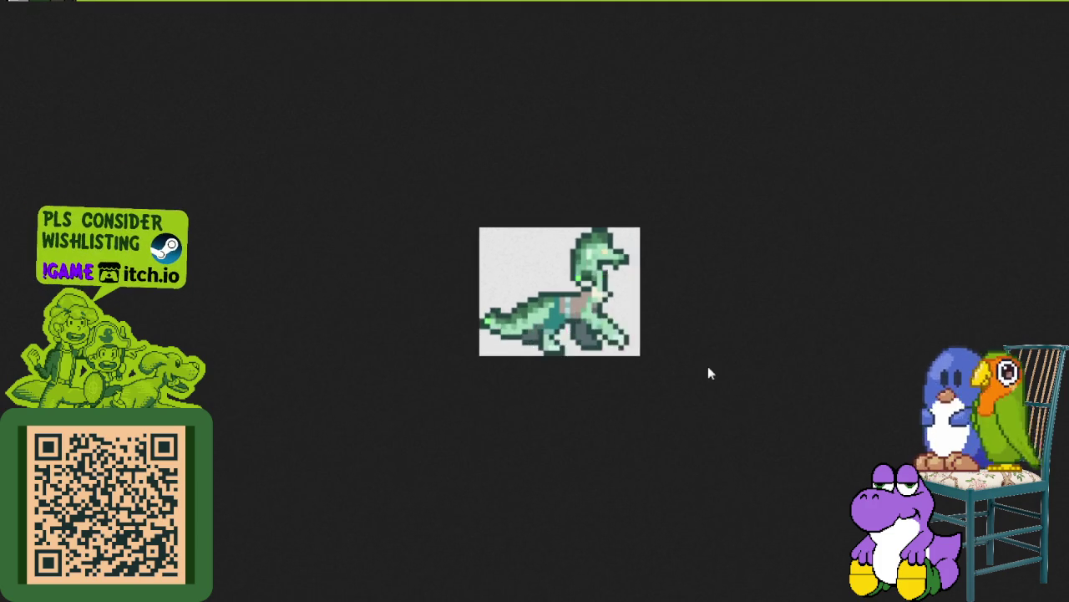
scroll(668, 351, "up", 1)
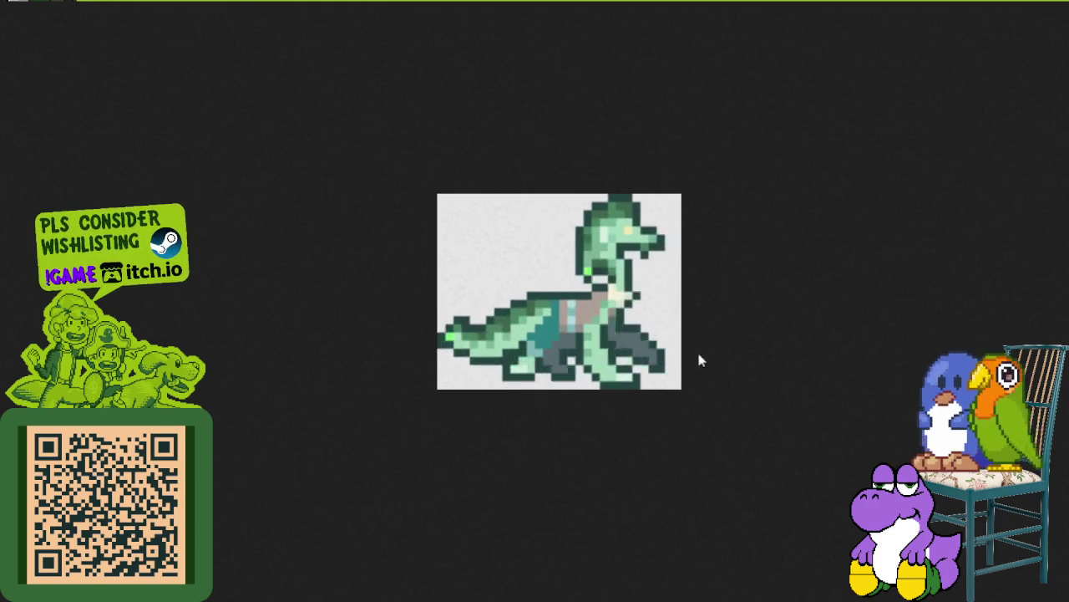
scroll(700, 358, "up", 1)
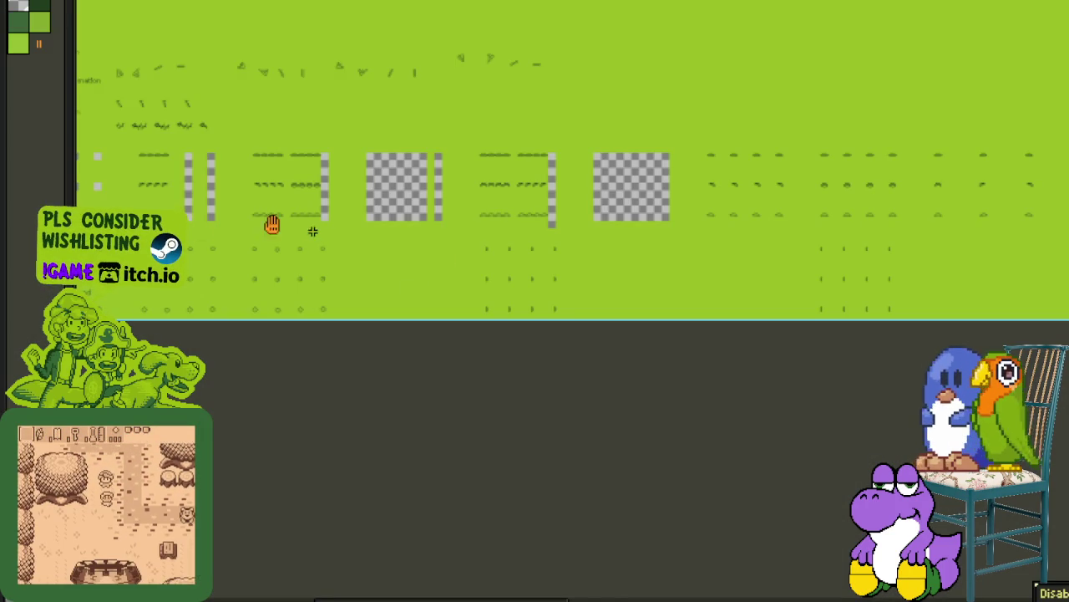
Step: Delete the four-by-three sprite block and the next block beside it
scroll(554, 215, "right", 3)
scroll(608, 192, "up", 1)
scroll(461, 315, "up", 1)
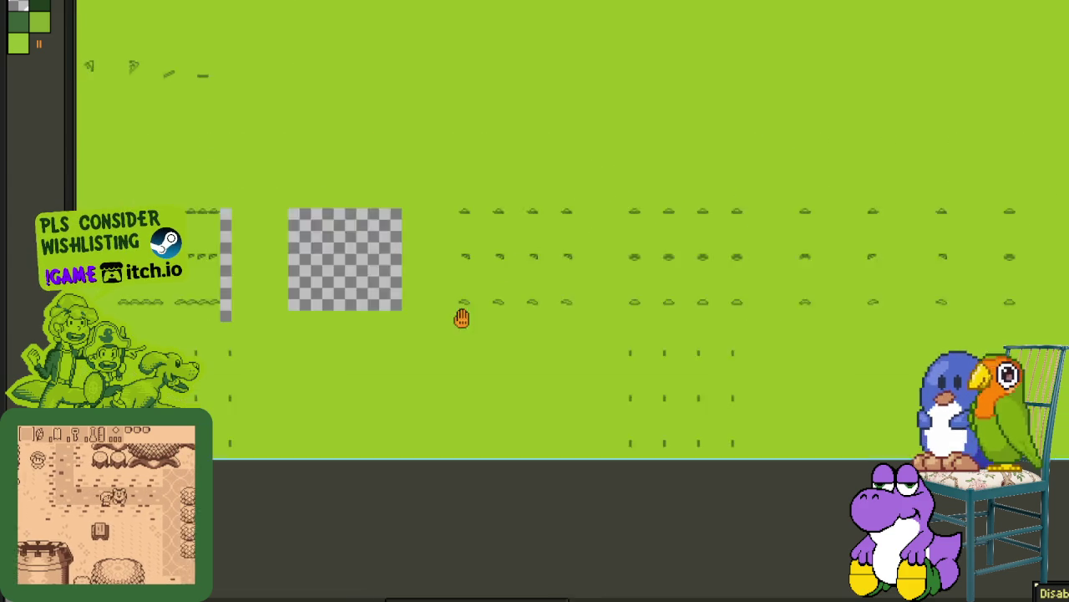
scroll(443, 330, "up", 1)
scroll(435, 351, "up", 1)
left_click_drag(426, 404, 642, 192)
key("Delete")
mouse_move(776, 388)
left_mouse_down()
mouse_move(975, 167)
mouse_move(659, 277)
mouse_move(657, 342)
mouse_move(527, 373)
left_mouse_up()
key("Delete")
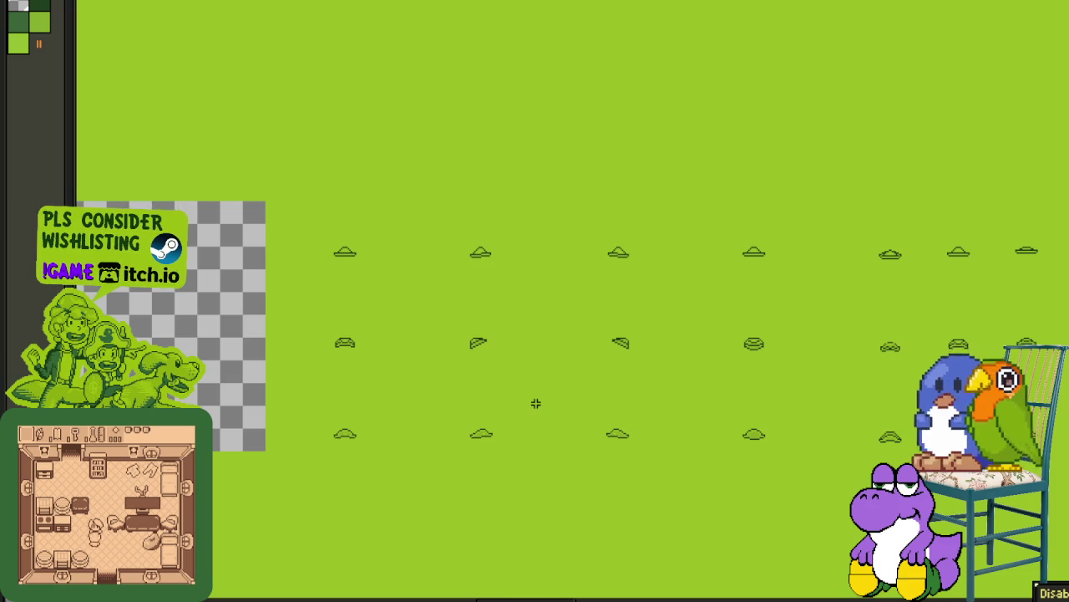
Step: Trial-move a single frame column left, return it, and clear another column
left_click_drag(473, 445, 1068, 179)
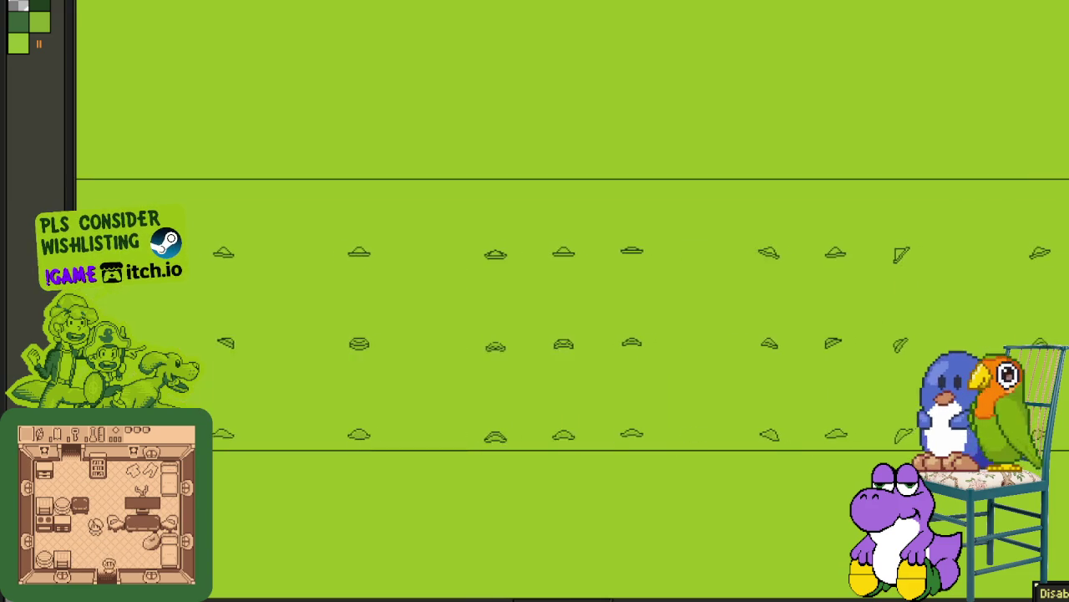
left_click_drag(1068, 179, 371, 153)
mouse_move(491, 156)
left_mouse_down()
mouse_move(886, 172)
mouse_move(443, 230)
left_mouse_up()
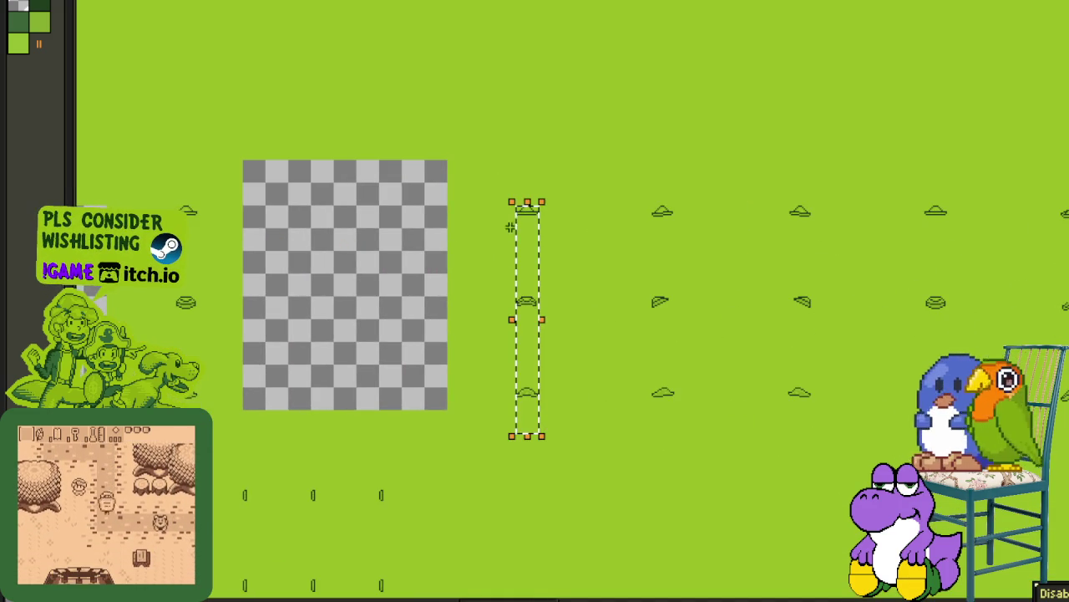
left_click_drag(533, 218, 231, 213)
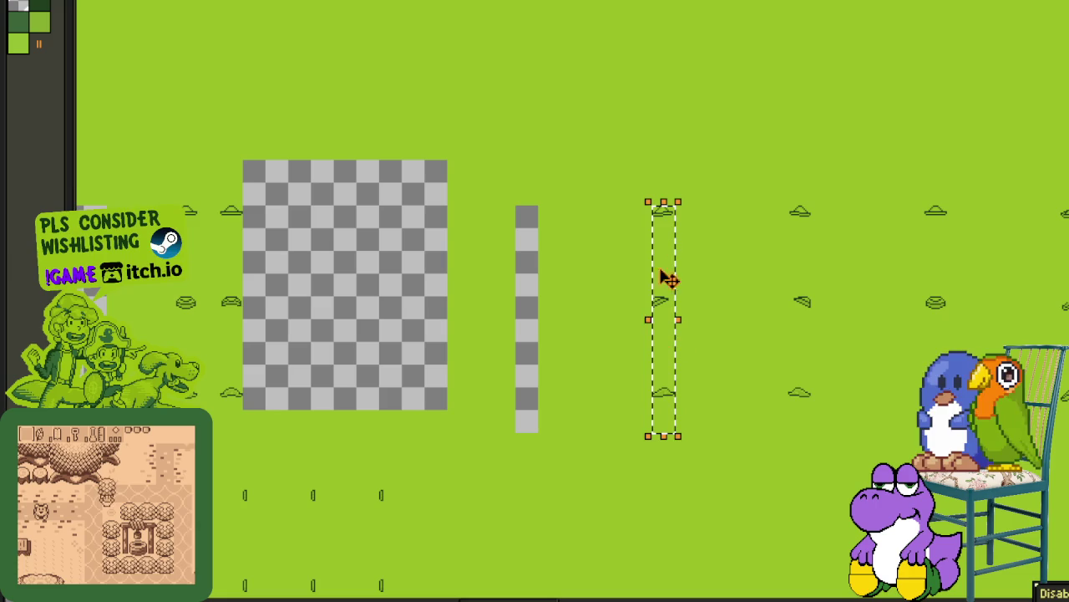
mouse_move(666, 210)
left_mouse_down()
mouse_move(346, 239)
mouse_move(661, 246)
mouse_move(660, 216)
left_mouse_up()
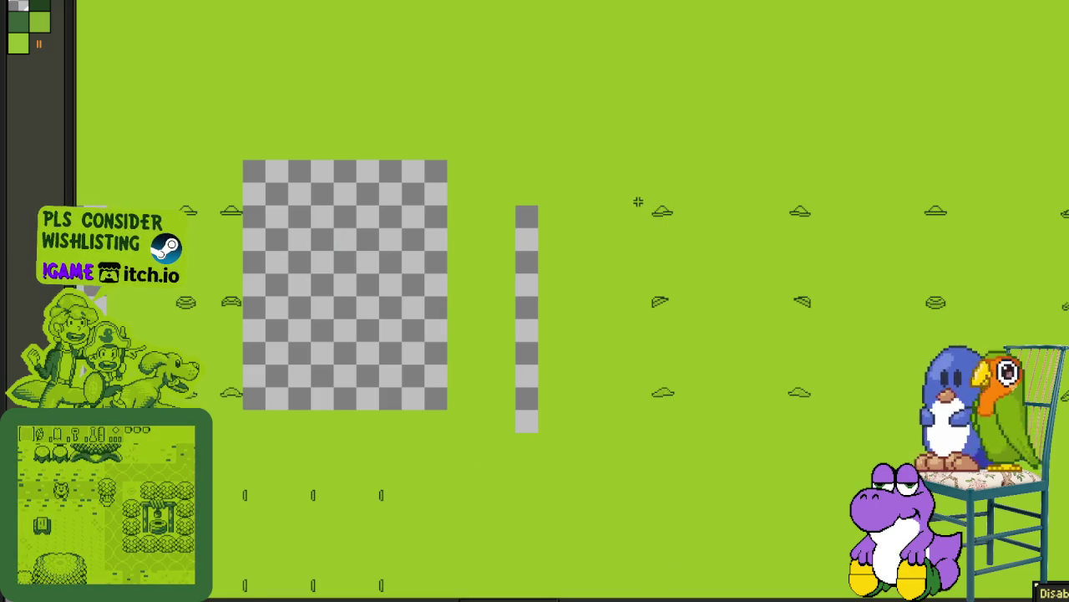
mouse_move(631, 209)
left_mouse_down()
mouse_move(650, 418)
mouse_move(665, 413)
left_mouse_up()
key("Delete")
Step: Move the narrow frame strip and the next two frame columns into the cleared block
left_click_drag(654, 207, 676, 411)
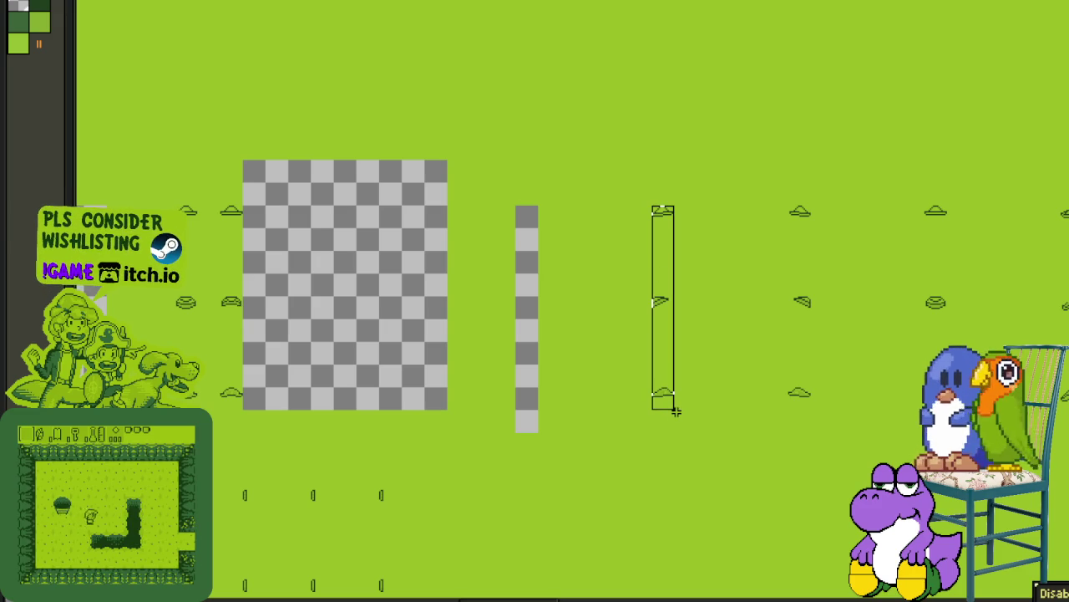
left_click_drag(673, 225, 281, 218)
left_click(739, 234)
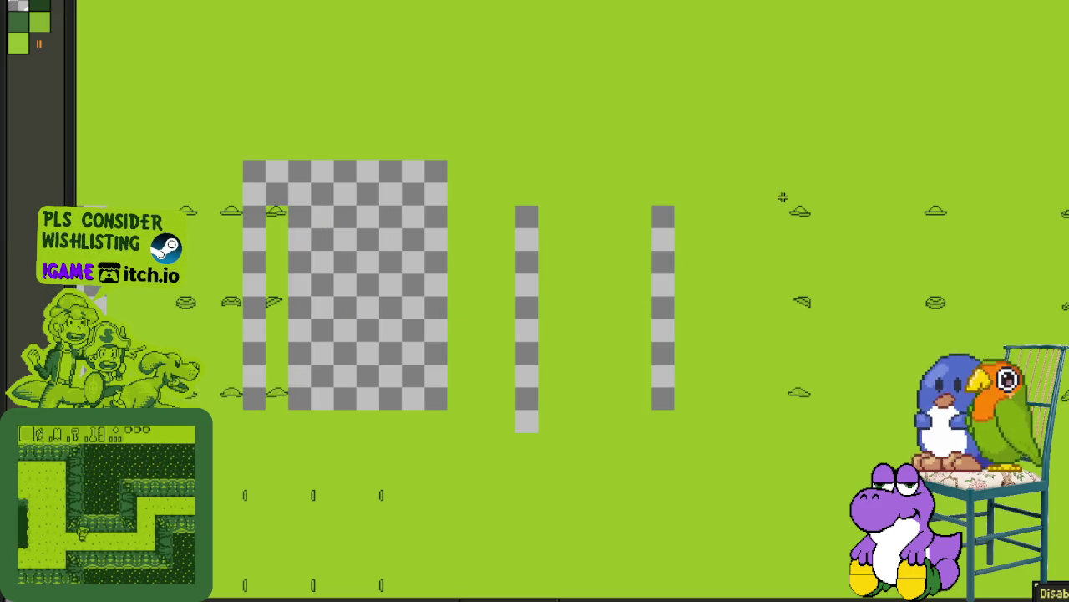
left_click_drag(788, 205, 833, 416)
left_click_drag(821, 222, 341, 219)
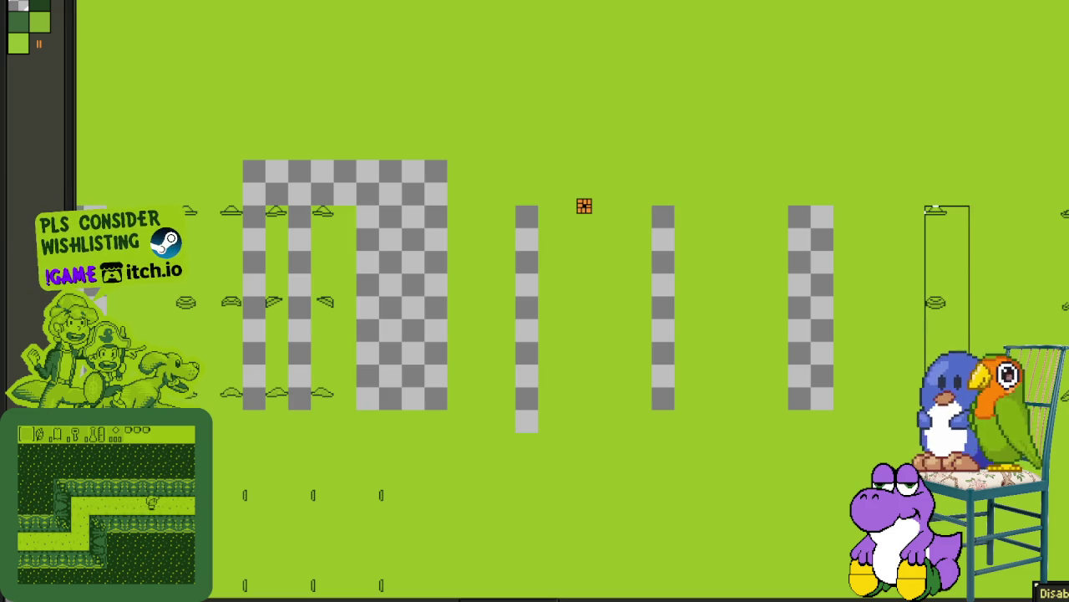
left_click_drag(924, 206, 957, 413)
left_click_drag(942, 234, 368, 228)
Step: Shift the three-column frame block left and pan to review the sheet
left_click_drag(903, 256, 399, 187)
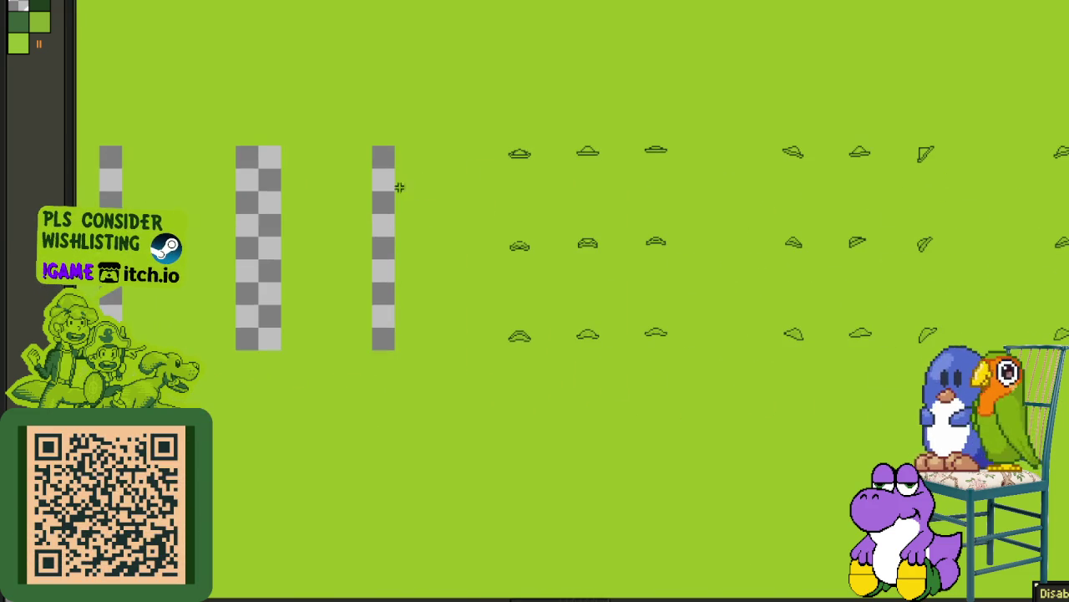
mouse_move(543, 163)
left_mouse_down()
mouse_move(513, 188)
mouse_move(360, 206)
left_mouse_up()
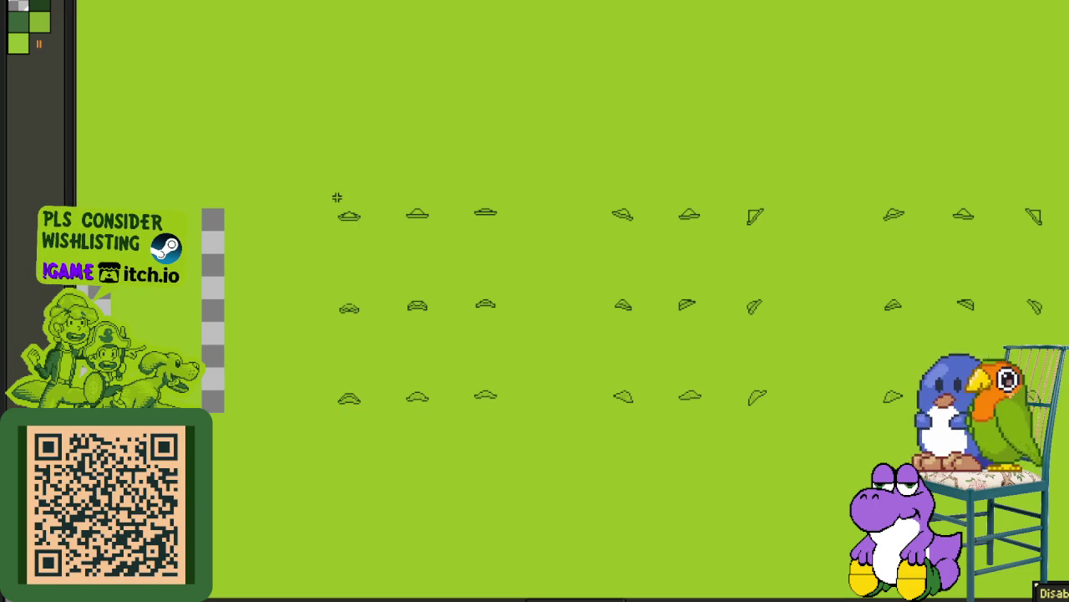
mouse_move(391, 266)
left_mouse_down()
mouse_move(955, 315)
mouse_move(311, 334)
mouse_move(312, 322)
left_mouse_up()
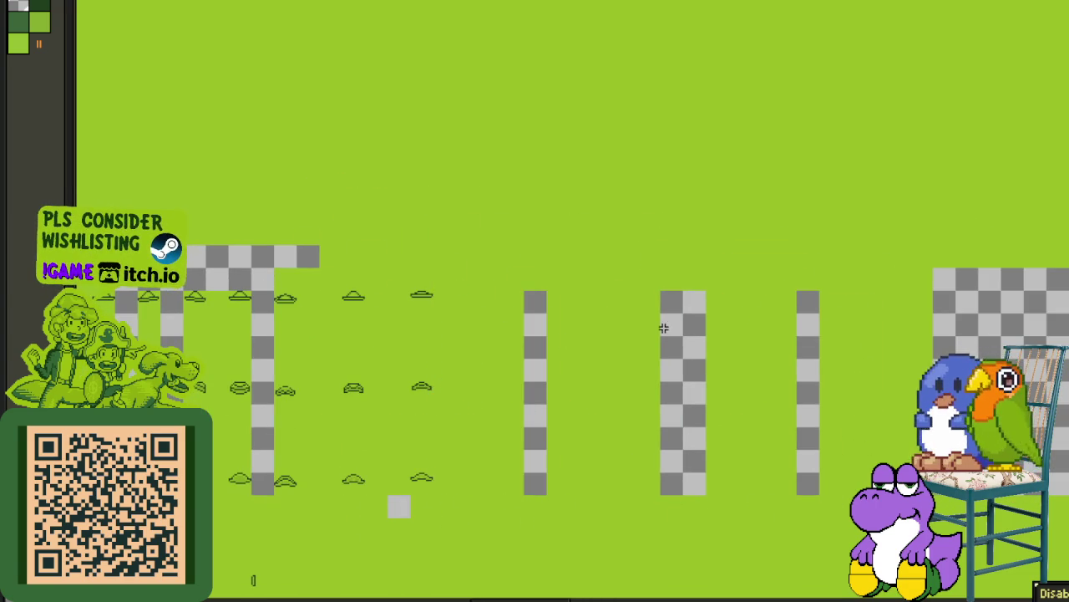
scroll(664, 328, "down", 3)
left_click_drag(680, 298, 232, 277)
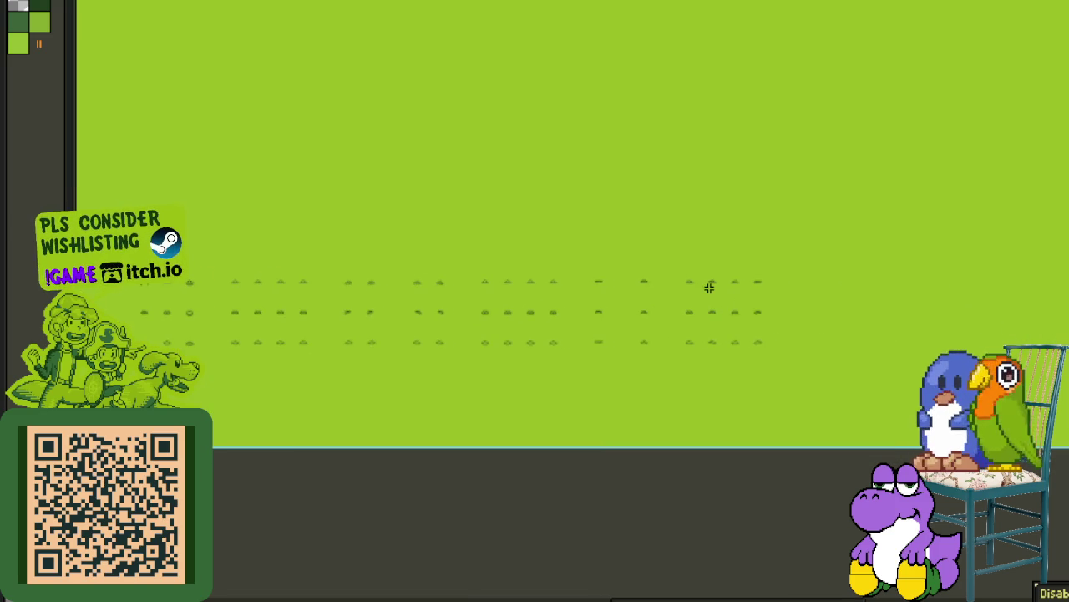
Step: Slide the last two hat frame columns left, closing the gaps beside their neighbours
scroll(710, 292, "up", 3)
scroll(672, 284, "up", 3)
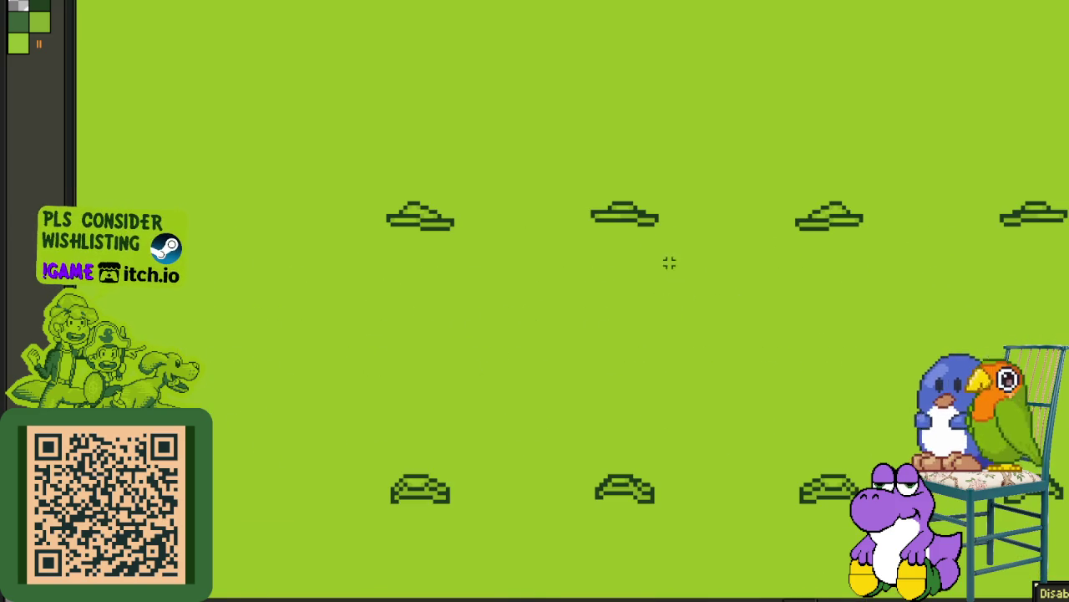
scroll(537, 212, "down", 1)
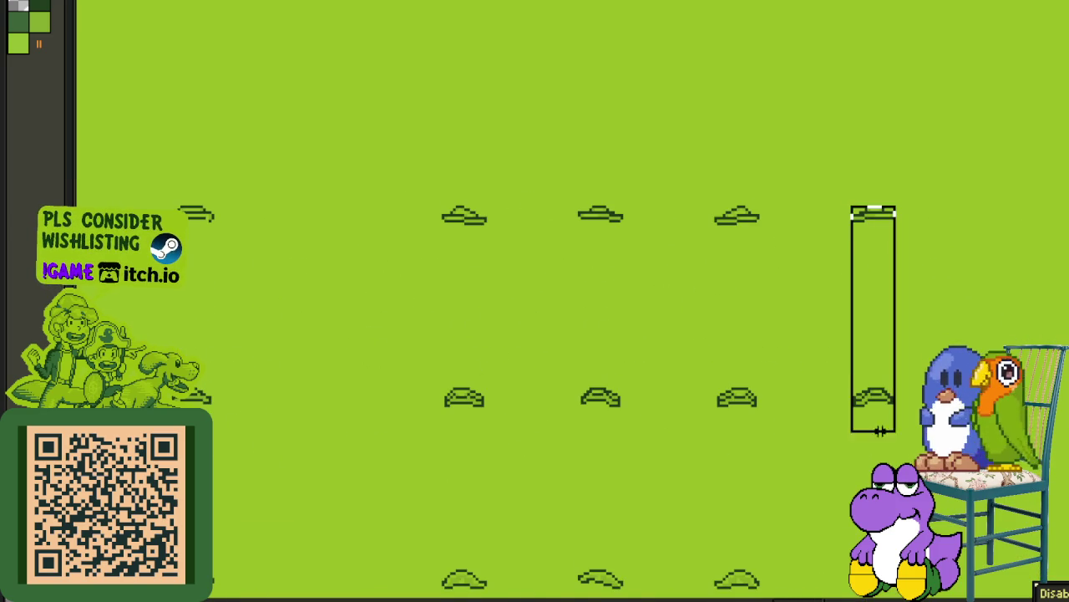
left_click_drag(880, 430, 877, 585)
left_click_drag(873, 200, 812, 205)
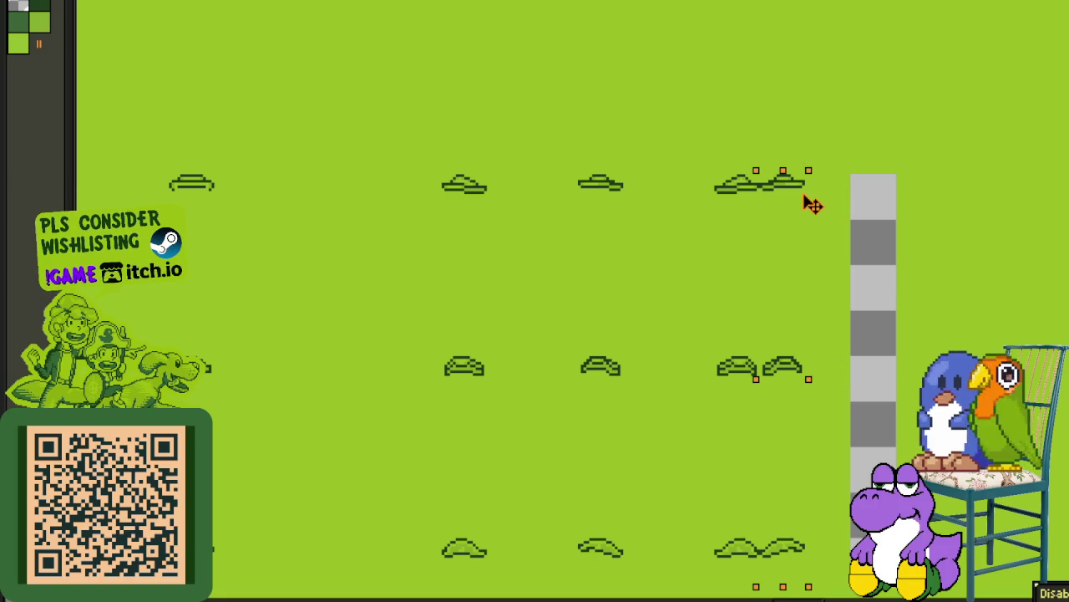
left_click(717, 177)
left_click_drag(744, 226, 662, 185)
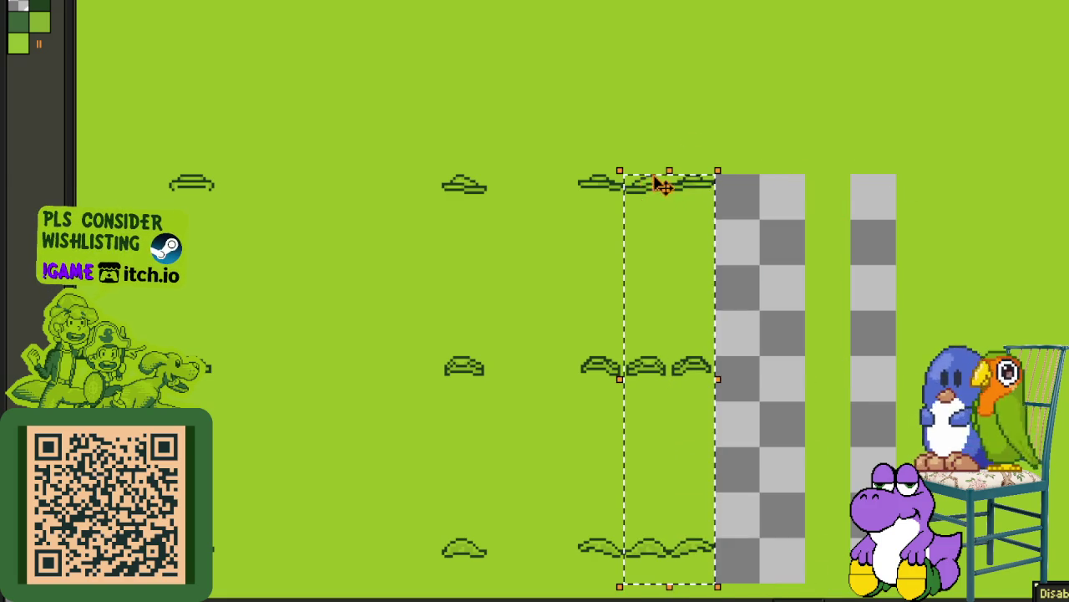
mouse_move(597, 187)
left_mouse_down()
mouse_move(535, 199)
mouse_move(657, 208)
mouse_move(522, 209)
left_mouse_up()
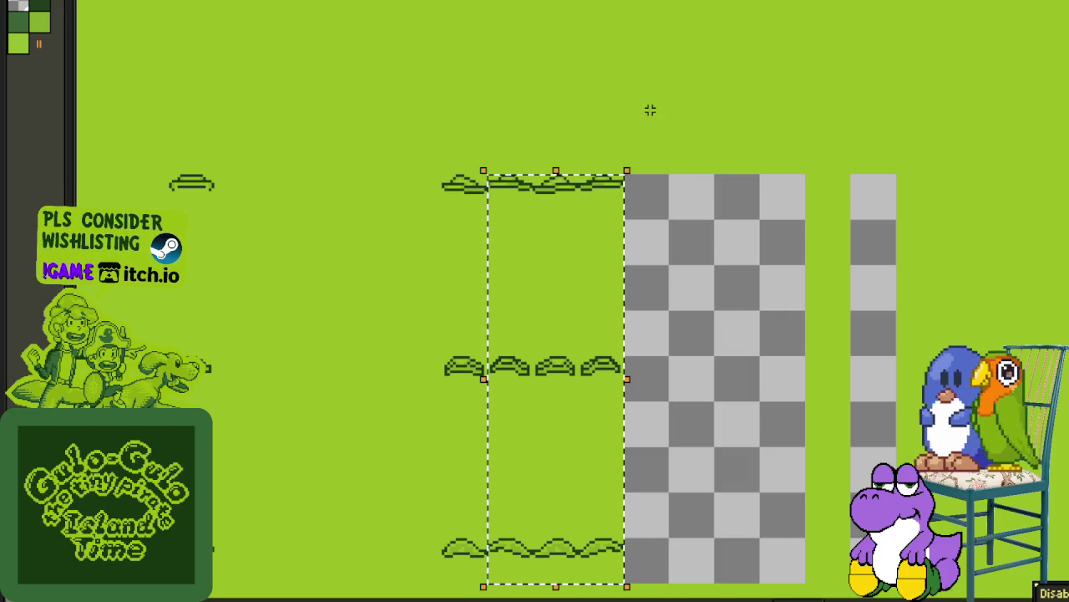
Step: Move the hat frame blocks right of the gap left and drop them in place
left_click_drag(445, 163, 619, 518)
left_click_drag(621, 565, 685, 296)
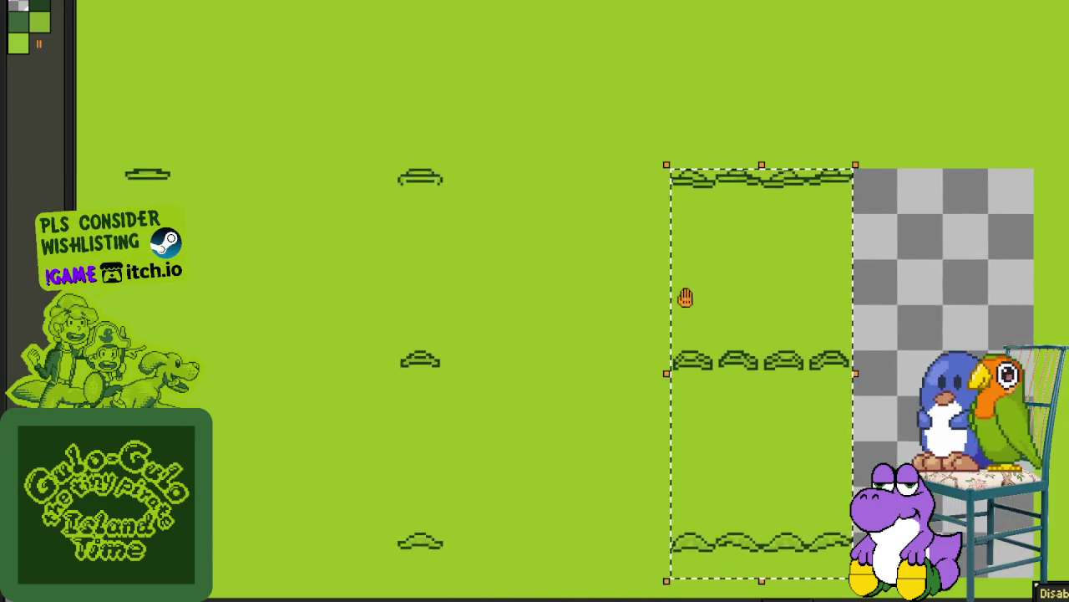
left_click_drag(685, 208, 543, 208)
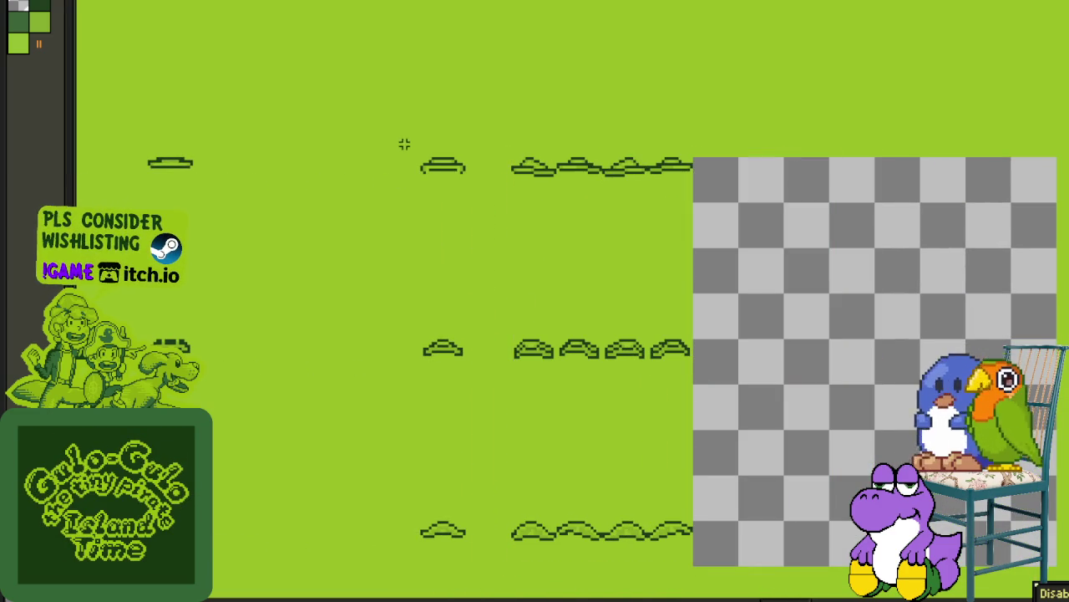
left_click_drag(502, 272, 607, 309)
left_click_drag(420, 158, 691, 529)
left_click_drag(590, 301, 607, 176)
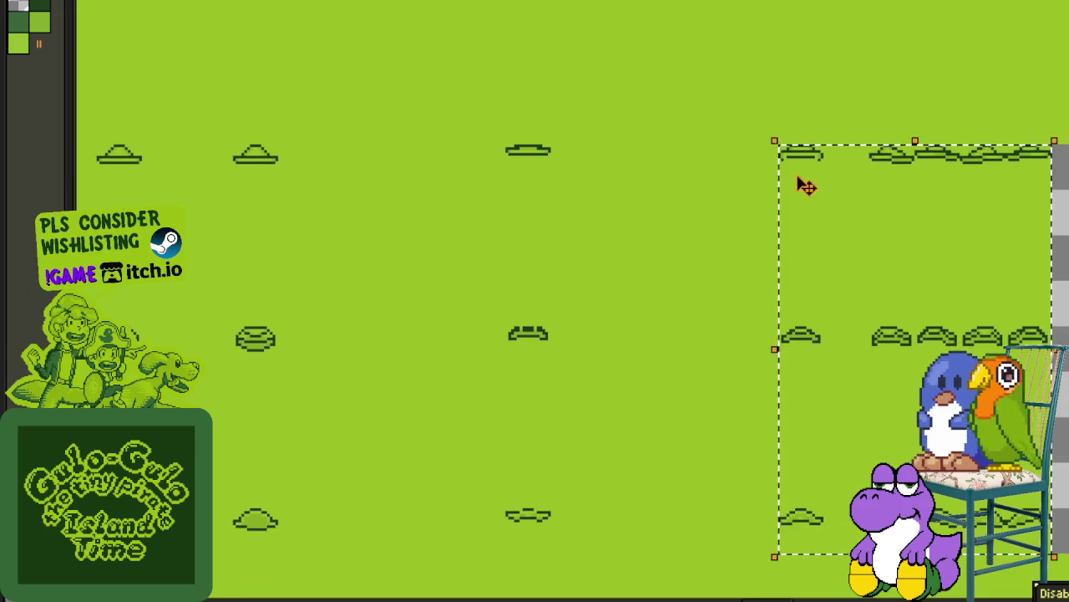
left_click_drag(506, 135, 826, 500)
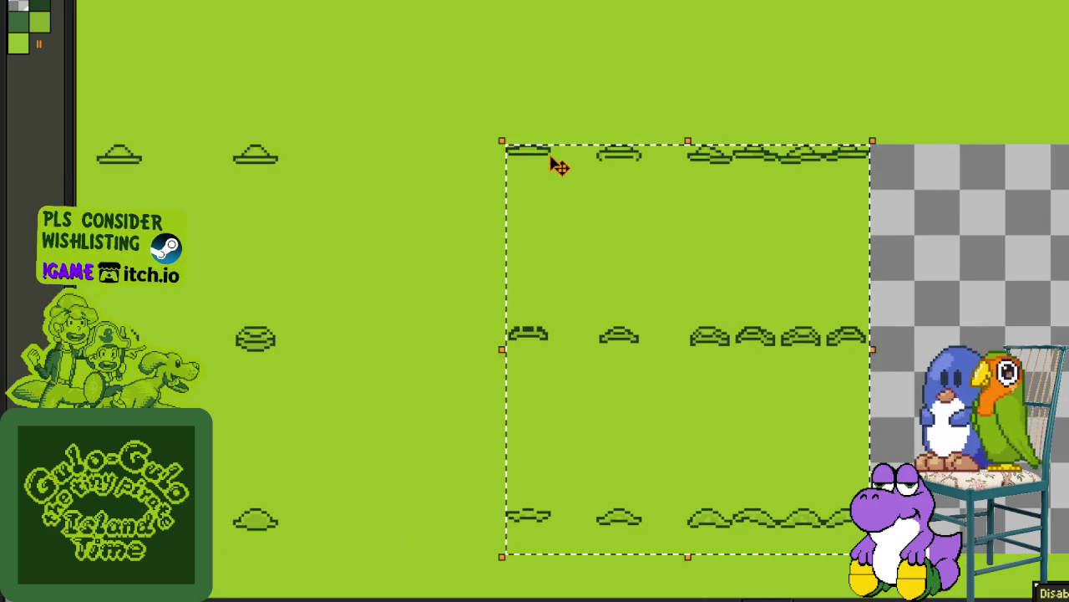
left_click_drag(556, 165, 370, 172)
left_click(270, 131)
Step: Shift the next block of hat frames left beside the packed frames
mouse_move(270, 131)
left_mouse_down()
mouse_move(547, 96)
mouse_move(870, 388)
mouse_move(967, 515)
left_mouse_up()
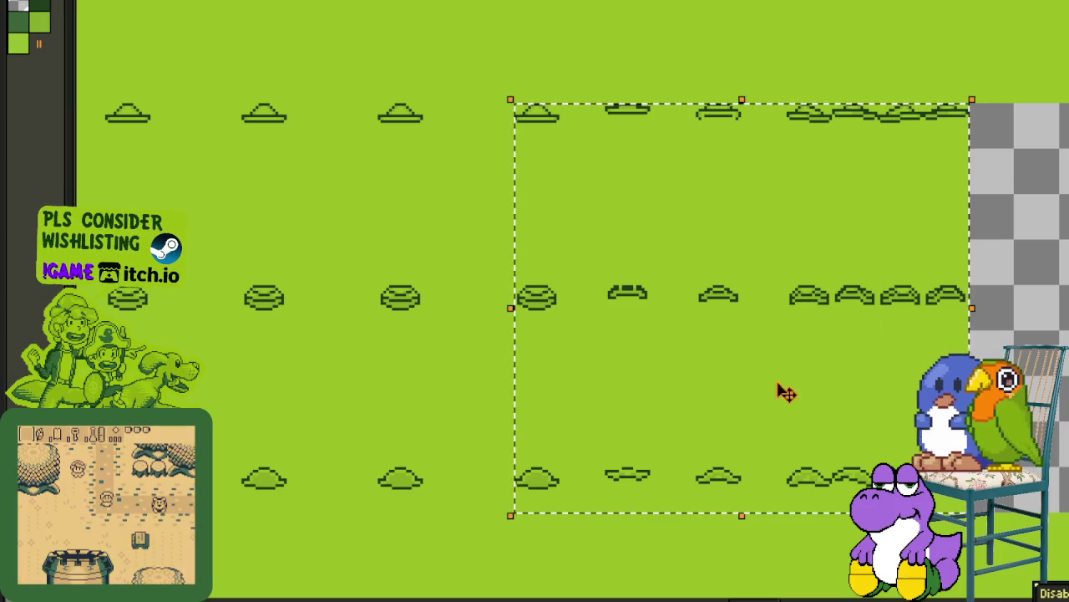
left_click_drag(554, 120, 466, 126)
left_click(379, 105)
left_click_drag(378, 104, 877, 509)
mouse_move(382, 143)
left_mouse_down()
mouse_move(251, 109)
mouse_move(788, 511)
left_mouse_up()
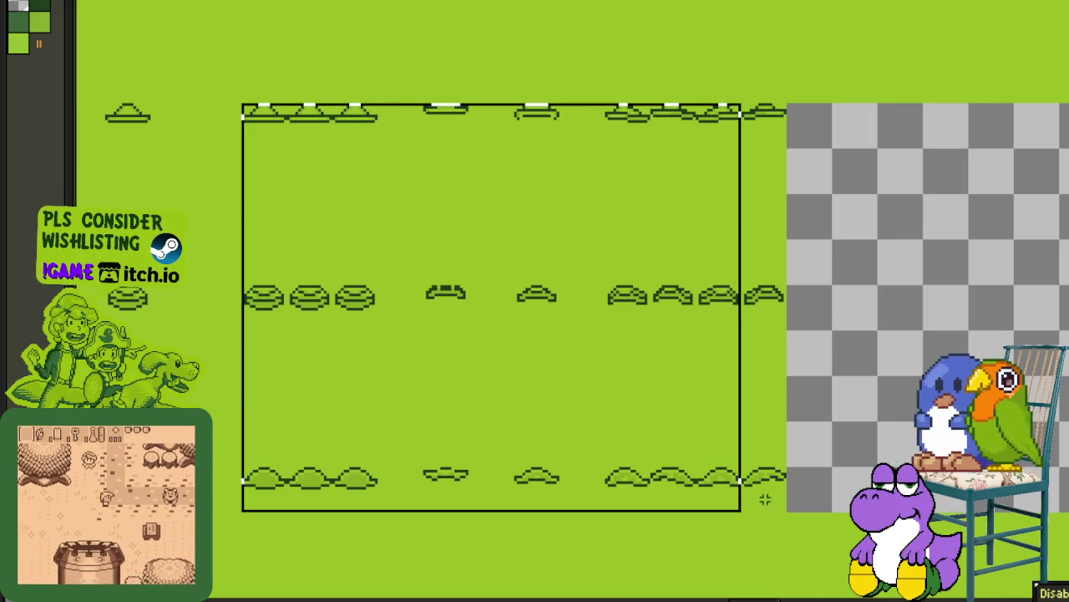
mouse_move(372, 255)
left_mouse_down()
mouse_move(716, 227)
mouse_move(585, 159)
mouse_move(1068, 573)
left_mouse_up()
left_click(537, 158)
Step: Undo a misplaced move, then move the right-hand frame block left into the gap
left_click_drag(538, 173, 529, 161)
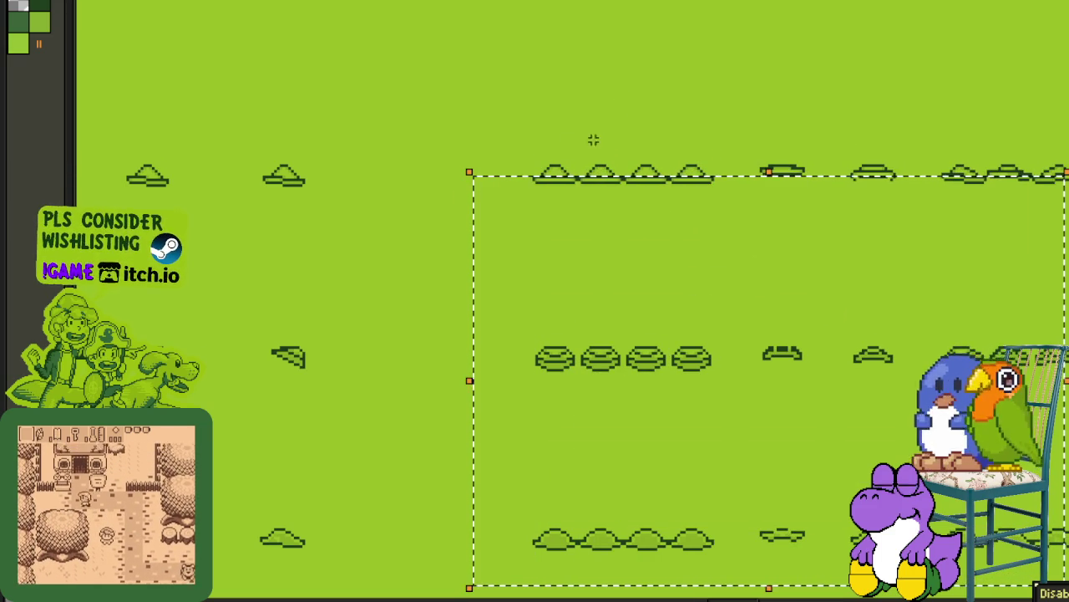
mouse_move(569, 209)
left_mouse_down()
mouse_move(524, 192)
mouse_move(394, 185)
left_mouse_up()
key("ctrl+z")
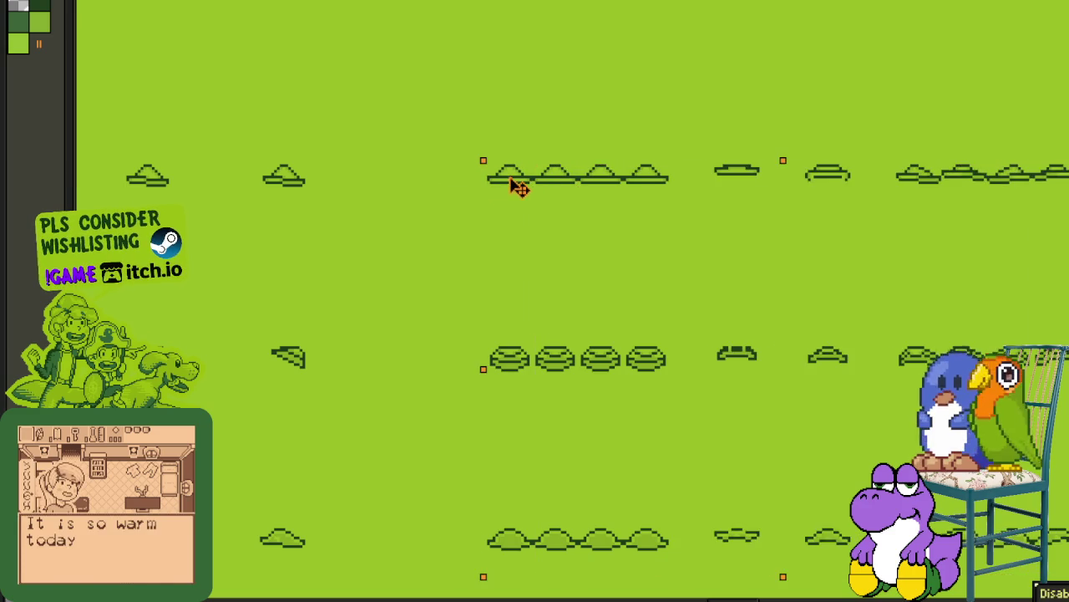
left_click(264, 173)
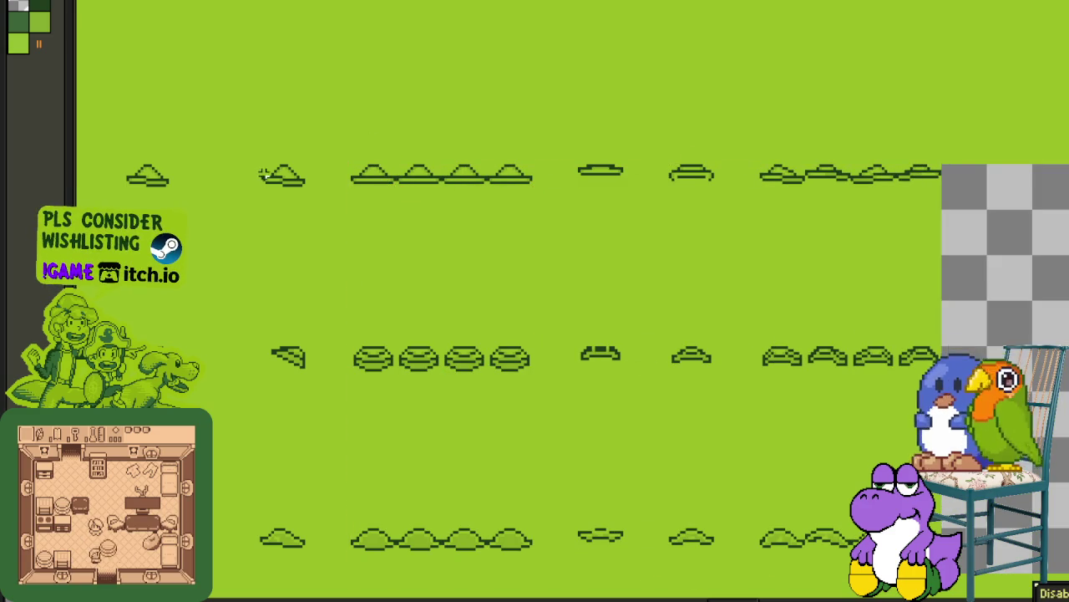
left_click_drag(562, 342, 920, 526)
scroll(778, 196, "left", 5)
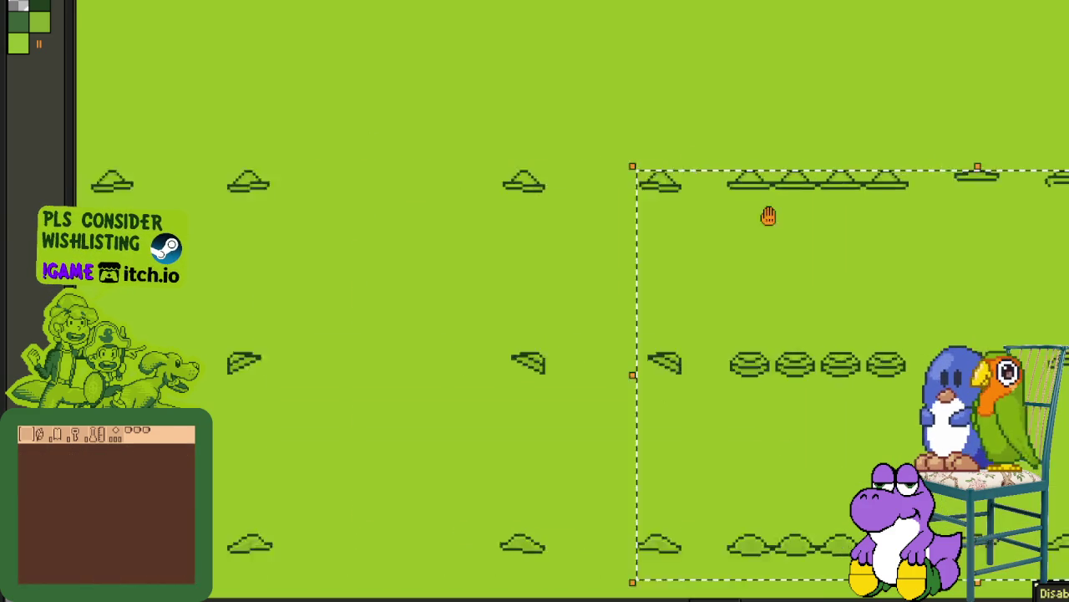
left_click_drag(778, 196, 704, 198)
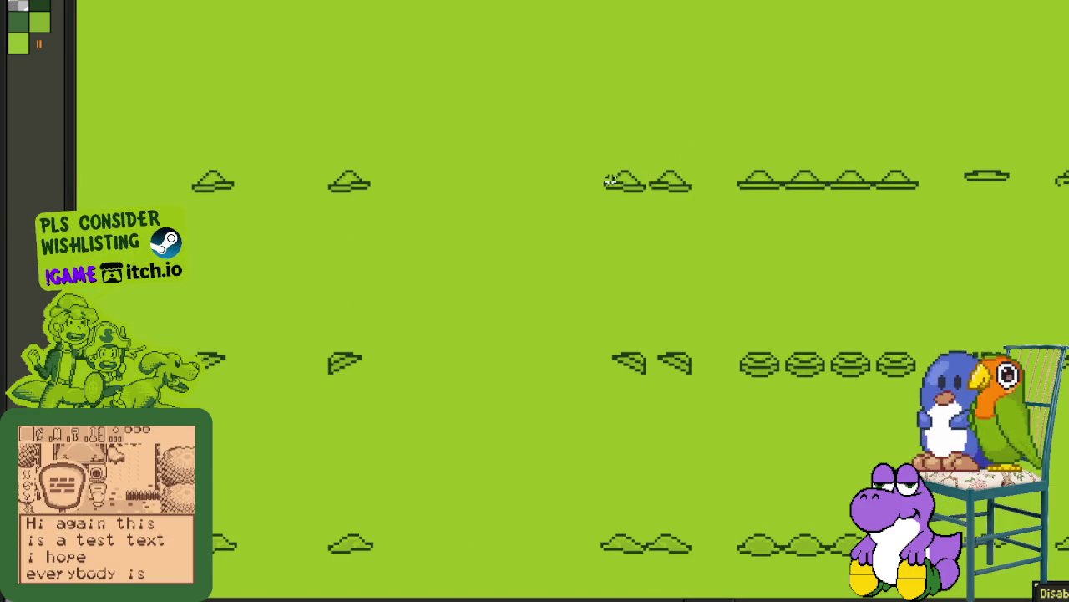
Step: Move the following frame block left so it sits beside the previous frame
left_click_drag(599, 169, 1014, 585)
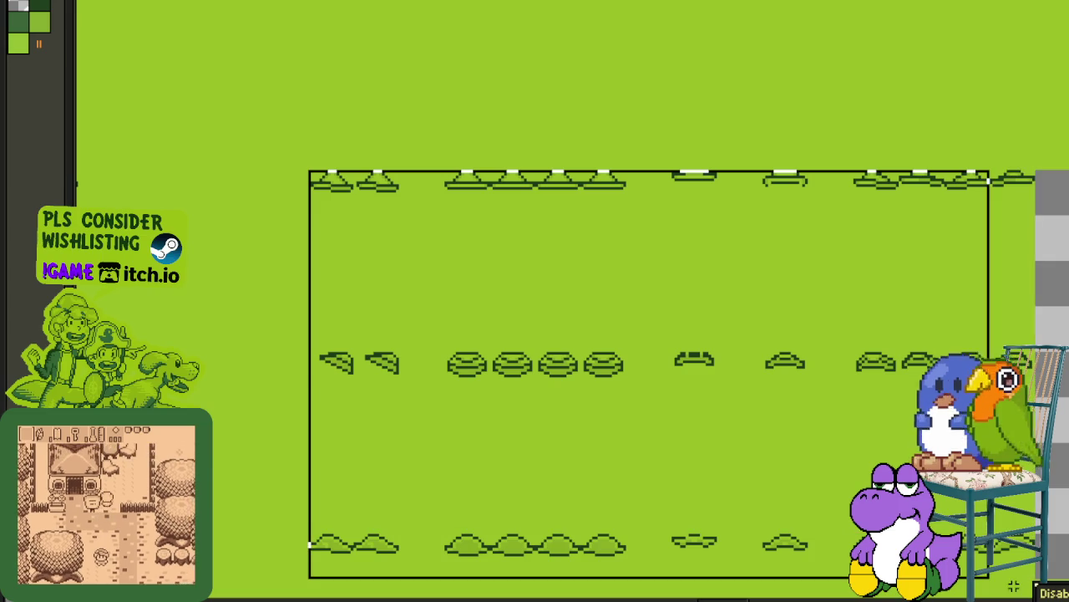
left_click_drag(530, 310, 723, 323)
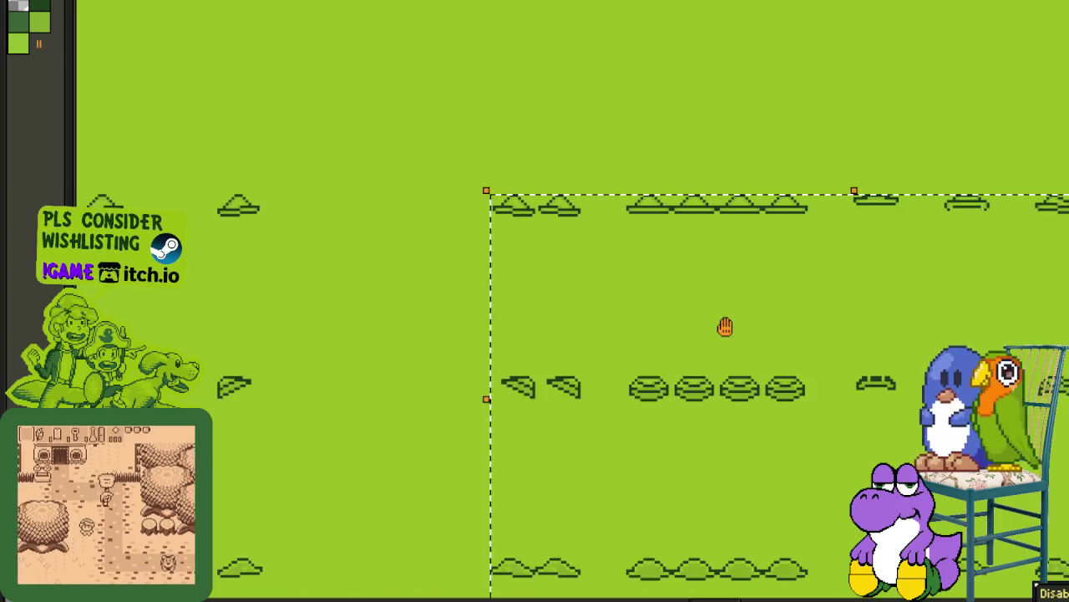
mouse_move(544, 232)
left_mouse_down()
mouse_move(345, 217)
mouse_move(353, 220)
left_mouse_up()
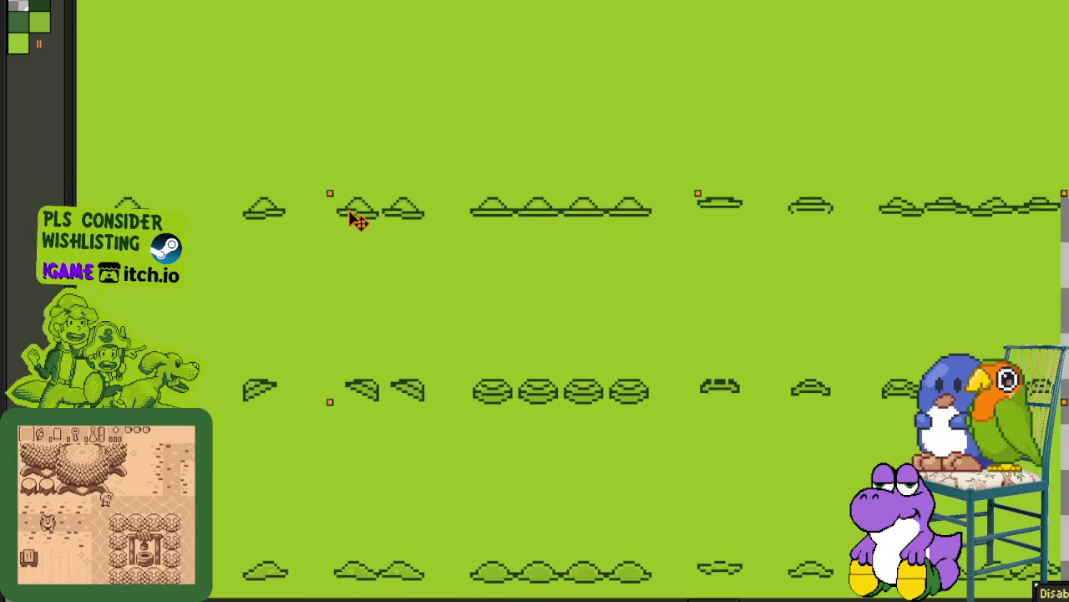
left_click_drag(243, 198, 1061, 584)
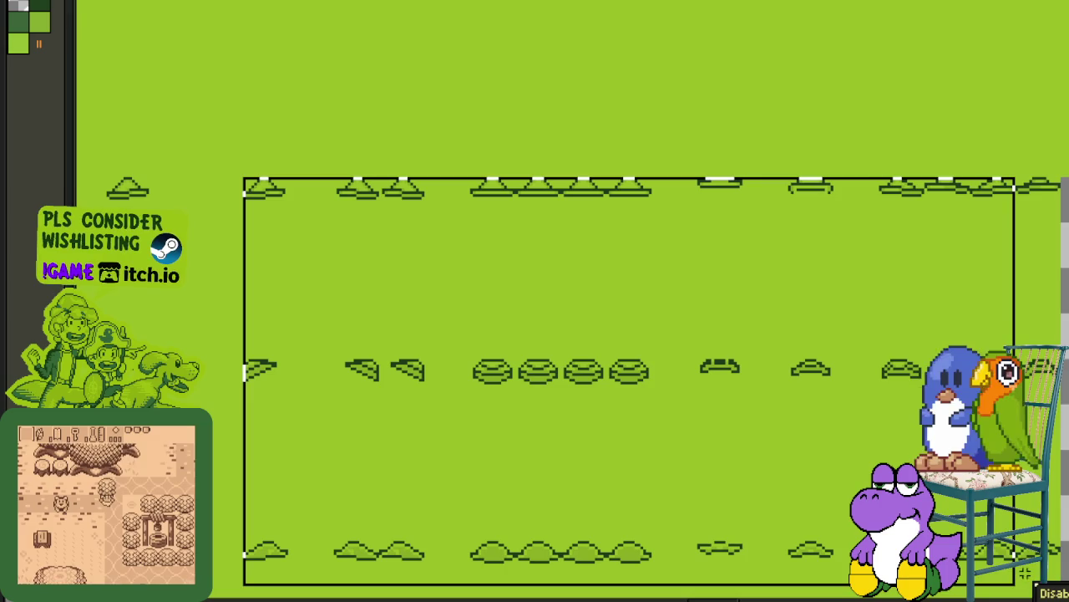
left_click_drag(499, 289, 790, 265)
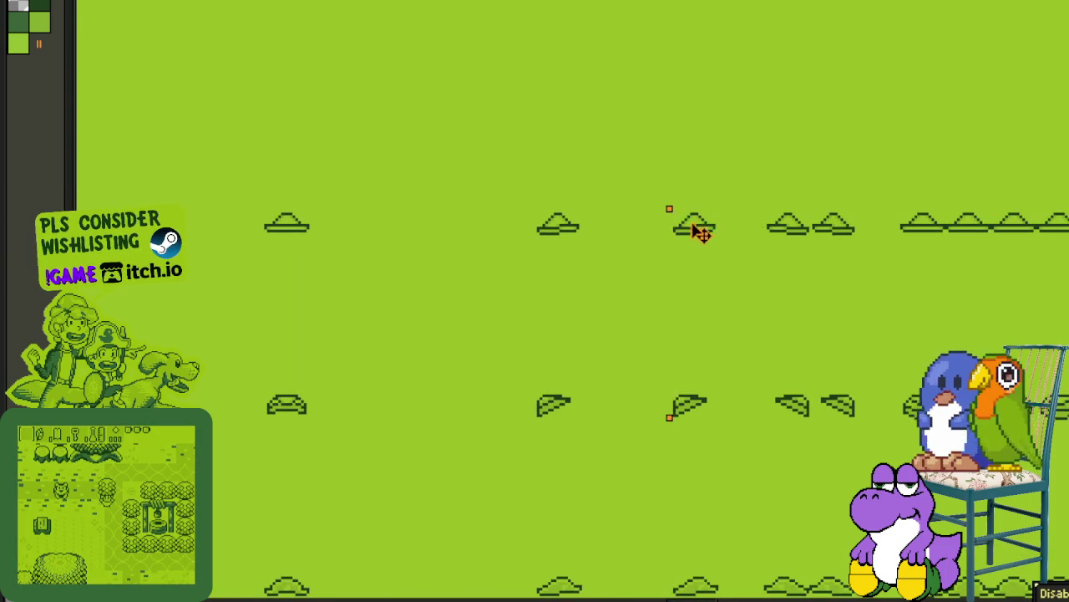
left_click_drag(700, 232, 629, 234)
scroll(589, 188, "down", 2)
scroll(561, 196, "up", 1)
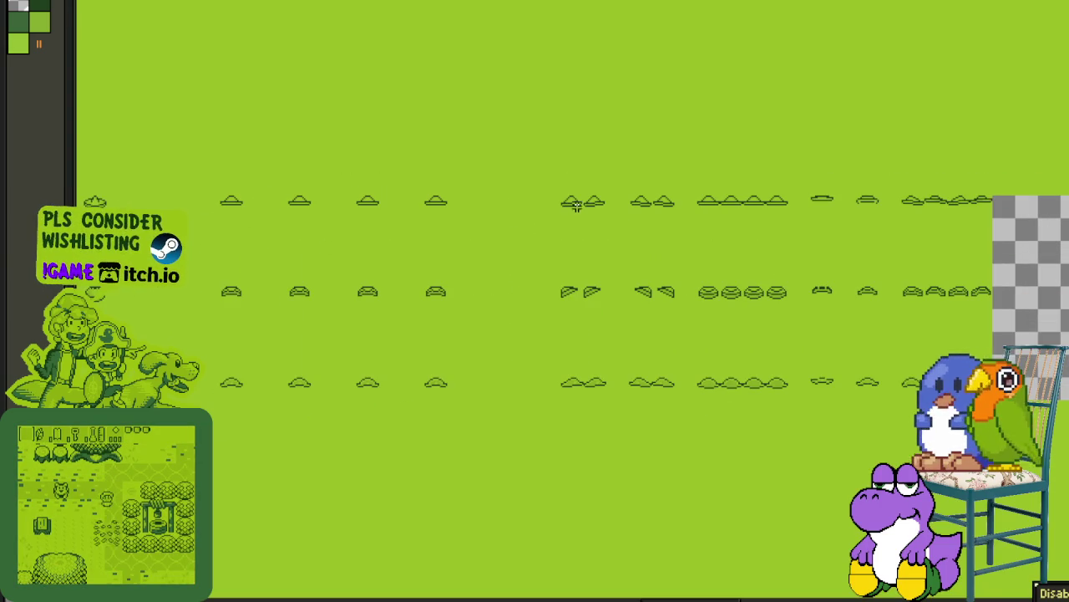
Step: Close the next gap by moving all frames to its right left, then adjust the remaining block
left_click_drag(562, 195, 991, 377)
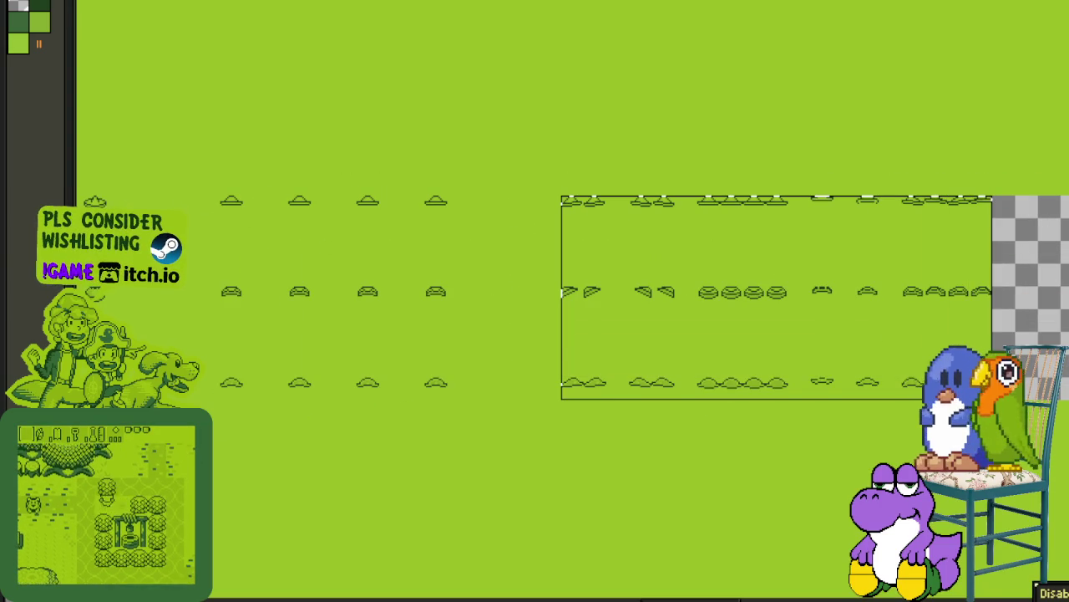
scroll(585, 208, "up", 1)
scroll(608, 223, "up", 1)
left_click_drag(649, 229, 376, 227)
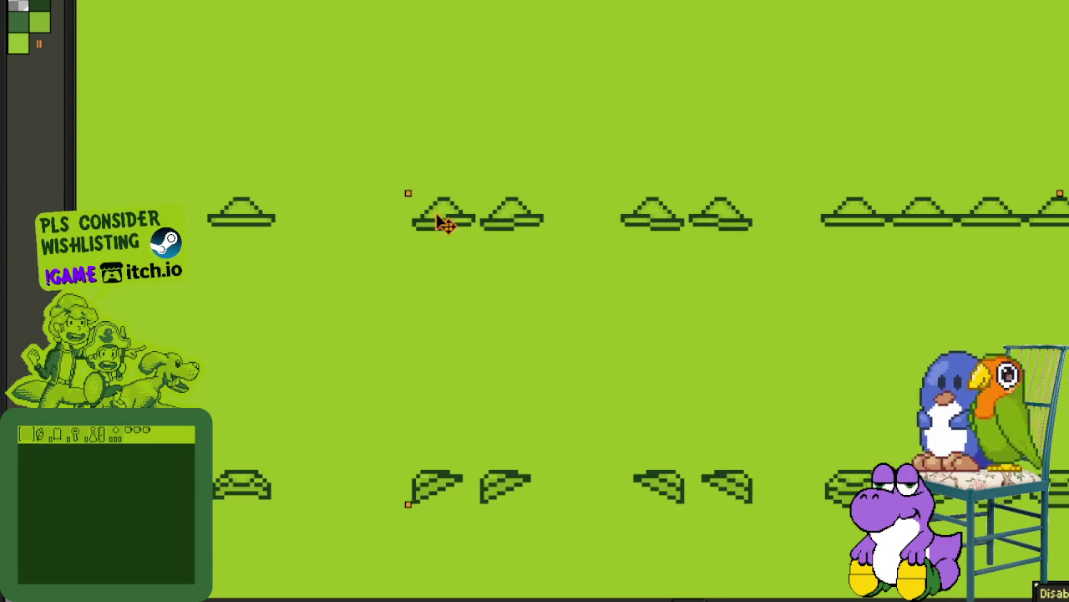
left_click(298, 200)
scroll(298, 200, "down", 1)
mouse_move(289, 198)
left_mouse_down()
mouse_move(381, 163)
mouse_move(1054, 516)
left_mouse_up()
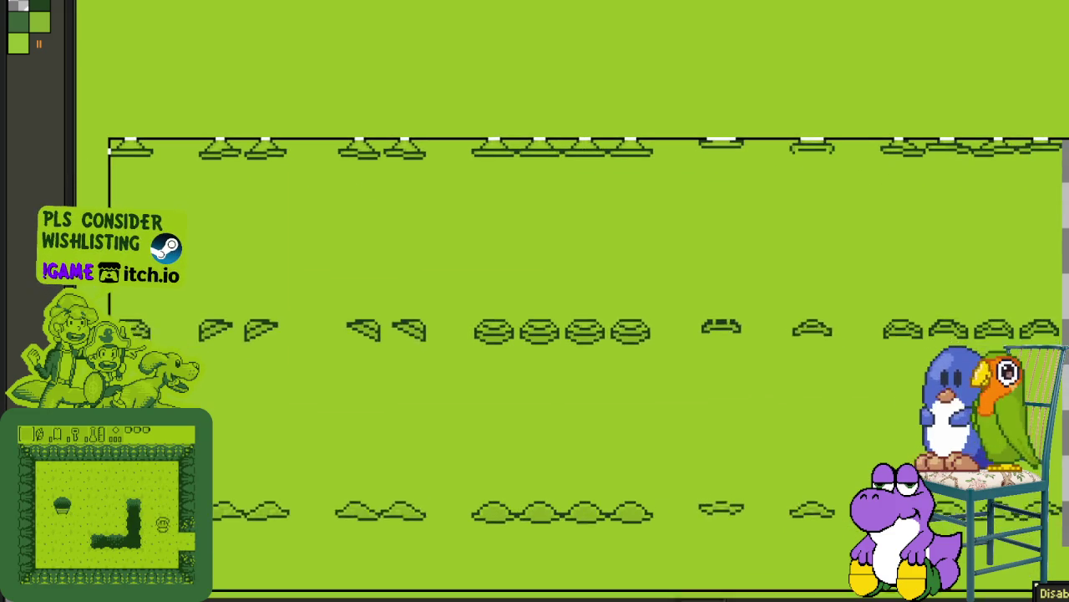
scroll(554, 365, "down", 1)
left_click_drag(554, 365, 673, 322)
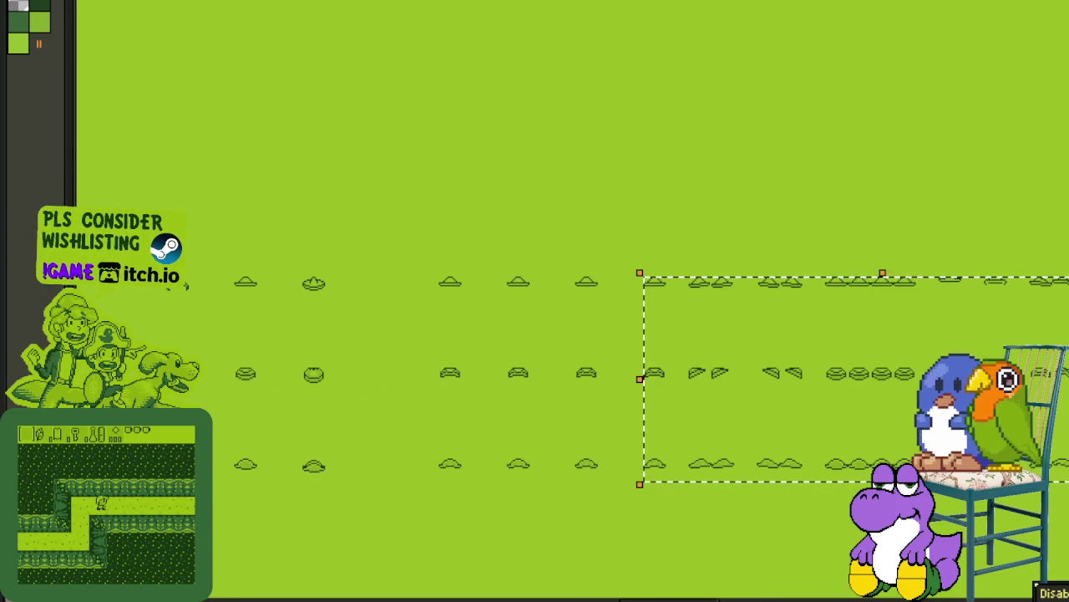
scroll(619, 239, "up", 2)
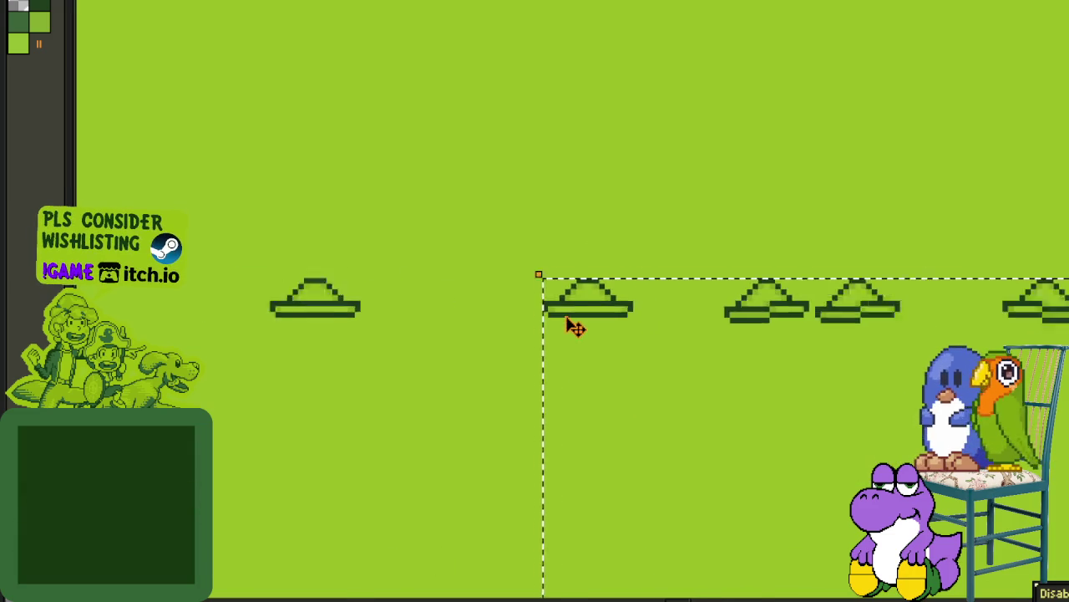
scroll(573, 327, "down", 1)
Step: Move the remaining right-hand hat frames left to close the gap
mouse_move(590, 320)
left_mouse_down()
mouse_move(736, 215)
mouse_move(620, 203)
left_mouse_up()
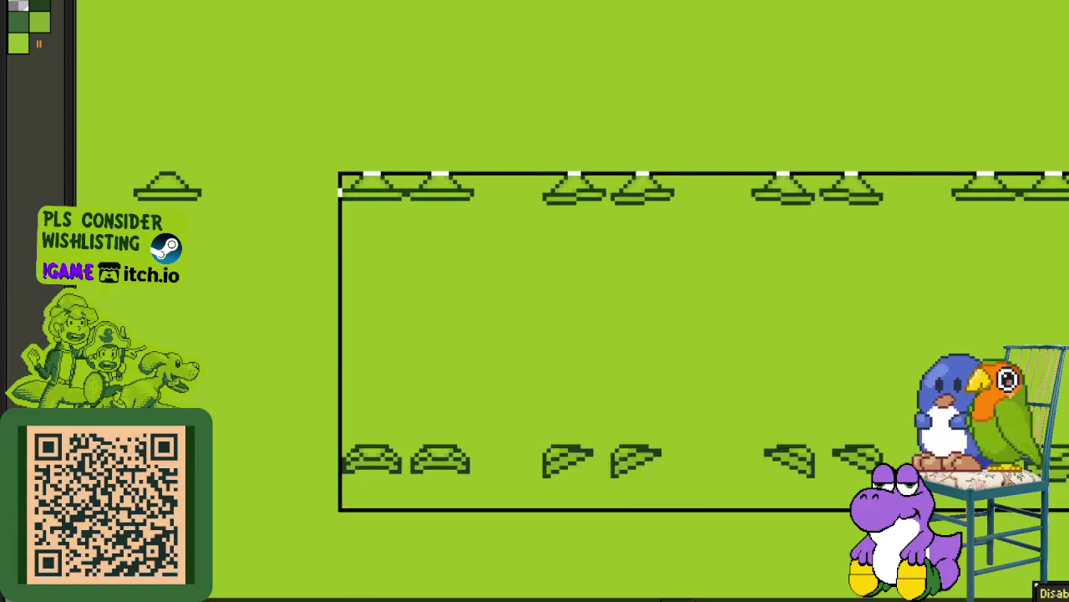
scroll(494, 184, "down", 3)
scroll(494, 184, "right", 3)
scroll(495, 184, "right", 3)
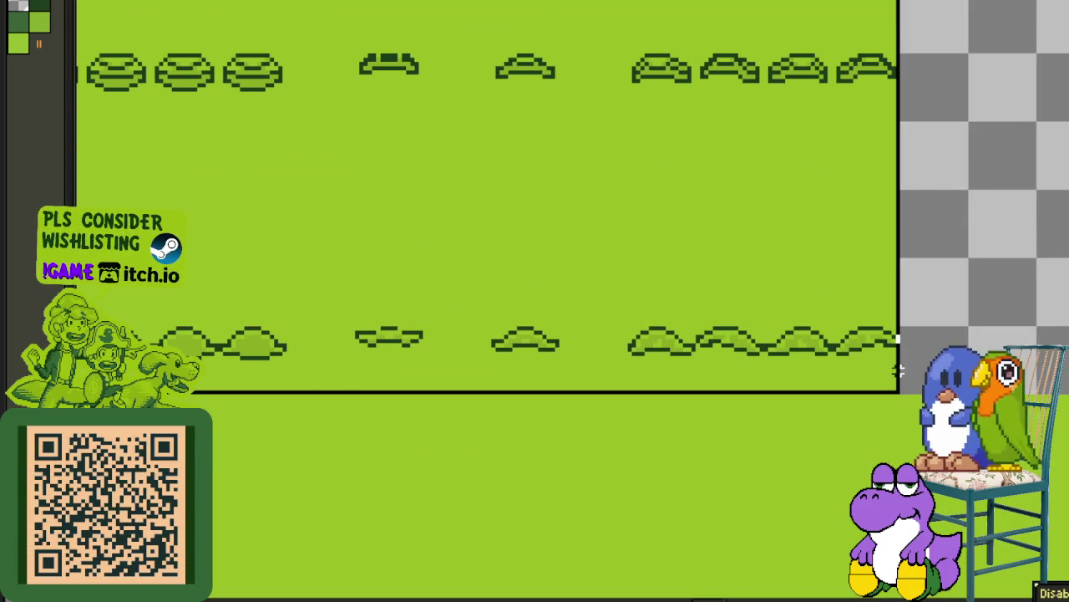
scroll(452, 251, "down", 2)
scroll(416, 243, "down", 2)
scroll(644, 279, "up", 5)
scroll(1010, 341, "up", 1)
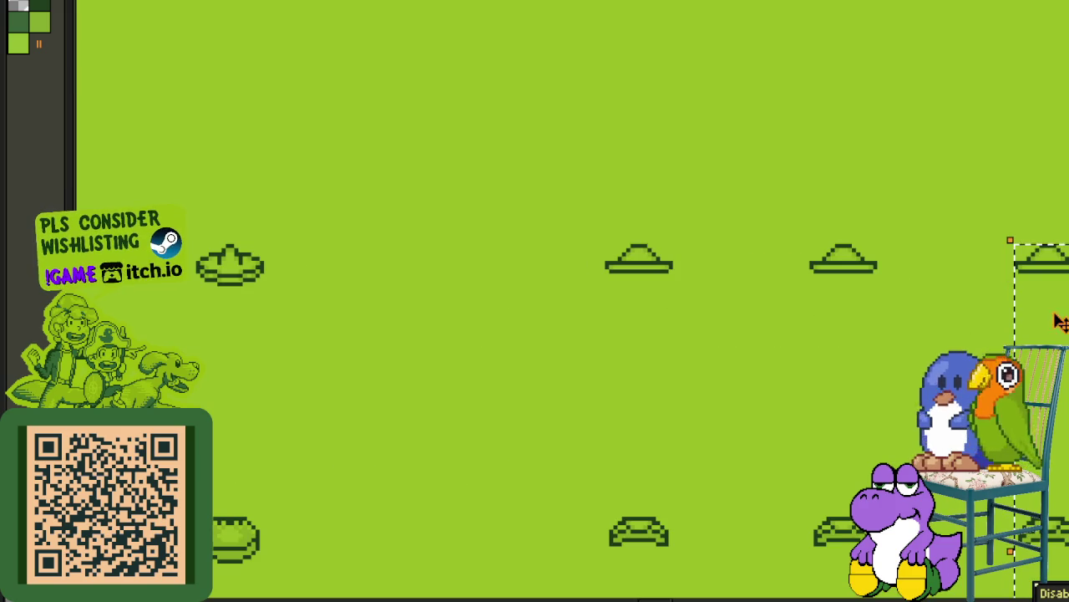
left_click_drag(1046, 266, 918, 266)
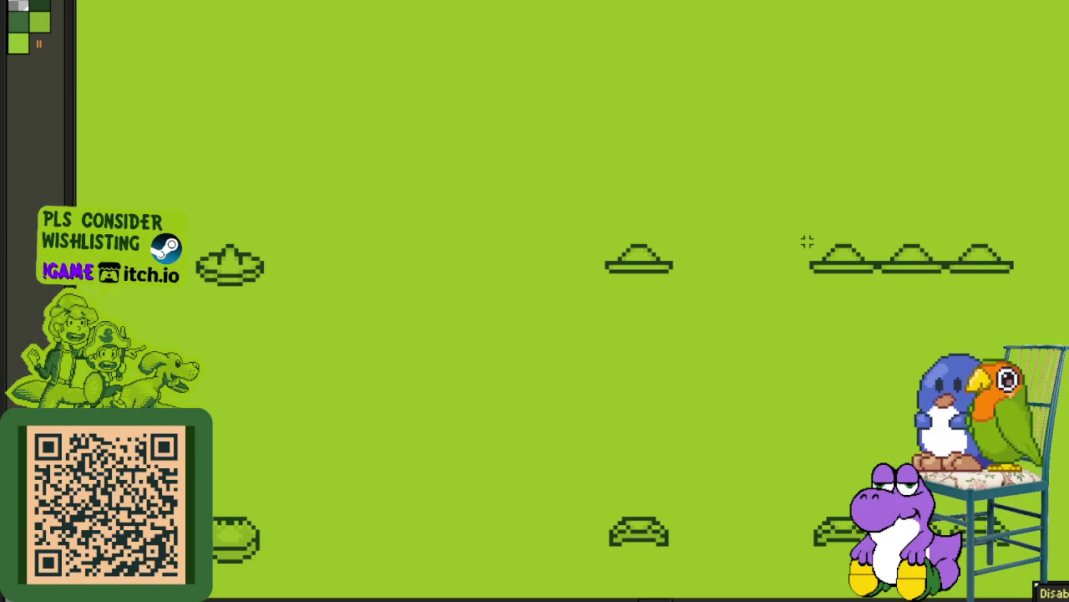
scroll(807, 242, "down", 1)
scroll(535, 250, "right", 5)
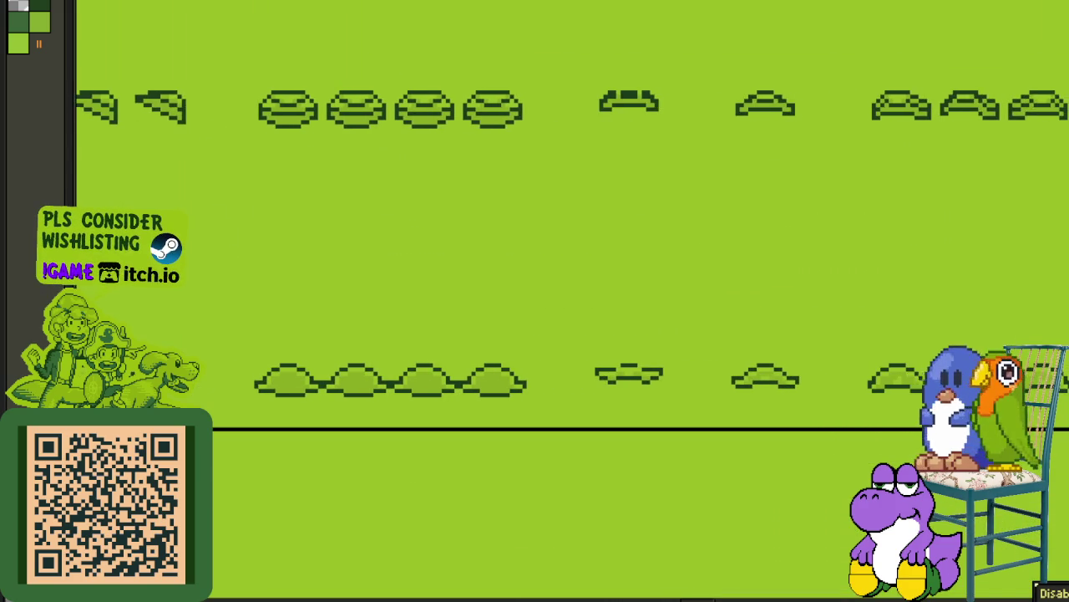
scroll(802, 329, "down", 2)
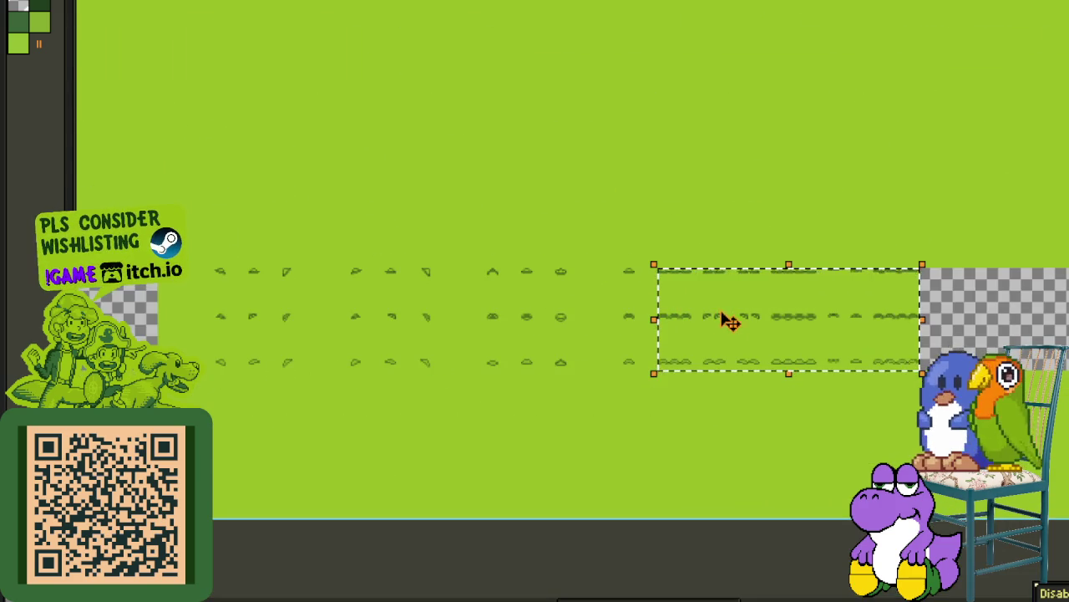
scroll(728, 322, "up", 2)
scroll(818, 265, "up", 2)
left_click_drag(819, 265, 675, 258)
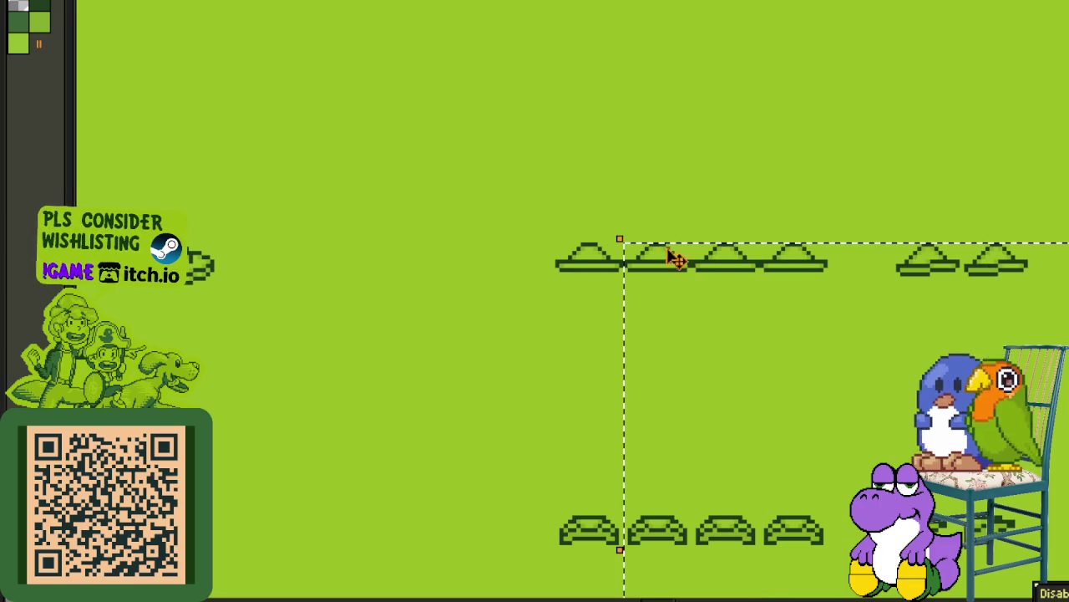
Step: Bring the outer hat frame block left next to the others
scroll(565, 244, "down", 2)
scroll(618, 301, "right", 5)
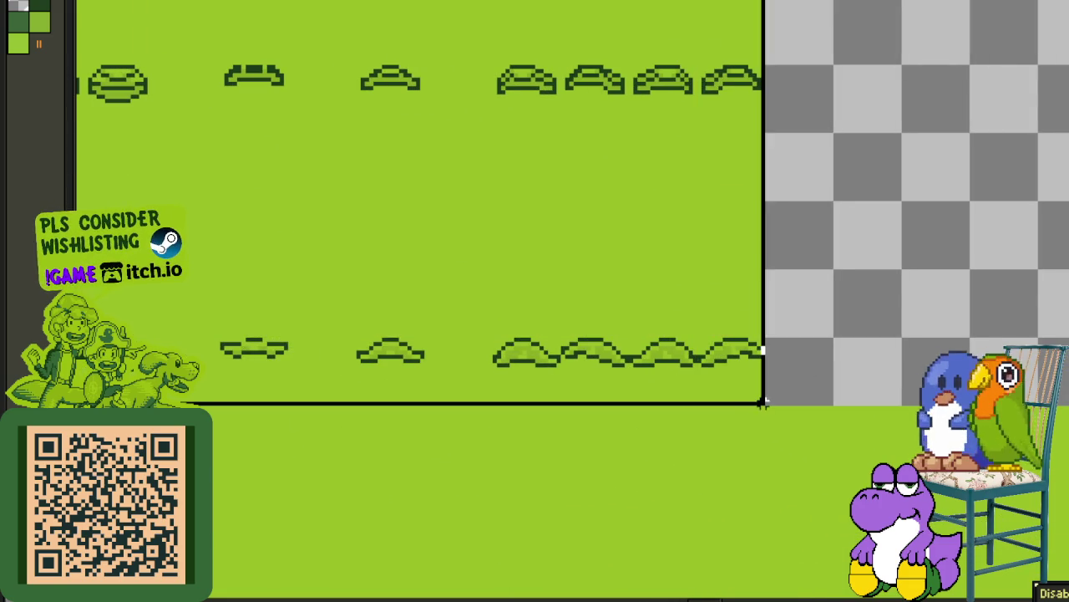
scroll(683, 378, "down", 2)
scroll(585, 351, "down", 1)
scroll(551, 339, "up", 1)
scroll(662, 288, "up", 2)
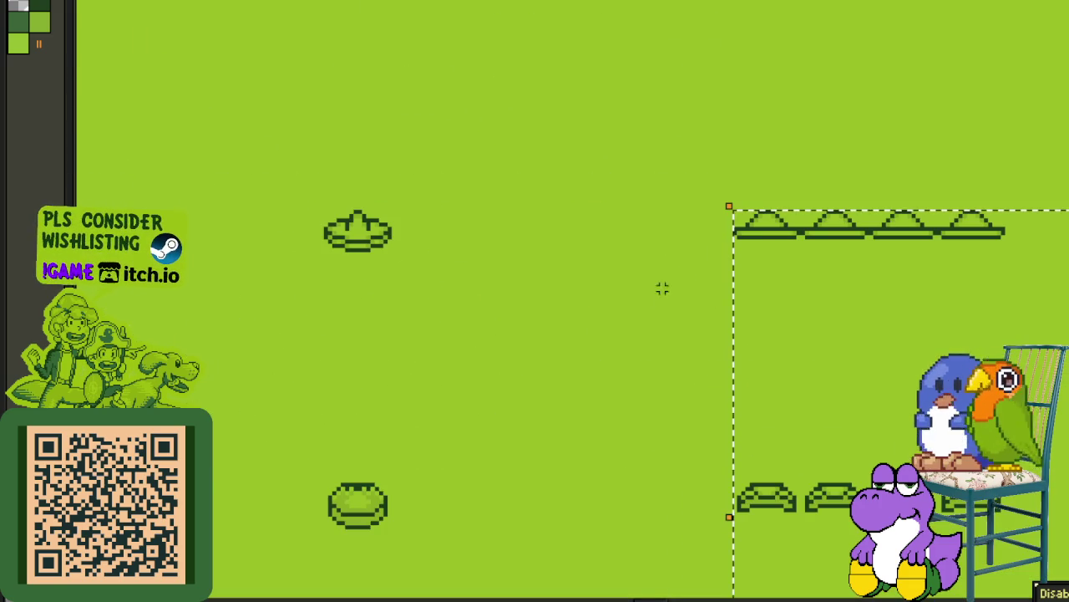
left_click_drag(767, 236, 473, 236)
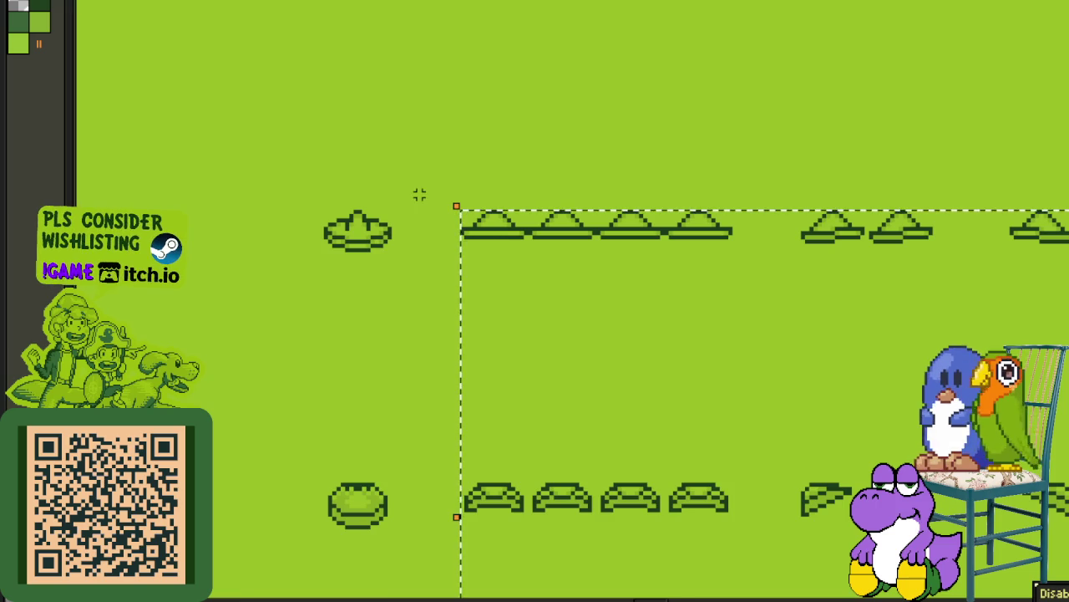
scroll(376, 205, "down", 1)
left_click_drag(351, 209, 910, 250)
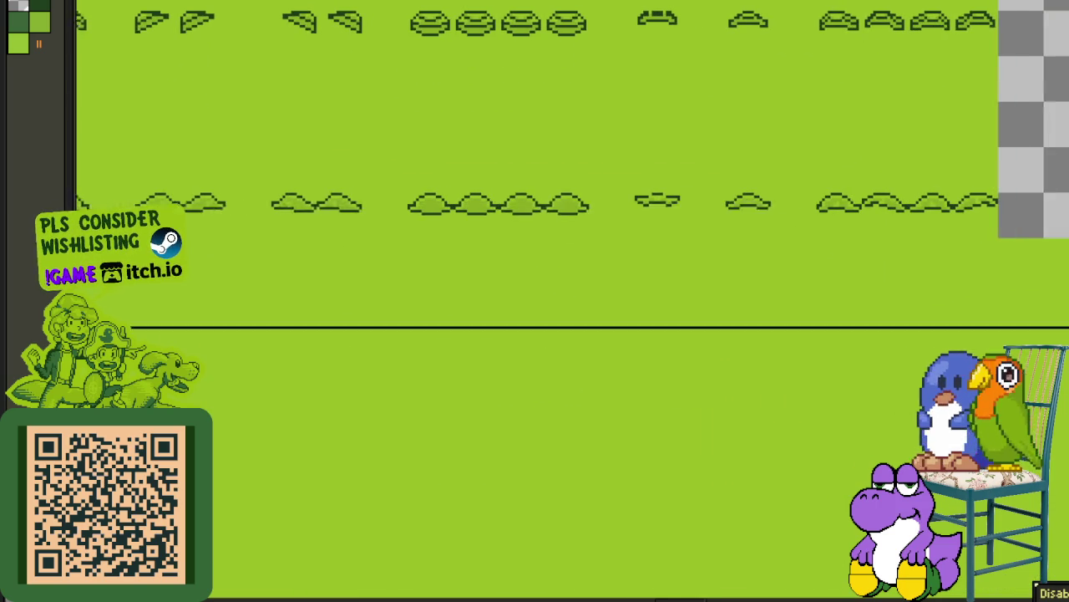
scroll(910, 251, "down", 3)
scroll(600, 171, "up", 3)
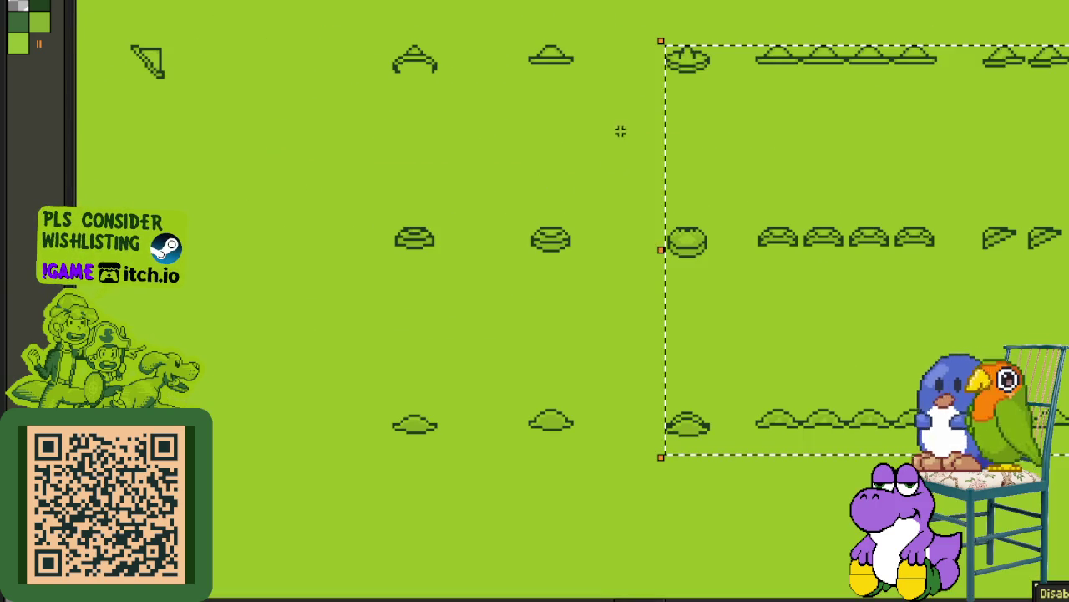
Step: Nudge the three rows of frames further right left, one tile at a time
left_click_drag(687, 67, 632, 65)
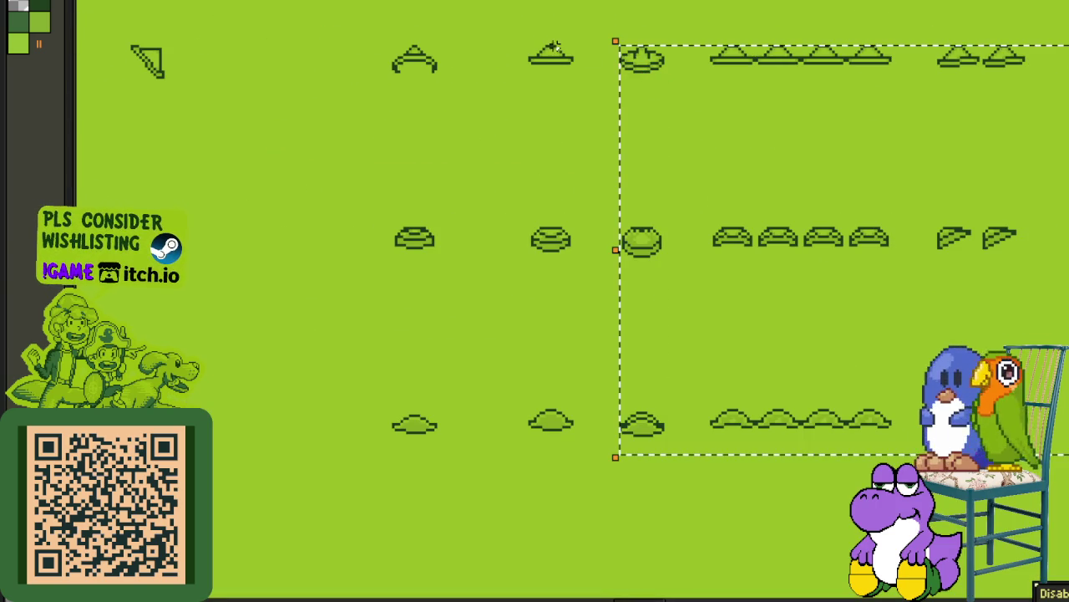
left_click_drag(532, 42, 1066, 451)
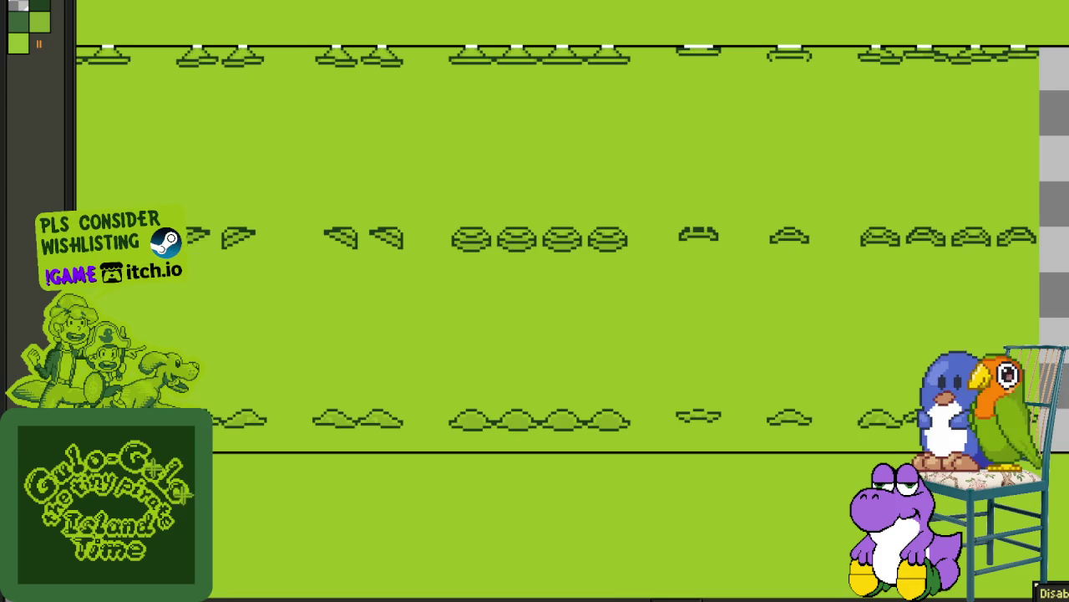
scroll(429, 298, "down", 3)
scroll(638, 282, "up", 3)
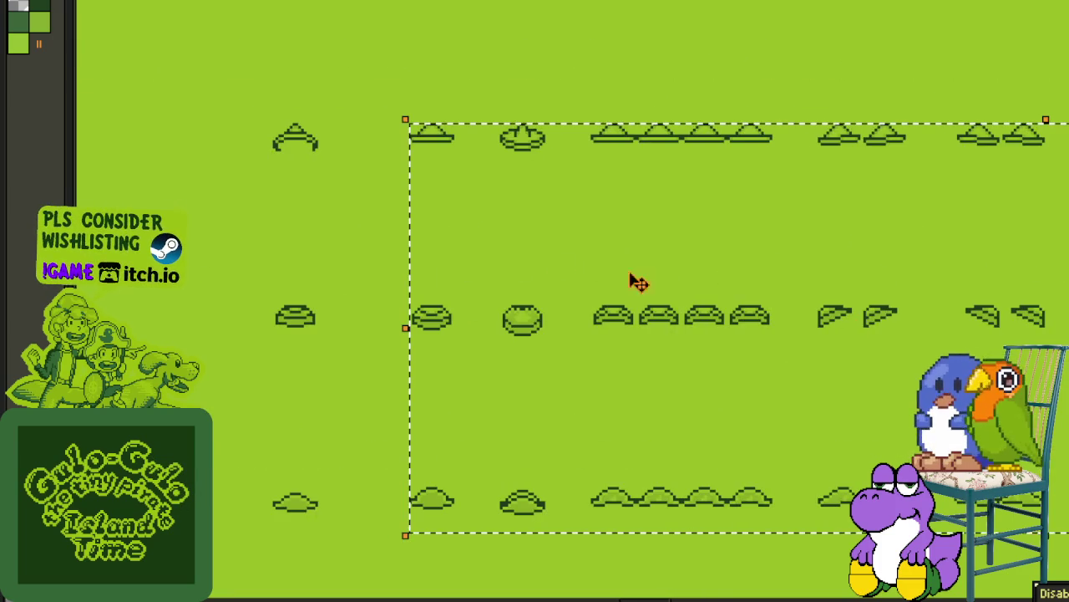
mouse_move(433, 138)
left_mouse_down()
mouse_move(390, 135)
mouse_move(363, 148)
mouse_move(953, 393)
mouse_move(972, 529)
left_mouse_up()
scroll(685, 473, "down", 3)
scroll(644, 406, "up", 2)
scroll(547, 393, "up", 2)
left_click_drag(459, 396, 426, 345)
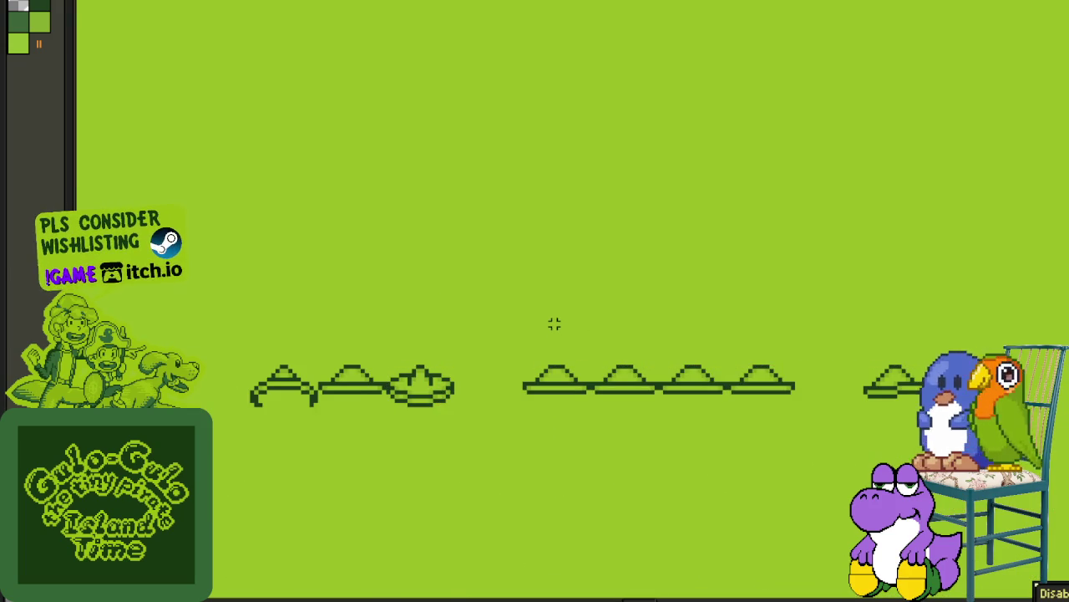
Step: Move the right-hand block of frames left to close the gap, then deselect it
scroll(550, 323, "down", 1)
scroll(517, 362, "down", 2)
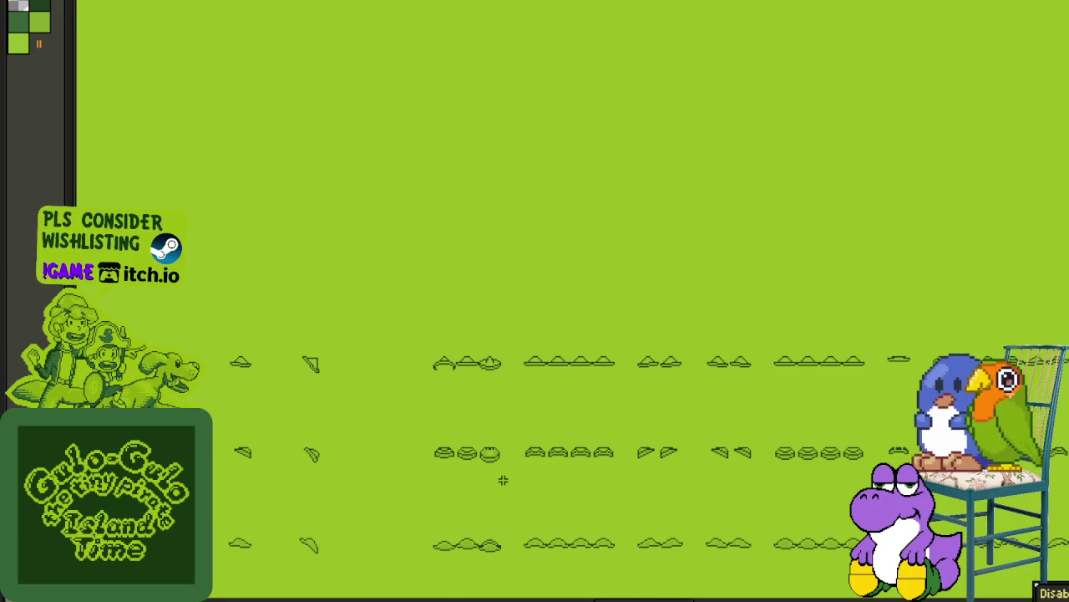
scroll(503, 479, "down", 2)
scroll(508, 317, "up", 1)
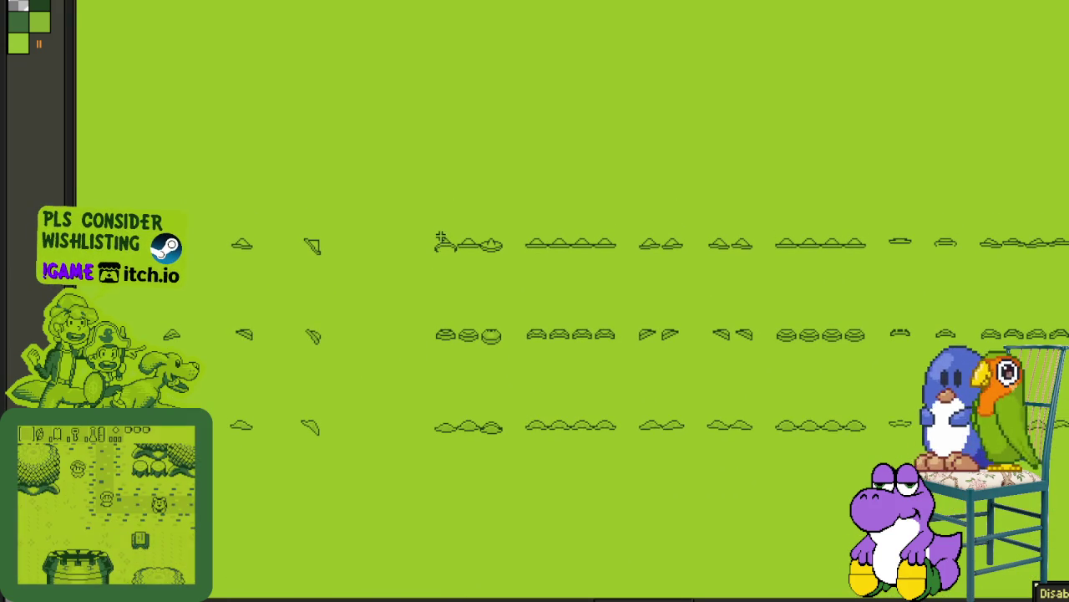
left_click_drag(786, 378, 1025, 440)
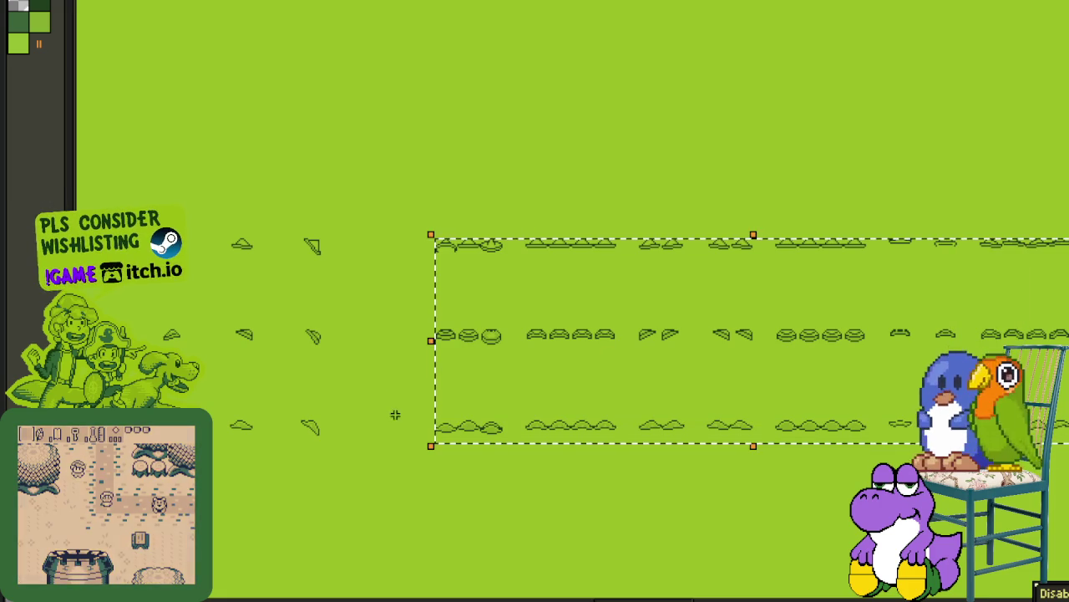
left_click_drag(342, 256, 563, 303)
scroll(527, 292, "up", 1)
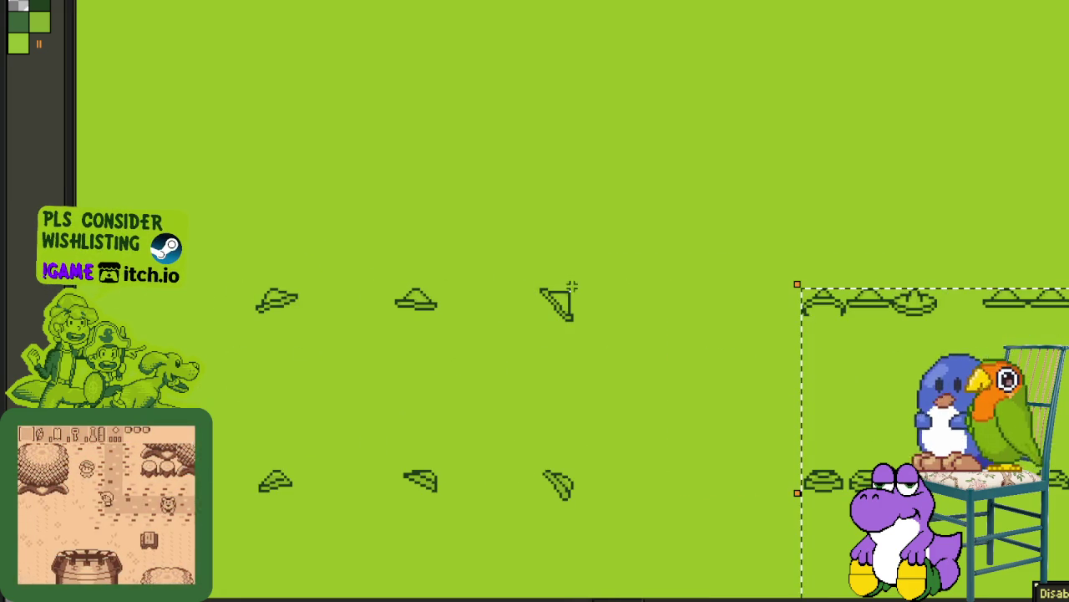
left_click_drag(831, 309, 640, 310)
left_click(597, 303)
Step: Slide the triangle frame at the sheet's right edge left beside the other frames
left_click_drag(539, 291, 963, 437)
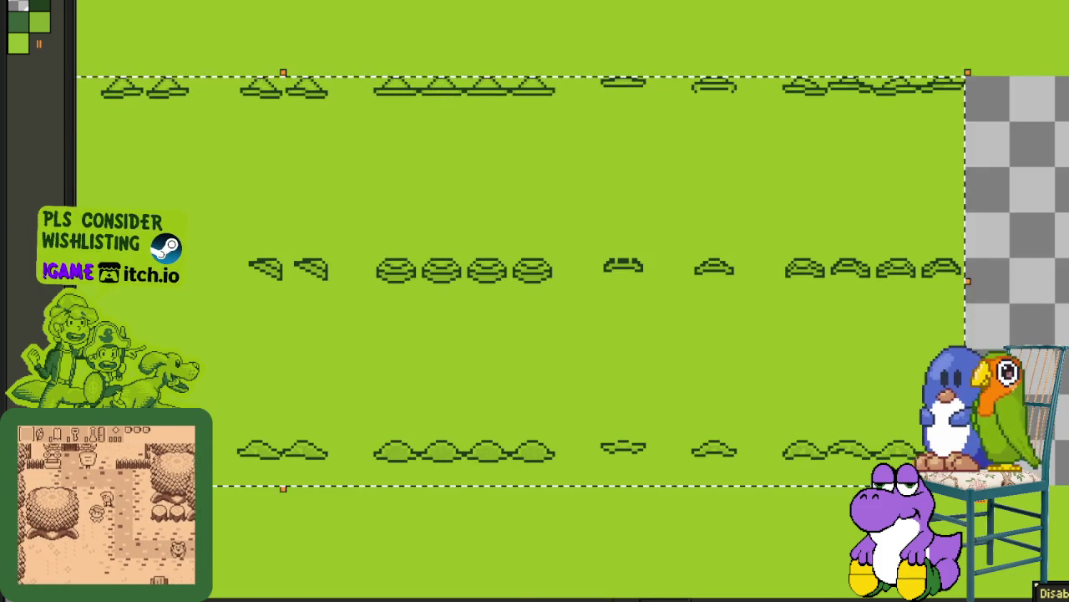
scroll(525, 374, "down", 4)
scroll(679, 382, "up", 4)
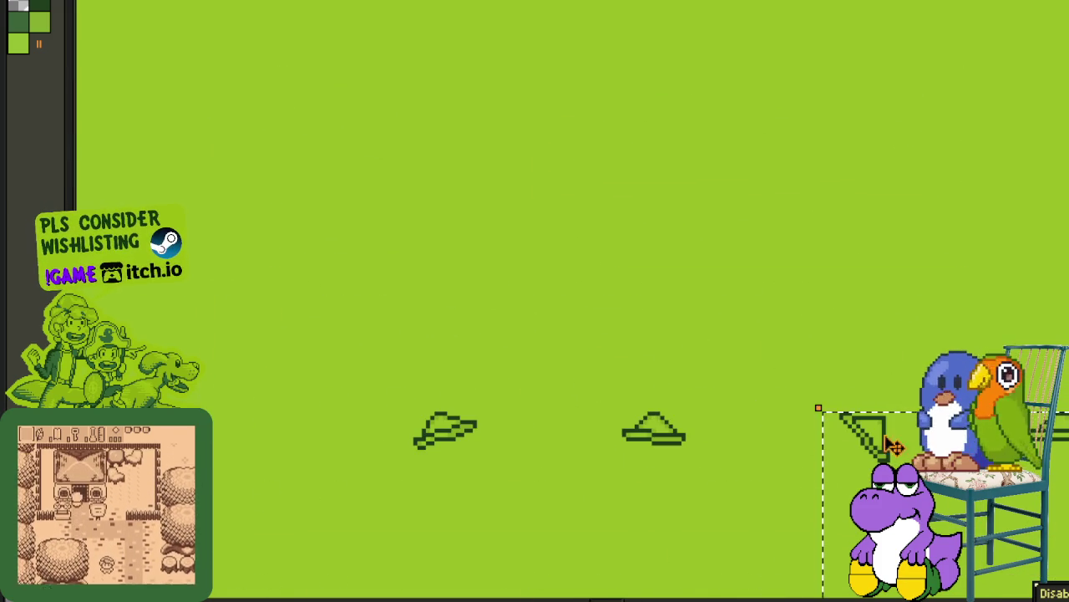
left_click_drag(798, 436, 752, 439)
scroll(627, 385, "down", 1)
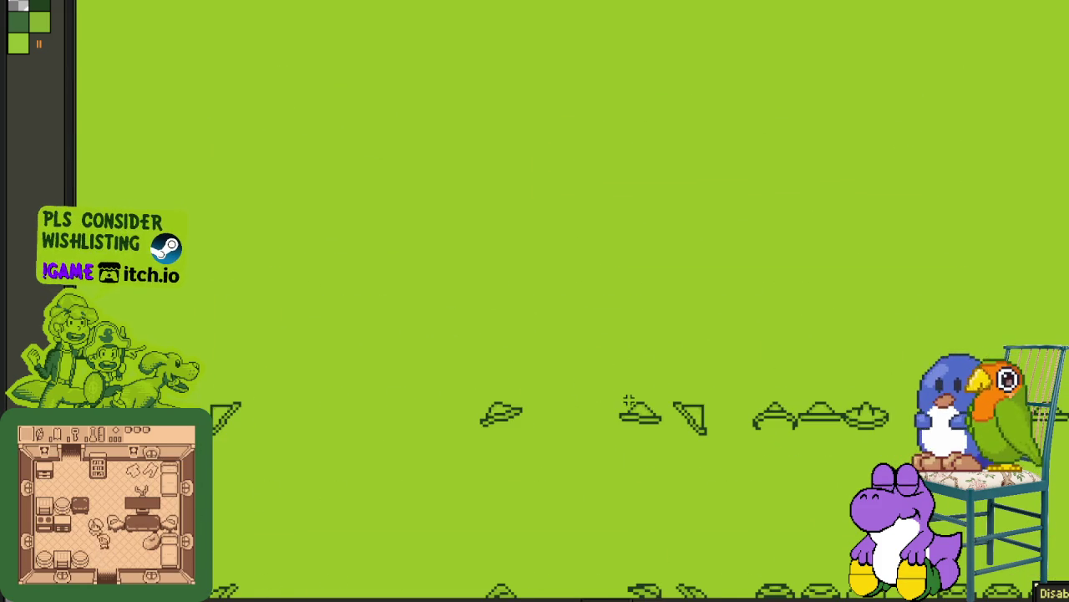
scroll(568, 335, "down", 3)
scroll(568, 334, "right", 2)
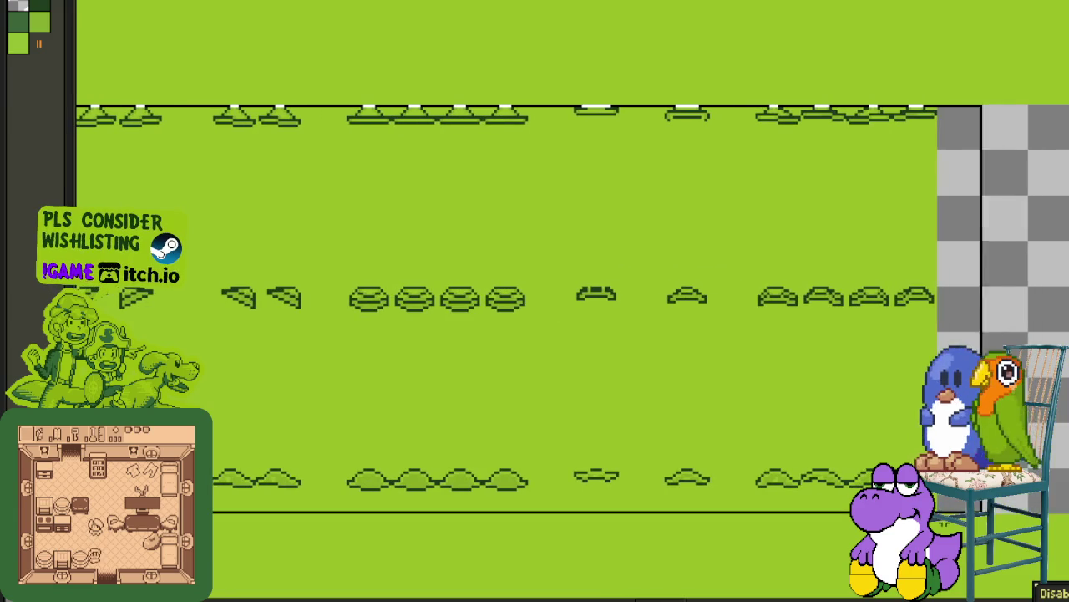
scroll(509, 421, "down", 3)
scroll(509, 420, "down", 1)
scroll(795, 454, "up", 2)
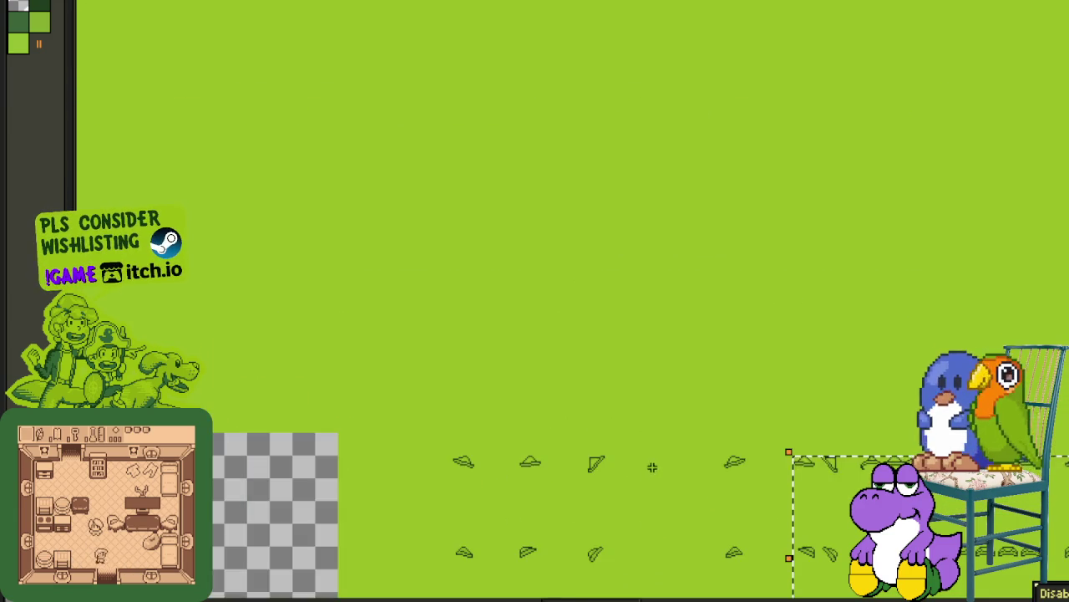
scroll(798, 472, "up", 2)
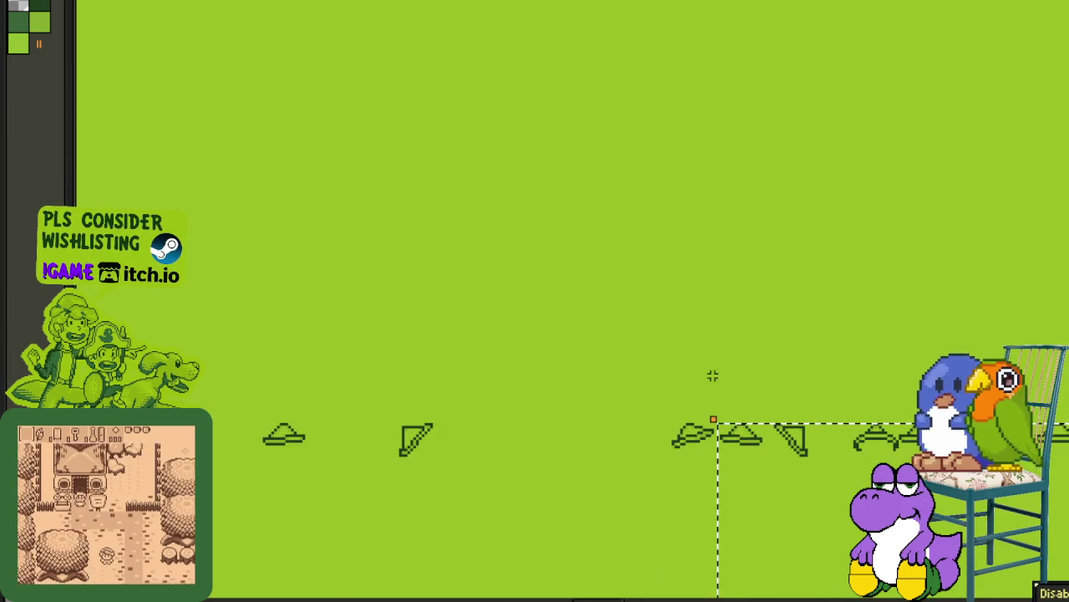
scroll(713, 376, "down", 1)
scroll(535, 250, "down", 1)
scroll(544, 251, "down", 3)
scroll(547, 250, "up", 1)
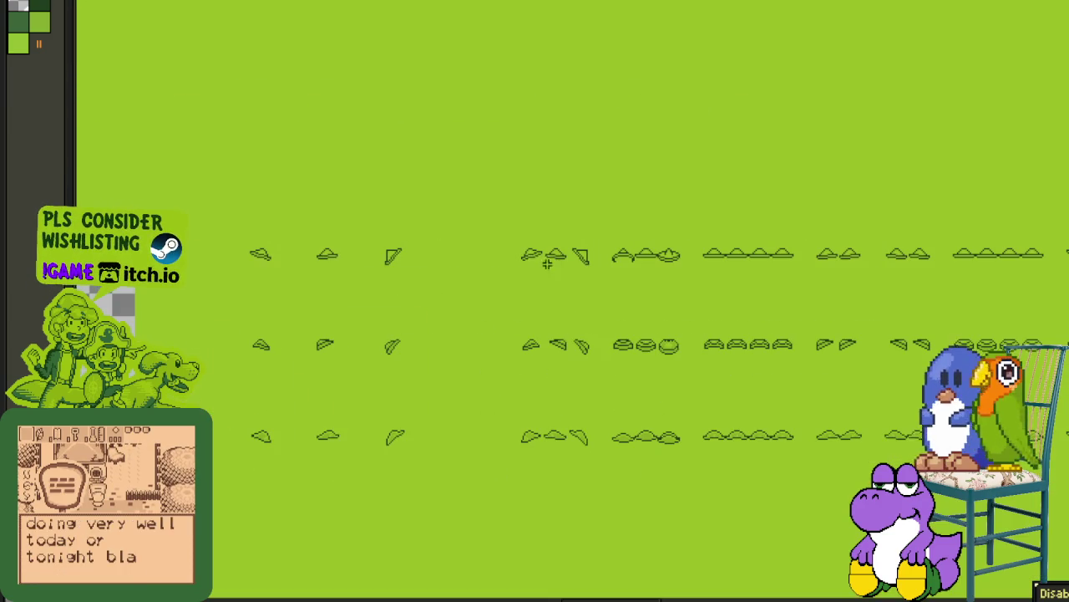
left_click_drag(518, 251, 1068, 451)
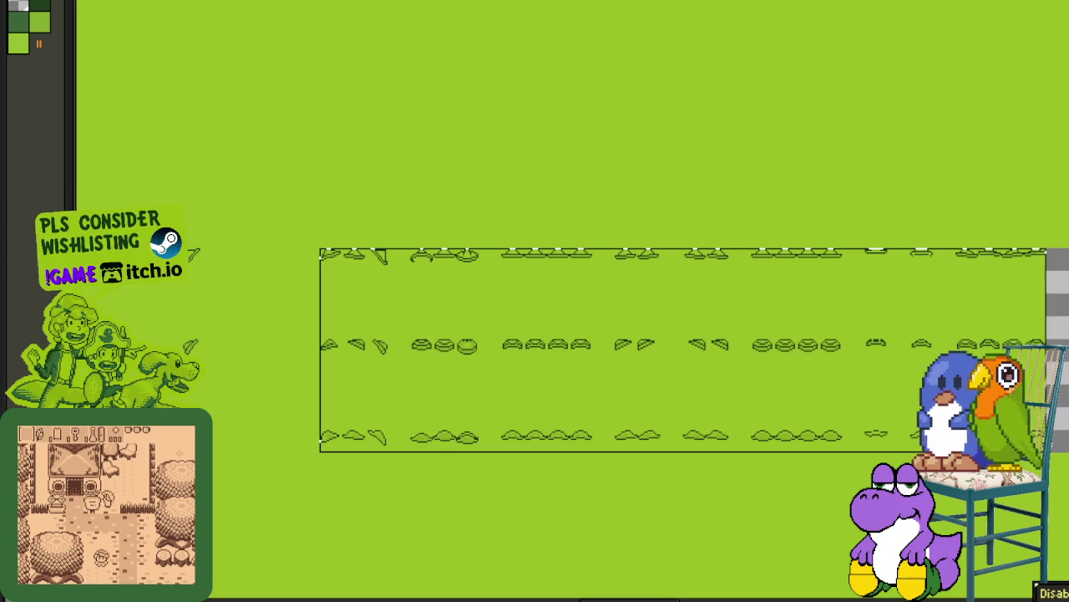
Step: Pan and scroll across the sprite sheet to survey the hat frame rows
left_click_drag(381, 317, 702, 356)
scroll(701, 356, "up", 3)
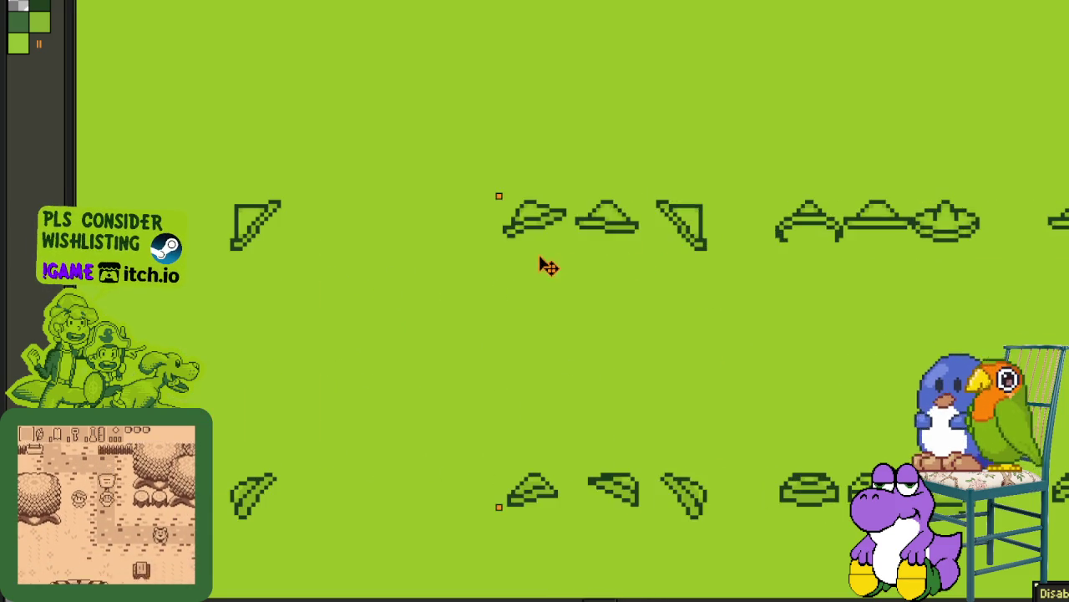
left_click_drag(544, 263, 382, 272)
scroll(367, 266, "right", 2)
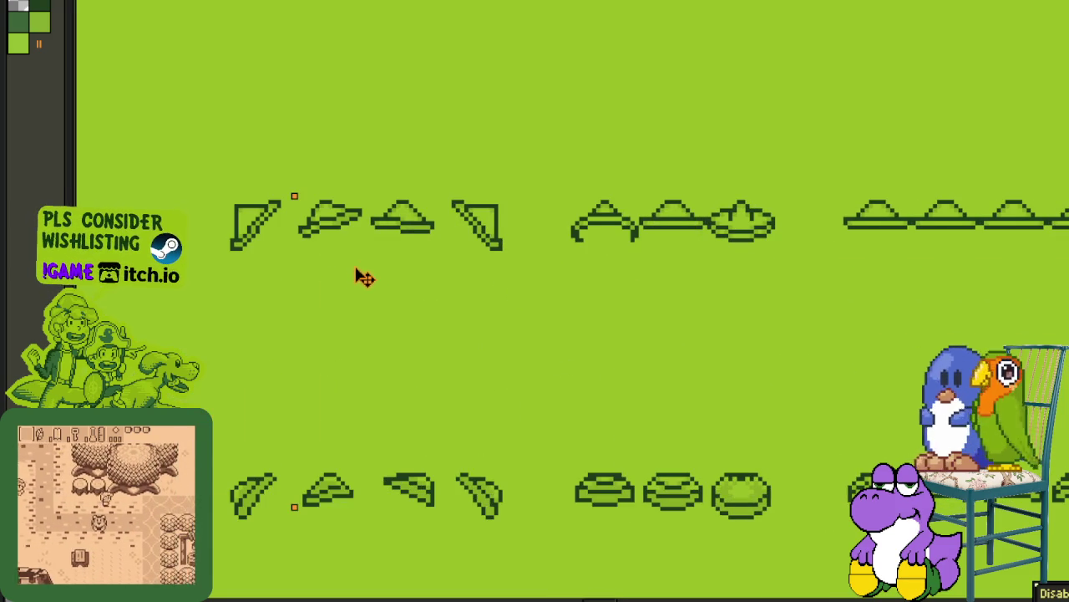
scroll(305, 187, "down", 2)
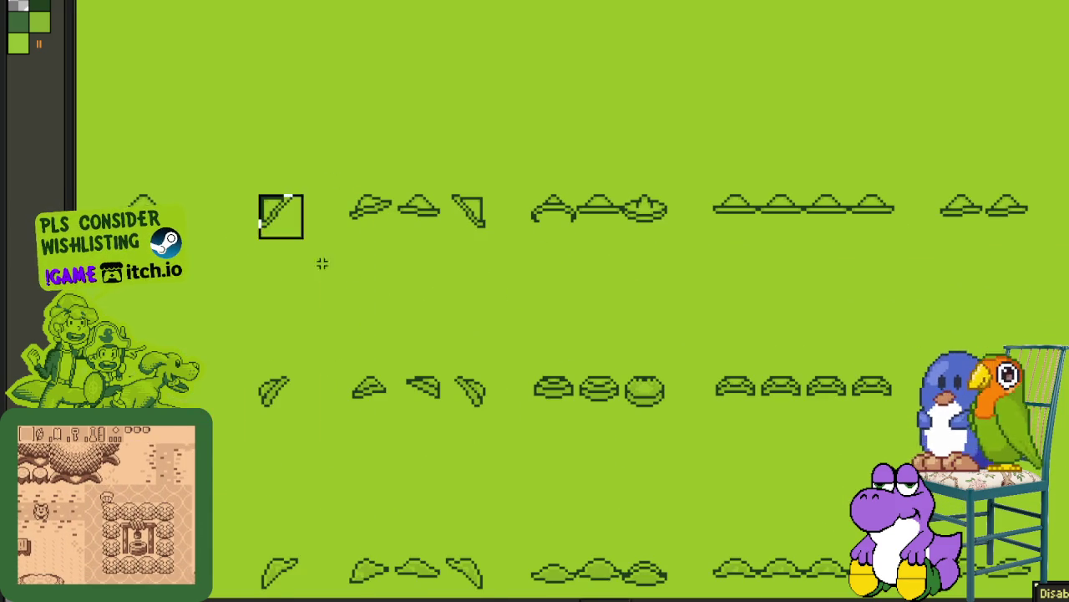
scroll(322, 263, "down", 3)
scroll(635, 384, "right", 5)
scroll(951, 506, "right", 5)
Step: Select the sheet contents and shift the first hat frames left to close the gap
key("ctrl+a")
left_click_drag(583, 471, 804, 454)
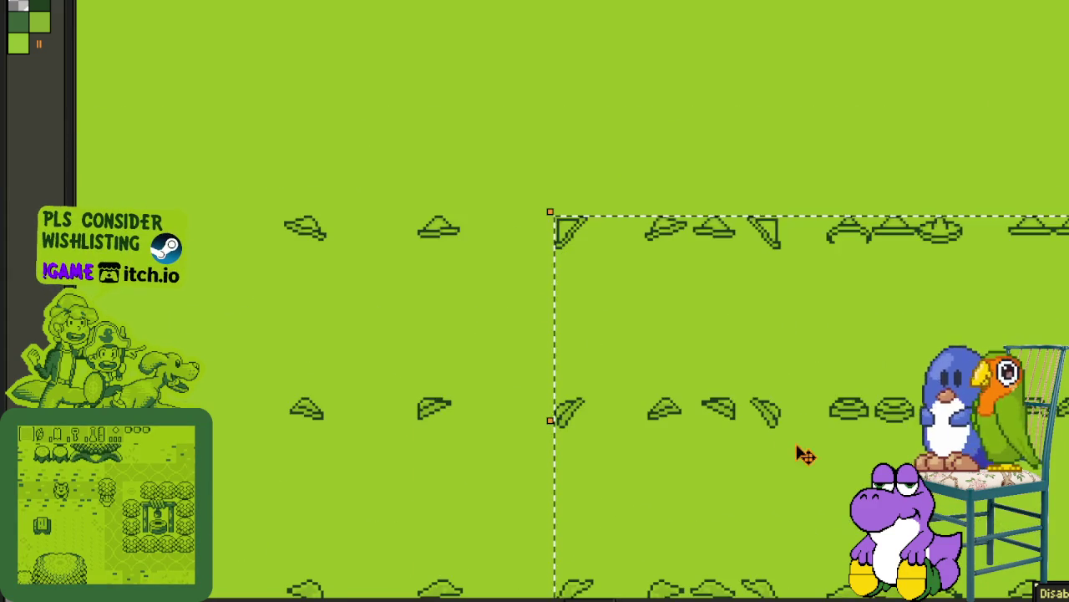
scroll(582, 435, "up", 1)
left_click_drag(547, 197, 411, 197)
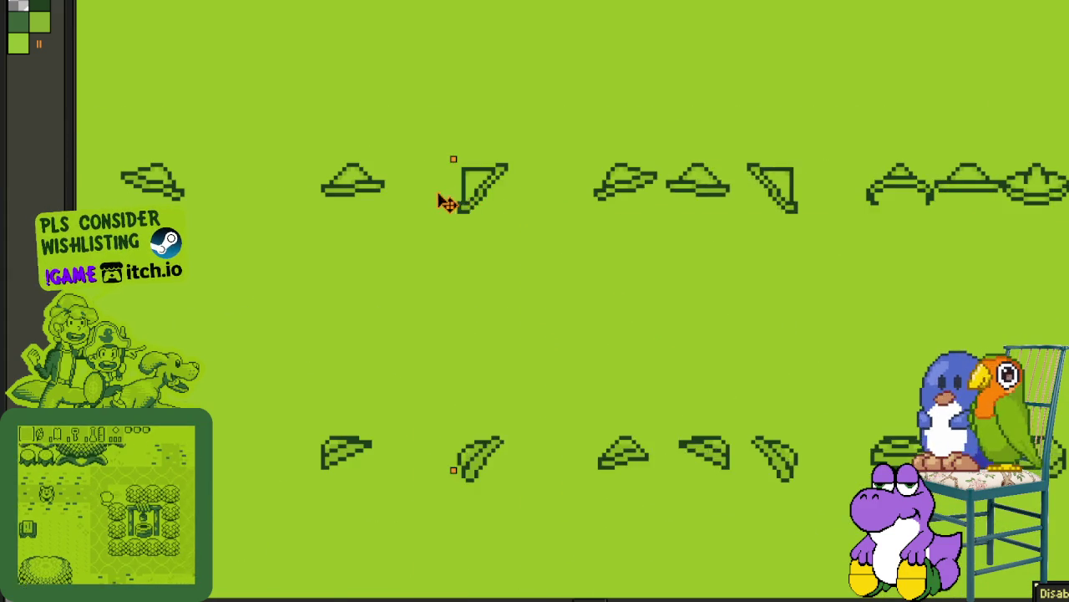
Step: Select the next hat frame group and slide it left beside the first hat
left_click_drag(334, 165, 418, 262)
scroll(418, 262, "down", 3)
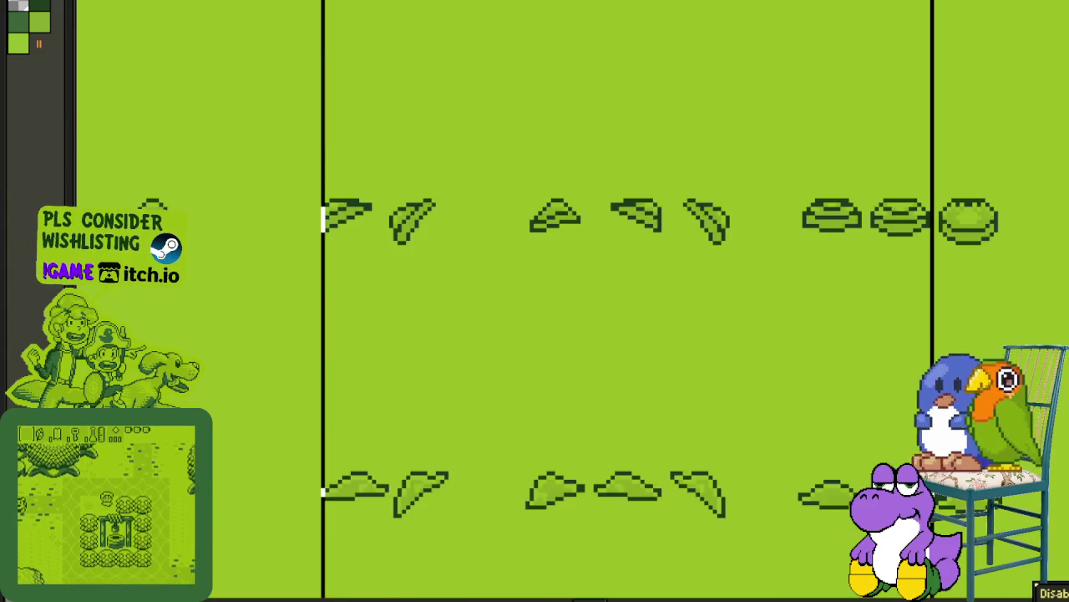
scroll(643, 475, "right", 3)
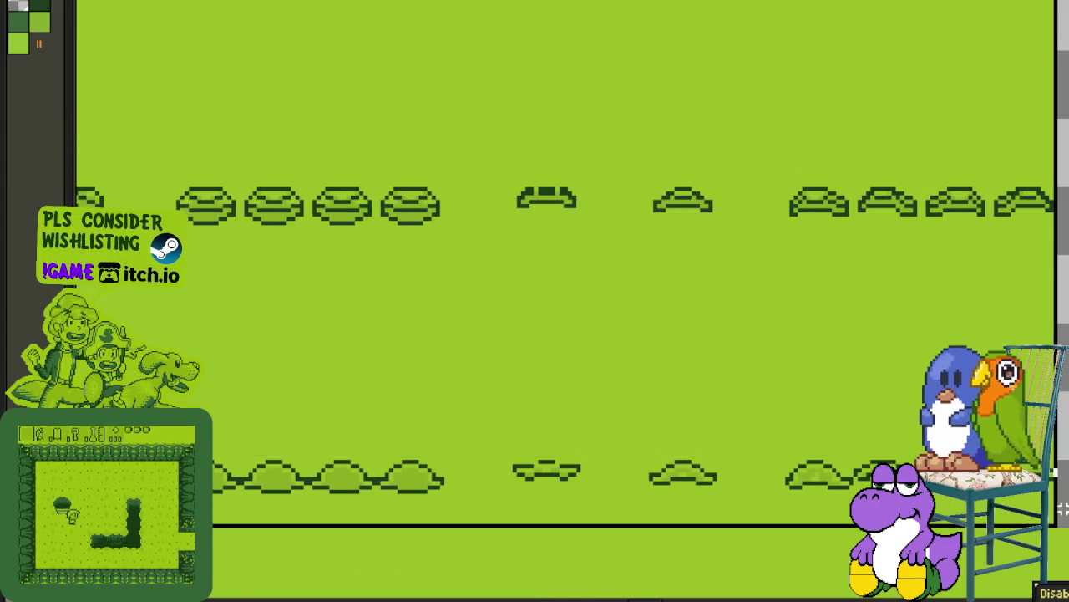
scroll(644, 474, "down", 2)
scroll(566, 269, "left", 5)
scroll(566, 269, "up", 3)
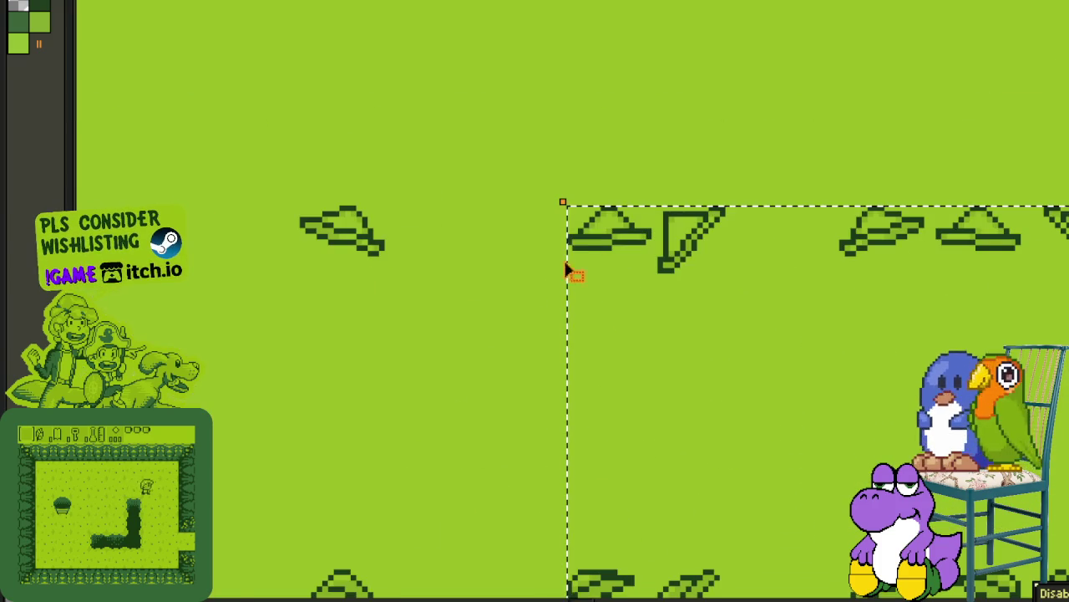
left_click_drag(590, 237, 433, 252)
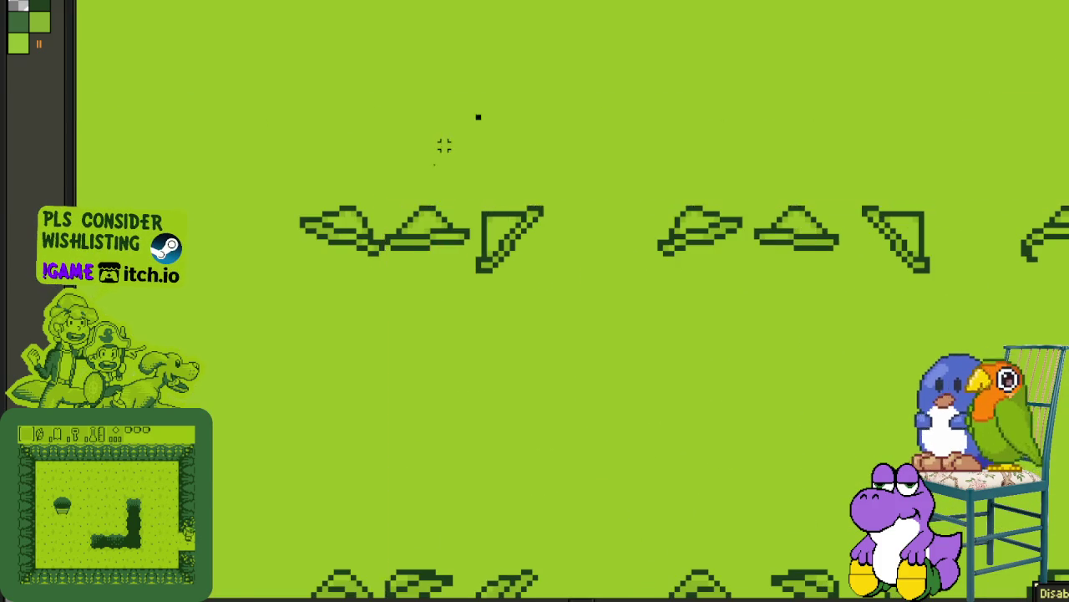
Step: Check the selection's edges, then nudge the selected frame block left to close the gap
scroll(444, 147, "down", 3)
scroll(501, 244, "left", 2)
scroll(523, 253, "left", 3)
scroll(425, 236, "up", 2)
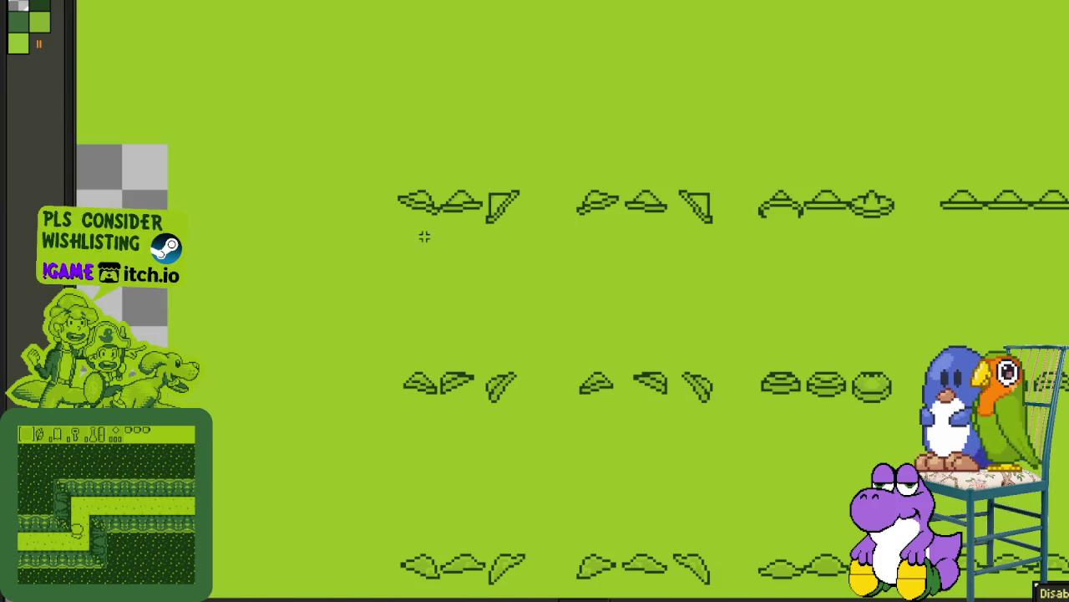
scroll(398, 185, "down", 2)
scroll(398, 185, "right", 3)
scroll(399, 186, "right", 2)
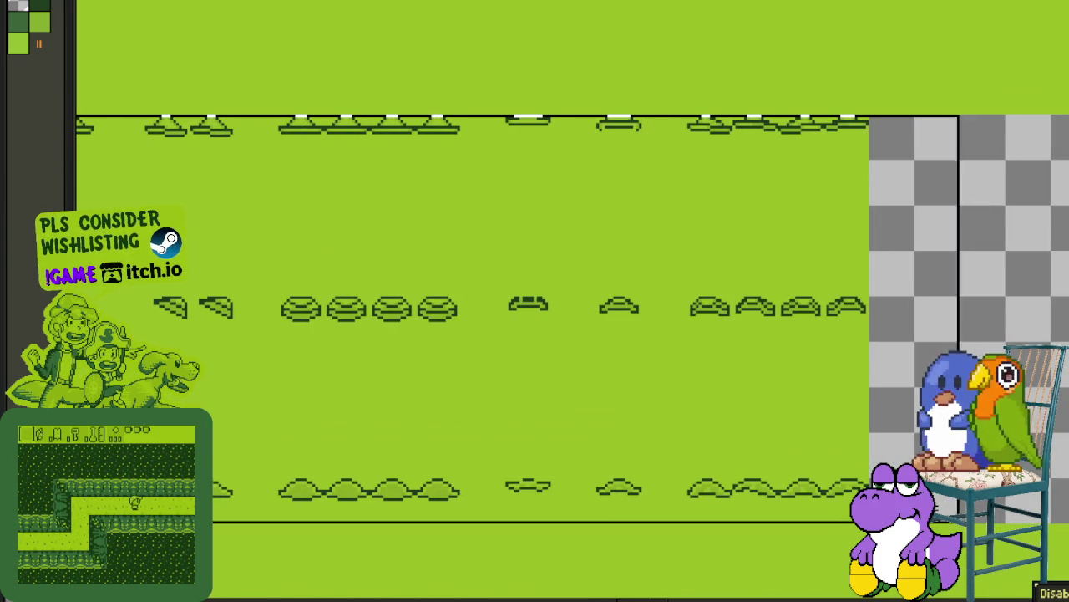
scroll(886, 492, "down", 2)
scroll(902, 468, "down", 2)
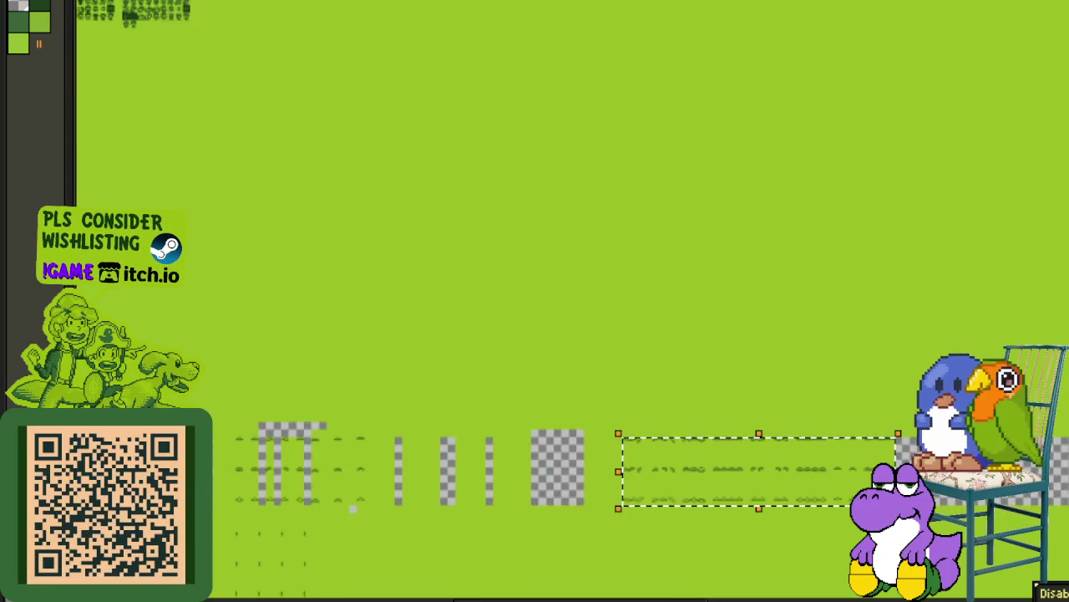
scroll(908, 452, "up", 3)
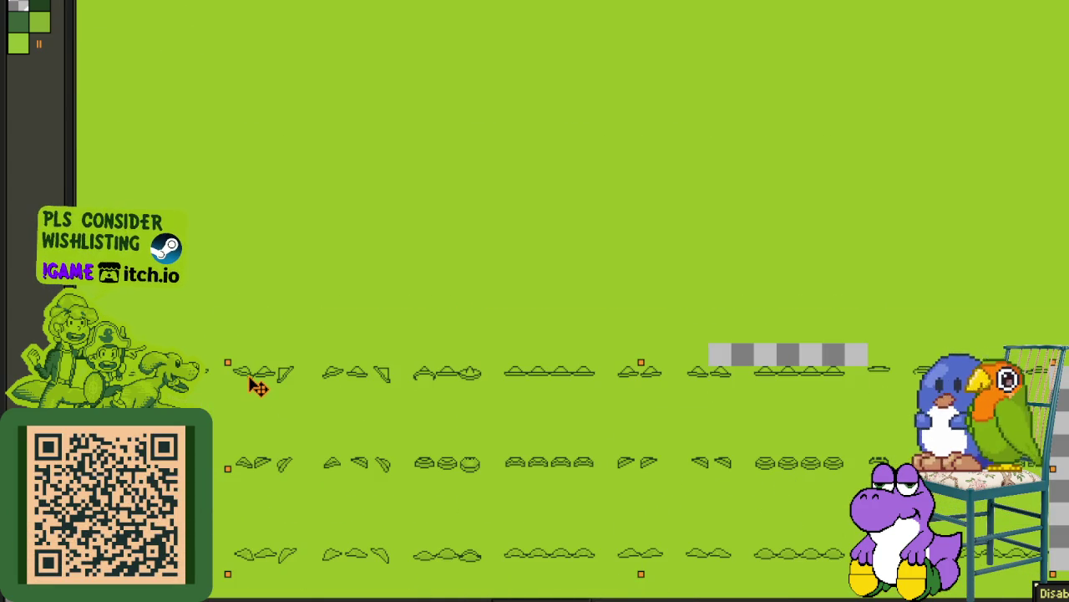
scroll(259, 327, "down", 3)
scroll(264, 396, "up", 2)
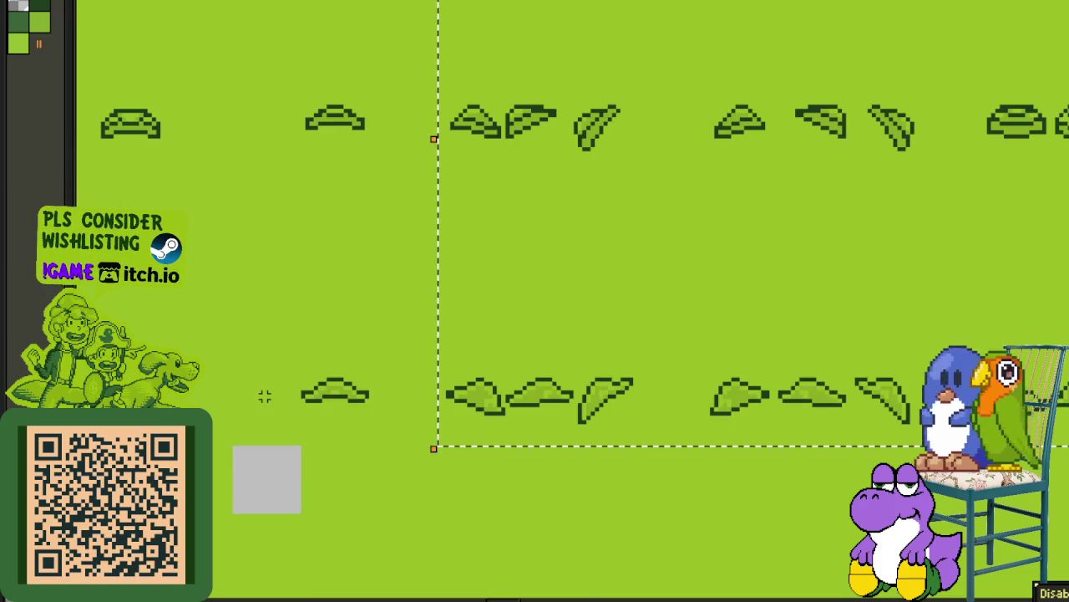
scroll(307, 349, "down", 1)
scroll(277, 468, "down", 2)
scroll(281, 300, "up", 2)
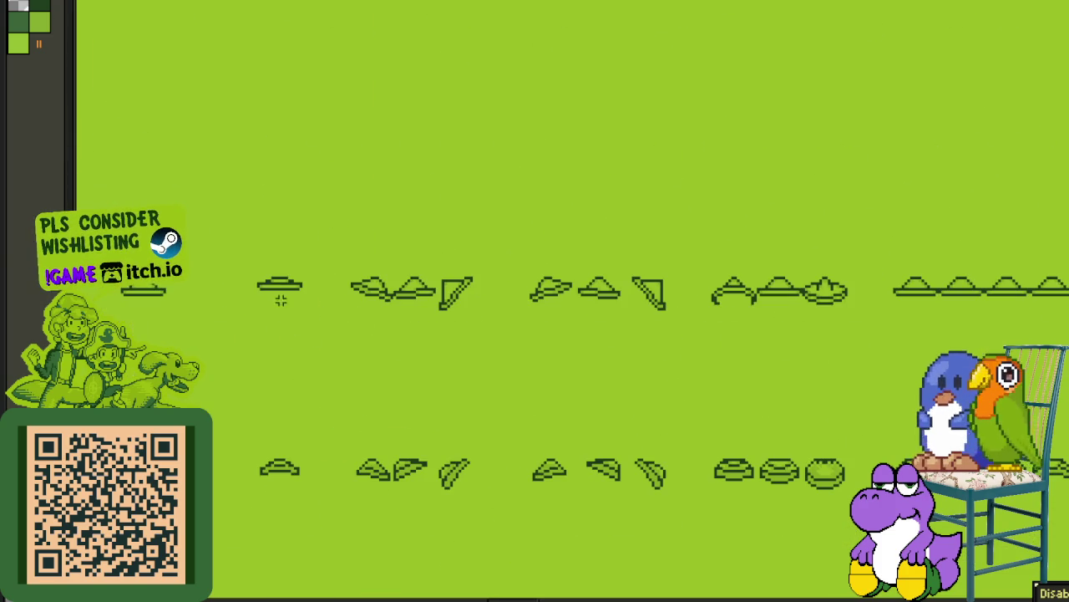
scroll(260, 280, "down", 2)
scroll(260, 280, "up", 2)
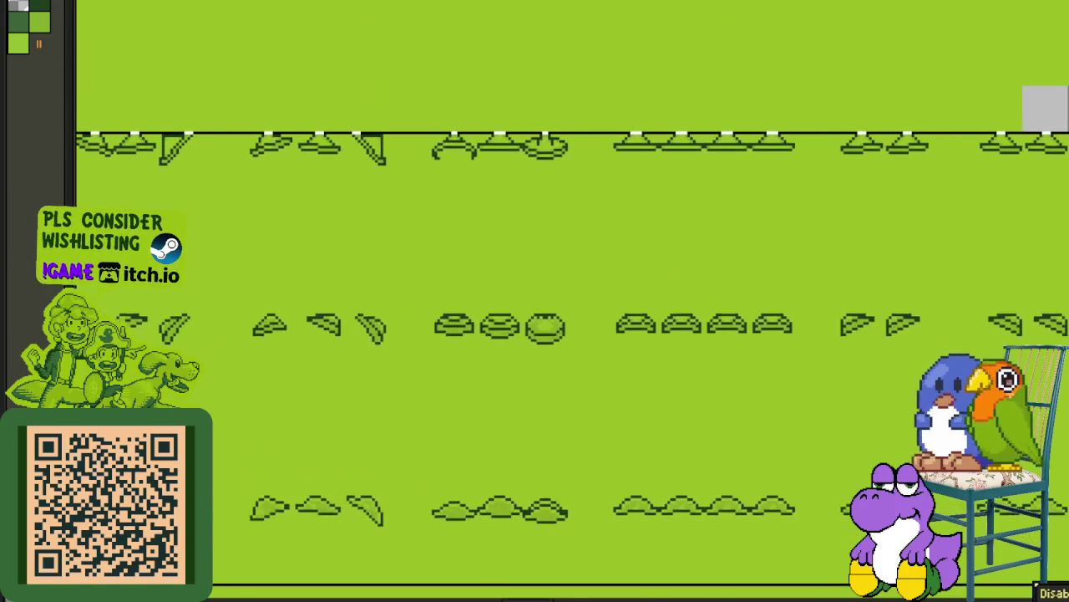
scroll(502, 453, "down", 2)
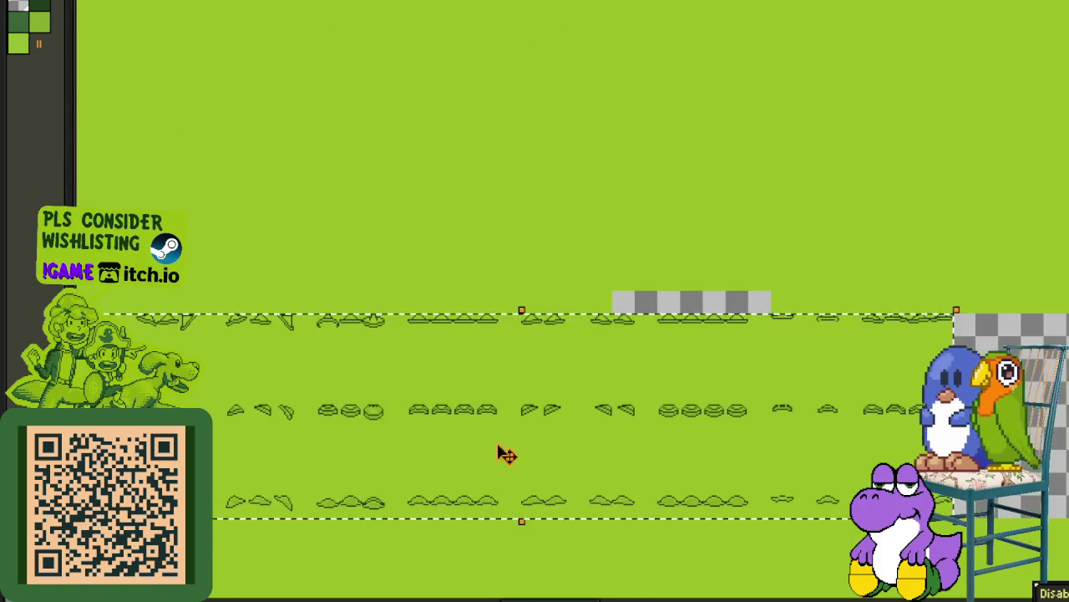
scroll(433, 327, "up", 1)
scroll(437, 327, "up", 1)
scroll(432, 291, "down", 1)
mouse_move(440, 286)
left_mouse_down()
mouse_move(693, 288)
mouse_move(535, 284)
left_mouse_up()
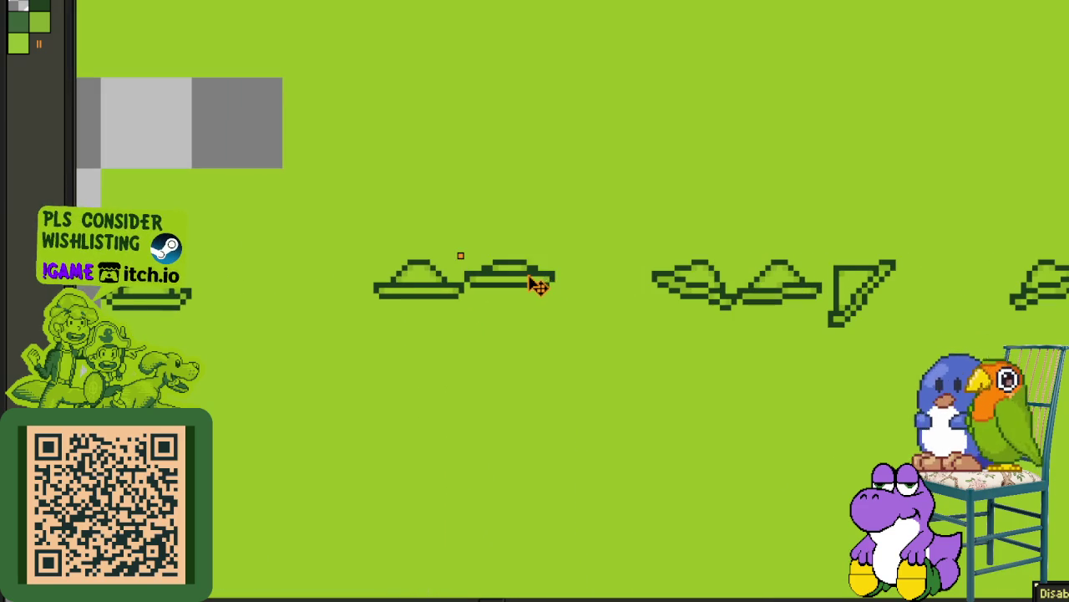
scroll(489, 240, "down", 1)
scroll(412, 255, "down", 2)
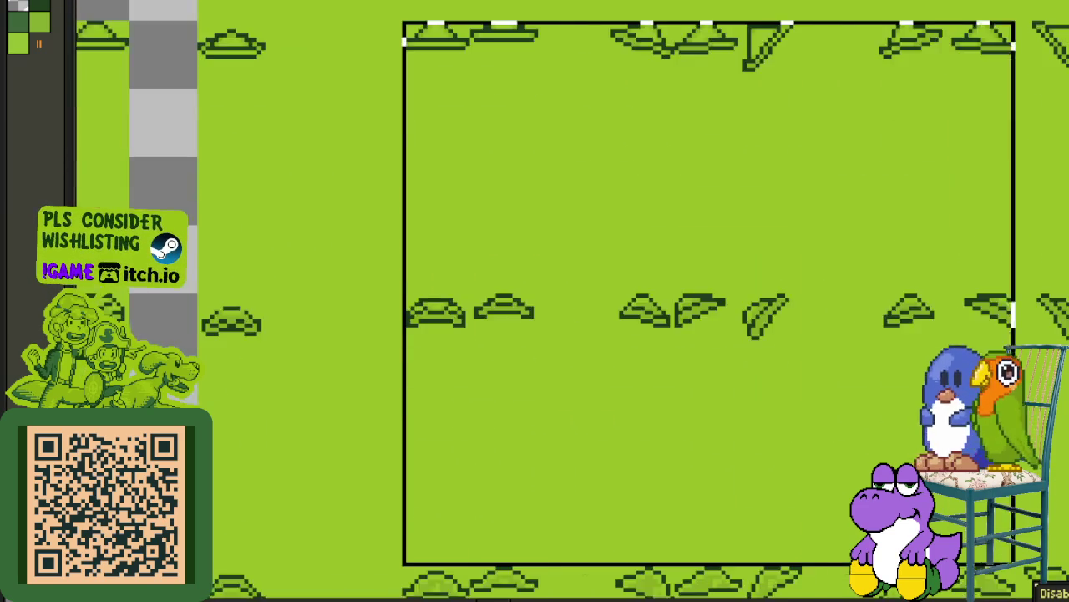
scroll(412, 255, "up", 2)
scroll(830, 495, "down", 1)
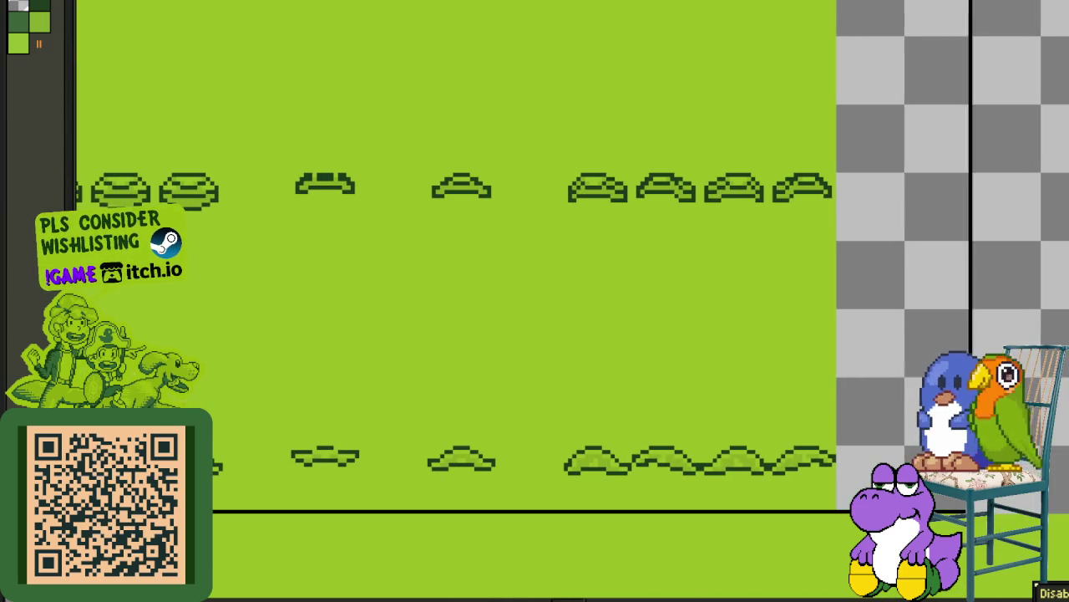
scroll(716, 496, "down", 1)
scroll(908, 400, "up", 1)
scroll(907, 401, "down", 1)
scroll(855, 410, "up", 1)
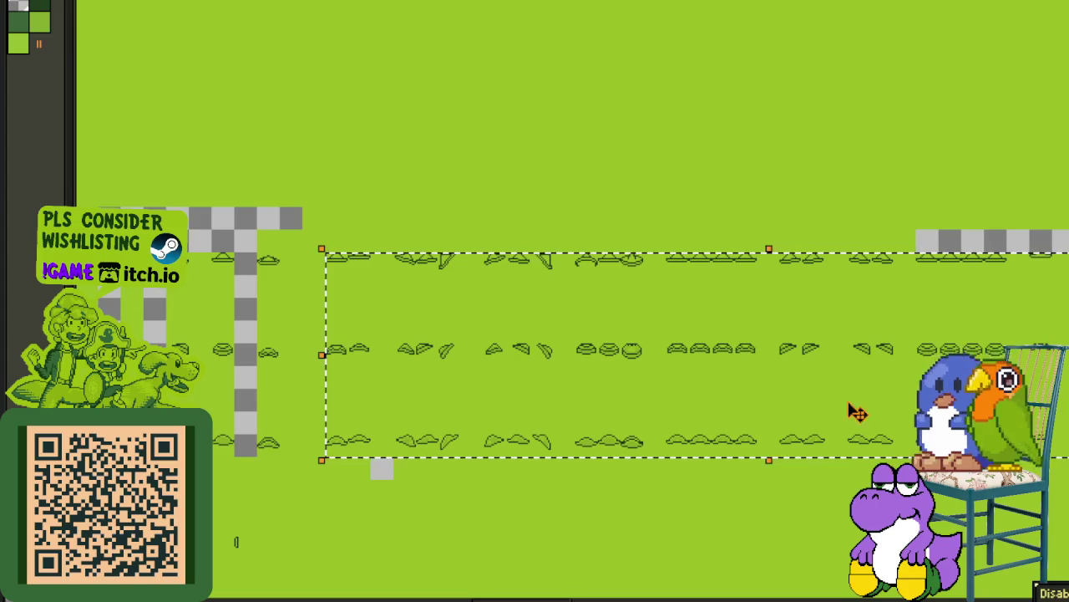
scroll(855, 410, "down", 1)
scroll(998, 512, "up", 1)
scroll(628, 301, "up", 2)
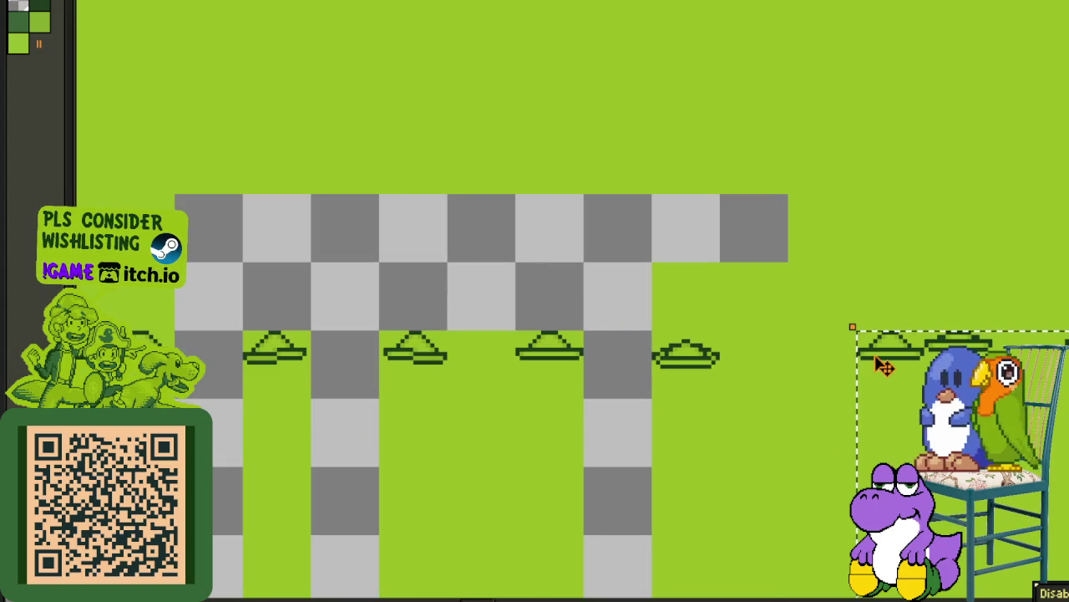
scroll(889, 381, "down", 1)
scroll(754, 312, "up", 1)
left_click_drag(783, 238, 731, 225)
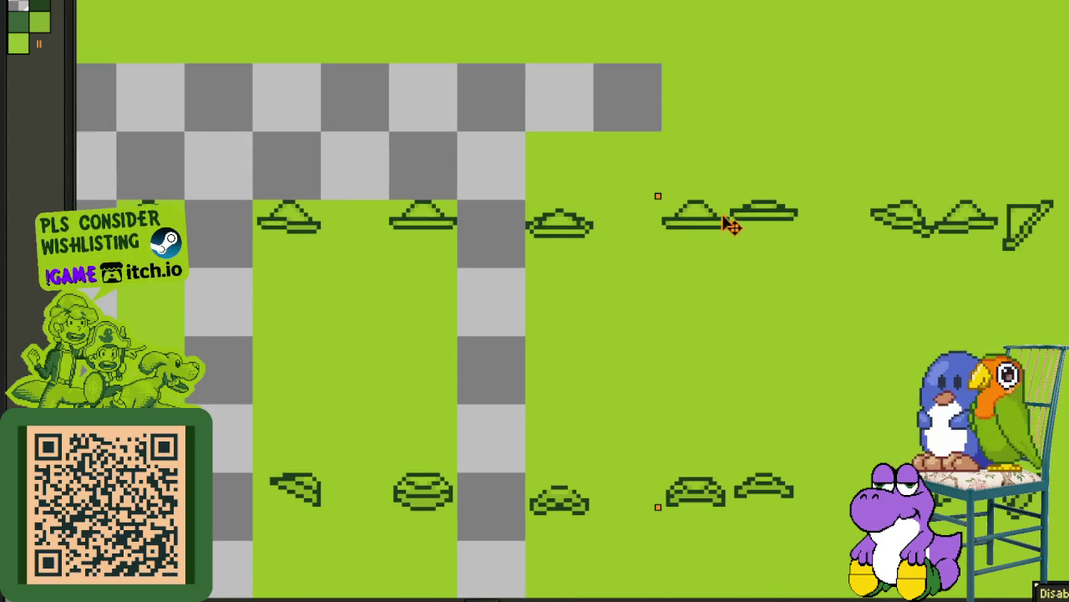
Step: Select the remaining hat frames to the right and bring them into view
left_click_drag(543, 205, 794, 401)
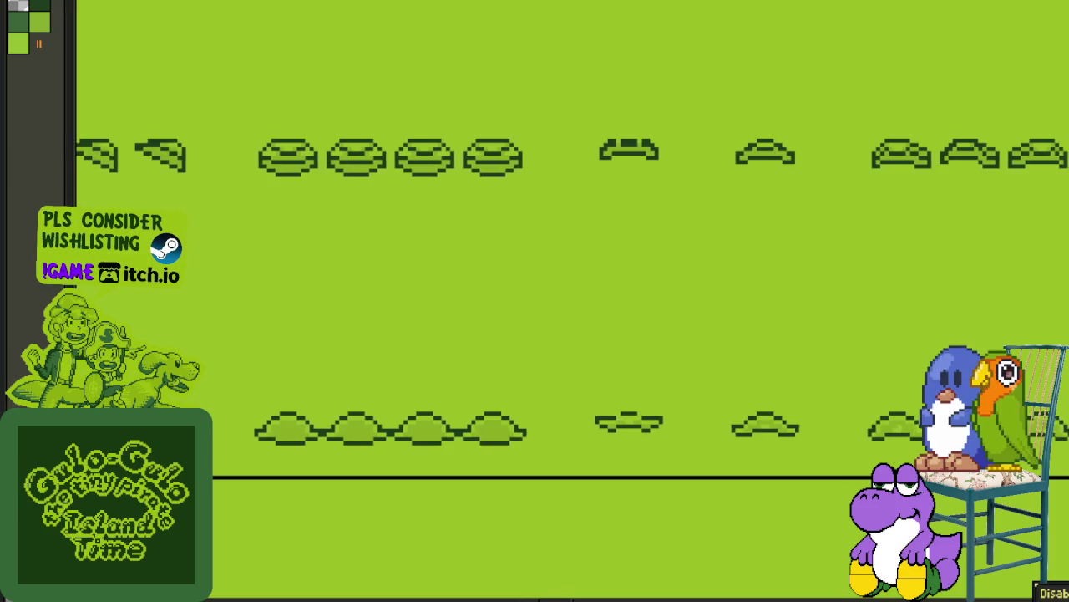
scroll(499, 406, "down", 2)
left_click_drag(499, 406, 516, 280)
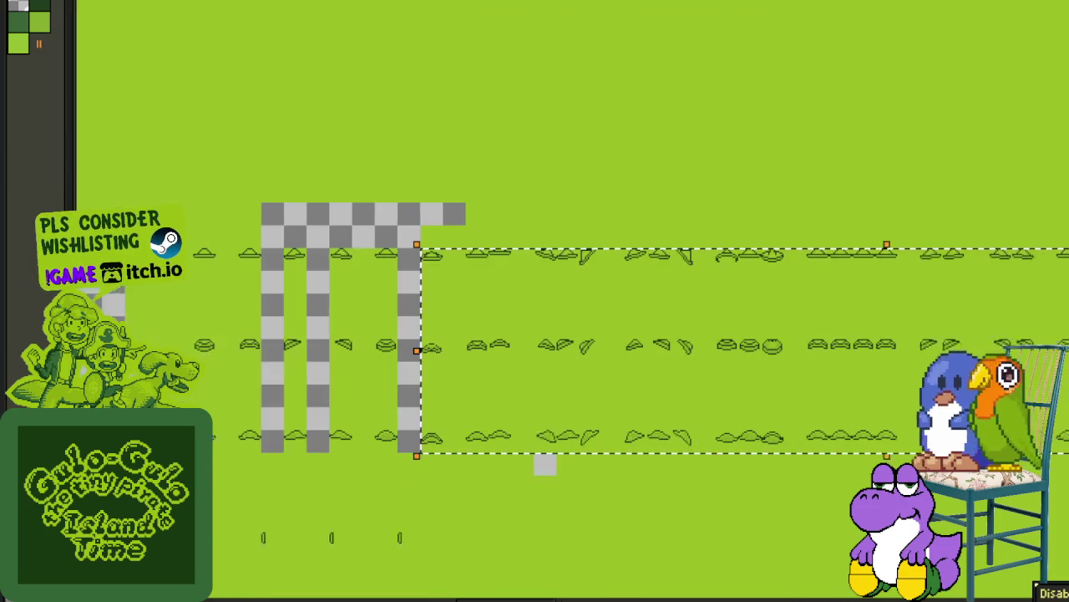
Step: Shift the selected frames left against the previous hat group and view all three rows
scroll(516, 279, "up", 1)
scroll(459, 301, "up", 1)
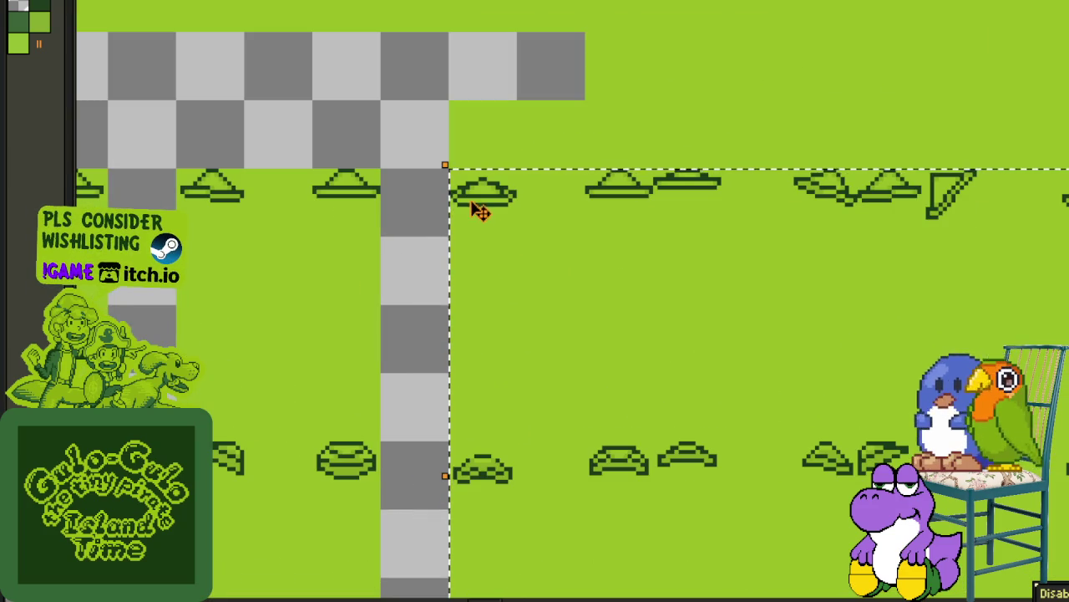
left_click_drag(449, 205, 349, 188)
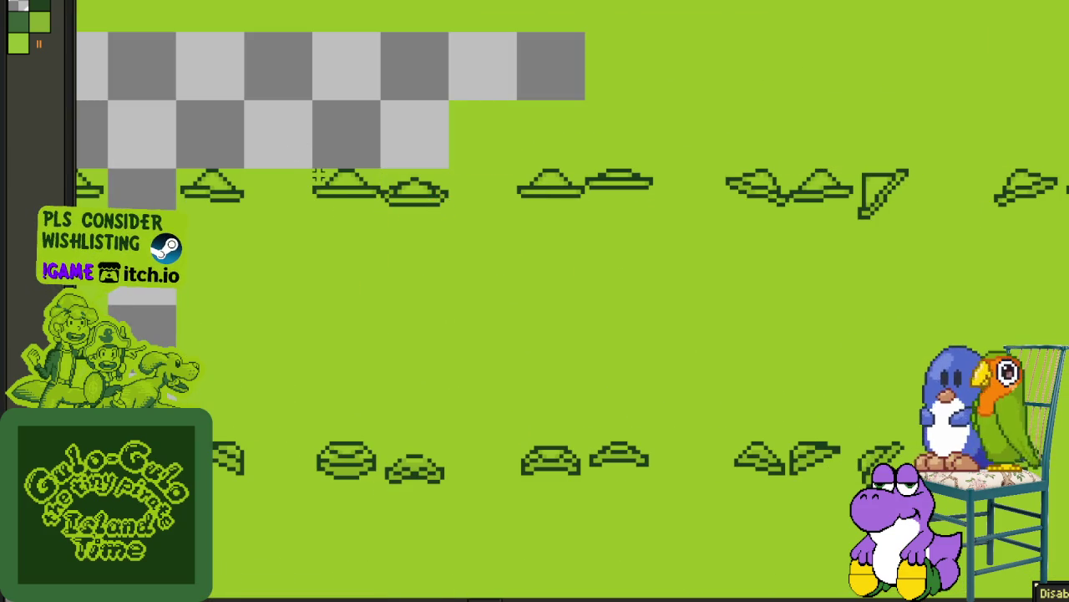
scroll(429, 282, "down", 3)
scroll(585, 293, "down", 2)
scroll(752, 300, "right", 2)
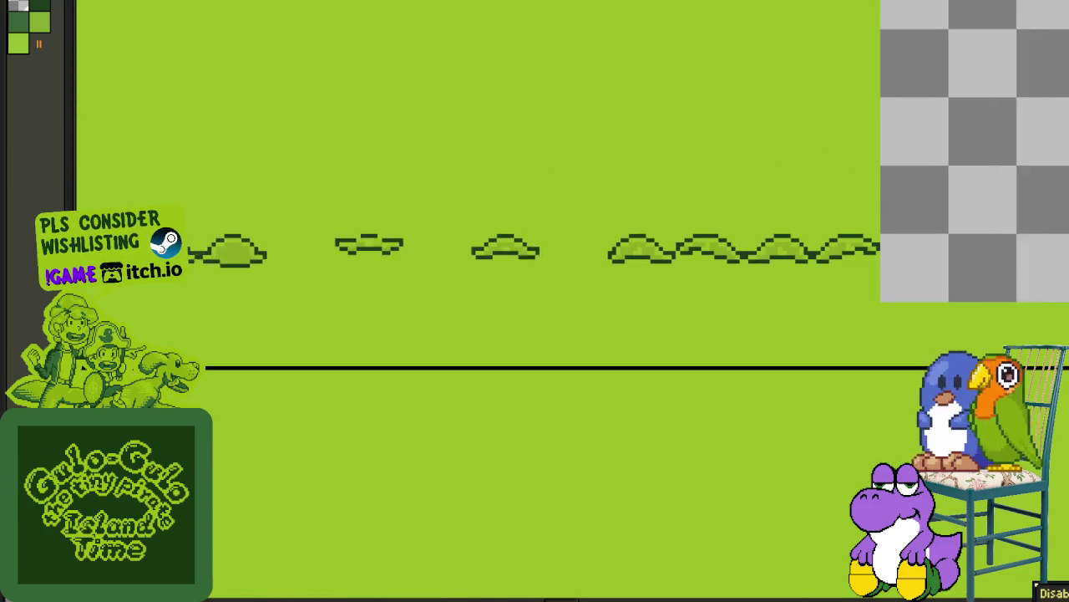
scroll(929, 304, "right", 1)
scroll(860, 300, "down", 1)
mouse_move(542, 310)
left_mouse_down()
mouse_move(669, 365)
mouse_move(732, 378)
mouse_move(943, 380)
left_mouse_up()
Step: Marquee-select the hat frames to the right of the empty gap
scroll(492, 184, "up", 1)
scroll(497, 167, "up", 1)
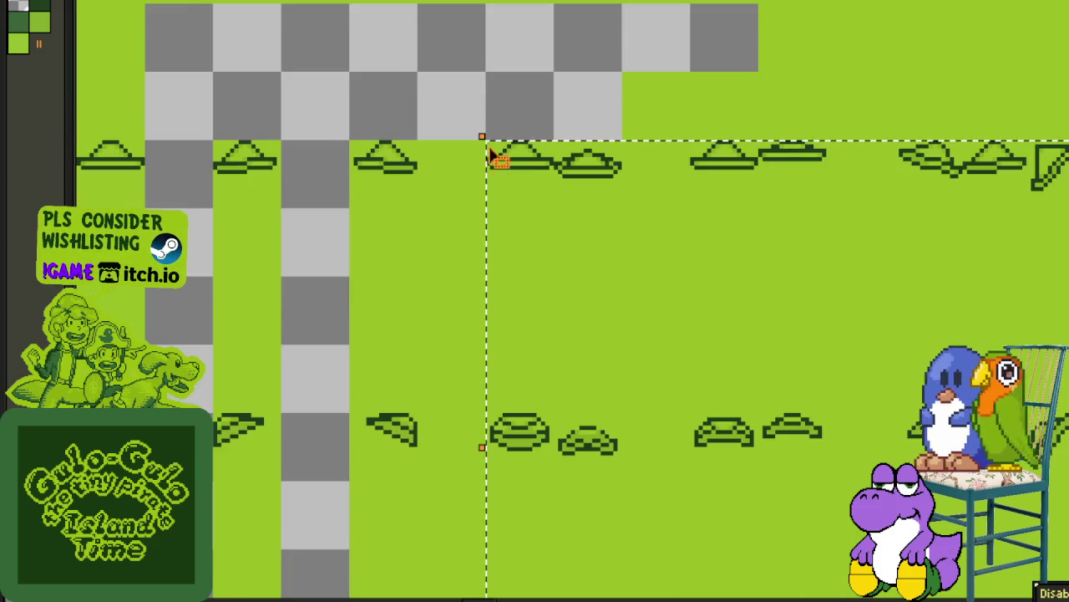
scroll(504, 161, "up", 1)
scroll(507, 164, "down", 1)
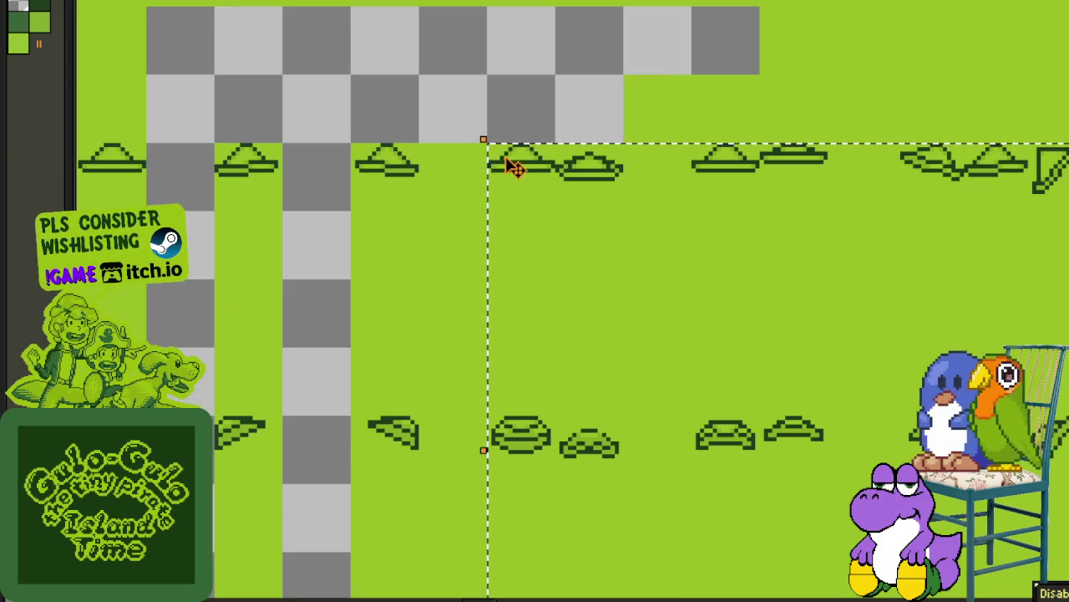
scroll(403, 159, "down", 1)
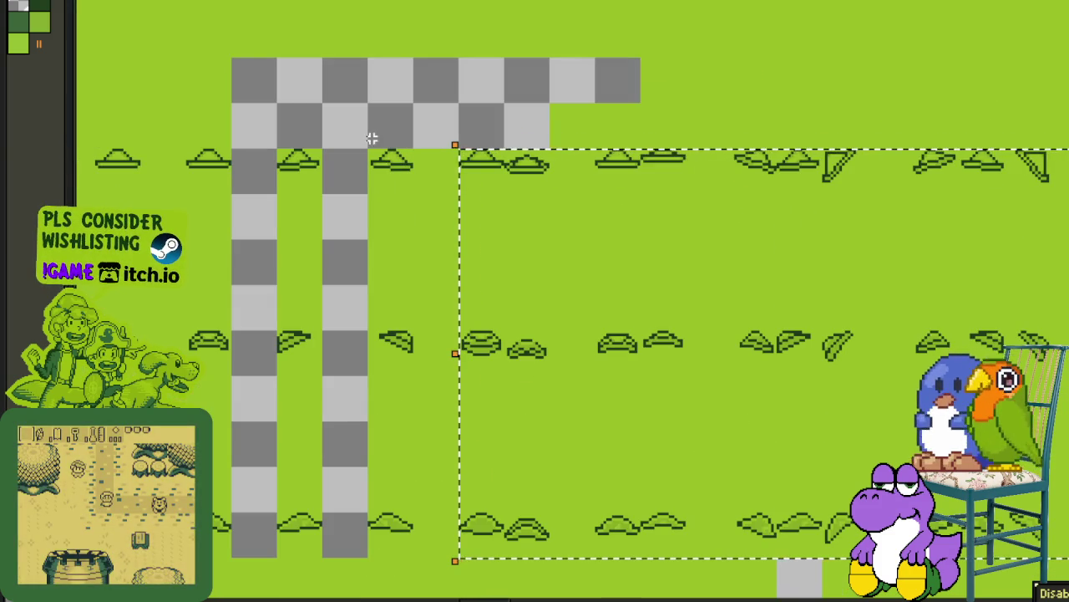
left_click_drag(375, 156, 1003, 595)
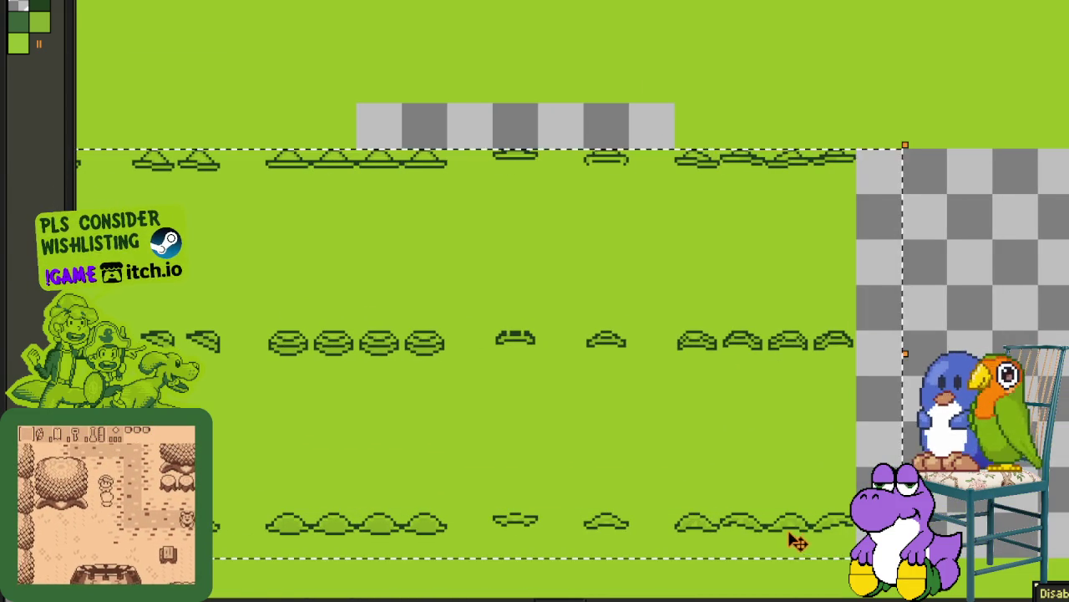
Step: Reselect the whole remaining Hat 1–3 block and move it left over the gap
left_click_drag(530, 466, 675, 401)
scroll(616, 340, "up", 2)
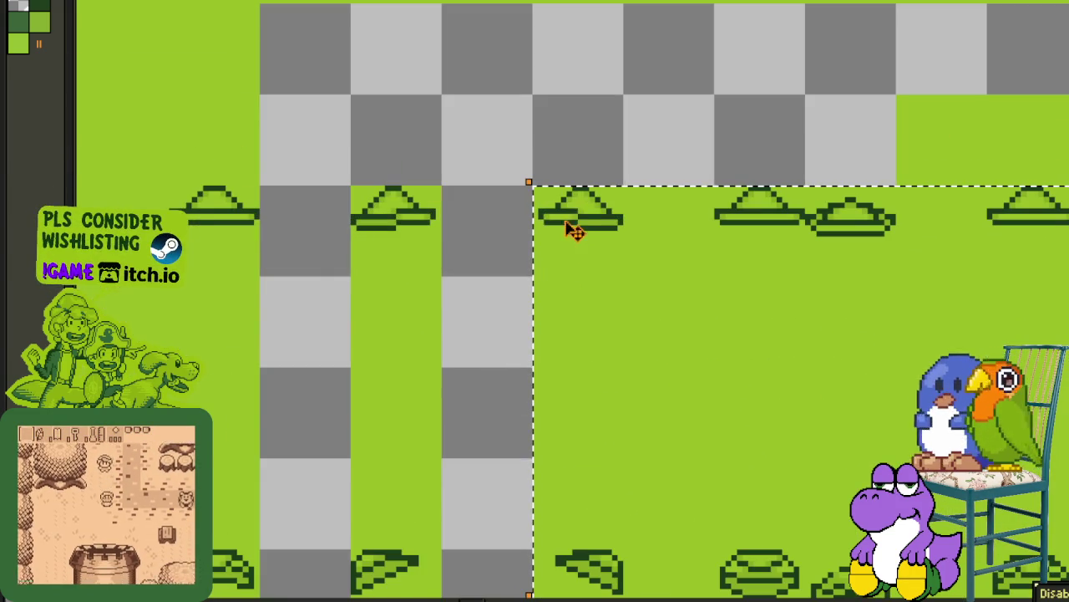
scroll(439, 285, "down", 2)
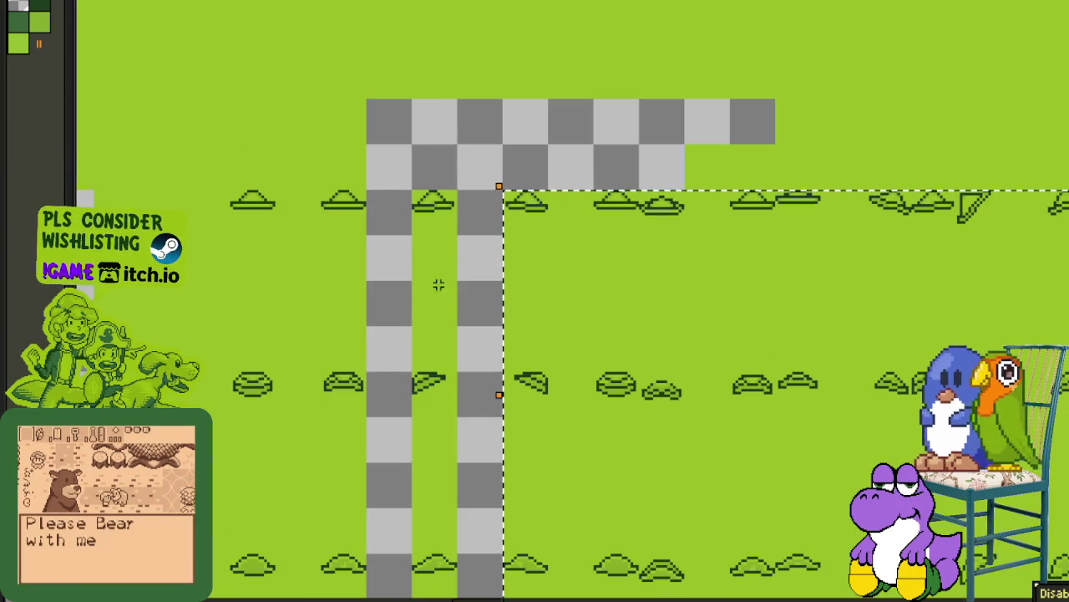
scroll(396, 268, "down", 2)
mouse_move(396, 267)
left_mouse_down()
mouse_move(738, 256)
mouse_move(657, 256)
left_mouse_up()
mouse_move(1066, 366)
left_mouse_down()
mouse_move(884, 384)
mouse_move(506, 309)
left_mouse_up()
scroll(580, 282, "up", 1)
scroll(613, 222, "down", 1)
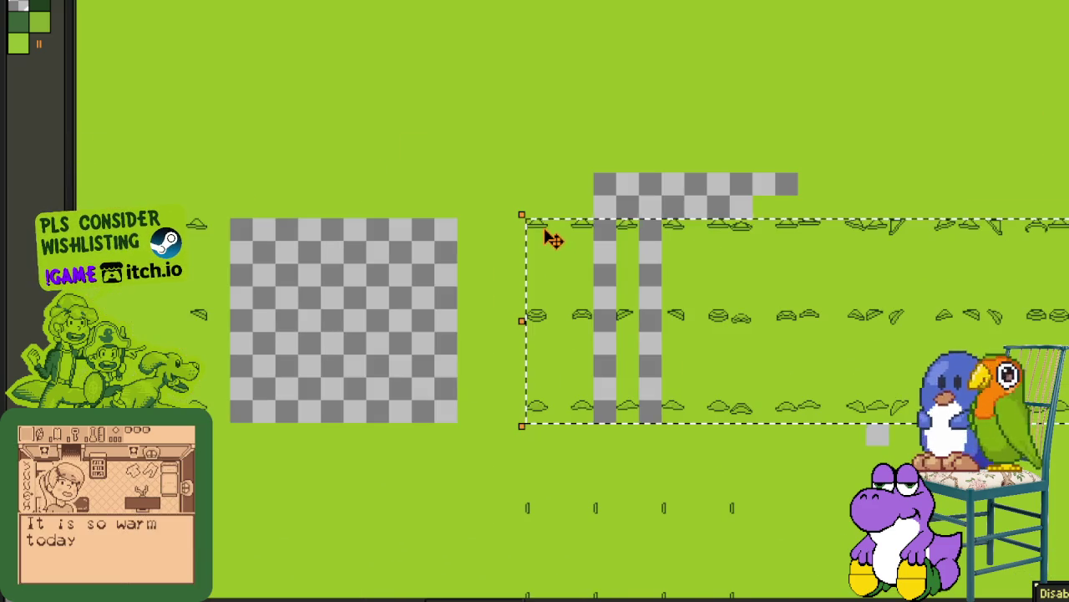
left_click_drag(541, 230, 407, 244)
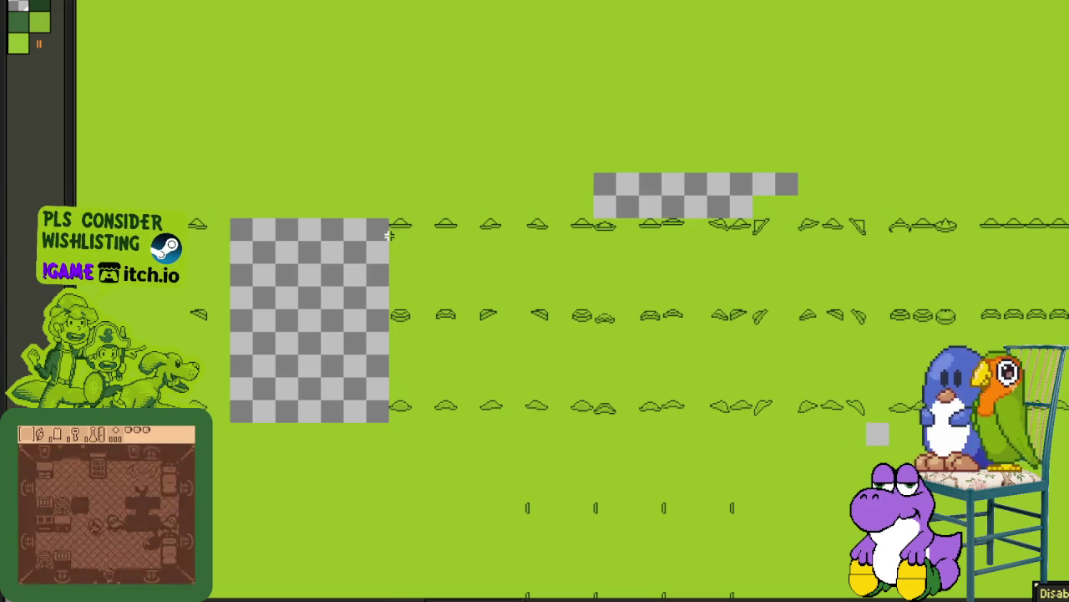
Step: Push the hat frames further left against the previous group
left_click_drag(877, 433, 324, 433)
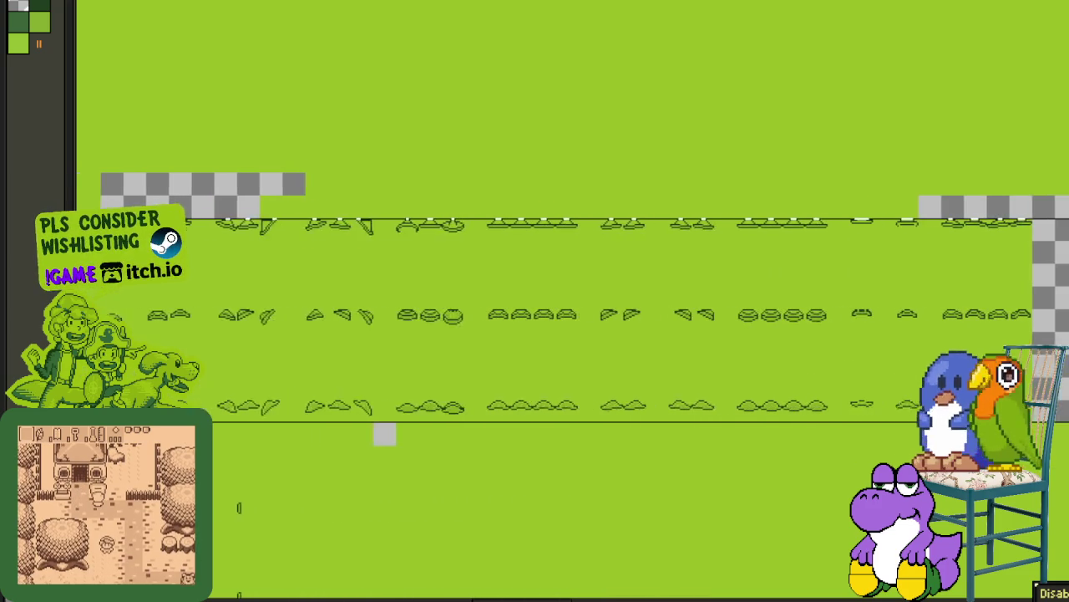
scroll(393, 334, "up", 1)
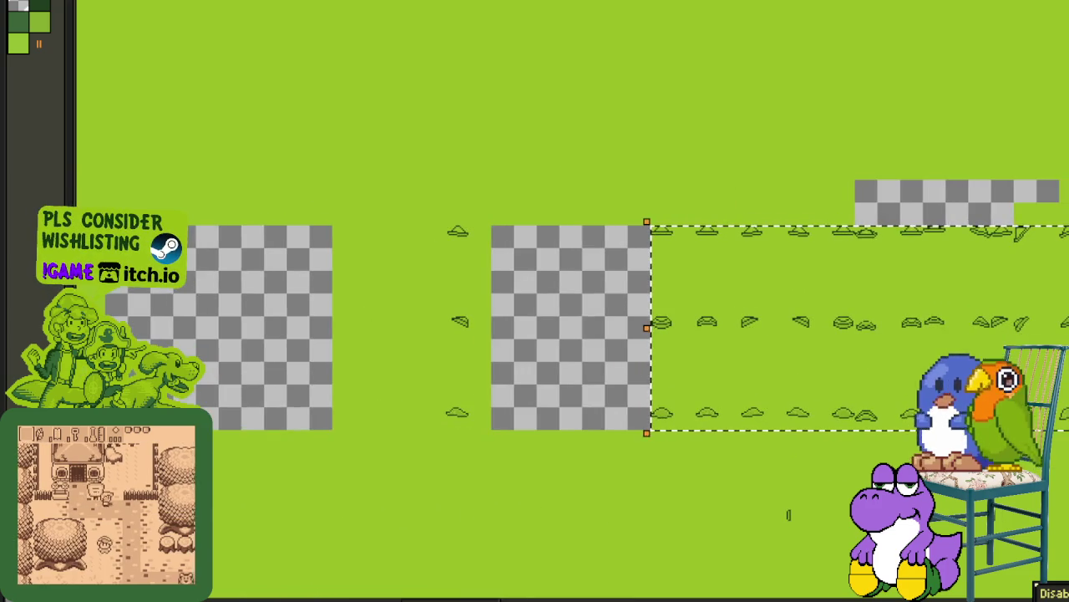
scroll(456, 203, "up", 1)
left_click_drag(1034, 289, 720, 298)
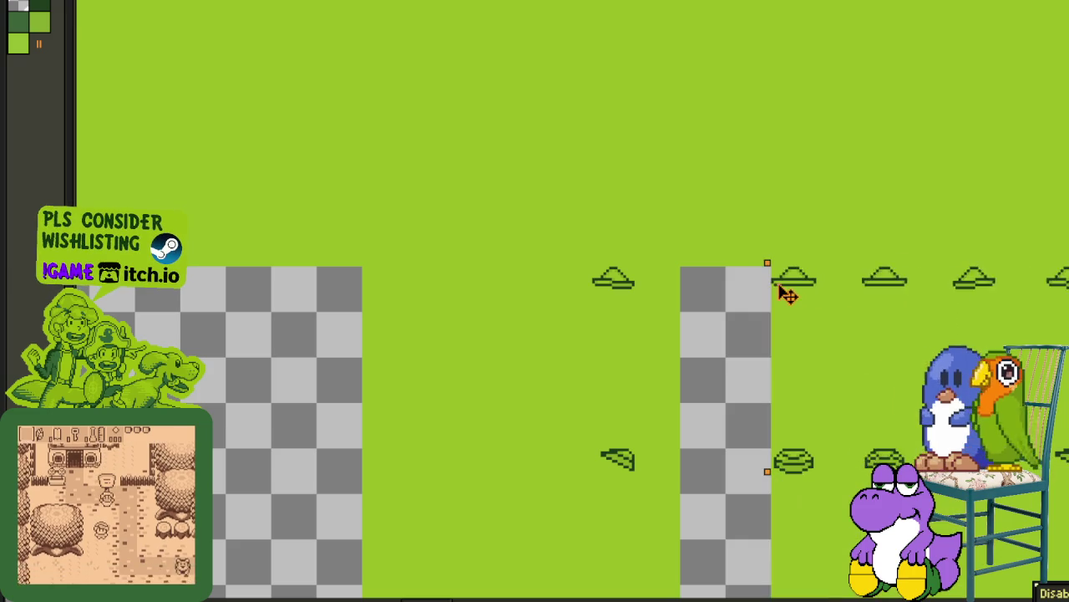
scroll(659, 231, "down", 2)
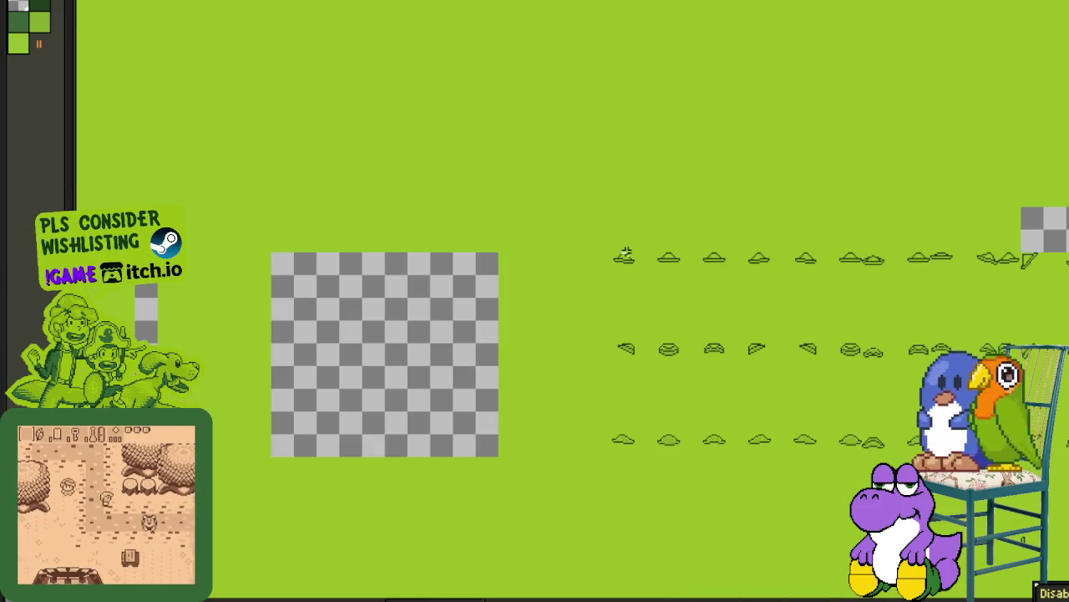
left_click_drag(615, 260, 527, 468)
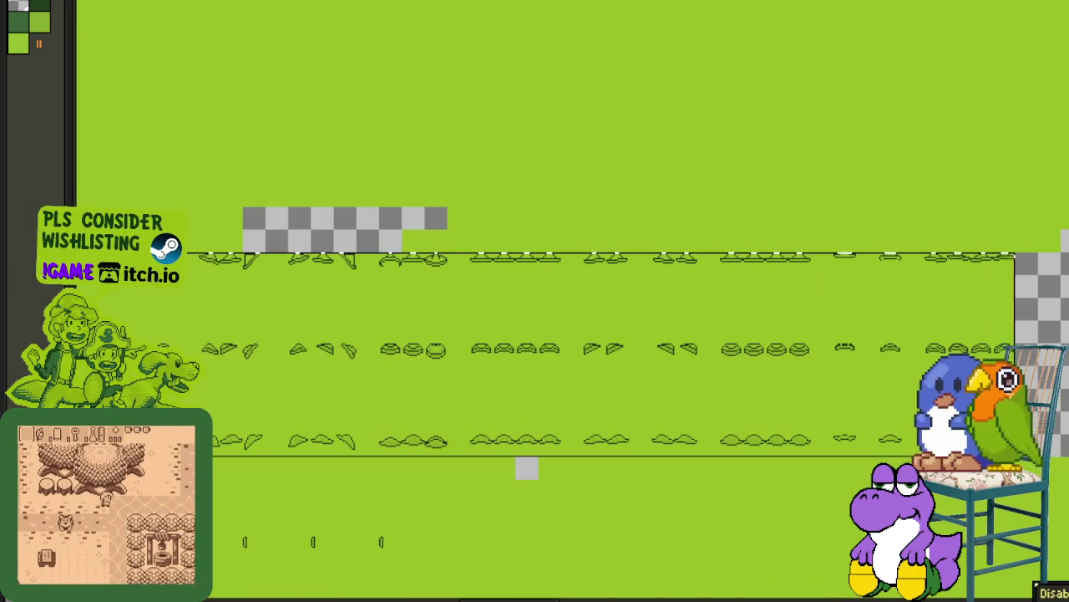
Step: Nudge the hat block left to close the gap and grab the remaining hat rows
scroll(526, 451, "up", 2)
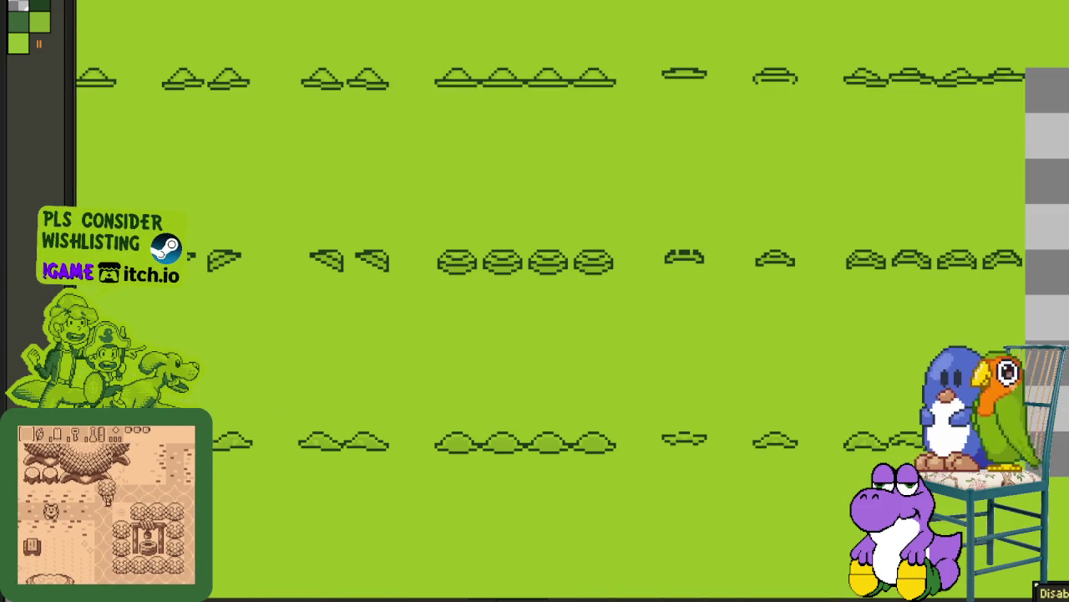
scroll(527, 451, "left", 5)
scroll(543, 6, "left", 3)
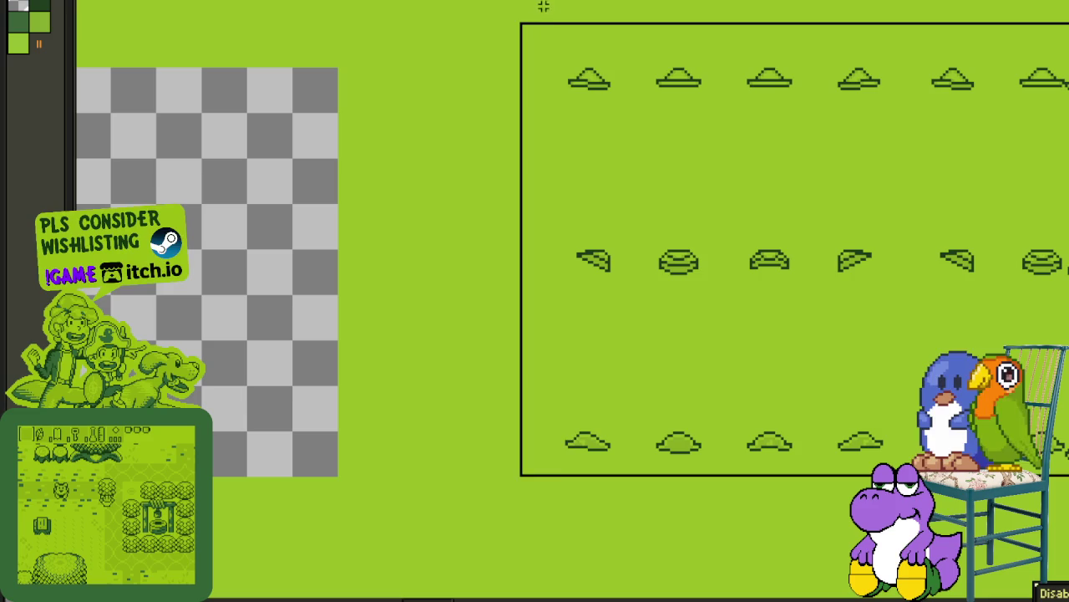
scroll(557, 59, "left", 1)
scroll(502, 124, "left", 5)
scroll(502, 124, "up", 1)
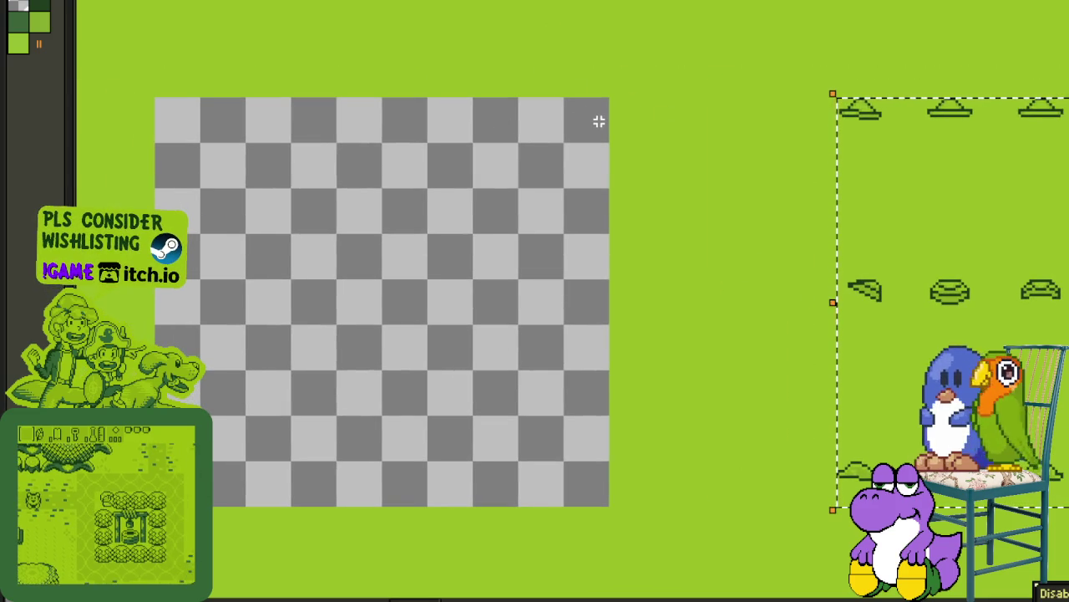
scroll(585, 119, "down", 2)
scroll(783, 178, "left", 3)
scroll(783, 179, "up", 1)
left_click_drag(924, 179, 473, 185)
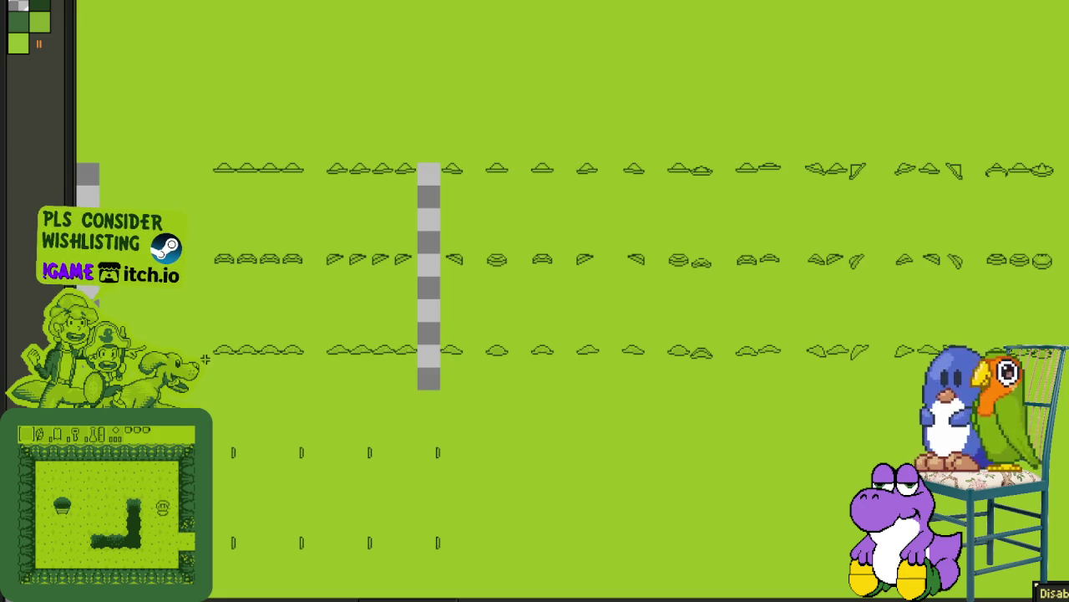
mouse_move(210, 361)
left_mouse_down()
mouse_move(1053, 180)
mouse_move(891, 173)
left_mouse_up()
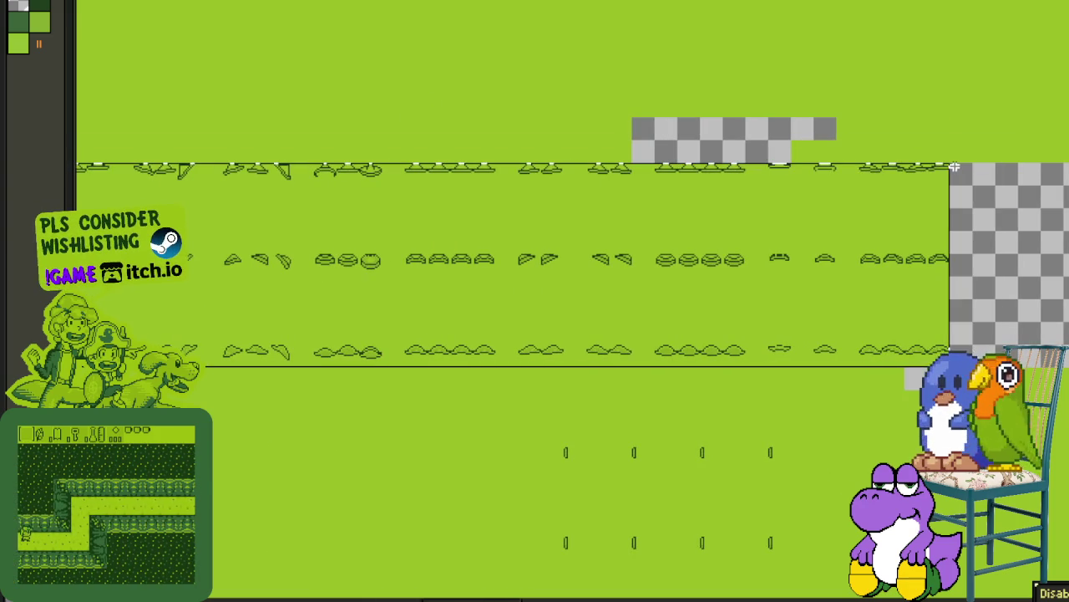
Step: Slide the hat strip left over the empty checkerboard columns against the earlier frames
scroll(890, 173, "down", 2)
scroll(626, 176, "left", 5)
scroll(640, 201, "down", 1)
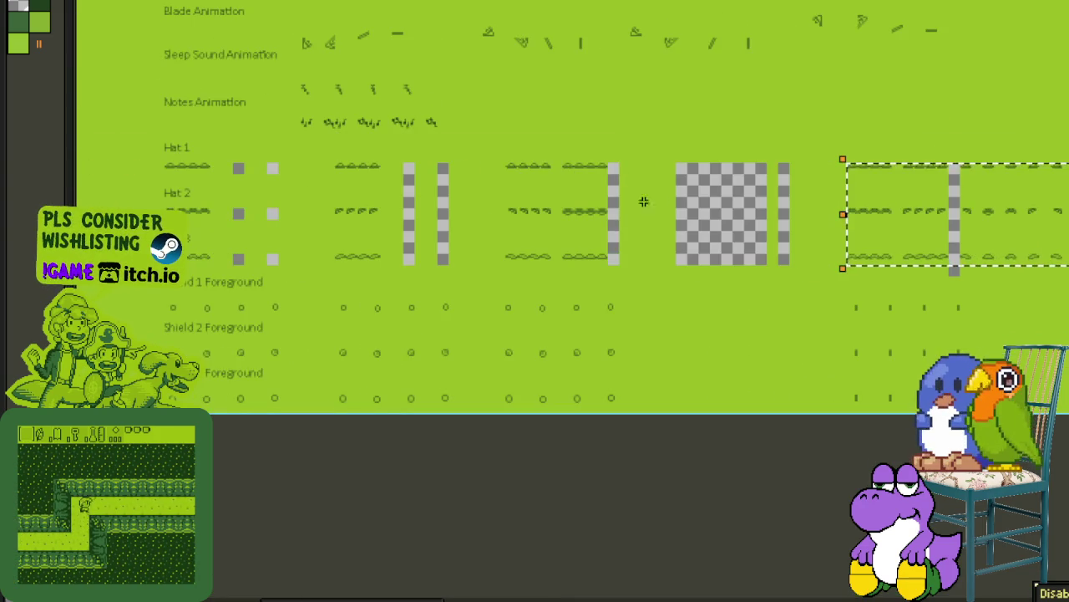
scroll(817, 166, "up", 3)
left_click_drag(991, 150, 548, 161)
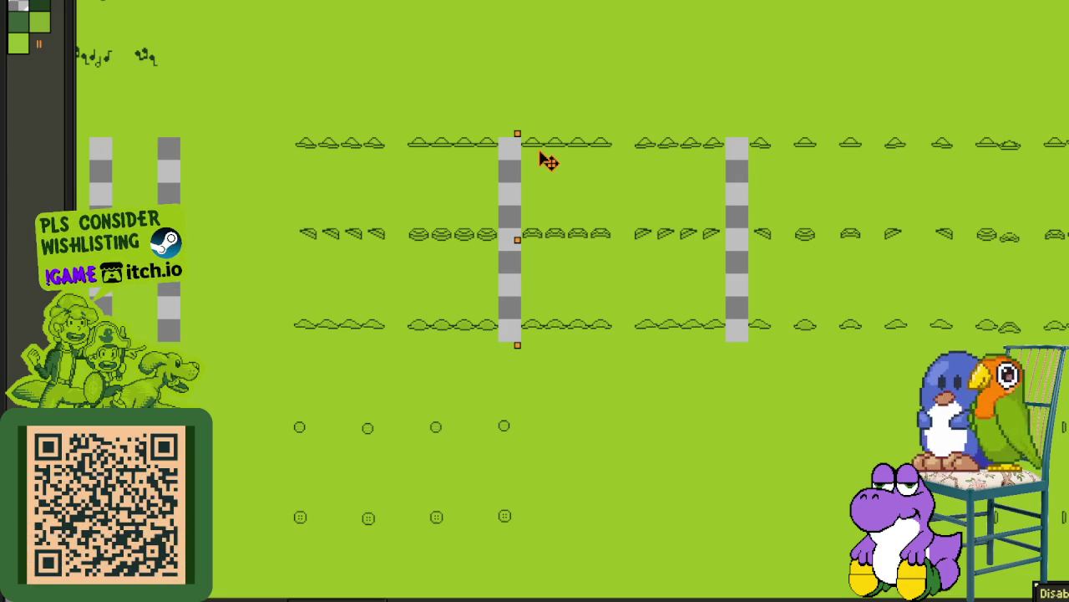
scroll(298, 142, "right", 10)
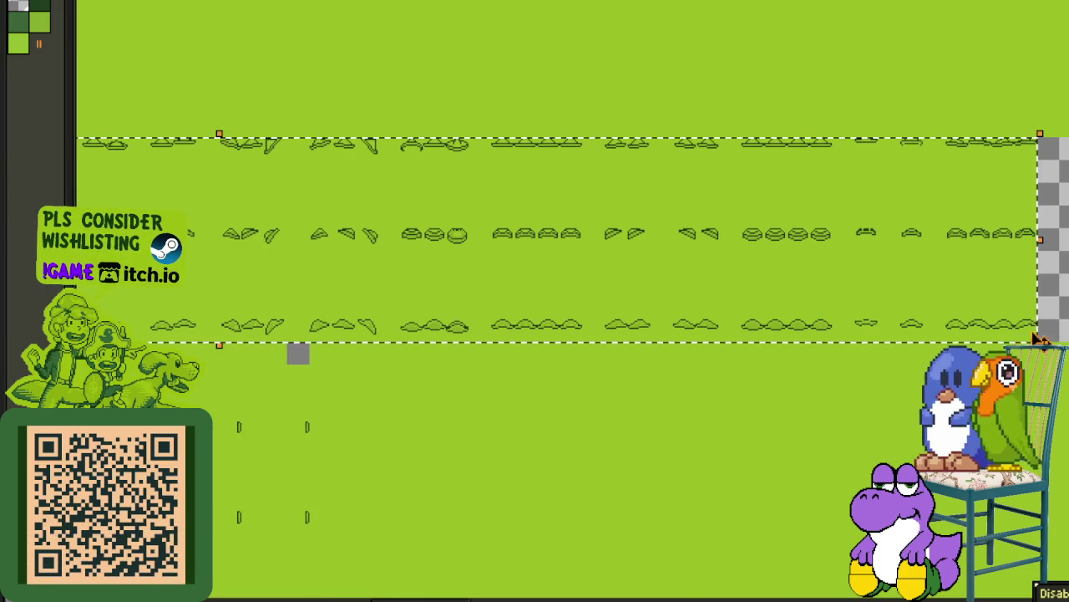
scroll(1039, 332, "down", 3)
scroll(468, 292, "left", 3)
scroll(418, 259, "left", 3)
scroll(673, 310, "up", 5)
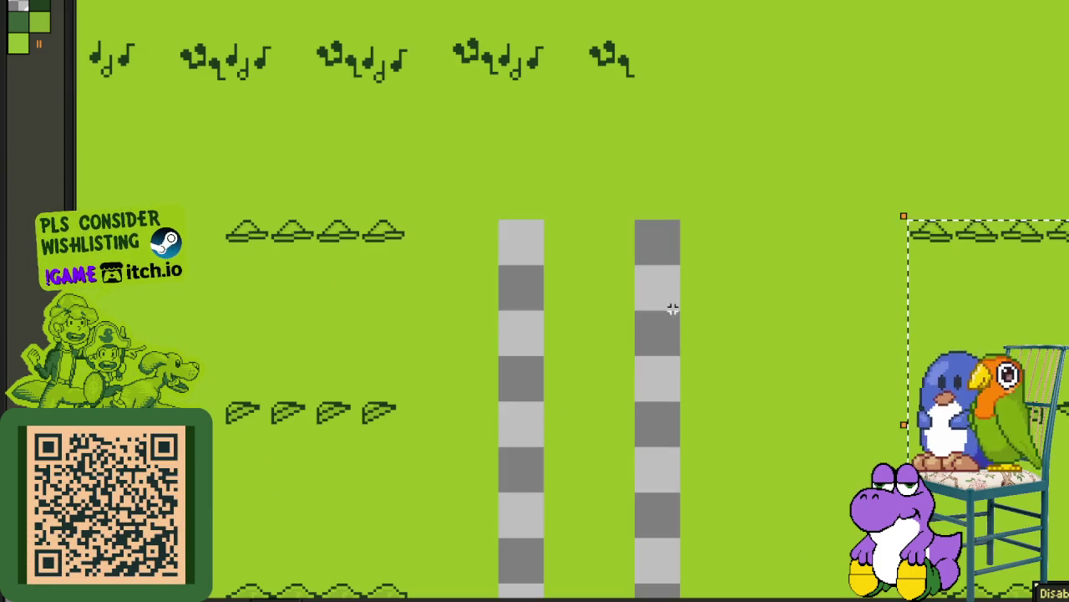
left_click_drag(928, 232, 458, 249)
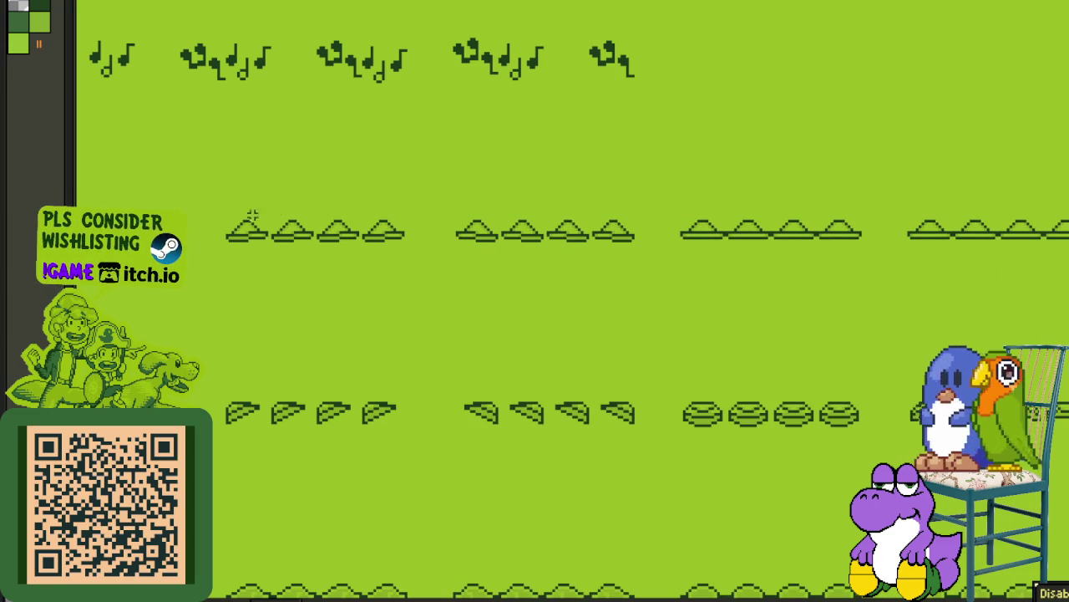
Step: Move the last hat frame block left, drop it in place and check the sheet's lower edge
scroll(508, 328, "down", 3)
scroll(508, 328, "right", 10)
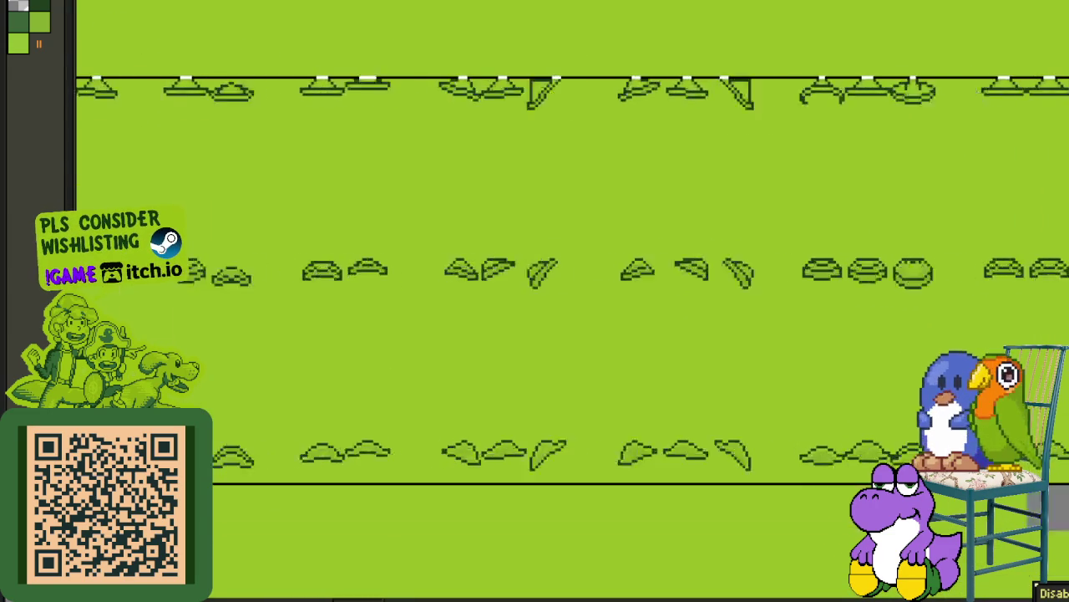
scroll(560, 280, "right", 2)
scroll(559, 280, "right", 6)
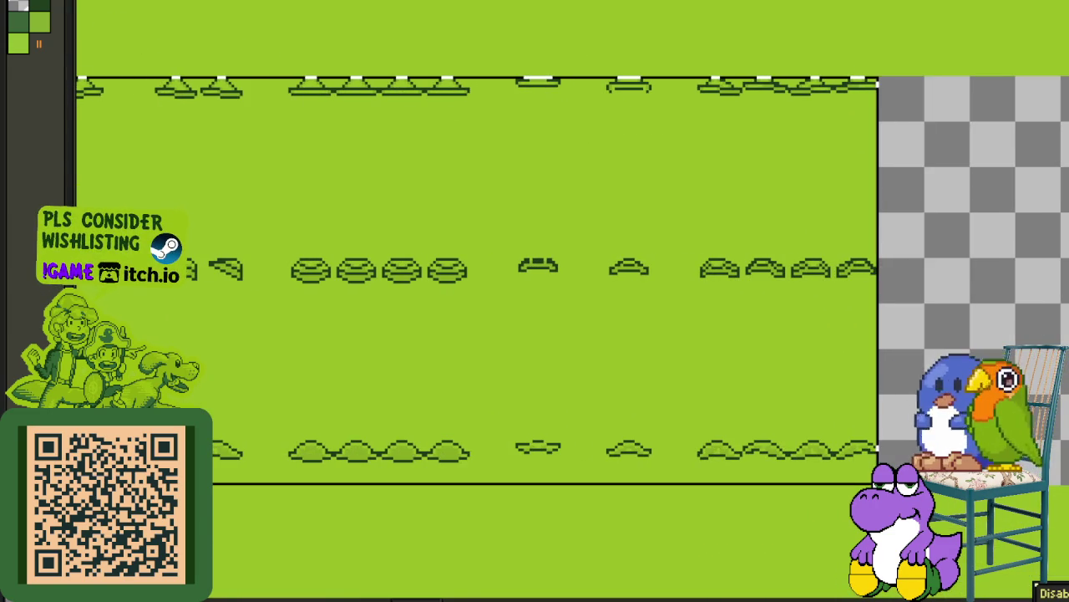
scroll(680, 465, "down", 3)
scroll(518, 473, "down", 3)
scroll(671, 375, "down", 2)
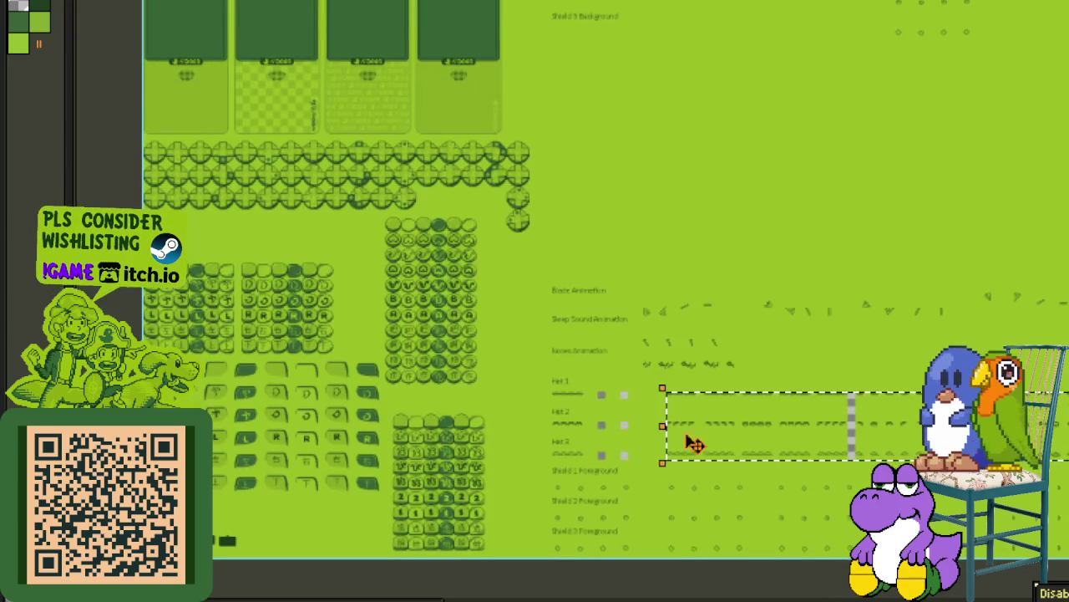
scroll(693, 443, "up", 3)
scroll(652, 392, "up", 3)
mouse_move(705, 307)
left_mouse_down()
mouse_move(659, 289)
mouse_move(253, 297)
left_mouse_up()
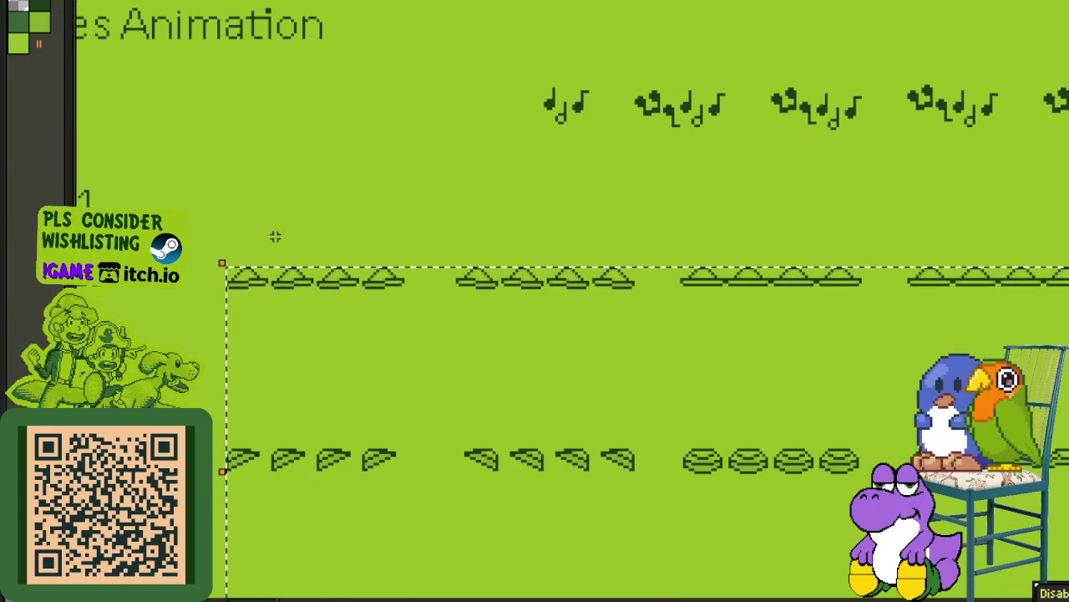
scroll(274, 236, "down", 3)
scroll(410, 227, "down", 3)
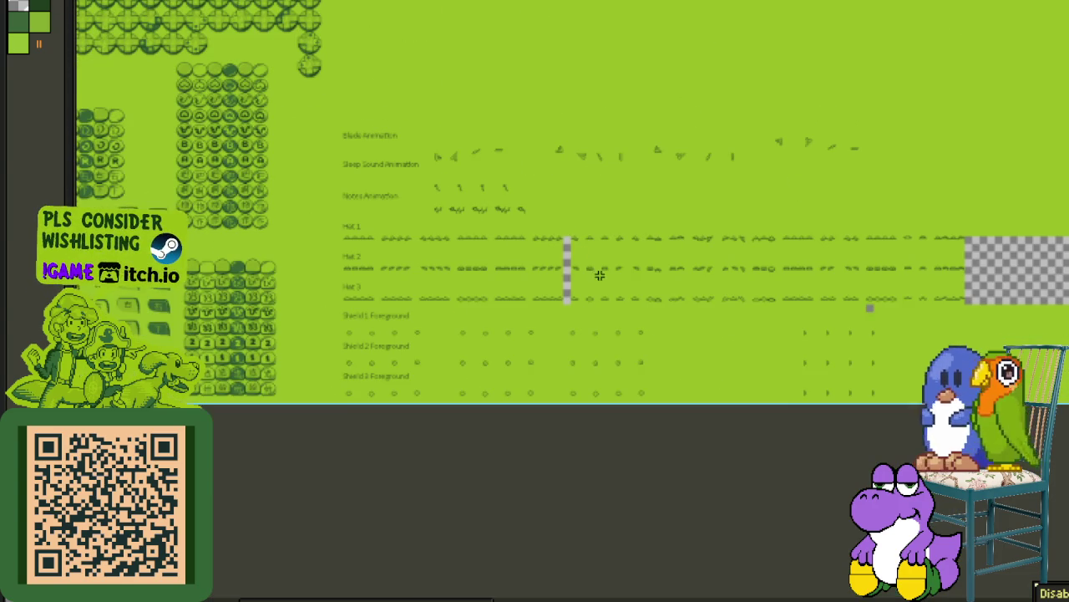
scroll(599, 275, "up", 5)
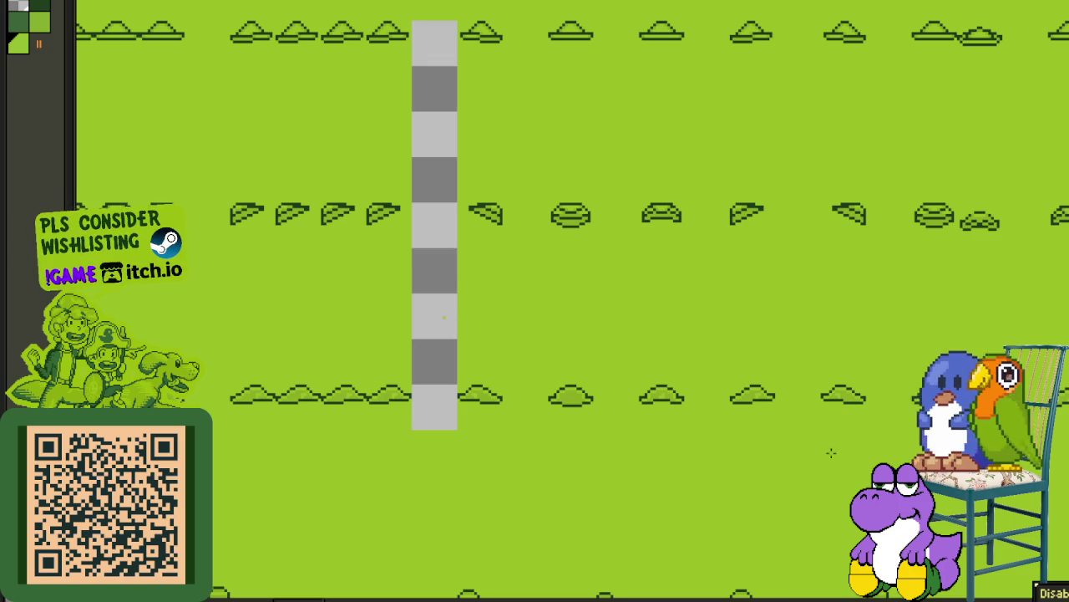
left_click_drag(831, 452, 954, 232)
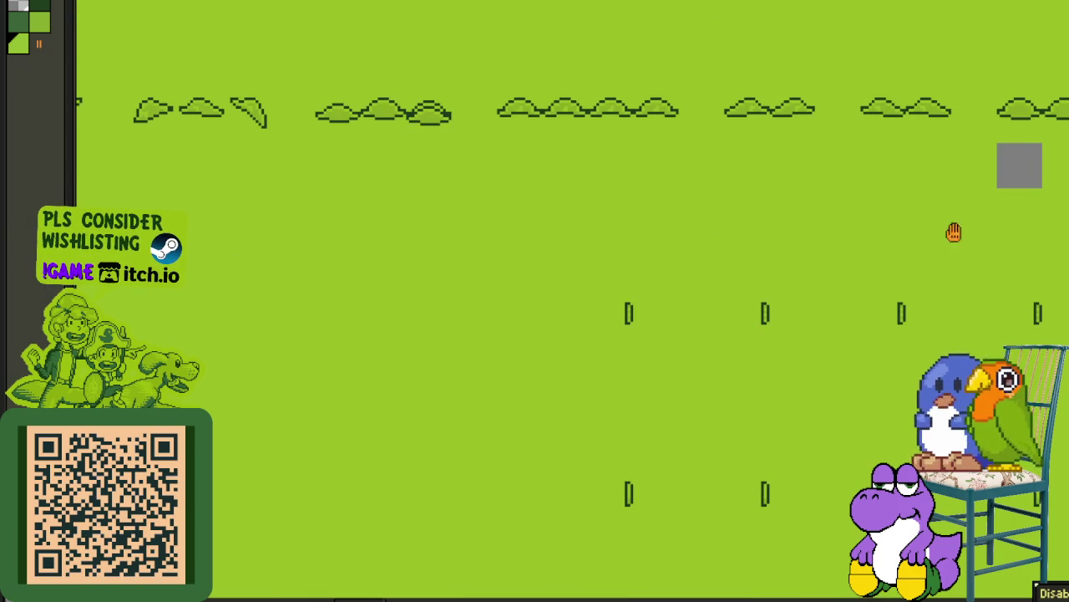
scroll(1030, 197, "down", 3)
scroll(688, 287, "up", 2)
scroll(527, 320, "up", 1)
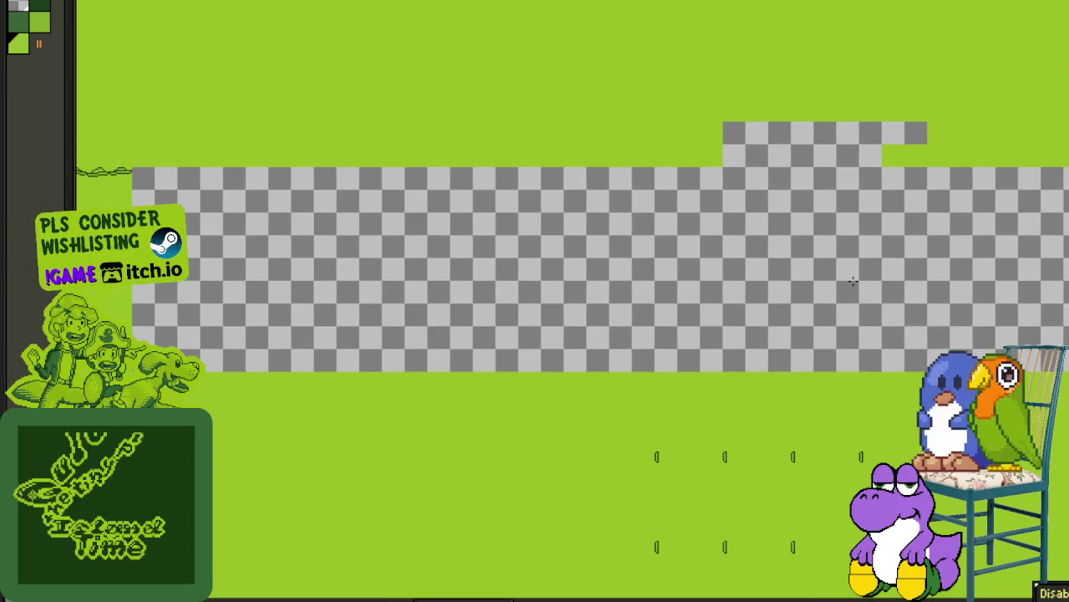
left_click(854, 282)
mouse_move(912, 301)
left_mouse_down()
mouse_move(504, 312)
mouse_move(731, 316)
mouse_move(365, 358)
left_mouse_up()
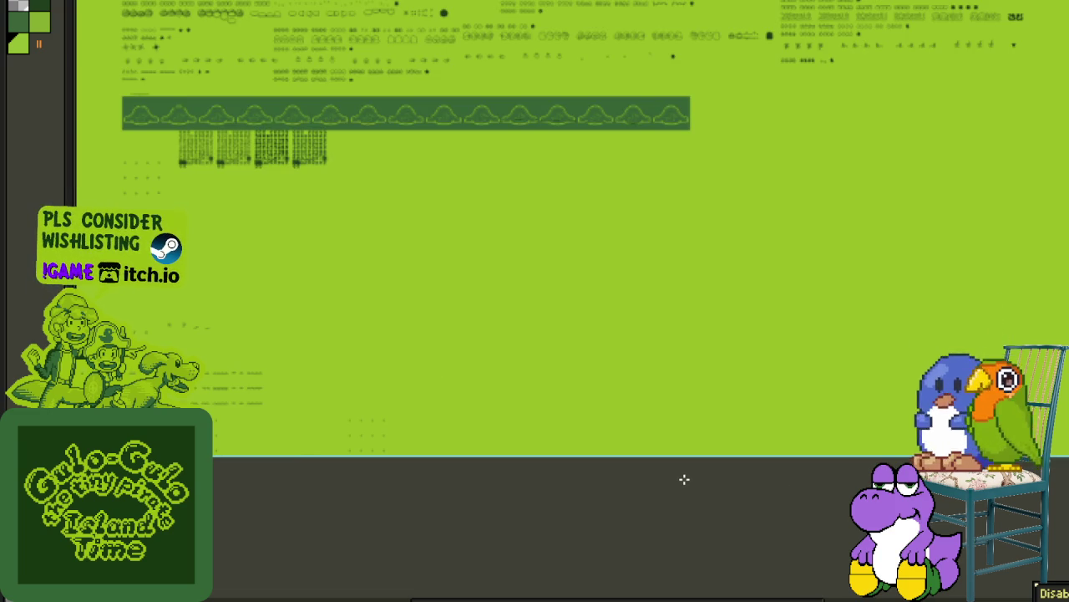
scroll(684, 478, "down", 3)
scroll(818, 488, "down", 1)
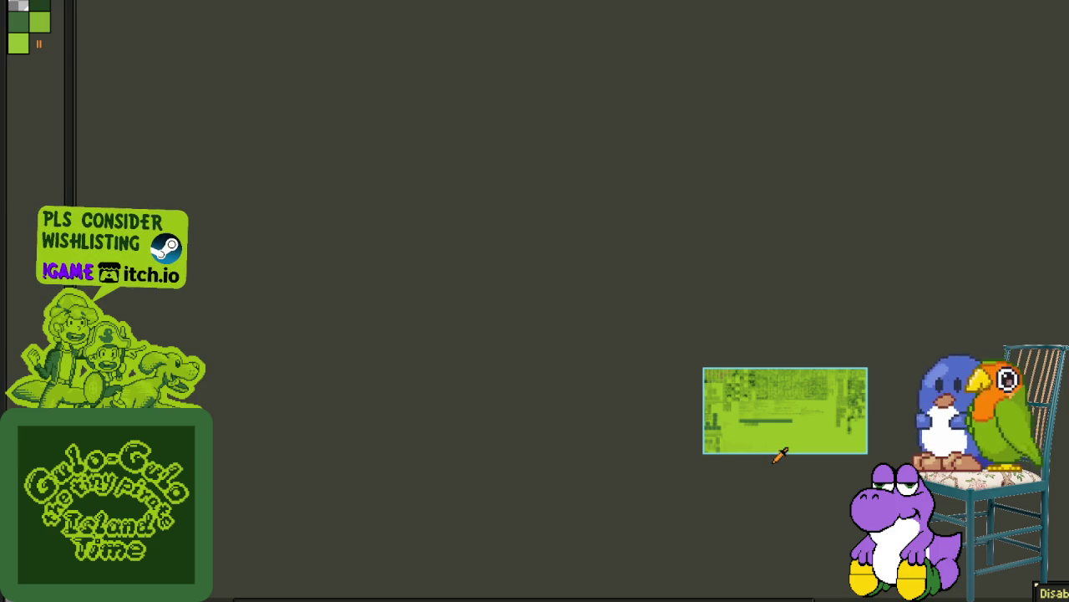
scroll(782, 454, "up", 1)
scroll(786, 451, "up", 2)
scroll(437, 442, "up", 1)
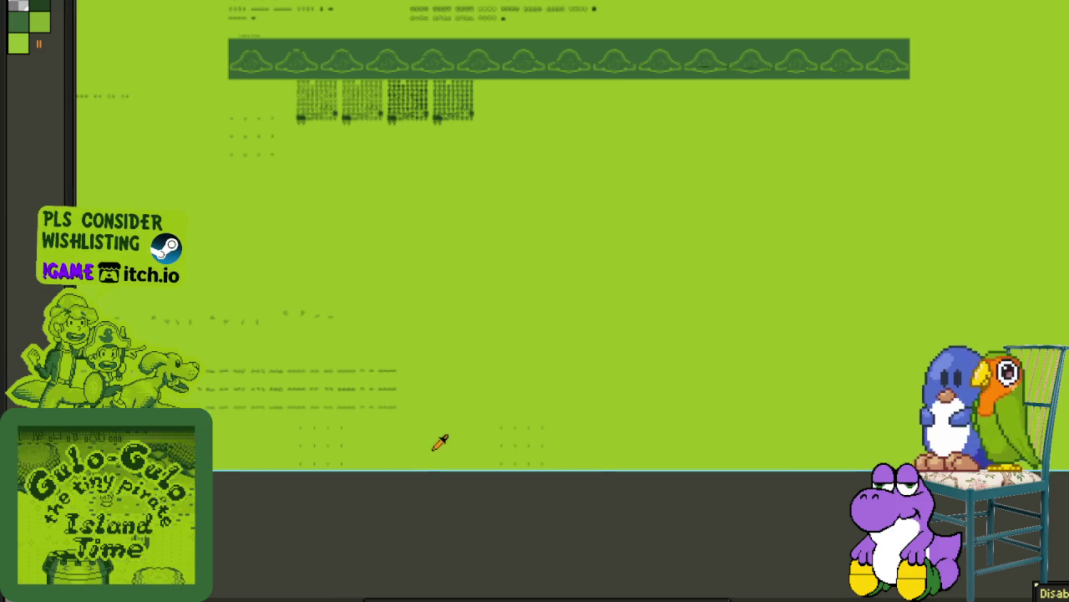
scroll(557, 401, "up", 1)
scroll(597, 376, "up", 1)
scroll(310, 312, "up", 1)
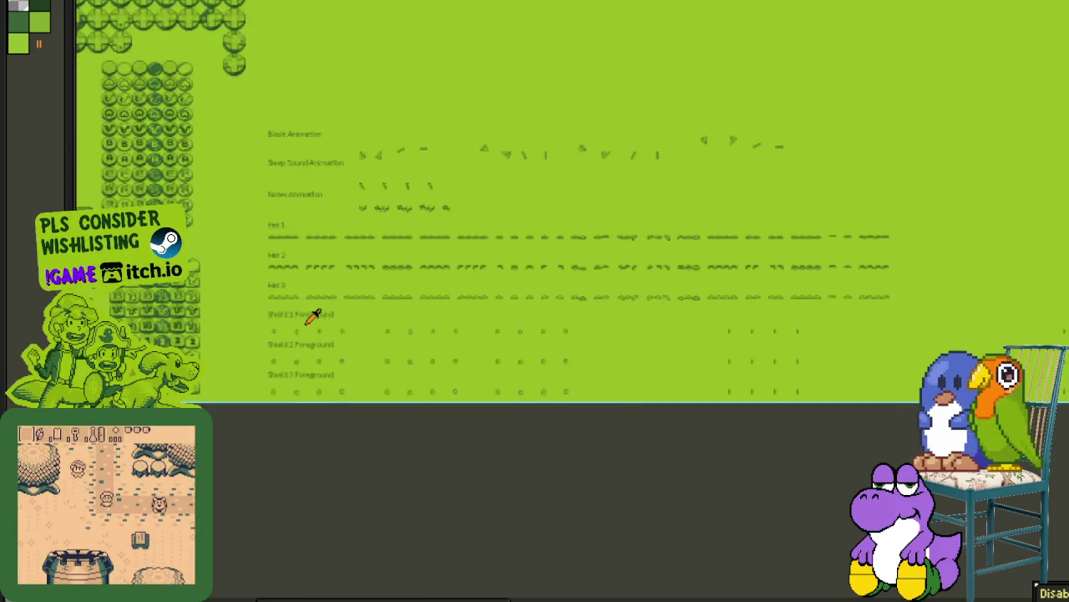
scroll(287, 348, "up", 3)
left_click_drag(707, 332, 518, 280)
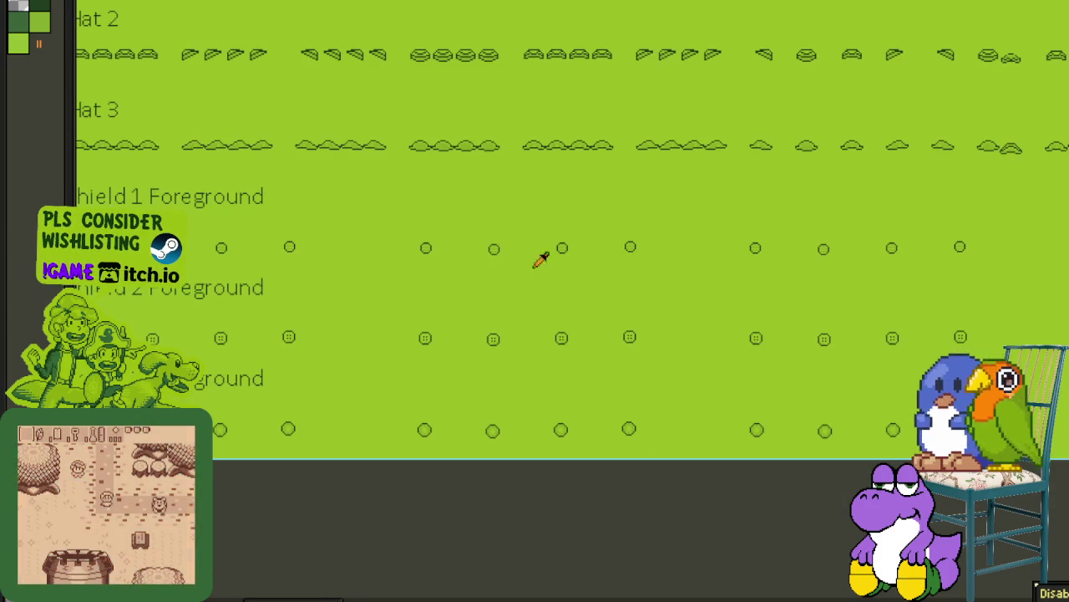
scroll(878, 289, "down", 3)
scroll(298, 287, "down", 2)
scroll(360, 298, "down", 1)
mouse_move(360, 297)
left_mouse_down()
mouse_move(637, 281)
mouse_move(938, 292)
mouse_move(167, 303)
mouse_move(547, 285)
mouse_move(828, 312)
mouse_move(1022, 275)
mouse_move(1033, 284)
left_mouse_up()
left_click_drag(951, 274, 673, 269)
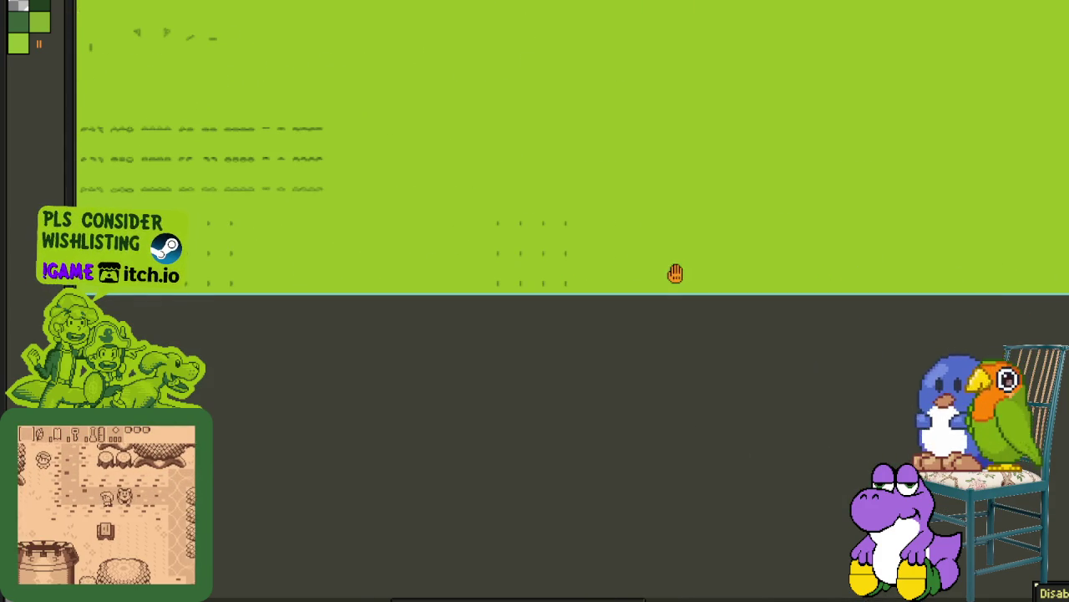
scroll(585, 246, "up", 3)
scroll(492, 245, "up", 3)
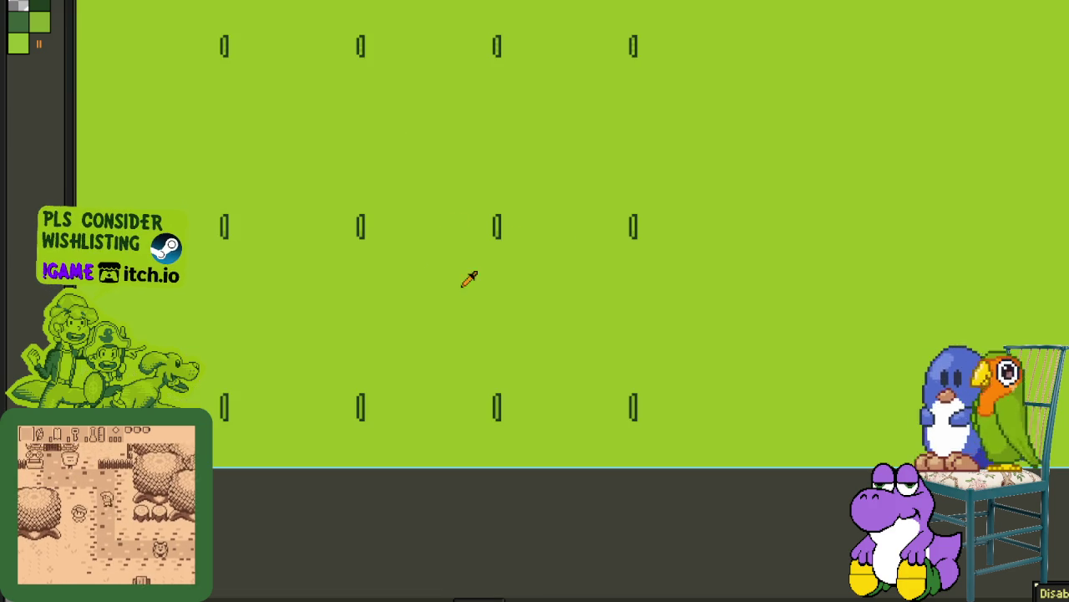
scroll(346, 84, "up", 3)
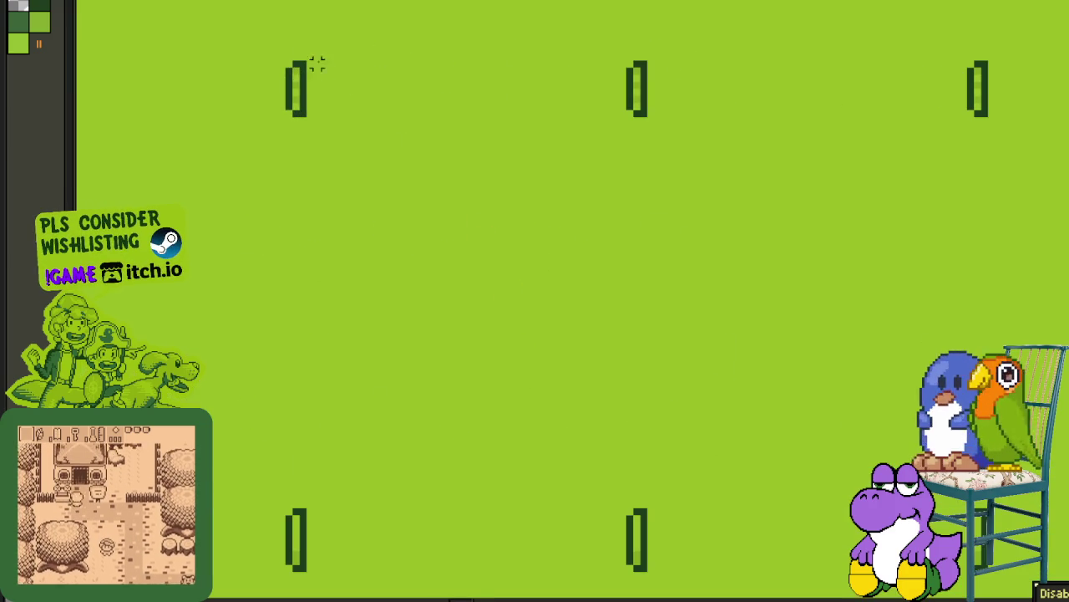
left_click_drag(850, 35, 853, 38)
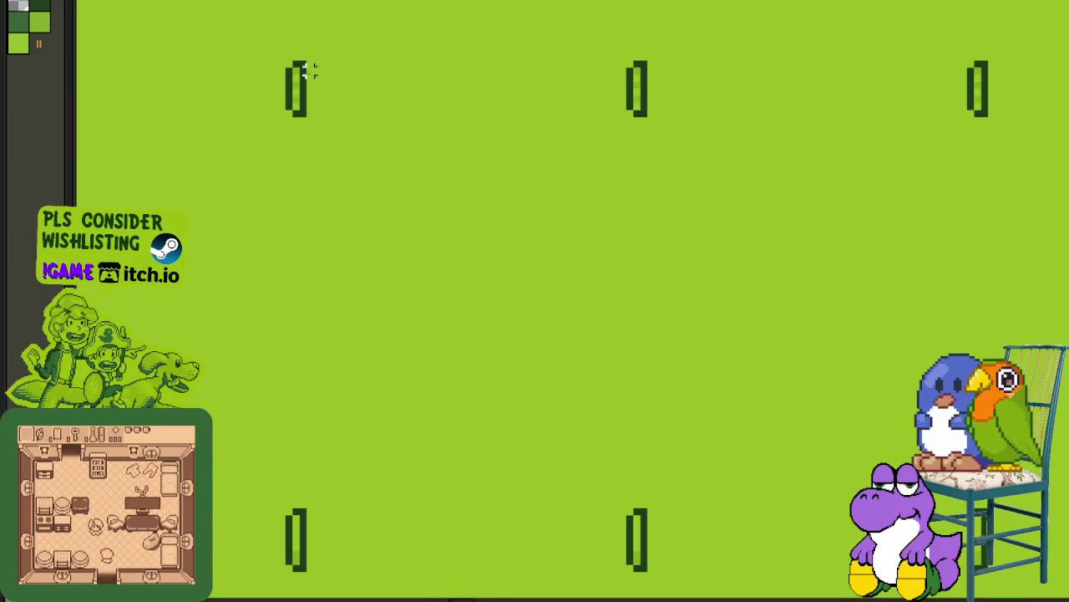
left_click_drag(302, 57, 1065, 4)
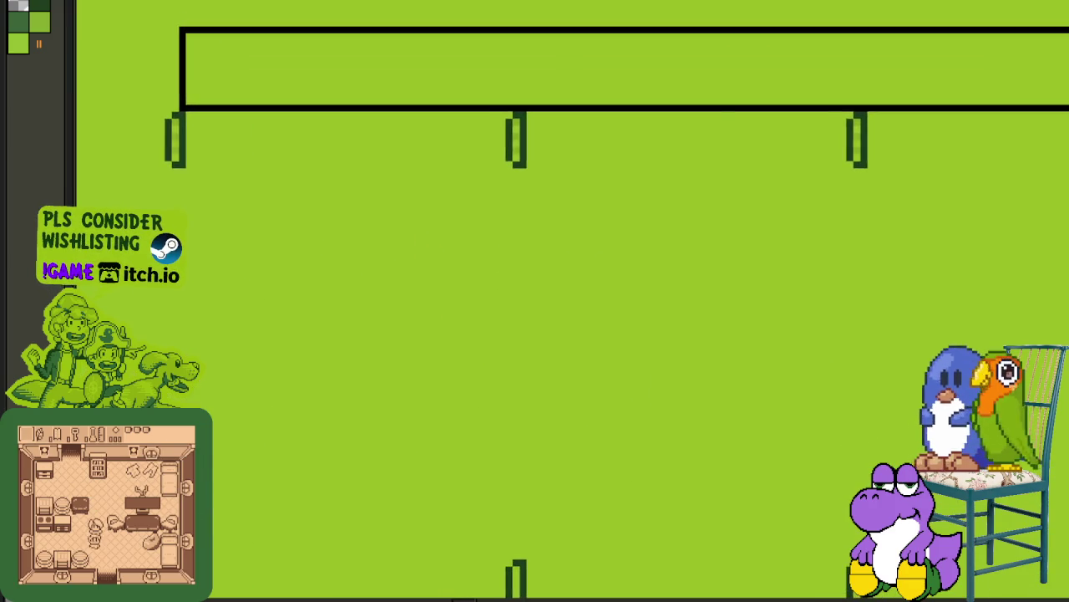
scroll(840, 222, "down", 2)
left_click_drag(758, 241, 891, 106)
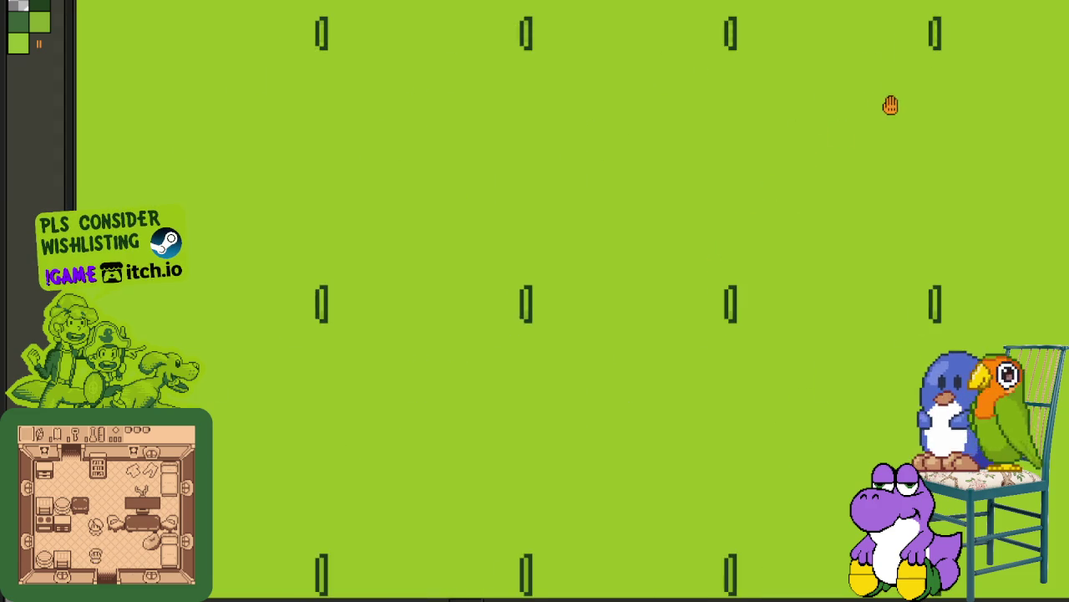
scroll(727, 186, "down", 2)
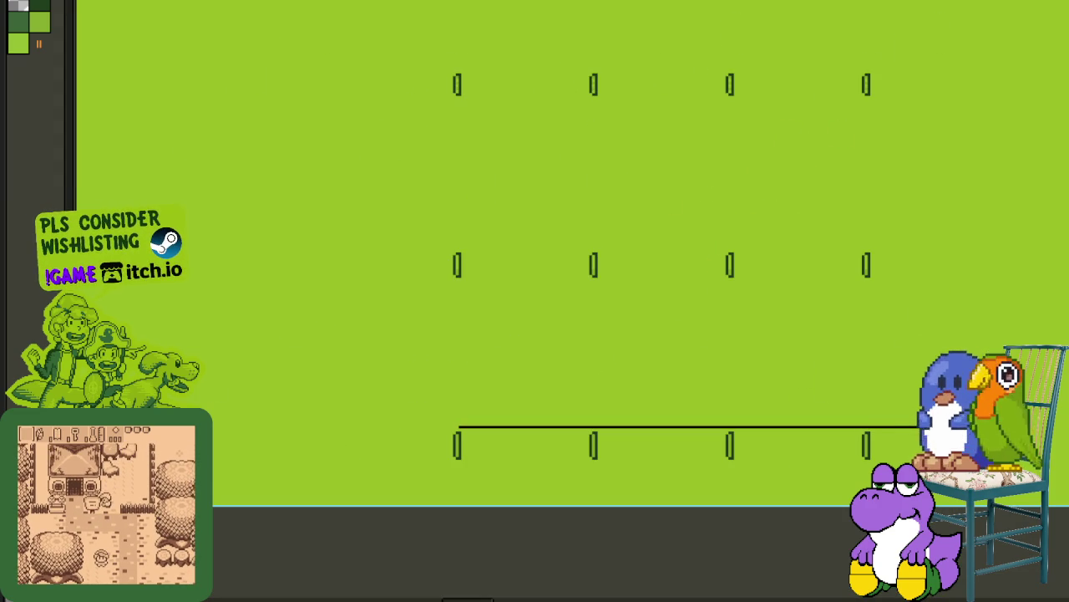
left_click(698, 423)
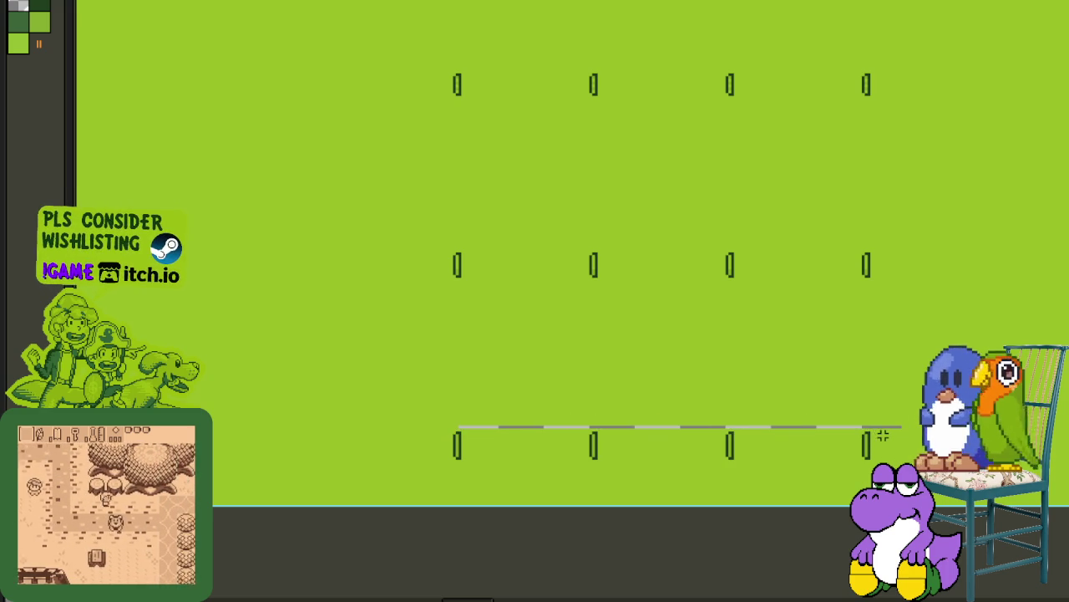
key("Delete")
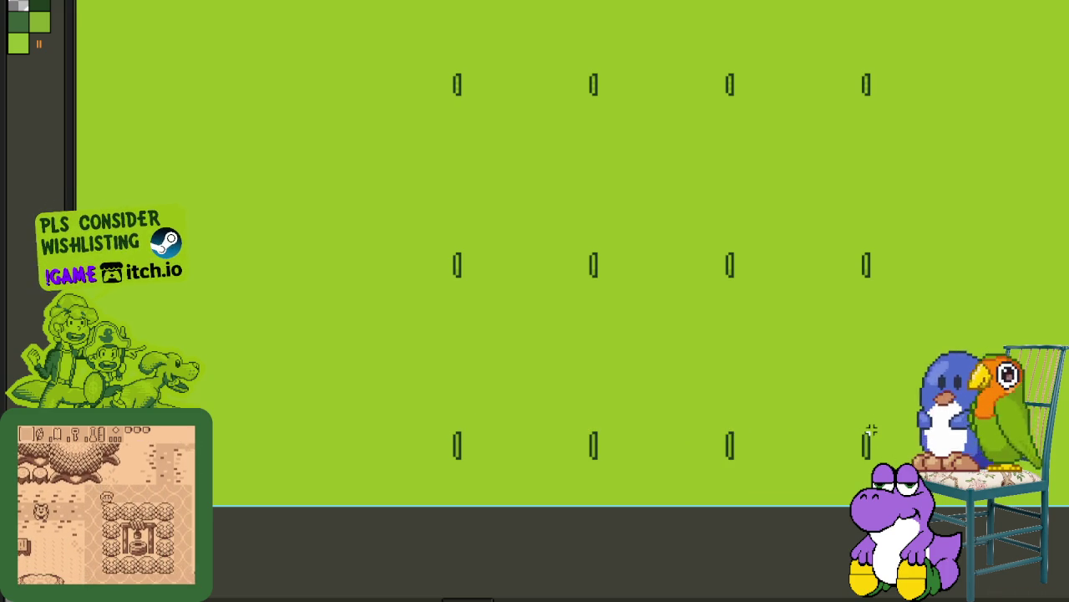
left_click_drag(869, 430, 411, 384)
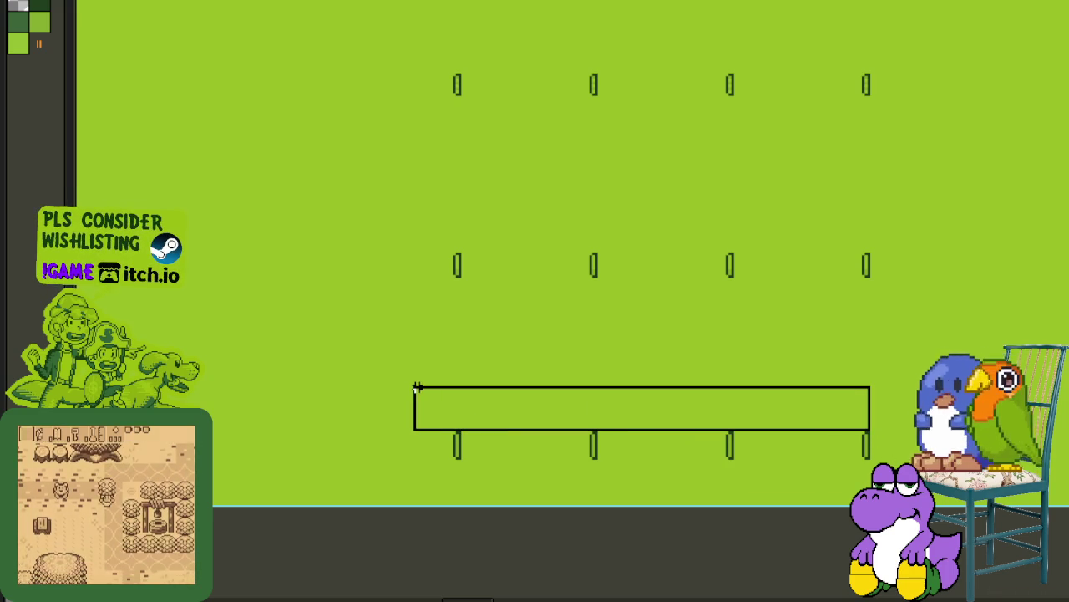
key("Delete")
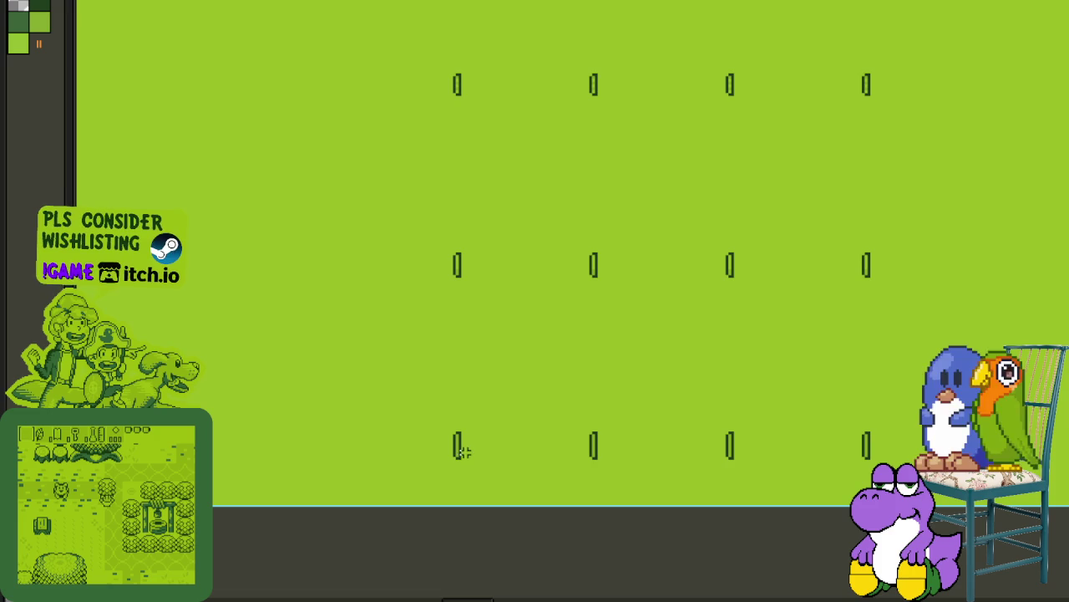
scroll(461, 451, "up", 2)
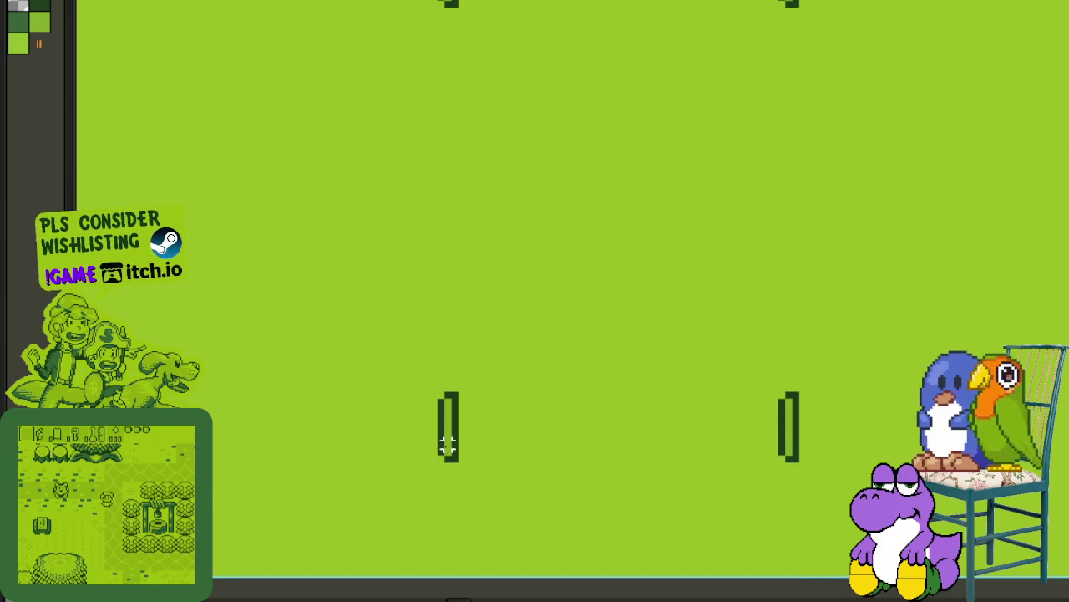
left_click(447, 443)
key("Delete")
left_click(836, 422)
scroll(476, 351, "down", 2)
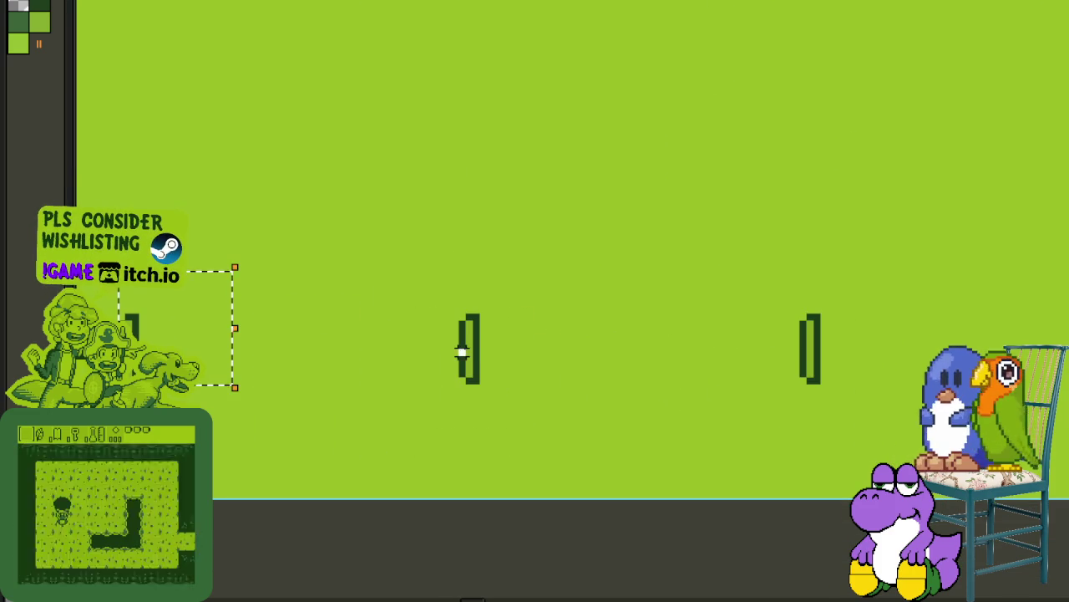
left_click(462, 352)
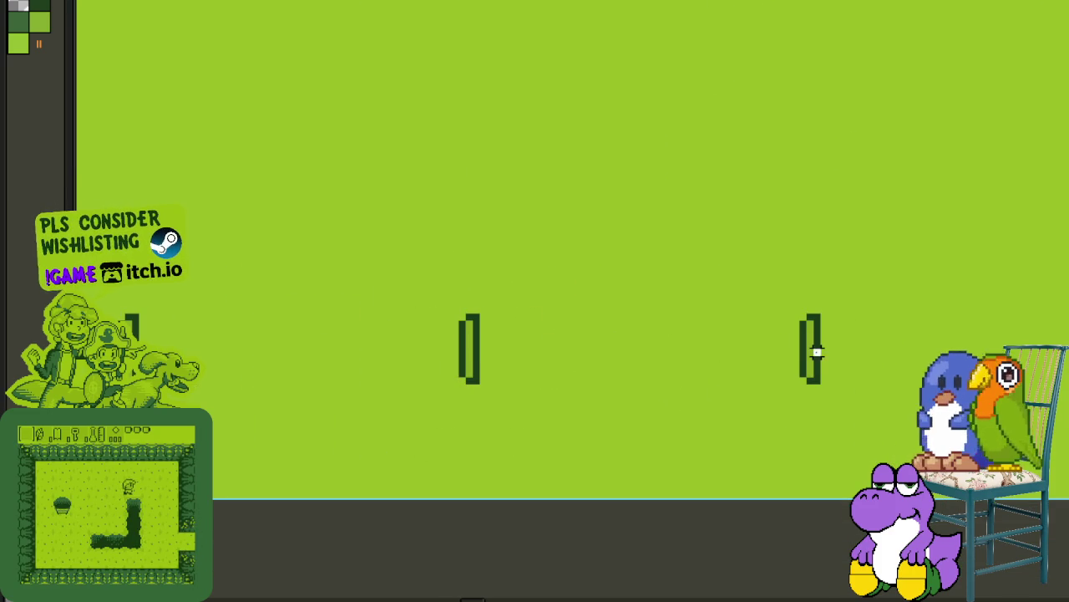
key("F5")
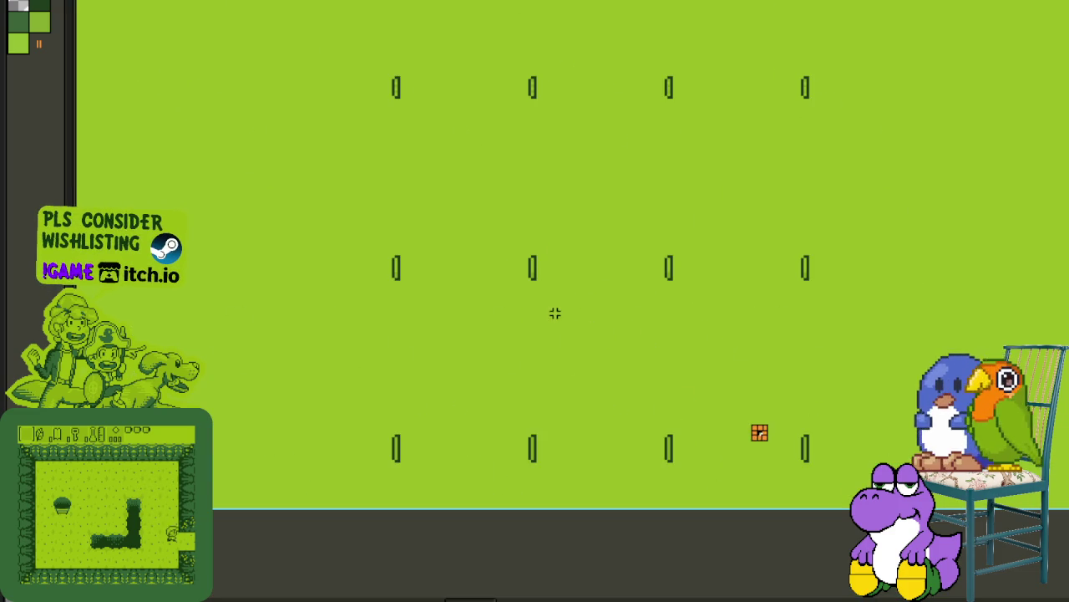
Step: Move the bracket column left beside the four round shield frames and drop it
left_click_drag(420, 72, 1009, 507)
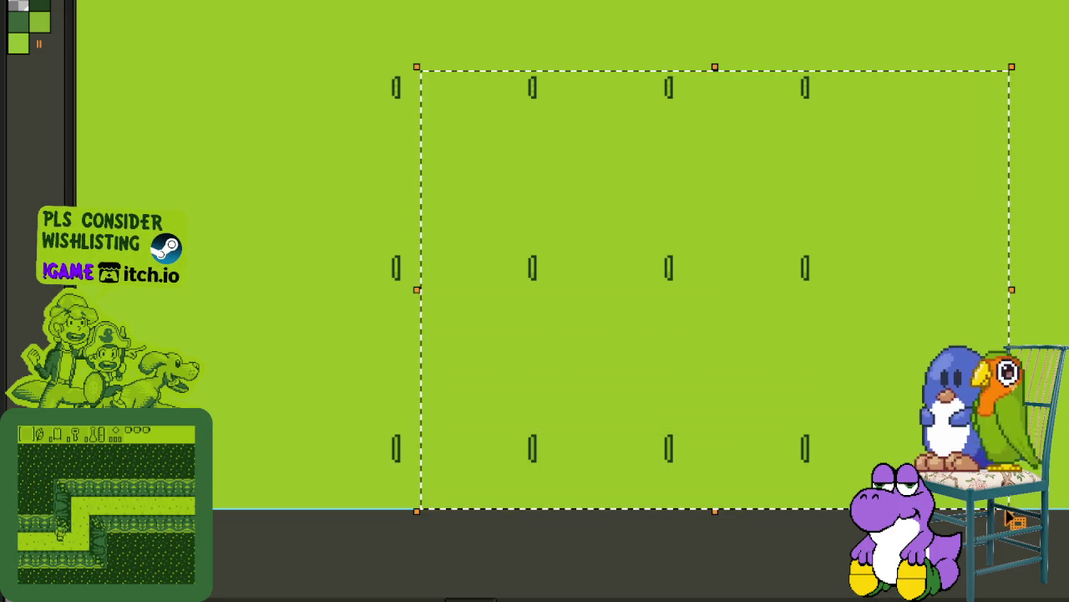
left_click_drag(383, 221, 721, 282)
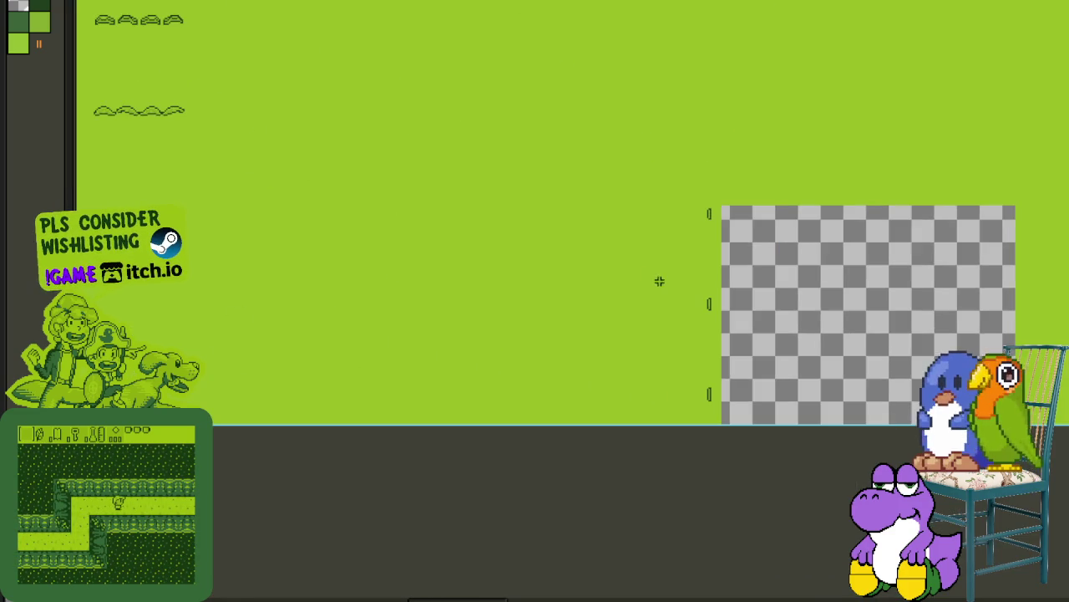
left_click(729, 197)
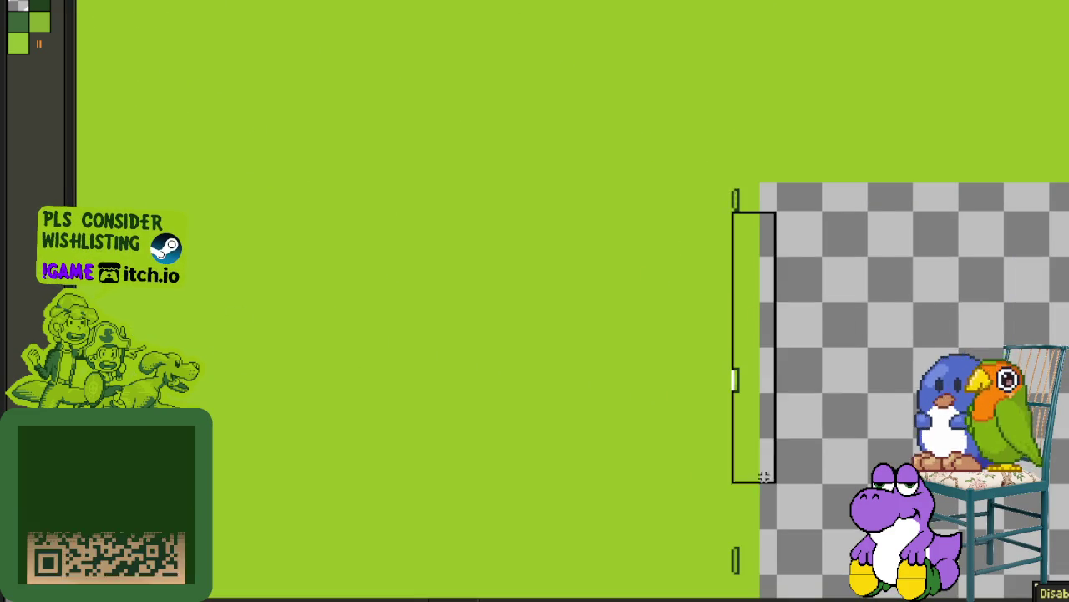
left_click(792, 117)
left_click(732, 120)
left_click(761, 273)
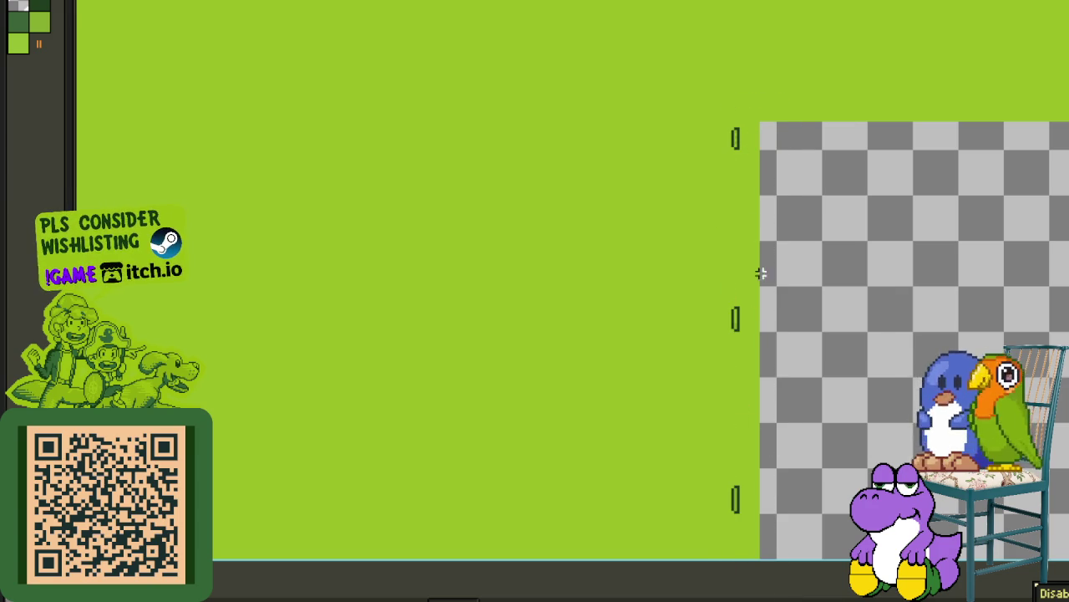
mouse_move(767, 544)
left_mouse_down()
mouse_move(724, 129)
mouse_move(422, 158)
mouse_move(733, 151)
left_mouse_up()
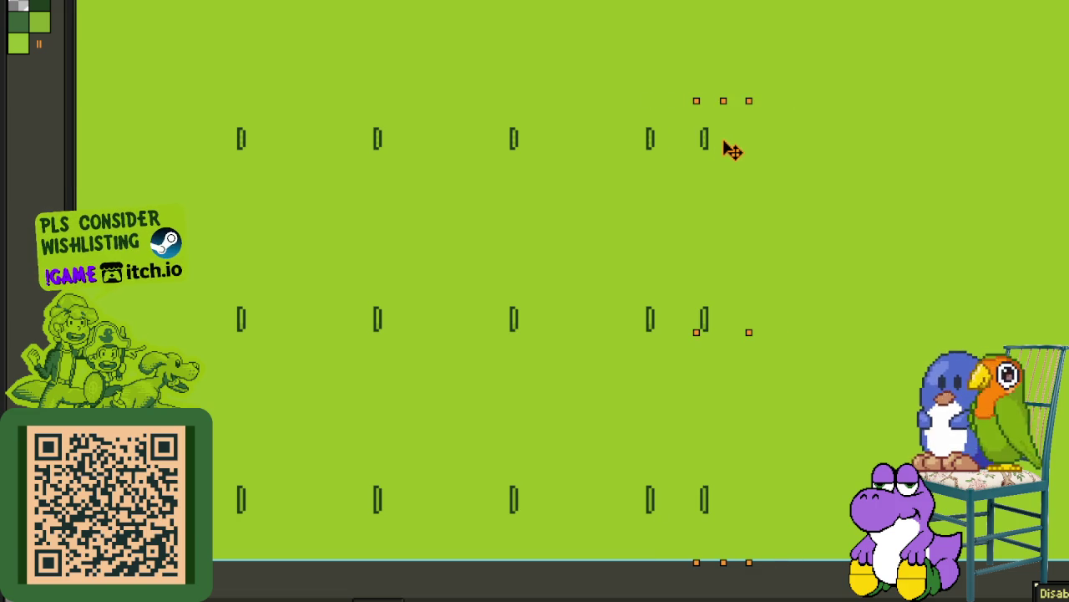
left_click(670, 126)
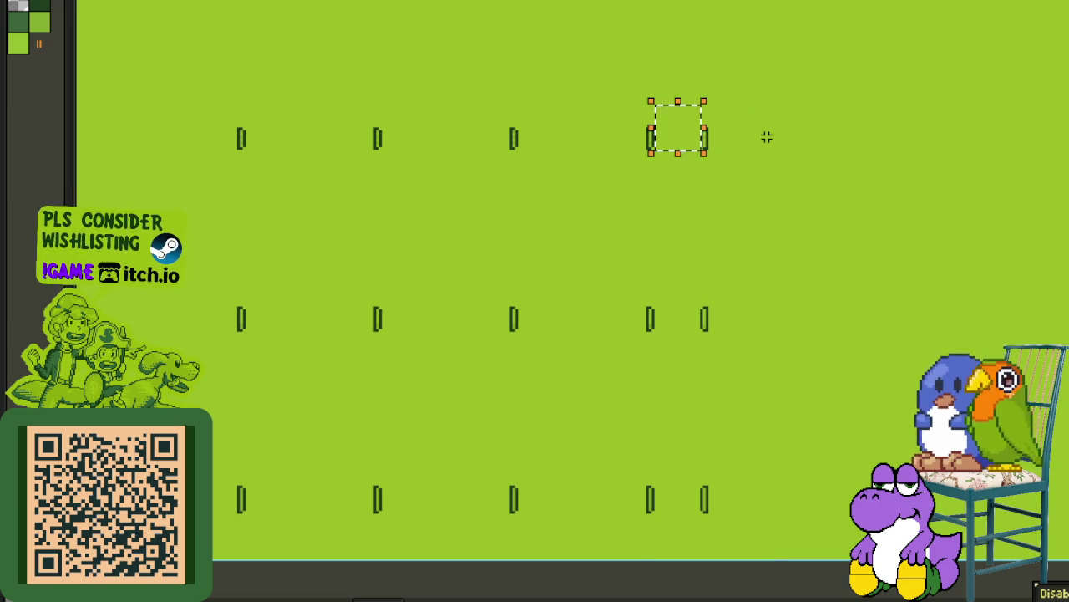
Step: Erase the old frames on the left to transparency and slide the remaining bracket strip left
left_click_drag(655, 104, 291, 425)
left_click_drag(608, 105, 201, 558)
key("Delete")
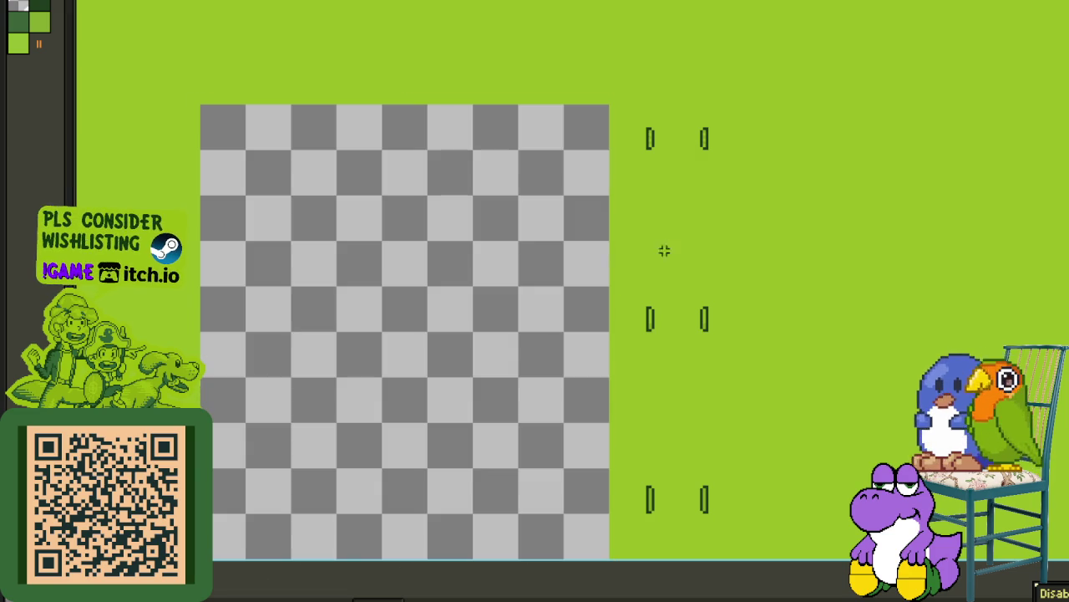
left_click_drag(606, 108, 749, 561)
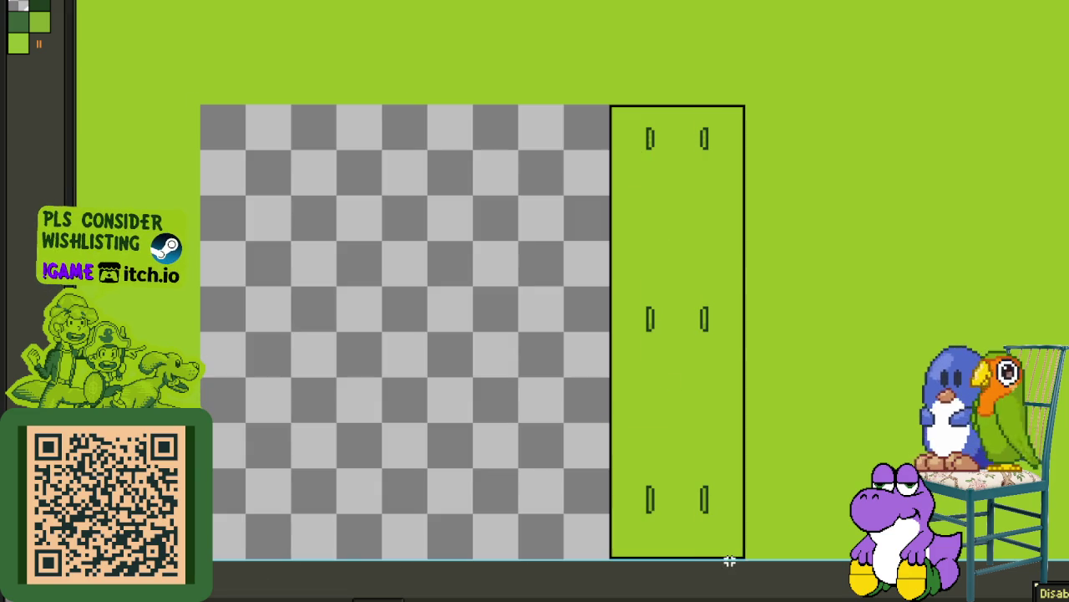
mouse_move(649, 136)
left_mouse_down()
mouse_move(86, 185)
mouse_move(802, 141)
left_mouse_up()
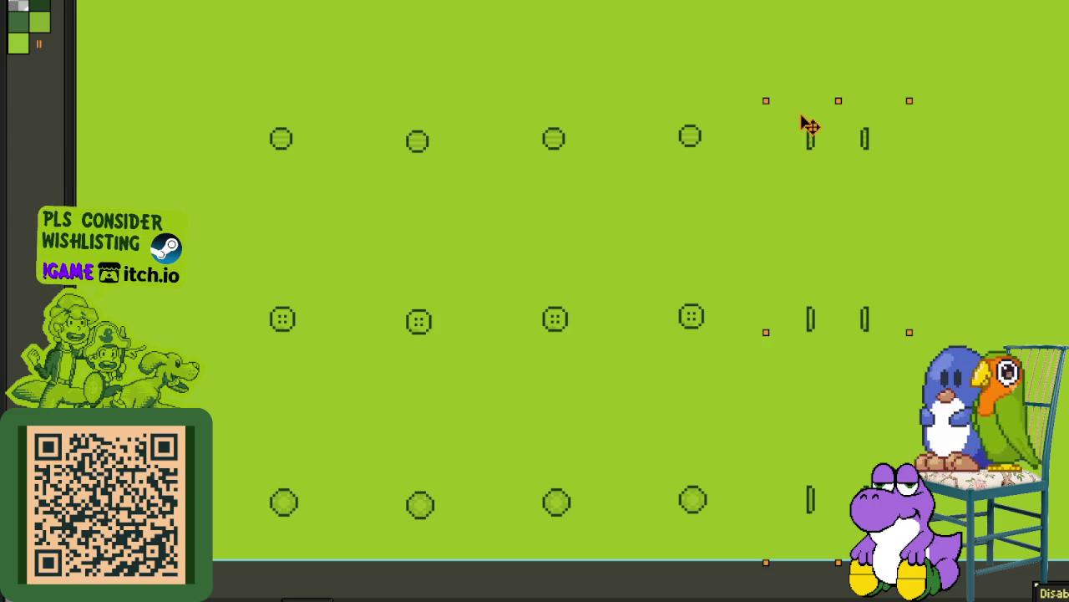
Step: Place the bracket strip beside the circle column and drop it, undoing a stray selection
left_click_drag(809, 126, 812, 139)
left_click(695, 308)
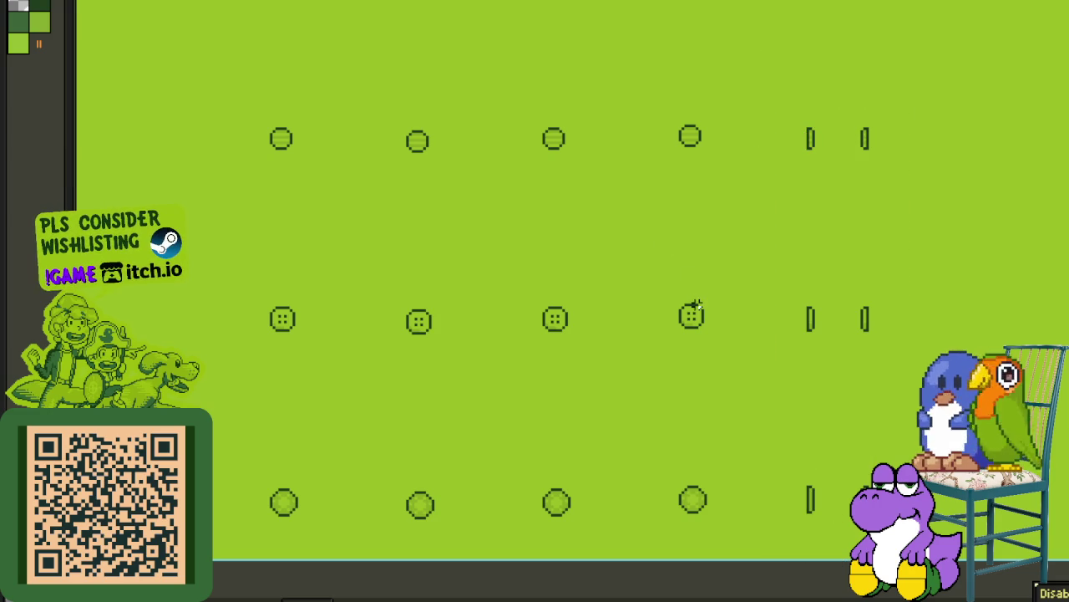
left_click_drag(694, 303, 218, 283)
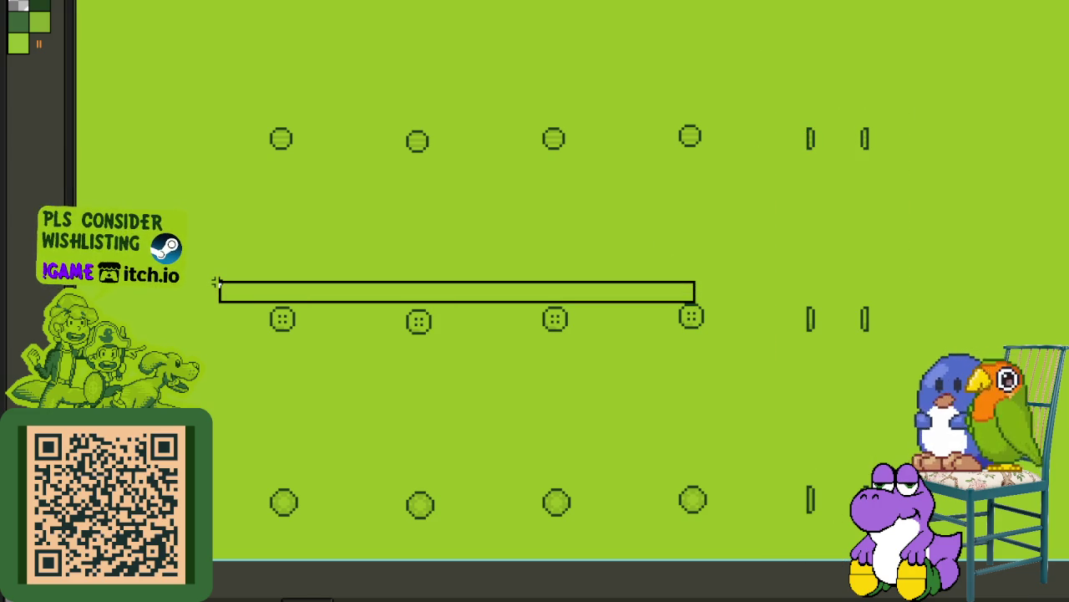
left_click(840, 243)
scroll(836, 289, "up", 1)
scroll(790, 317, "down", 1)
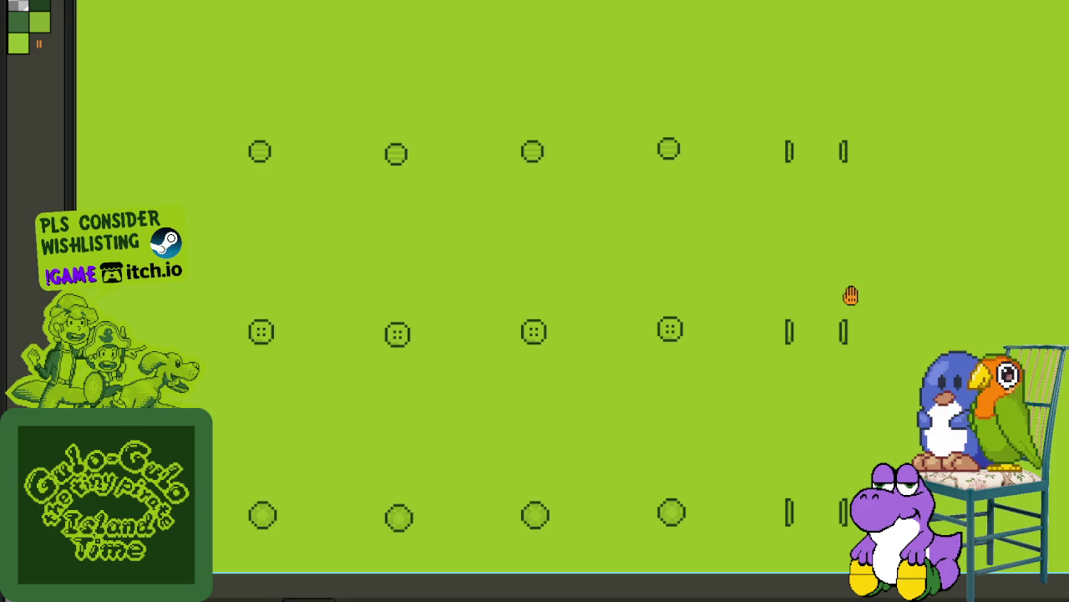
left_click_drag(849, 292, 566, 226)
key("ctrl+z")
Step: Undo another change and pick out bracket frames in the shield rows
key("ctrl+z")
key("ctrl+z")
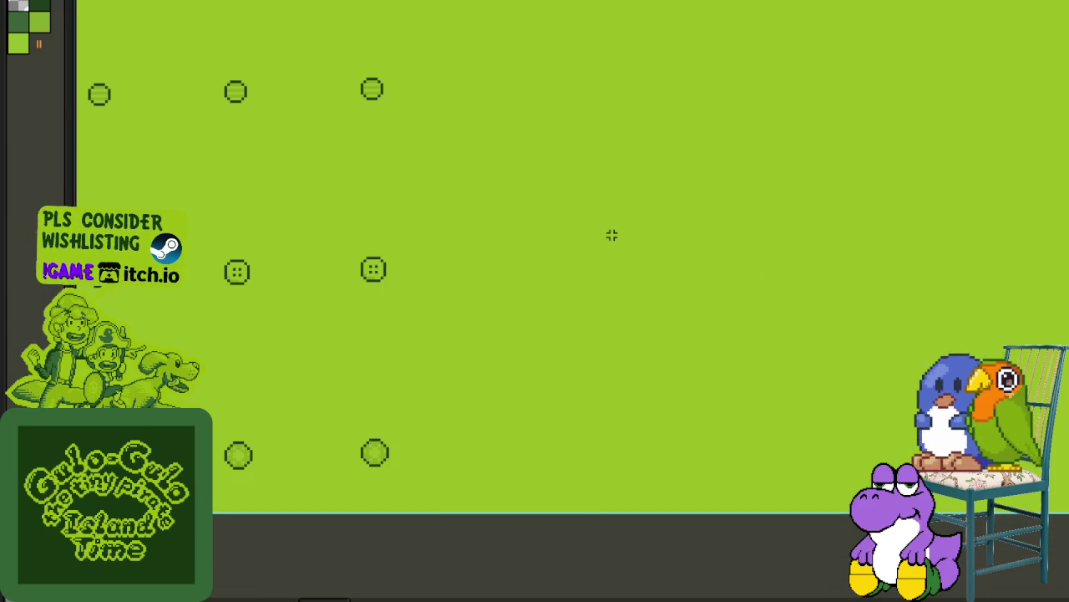
scroll(816, 229, "down", 1)
left_click_drag(816, 229, 418, 210)
scroll(819, 258, "up", 1)
key("ctrl+z")
key("ctrl+z")
key("ctrl+z")
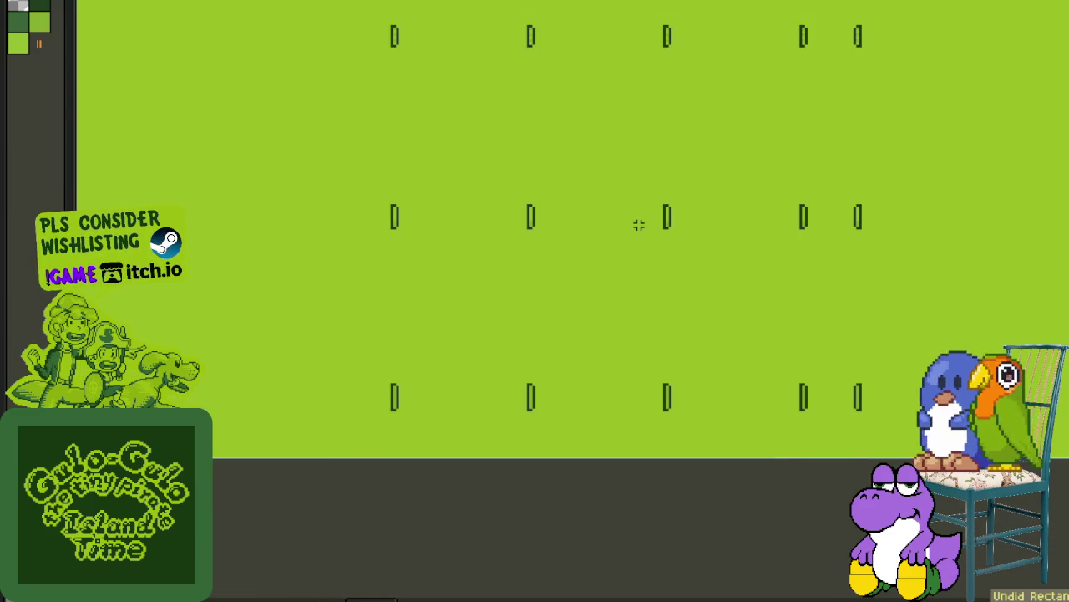
scroll(639, 224, "up", 1)
left_click_drag(334, 151, 432, 248)
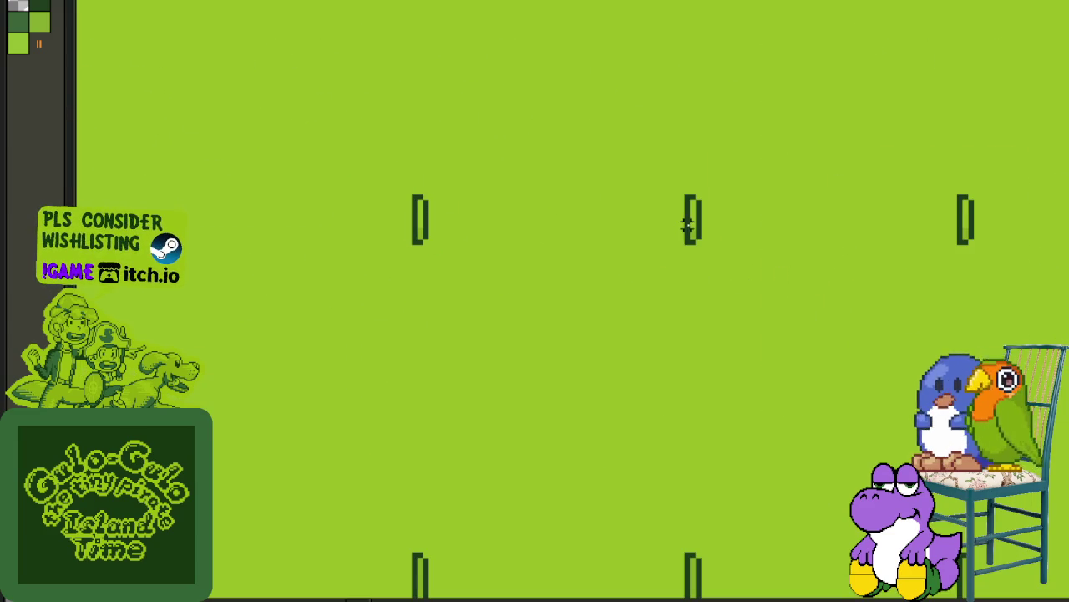
mouse_move(886, 157)
left_mouse_down()
mouse_move(974, 242)
mouse_move(418, 195)
left_mouse_up()
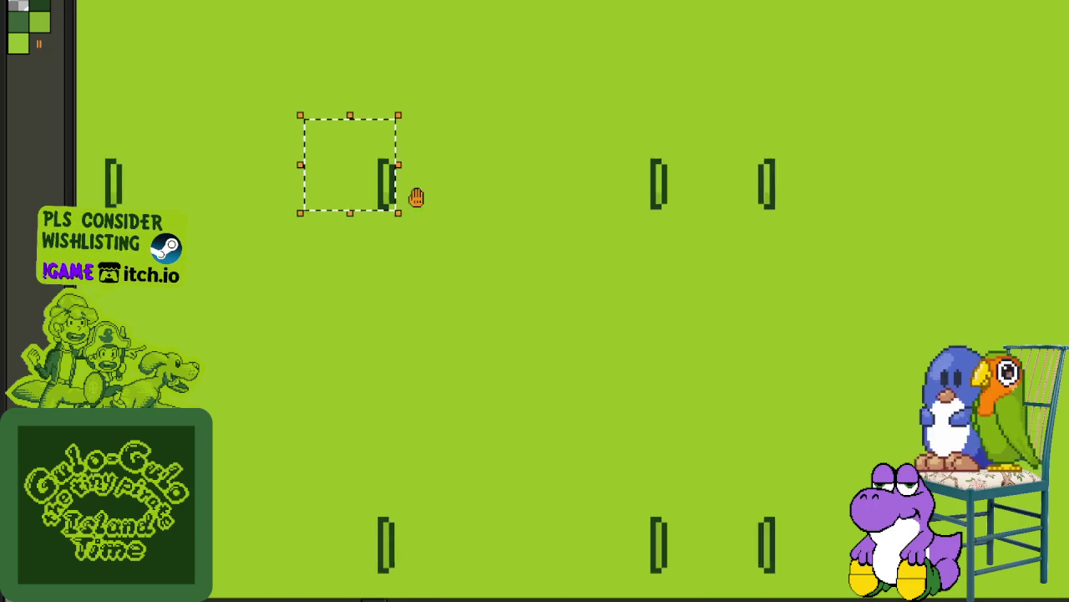
left_click_drag(661, 179, 663, 188)
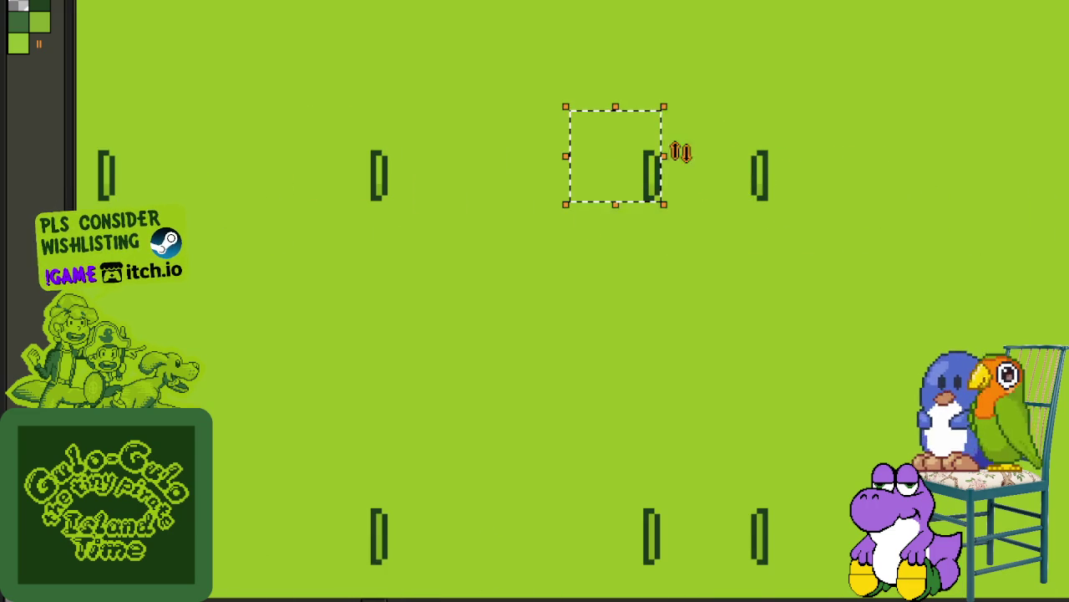
scroll(789, 88, "down", 1)
scroll(785, 142, "down", 1)
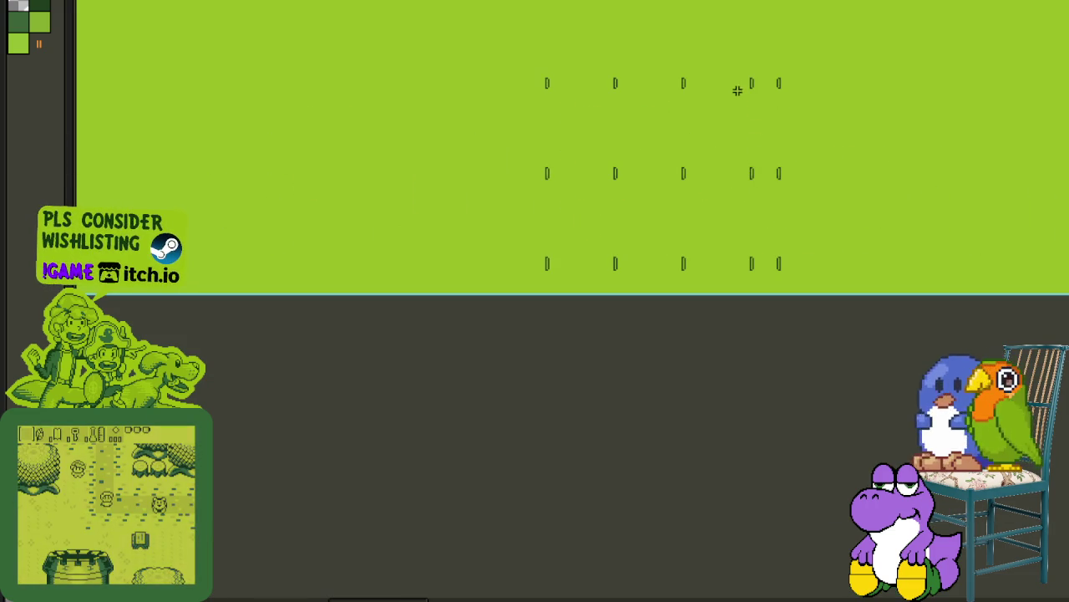
Step: Clear the leftover shield region and move the bracket frames left beside the circles
left_click_drag(614, 191, 460, 293)
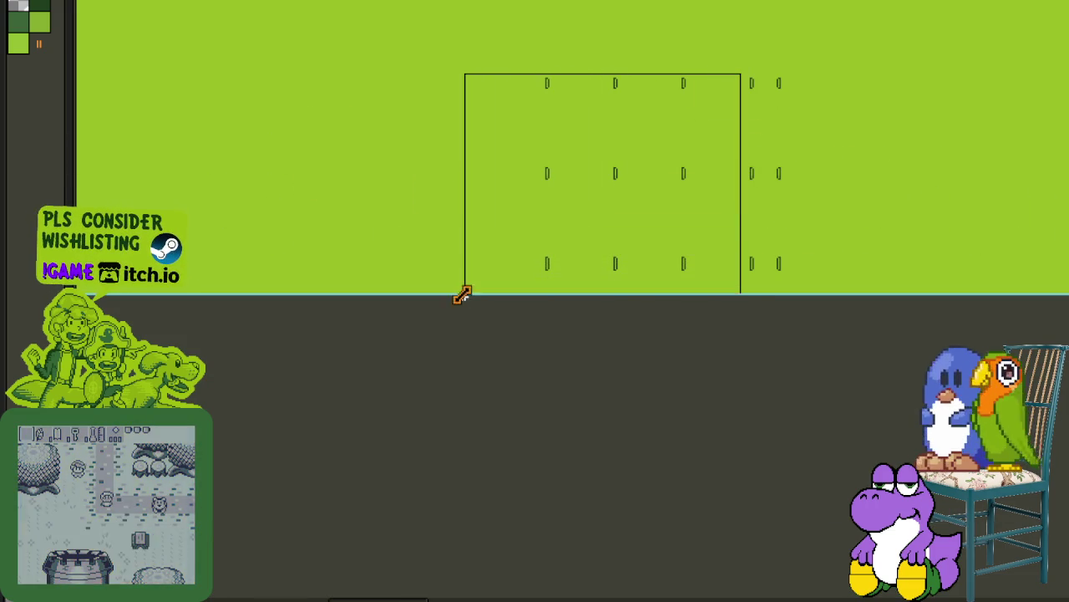
mouse_move(734, 78)
left_mouse_down()
mouse_move(573, 275)
mouse_move(527, 294)
left_mouse_up()
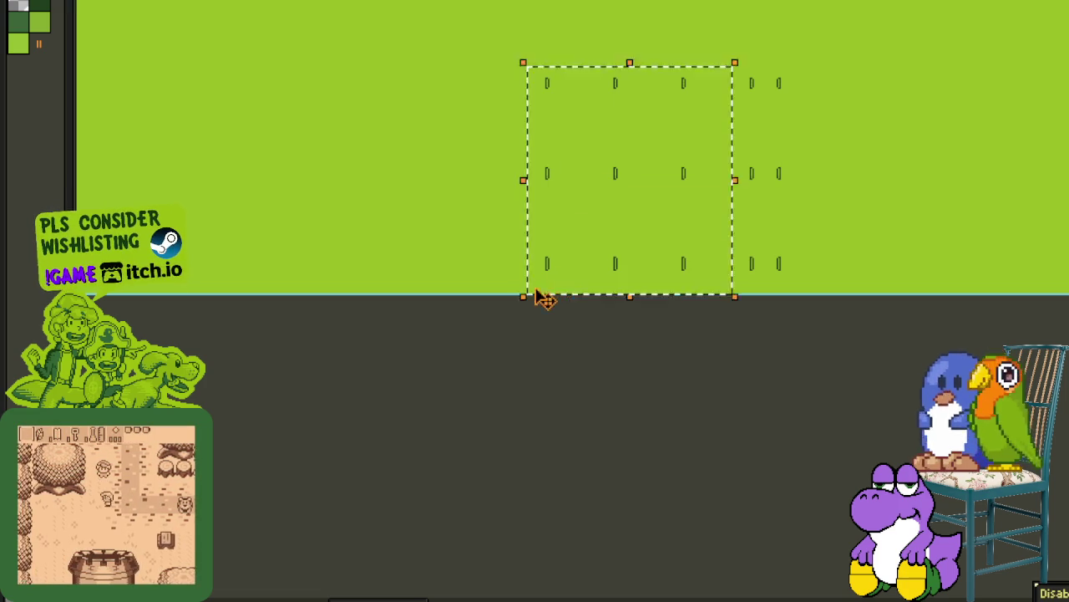
key("Delete")
left_click_drag(732, 67, 823, 294)
mouse_move(777, 100)
left_mouse_down()
mouse_move(186, 143)
mouse_move(751, 94)
left_mouse_up()
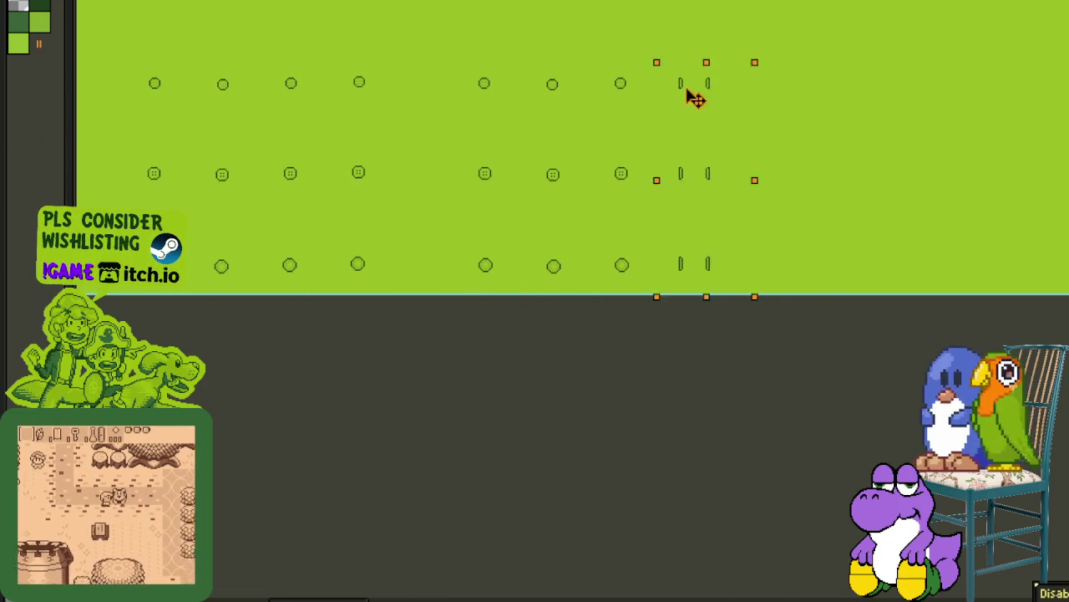
key("Return")
key("ctrl+d")
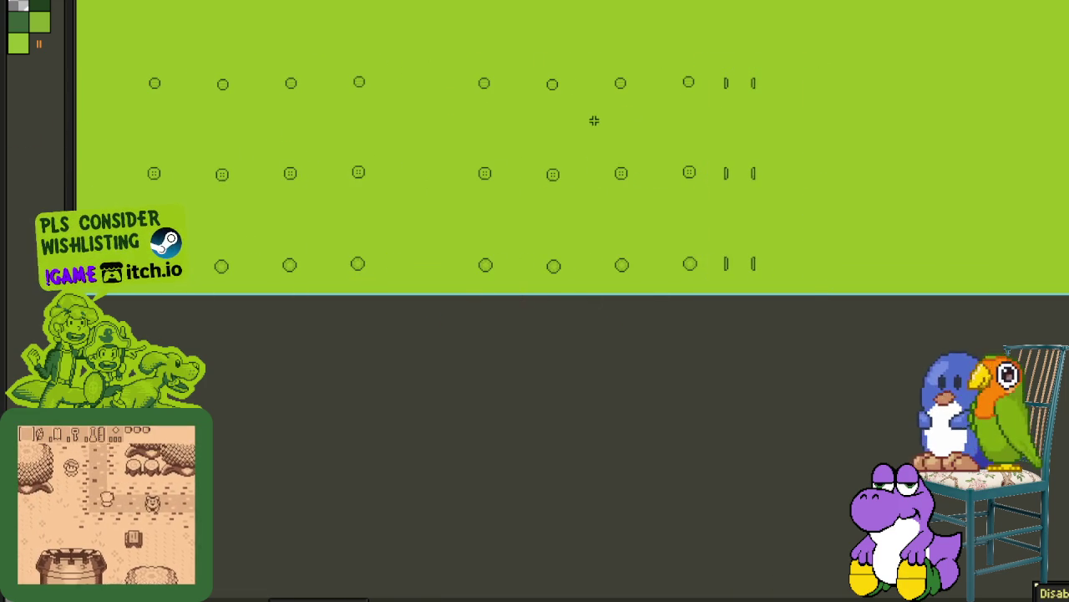
Step: Shift the right-hand frame block left to close its gap
scroll(672, 89, "up", 2)
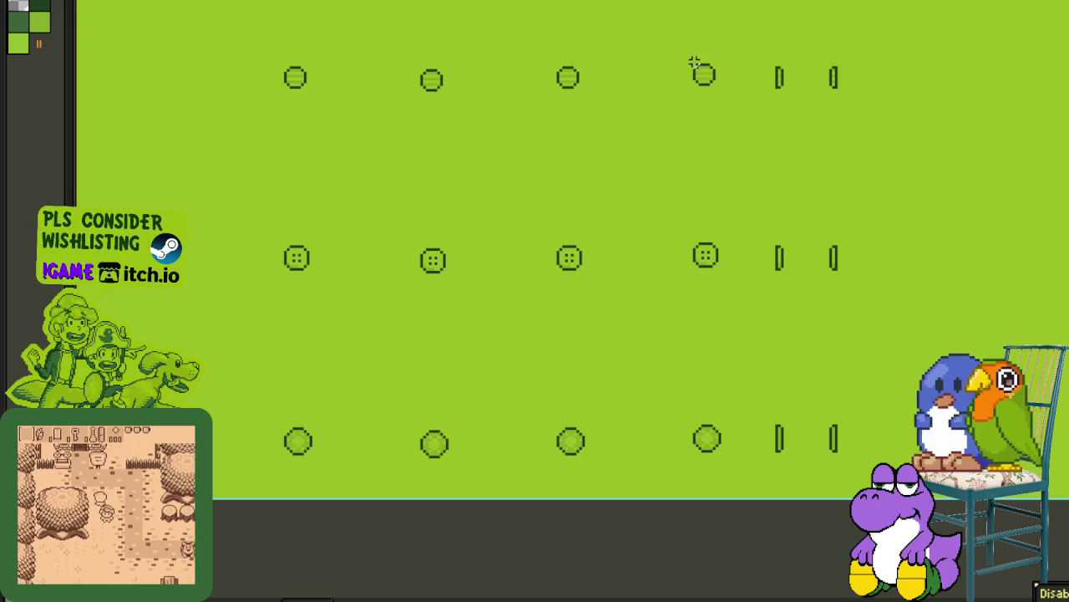
left_click_drag(694, 62, 869, 451)
left_click_drag(716, 91, 625, 89)
key("Return")
key("ctrl+d")
Step: Move the next two columns of shield frames left against the earlier frames
left_click_drag(558, 43, 832, 499)
left_click_drag(596, 94, 485, 83)
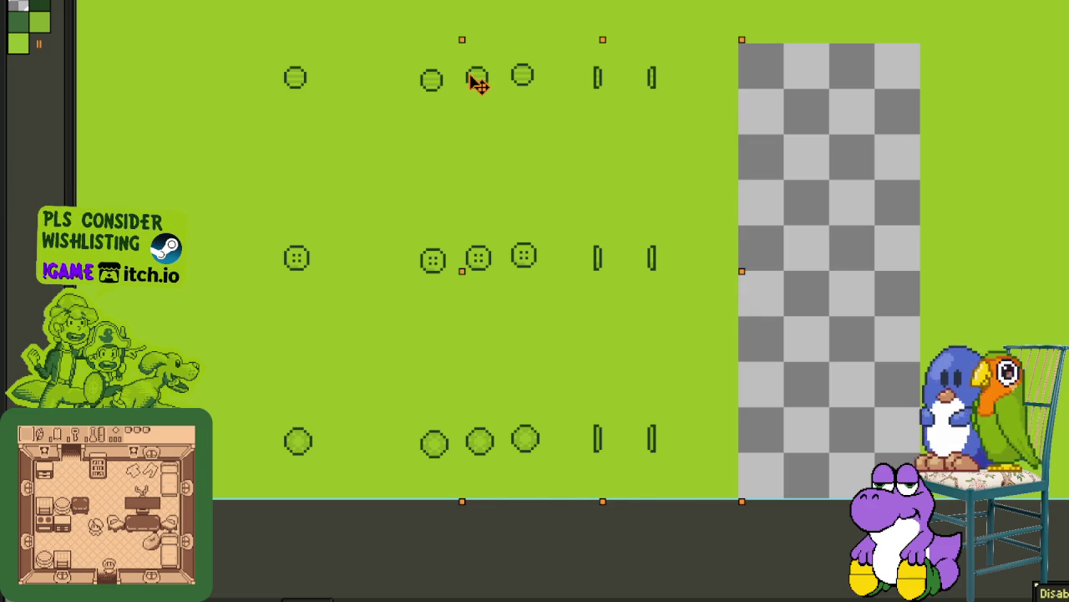
key("Return")
mouse_move(422, 45)
left_mouse_down()
mouse_move(743, 485)
mouse_move(742, 500)
left_mouse_up()
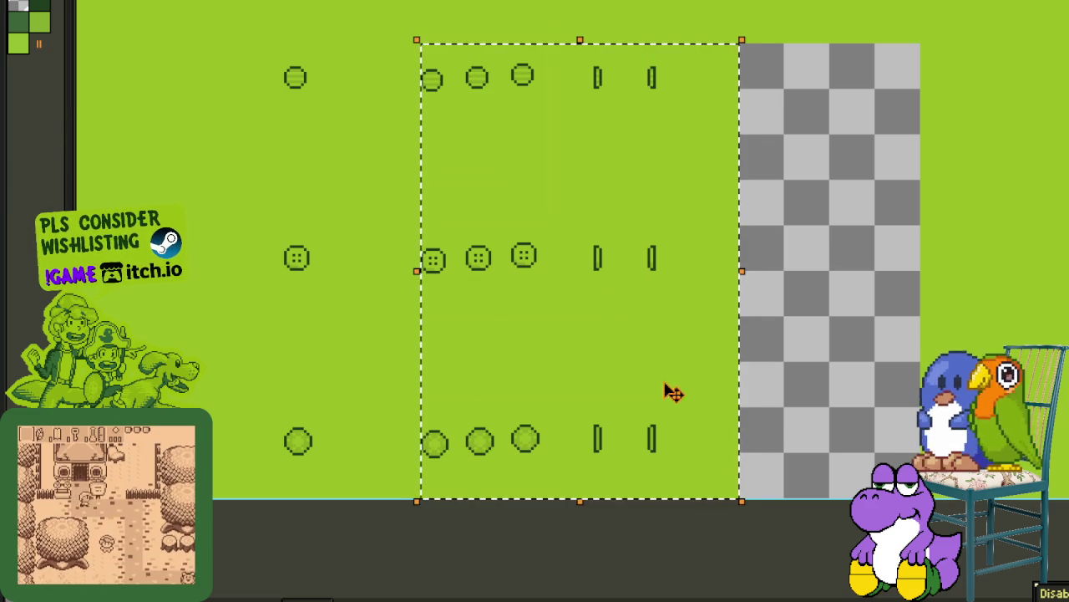
mouse_move(432, 108)
left_mouse_down()
mouse_move(386, 83)
mouse_move(334, 89)
left_mouse_up()
key("Return")
Step: Reposition another block of shield frames and commit it
scroll(430, 93, "left", 3)
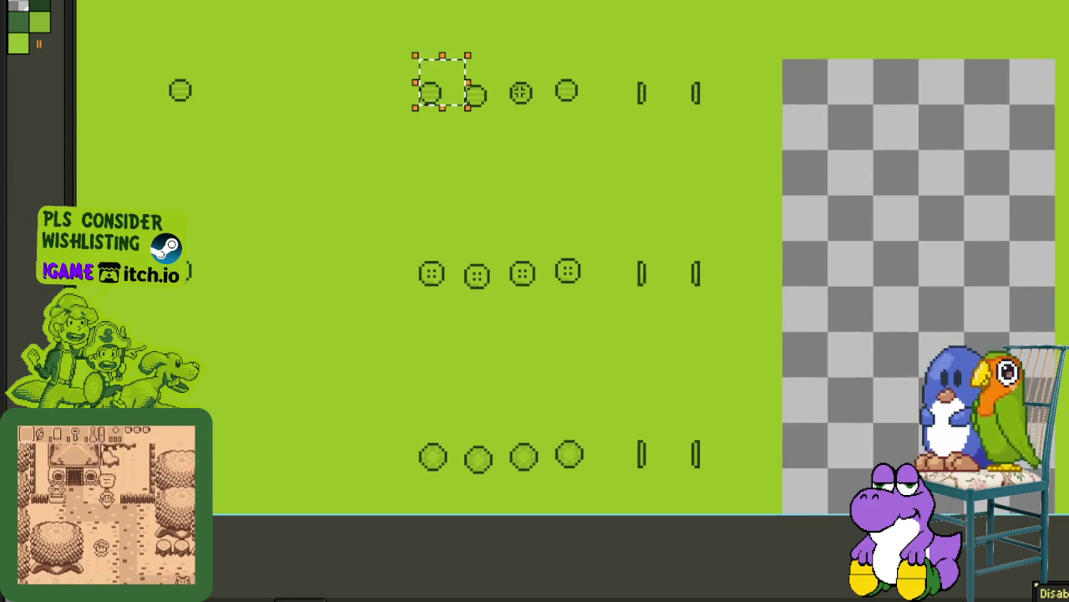
left_click_drag(425, 72, 783, 510)
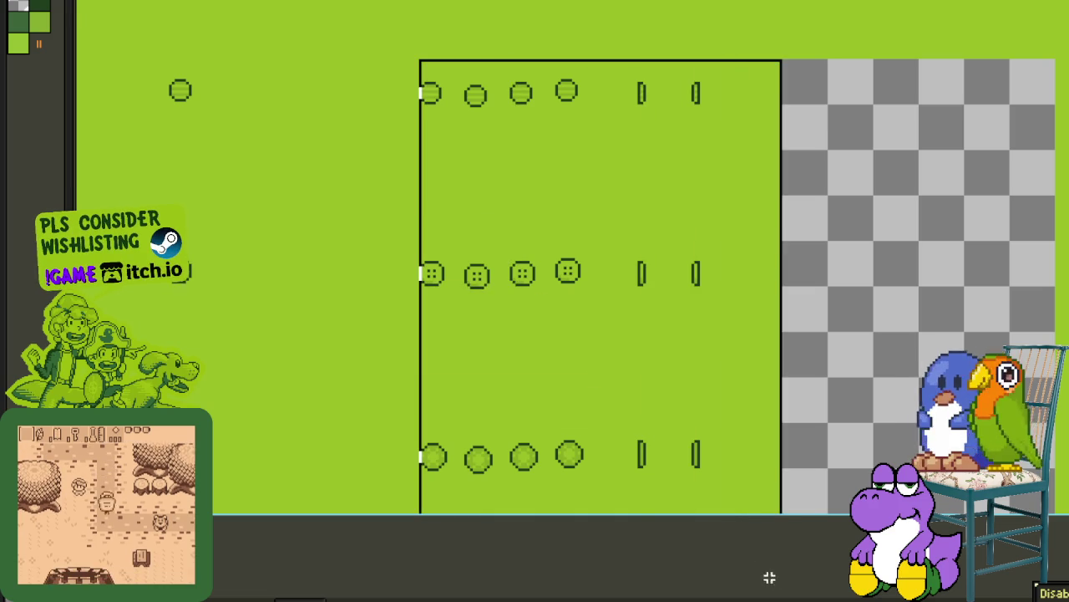
mouse_move(478, 272)
left_mouse_down()
mouse_move(840, 186)
mouse_move(657, 183)
left_mouse_up()
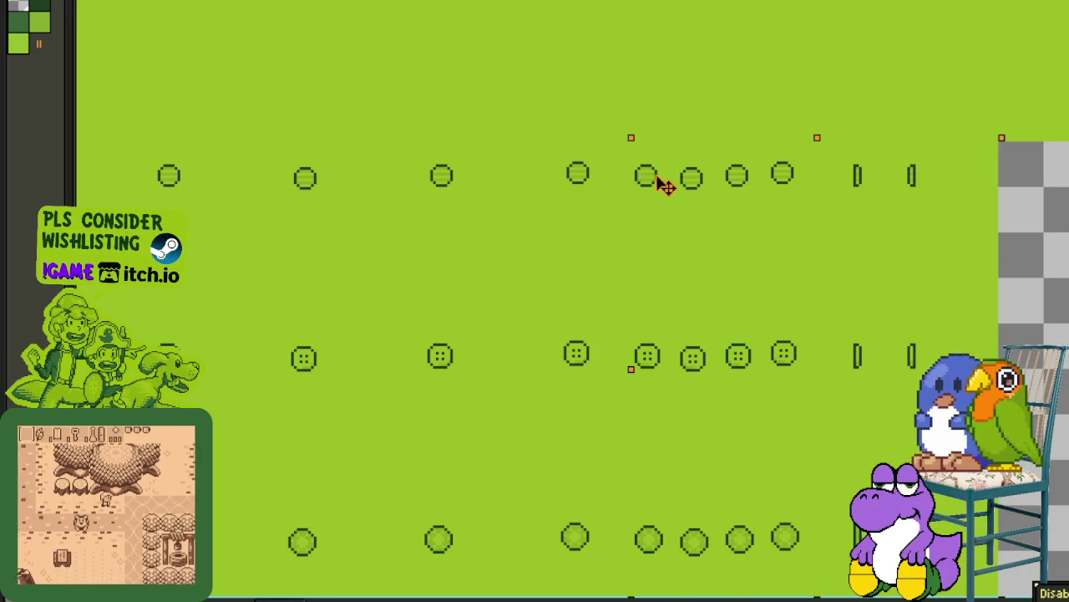
key("Return")
Step: Slide the right group of shield frames left to close the gap
left_click_drag(543, 140, 998, 595)
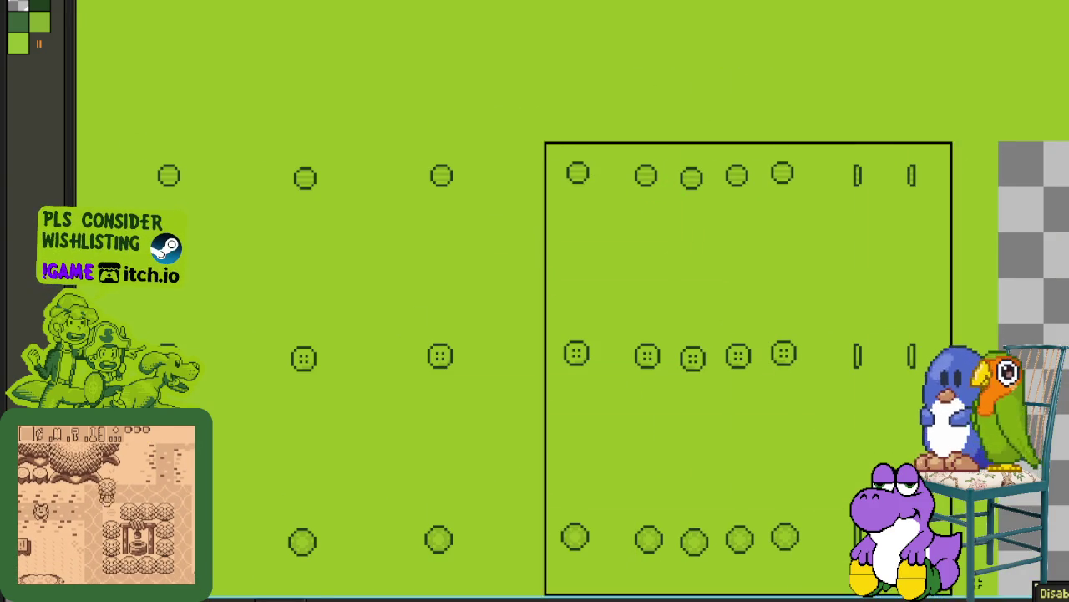
left_click(576, 128)
left_click_drag(545, 122, 633, 346)
left_click(579, 144)
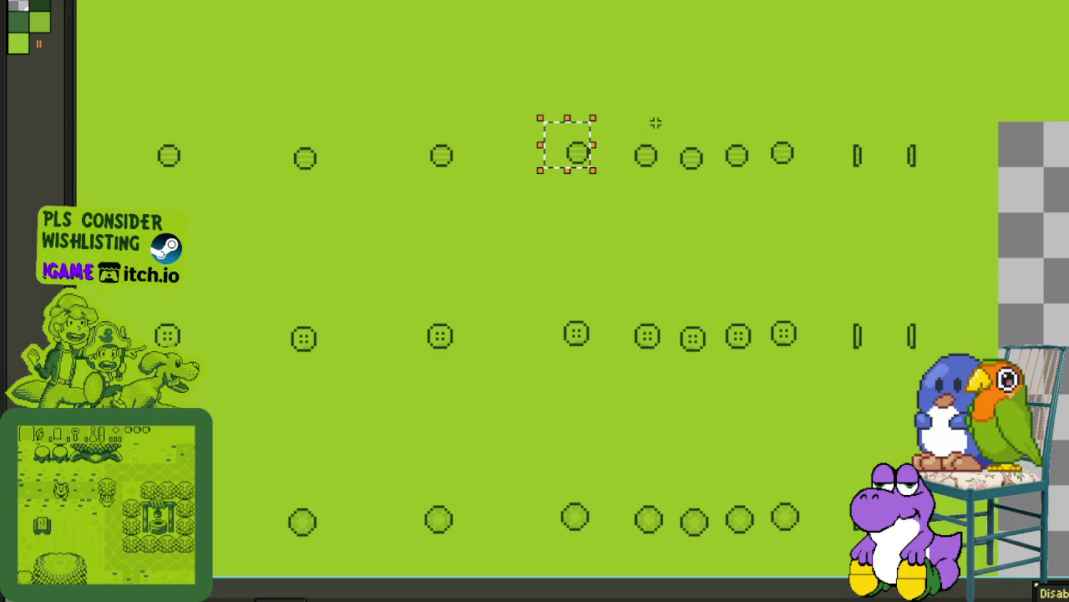
left_click_drag(544, 124, 817, 508)
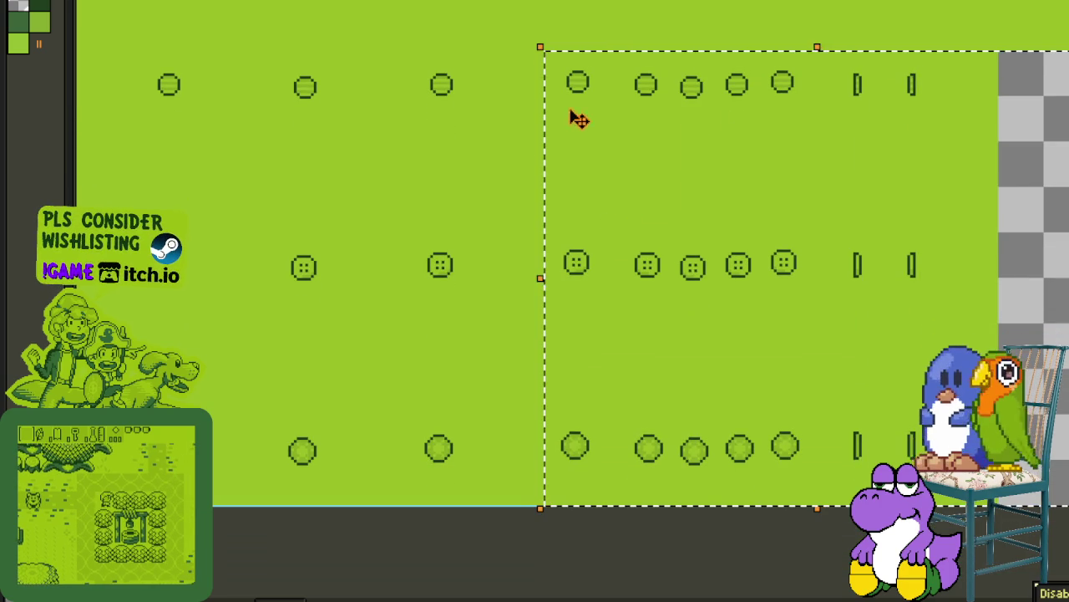
left_click_drag(583, 88, 492, 88)
left_click(435, 67)
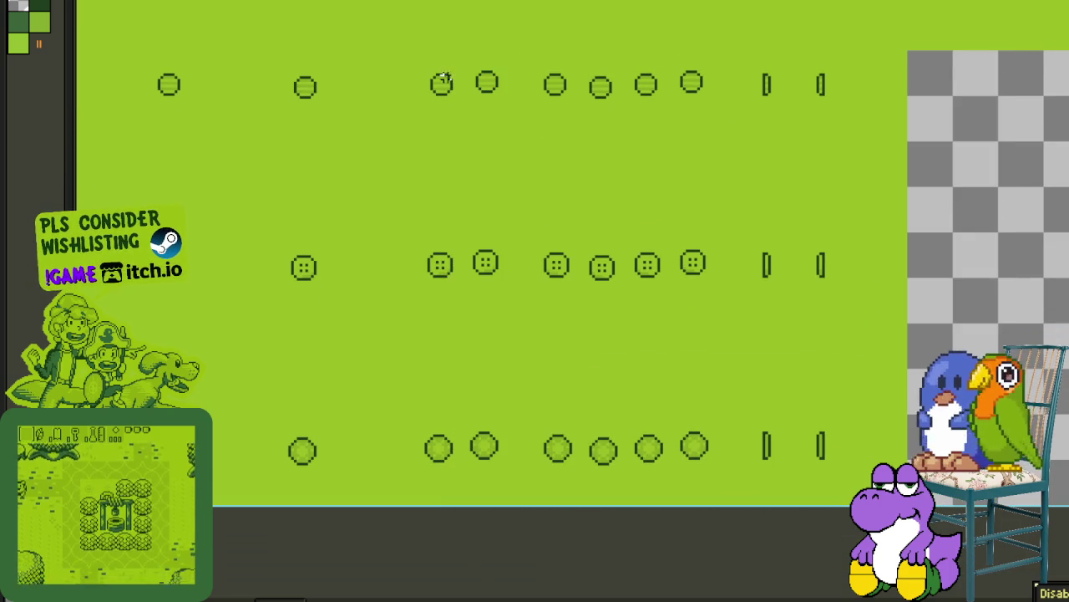
Step: Move the following shield frame group left beside the earlier frames
left_click_drag(451, 48, 953, 506)
left_click(465, 128)
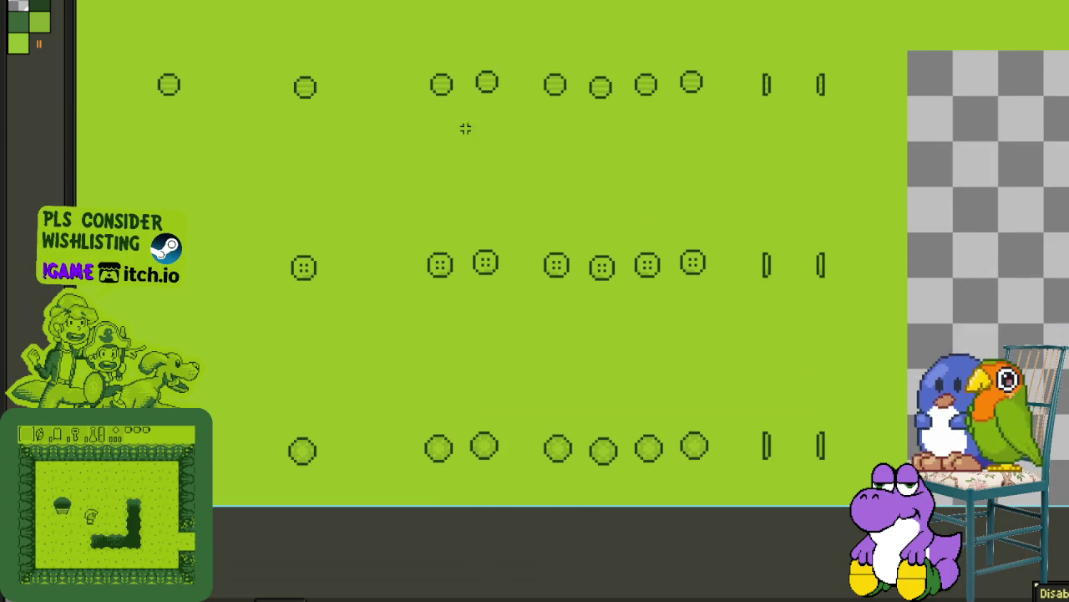
left_click_drag(409, 52, 950, 504)
left_click_drag(556, 256, 831, 340)
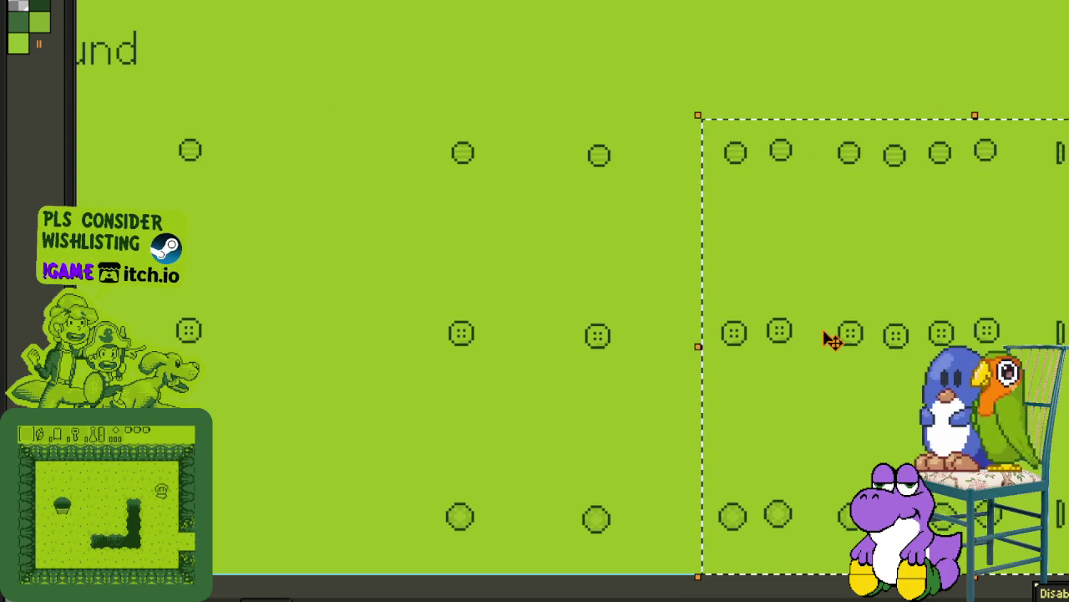
left_click_drag(764, 198, 652, 160)
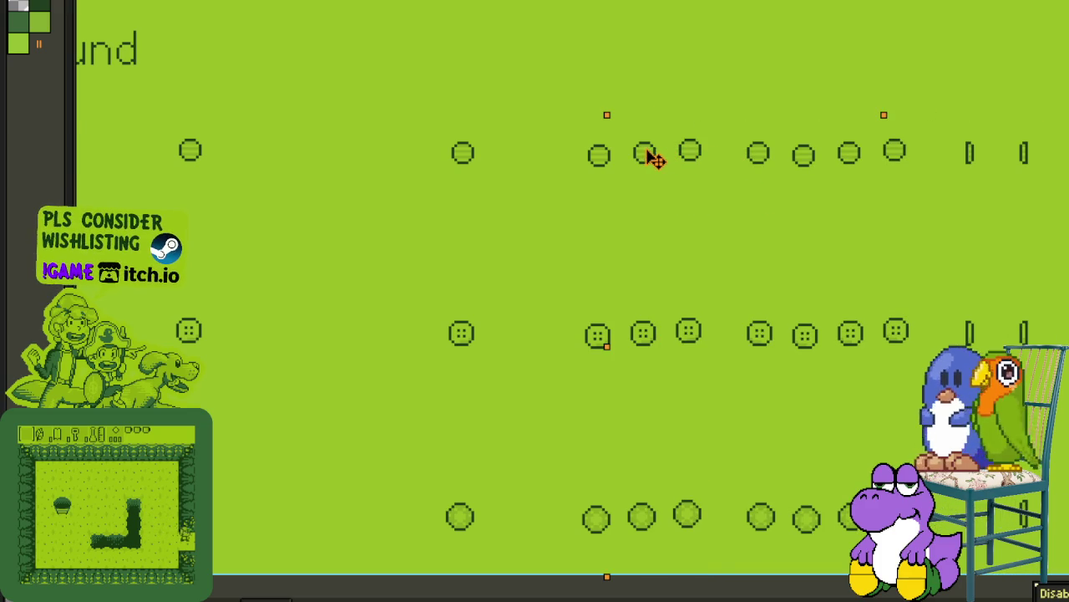
left_click(584, 126)
Step: Slide the rightmost shield frames and the next group left to pack them
left_click_drag(565, 120, 1065, 575)
left_click_drag(607, 159, 525, 155)
left_click_drag(430, 120, 1030, 582)
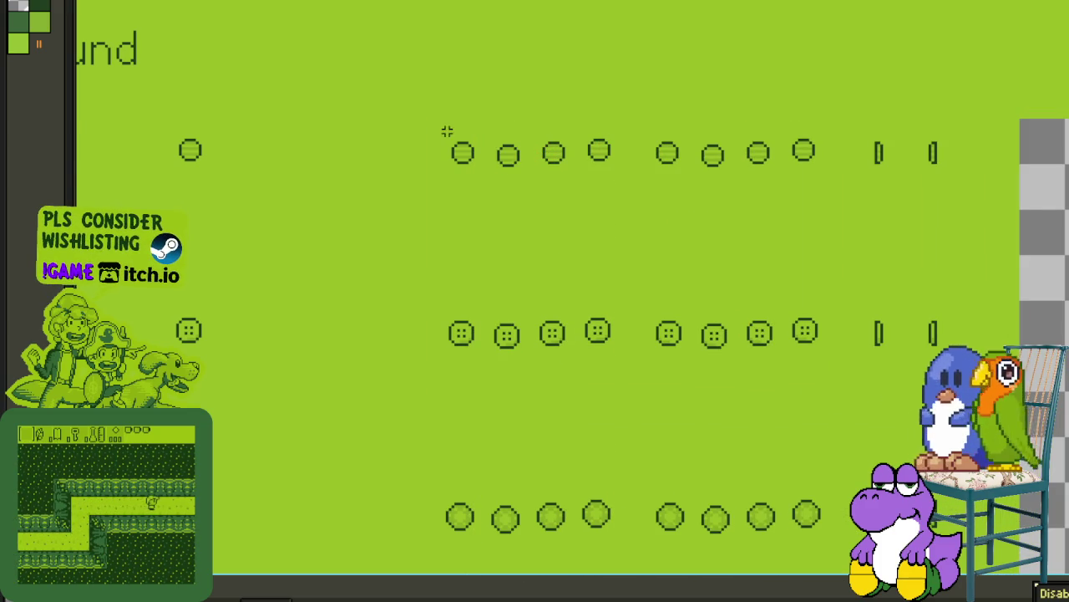
left_click_drag(778, 231, 564, 229)
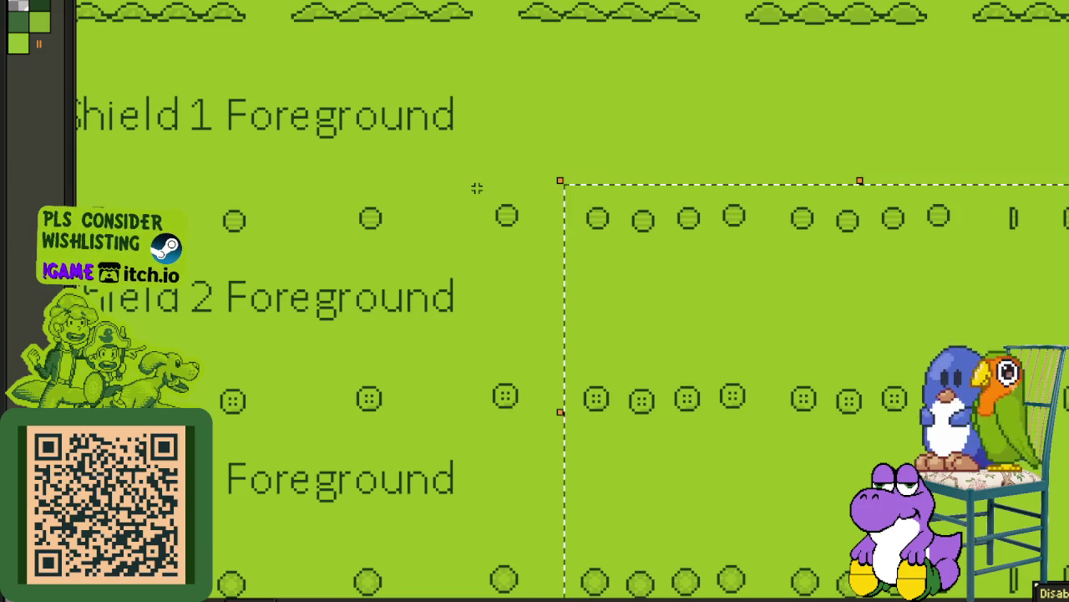
scroll(475, 187, "down", 4)
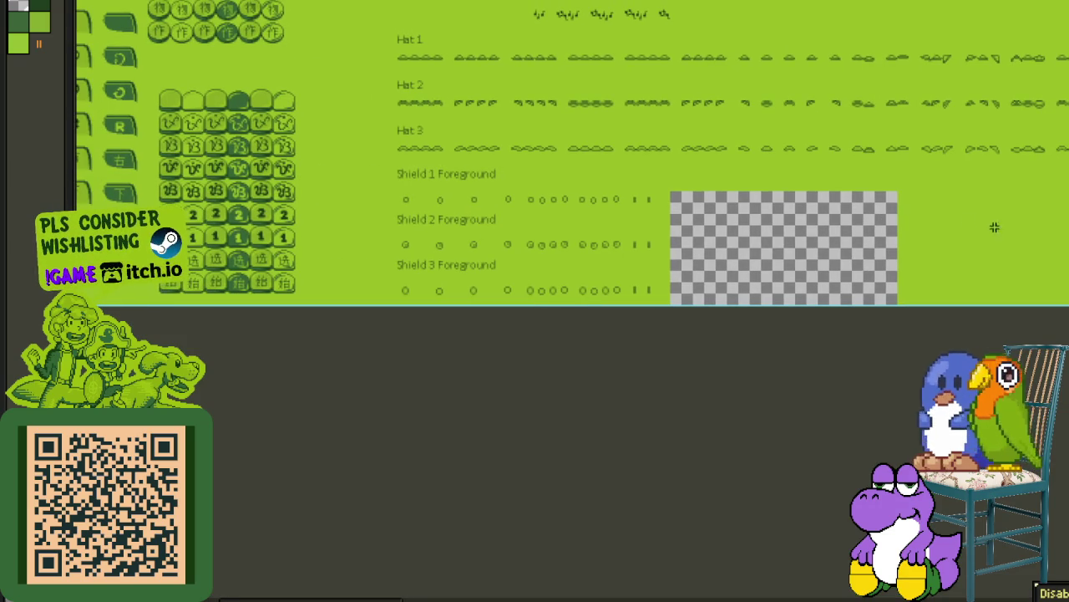
mouse_move(992, 222)
left_mouse_down()
mouse_move(448, 246)
mouse_move(575, 265)
left_mouse_up()
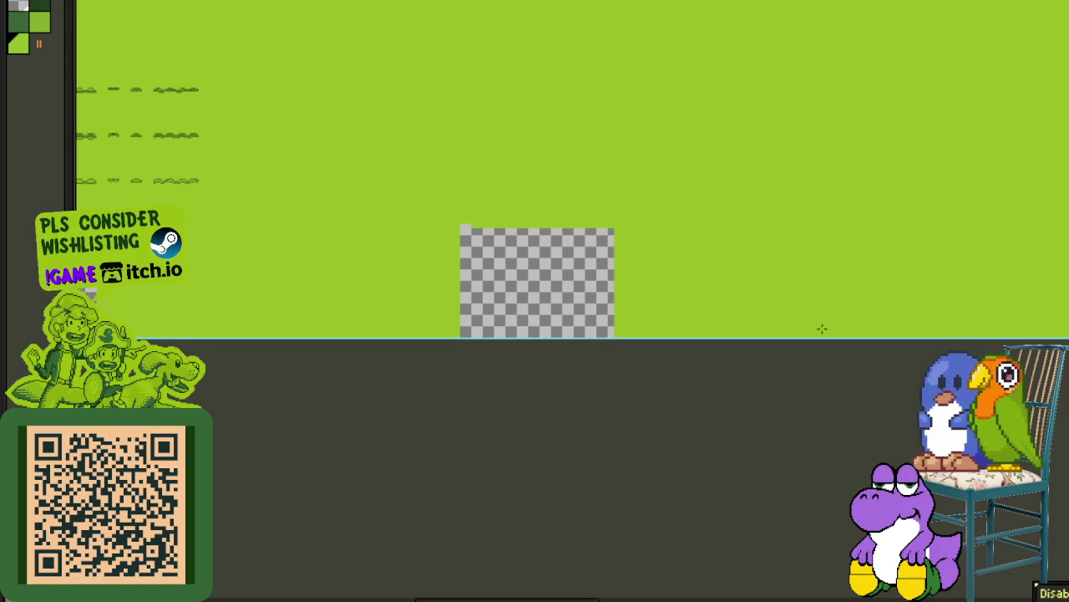
scroll(336, 279, "up", 2)
scroll(556, 310, "up", 2)
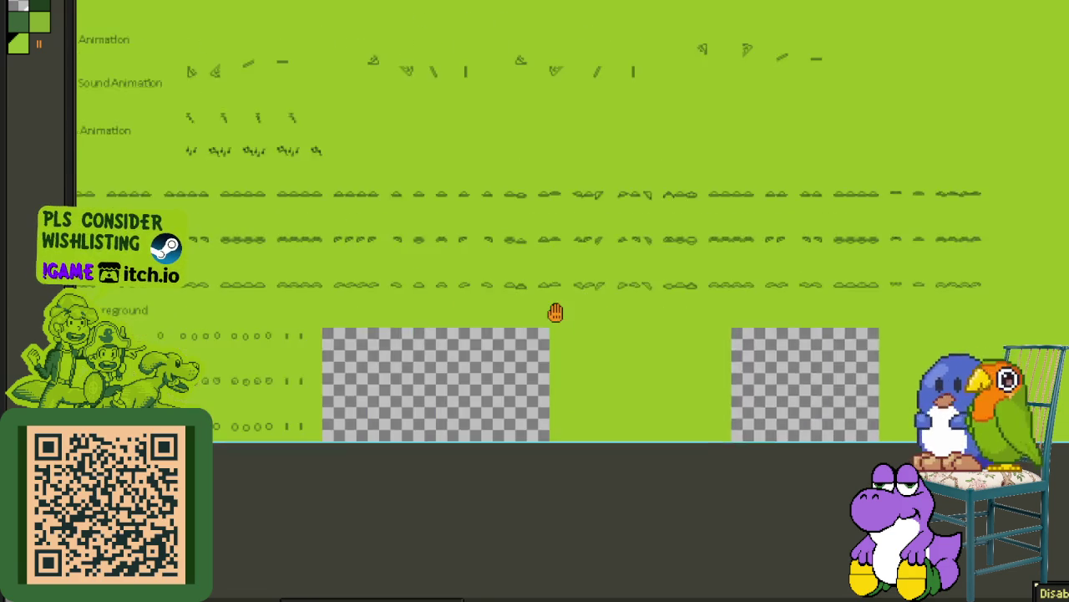
scroll(842, 412, "up", 2)
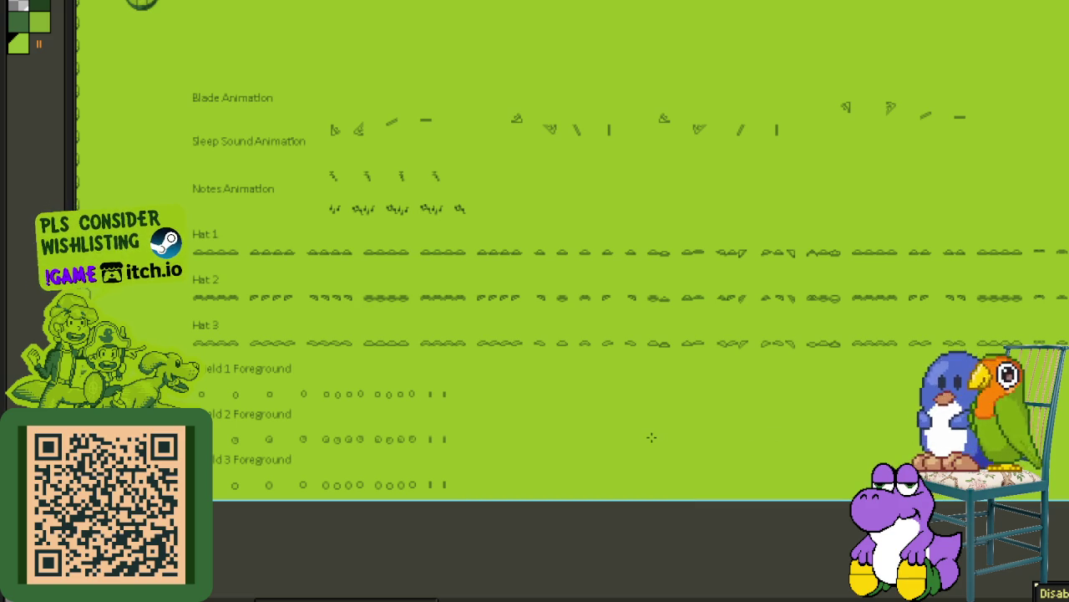
scroll(620, 513, "up", 1)
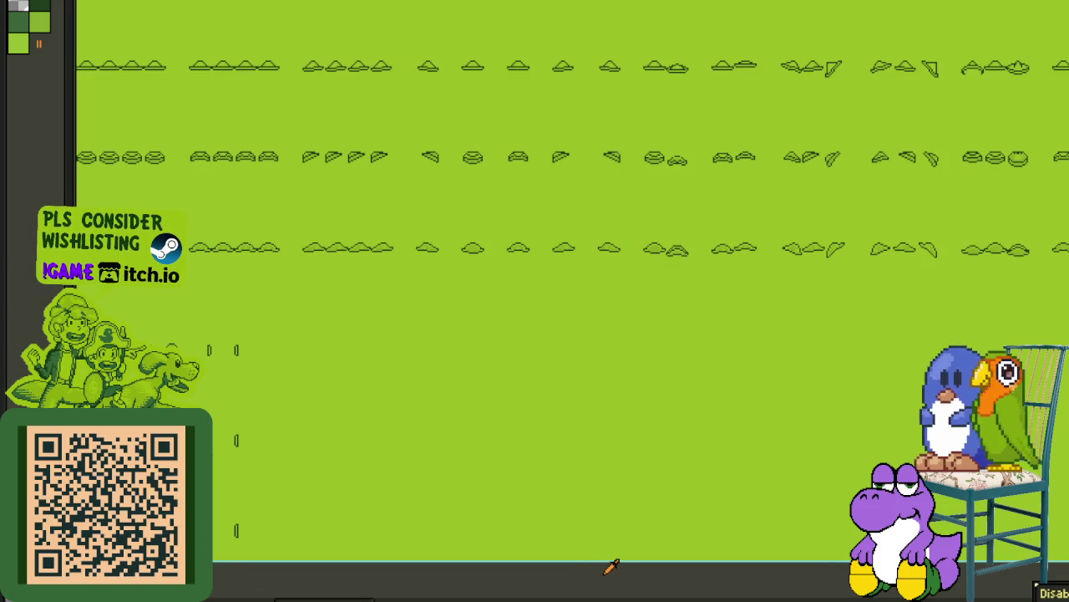
scroll(612, 567, "down", 1)
scroll(611, 560, "down", 1)
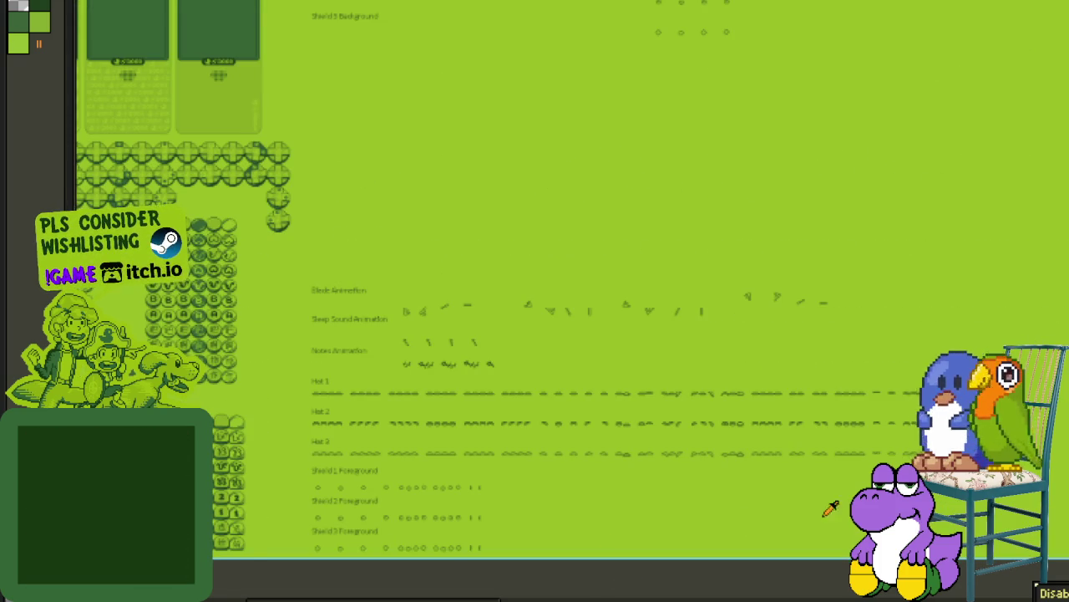
left_click_drag(625, 571, 665, 448)
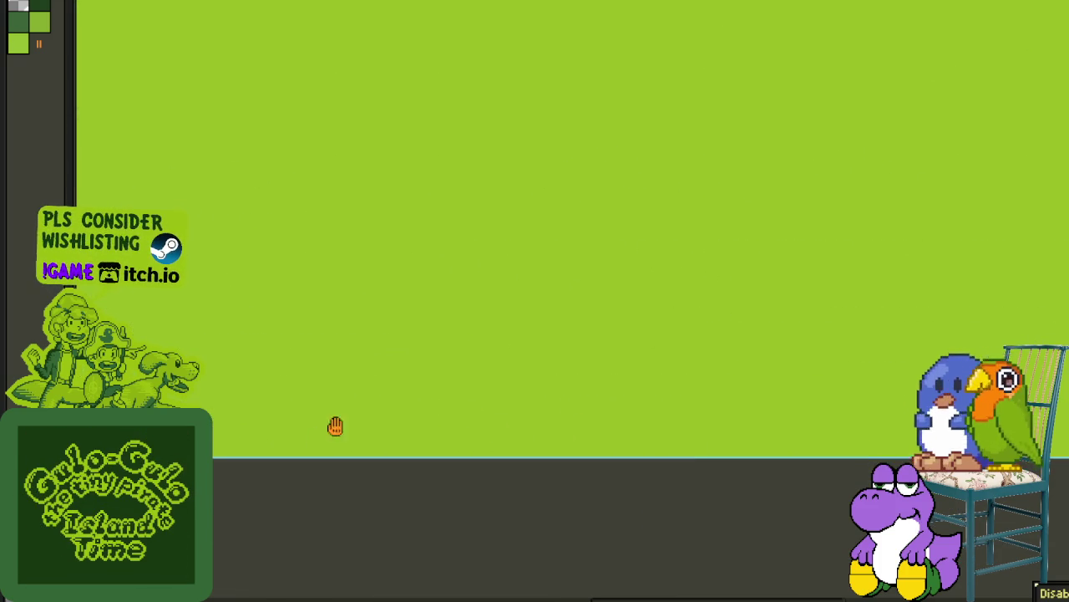
mouse_move(561, 406)
left_mouse_down()
mouse_move(335, 414)
mouse_move(537, 389)
left_mouse_up()
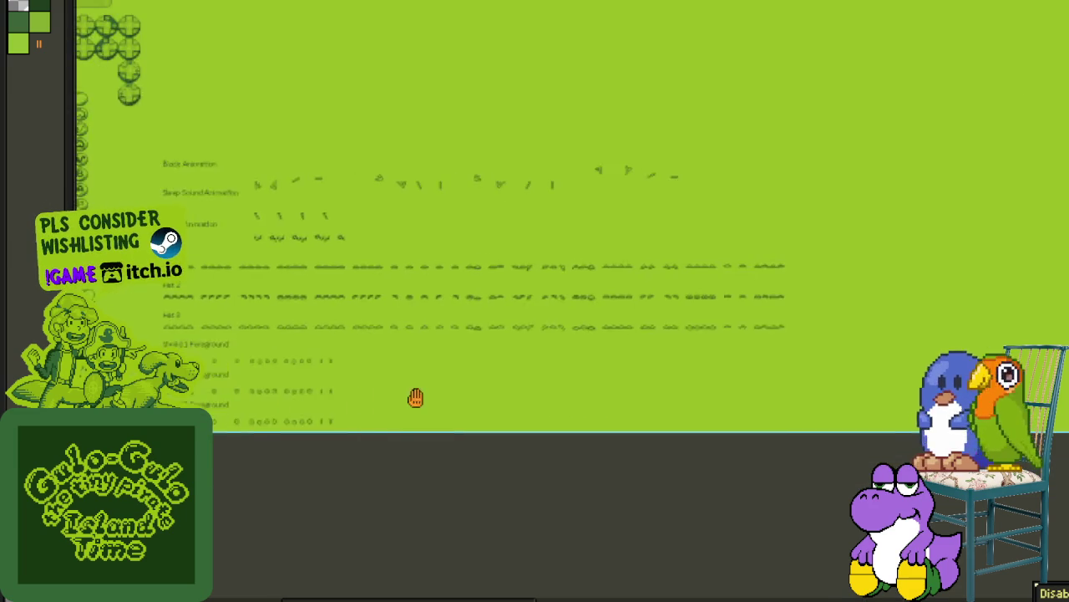
scroll(388, 364, "up", 3)
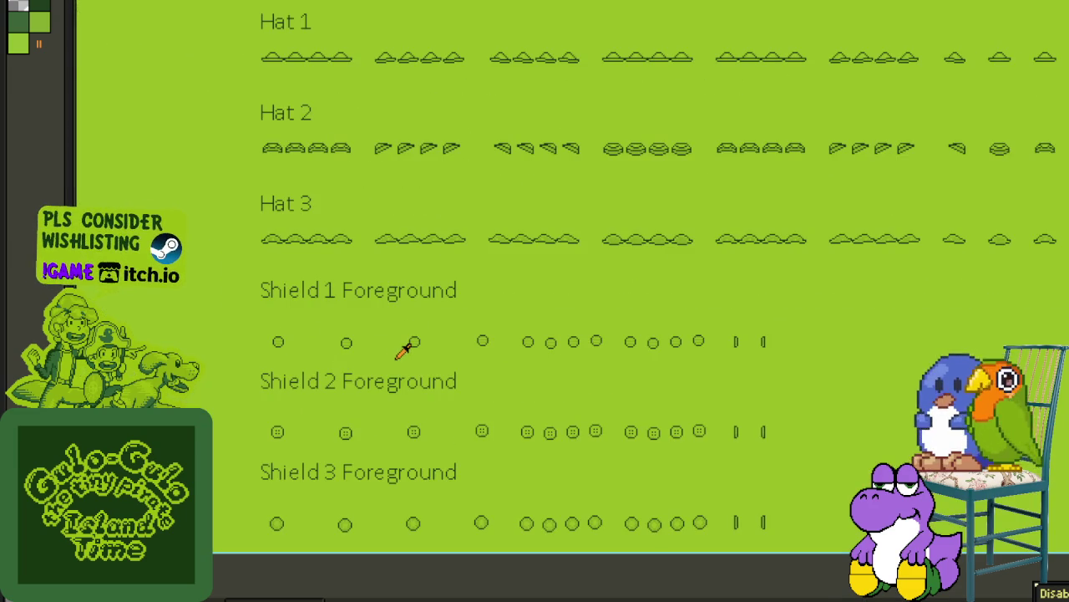
left_click_drag(400, 353, 410, 320)
Step: Pack the spaced Shield 1 circles, moving the far frame beside the others
scroll(387, 310, "up", 3)
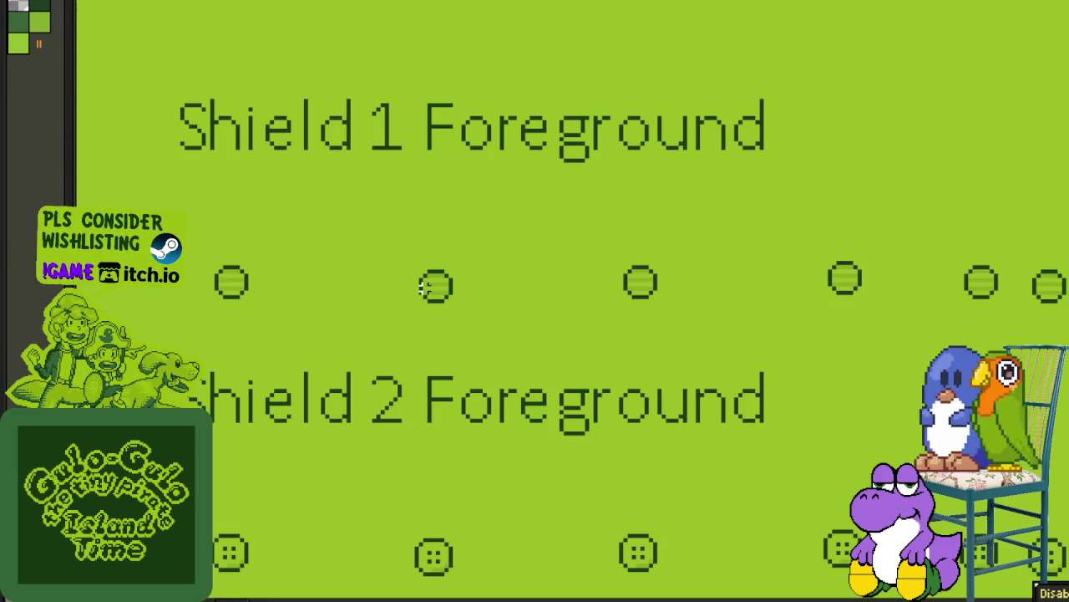
mouse_move(447, 293)
left_mouse_down()
mouse_move(357, 286)
mouse_move(447, 293)
left_mouse_up()
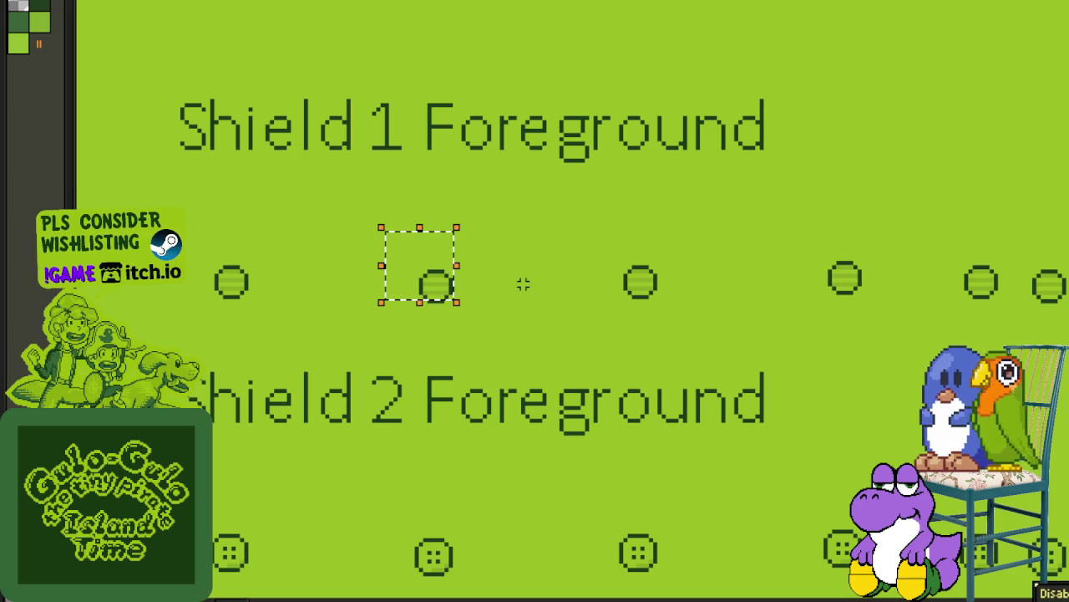
left_click_drag(644, 288, 538, 286)
left_click(594, 279)
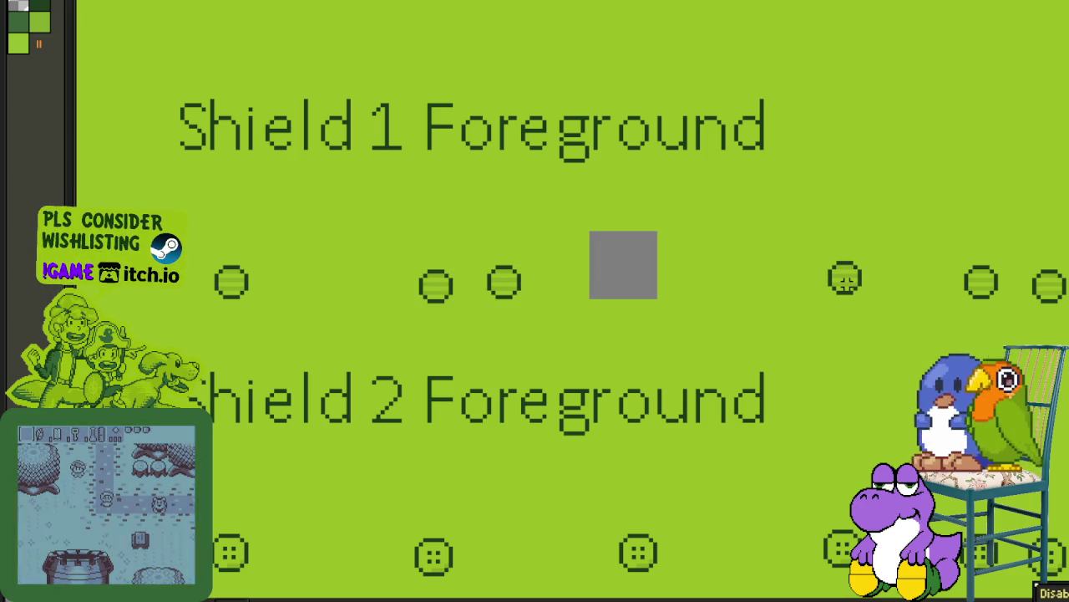
left_click(846, 283)
left_click_drag(848, 291, 608, 289)
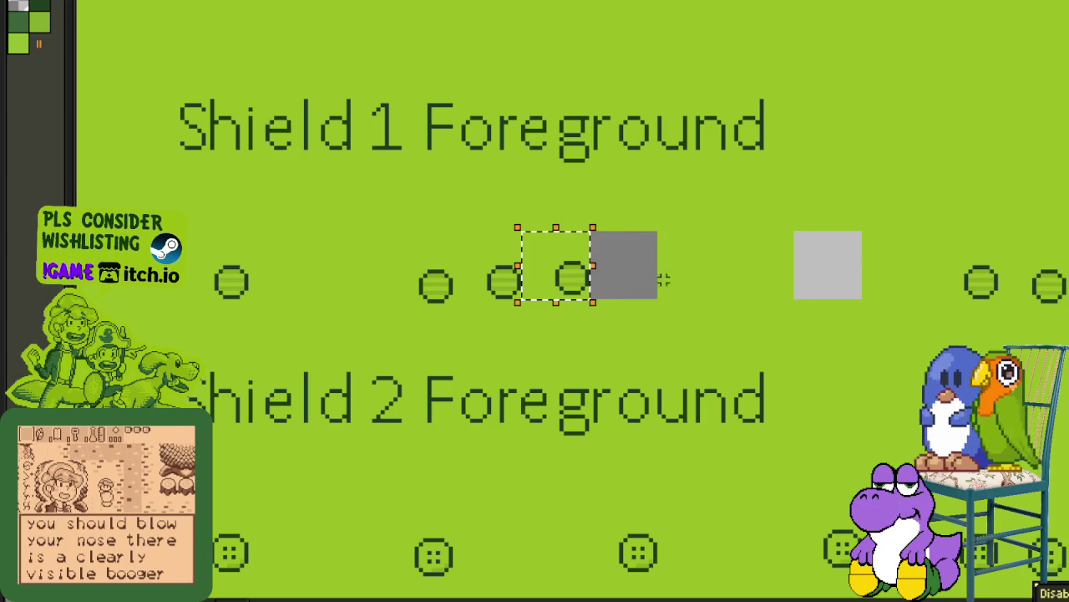
Step: Slide the spaced Shield 2 circles left so they sit side by side
scroll(646, 511, "down", 3)
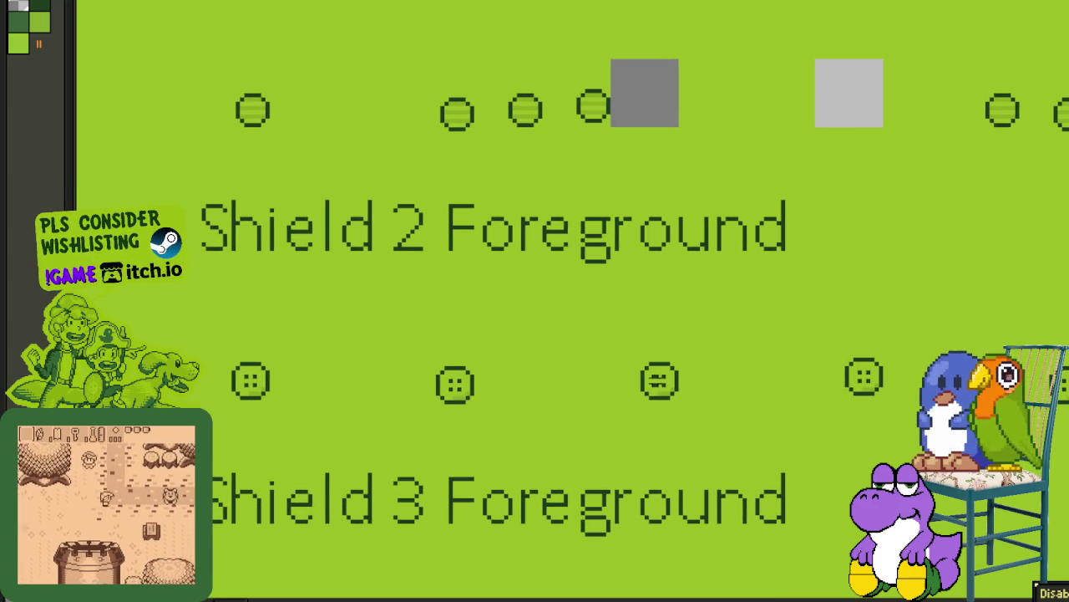
left_click(633, 382)
left_click_drag(632, 382, 525, 377)
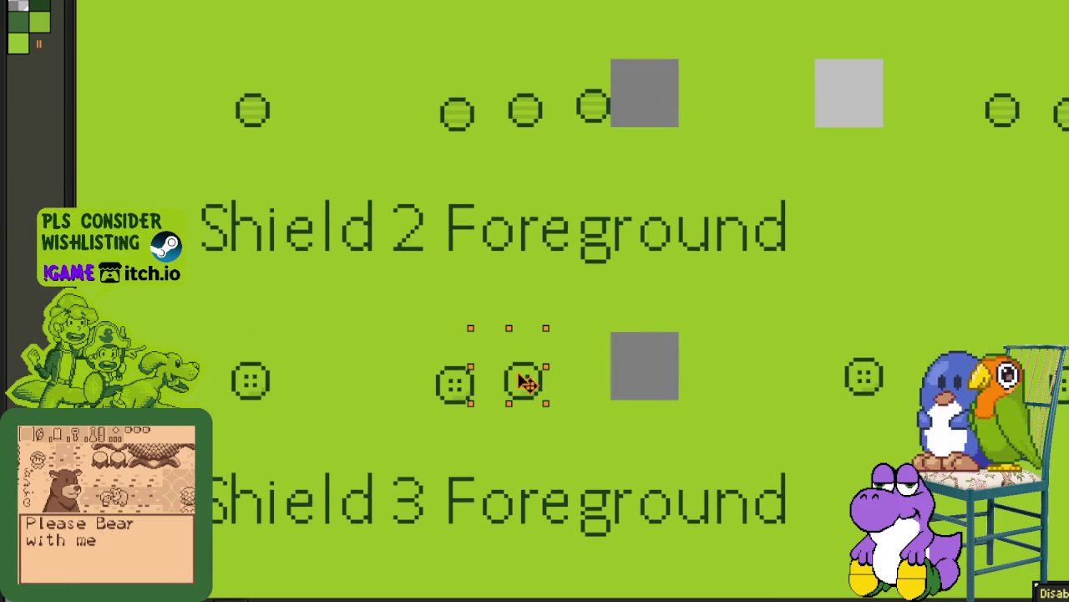
left_click(709, 365)
left_click(866, 380)
left_click_drag(866, 380, 593, 380)
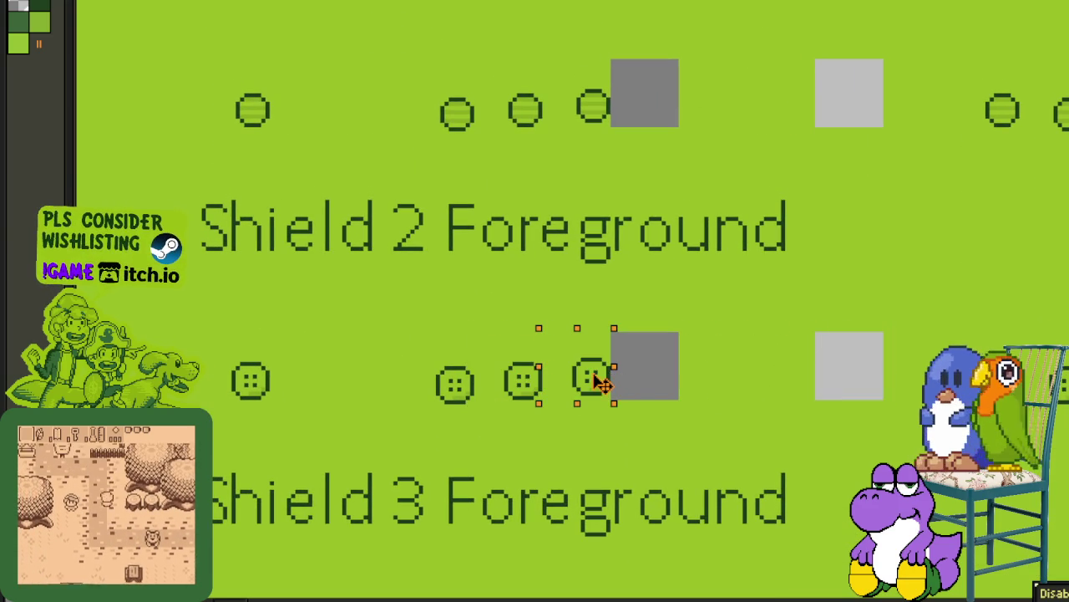
left_click(732, 388)
Step: Select a Shield 3 circle and scroll to inspect the Shield 3 row
scroll(732, 388, "down", 3)
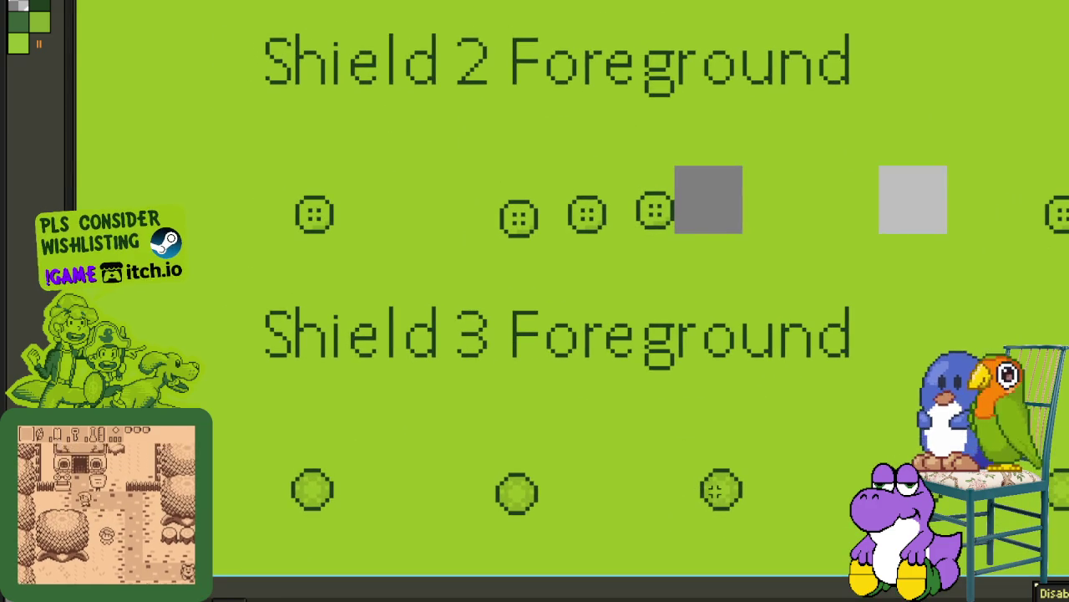
left_click(722, 493)
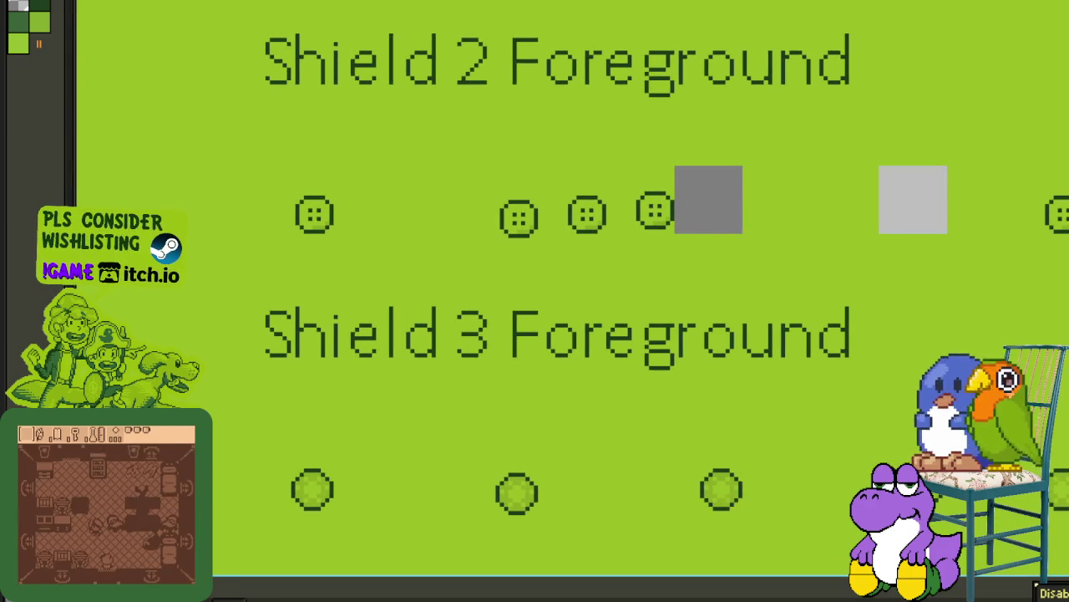
scroll(998, 476, "down", 3)
scroll(999, 476, "up", 2)
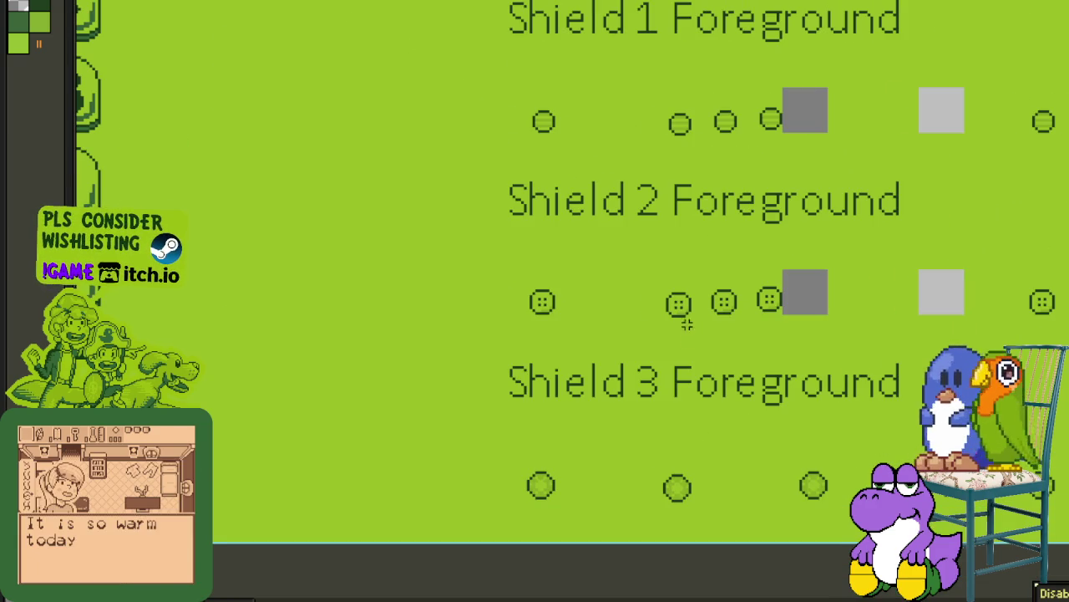
scroll(631, 215, "up", 2)
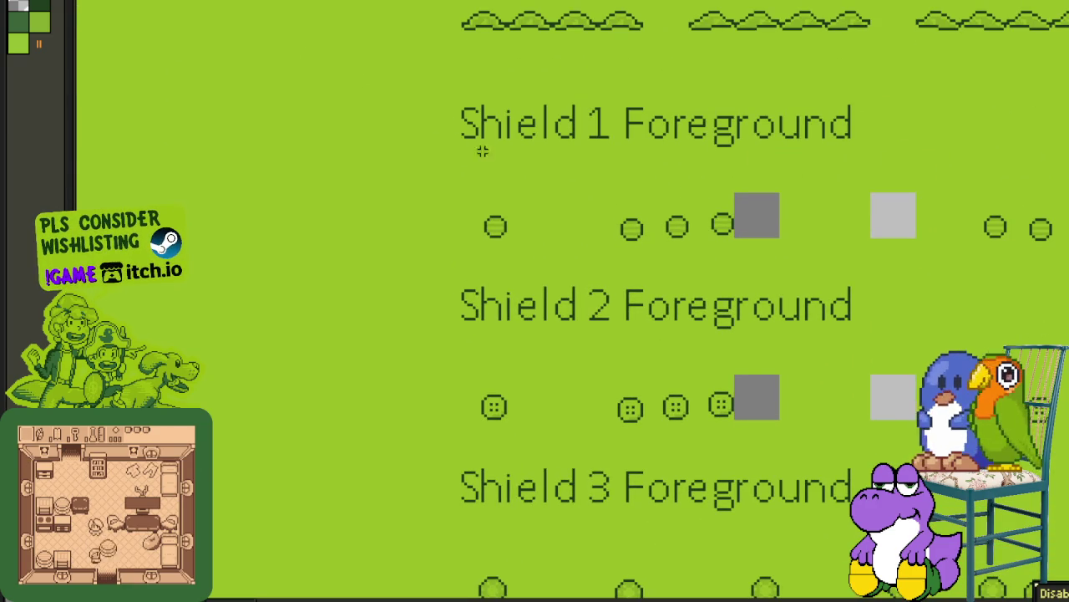
scroll(431, 83, "down", 2)
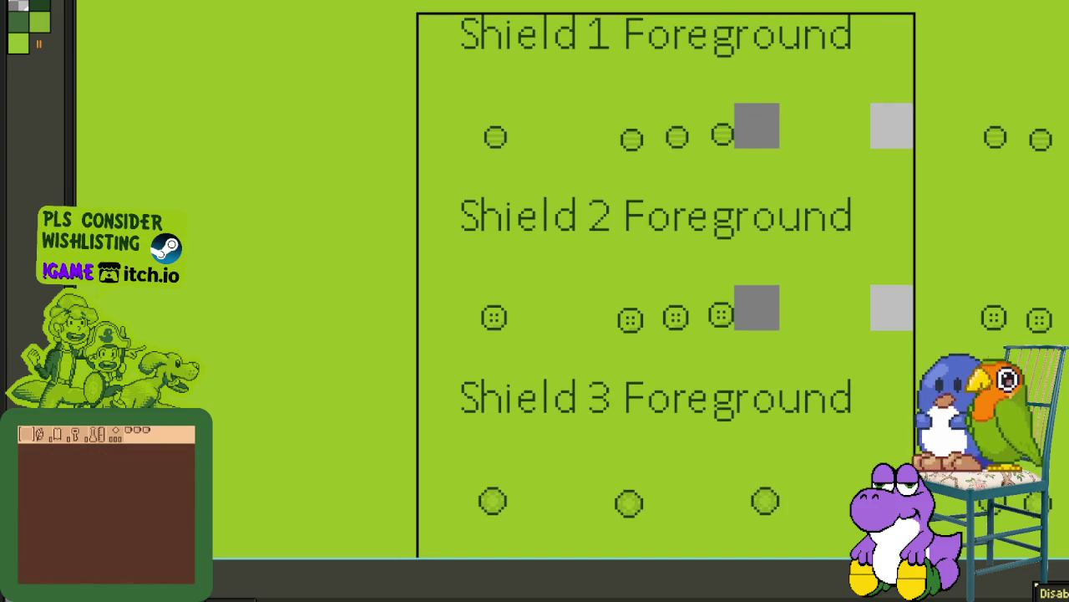
Step: Clear the Shield Foreground block's green background and grey squares to transparency
left_click(776, 411)
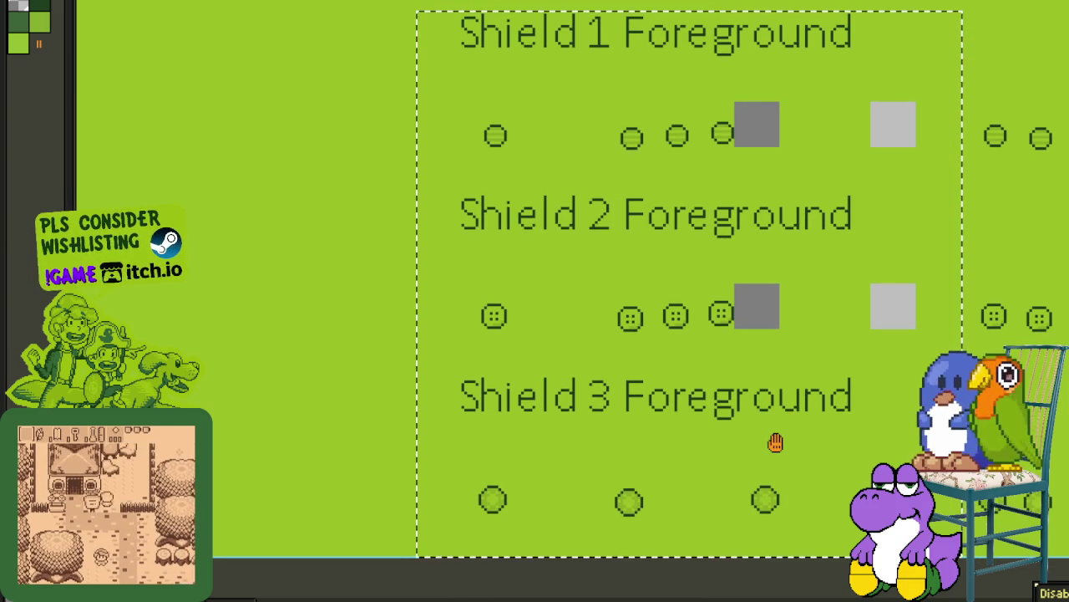
key("Delete")
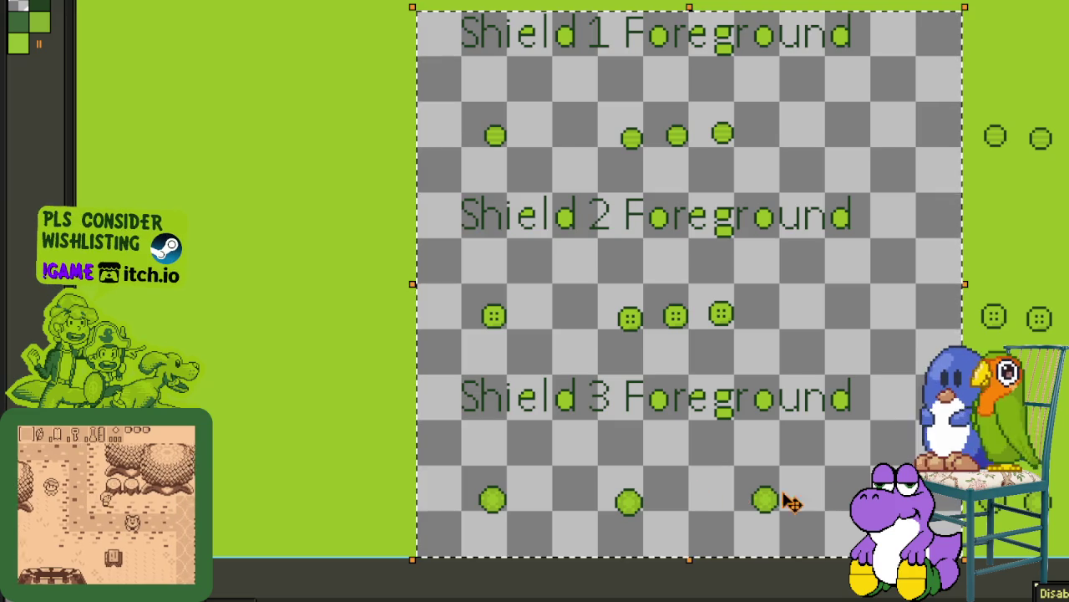
key("ctrl+d")
scroll(594, 121, "up", 1)
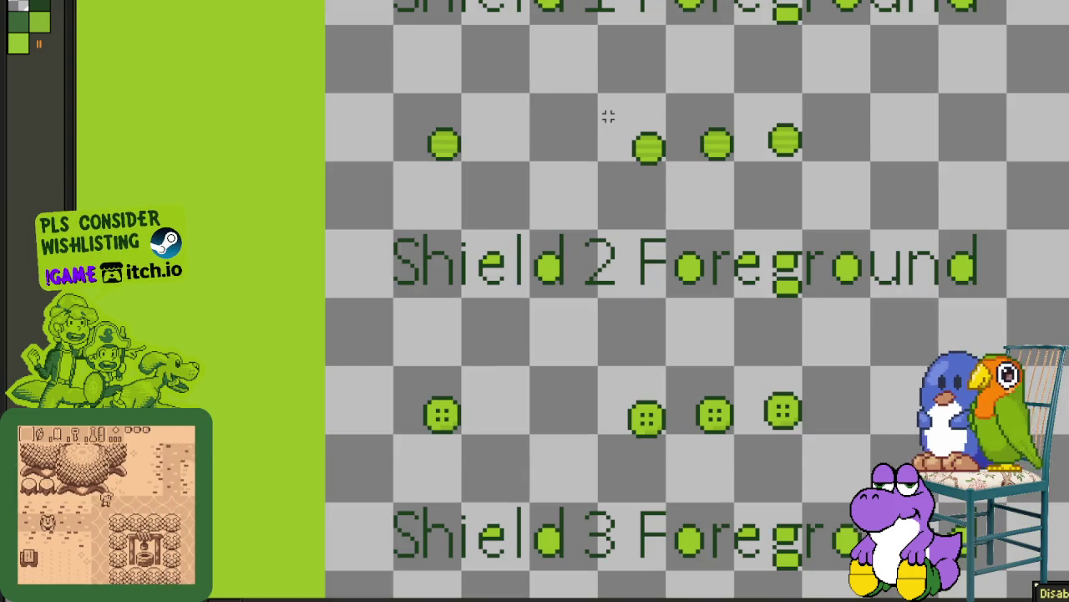
scroll(605, 117, "up", 1)
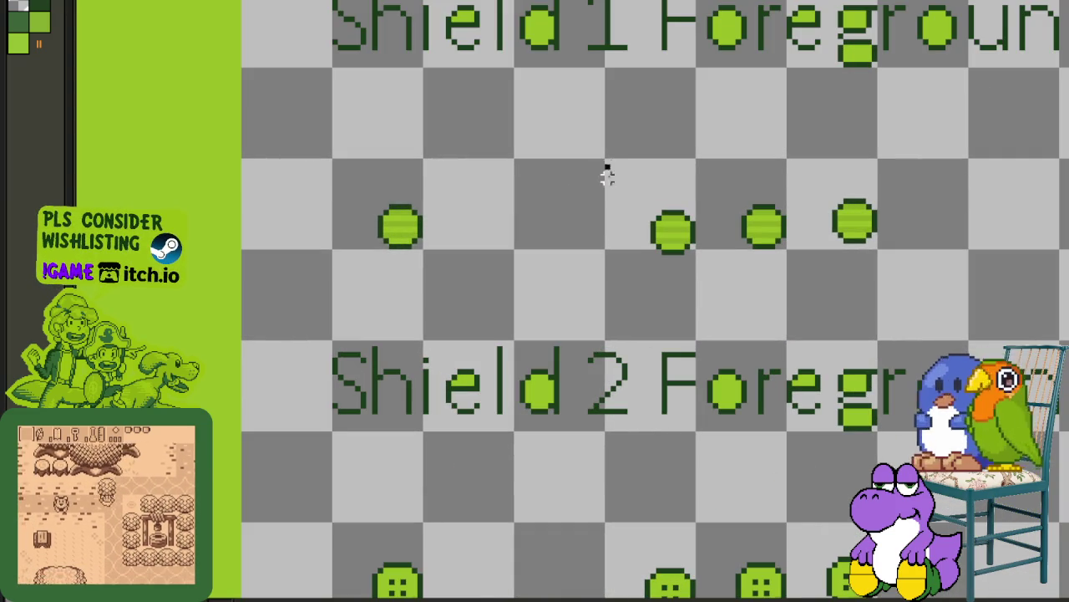
Step: Slide the three spaced Shield 1 and Shield 2 frames left beside each row's first frame
left_click_drag(607, 161, 871, 334)
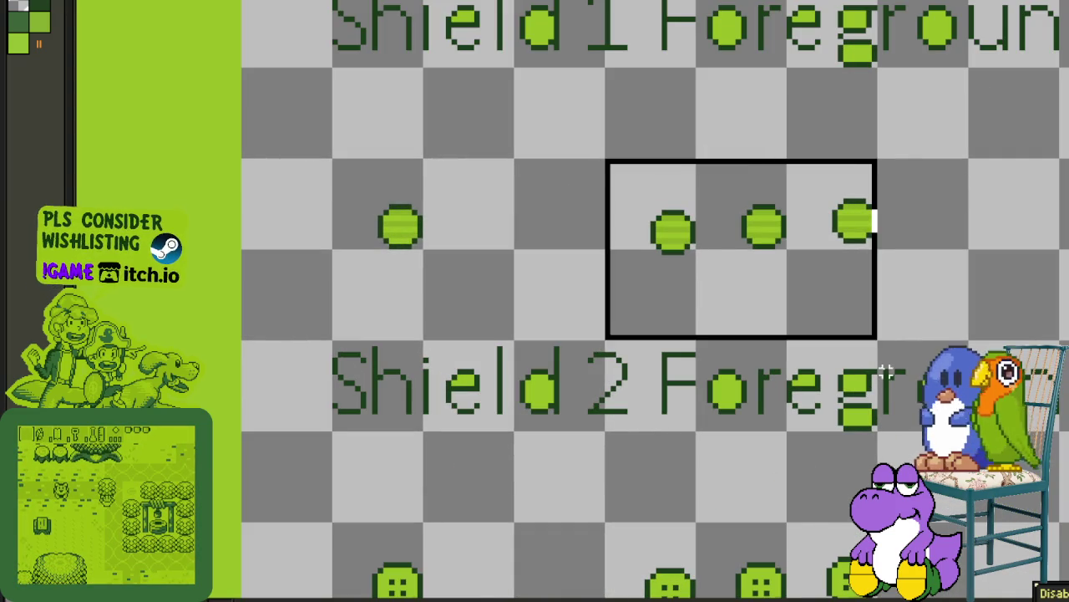
left_click_drag(671, 240, 501, 240)
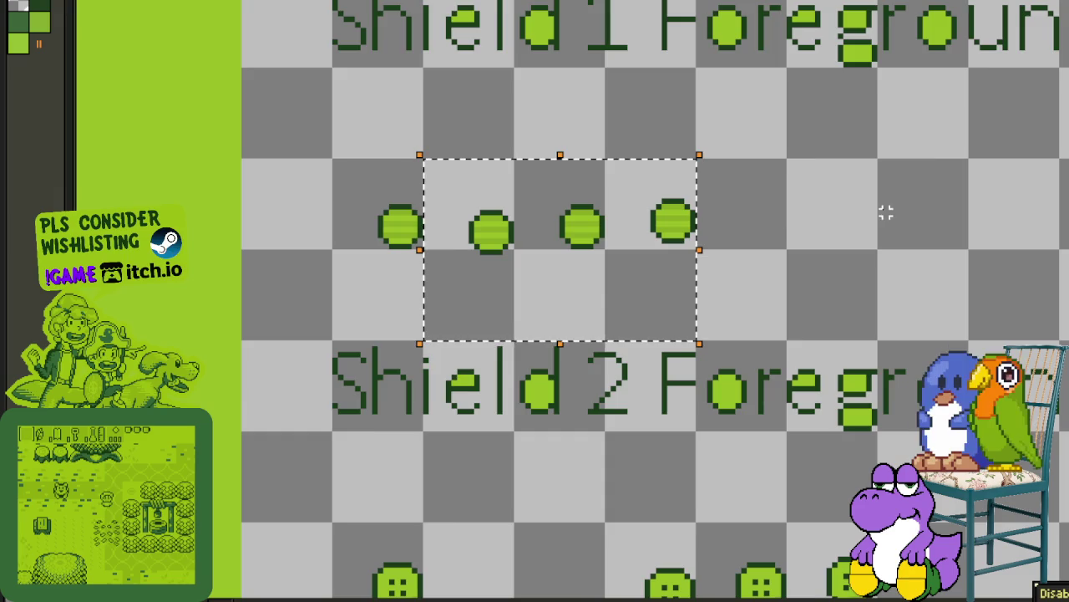
scroll(845, 226, "down", 1)
scroll(741, 210, "down", 2)
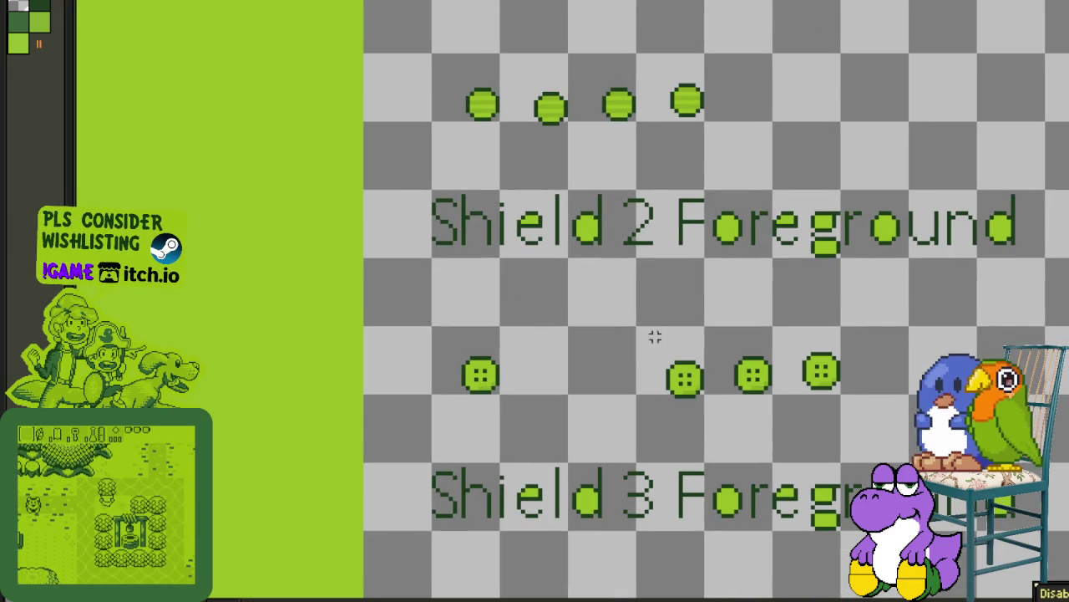
left_click_drag(633, 322, 843, 465)
left_click_drag(695, 383, 566, 379)
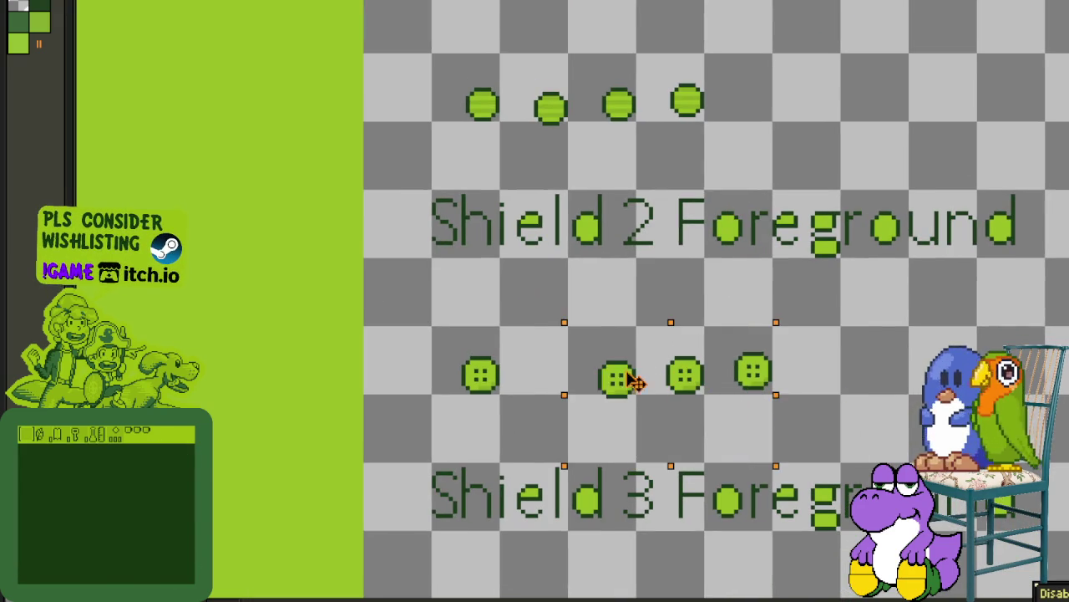
Step: Move the spaced Shield 3 frames two tiles left, in two passes
left_click_drag(847, 382, 750, 205)
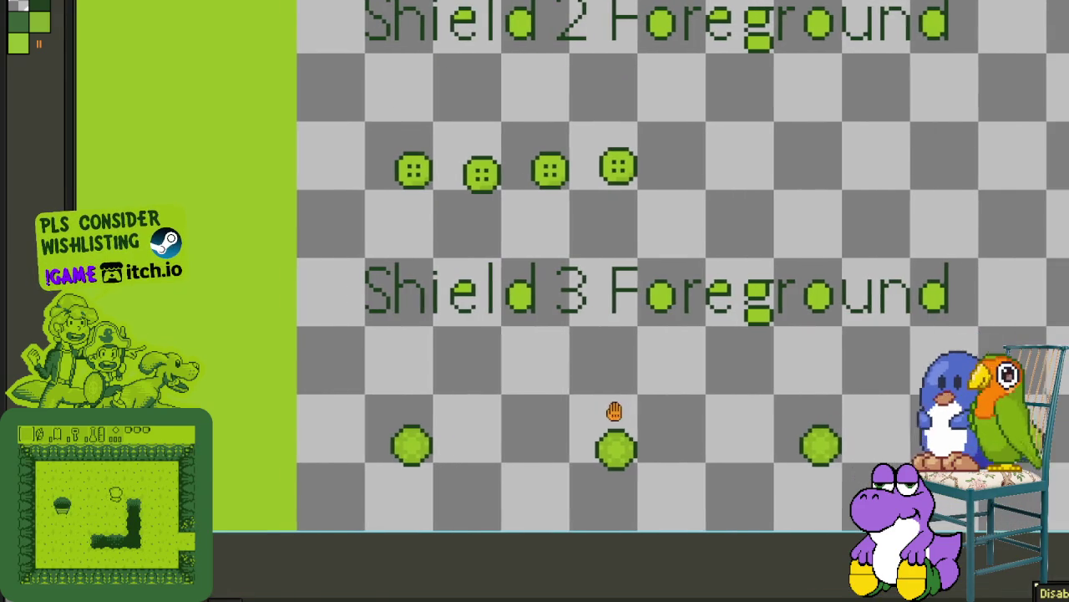
left_click_drag(550, 397, 1021, 547)
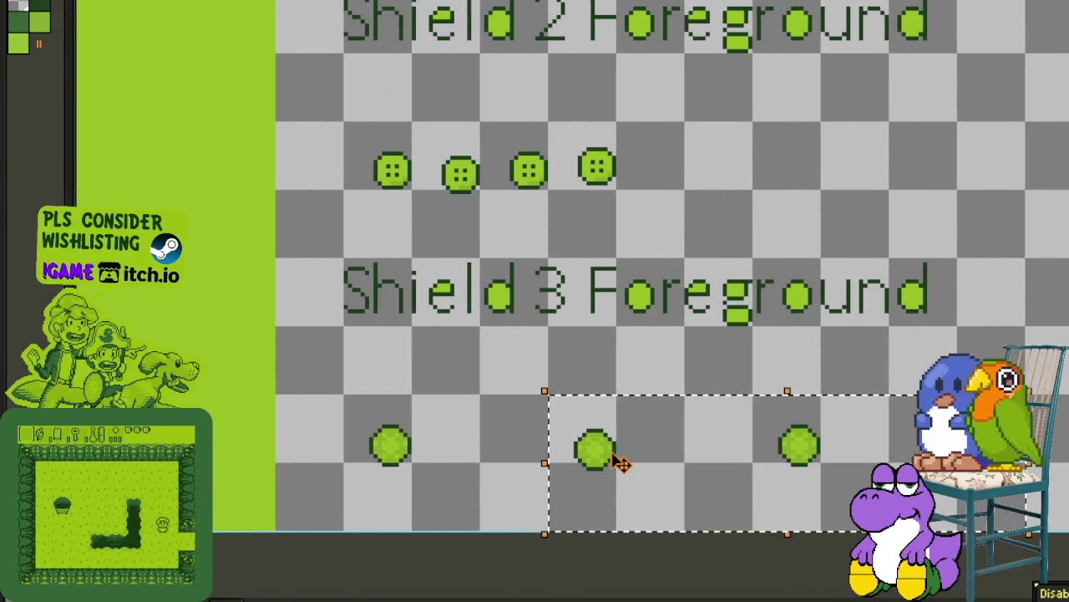
left_click_drag(615, 459, 499, 459)
left_click(588, 379)
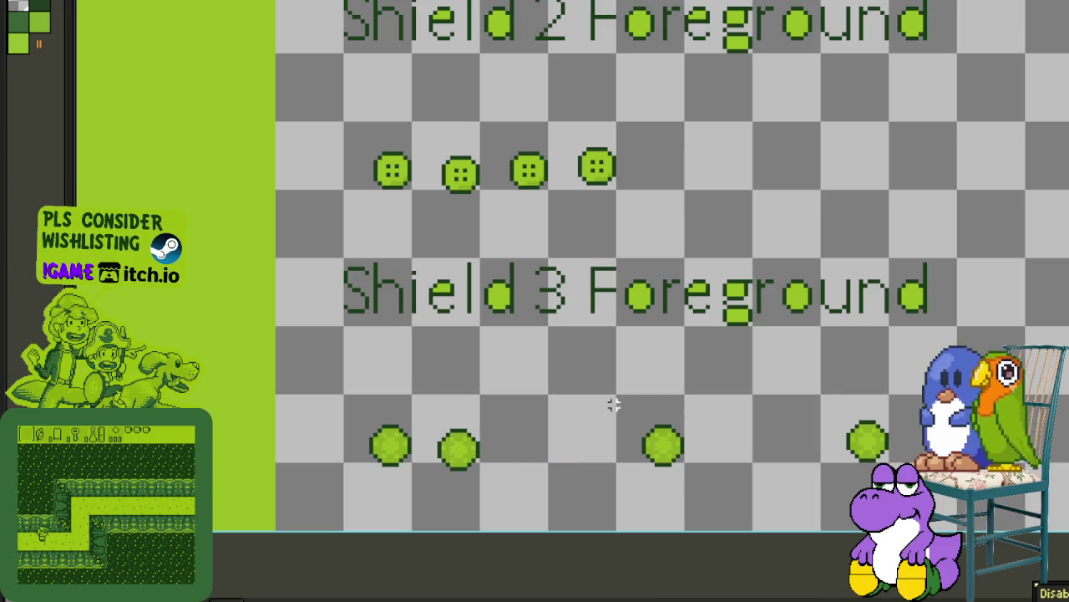
left_click_drag(617, 396, 891, 531)
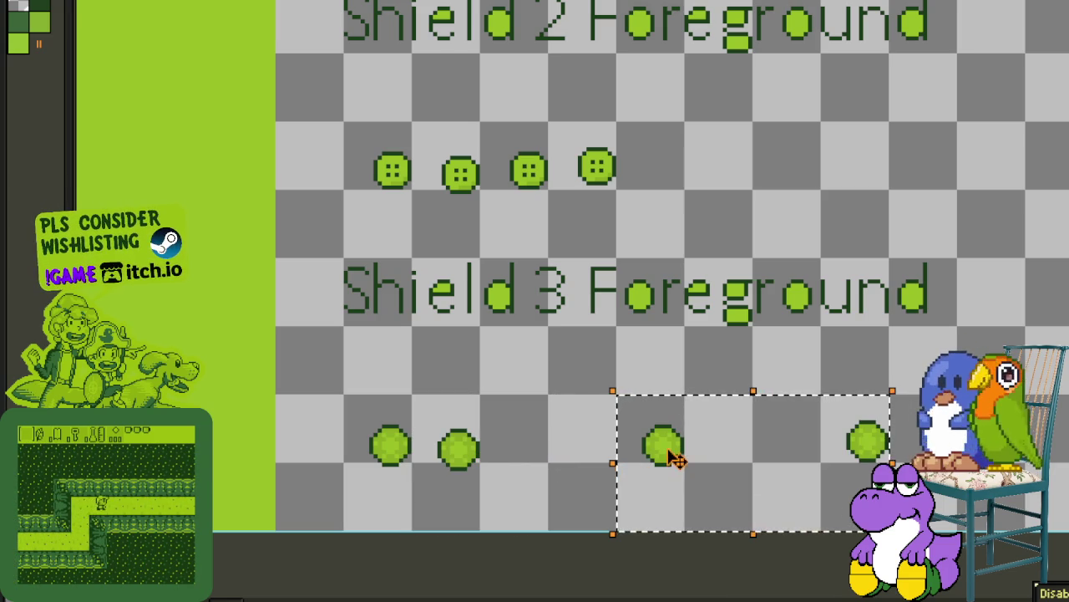
left_click_drag(660, 453, 527, 454)
left_click(635, 365)
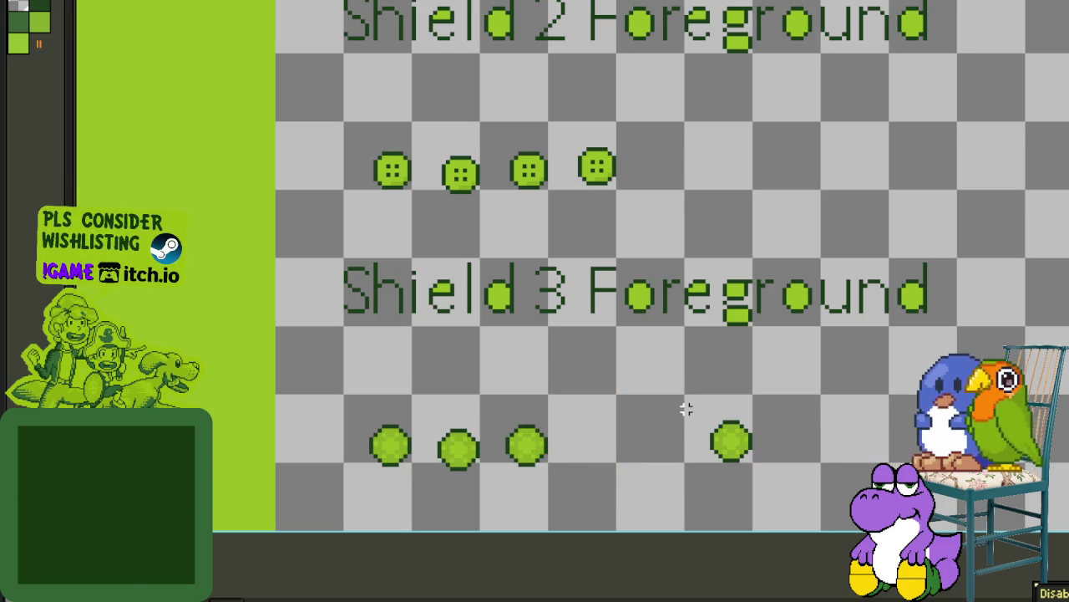
Step: Place the last lone Shield 3 frame beside the others and view the whole block
left_click_drag(780, 537, 694, 400)
left_click_drag(716, 460, 597, 460)
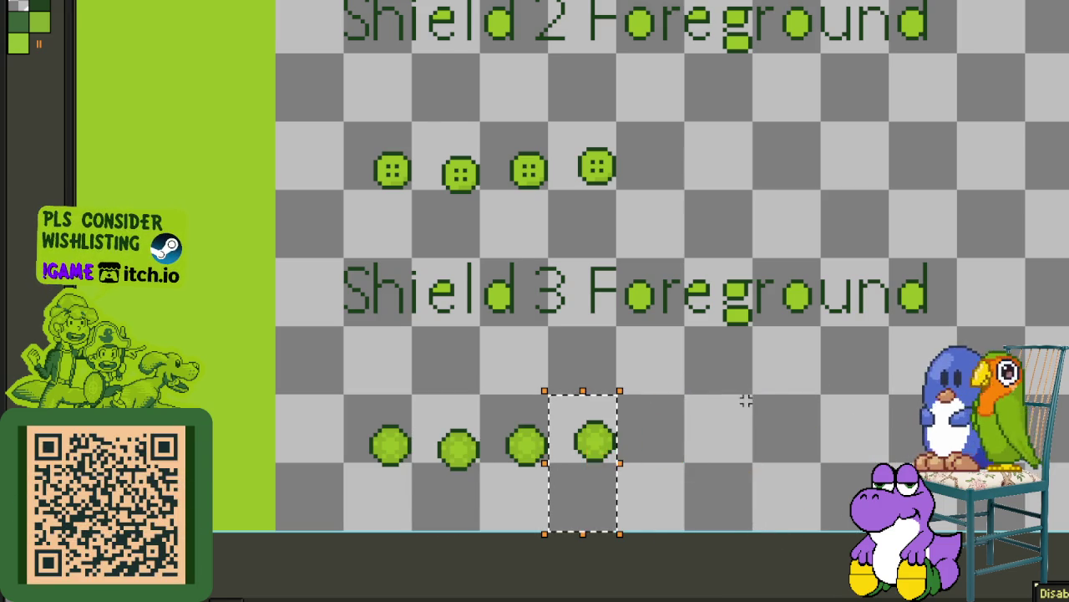
scroll(747, 399, "down", 2)
left_click_drag(866, 361, 484, 399)
scroll(600, 299, "down", 2)
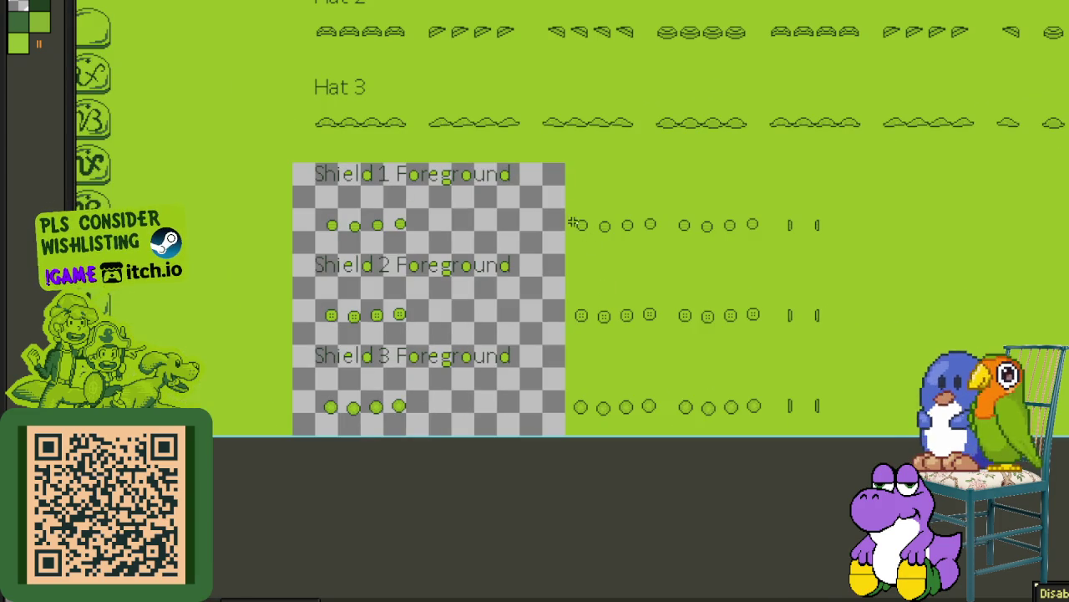
Step: Clear the background behind the remaining shield frames and slide them left beside the others
left_click_drag(568, 203, 841, 437)
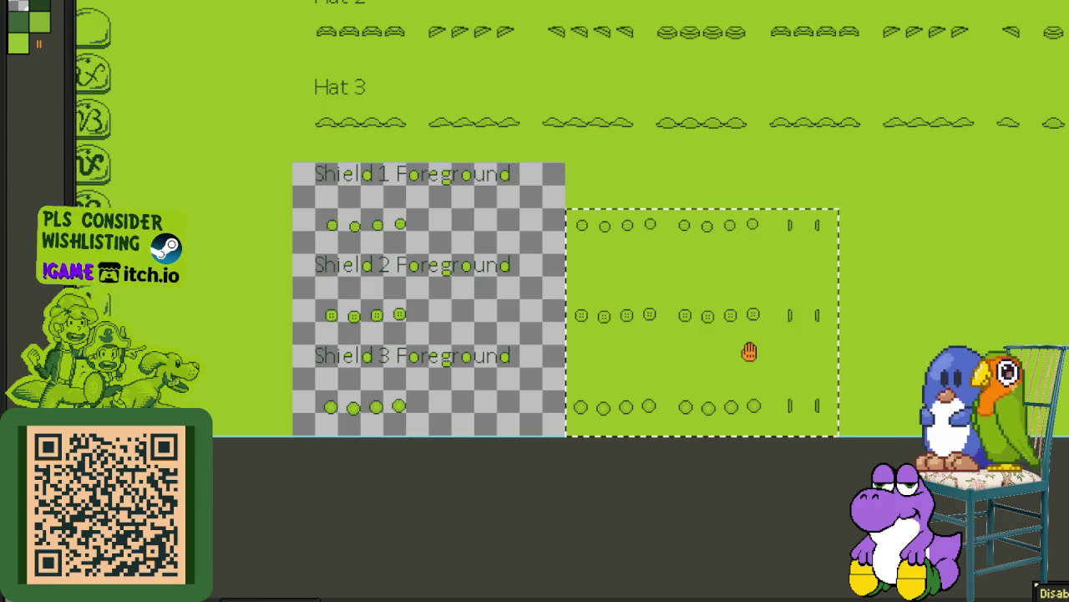
key("Delete")
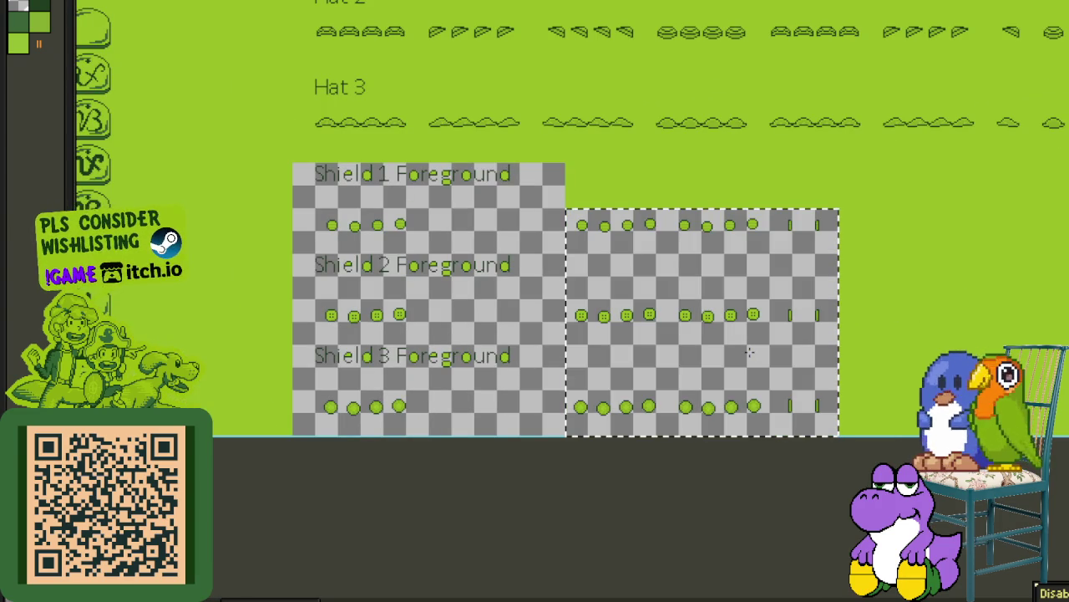
scroll(530, 306, "up", 1)
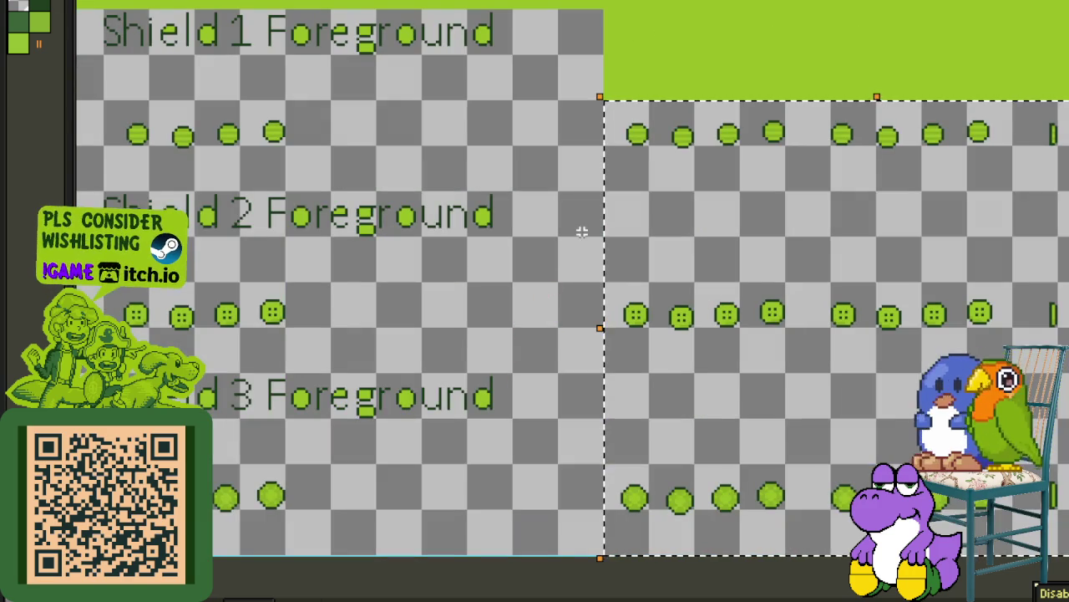
left_click_drag(546, 168, 700, 215)
left_click_drag(805, 184, 539, 198)
left_click(489, 103)
scroll(489, 103, "down", 2)
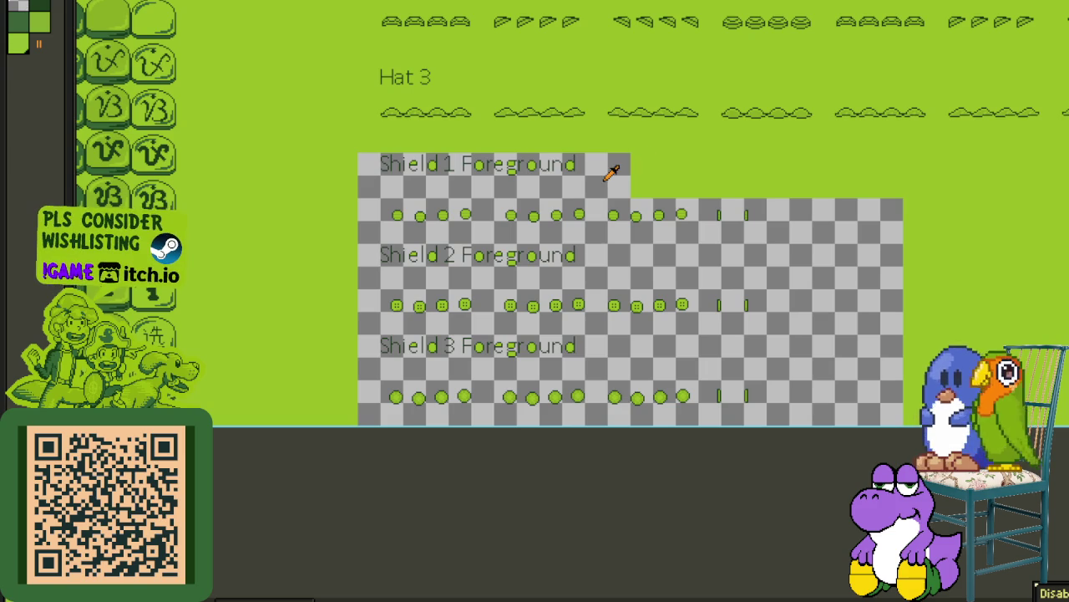
Step: Replace the transparent pixels with the sheet's green using Replace Color
key("shift+r")
left_click(500, 467)
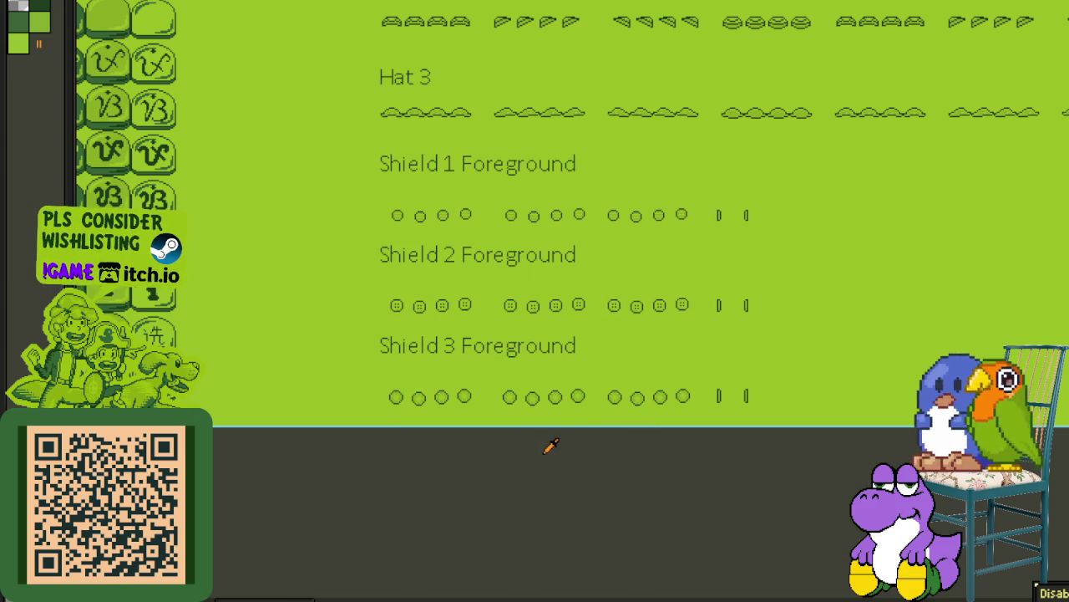
scroll(550, 446, "down", 2)
Step: Select the Blade Animation to Shield 3 Foreground block and move it up under the shield backgrounds
left_click_drag(759, 330, 477, 554)
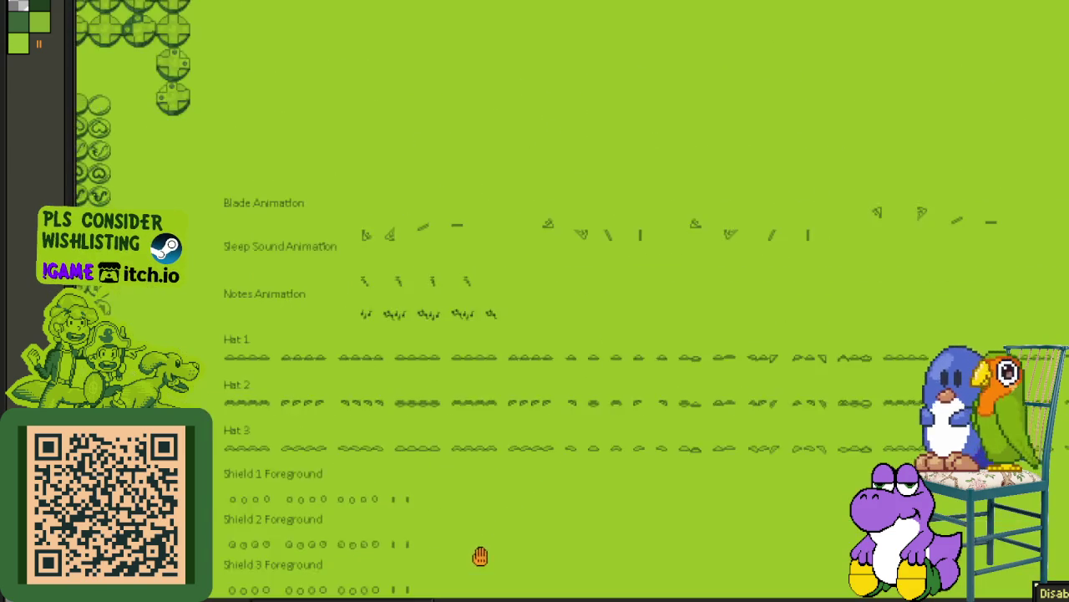
scroll(589, 390, "down", 1)
scroll(585, 393, "down", 1)
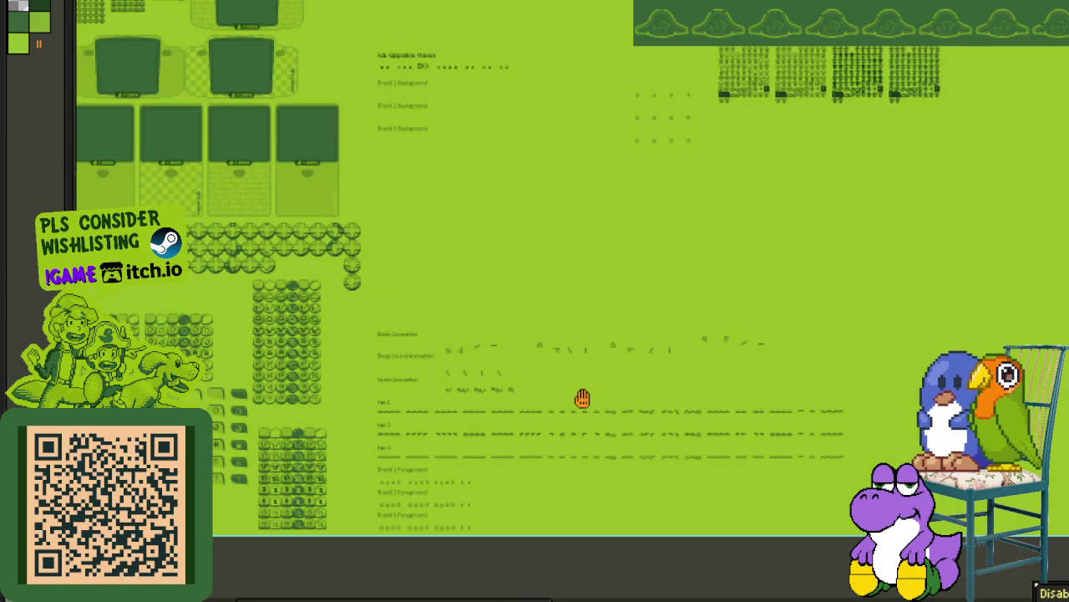
left_click_drag(582, 398, 573, 383)
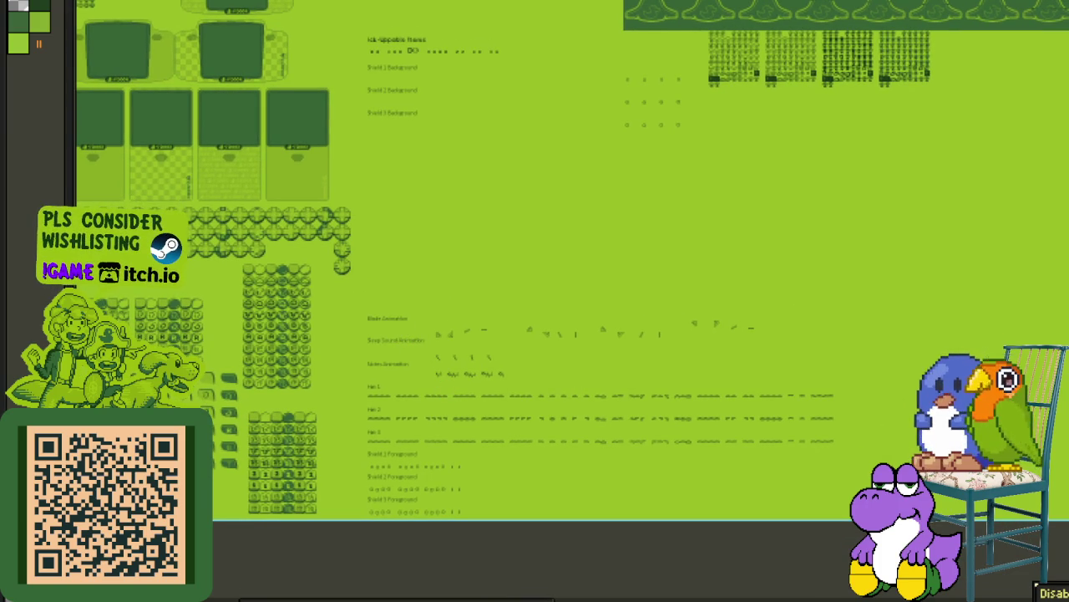
scroll(364, 328, "up", 1)
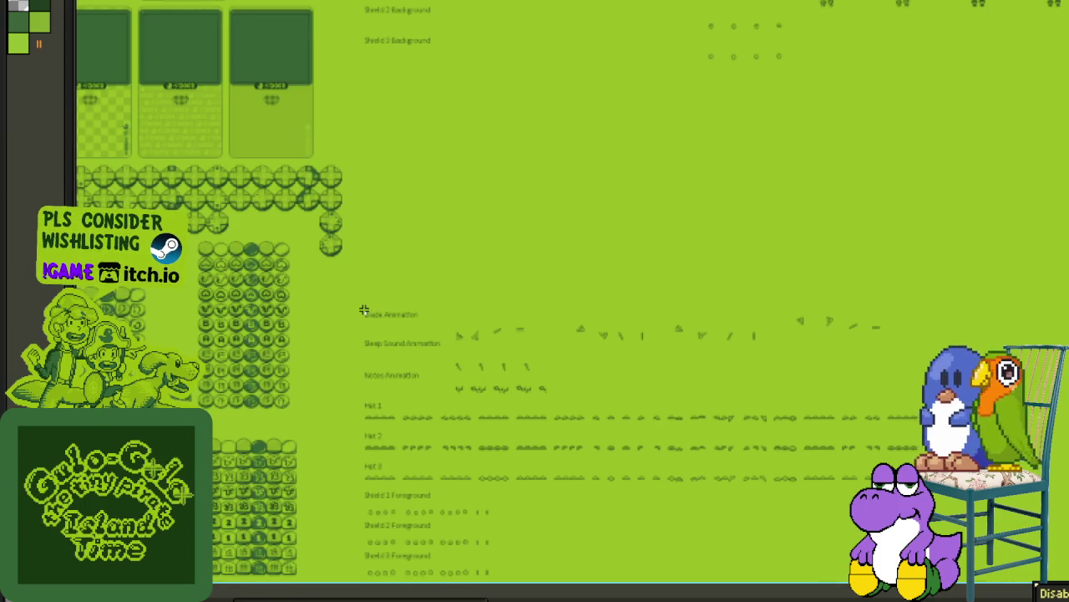
left_click_drag(364, 310, 997, 593)
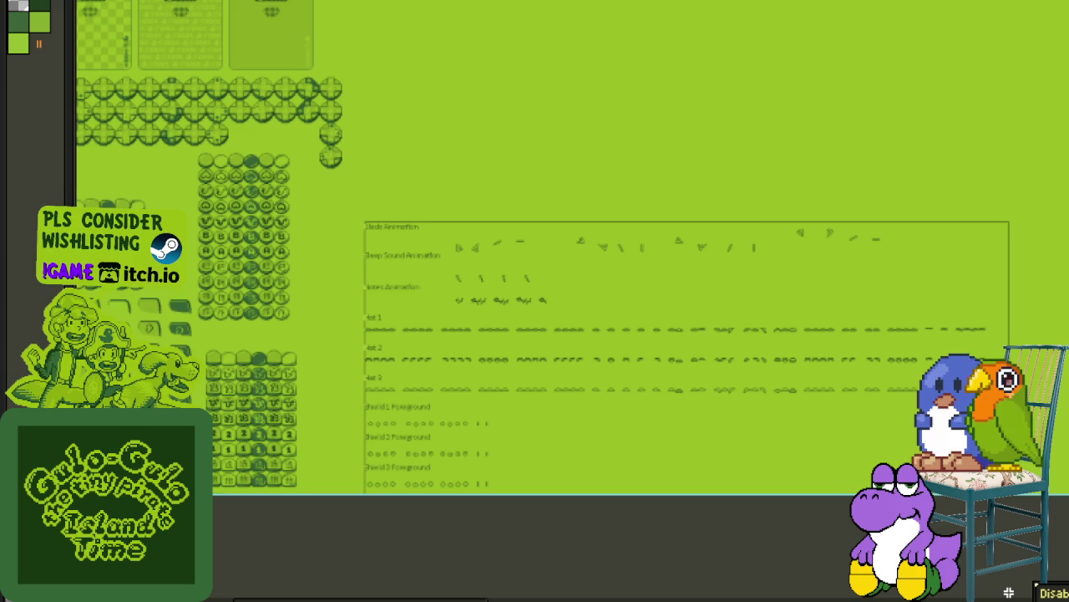
scroll(413, 367, "up", 5)
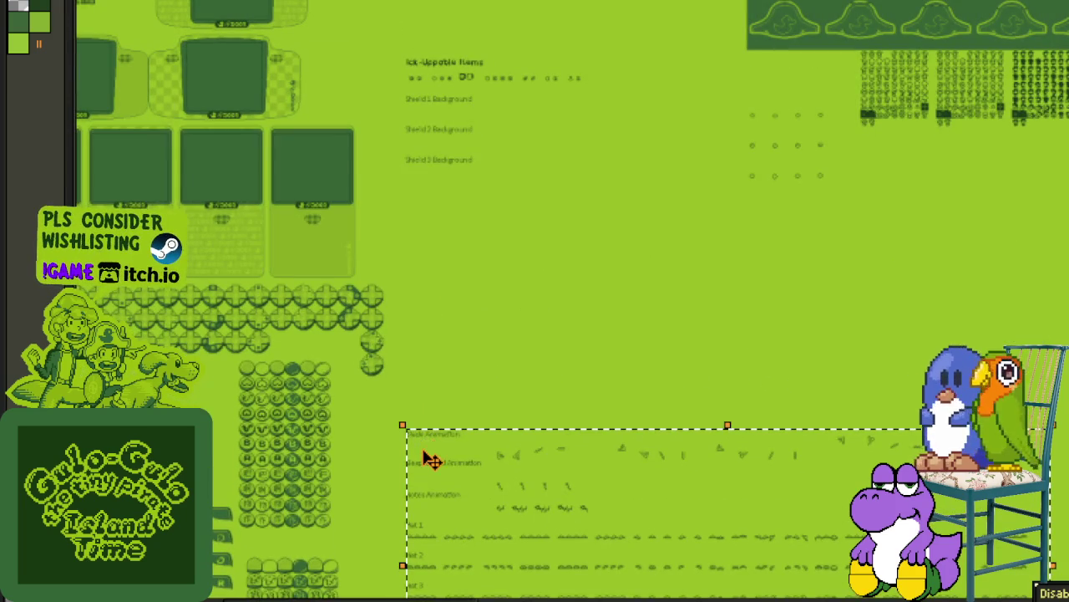
left_click_drag(430, 452, 436, 209)
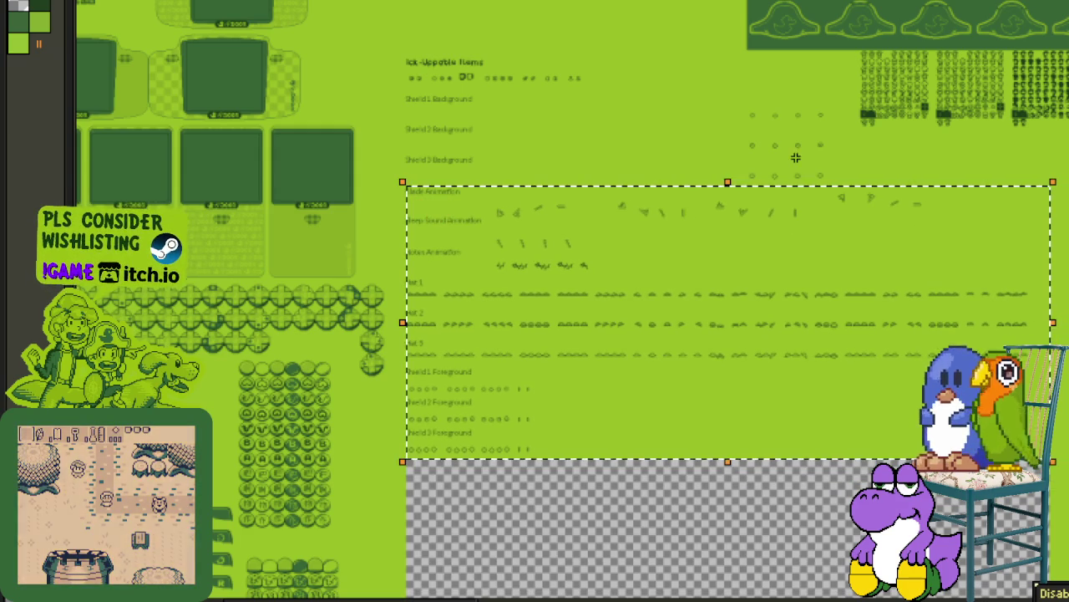
scroll(786, 159, "up", 2)
left_click(763, 163)
Step: Paint-bucket the vacated transparent area below with green
scroll(763, 164, "down", 3)
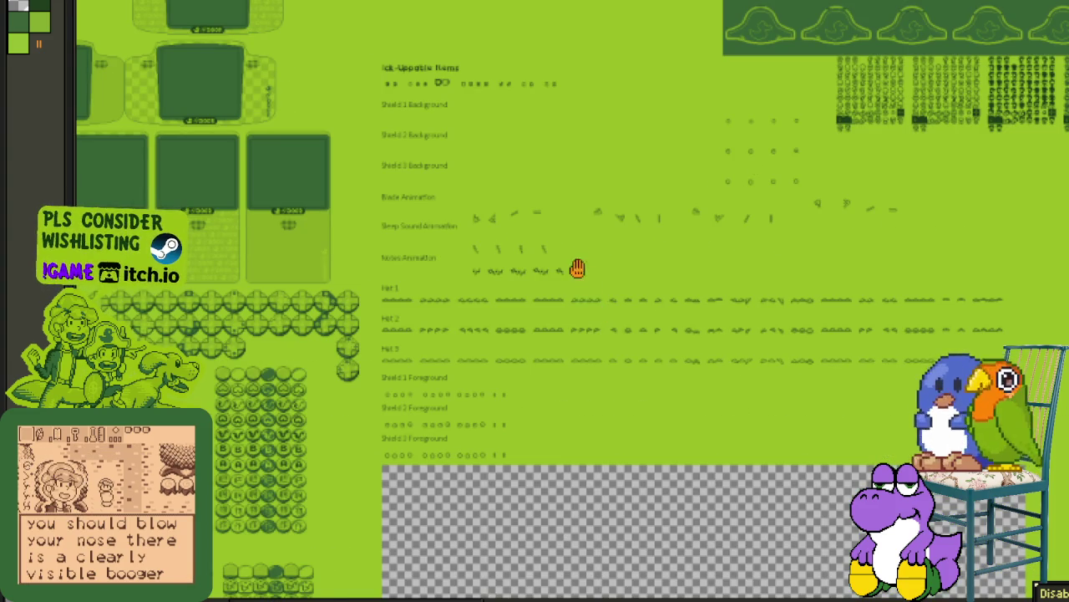
left_click_drag(577, 268, 537, 155)
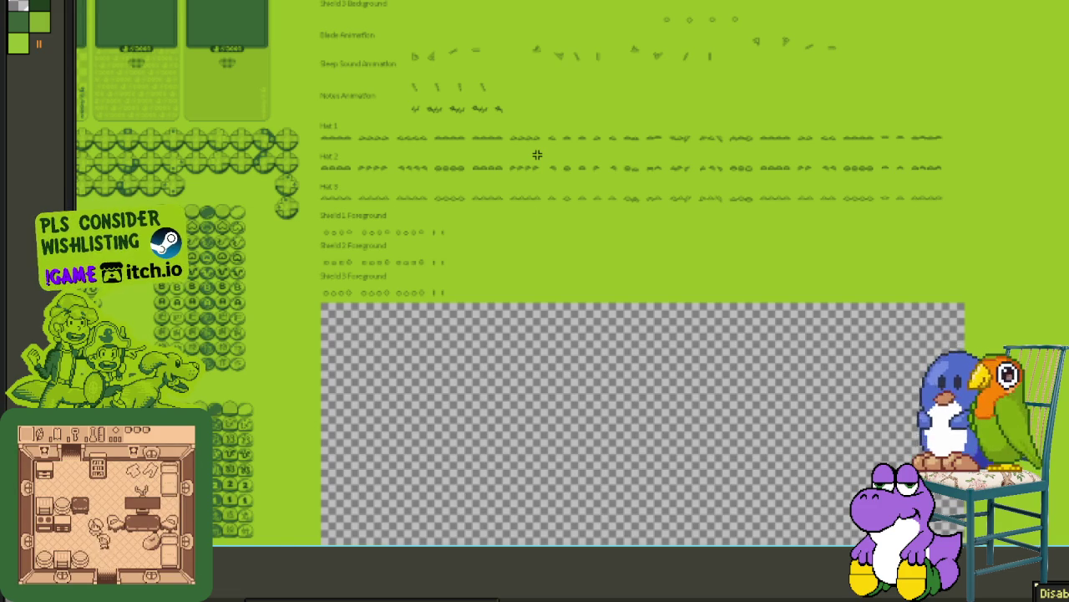
scroll(494, 384, "right", 5)
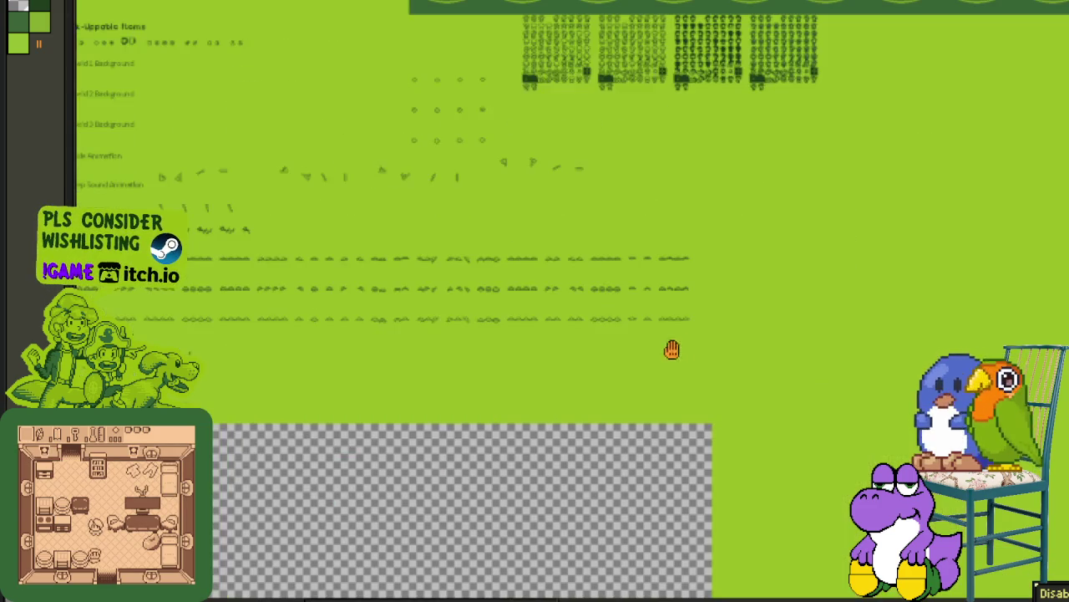
left_click_drag(518, 292, 514, 305)
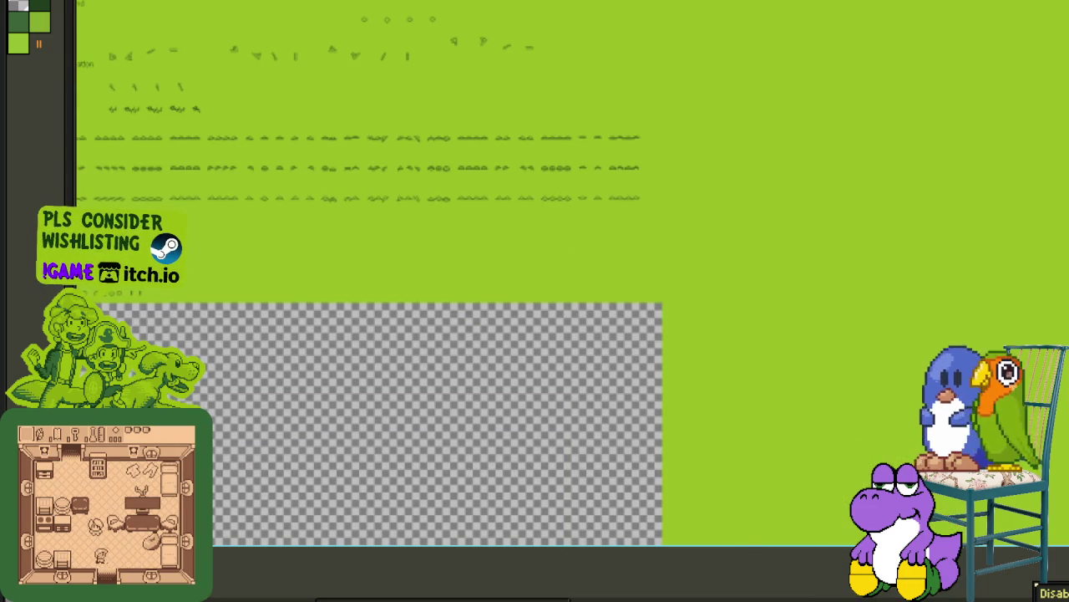
left_click(433, 357)
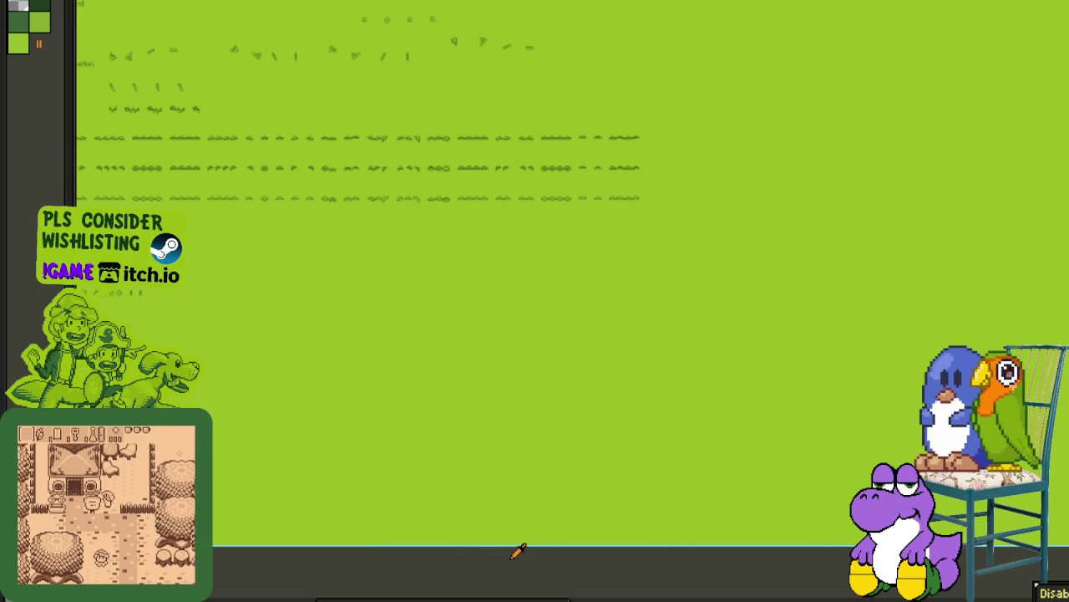
Step: Save the file with Ctrl+S, then pan across the sheet to check the layout
key("ctrl+s")
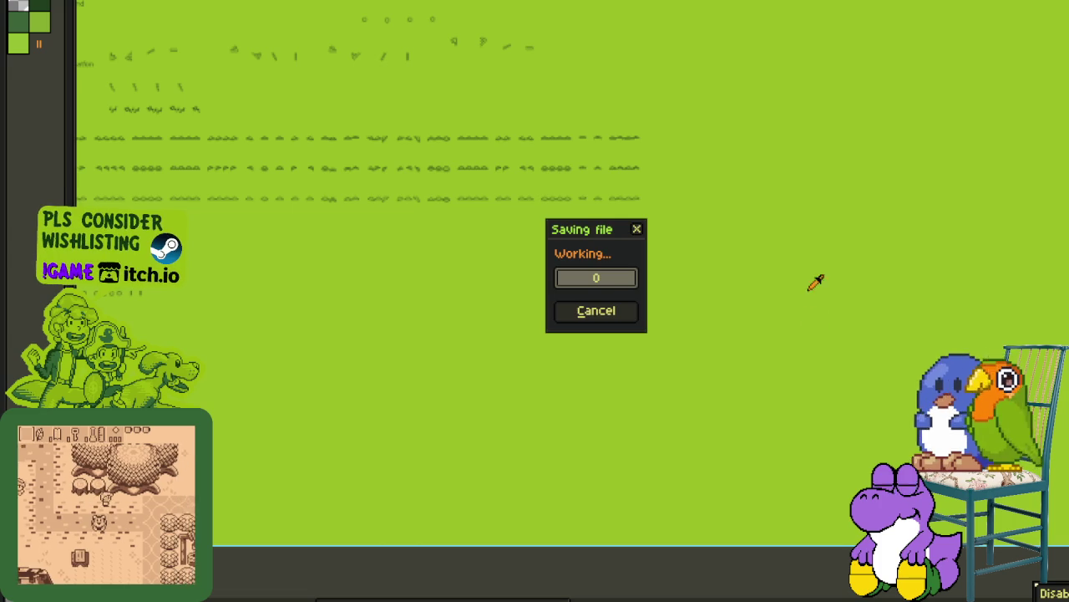
left_click_drag(883, 275, 635, 385)
scroll(341, 459, "down", 2)
mouse_move(341, 459)
left_mouse_down()
mouse_move(743, 375)
mouse_move(453, 387)
left_mouse_up()
left_click_drag(867, 354, 676, 354)
left_click_drag(902, 288, 610, 327)
mouse_move(757, 320)
left_mouse_down()
mouse_move(684, 338)
mouse_move(602, 441)
left_mouse_up()
Step: Pan to the tile sheets and scroll down past the Shield rows to the solid green area
left_click_drag(761, 354, 701, 417)
left_click_drag(797, 353, 649, 477)
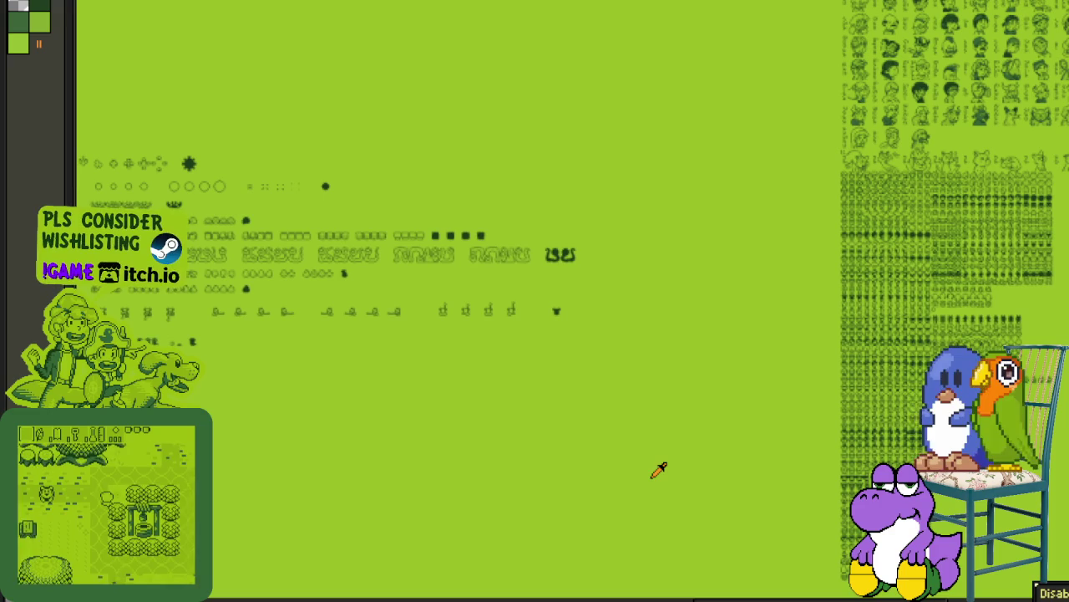
mouse_move(844, 351)
left_mouse_down()
mouse_move(804, 505)
mouse_move(814, 326)
left_mouse_up()
scroll(556, 449, "down", 5)
scroll(678, 376, "left", 5)
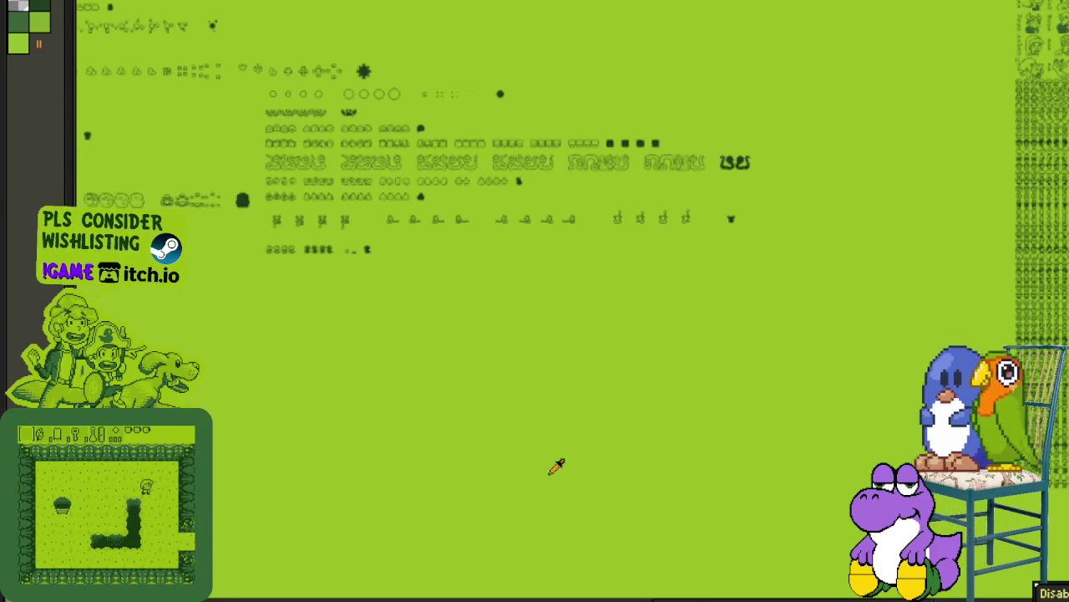
scroll(444, 339, "down", 1)
scroll(443, 339, "right", 2)
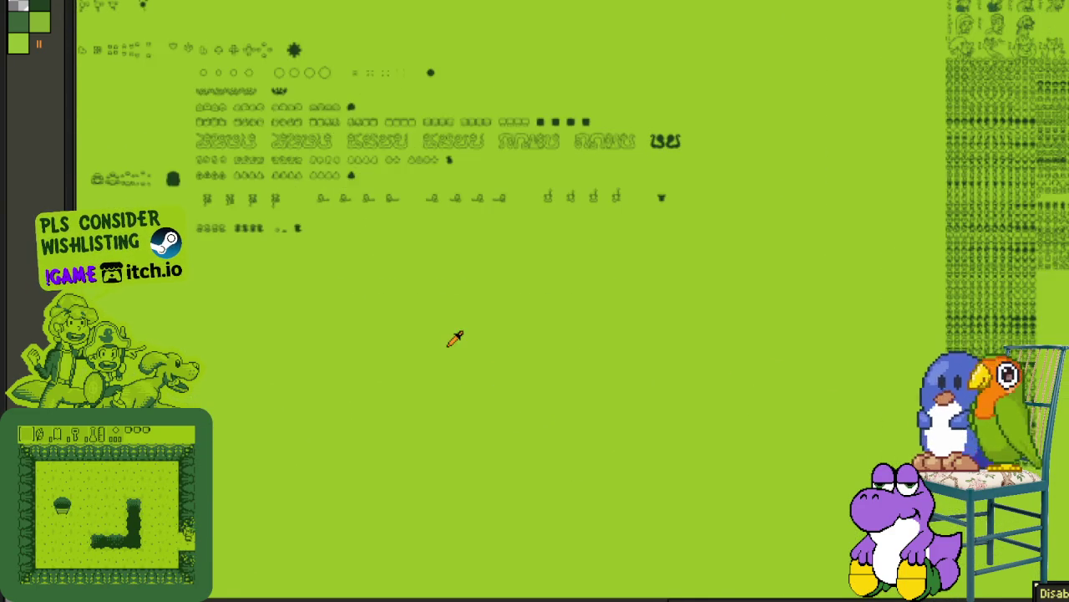
scroll(574, 351, "down", 1)
scroll(573, 351, "right", 6)
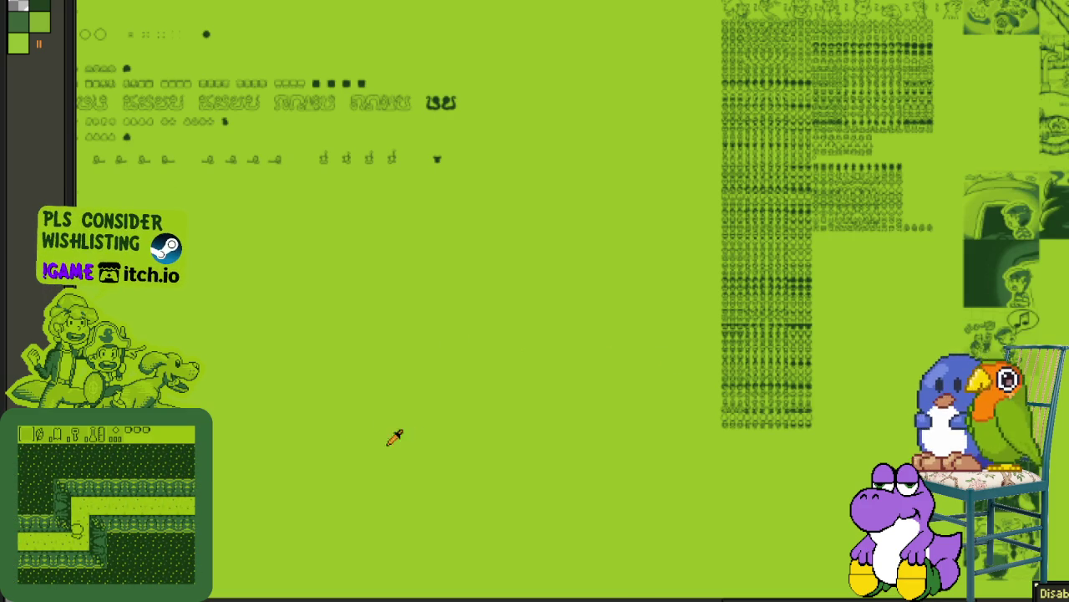
scroll(473, 327, "down", 1)
scroll(473, 327, "left", 2)
scroll(366, 365, "left", 10)
scroll(257, 377, "left", 1)
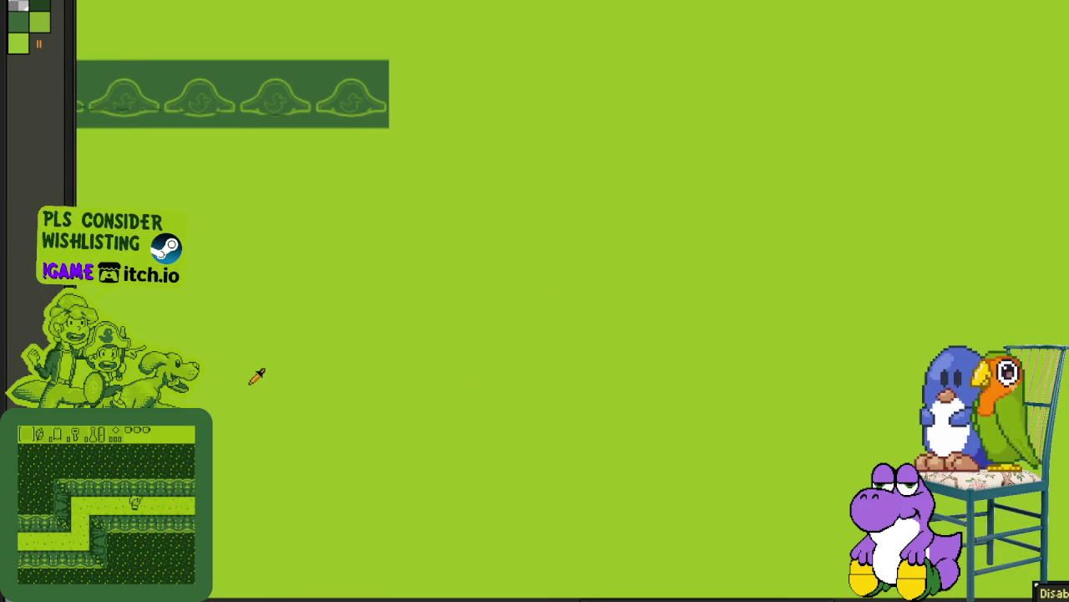
scroll(312, 370, "down", 1)
scroll(313, 370, "right", 3)
scroll(289, 386, "right", 3)
scroll(446, 370, "down", 1)
scroll(394, 384, "left", 2)
scroll(394, 383, "left", 2)
scroll(293, 418, "left", 4)
scroll(499, 384, "left", 1)
scroll(332, 387, "down", 2)
scroll(332, 387, "left", 6)
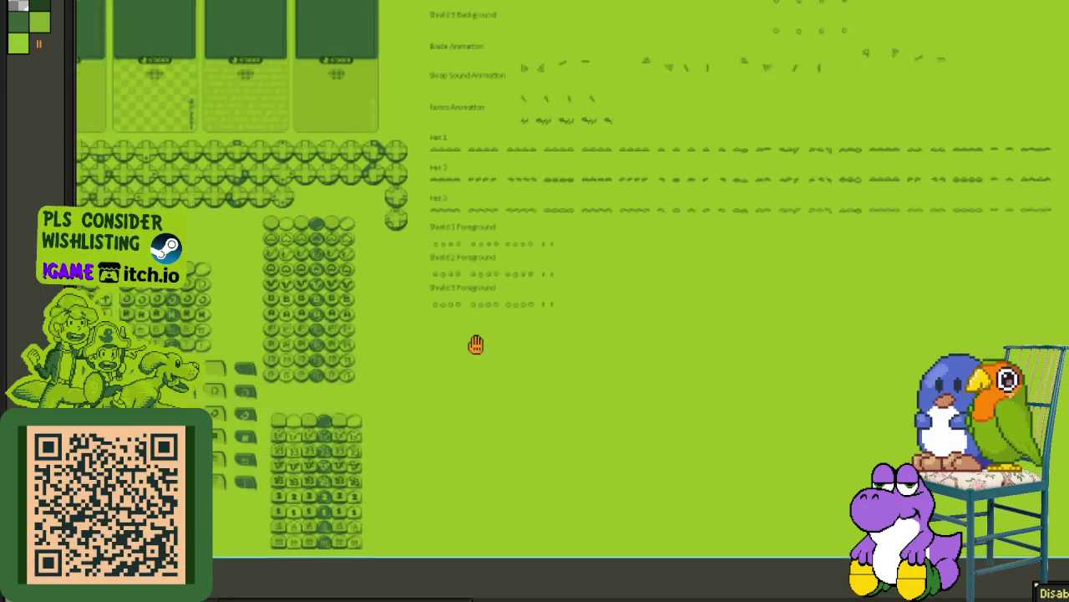
scroll(475, 344, "down", 1)
scroll(475, 344, "left", 3)
scroll(432, 410, "right", 3)
scroll(432, 410, "up", 1)
scroll(301, 471, "right", 2)
scroll(300, 470, "up", 1)
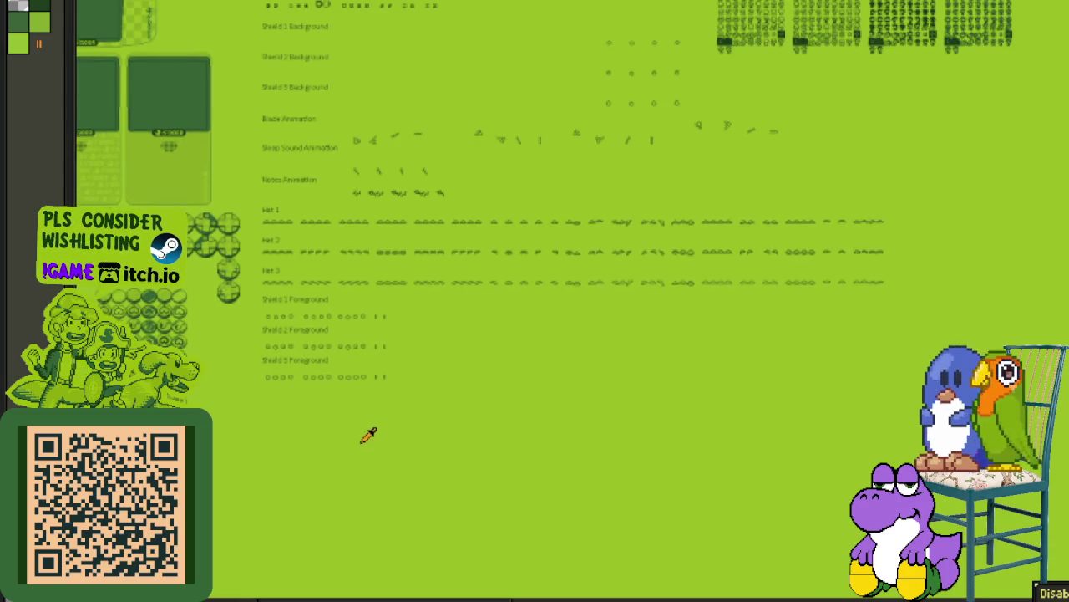
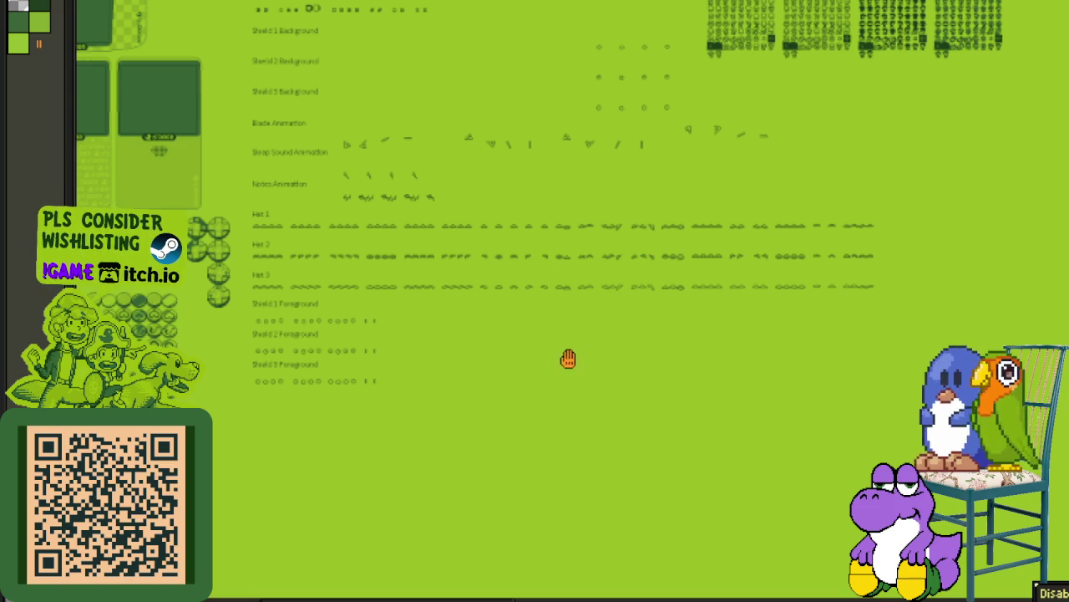
Step: Bring the Sleep Sound Zzz frames into view and delete the empty tile between them
scroll(569, 357, "up", 2)
scroll(470, 506, "up", 3)
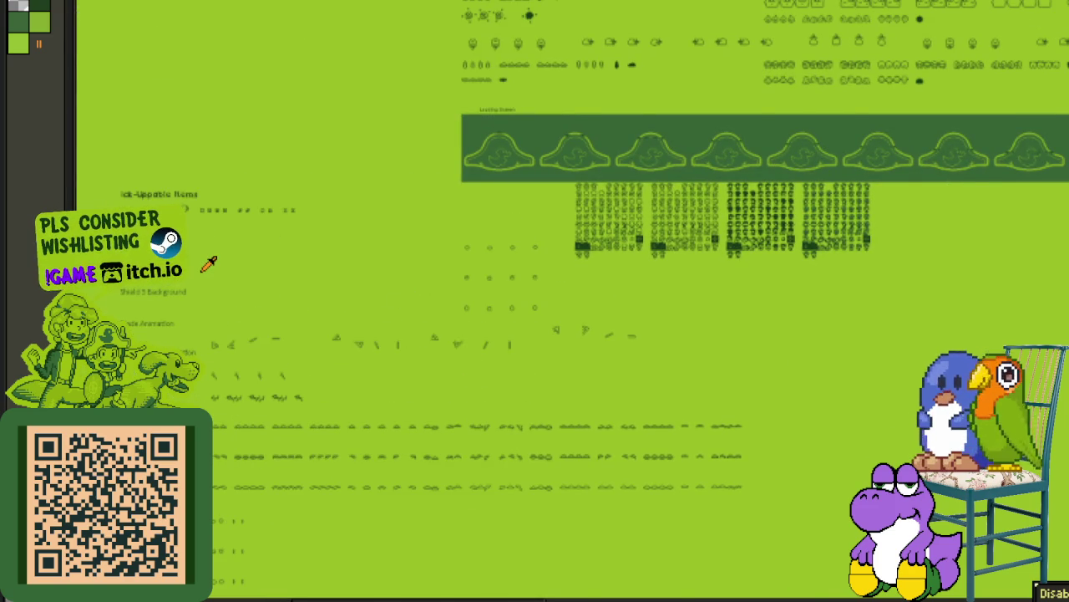
scroll(202, 271, "up", 1)
left_click_drag(354, 239, 369, 223)
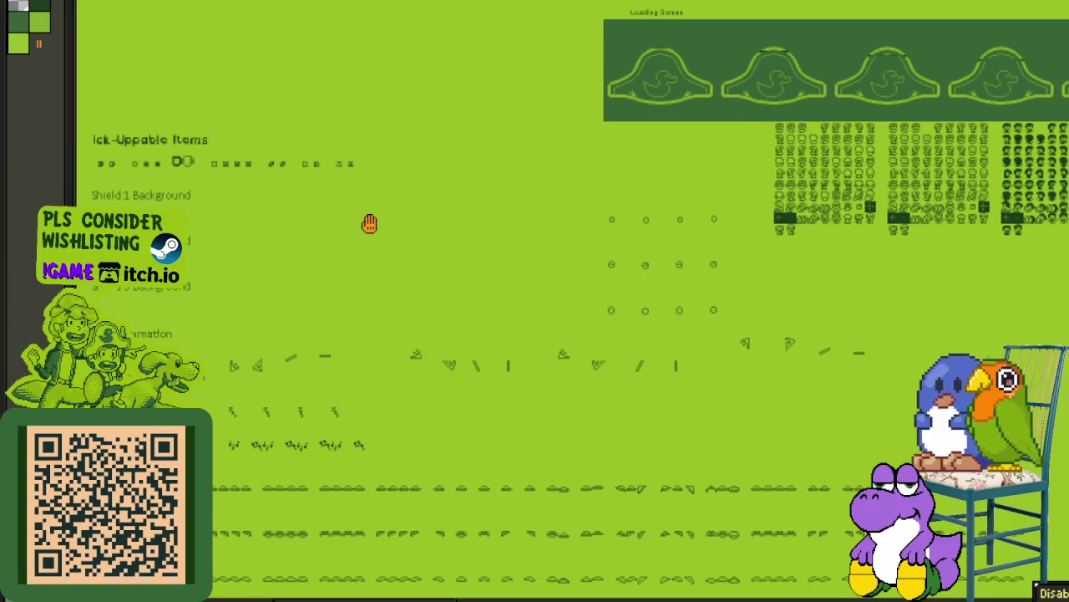
scroll(294, 314, "up", 2)
mouse_move(299, 444)
left_mouse_down()
mouse_move(390, 329)
mouse_move(481, 303)
left_mouse_up()
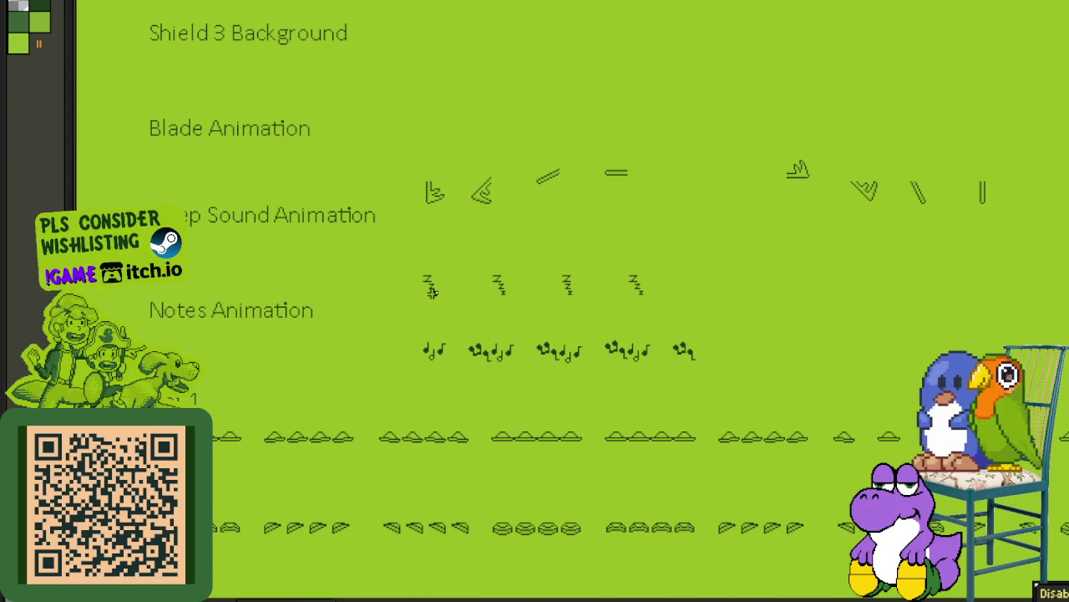
scroll(462, 288, "up", 3)
left_click_drag(462, 284, 530, 284)
key("Delete")
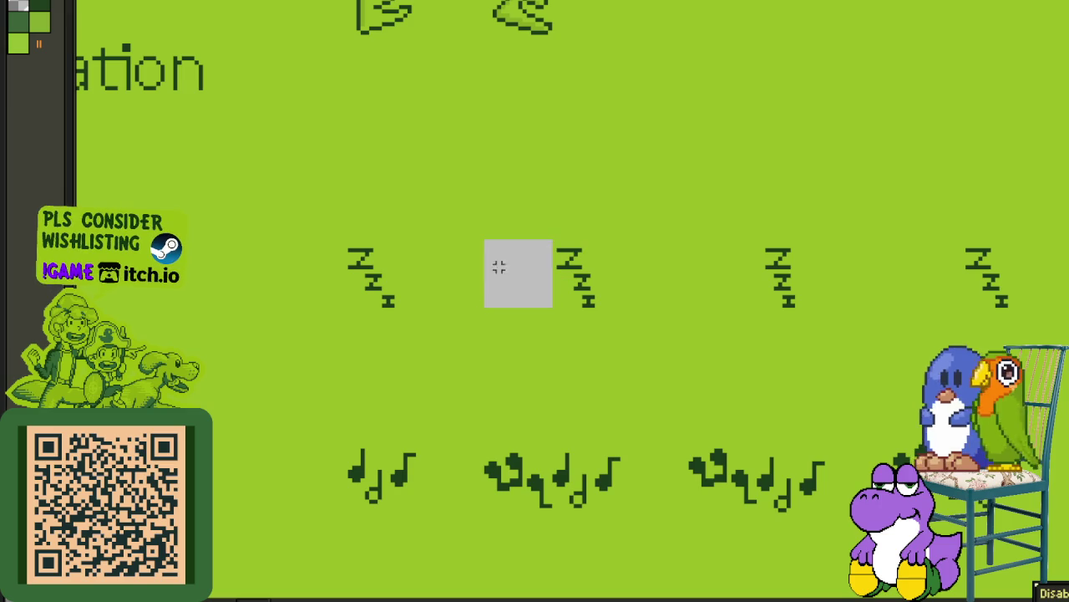
Step: Slide the second, third and fourth Zzz frames left against each other
left_click(452, 276)
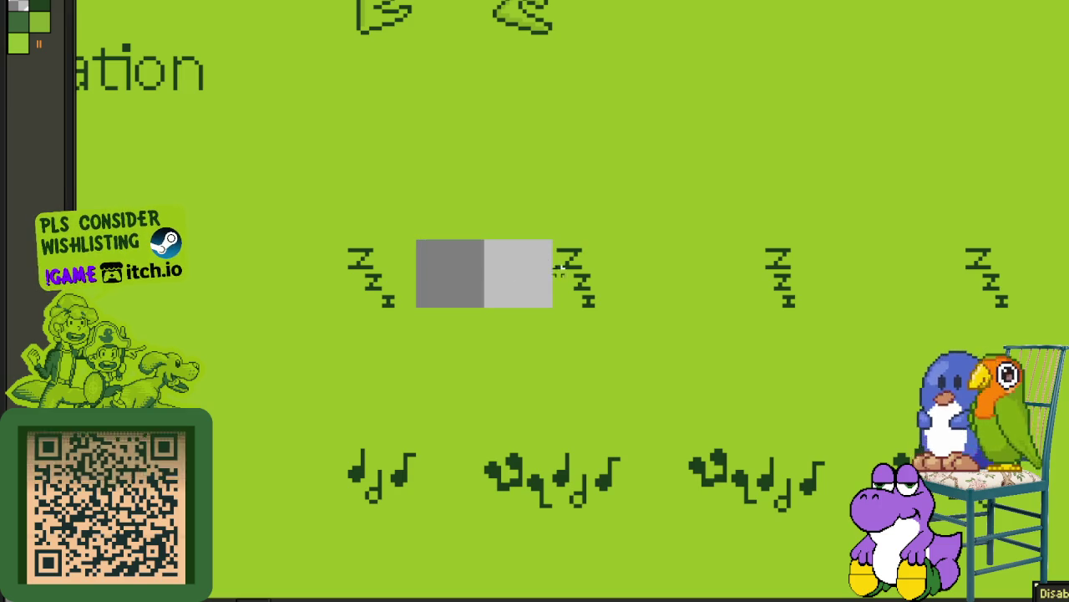
left_click(563, 297)
left_click_drag(564, 297, 466, 290)
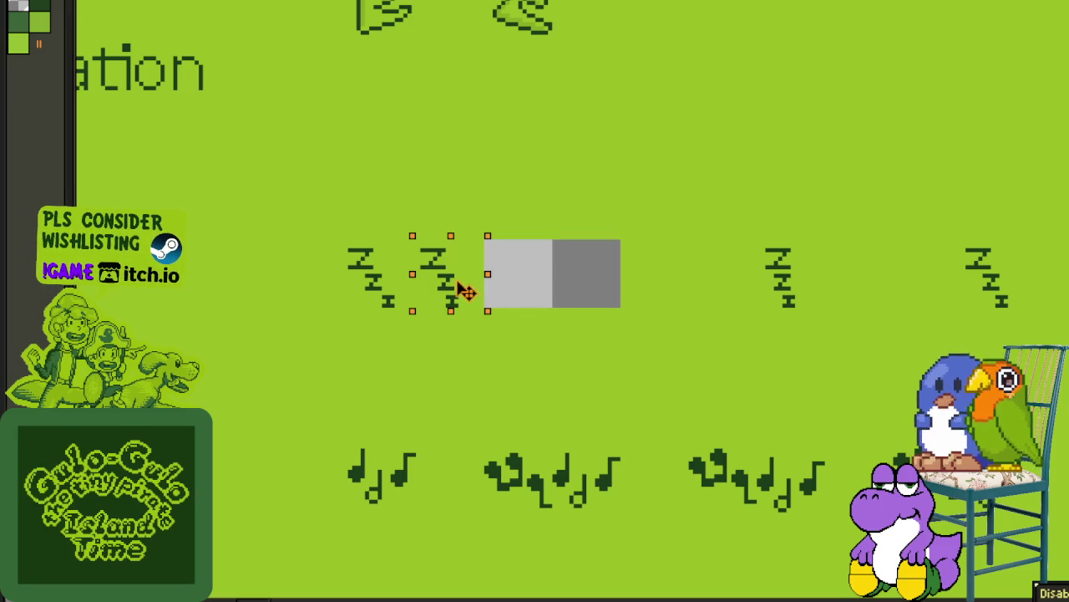
left_click(781, 284)
left_click_drag(776, 292, 545, 290)
left_click(974, 280)
left_click_drag(969, 281, 614, 284)
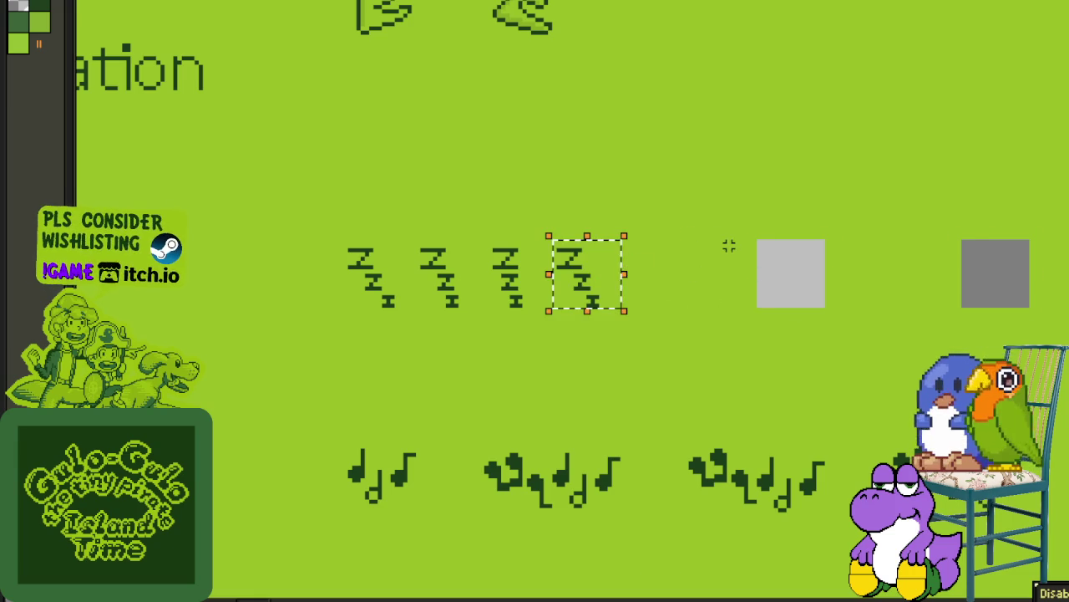
Step: Move the packed four-frame Zzz row left beneath its label and deselect
mouse_move(346, 236)
left_mouse_down()
mouse_move(549, 306)
mouse_move(627, 315)
left_mouse_up()
mouse_move(351, 284)
left_mouse_down()
mouse_move(760, 301)
mouse_move(229, 309)
left_mouse_up()
scroll(697, 300, "down", 1)
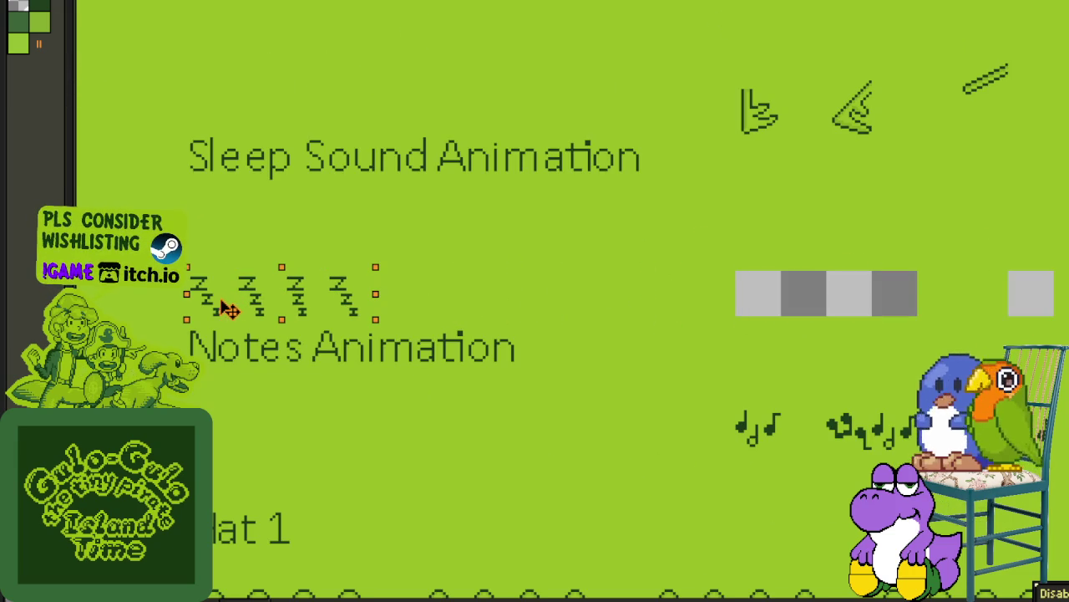
key("ctrl+d")
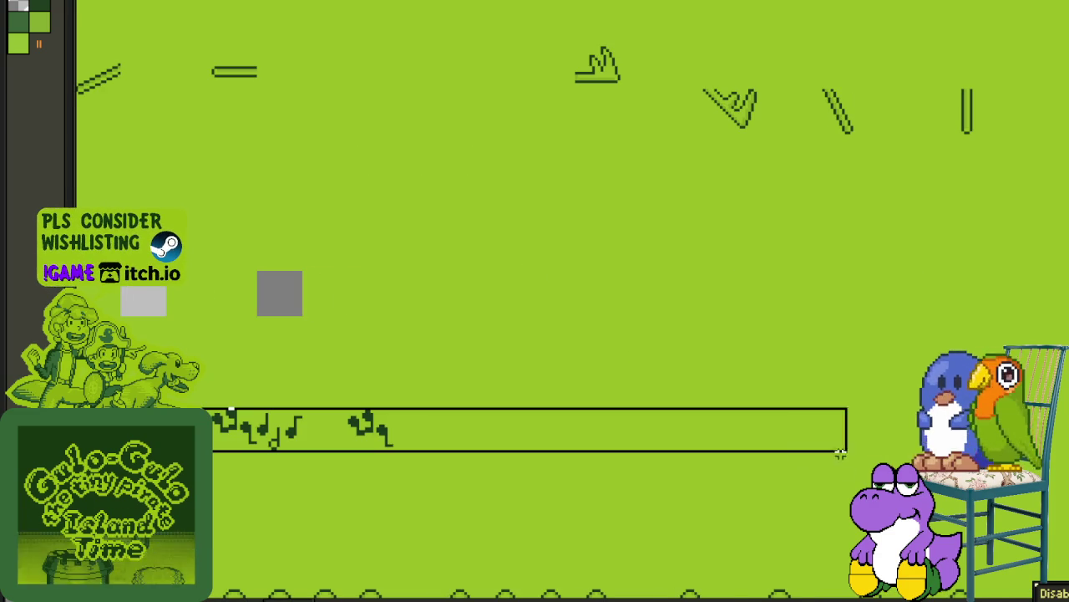
Step: Shift the Notes strip left under its label and lift the Zzz row closer to its label
mouse_move(848, 451)
left_mouse_down()
mouse_move(346, 455)
mouse_move(728, 384)
left_mouse_up()
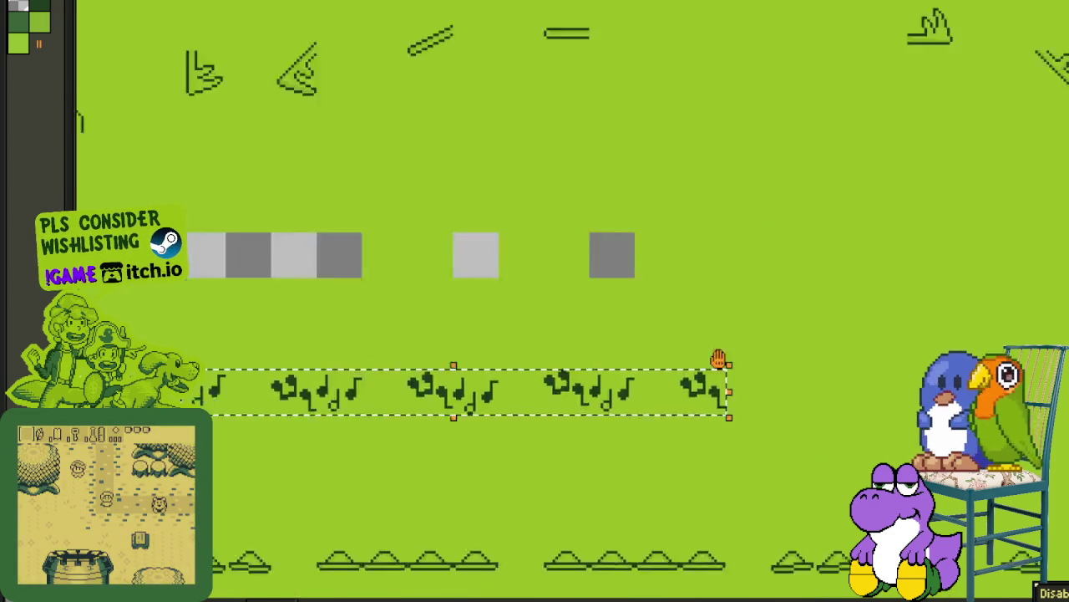
scroll(728, 389, "up", 3)
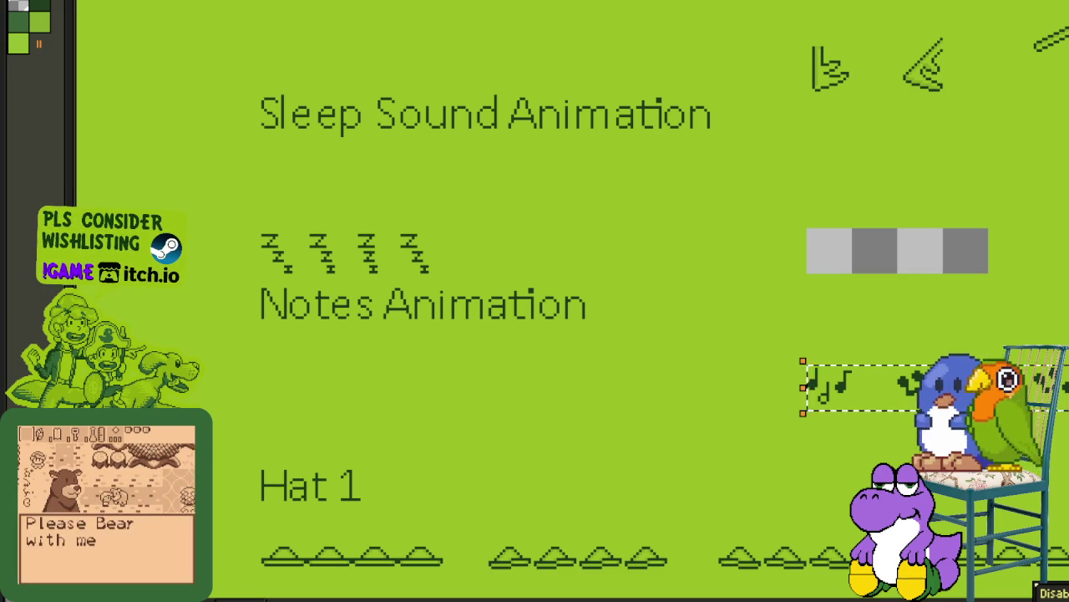
left_click_drag(838, 410, 297, 407)
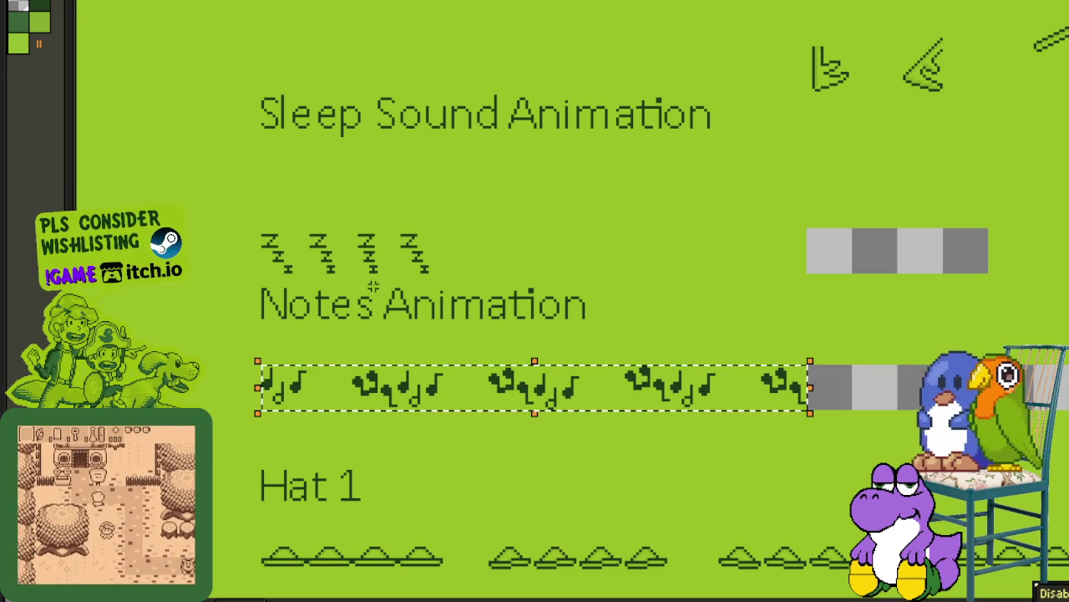
left_click(297, 212)
mouse_move(256, 224)
left_mouse_down()
mouse_move(398, 274)
mouse_move(448, 274)
left_mouse_up()
left_click_drag(308, 277, 307, 234)
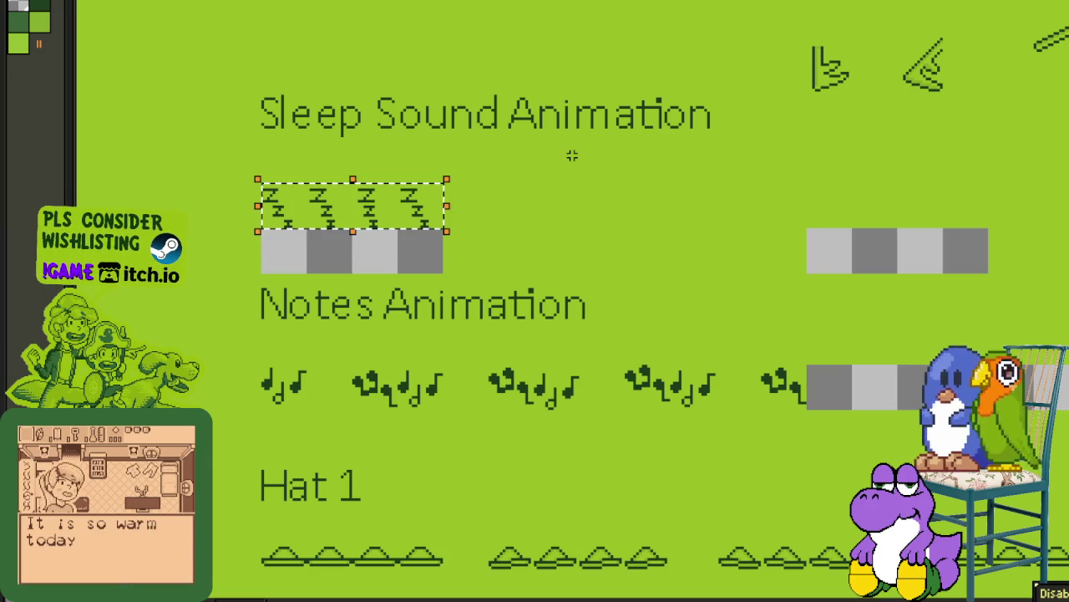
Step: Move the four-frame Blade strip left under the Blade Animation heading and deselect
left_click_drag(571, 151, 546, 356)
scroll(613, 285, "down", 1)
left_click_drag(628, 291, 1068, 247)
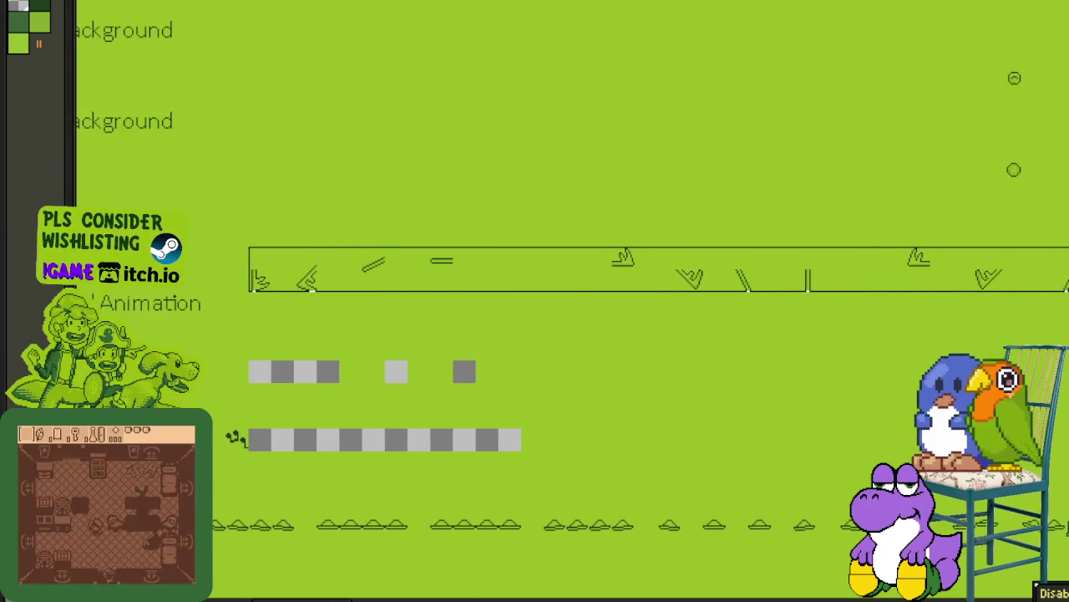
left_click_drag(1068, 248, 1059, 223)
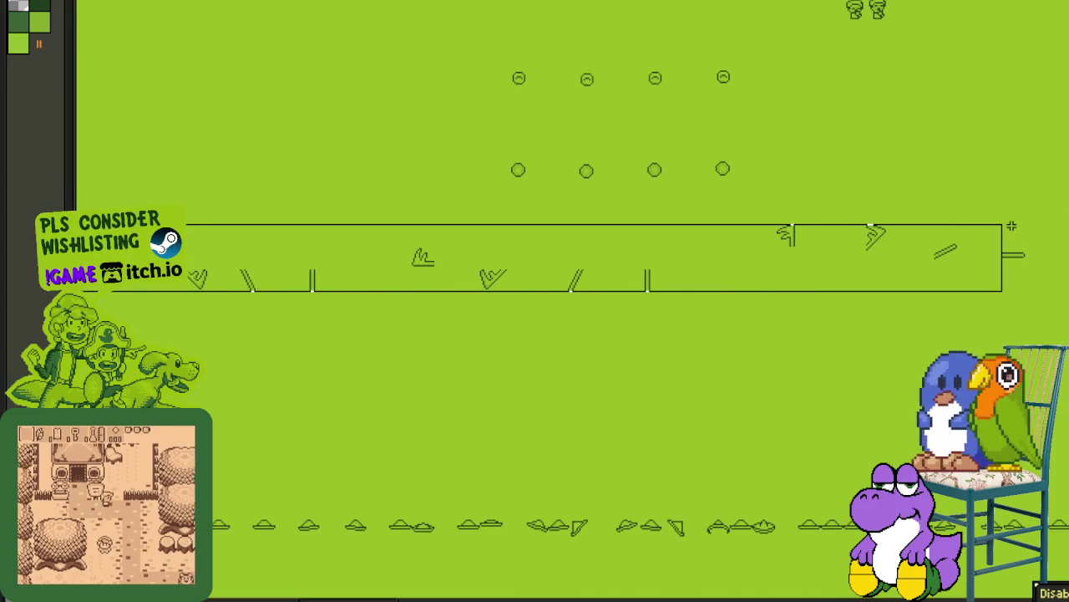
left_click_drag(354, 292, 719, 251)
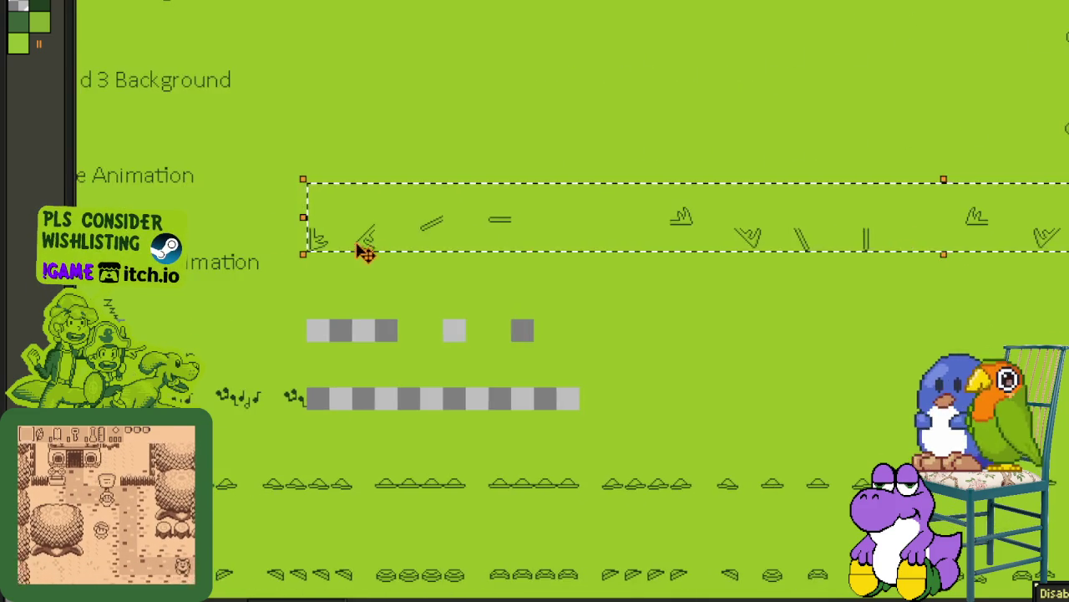
scroll(648, 225, "up", 2)
left_click_drag(644, 226, 1020, 328)
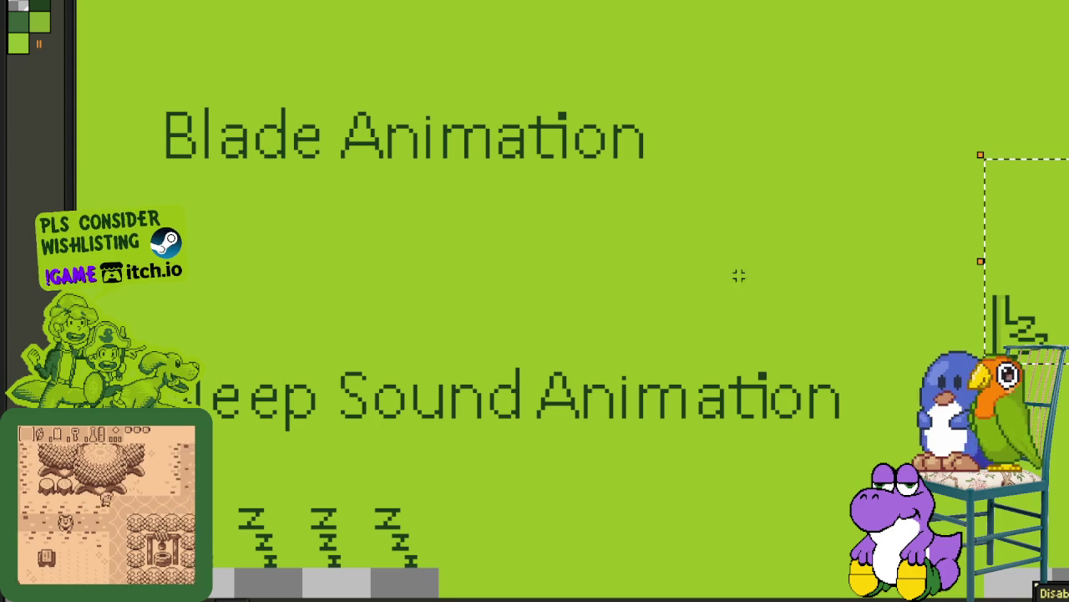
left_click_drag(1016, 330, 219, 331)
key("ctrl+d")
scroll(526, 83, "down", 3)
left_click_drag(641, 92, 447, 233)
left_click_drag(919, 167, 674, 232)
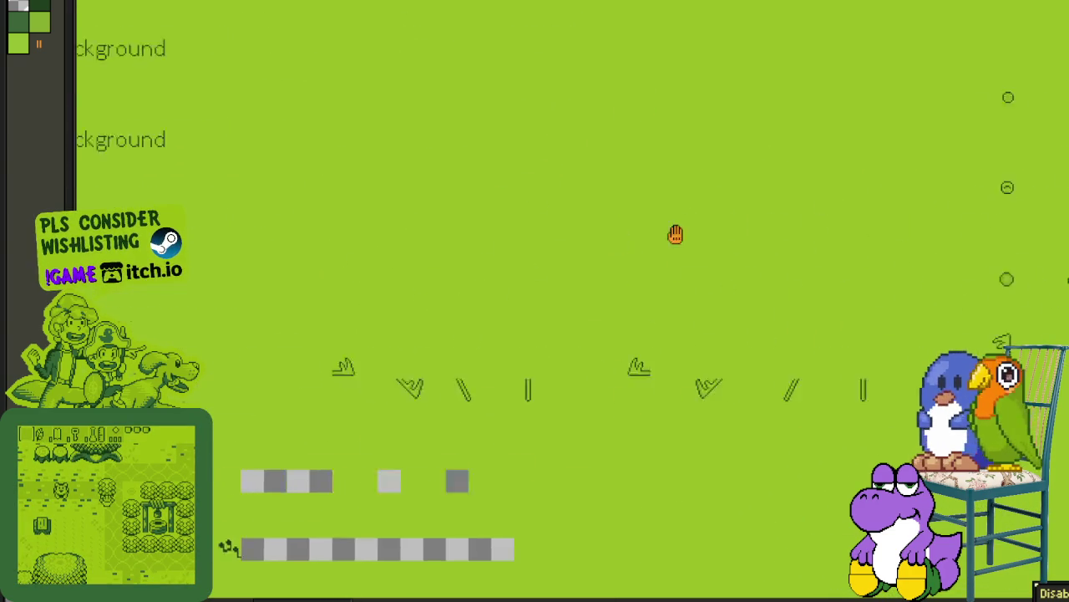
Step: Slide the right three shield circle columns left toward the first column
left_click_drag(852, 226, 673, 232)
left_click_drag(868, 270, 656, 316)
scroll(644, 193, "up", 2)
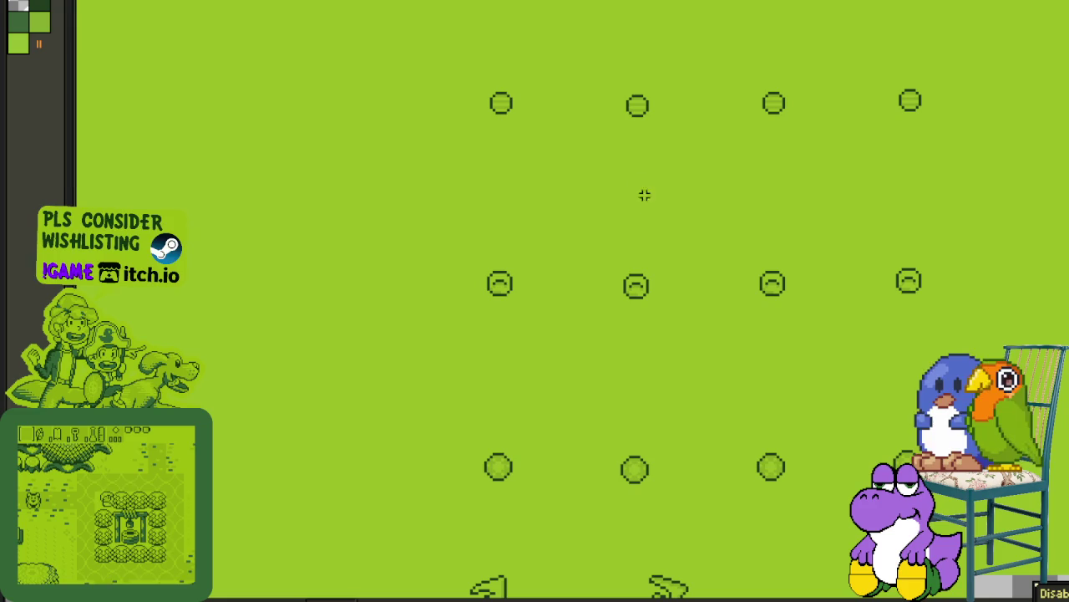
left_click_drag(621, 90, 961, 476)
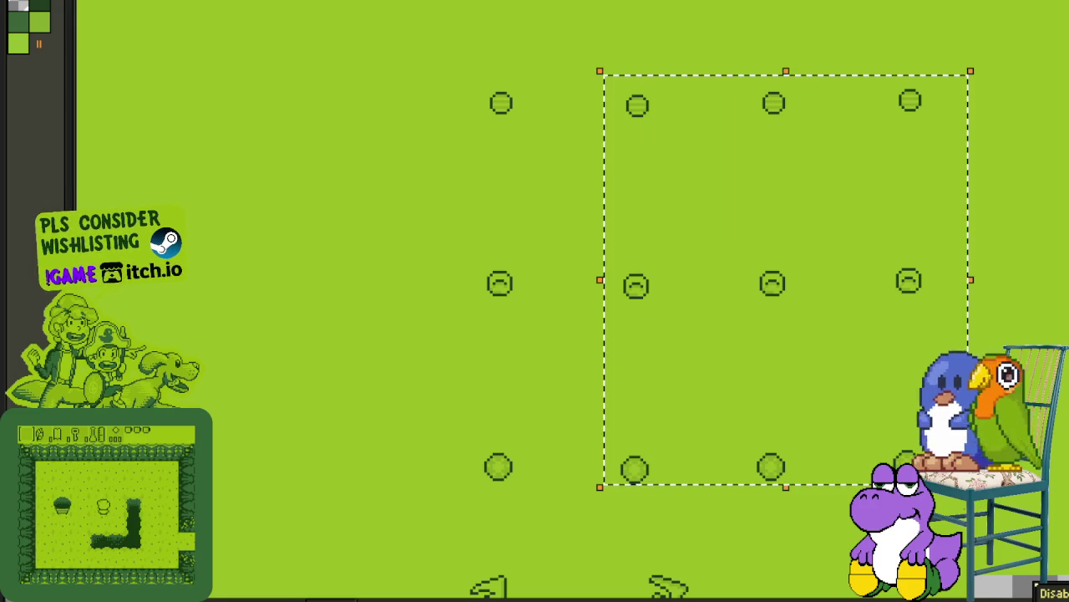
left_click_drag(635, 117, 549, 115)
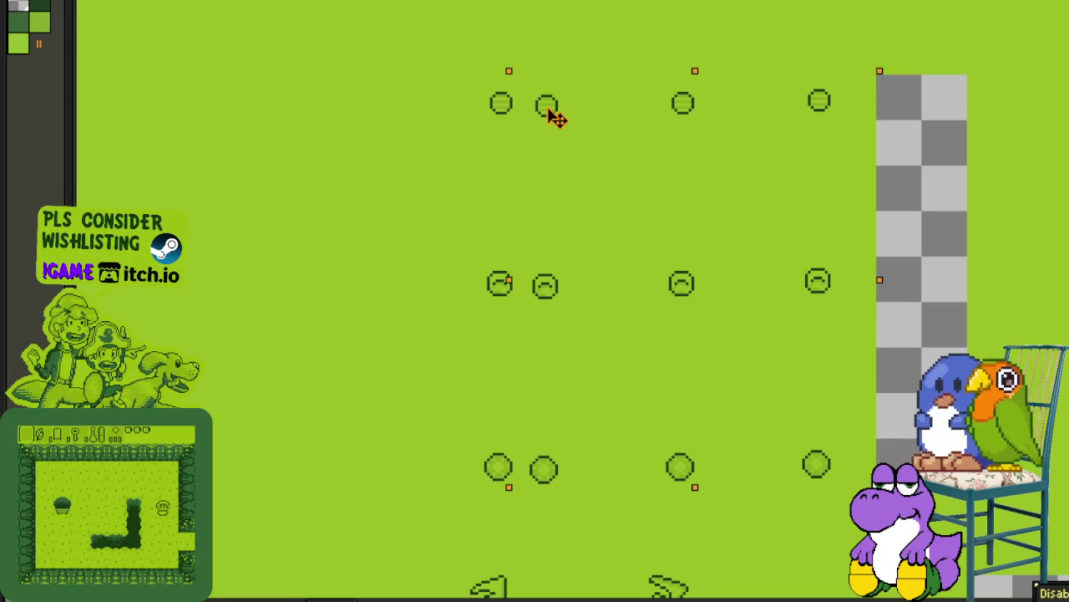
left_click(666, 91)
Step: Close the remaining circle gaps, make the block's green background transparent, and shift it left
left_click_drag(650, 76, 860, 478)
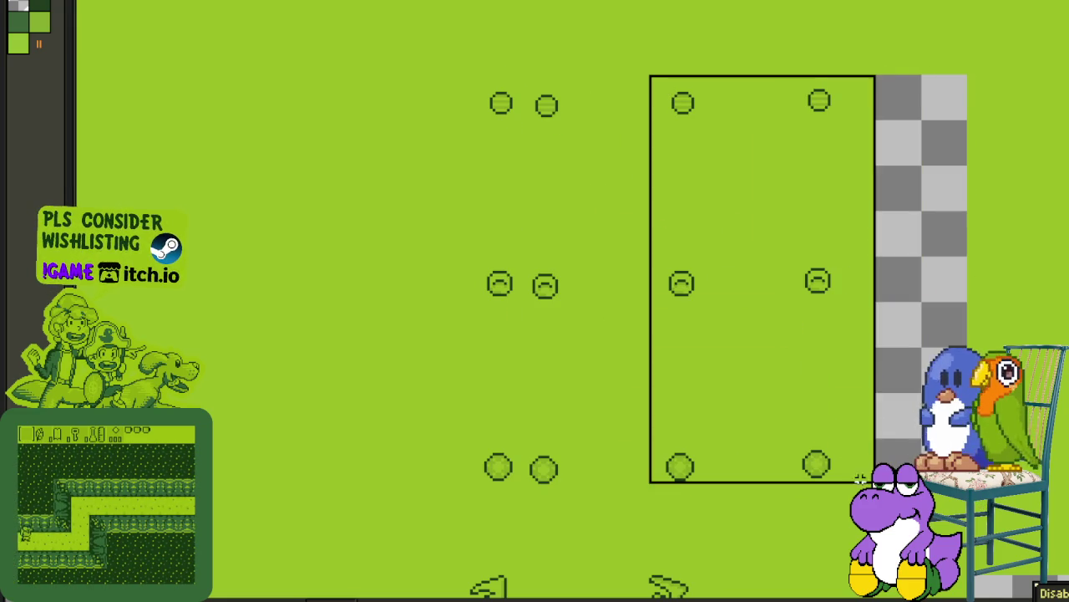
left_click_drag(679, 118, 604, 112)
left_click(682, 41)
mouse_move(693, 73)
left_mouse_down()
mouse_move(794, 446)
mouse_move(789, 486)
left_mouse_up()
left_click_drag(728, 113, 632, 112)
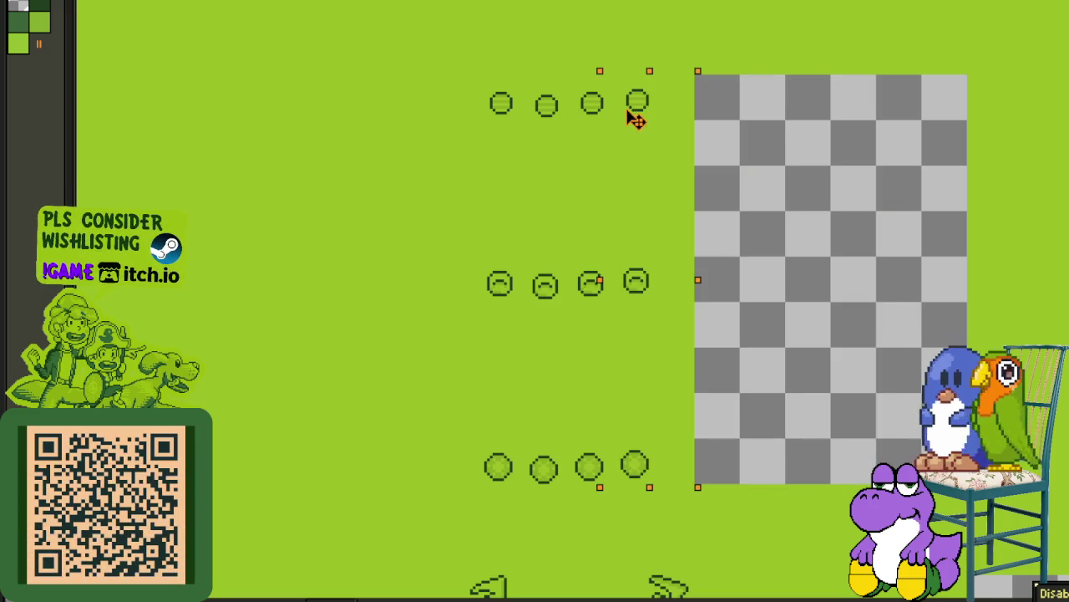
left_click(727, 137)
key("ctrl+shift+d")
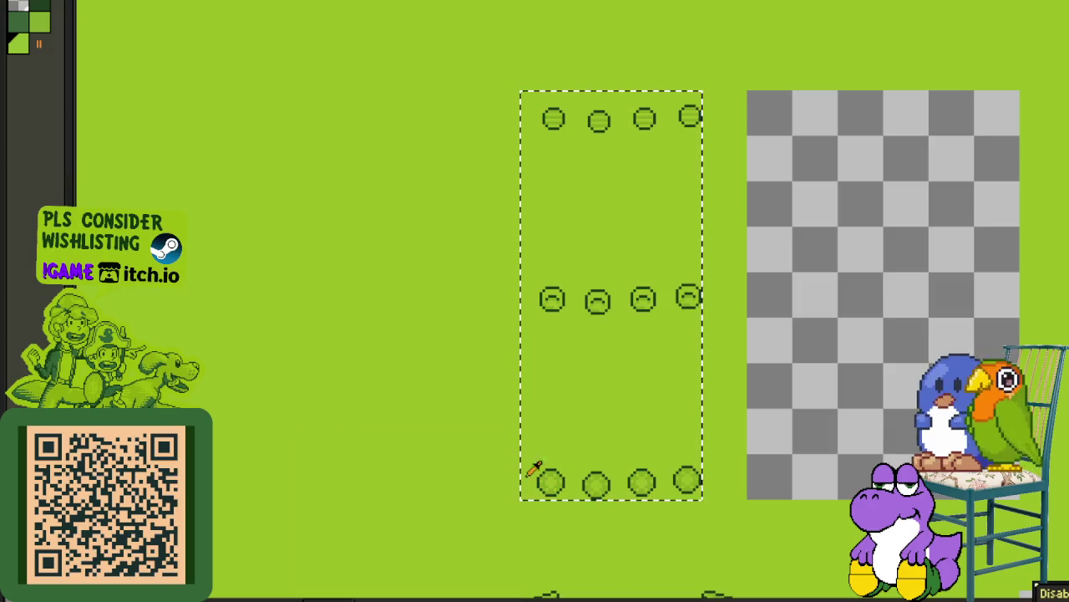
left_click(566, 407)
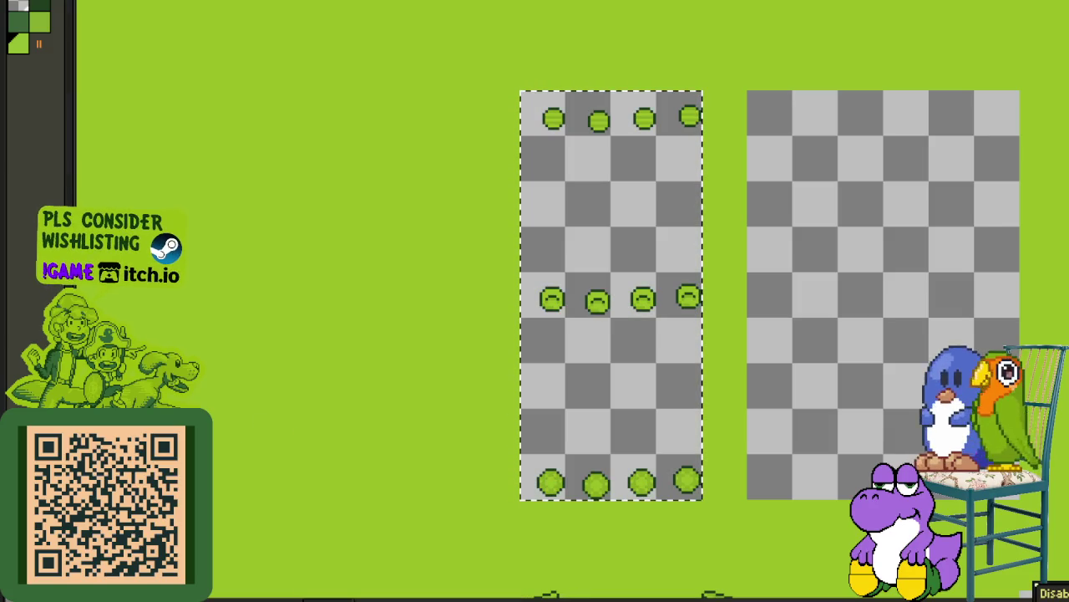
mouse_move(566, 126)
left_mouse_down()
mouse_move(516, 130)
mouse_move(591, 102)
mouse_move(585, 117)
left_mouse_up()
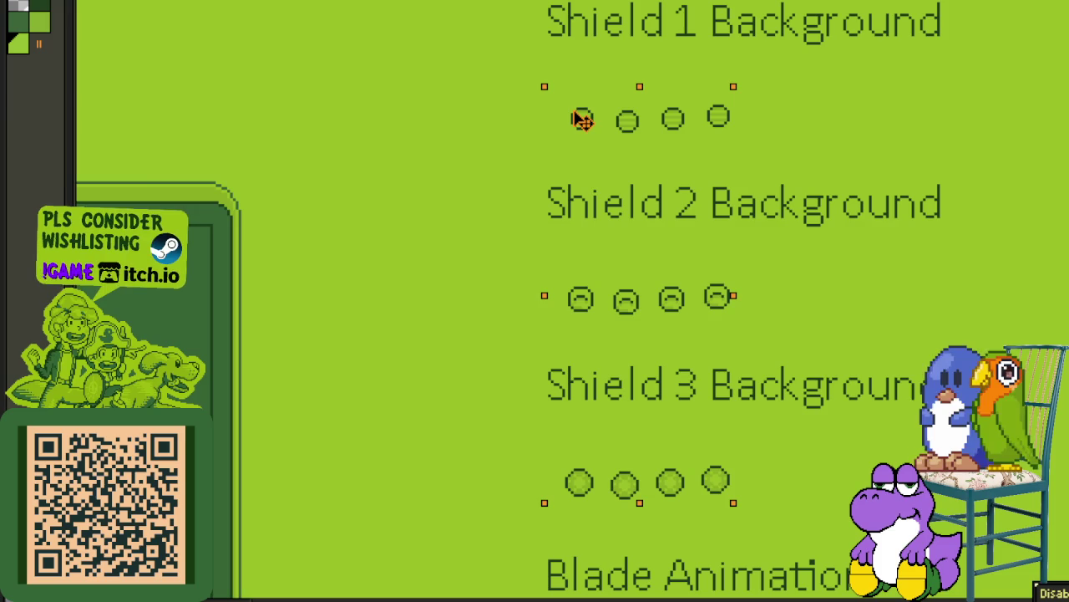
Step: Delete the leftover empty block and two stray transparent blocks near the sprites
scroll(936, 95, "down", 3)
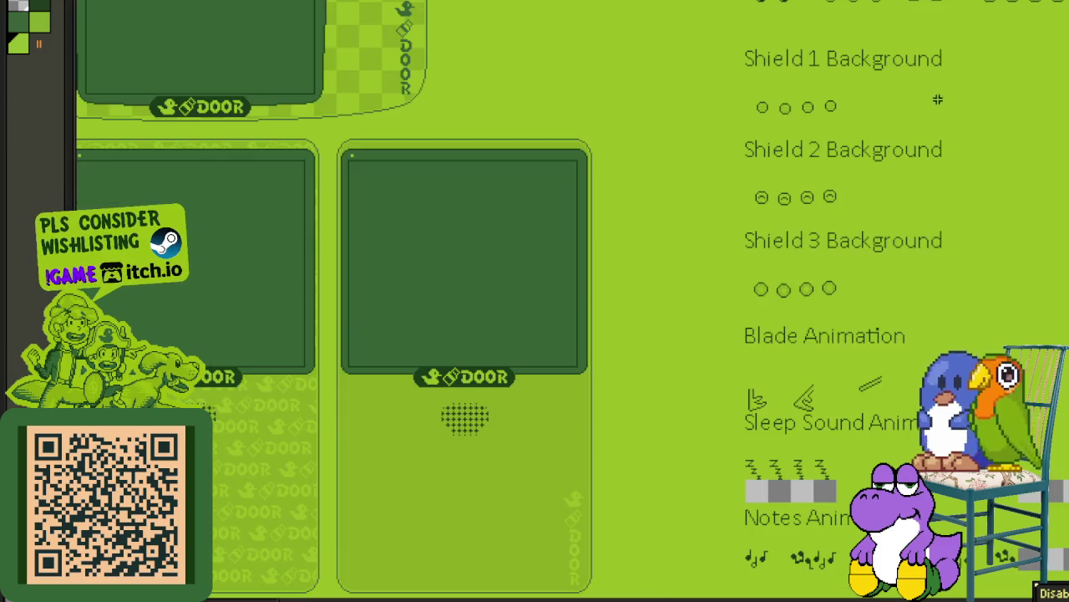
scroll(372, 81, "up", 2)
scroll(372, 81, "right", 8)
scroll(690, 183, "right", 1)
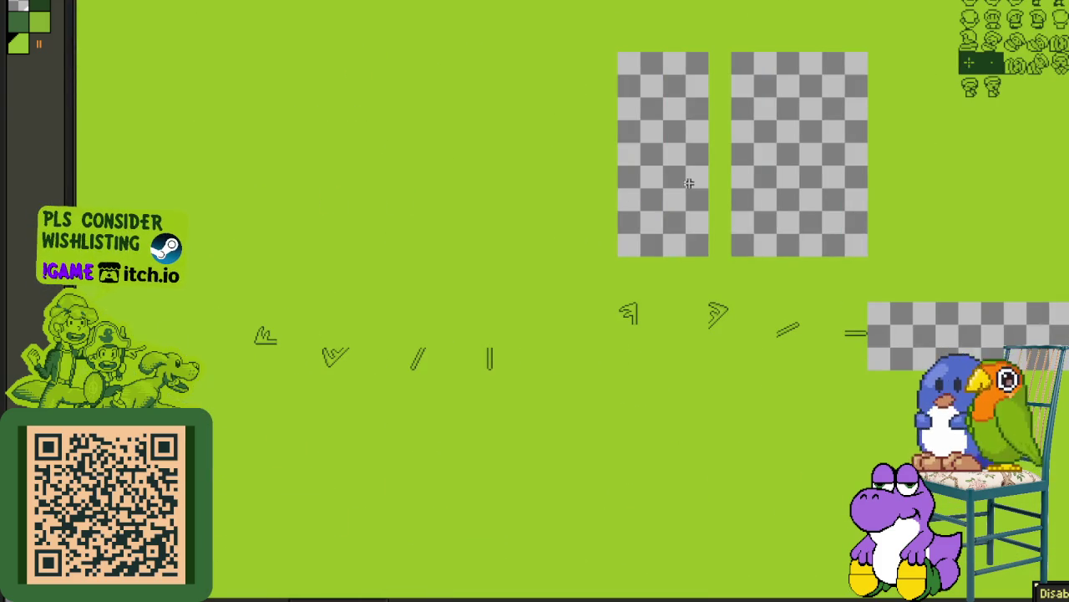
key("Delete")
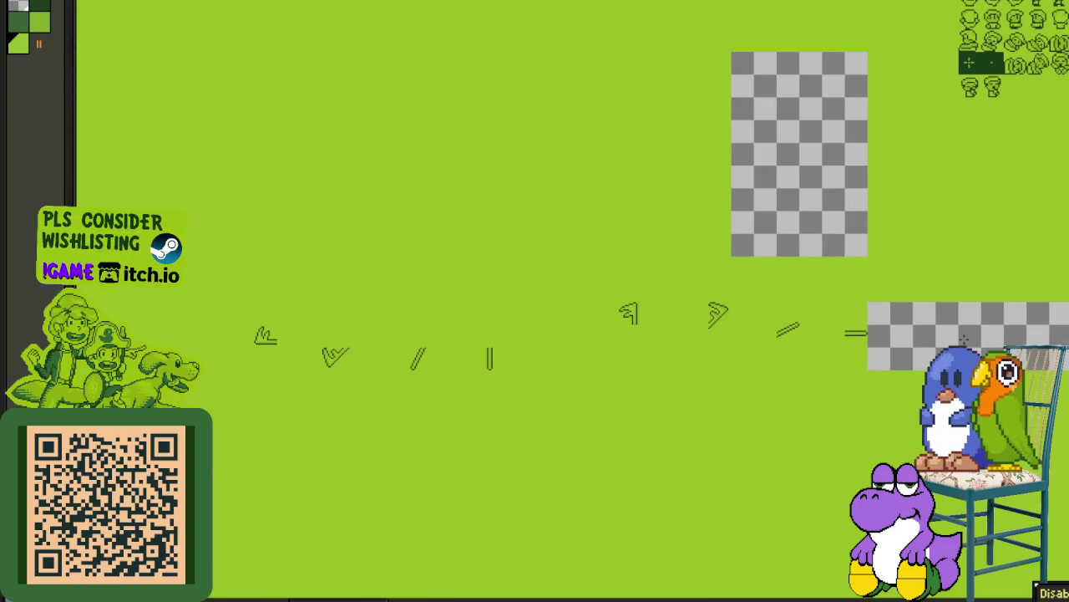
left_click(751, 193)
key("Delete")
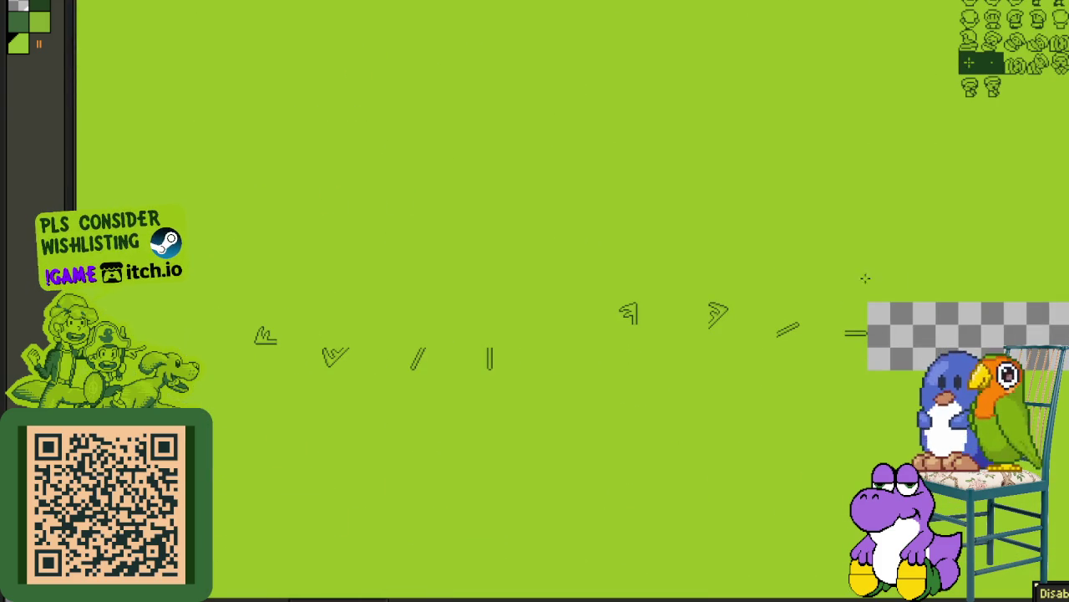
left_click(963, 320)
key("Delete")
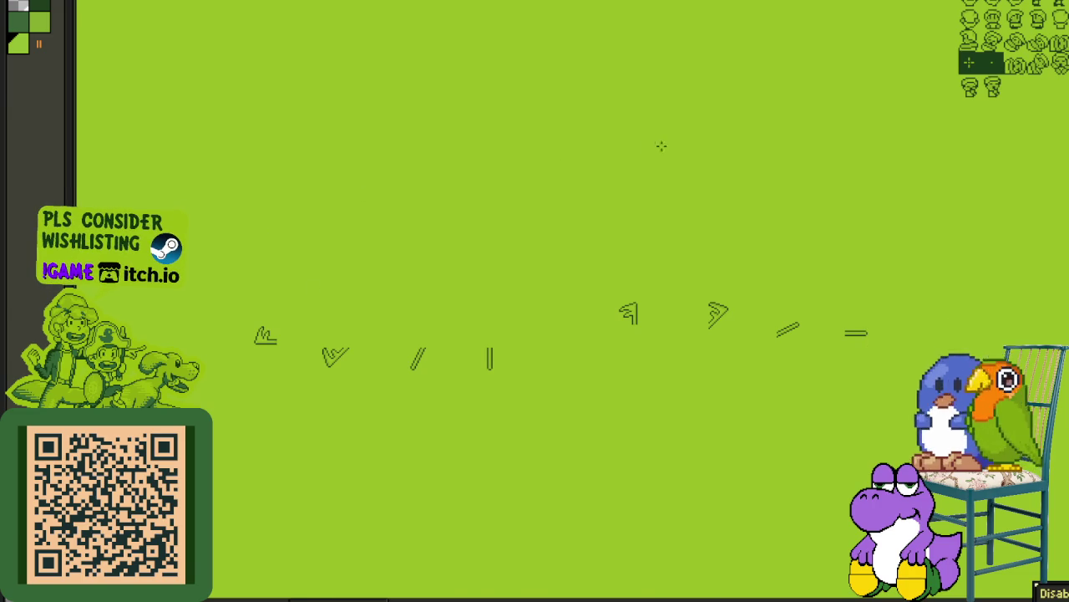
Step: Clear the transparent patches under the Notes row and the Sleep Sound sprites
scroll(661, 146, "down", 5)
scroll(747, 131, "left", 3)
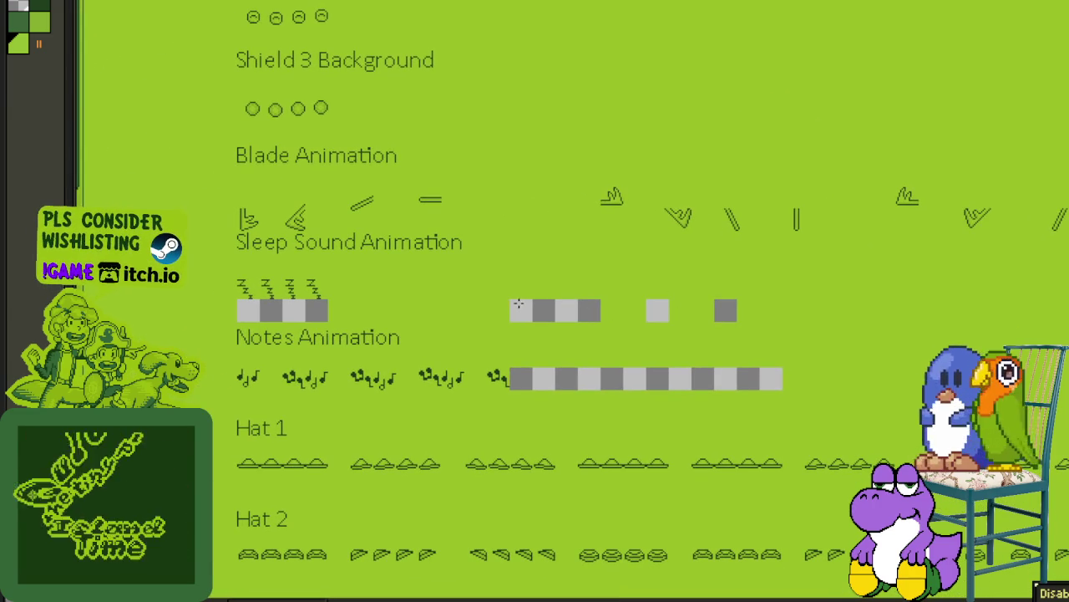
key("Delete")
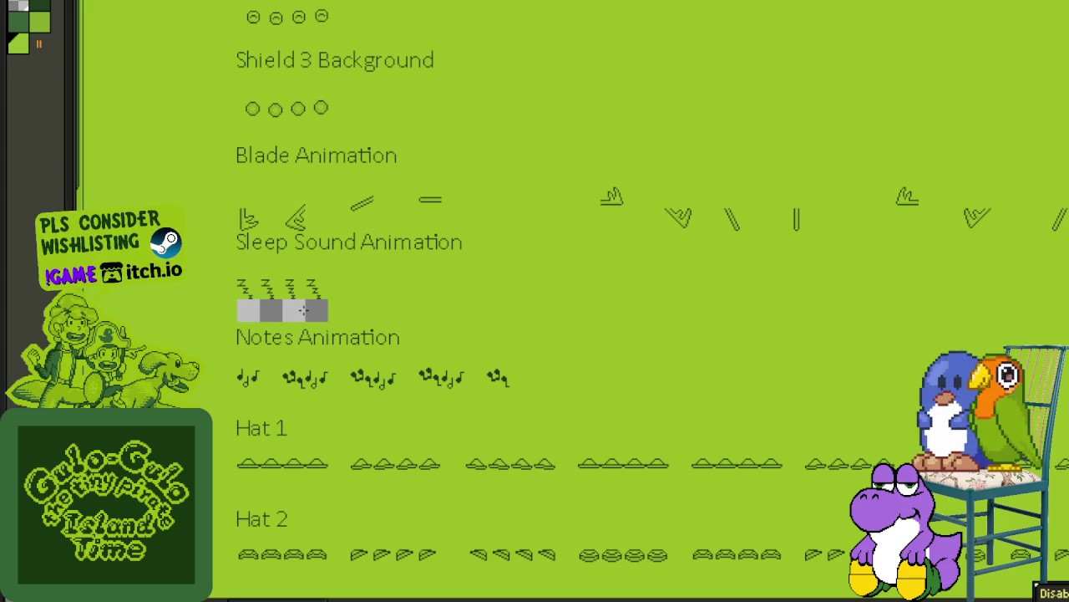
left_click(303, 310)
scroll(578, 280, "down", 3)
scroll(587, 258, "down", 2)
scroll(554, 203, "down", 2)
scroll(496, 301, "down", 3)
scroll(480, 209, "down", 4)
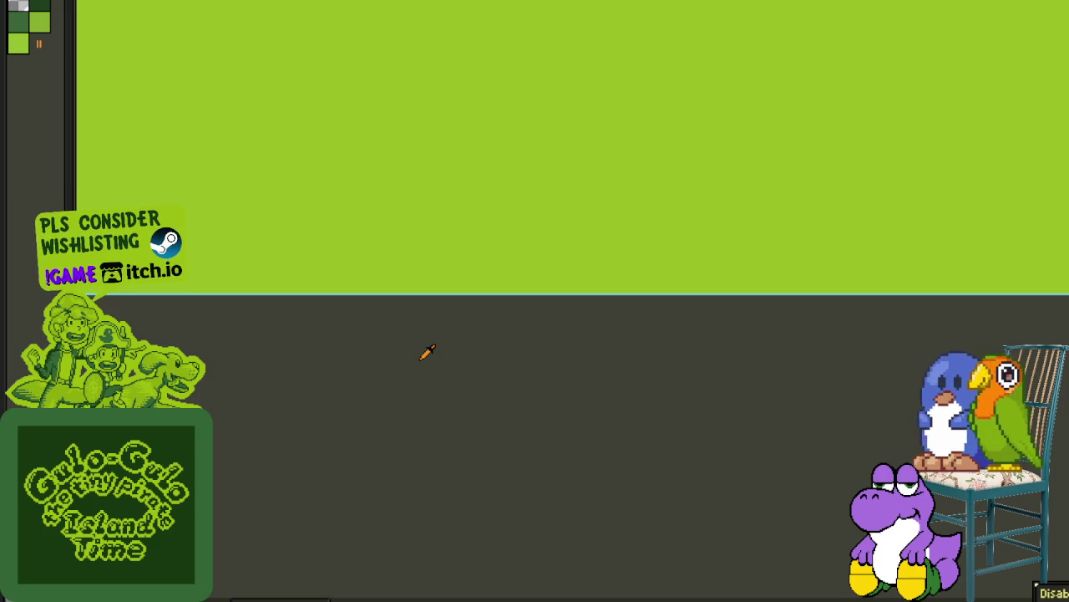
Step: Locate and delete the old Pick-Uppable Items title text
scroll(376, 375, "up", 5)
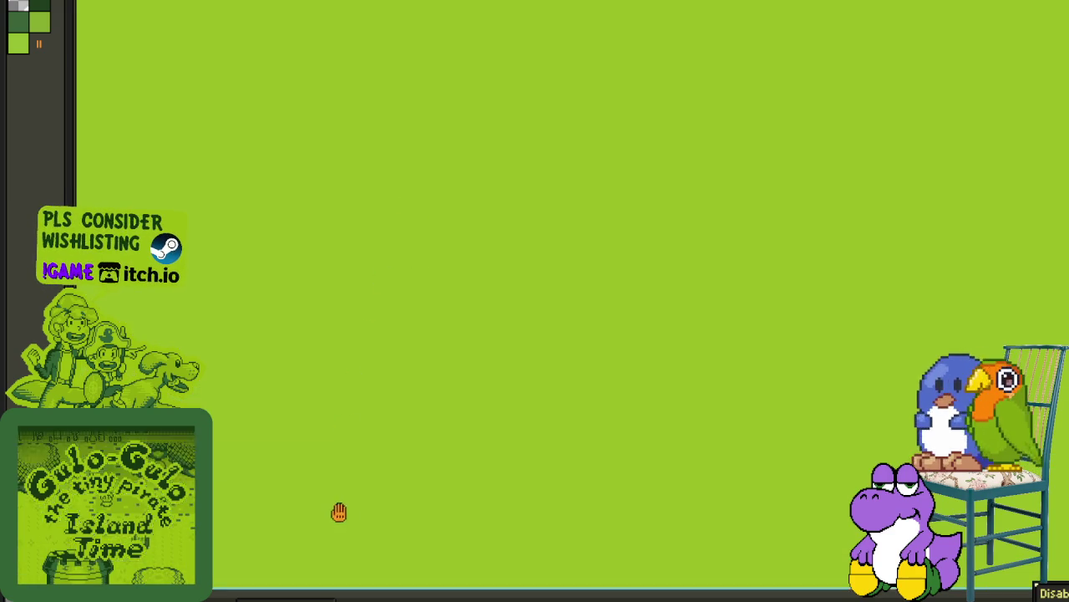
scroll(483, 389, "up", 3)
scroll(514, 326, "up", 1)
scroll(536, 265, "up", 2)
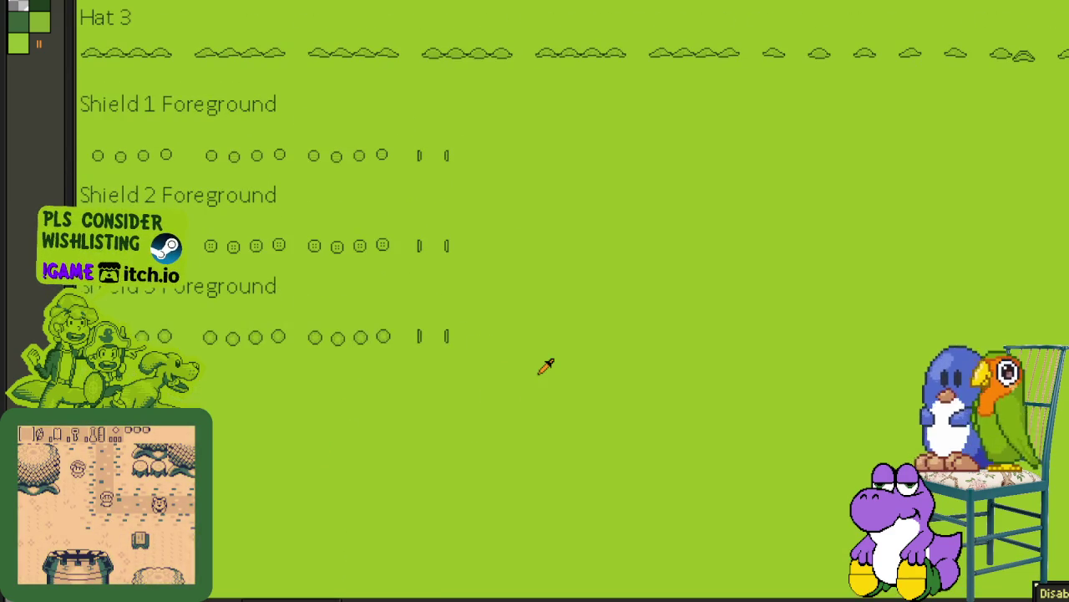
scroll(620, 265, "up", 3)
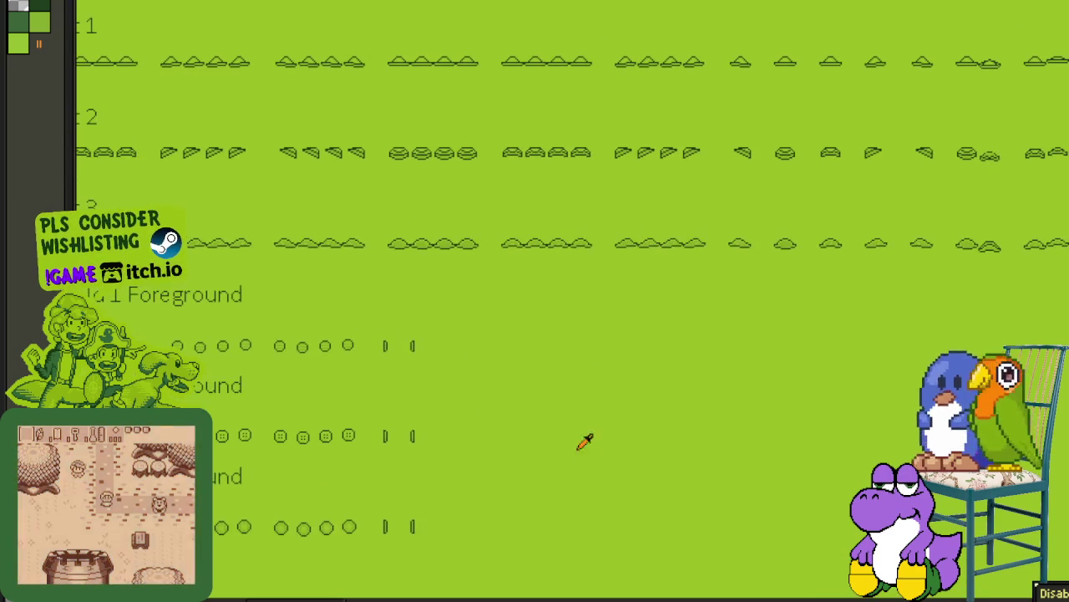
scroll(616, 293, "down", 1)
scroll(666, 294, "up", 3)
scroll(501, 376, "right", 3)
scroll(677, 357, "up", 3)
scroll(761, 396, "right", 1)
scroll(789, 395, "left", 1)
scroll(790, 395, "down", 1)
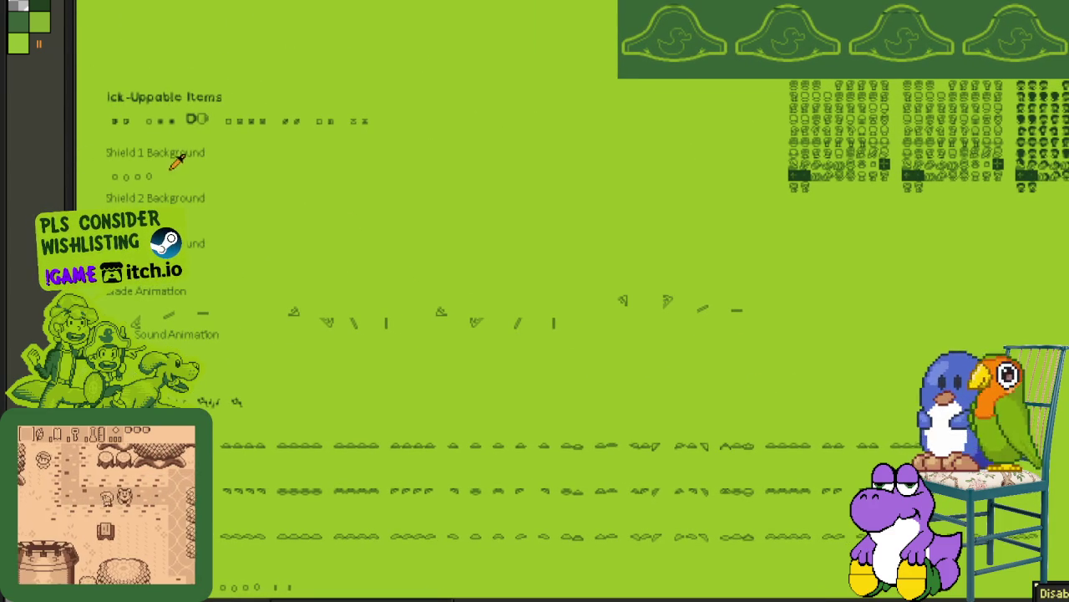
scroll(353, 208, "left", 1)
scroll(313, 207, "left", 2)
scroll(314, 208, "up", 2)
scroll(381, 238, "up", 3)
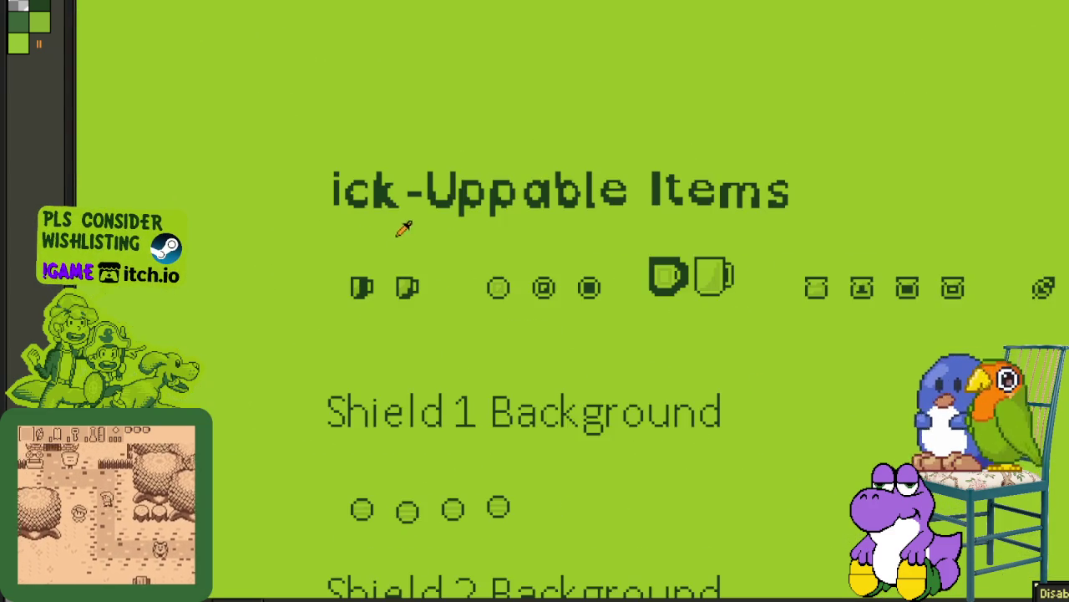
scroll(334, 218, "up", 1)
scroll(334, 217, "right", 1)
scroll(312, 243, "down", 3)
scroll(395, 304, "down", 3)
scroll(385, 234, "right", 1)
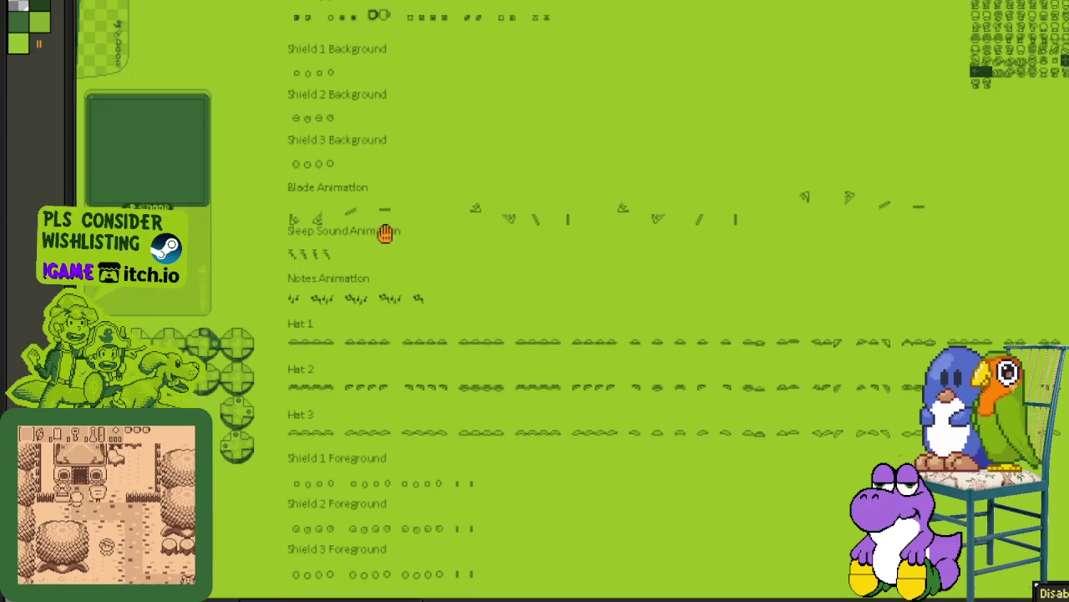
scroll(423, 357, "up", 3)
scroll(335, 232, "up", 2)
scroll(406, 201, "up", 1)
mouse_move(307, 149)
left_mouse_down()
mouse_move(970, 246)
mouse_move(1068, 280)
left_mouse_up()
key("Delete")
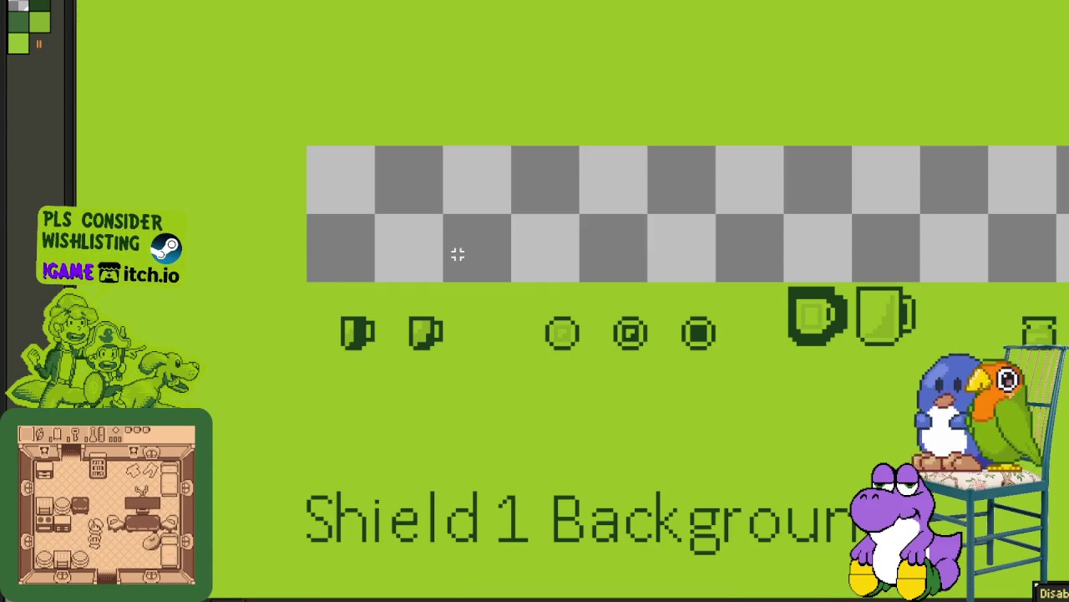
Step: Draw the vertical stem and top bar of a large pixel P
scroll(334, 238, "up", 1)
scroll(377, 248, "down", 3)
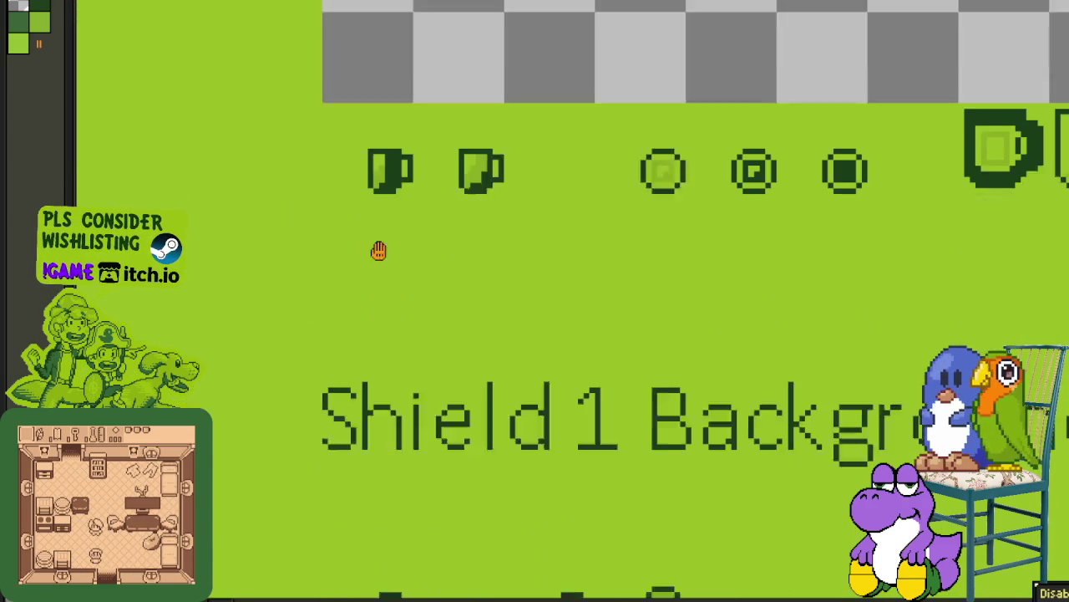
scroll(368, 372, "down", 1)
scroll(369, 189, "up", 2)
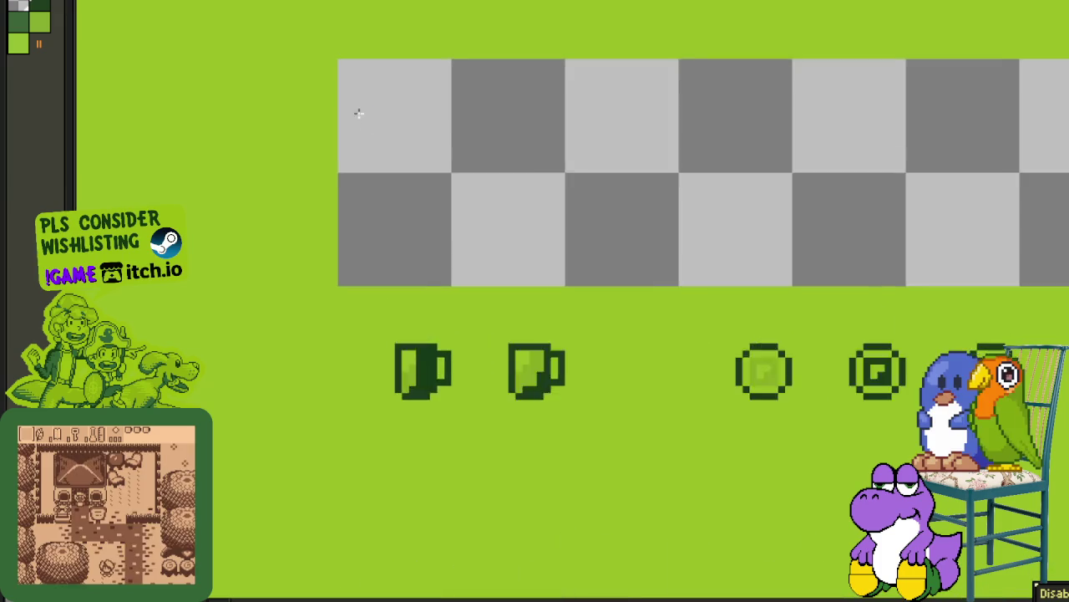
scroll(380, 252, "up", 1)
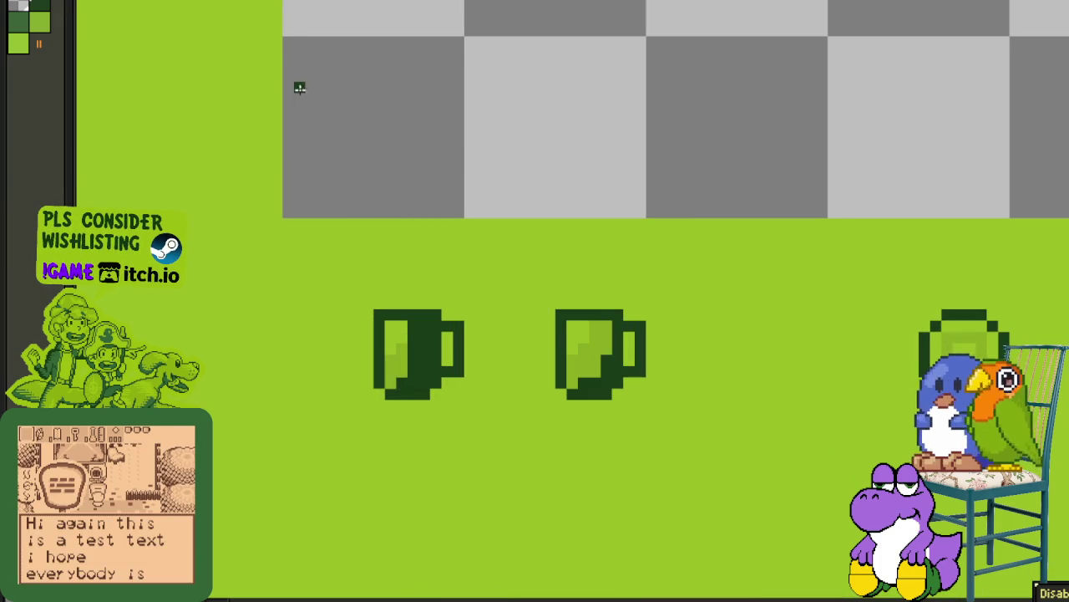
left_click_drag(288, 41, 292, 158)
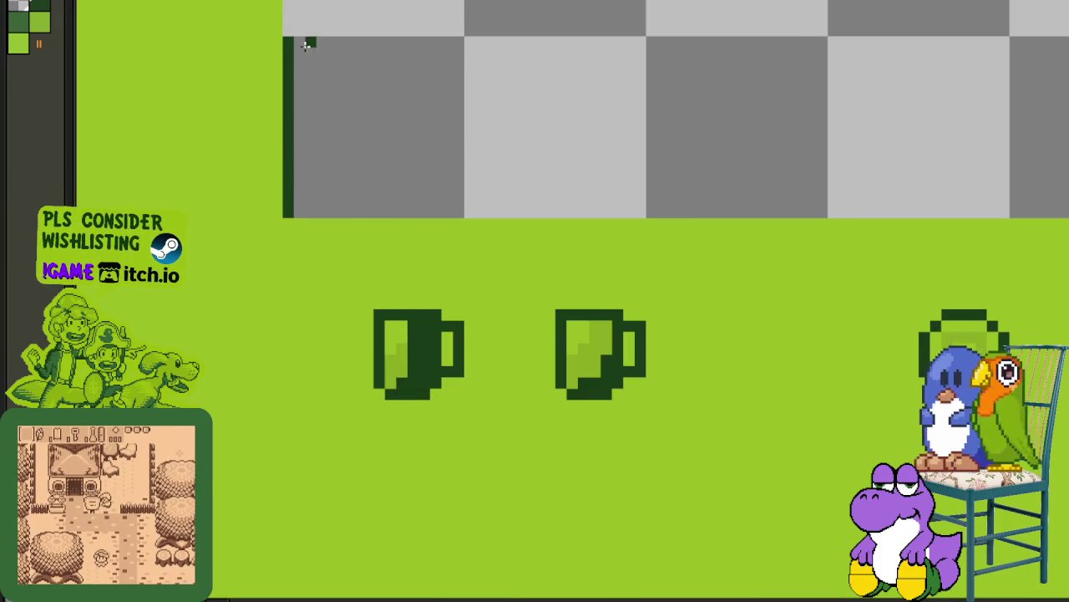
scroll(297, 42, "up", 1)
left_click_drag(291, 39, 348, 41)
Step: Add the P's middle bar and the right side of its bowl
scroll(389, 93, "down", 2)
scroll(420, 178, "down", 5)
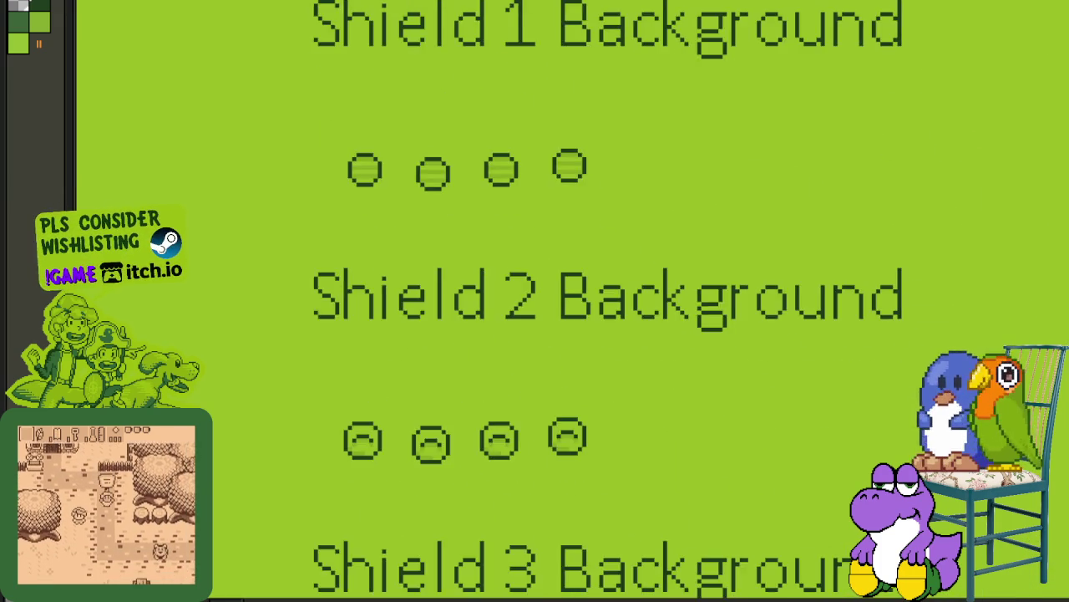
scroll(420, 178, "up", 5)
scroll(406, 53, "up", 1)
scroll(368, 23, "up", 2)
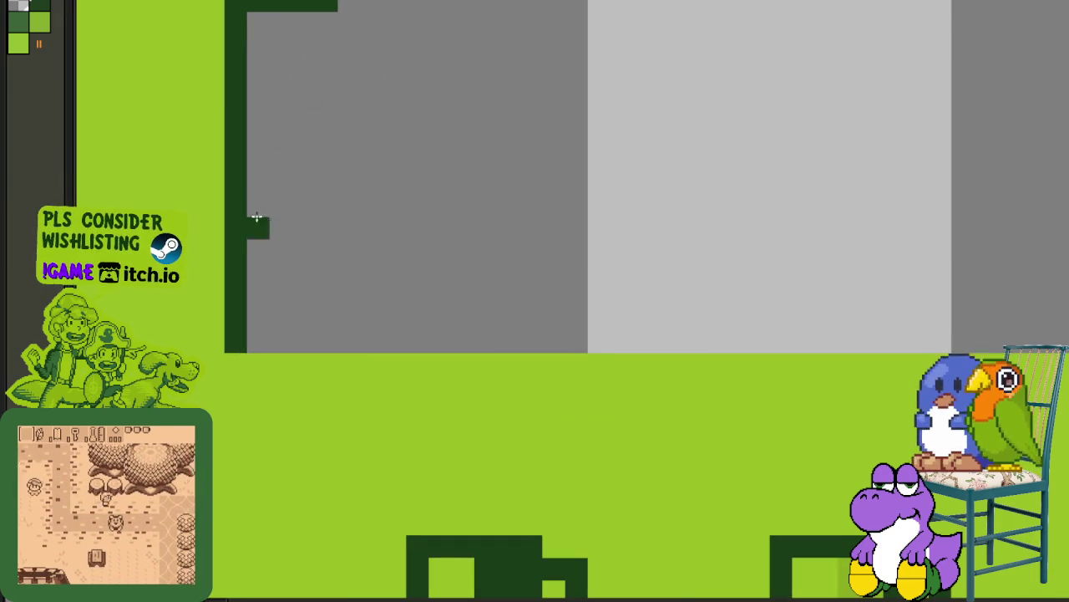
left_click_drag(255, 206, 349, 206)
scroll(367, 208, "up", 3)
mouse_move(388, 334)
left_mouse_down()
mouse_move(433, 221)
mouse_move(415, 169)
left_mouse_up()
Step: Fill the gap in the P's top bar and draw the letter i
left_click(364, 153)
scroll(472, 269, "down", 2)
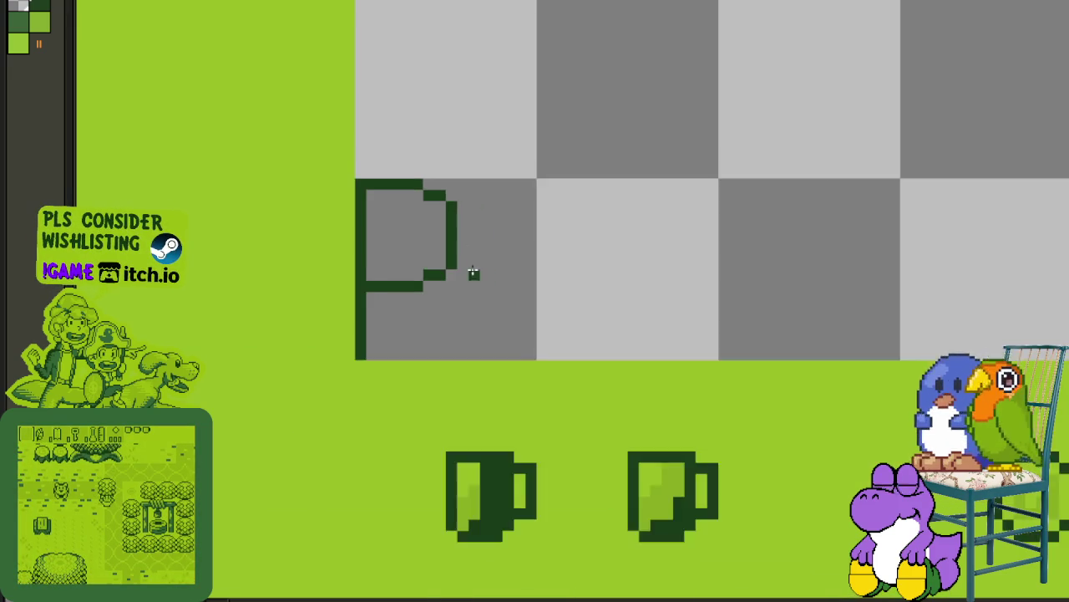
scroll(471, 218, "up", 2)
left_click(471, 218)
left_click(471, 287)
key("ctrl+z")
left_click_drag(471, 263, 471, 447)
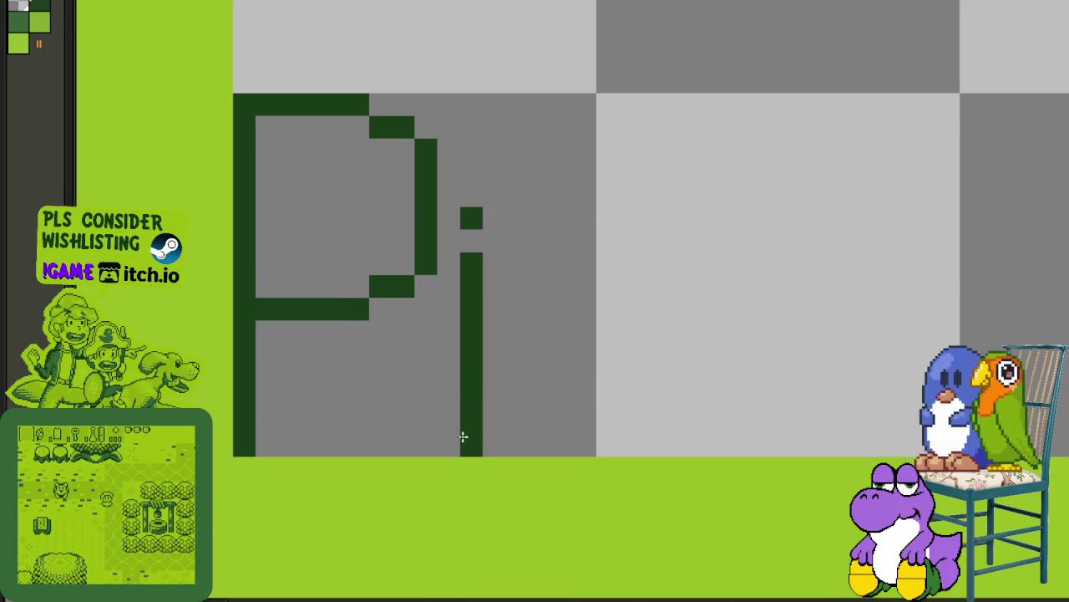
Step: Draw the letter c with its left side, upper curve and bottom edge
left_click(516, 308)
left_click_drag(519, 300, 527, 427)
key("ctrl+z")
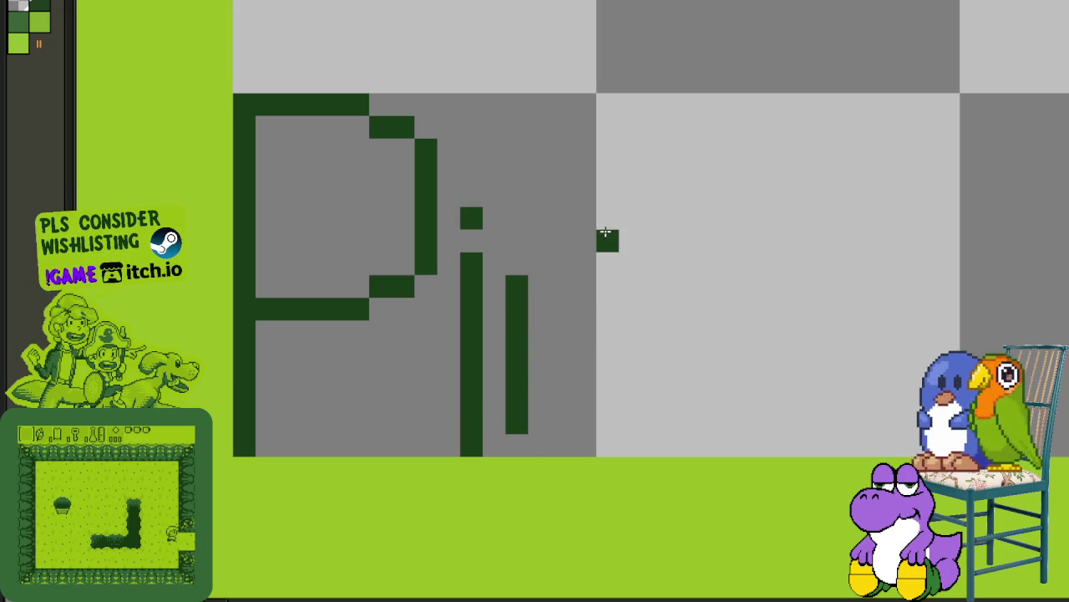
right_click(519, 283)
left_click_drag(535, 279, 564, 257)
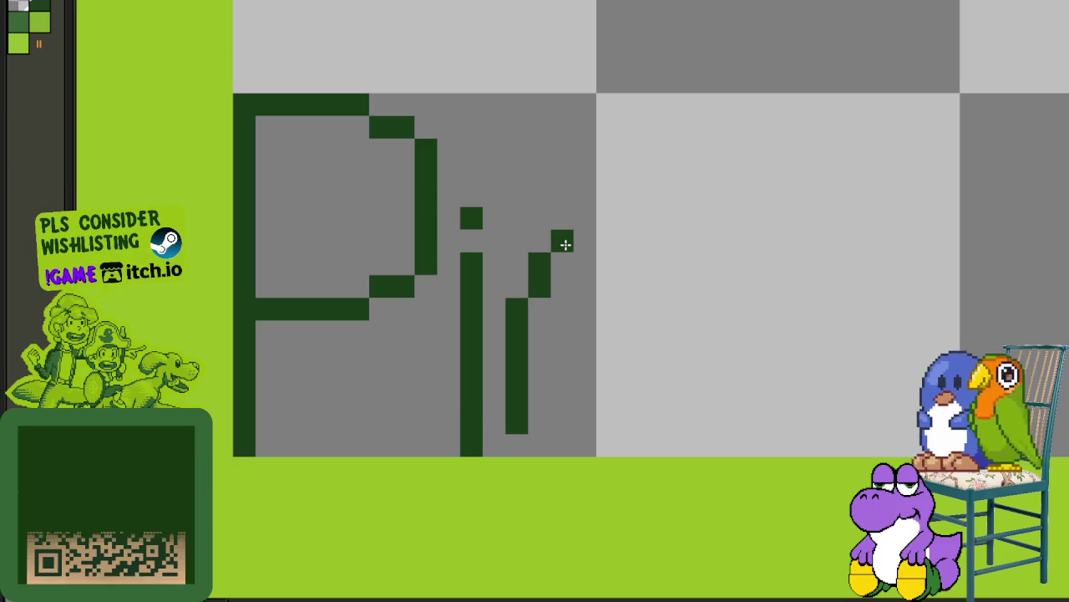
left_click_drag(588, 239, 609, 240)
left_click(518, 286)
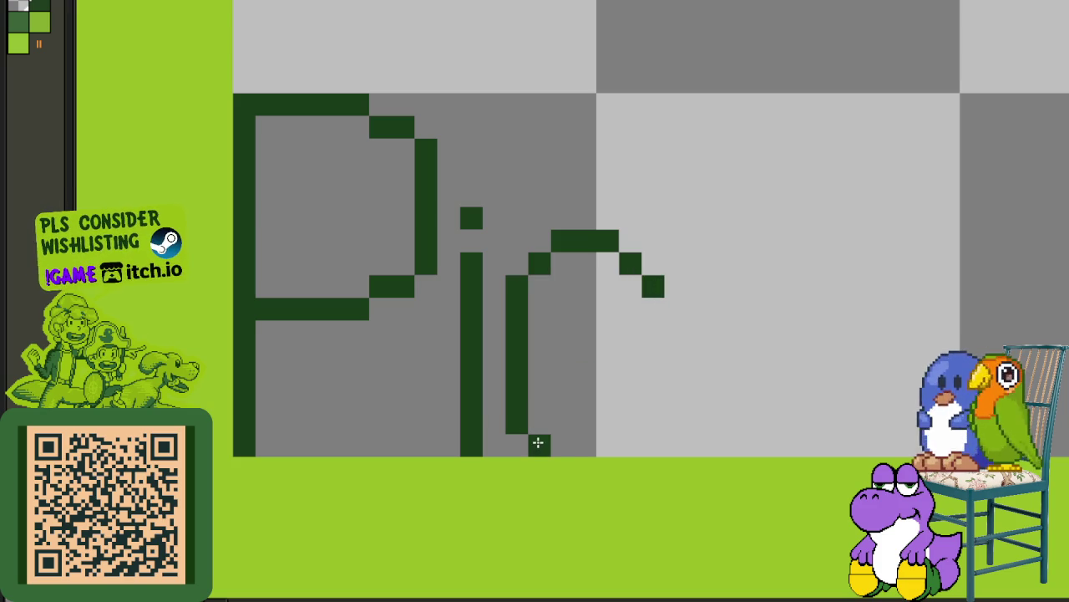
left_click_drag(553, 440, 607, 440)
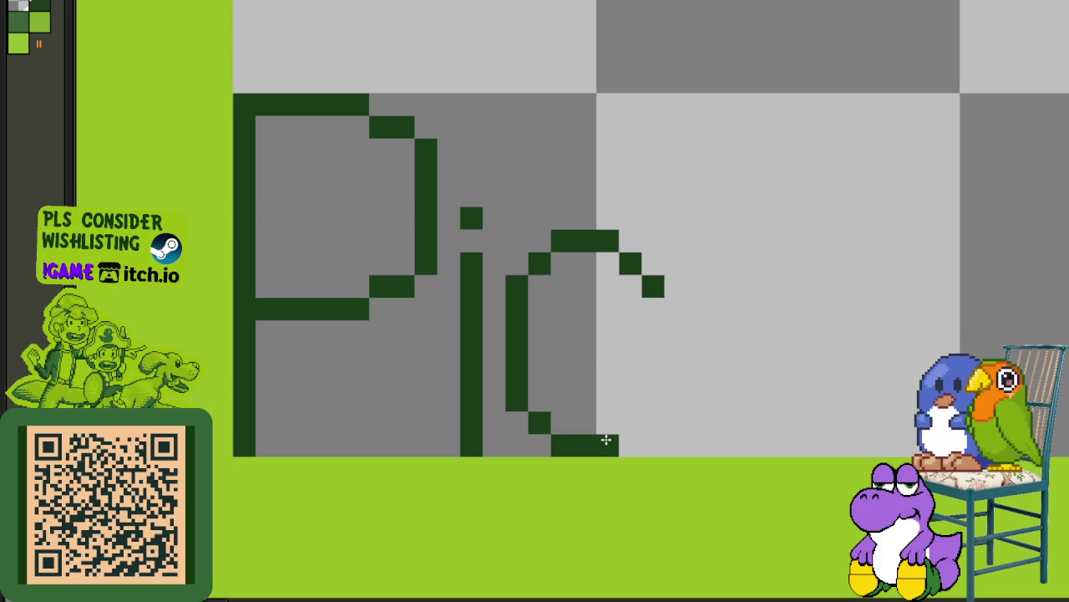
Step: Draw the k's tall stem and upper diagonal arm
scroll(697, 332, "down", 1)
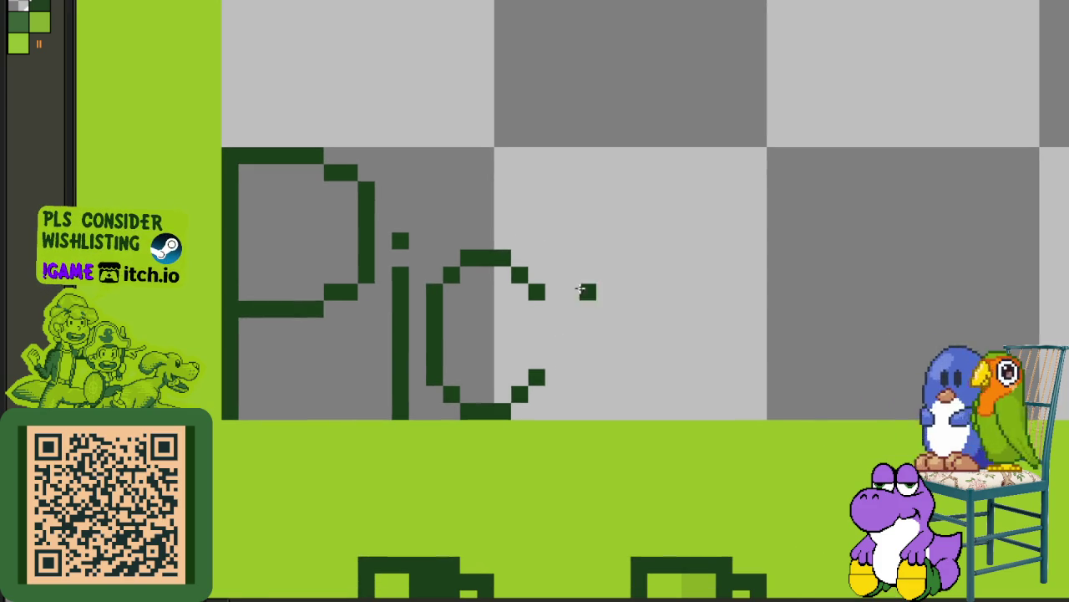
left_click_drag(568, 189, 573, 411)
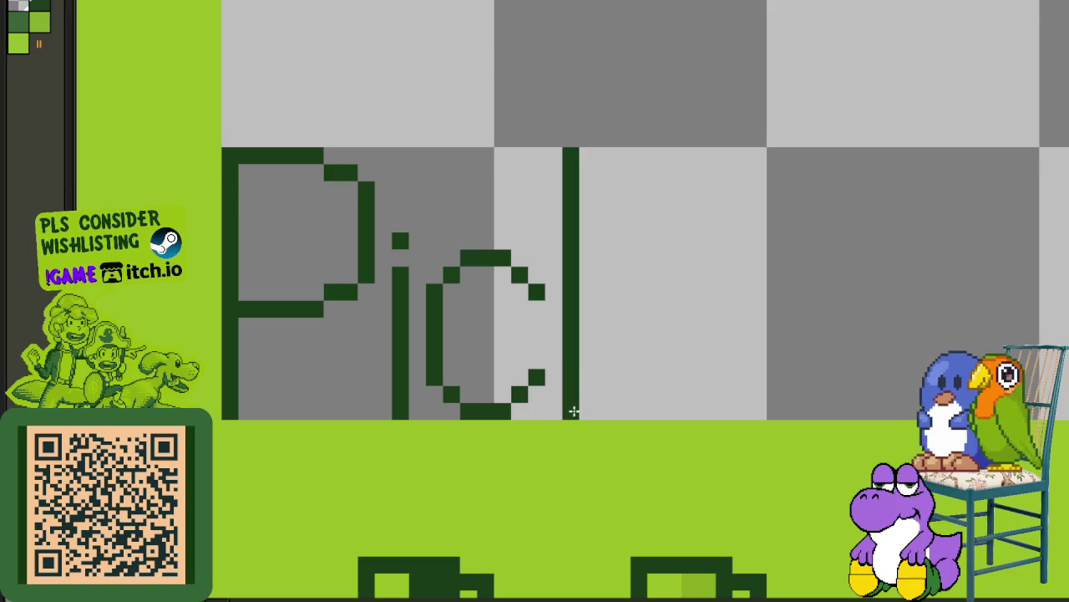
mouse_move(614, 318)
left_mouse_down()
mouse_move(640, 275)
mouse_move(664, 284)
left_mouse_up()
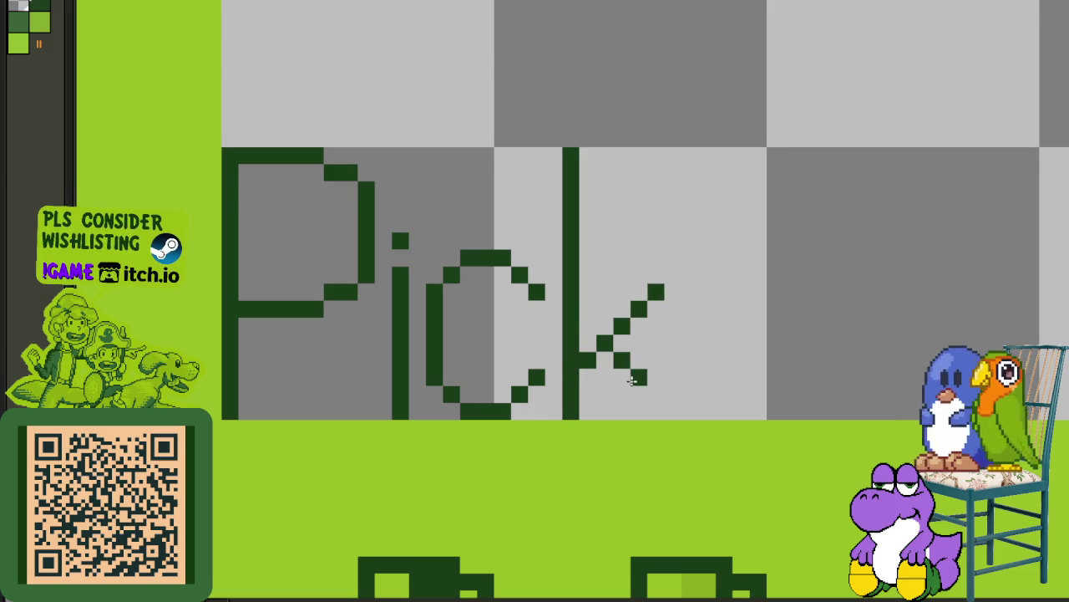
scroll(668, 411, "down", 1)
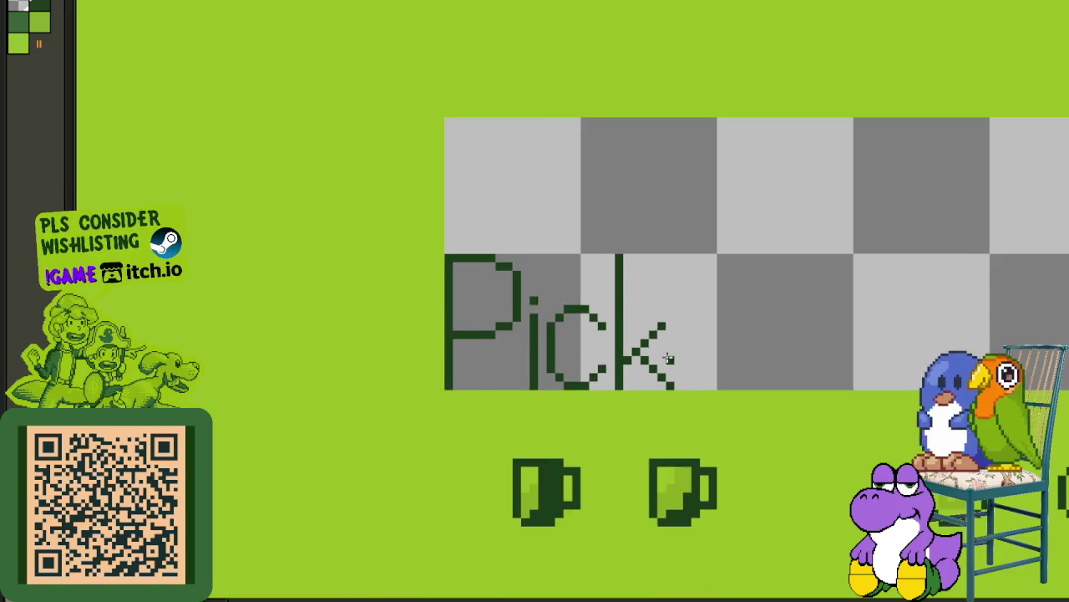
Step: Draw the hyphen after 'Pick' and scroll to the space beyond it
scroll(528, 271, "up", 1)
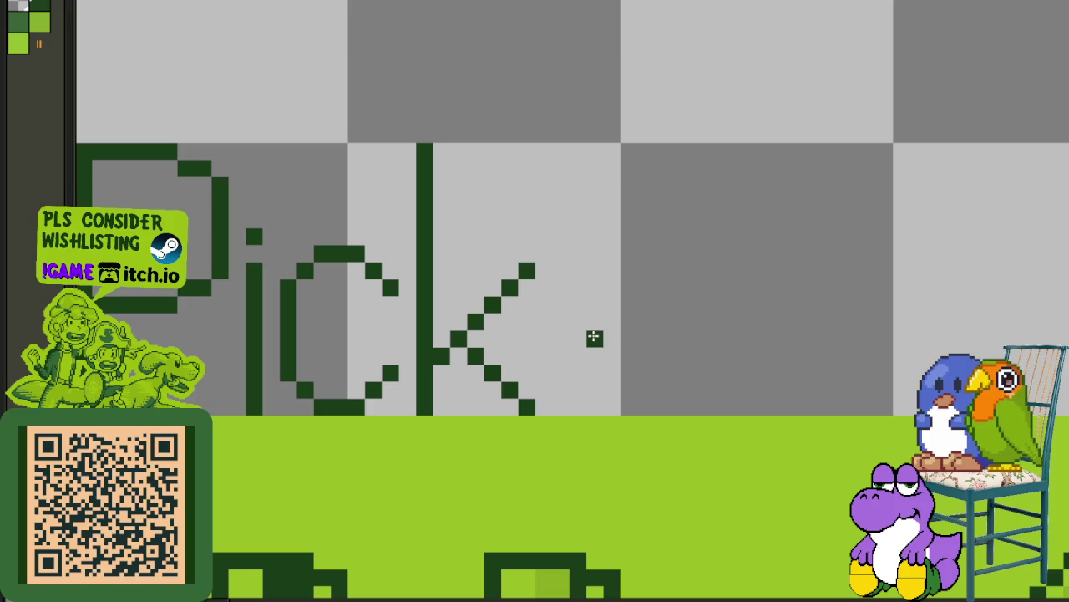
left_click_drag(555, 339, 657, 346)
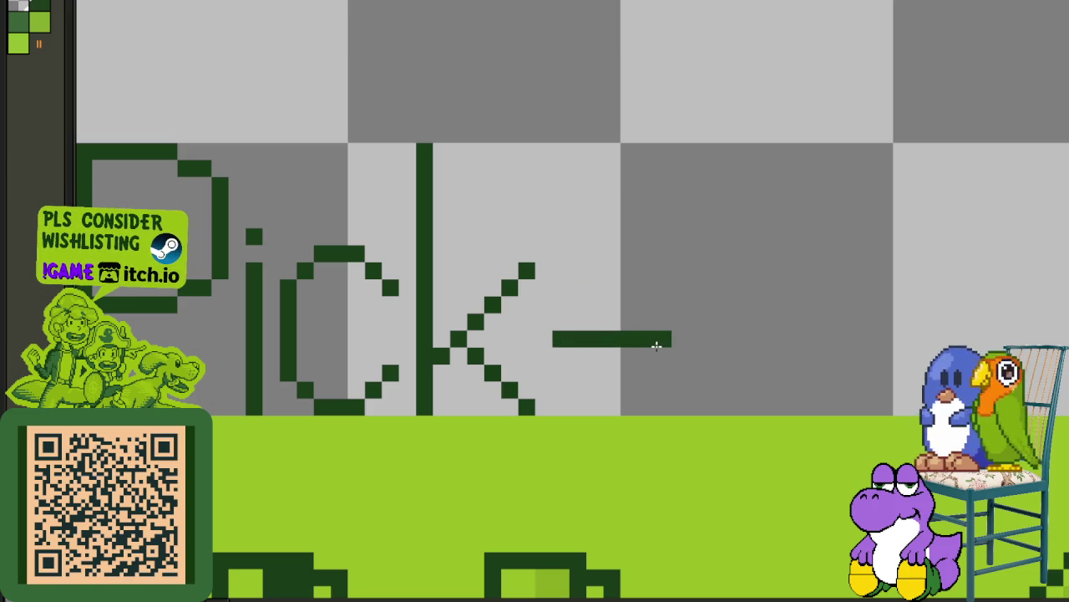
mouse_move(716, 306)
left_mouse_down()
mouse_move(599, 284)
mouse_move(567, 344)
mouse_move(625, 381)
mouse_move(658, 380)
mouse_move(677, 354)
mouse_move(680, 264)
left_mouse_up()
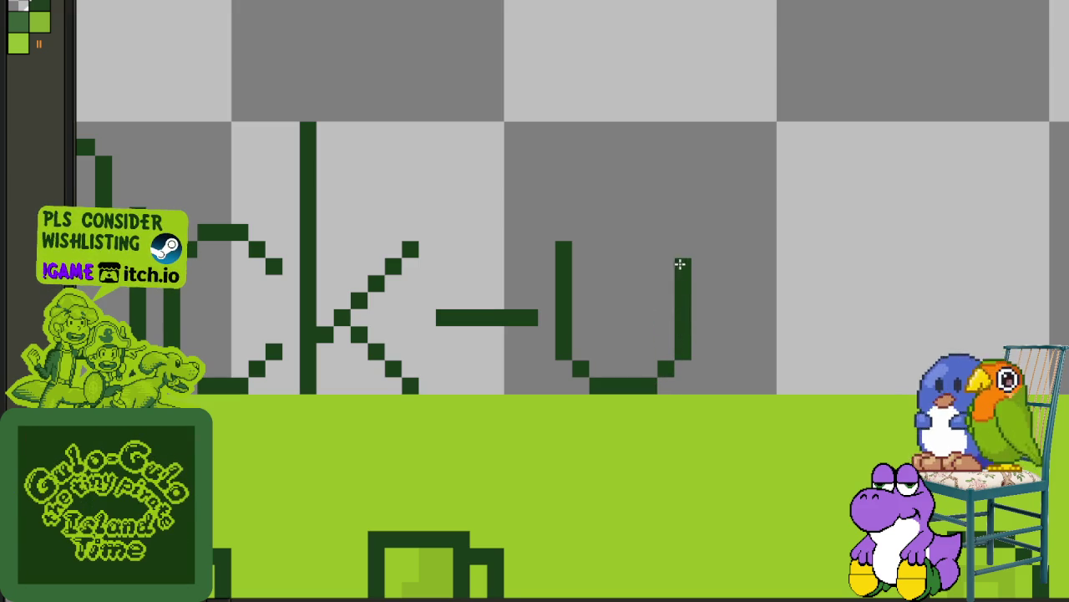
scroll(720, 365, "right", 3)
scroll(720, 365, "up", 1)
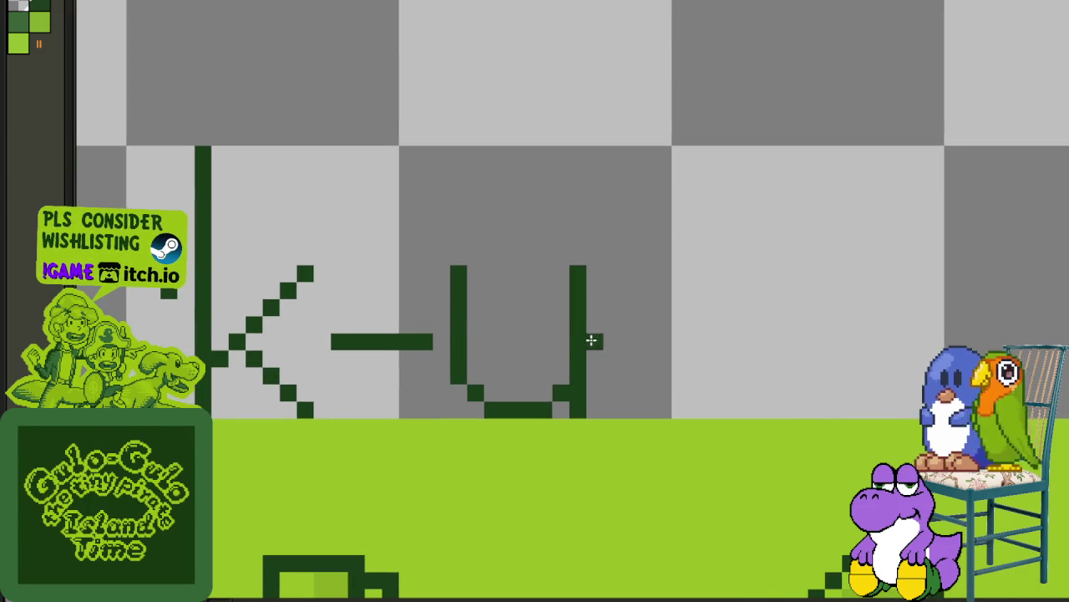
scroll(625, 274, "down", 2)
scroll(625, 274, "down", 1)
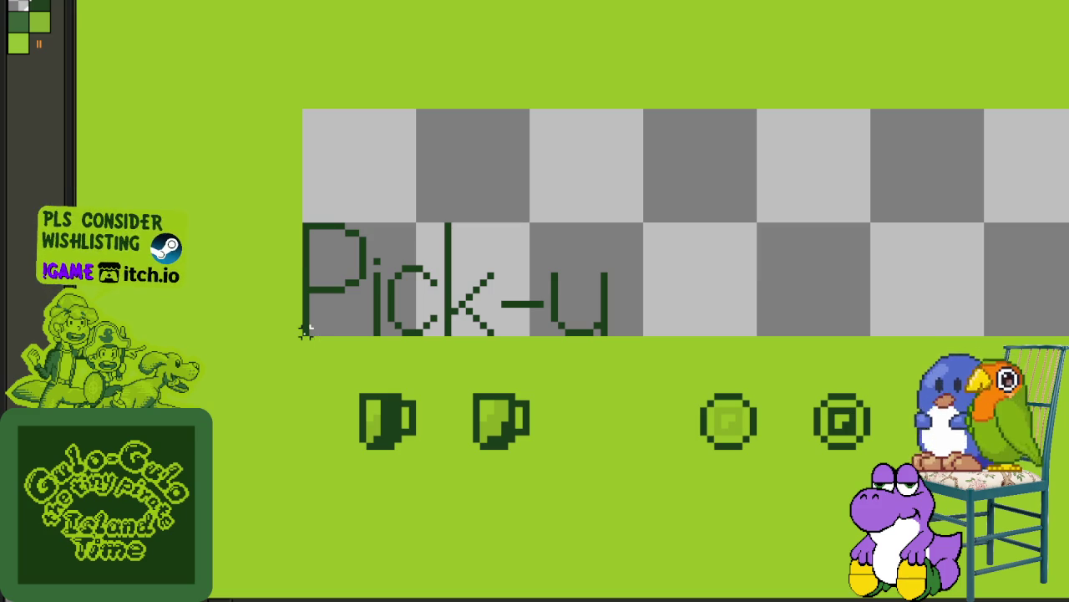
Step: Move the 'Pick-u' label up two pixels over the checkerboard
left_click_drag(305, 331, 660, 199)
key("Up")
key("Up")
key("Up")
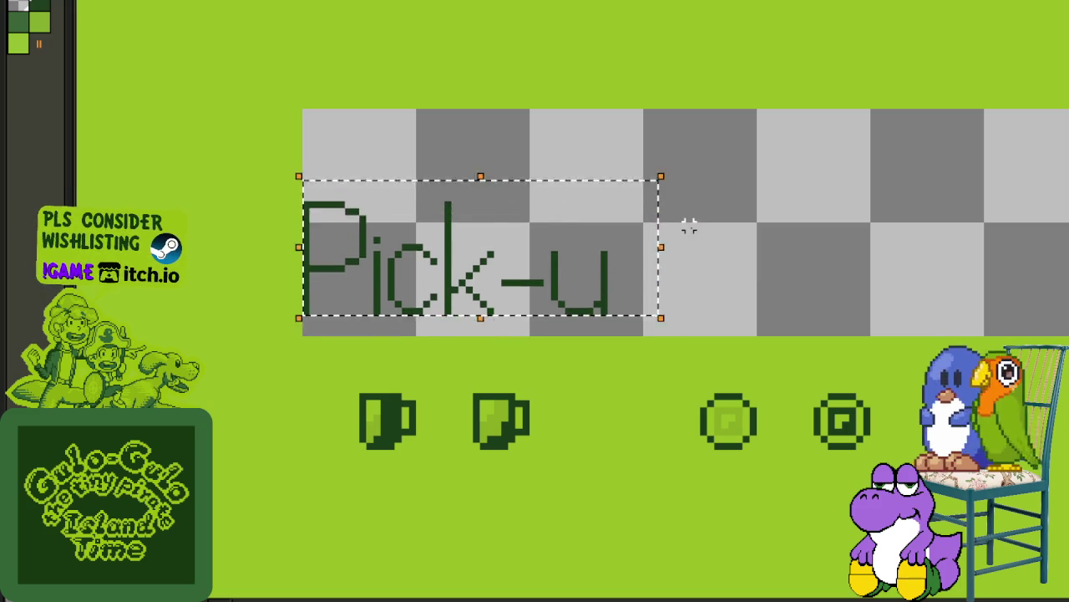
key("Up")
key("Up")
key("Up")
key("Up")
key("Up")
key("Up")
key("ctrl+d")
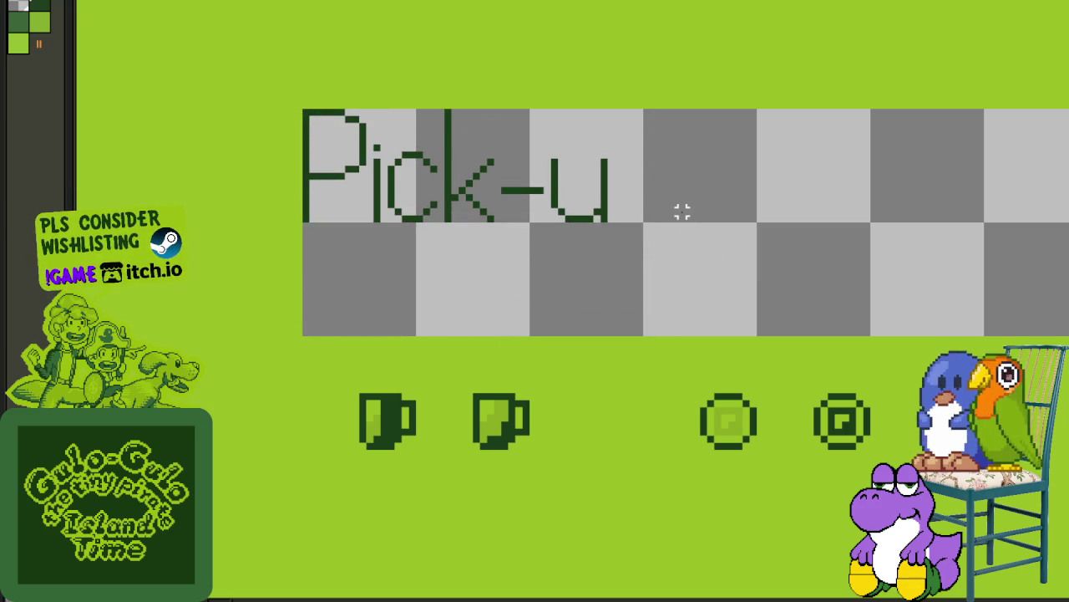
Step: Pencil-draw a 'p' after the 'u': long stem, then the closed loop
key("b")
scroll(576, 241, "right", 1)
scroll(474, 213, "up", 2)
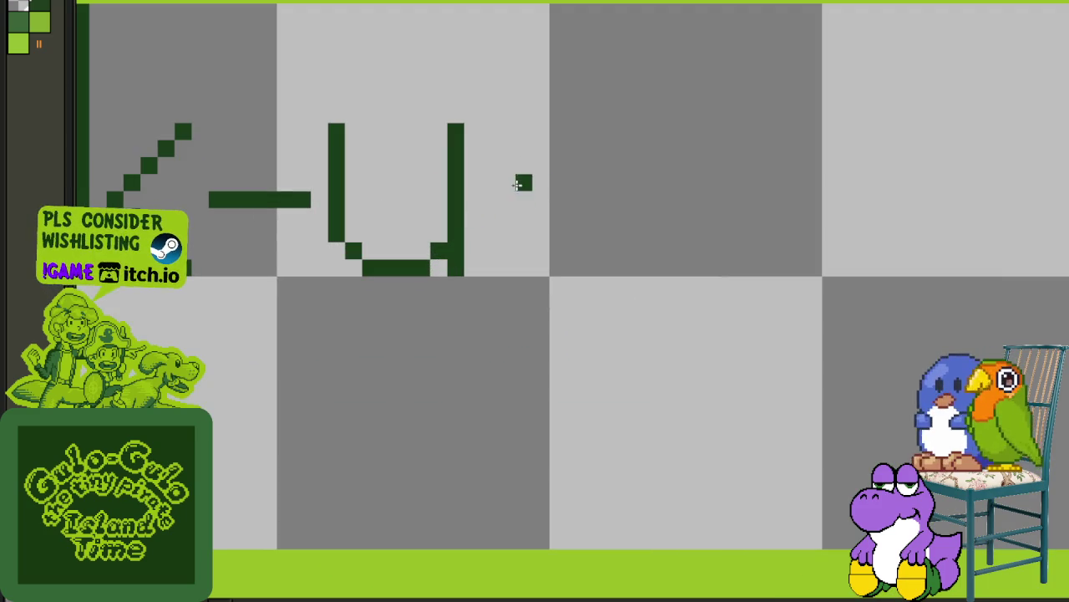
mouse_move(508, 143)
left_mouse_down()
mouse_move(523, 280)
mouse_move(513, 245)
mouse_move(505, 347)
left_mouse_up()
left_click_drag(524, 237, 524, 342)
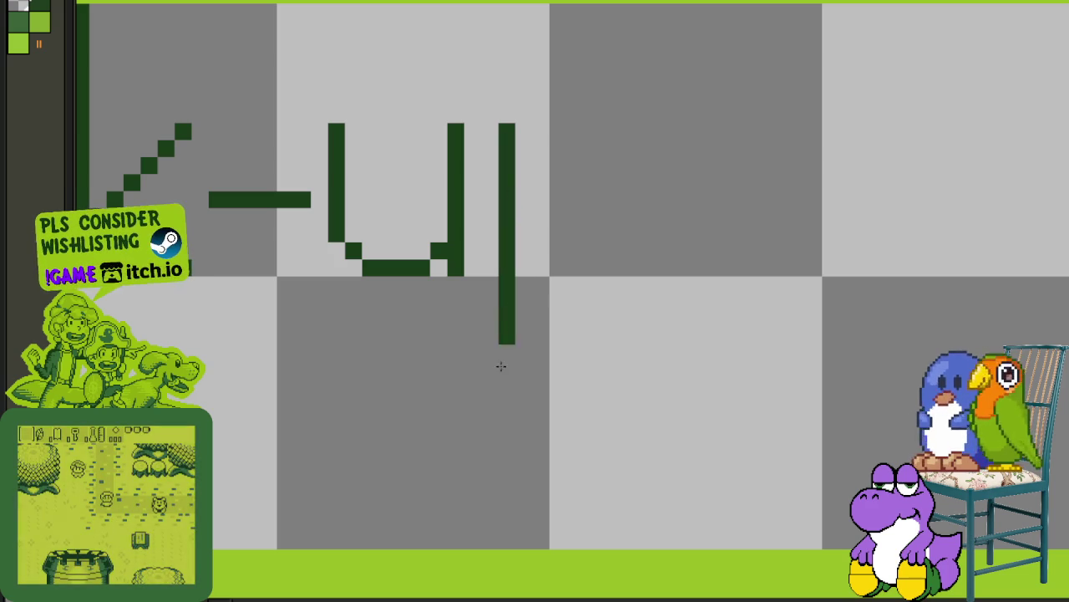
mouse_move(524, 166)
left_mouse_down()
mouse_move(527, 153)
mouse_move(594, 135)
left_mouse_up()
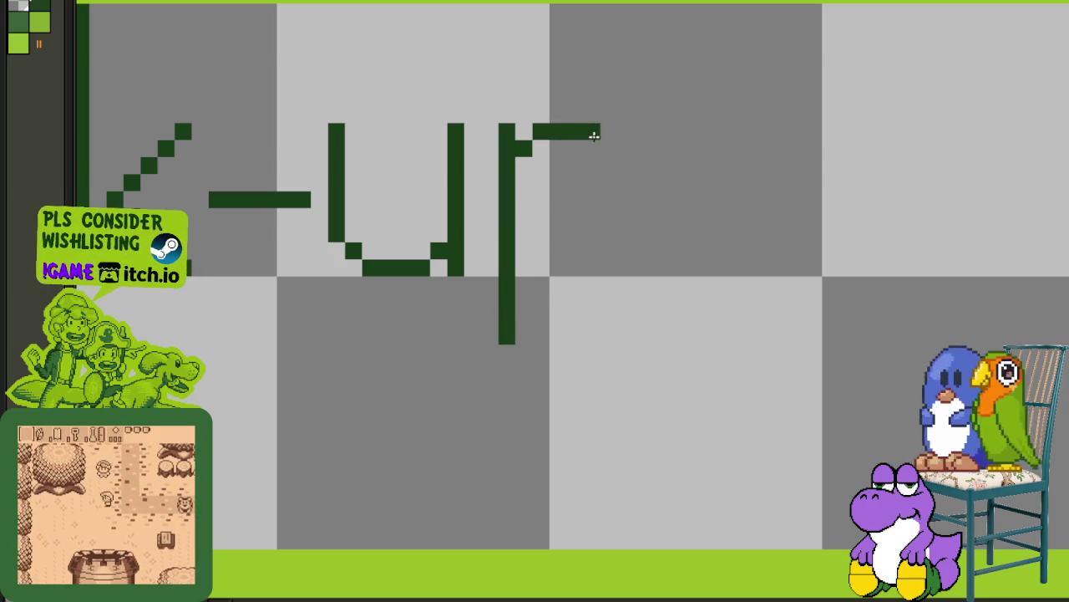
left_click_drag(623, 195, 549, 274)
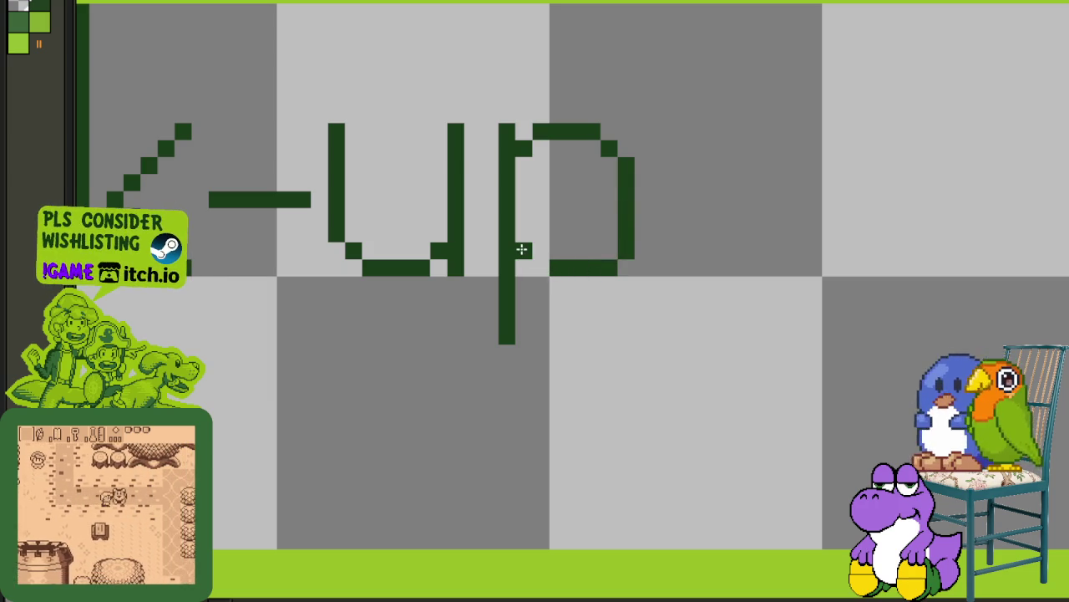
left_click_drag(521, 249, 544, 267)
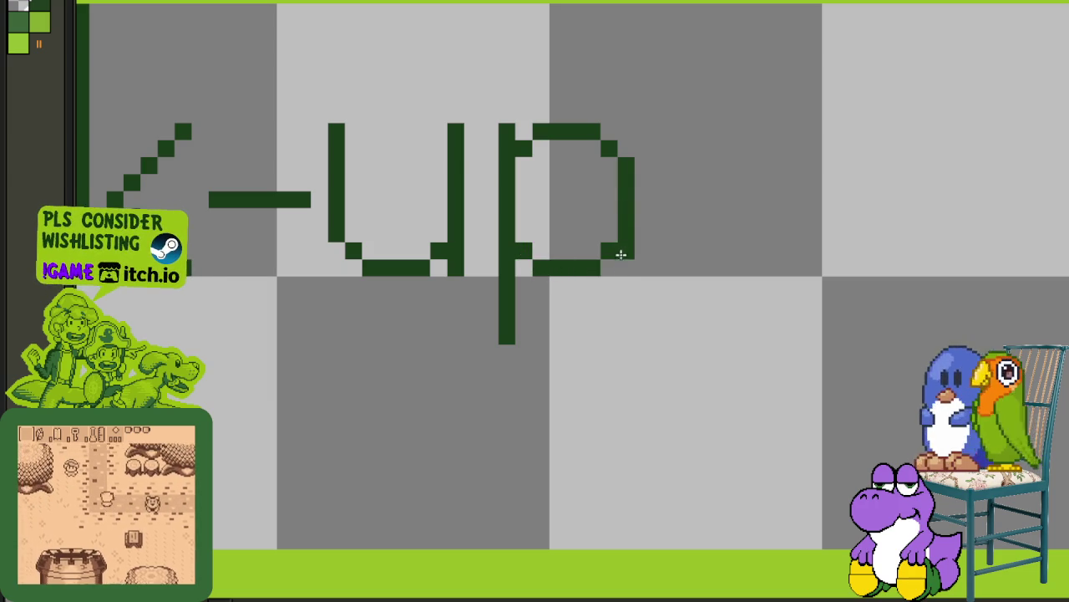
scroll(660, 226, "down", 2)
scroll(568, 231, "up", 1)
scroll(585, 219, "up", 1)
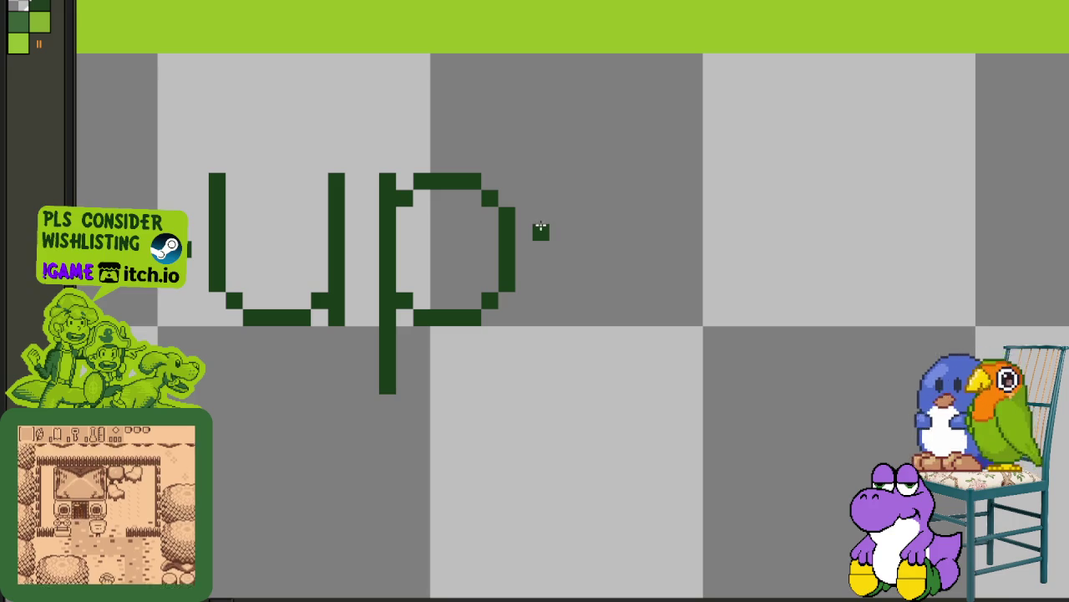
Step: Draw the 'a' after the 'p' with its right stem and top bar
left_click_drag(544, 249, 585, 244)
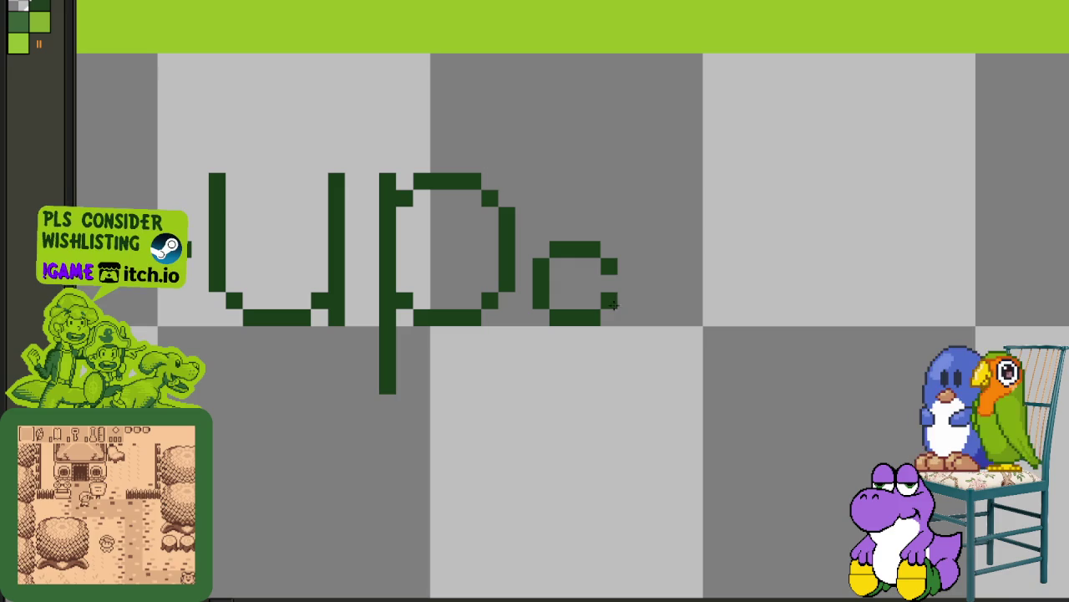
left_click_drag(628, 317, 630, 239)
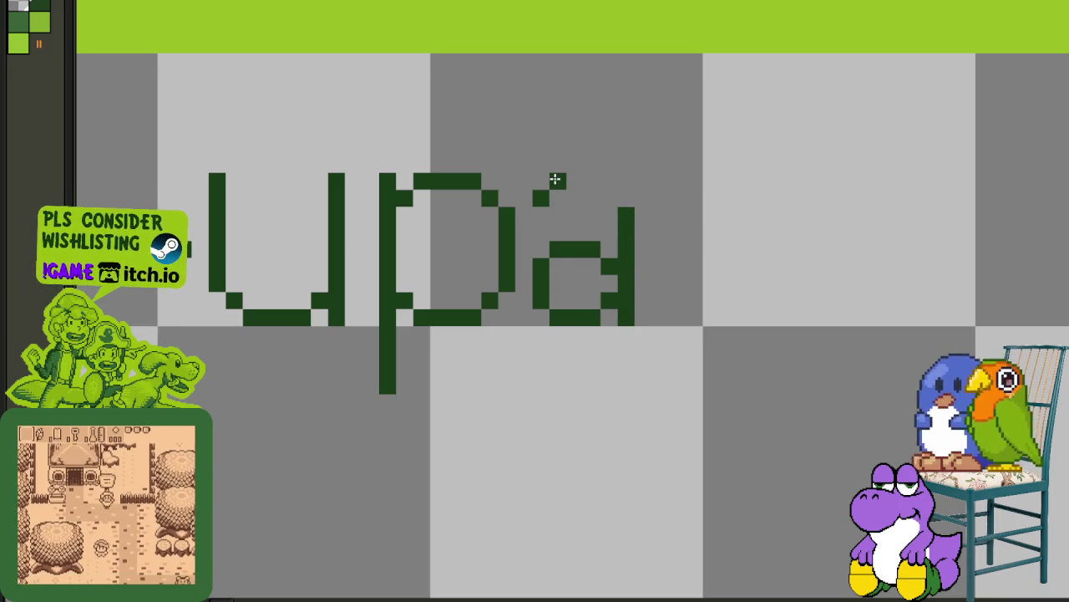
mouse_move(557, 175)
left_mouse_down()
mouse_move(602, 176)
mouse_move(625, 196)
left_mouse_up()
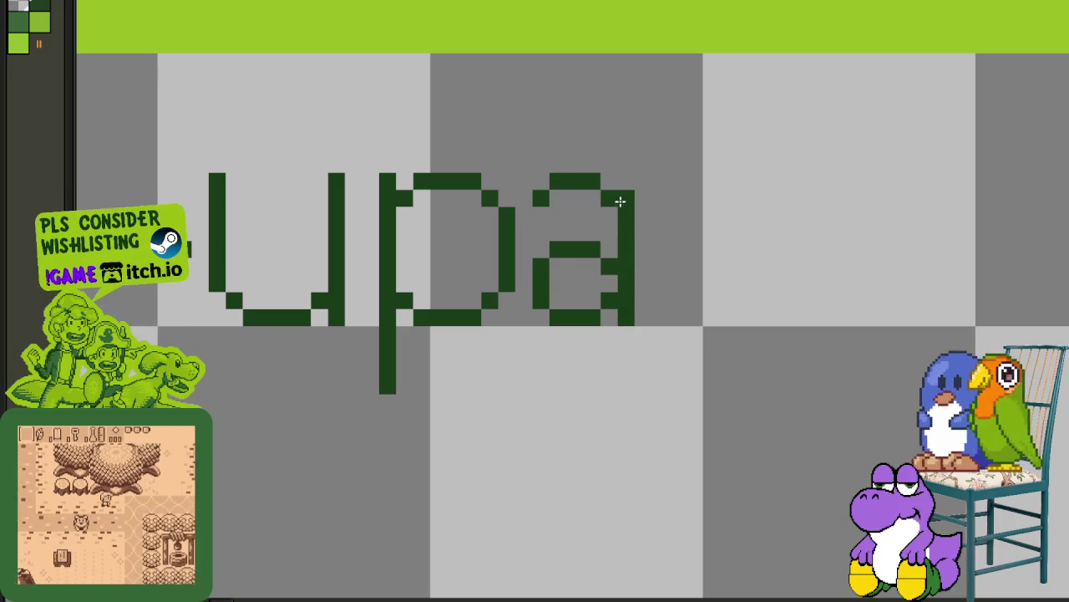
scroll(648, 214, "down", 1)
scroll(645, 216, "up", 1)
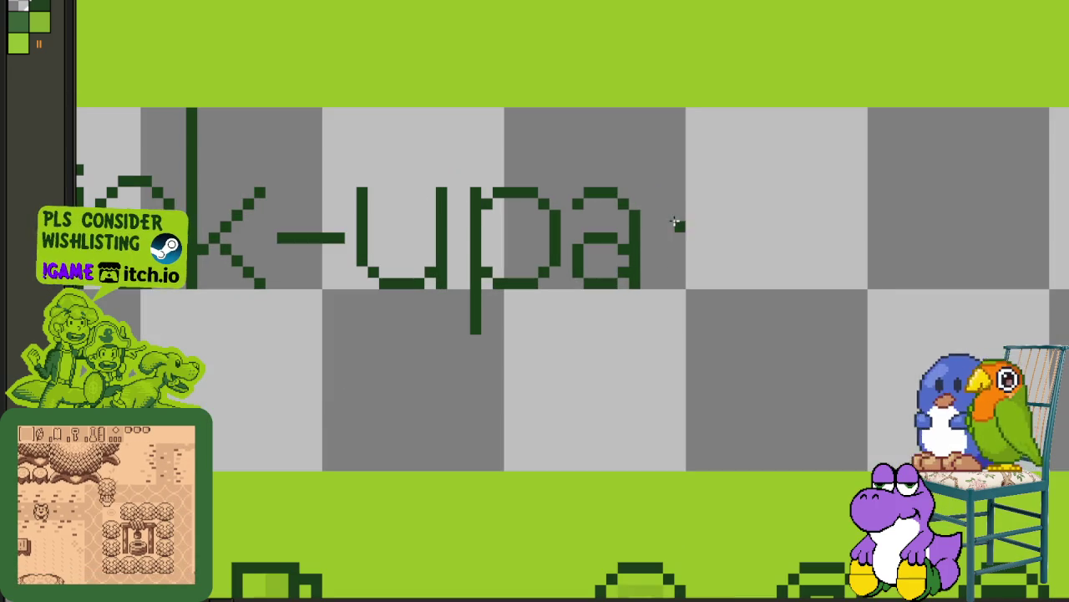
scroll(635, 221, "up", 1)
Step: Touch up the 'a', extending its top bar and erasing stray pixels
left_click(575, 200)
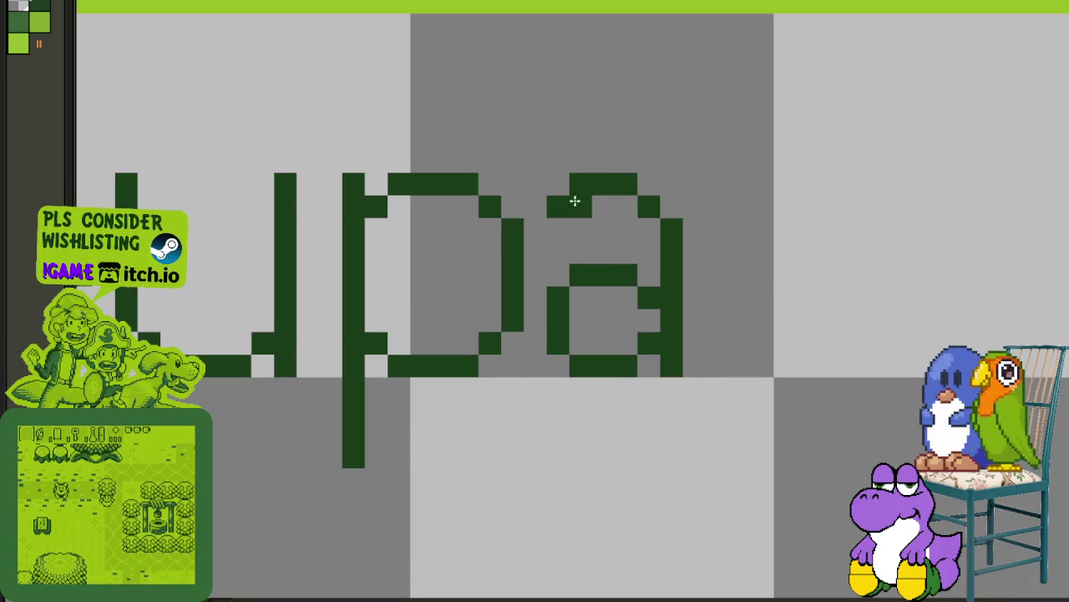
right_click(643, 207)
left_click(640, 191)
right_click(578, 207)
left_click(587, 190)
scroll(561, 212, "down", 2)
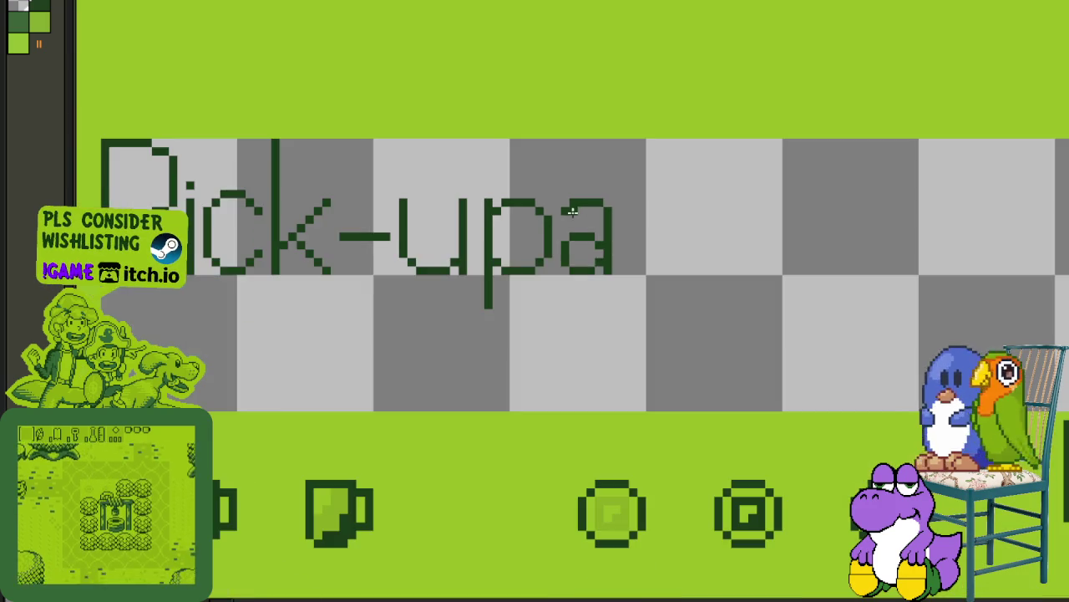
scroll(640, 215, "up", 1)
left_click(521, 158)
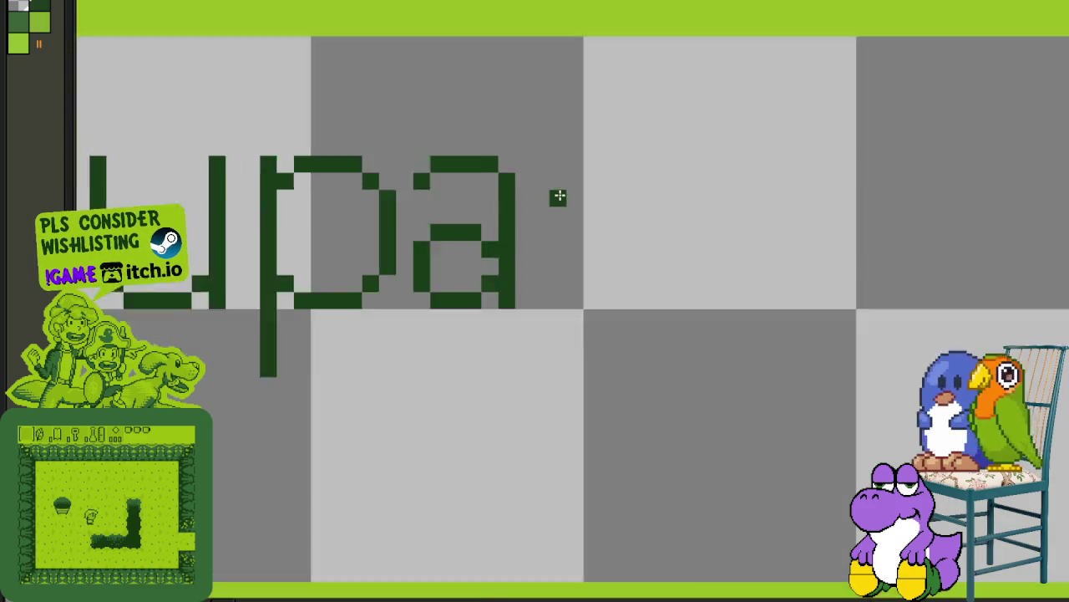
scroll(556, 196, "down", 2)
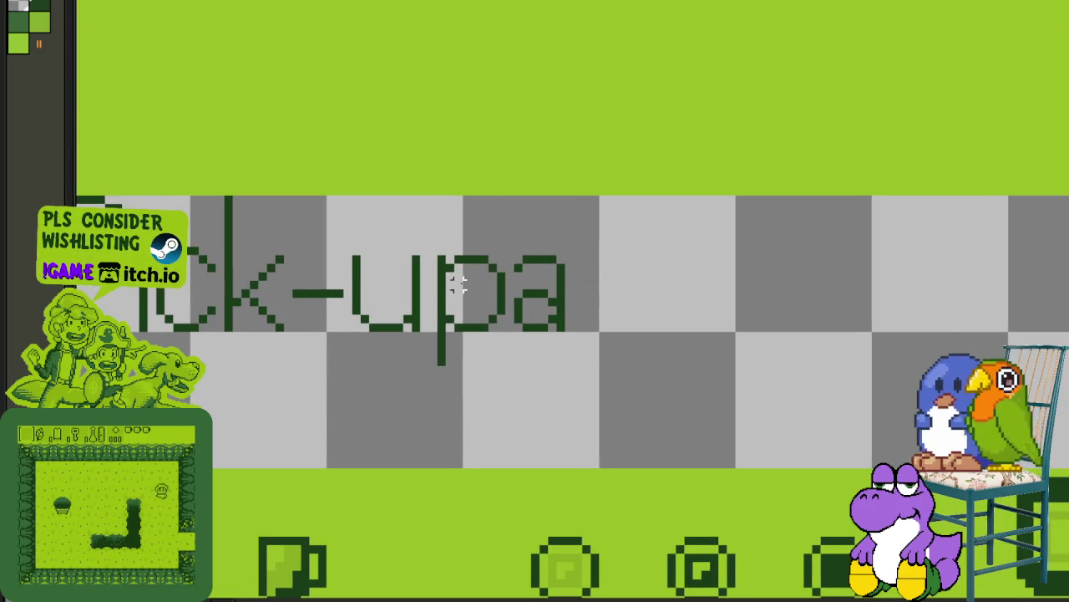
scroll(458, 284, "up", 1)
Step: Copy the 'p' after the 'a' and flip it vertically into a 'b'
left_click_drag(437, 251, 529, 412)
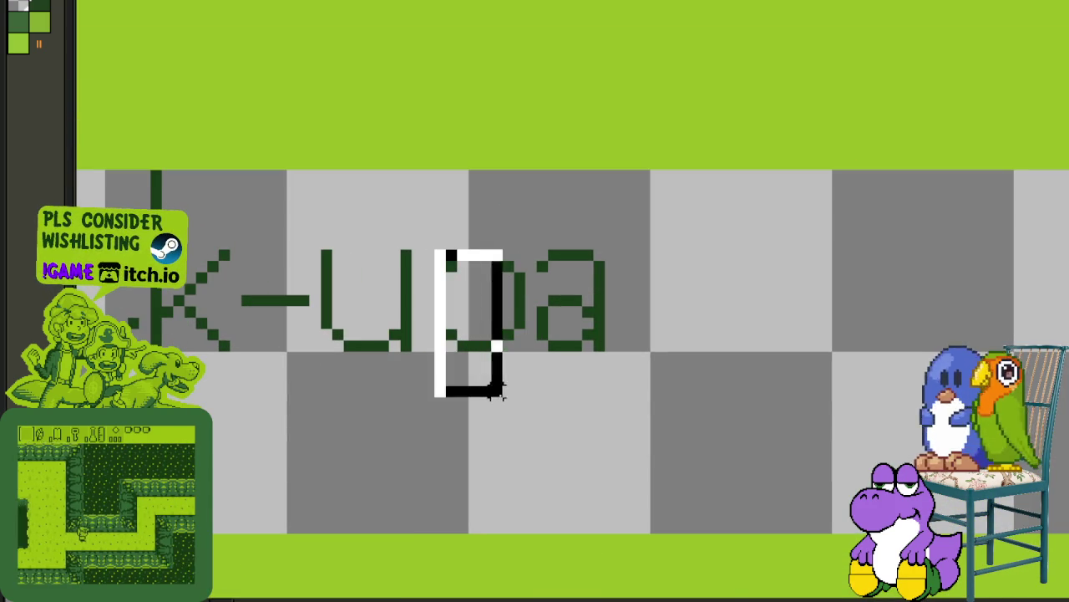
mouse_move(467, 334)
left_mouse_down()
mouse_move(675, 312)
mouse_move(660, 286)
left_mouse_up()
key("shift+v")
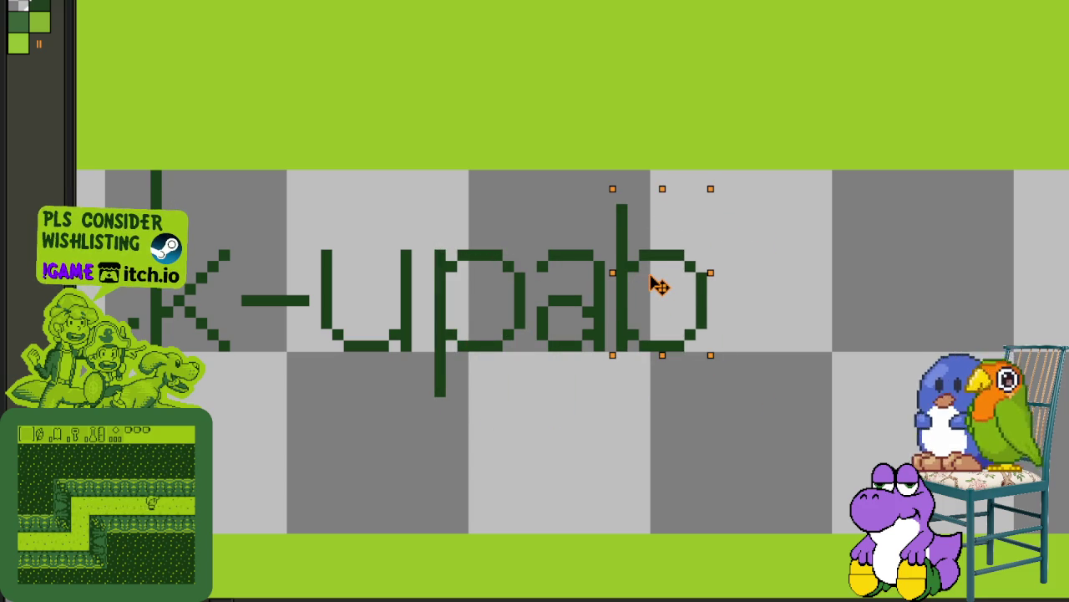
left_click(807, 243)
Step: Shift 'pab' one pixel left and reposition the b's stem
mouse_move(427, 196)
left_mouse_down()
mouse_move(668, 384)
mouse_move(835, 468)
left_mouse_up()
key("Left")
key("ctrl+d")
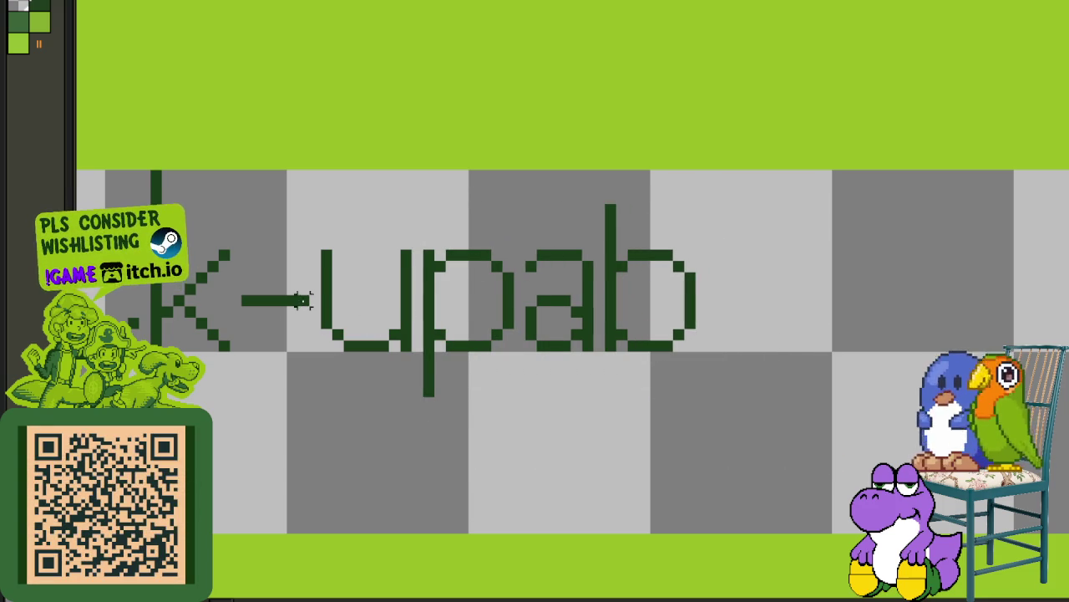
left_click_drag(305, 301, 221, 286)
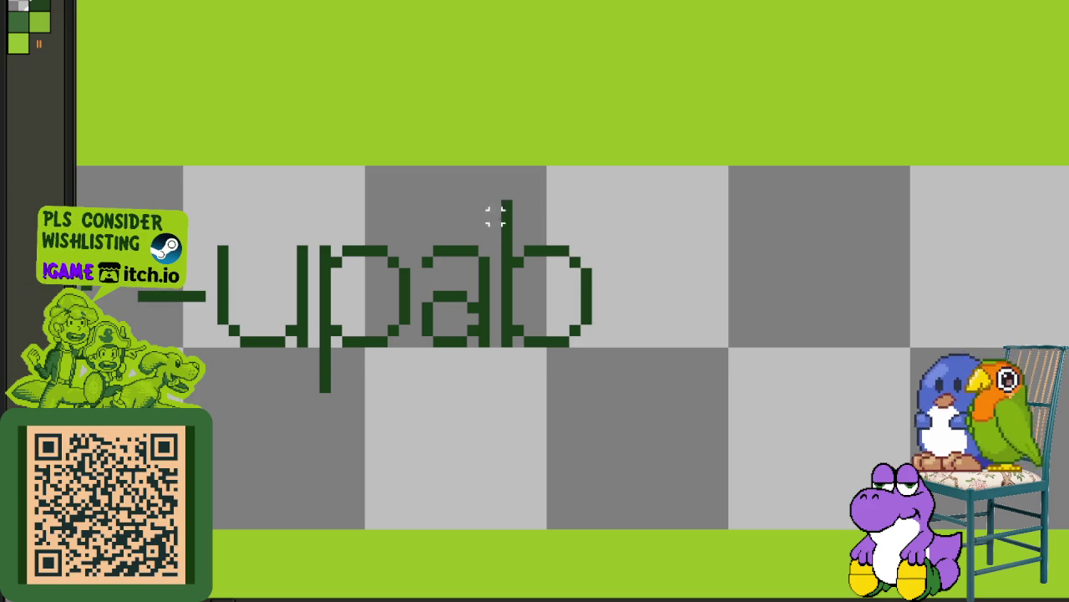
mouse_move(507, 339)
left_mouse_down()
mouse_move(512, 349)
mouse_move(614, 328)
left_mouse_up()
left_click(700, 294)
scroll(635, 305, "up", 1)
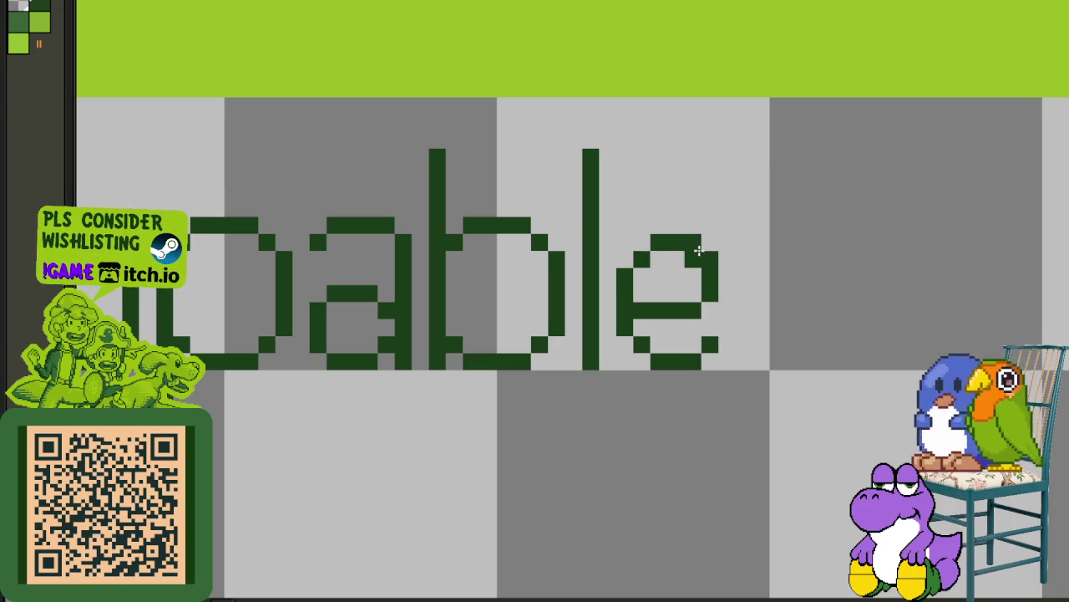
Step: Zoom out to check the finished 'Pick-upable' lettering
scroll(711, 290, "down", 2)
scroll(743, 291, "down", 1)
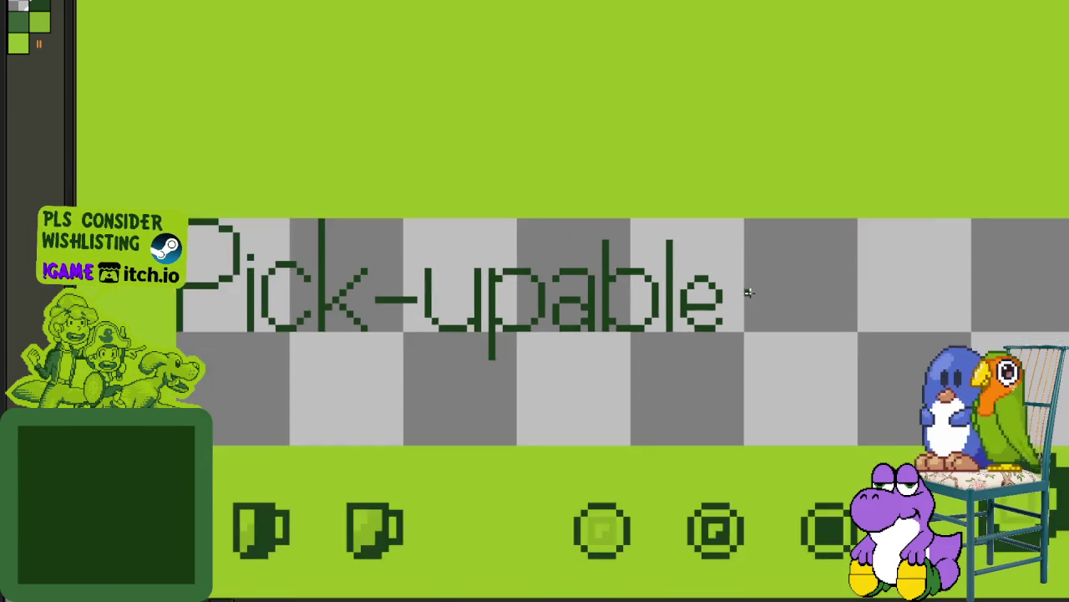
Step: Bring the label's end into view and drag the e's right half rightward
scroll(744, 294, "up", 1)
scroll(716, 309, "up", 3)
scroll(735, 302, "down", 3)
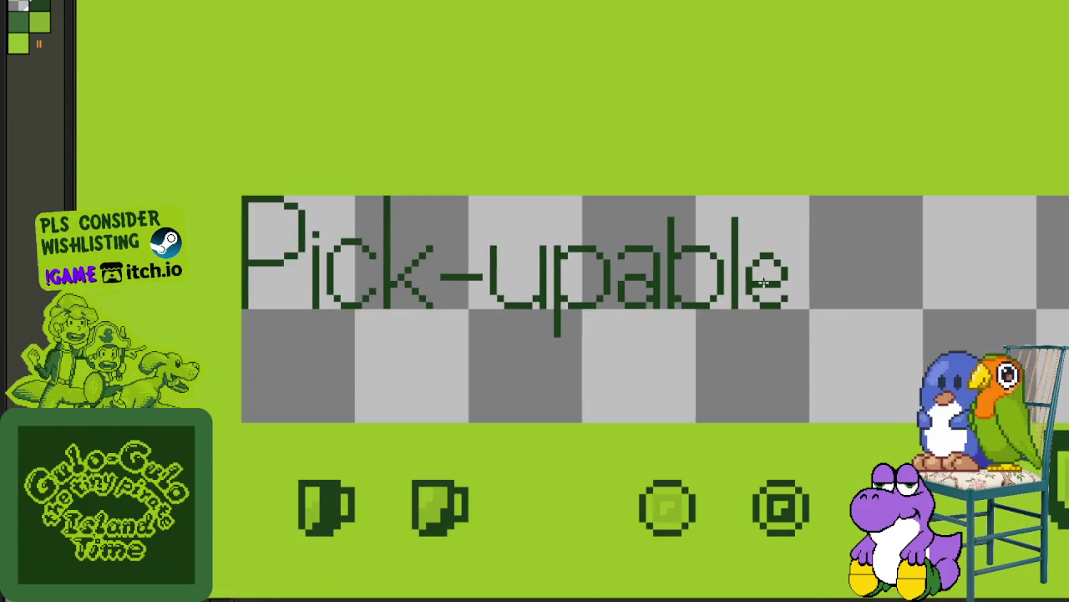
scroll(790, 286, "up", 2)
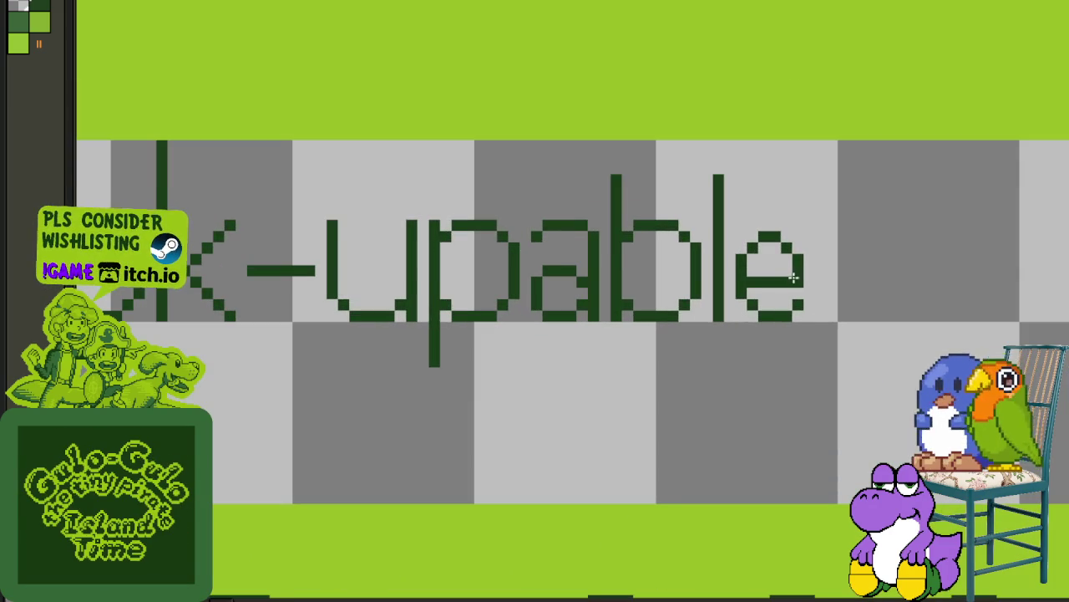
scroll(793, 278, "down", 2)
scroll(755, 277, "down", 1)
left_click_drag(755, 276, 636, 267)
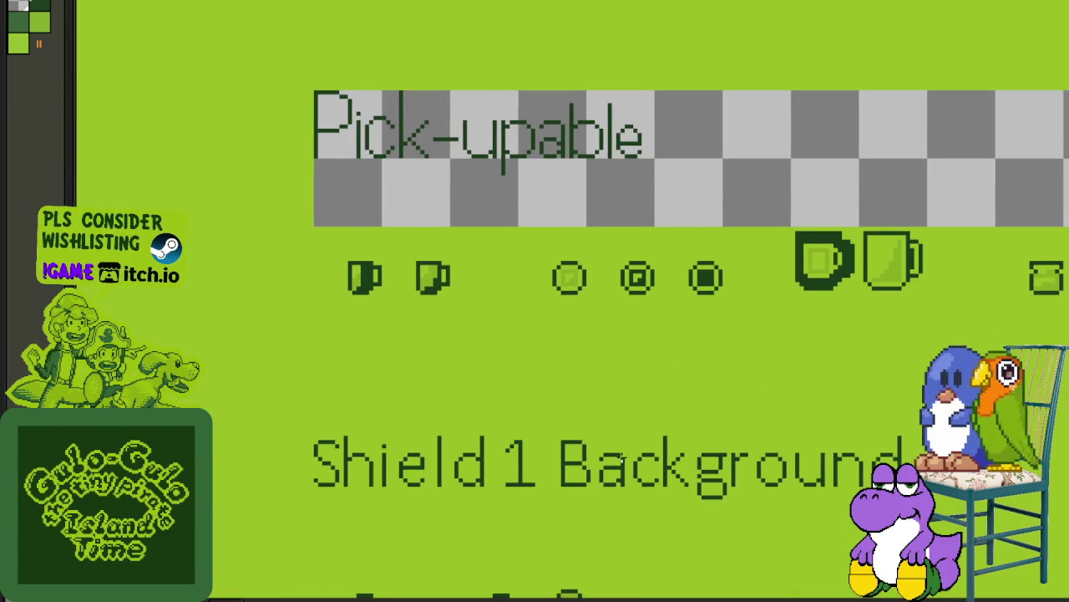
left_click_drag(622, 456, 585, 387)
scroll(604, 159, "up", 1)
scroll(544, 95, "up", 2)
scroll(548, 90, "up", 1)
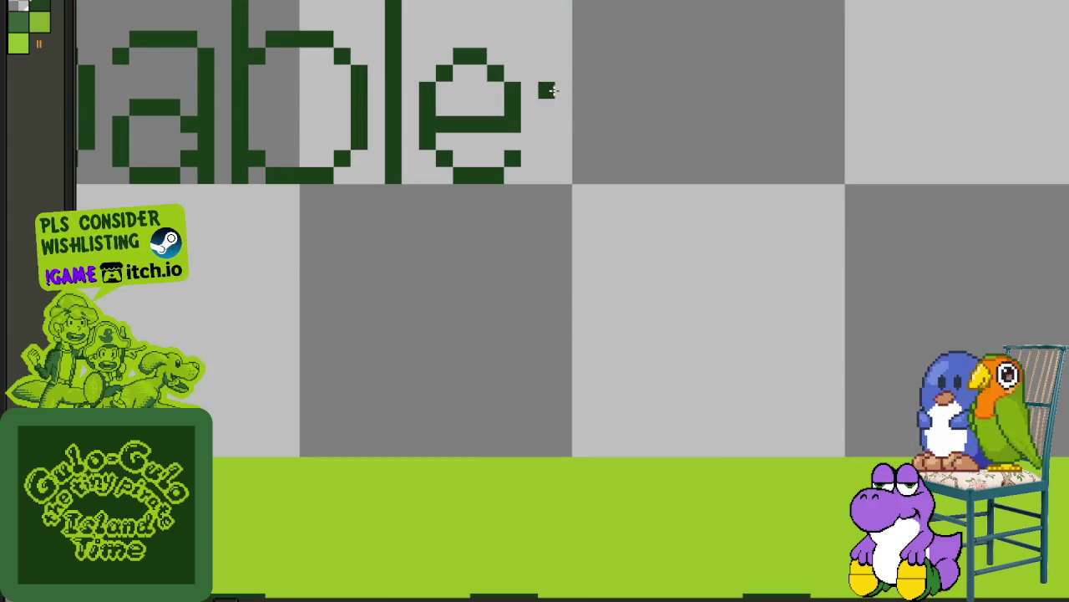
left_click_drag(477, 57, 494, 57)
scroll(530, 140, "up", 1)
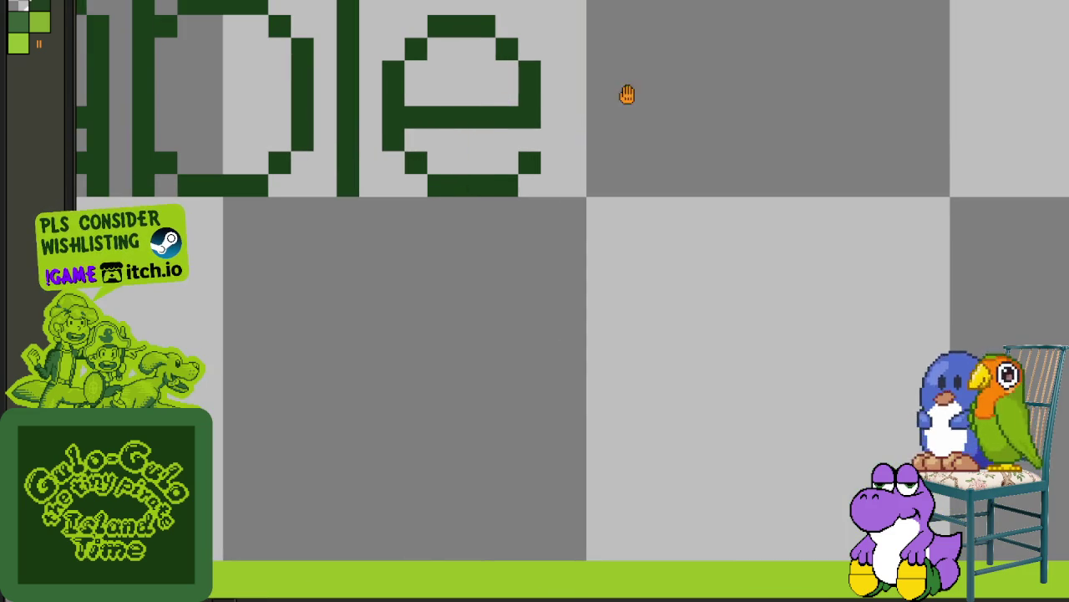
left_click_drag(627, 94, 602, 241)
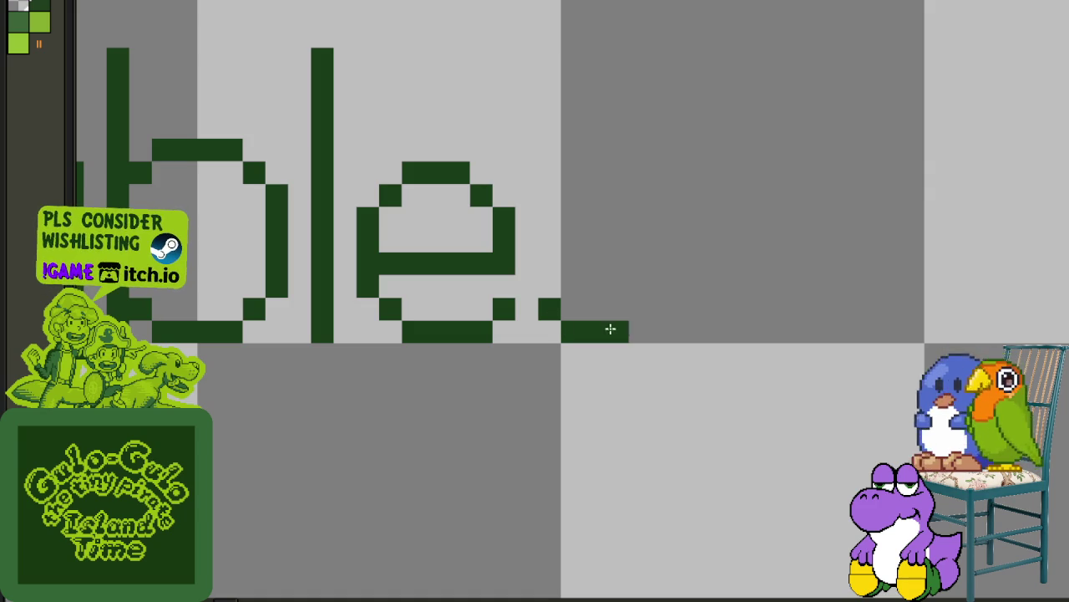
Step: Pencil in the final 's' after the 'e': lower curve, middle bar, corners and top tip
left_click(653, 326)
left_click(651, 303)
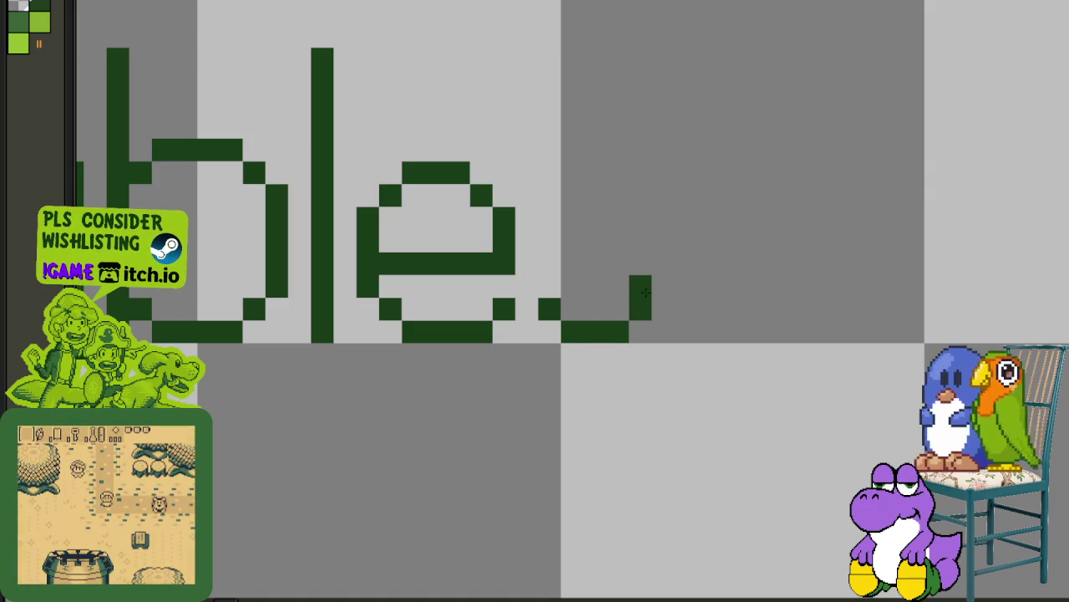
left_click_drag(568, 240, 611, 240)
left_click(636, 259)
left_click(554, 222)
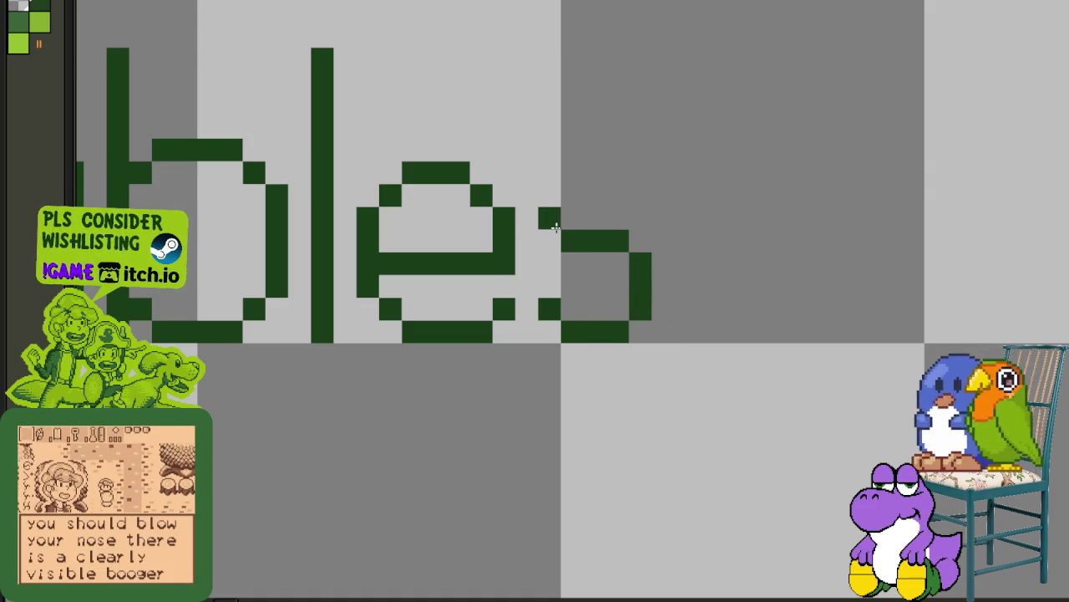
left_click(573, 172)
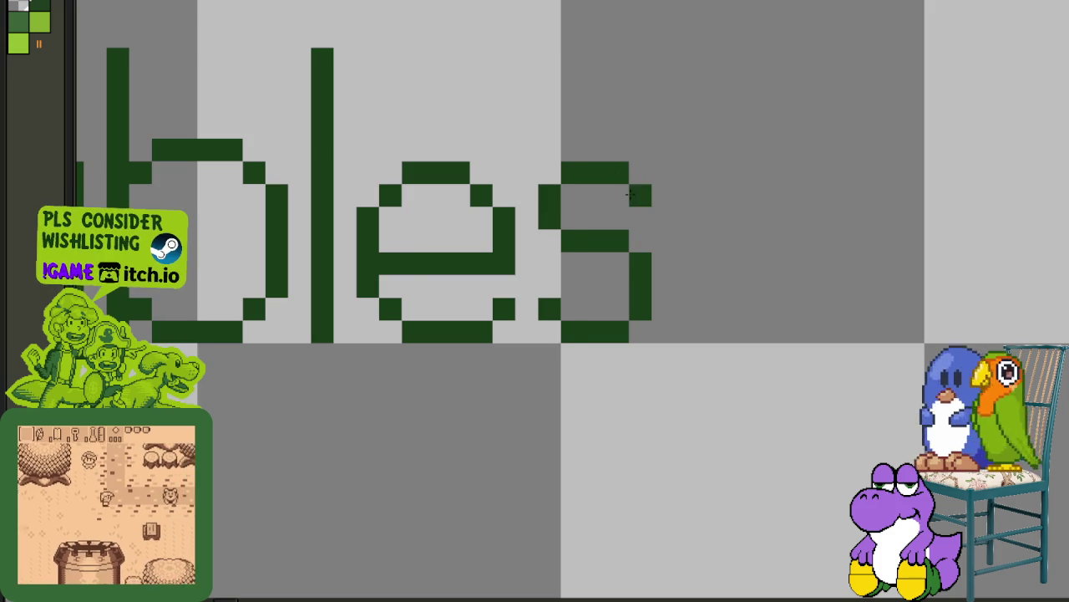
scroll(656, 214, "down", 3)
scroll(656, 214, "down", 1)
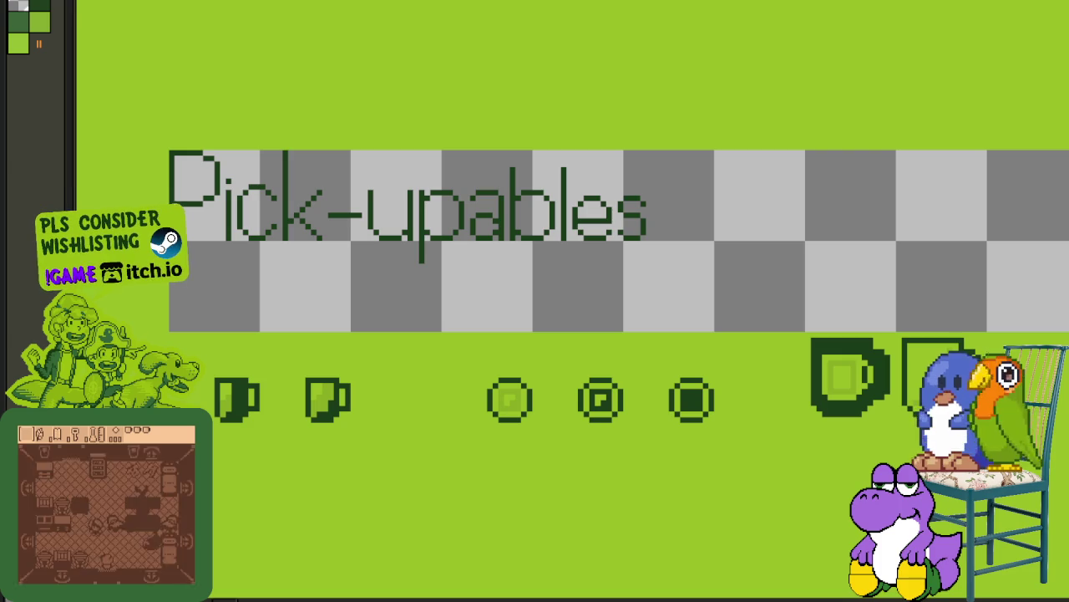
Step: Select the Pick-upables label and nudge it down two pixels
scroll(355, 209, "down", 1)
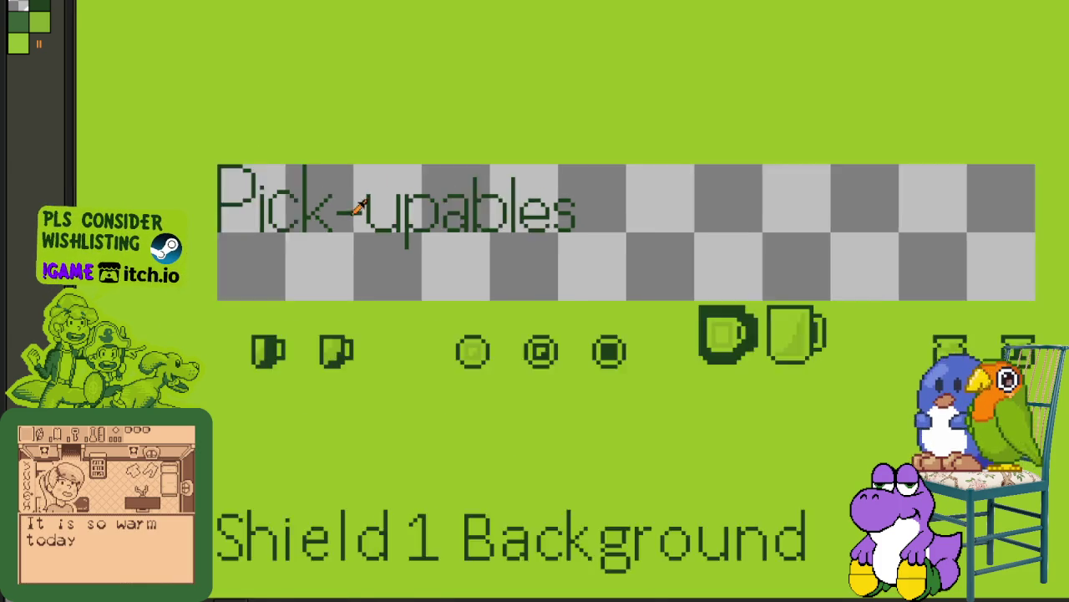
scroll(355, 213, "down", 1)
left_click_drag(409, 222, 351, 153)
scroll(242, 141, "up", 1)
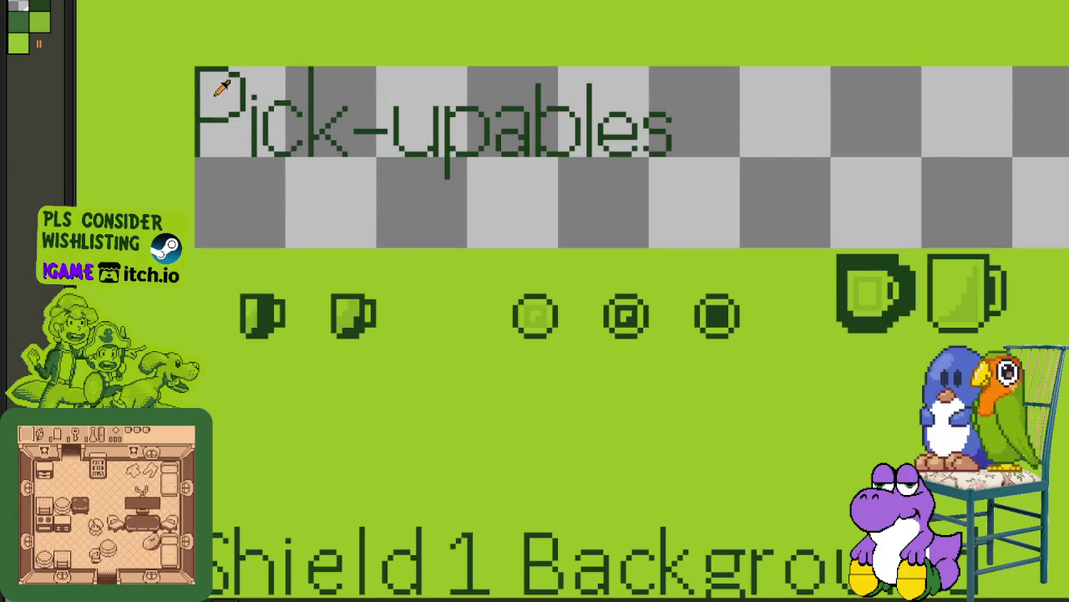
scroll(199, 71, "up", 1)
mouse_move(187, 62)
left_mouse_down()
mouse_move(936, 275)
mouse_move(957, 297)
left_mouse_up()
key("Down")
key("Down")
key("Down")
key("Down")
key("Down")
key("Down")
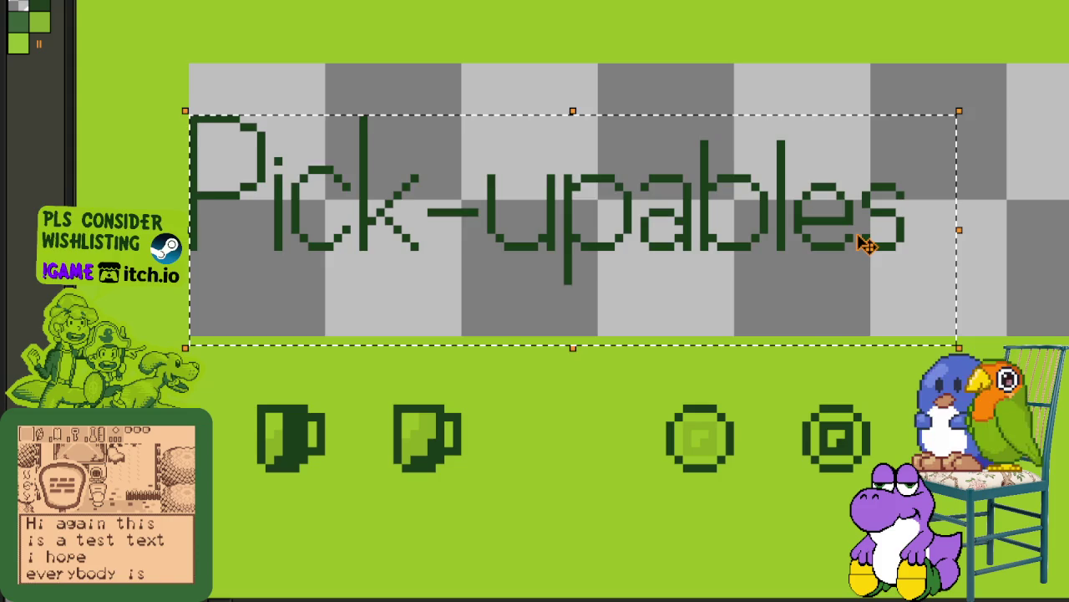
key("Down")
key("Down")
key("Down")
key("Down")
key("Down")
key("Down")
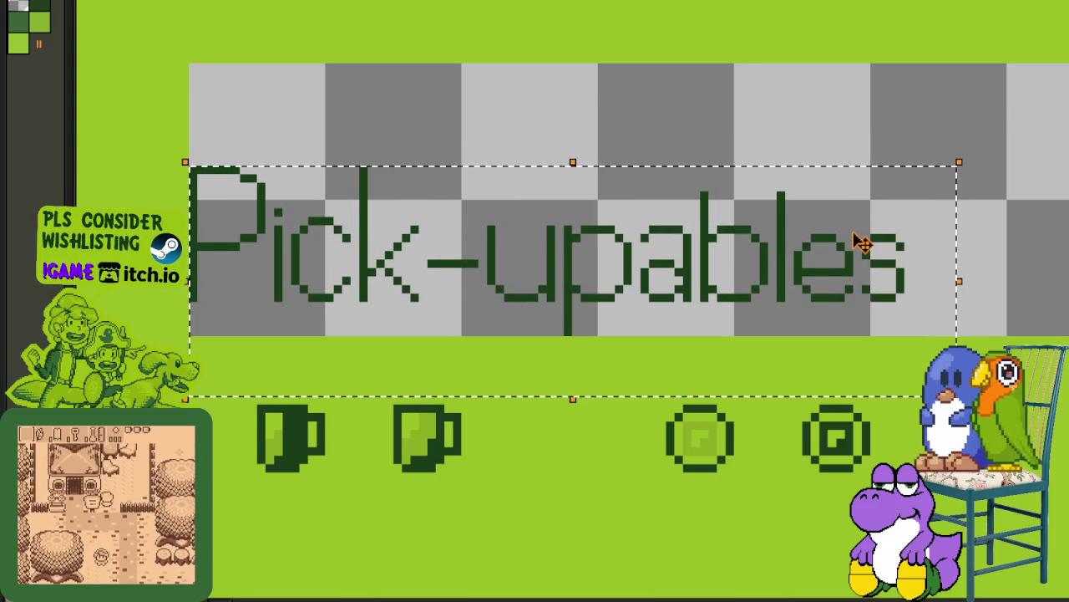
key("ctrl+d")
Step: Reselect the label and move it back up one pixel
scroll(778, 96, "down", 1)
left_click_drag(845, 131, 742, 147)
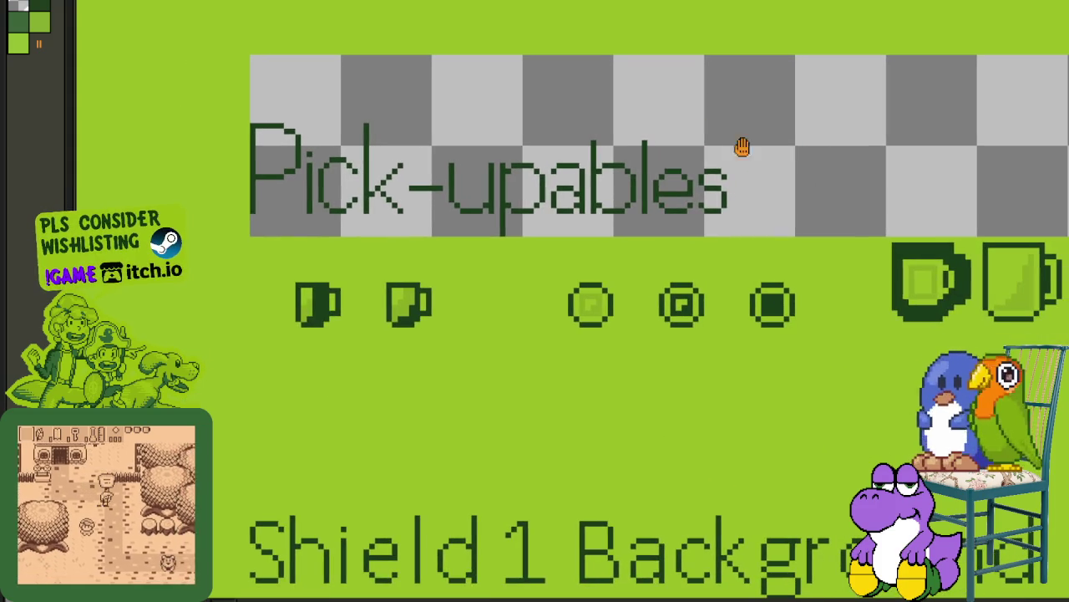
scroll(255, 163, "up", 1)
left_click_drag(244, 107, 891, 306)
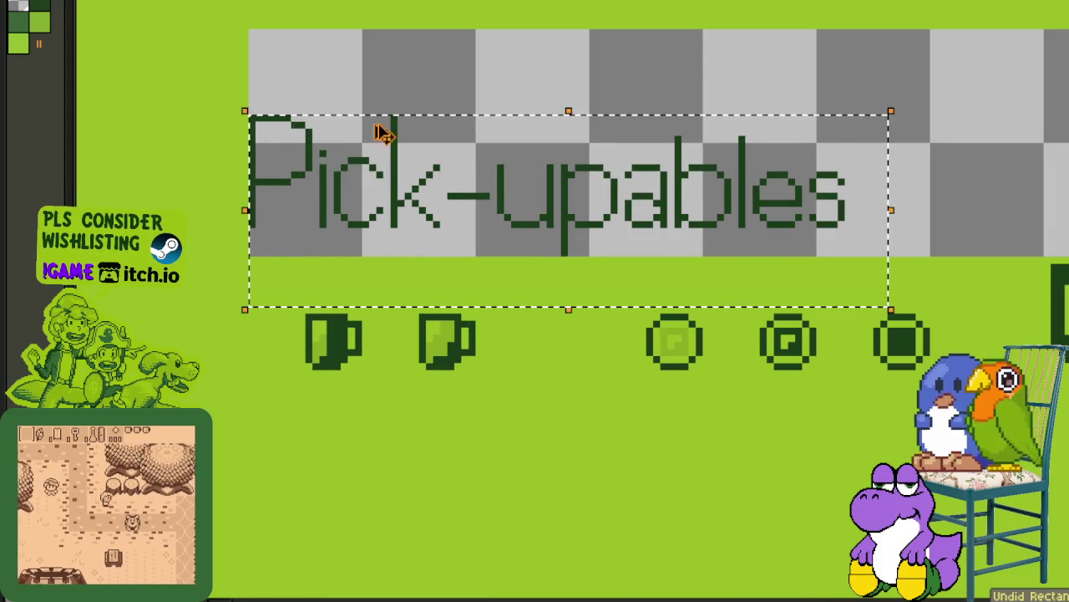
key("Up")
key("Up")
key("Up")
key("ctrl+d")
Step: Marquee-select the letter 'p' in 'upables'
scroll(565, 245, "up", 1)
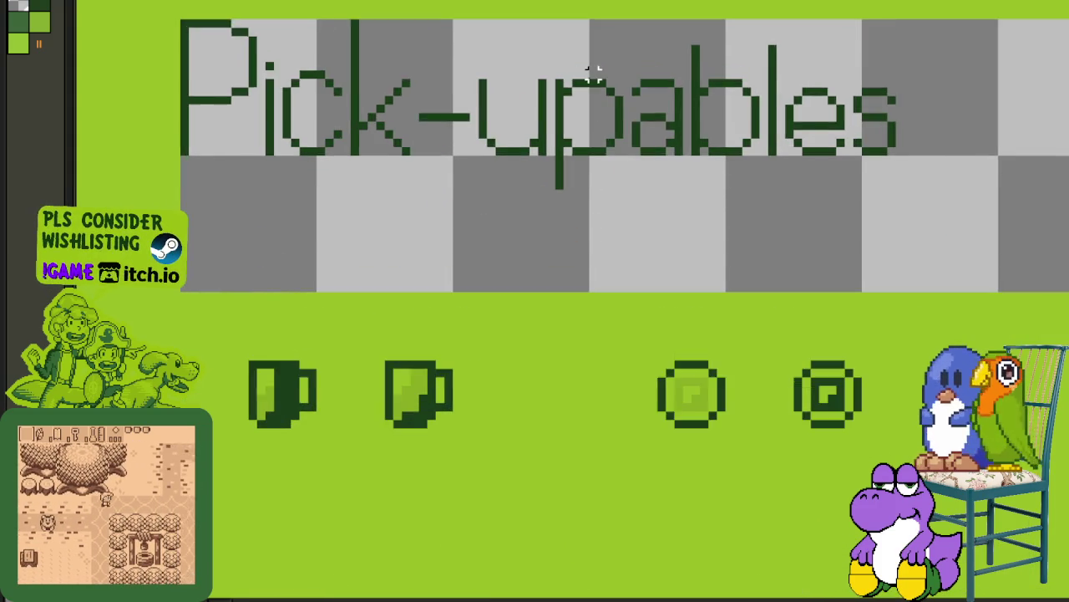
left_click_drag(543, 168, 501, 298)
scroll(501, 298, "up", 1)
left_click_drag(505, 201, 596, 377)
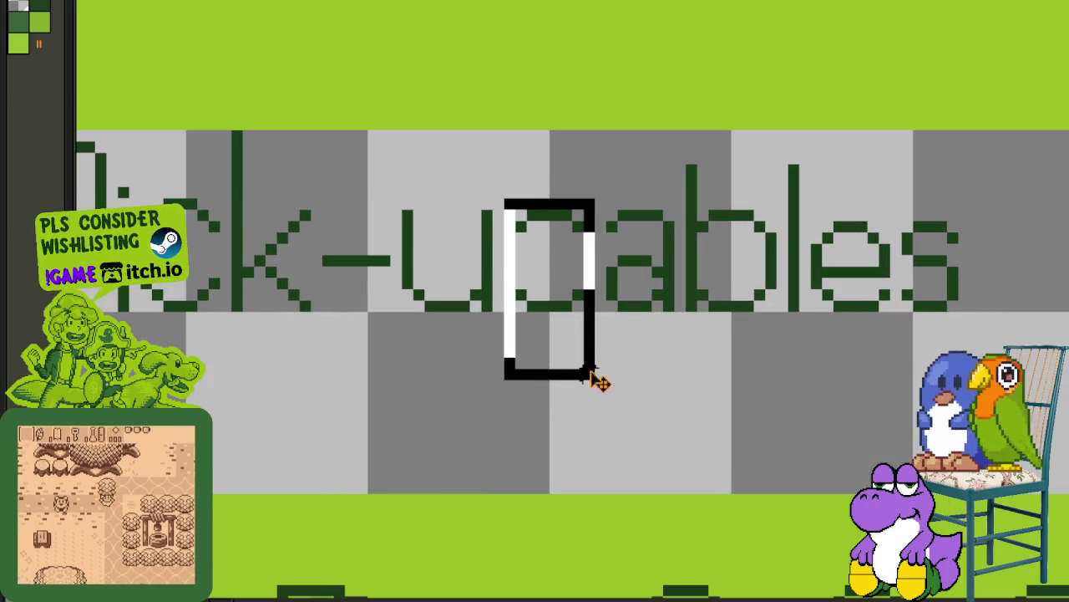
Step: Paste a capital P over the 'p' and narrow its bowl one pixel
key("ctrl+v")
scroll(693, 259, "down", 2)
scroll(694, 259, "down", 1)
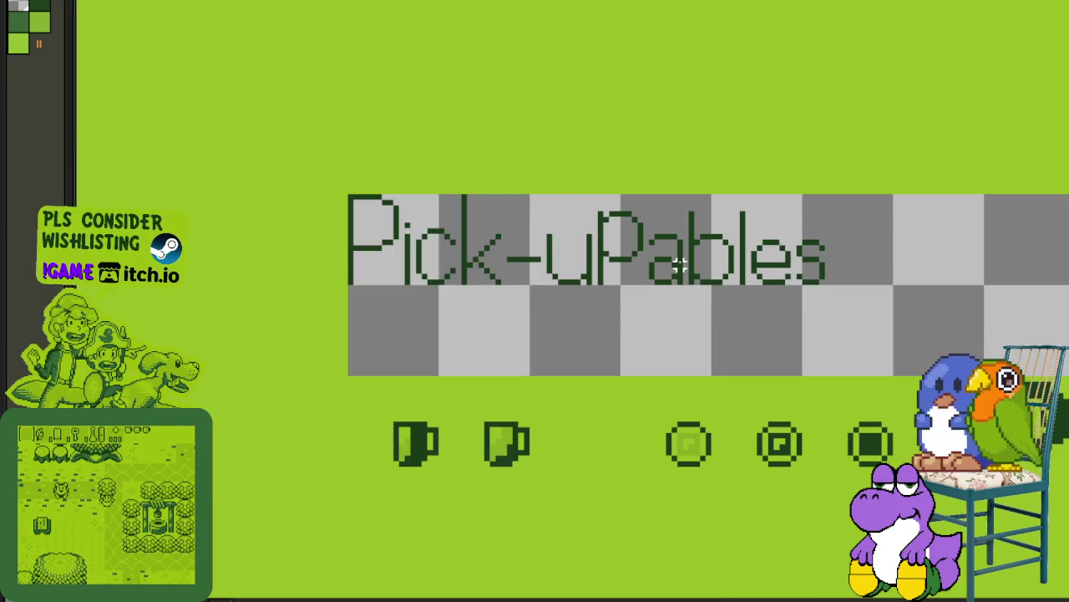
scroll(544, 201, "right", 1)
scroll(508, 174, "up", 2)
scroll(497, 175, "up", 1)
left_click_drag(543, 204, 627, 359)
left_click_drag(584, 284, 568, 284)
key("ctrl+d")
Step: Lower the P's top and bowl by one pixel each
left_click_drag(479, 193, 609, 286)
key("Down")
key("ctrl+d")
left_click_drag(495, 225, 608, 360)
key("Down")
key("Down")
key("ctrl+d")
Step: Move the top stroke of the p down one pixel
scroll(544, 282, "down", 2)
scroll(520, 264, "up", 2)
left_click_drag(496, 235, 640, 309)
key("Down")
key("ctrl+d")
Step: Nudge the letters 'ables' left, then back right to settle the spacing
scroll(668, 204, "down", 3)
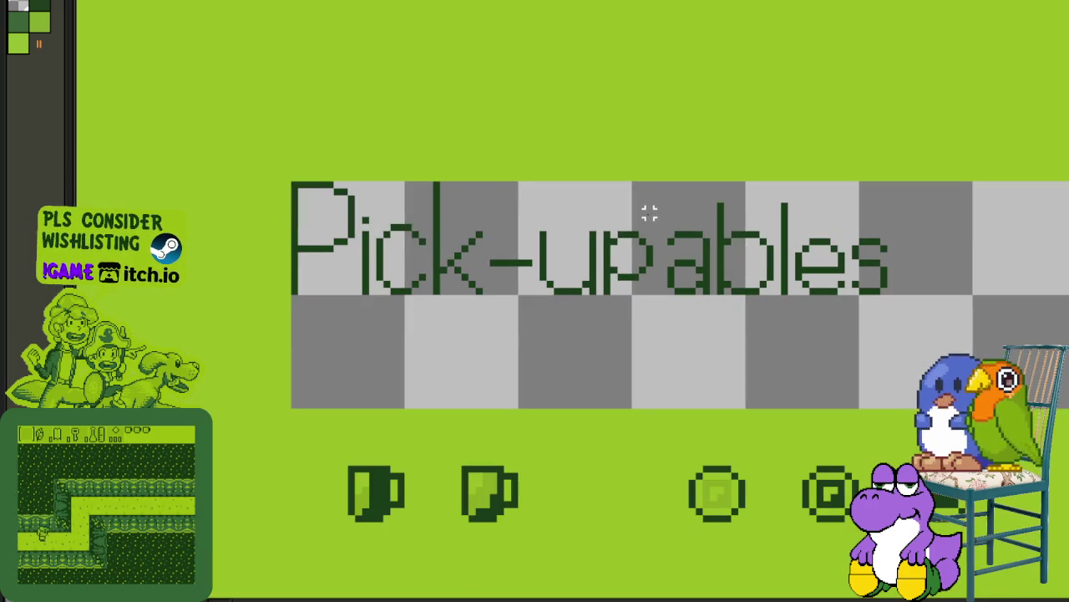
left_click_drag(668, 181, 942, 347)
key("Left")
key("Left")
key("Right")
key("Right")
key("ctrl+d")
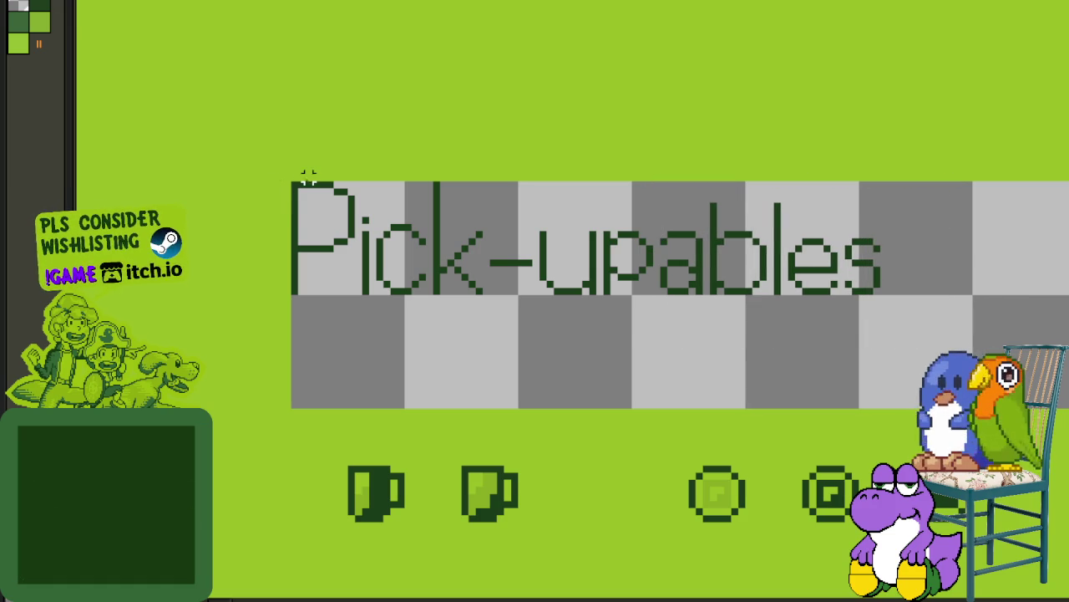
Step: Lower the whole Pick-upables label one checker tile to sit just above the icons
left_click_drag(291, 177, 913, 310)
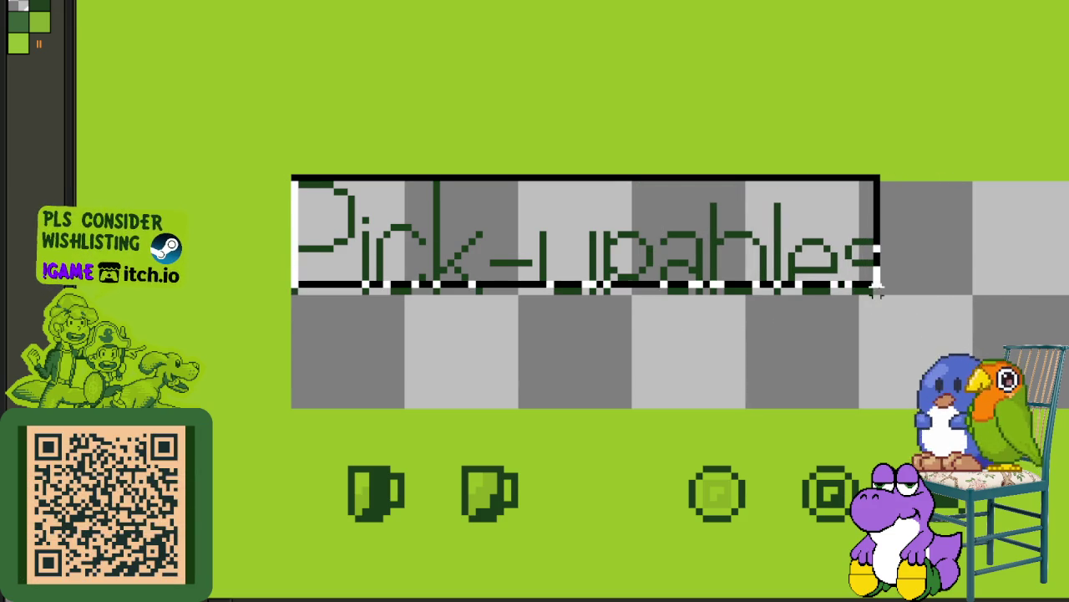
mouse_move(374, 269)
left_mouse_down()
mouse_move(381, 377)
mouse_move(377, 306)
left_mouse_up()
key("ctrl+d")
left_click_drag(302, 284, 969, 182)
key("shift+Down")
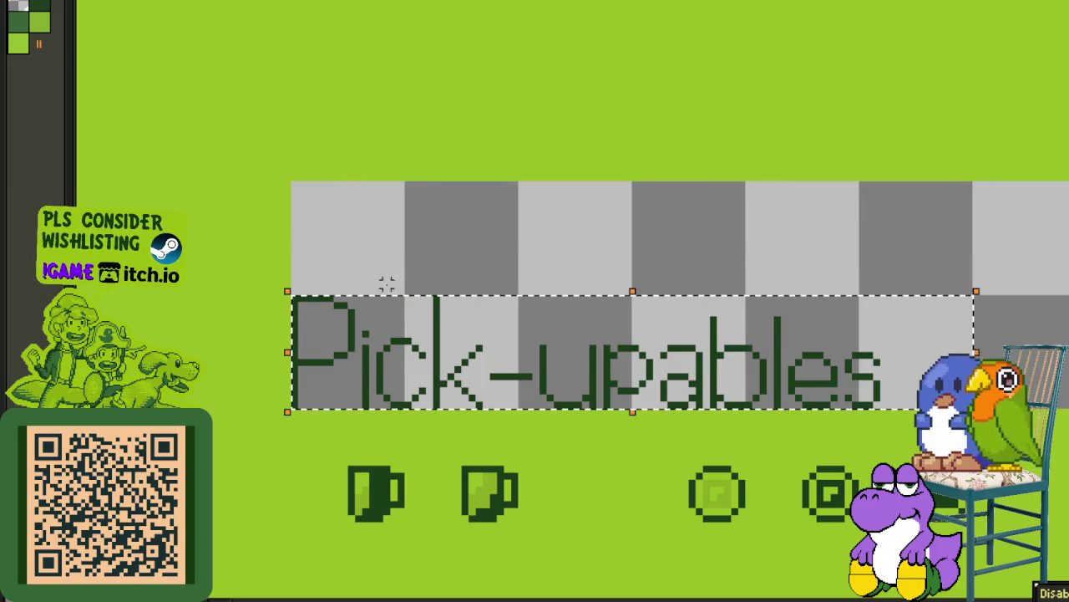
key("ctrl+d")
scroll(392, 275, "down", 4)
scroll(459, 239, "right", 2)
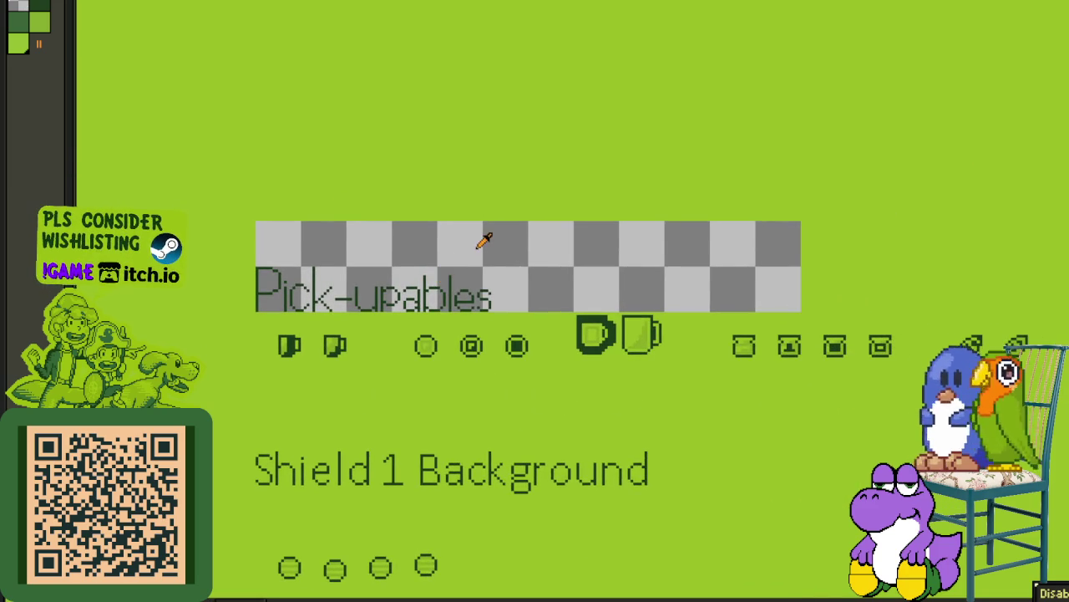
key("shift+r")
Step: Replace the transparent pixels behind the Pick-upables label with green, then pan to check the result
left_click(507, 468)
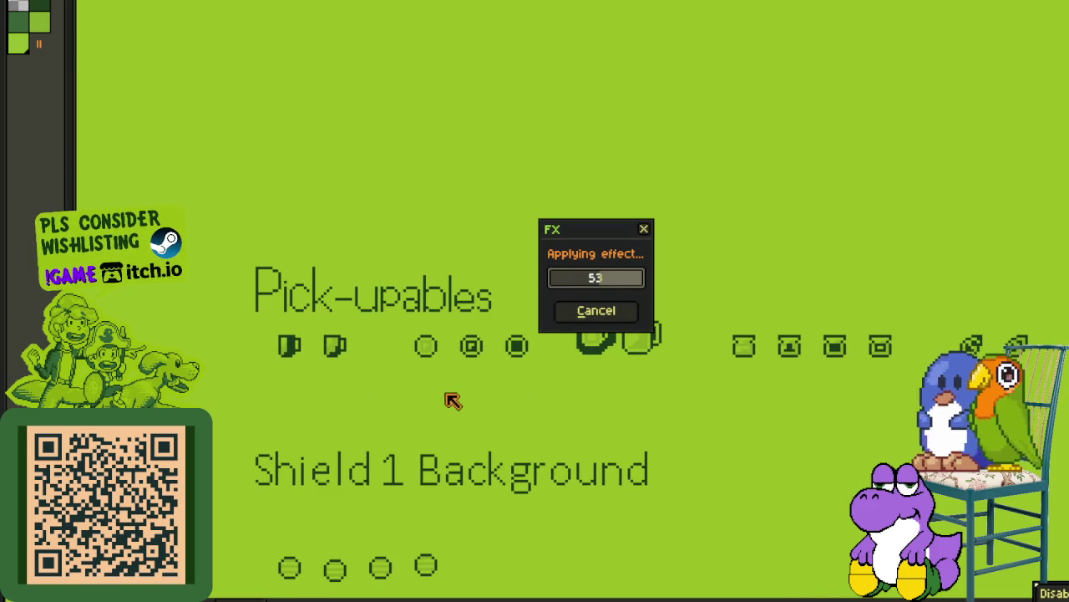
scroll(408, 341, "down", 3)
scroll(384, 376, "down", 2)
scroll(323, 30, "down", 5)
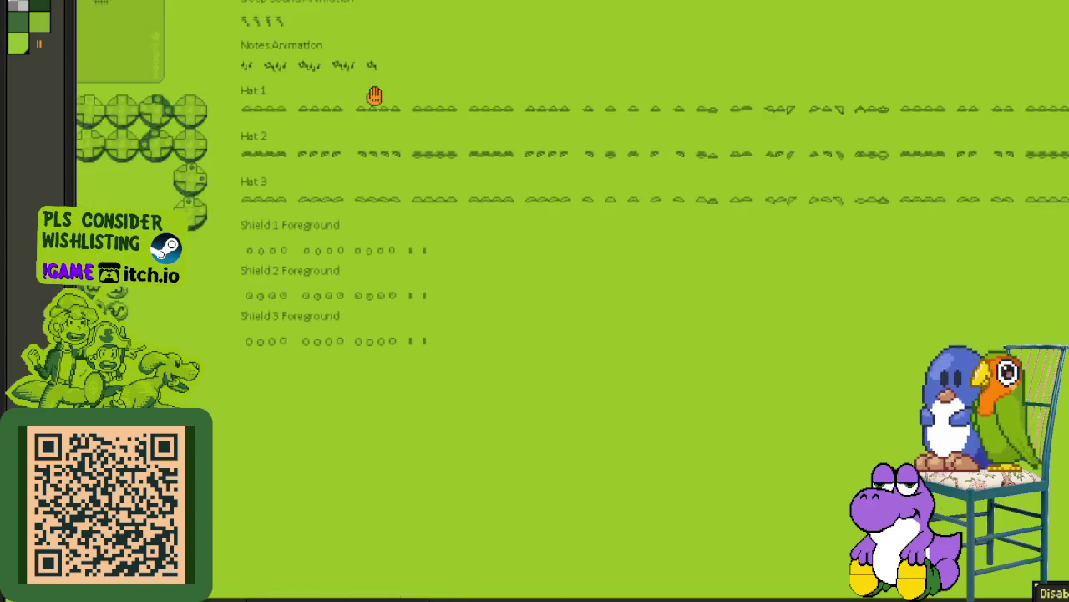
scroll(372, 95, "down", 4)
scroll(431, 376, "up", 2)
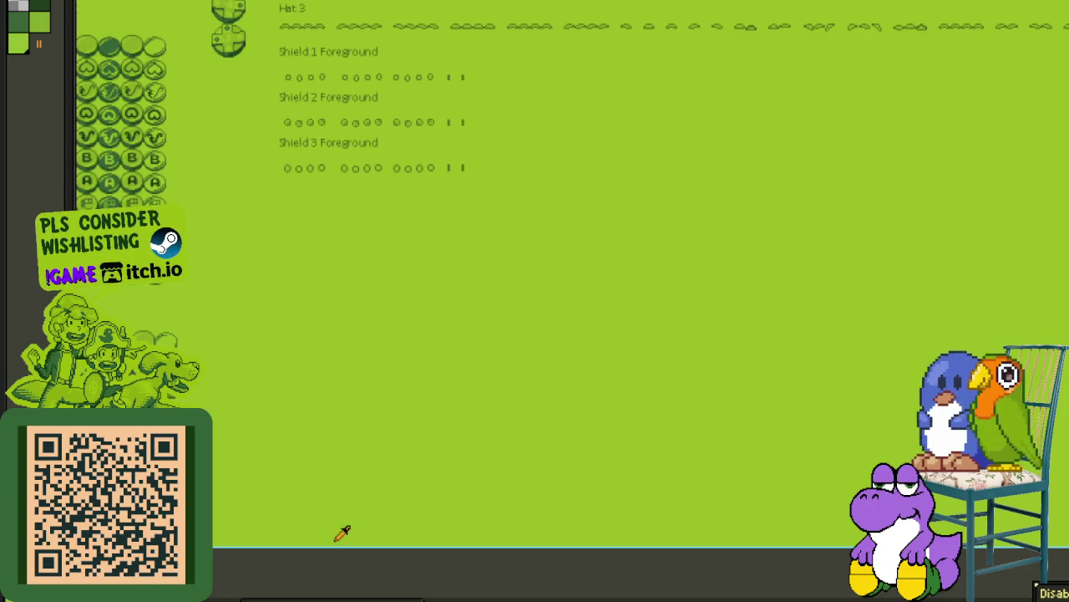
scroll(305, 224, "up", 3)
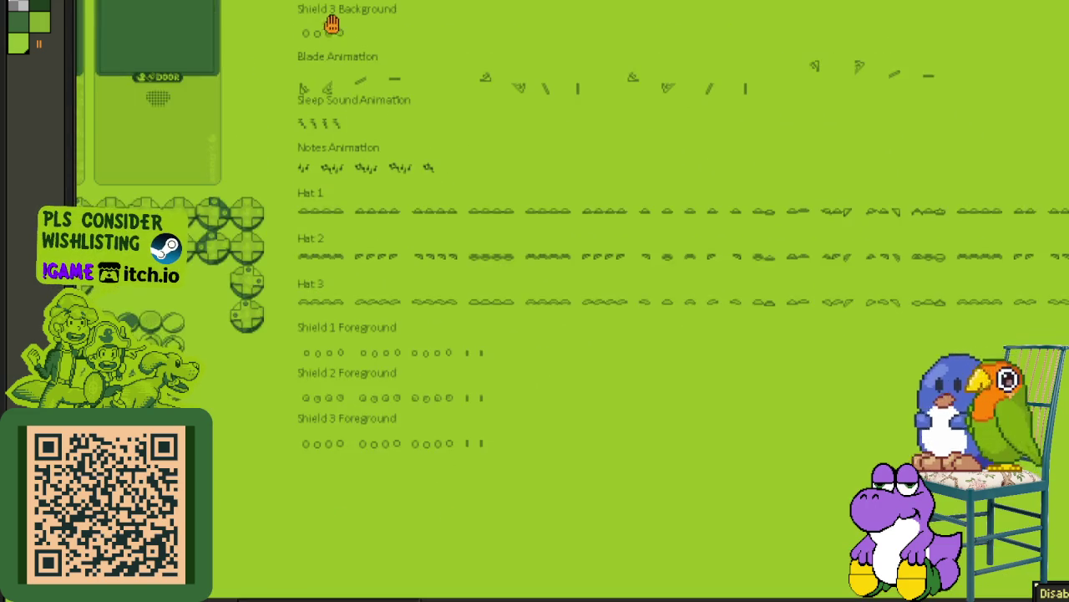
scroll(330, 217, "down", 3)
scroll(341, 276, "down", 2)
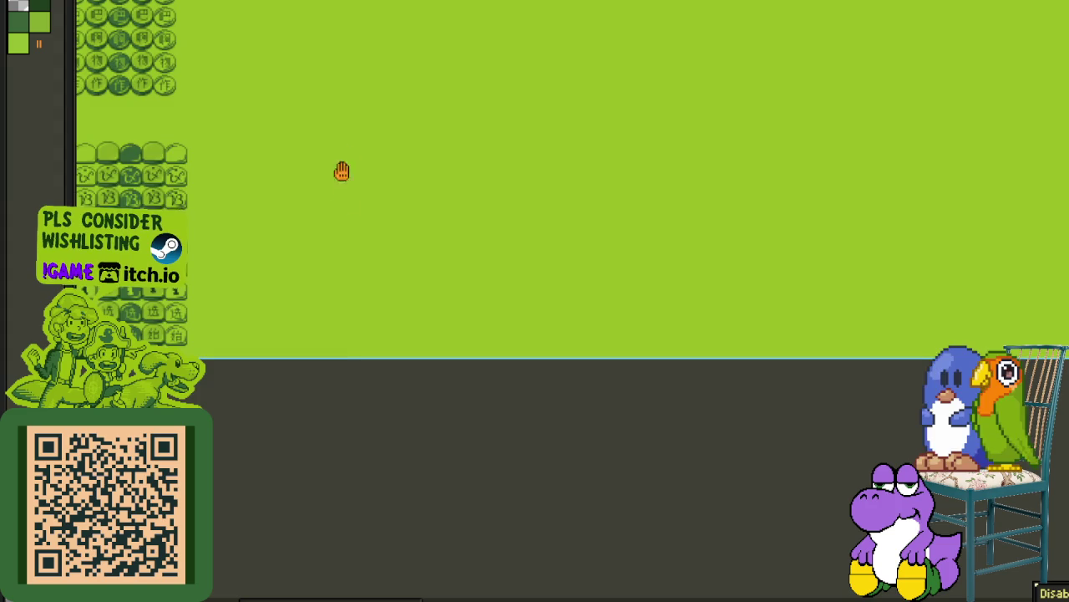
scroll(341, 171, "up", 2)
scroll(336, 223, "up", 3)
scroll(341, 209, "up", 3)
scroll(329, 198, "up", 3)
scroll(318, 148, "up", 2)
scroll(303, 189, "up", 4)
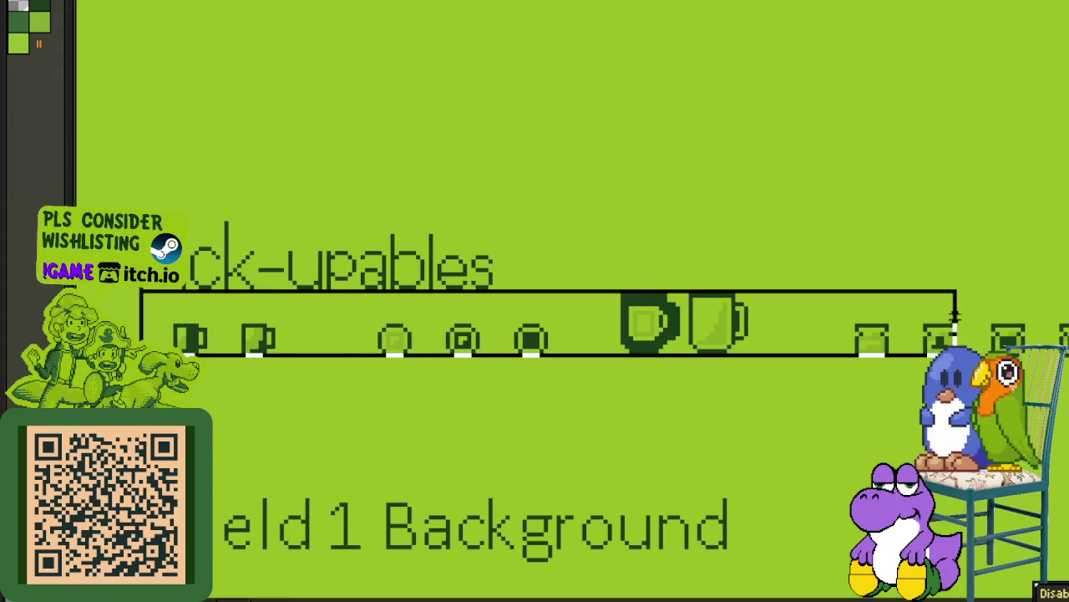
Step: Marquee-select the Pick-upables label and icon row and drag the block lower on the sheet
scroll(187, 338, "right", 5)
scroll(111, 309, "right", 4)
scroll(754, 303, "left", 2)
left_click_drag(755, 303, 453, 327)
scroll(535, 301, "left", 5)
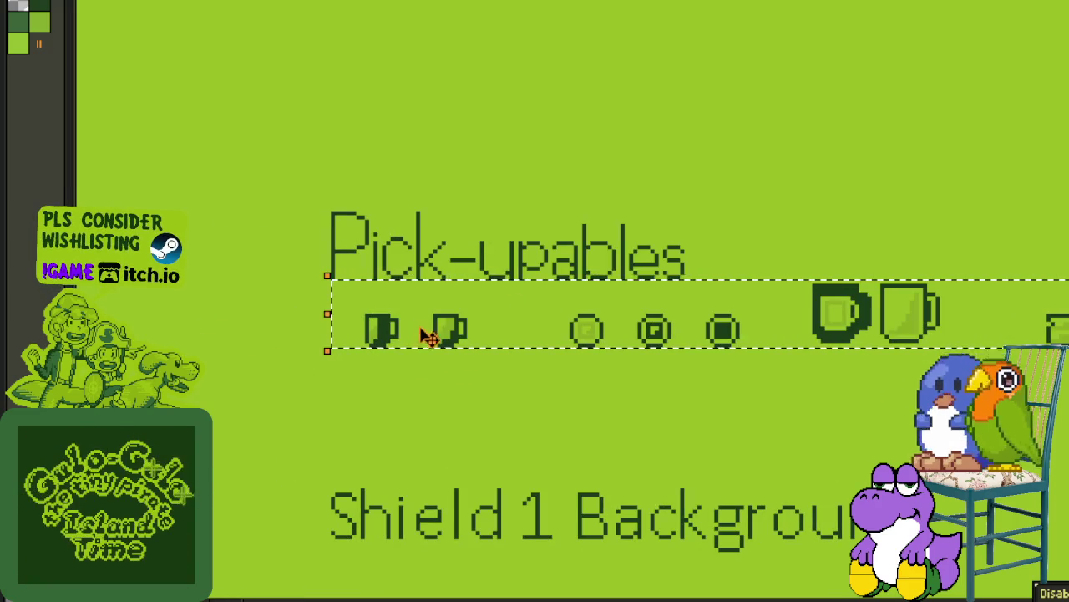
left_click_drag(361, 214, 866, 354)
scroll(585, 334, "right", 8)
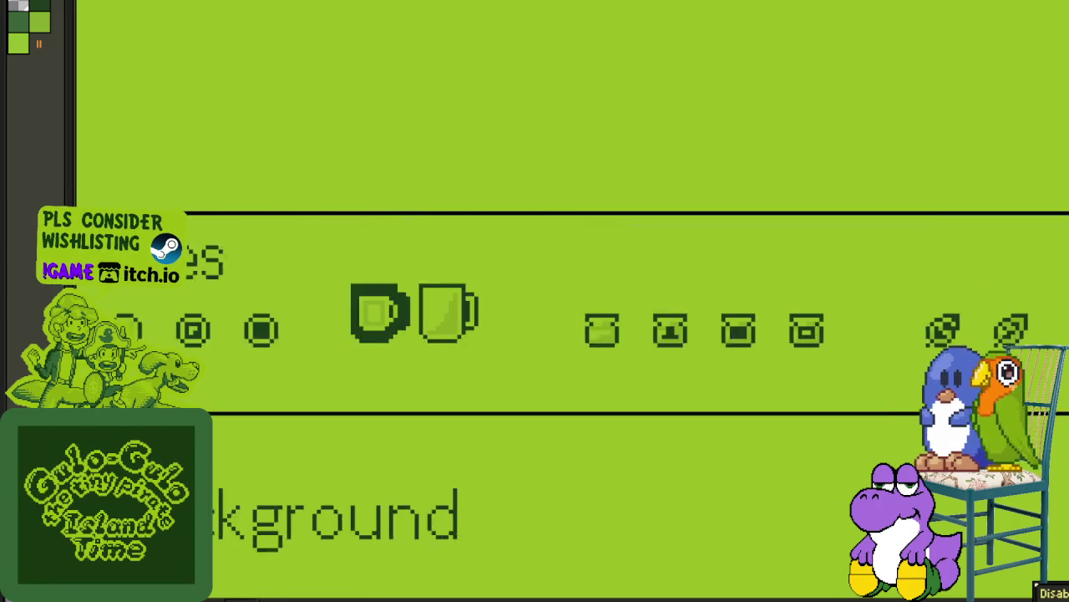
scroll(835, 351, "down", 3)
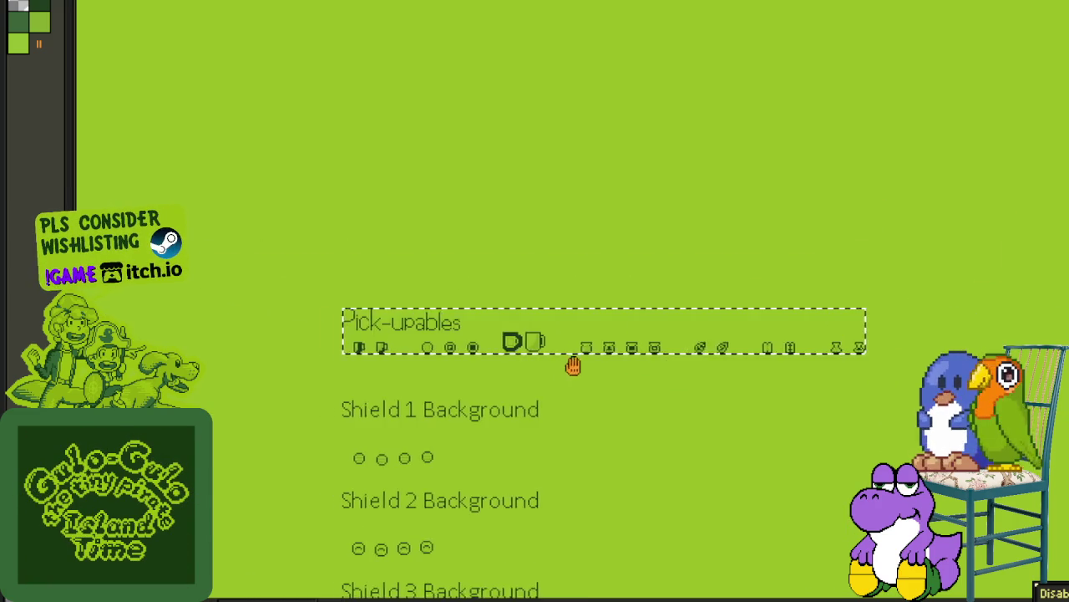
scroll(487, 351, "up", 3)
left_click_drag(390, 171, 394, 303)
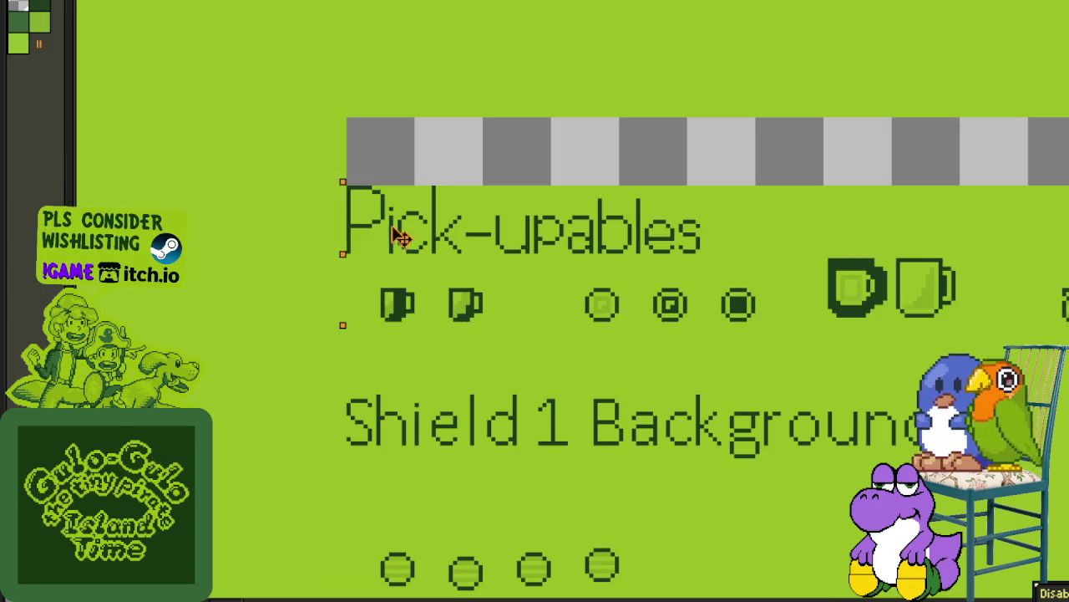
left_click(437, 213)
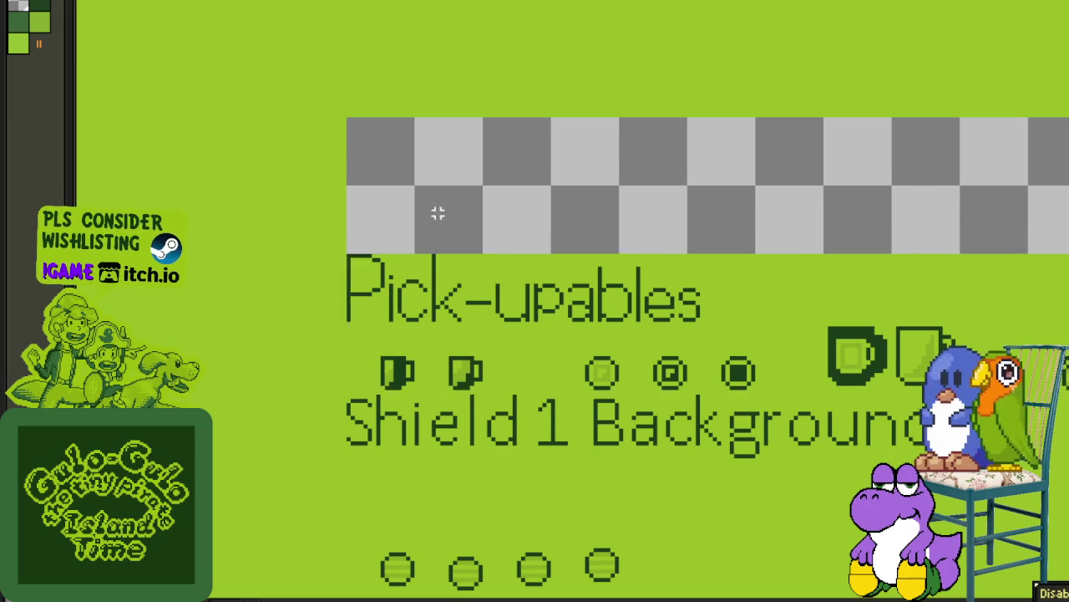
Step: Select the Pick-upables and Shield 1 rows together and set them just above Shield 2 Background
scroll(594, 312, "down", 2)
scroll(333, 241, "down", 2)
left_click_drag(216, 137, 926, 270)
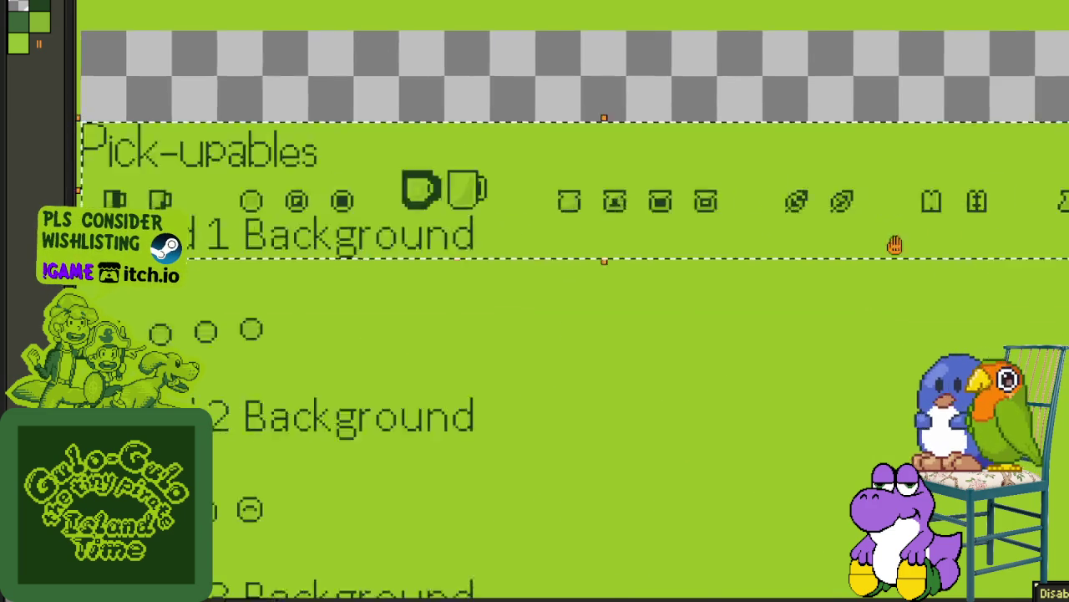
scroll(520, 232, "left", 6)
left_click(603, 179)
left_click_drag(611, 155, 1067, 334)
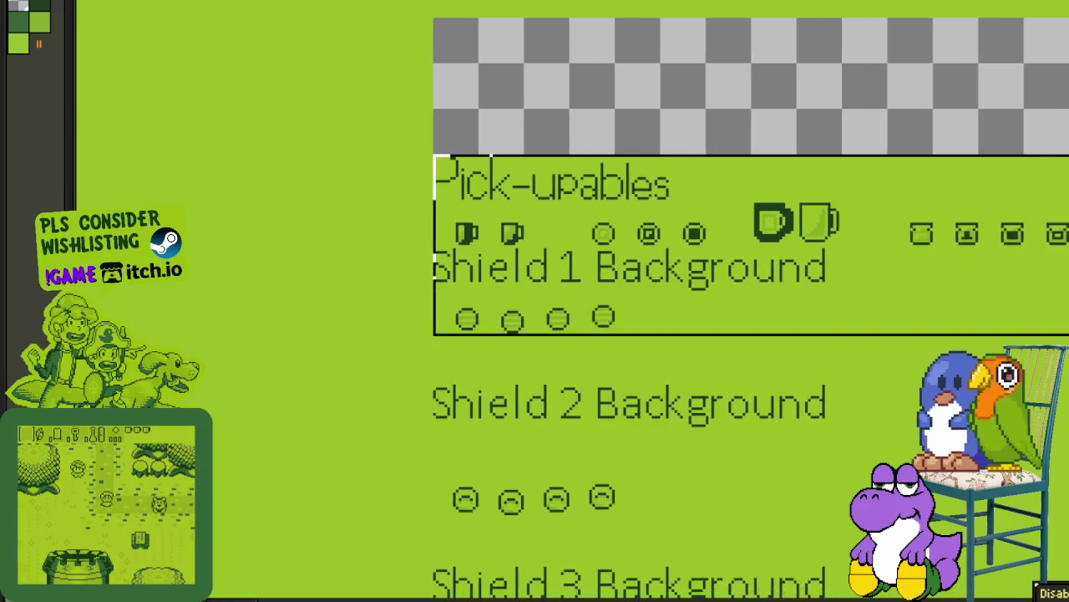
scroll(539, 289, "left", 4)
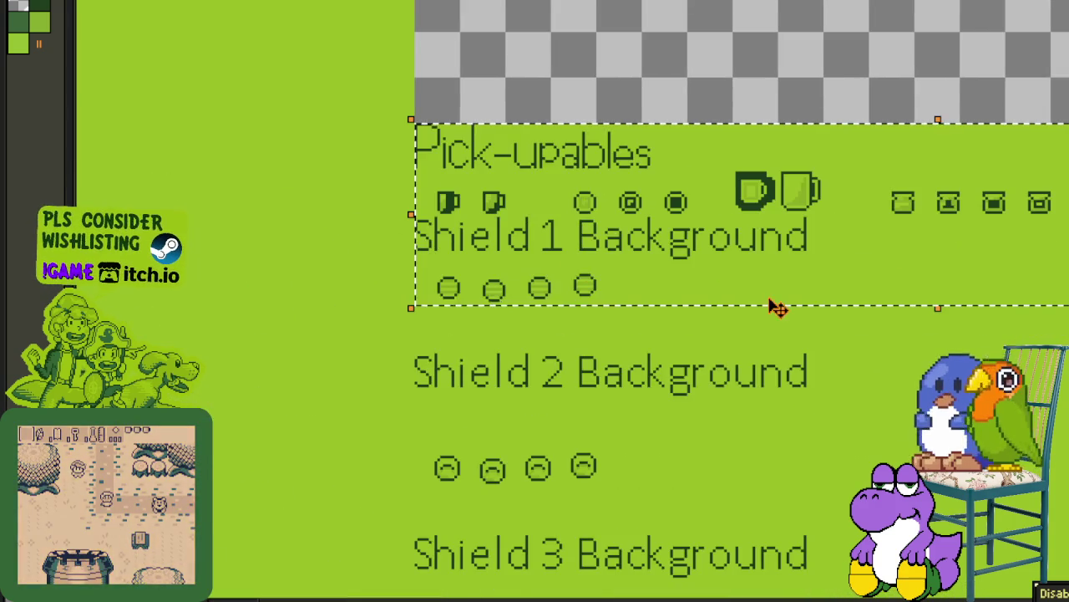
left_click(487, 179)
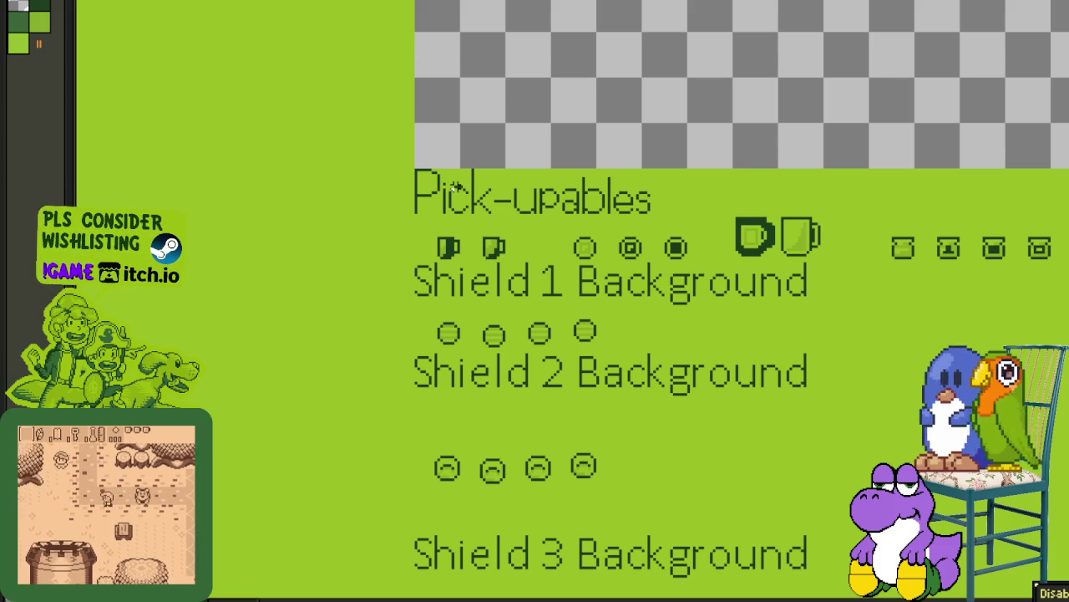
Step: Lower the block from Pick-upables through Shield 2 and deselect it
left_click_drag(416, 170, 700, 383)
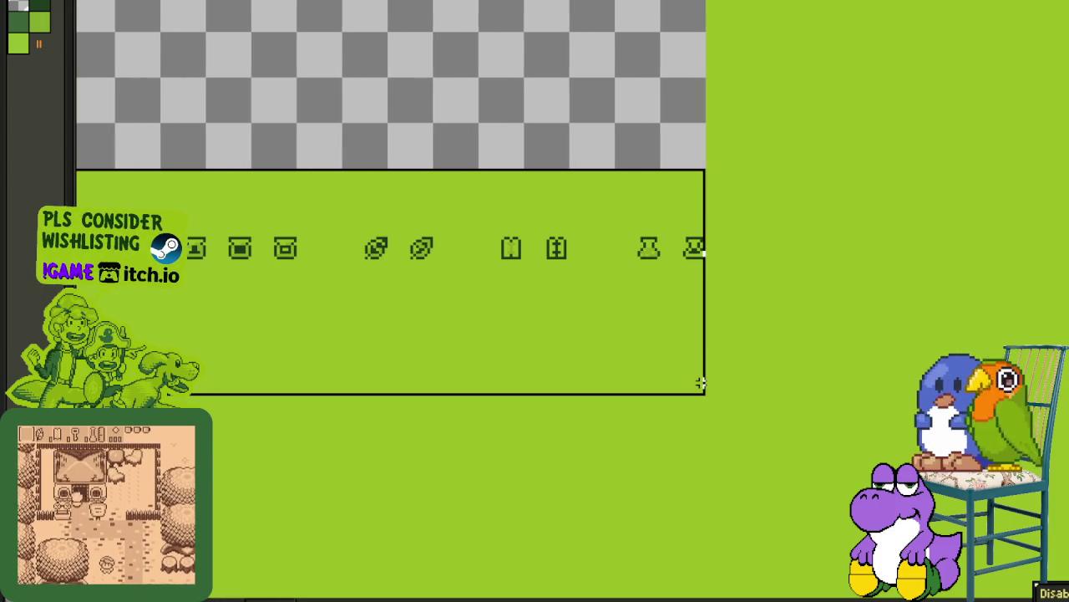
scroll(502, 318, "left", 10)
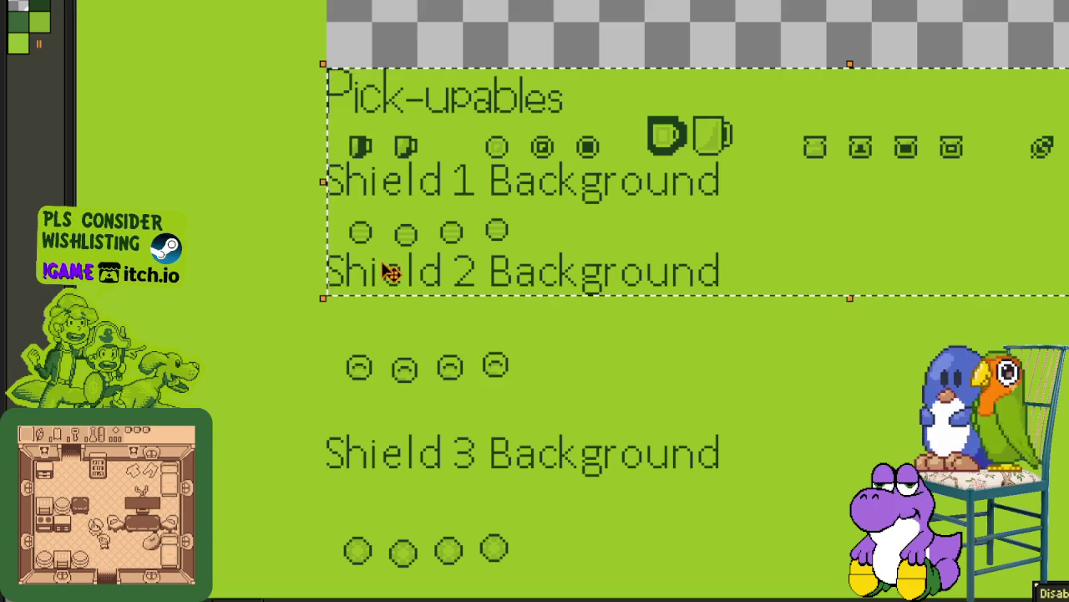
left_click_drag(390, 232, 389, 276)
left_click(413, 74)
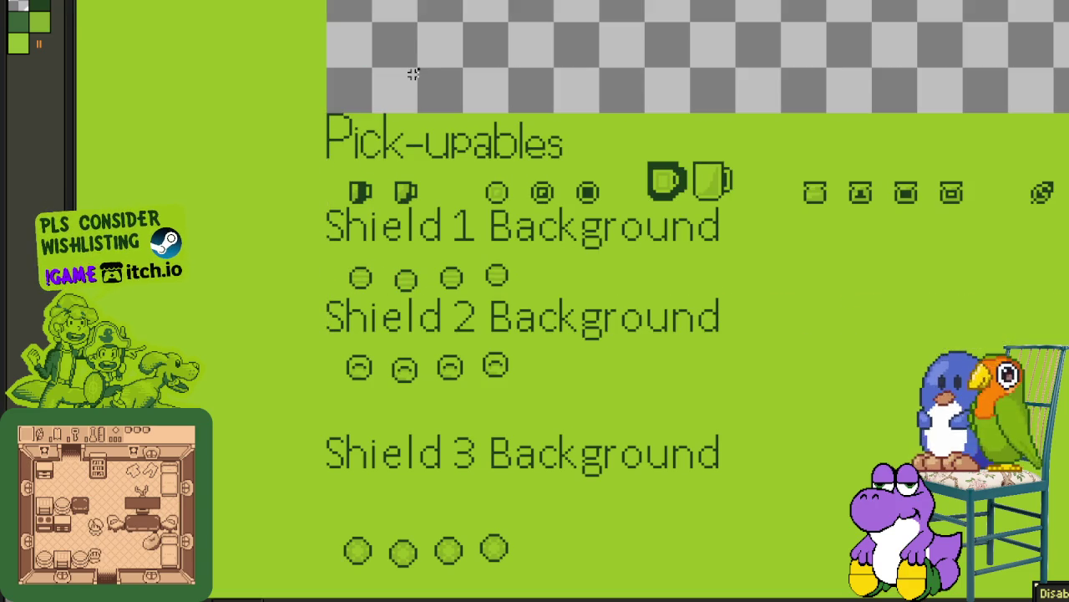
Step: Select the upper rows and move them down toward Shield 3
left_click_drag(326, 116, 923, 384)
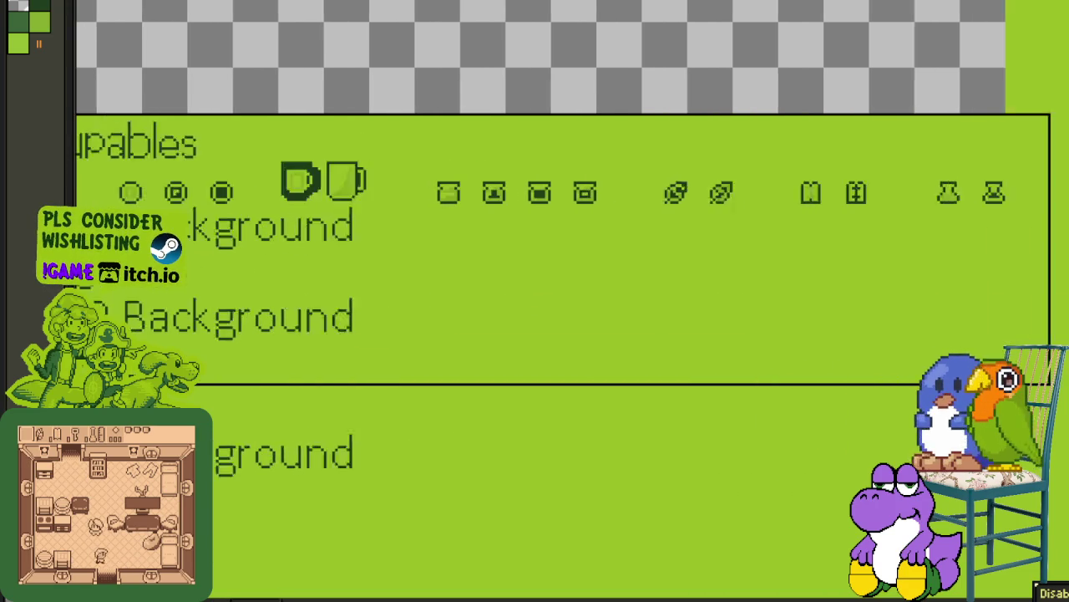
scroll(657, 358, "left", 10)
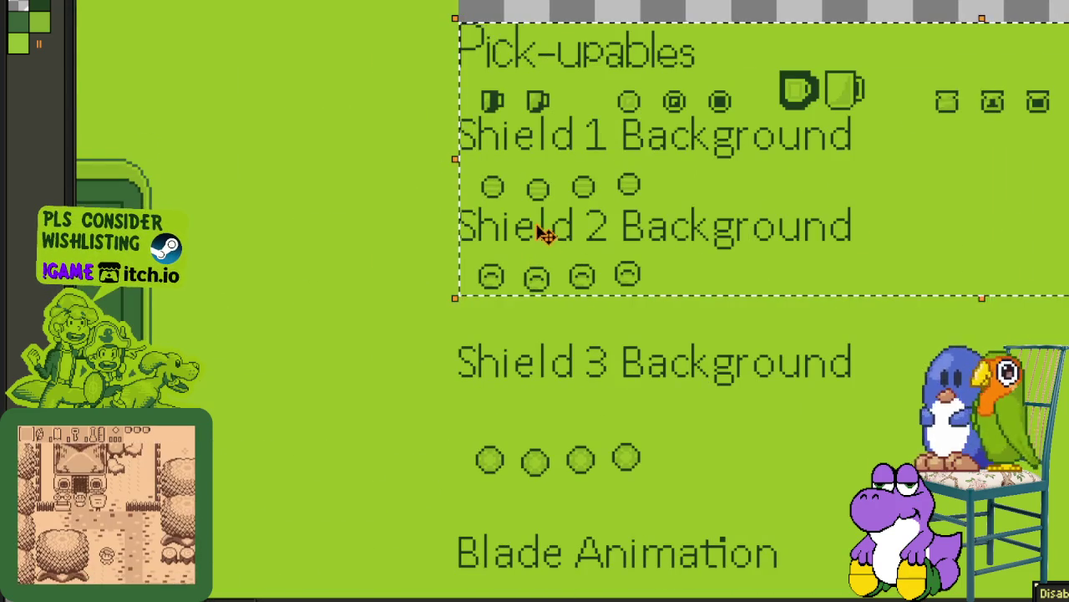
left_click_drag(547, 234, 539, 274)
left_click(454, 372)
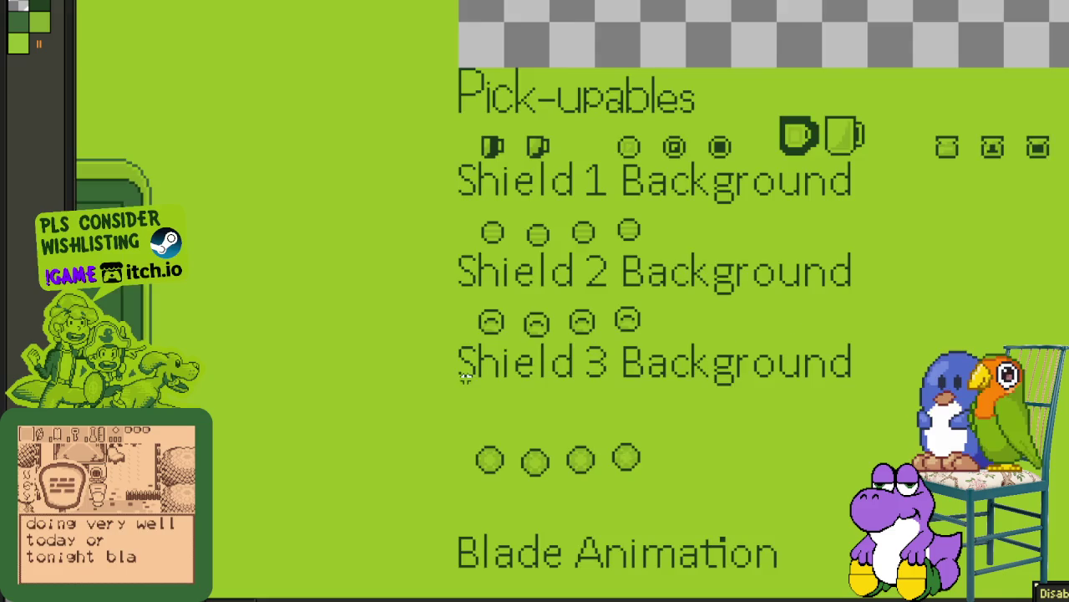
Step: Reselect the stacked rows and lower them onto the Shield 3 icons
left_click_drag(464, 378, 1040, 67)
left_click_drag(690, 232, 827, 194)
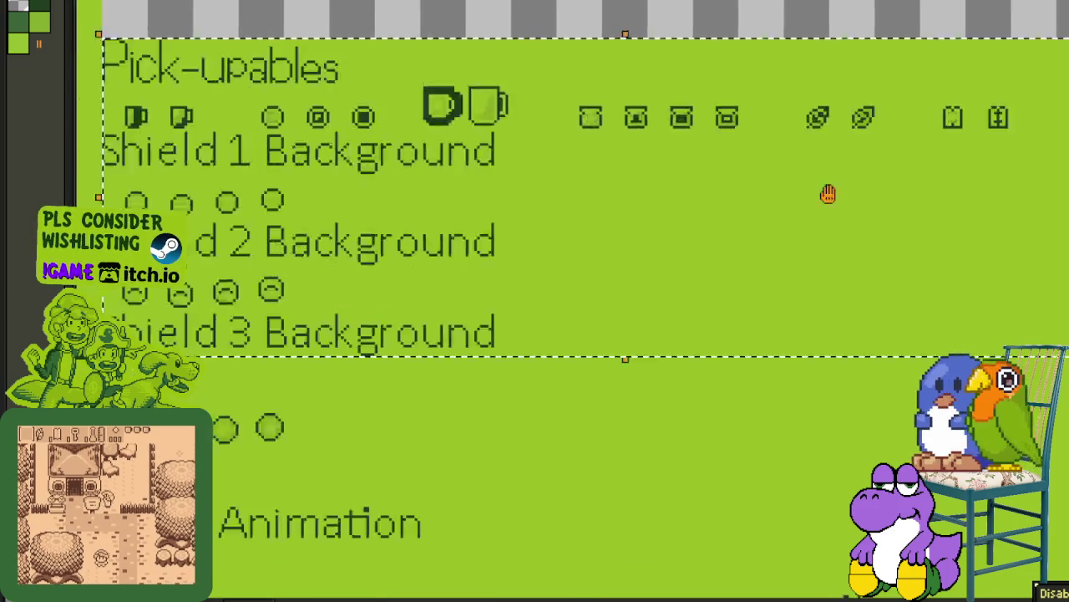
scroll(827, 193, "left", 10)
scroll(752, 184, "down", 3)
left_click_drag(609, 196, 609, 240)
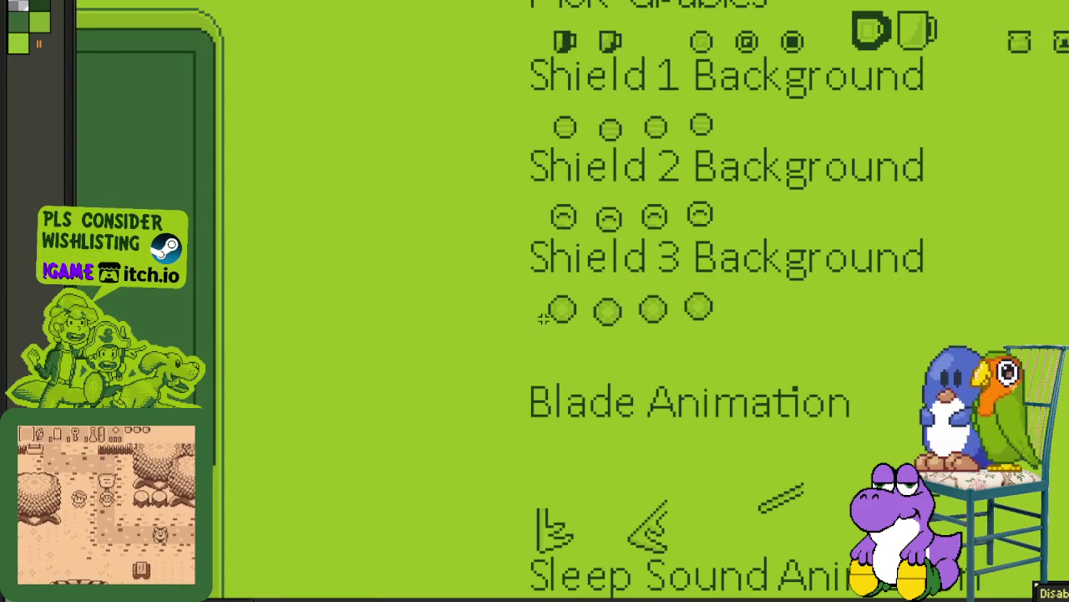
Step: Select Pick-upables through the Shield 3 icons and move them down against Blade Animation
left_click_drag(538, 324, 1061, 8)
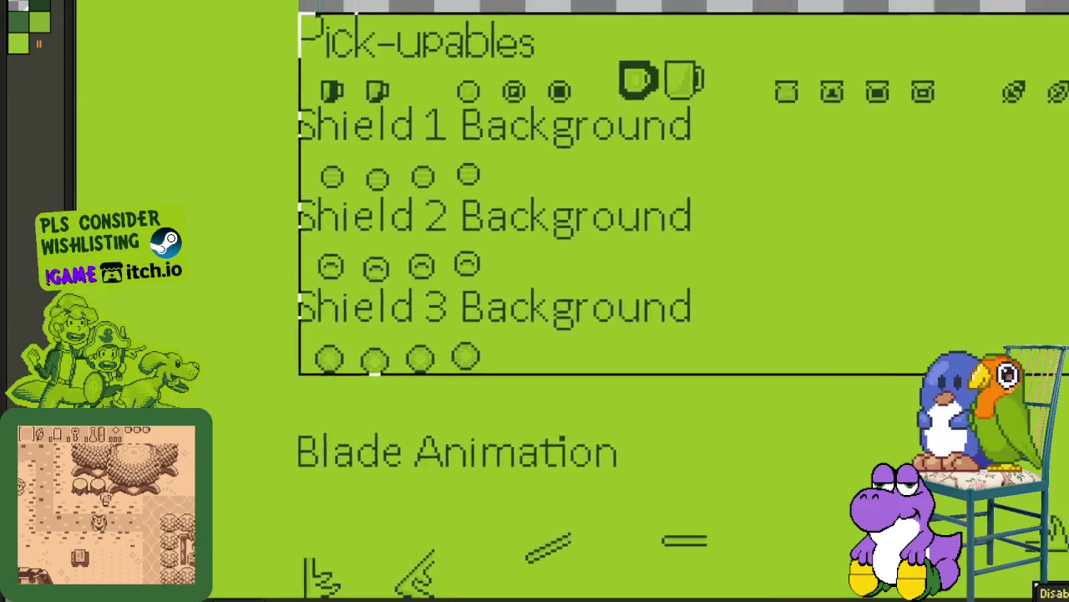
scroll(585, 217, "left", 5)
scroll(584, 218, "down", 2)
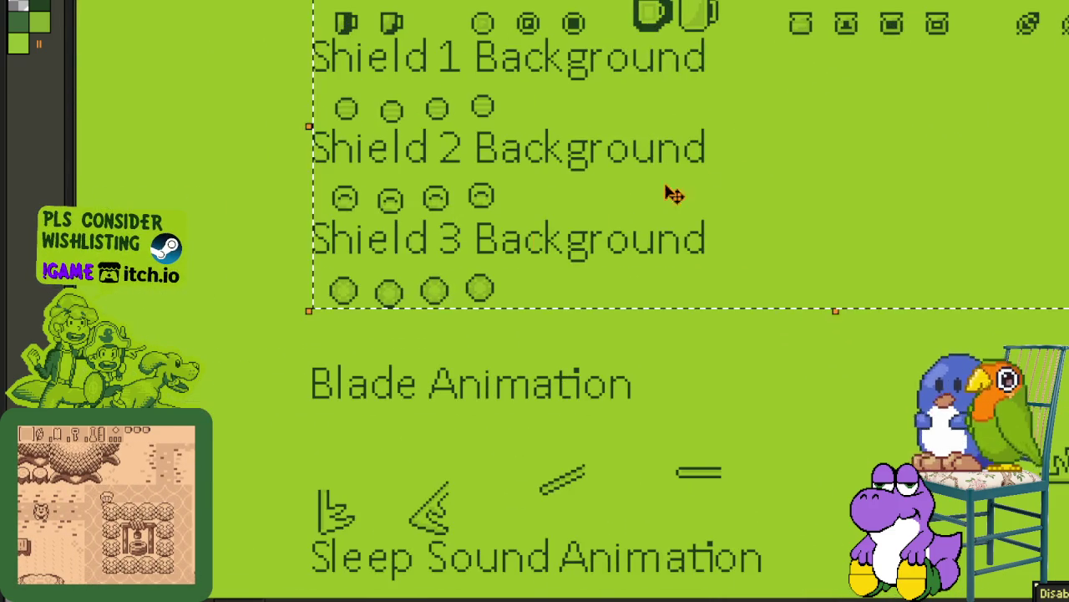
left_click_drag(405, 252, 403, 294)
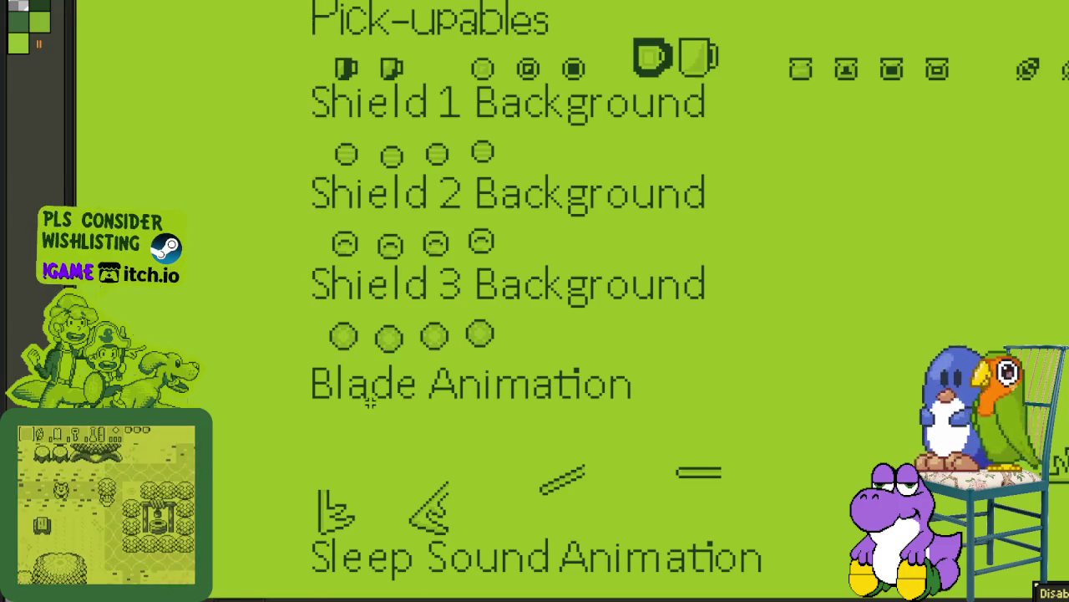
scroll(370, 390, "down", 3)
scroll(454, 402, "up", 1)
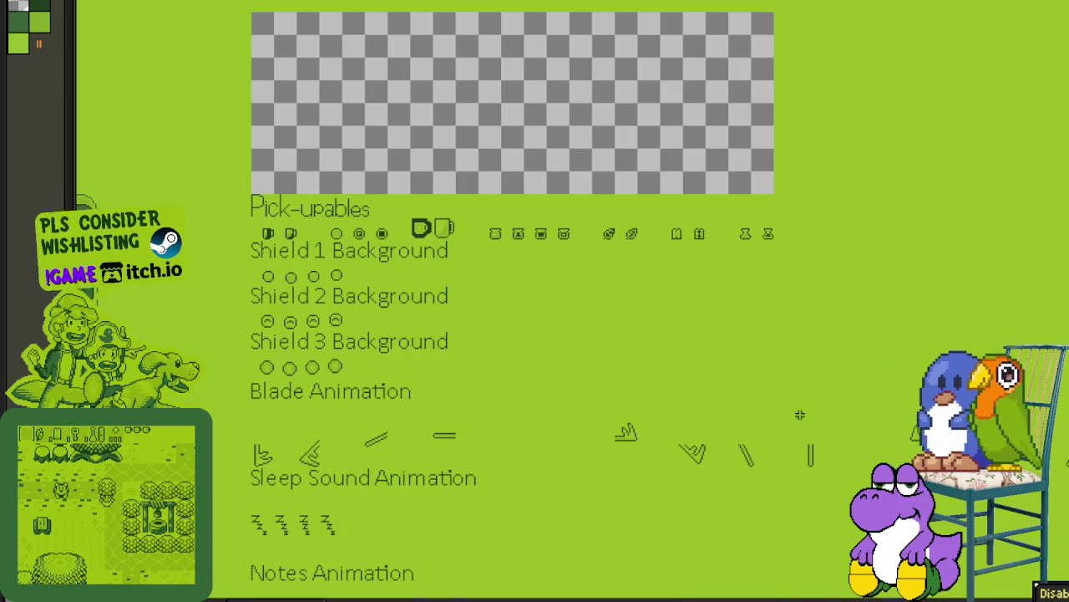
scroll(800, 414, "right", 3)
scroll(799, 414, "down", 1)
scroll(835, 410, "right", 2)
scroll(344, 355, "left", 3)
scroll(492, 274, "down", 2)
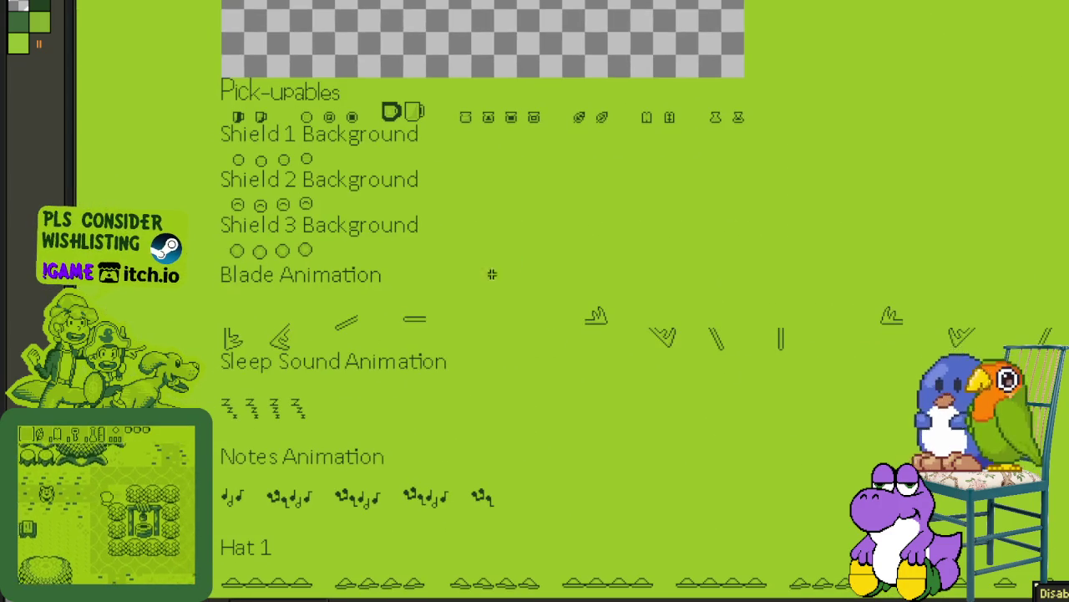
scroll(238, 404, "down", 2)
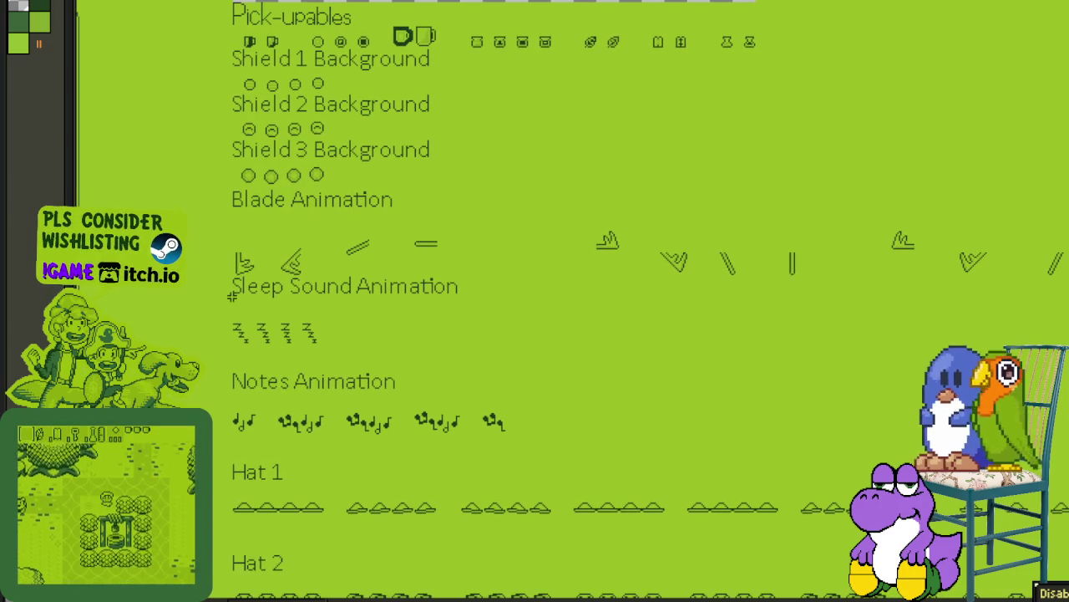
Step: Select the stacked rows and lower them onto the Sleep Sound sprites
mouse_move(232, 298)
left_mouse_down()
mouse_move(1062, 3)
mouse_move(1045, 21)
left_mouse_up()
scroll(412, 179, "down", 2)
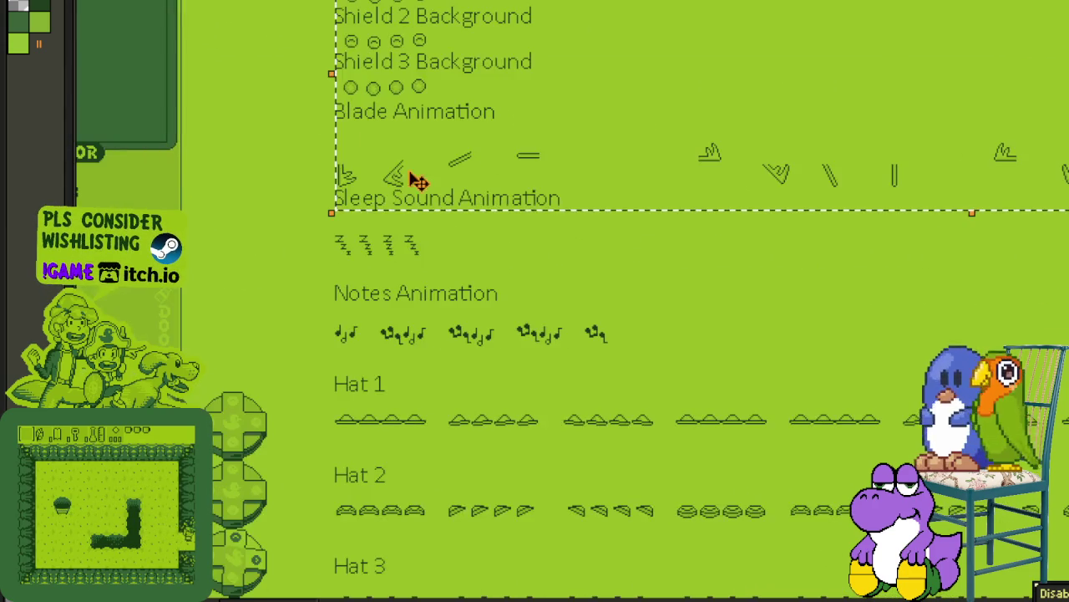
scroll(365, 189, "up", 2)
left_click_drag(365, 201, 364, 220)
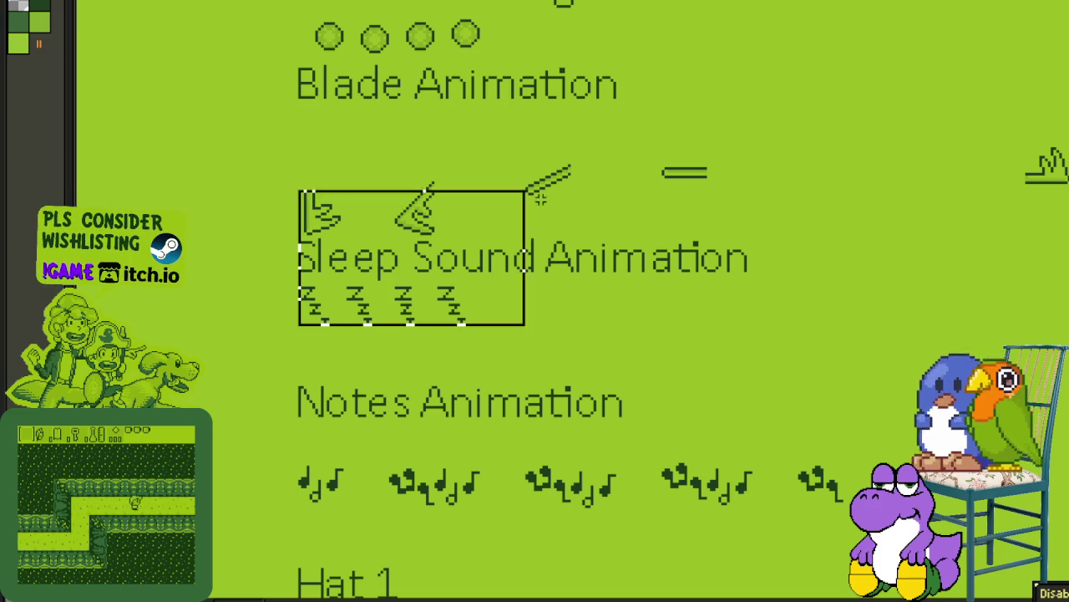
scroll(541, 198, "down", 3)
Step: Select the rows through the Sleep Sound sprites and move them down toward Notes Animation
left_click_drag(994, 263, 891, 219)
scroll(862, 223, "down", 3)
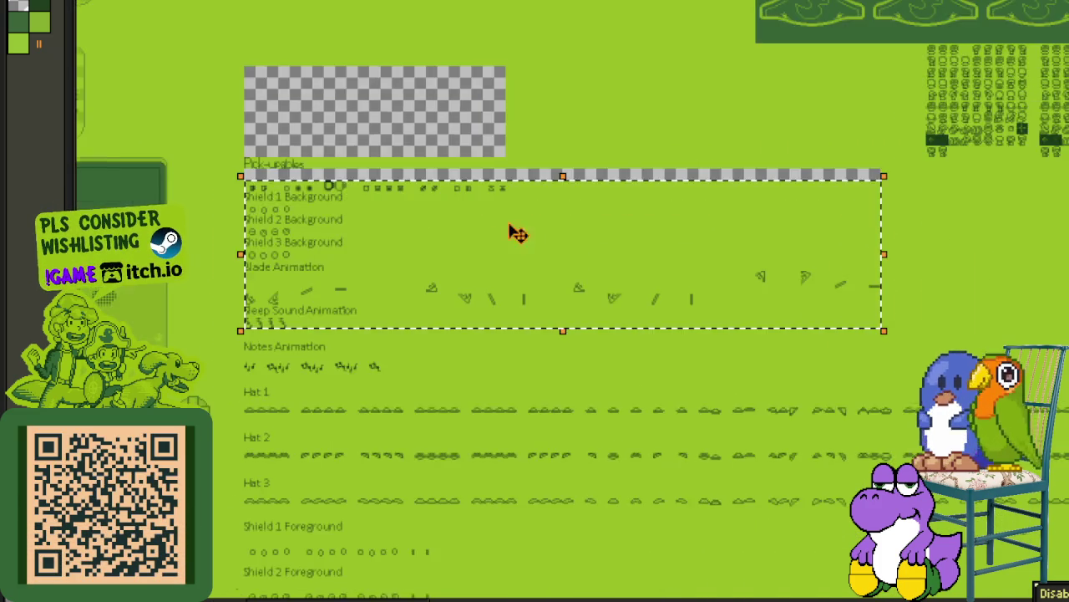
scroll(404, 237, "up", 5)
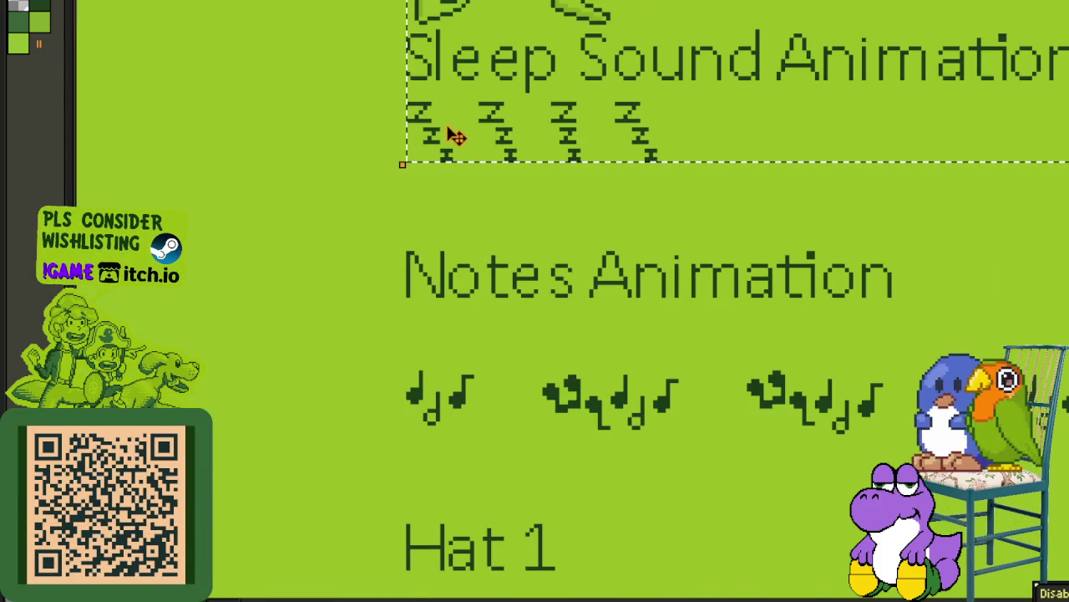
left_click_drag(450, 161, 450, 186)
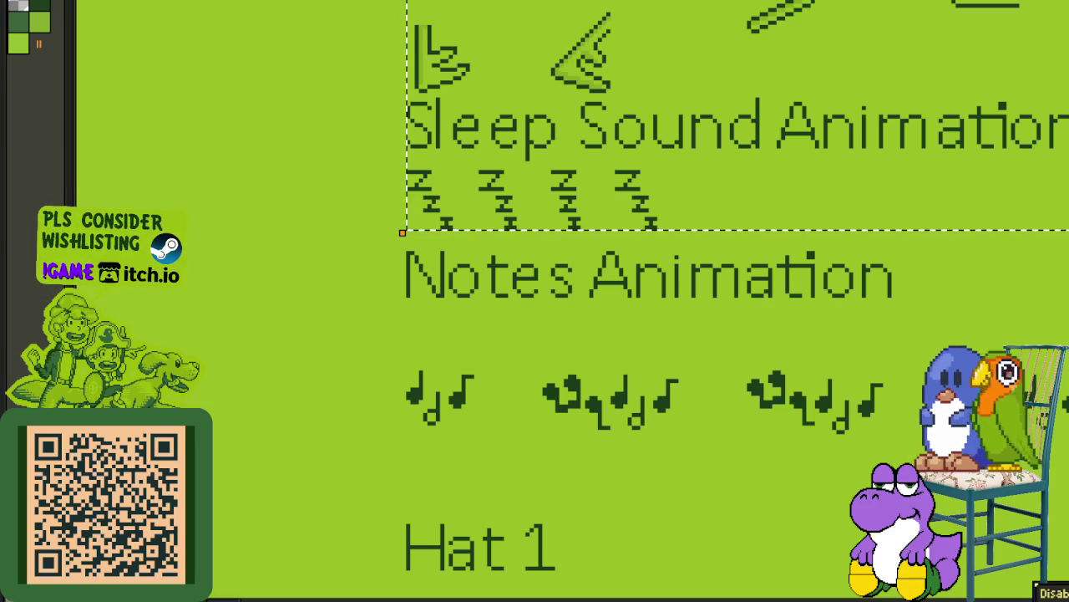
scroll(410, 267, "down", 1)
Step: Select all rows from Pick-upables to Notes Animation and lower them onto the notes sprites
mouse_move(409, 267)
left_mouse_down()
mouse_move(341, 357)
mouse_move(231, 437)
left_mouse_up()
scroll(242, 431, "down", 2)
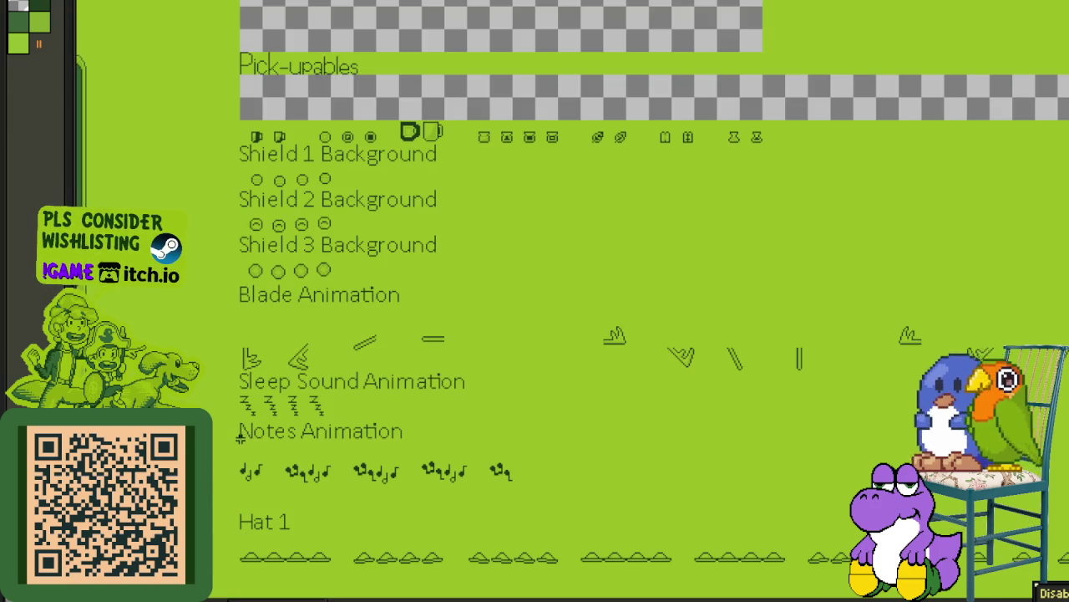
mouse_move(807, 279)
left_mouse_down()
mouse_move(1068, 144)
mouse_move(1066, 123)
left_mouse_up()
scroll(621, 179, "up", 2)
scroll(494, 226, "up", 2)
scroll(489, 286, "up", 1)
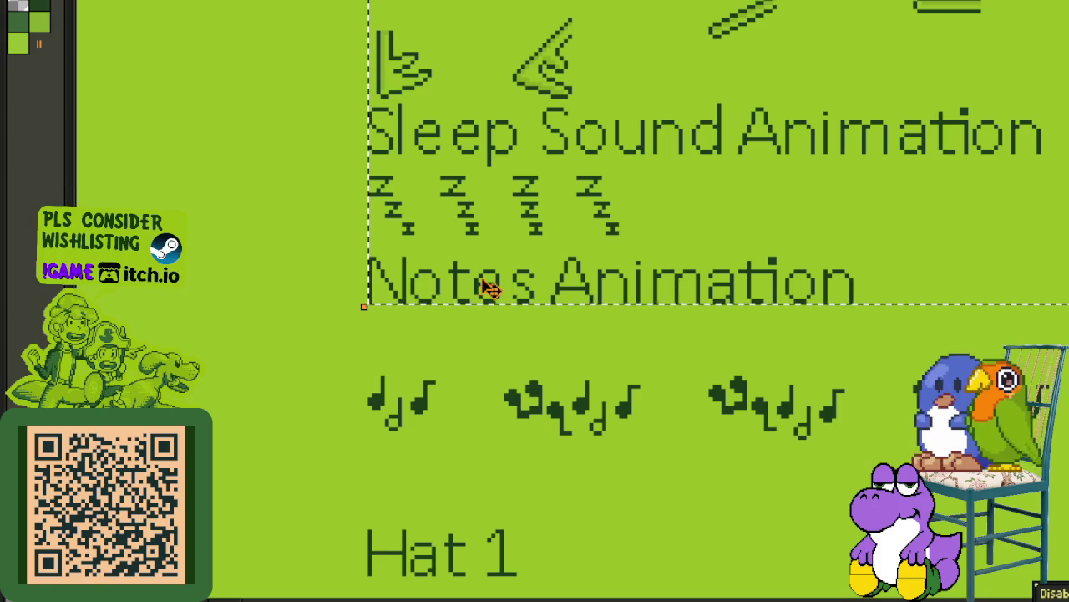
left_click_drag(447, 293, 443, 332)
scroll(459, 303, "down", 1)
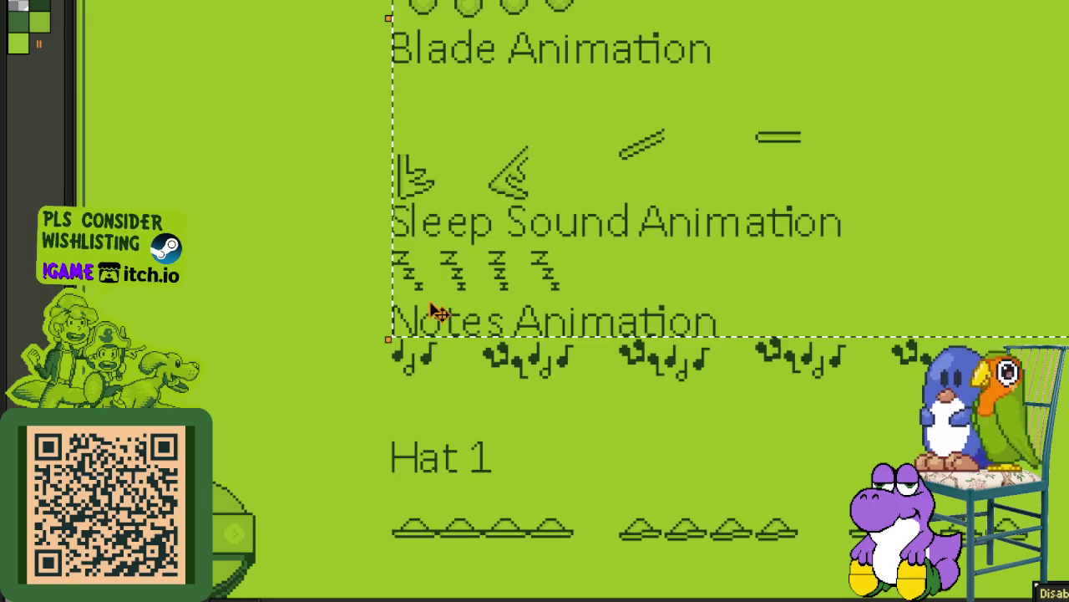
Step: Select the full stack of rows down to the notes sprites for the next move
left_click_drag(418, 391, 291, 437)
scroll(289, 434, "down", 1)
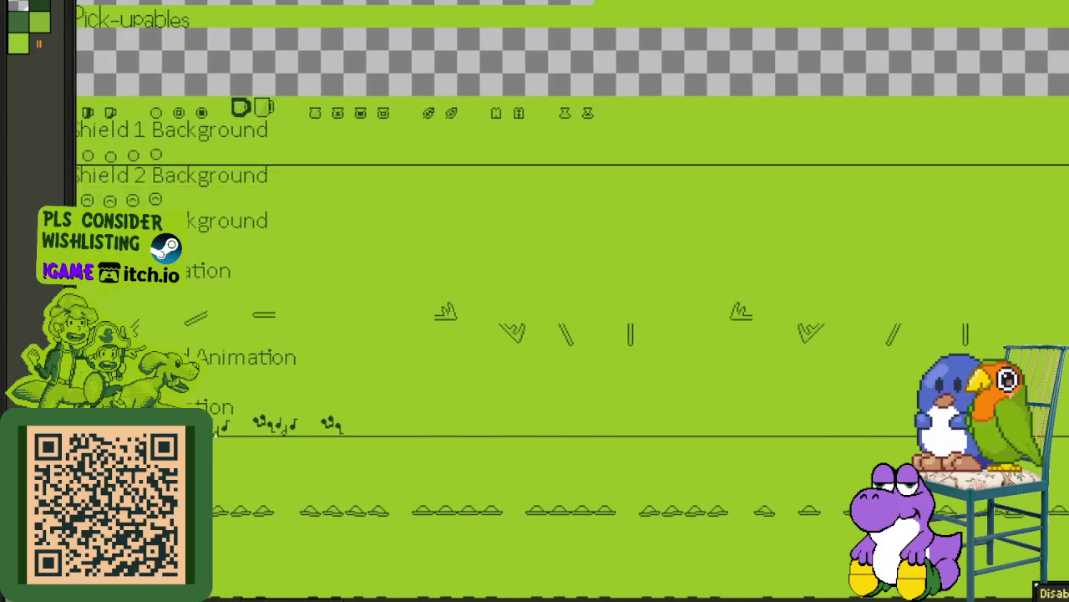
mouse_move(530, 339)
left_mouse_down()
mouse_move(1066, 99)
mouse_move(952, 97)
left_mouse_up()
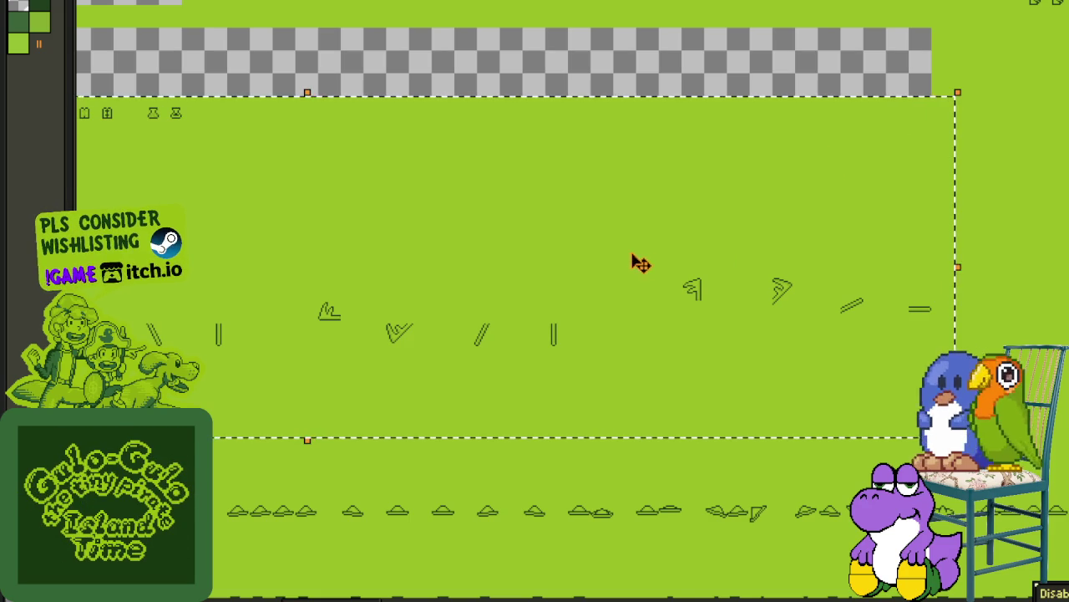
scroll(633, 263, "up", 1)
scroll(406, 262, "up", 1)
scroll(518, 226, "up", 2)
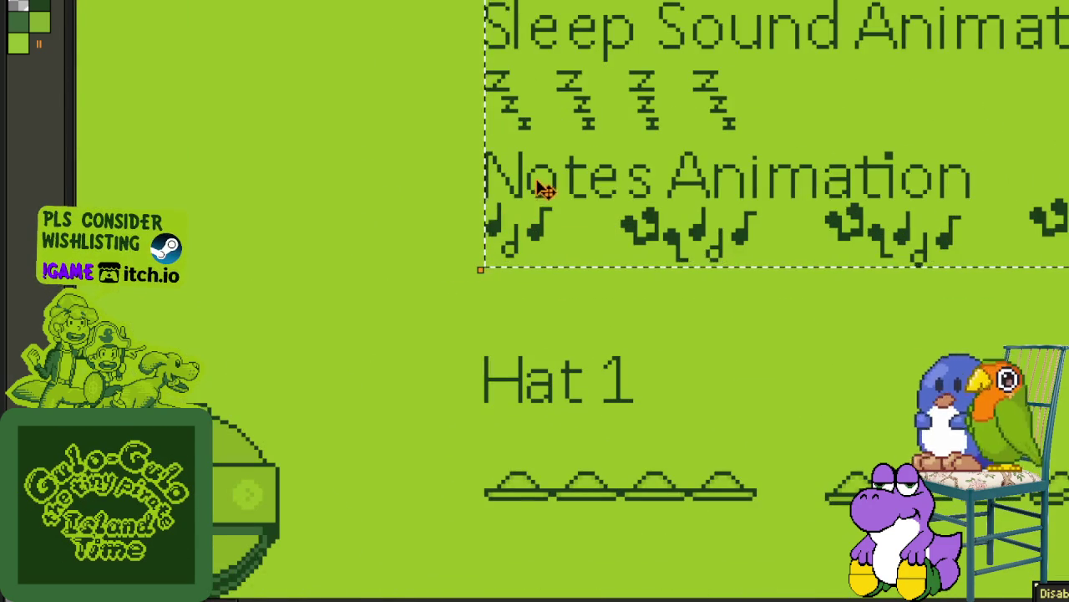
Step: Shift the stacked rows, including Sleep Sound, down toward Hat 1
left_click_drag(541, 188, 542, 233)
scroll(473, 409, "down", 3)
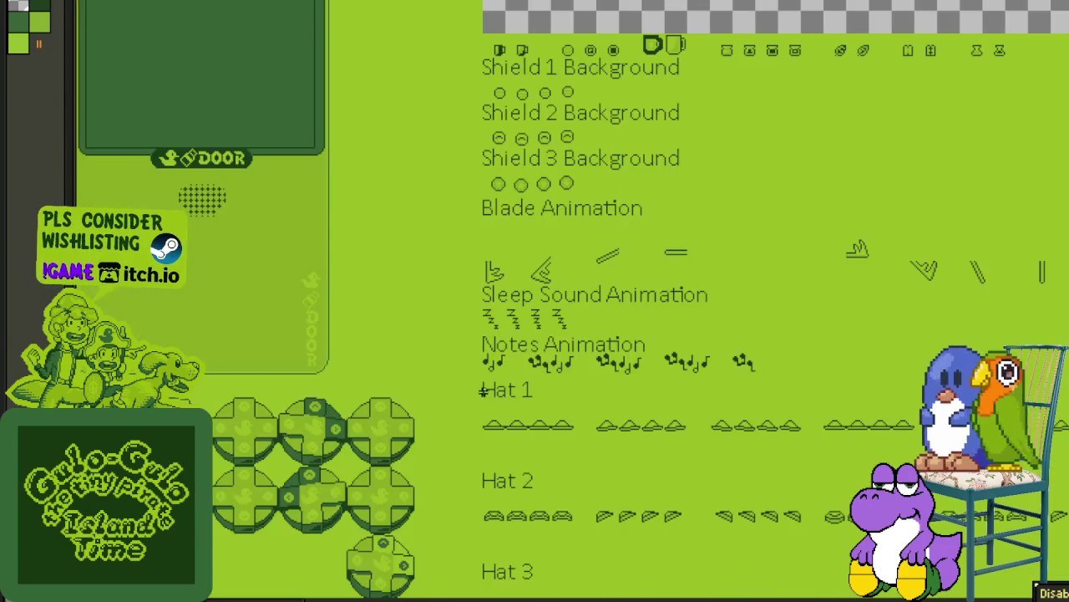
left_click_drag(472, 409, 389, 436)
mouse_move(775, 297)
left_mouse_down()
mouse_move(966, 104)
mouse_move(778, 167)
left_mouse_up()
scroll(401, 280, "up", 3)
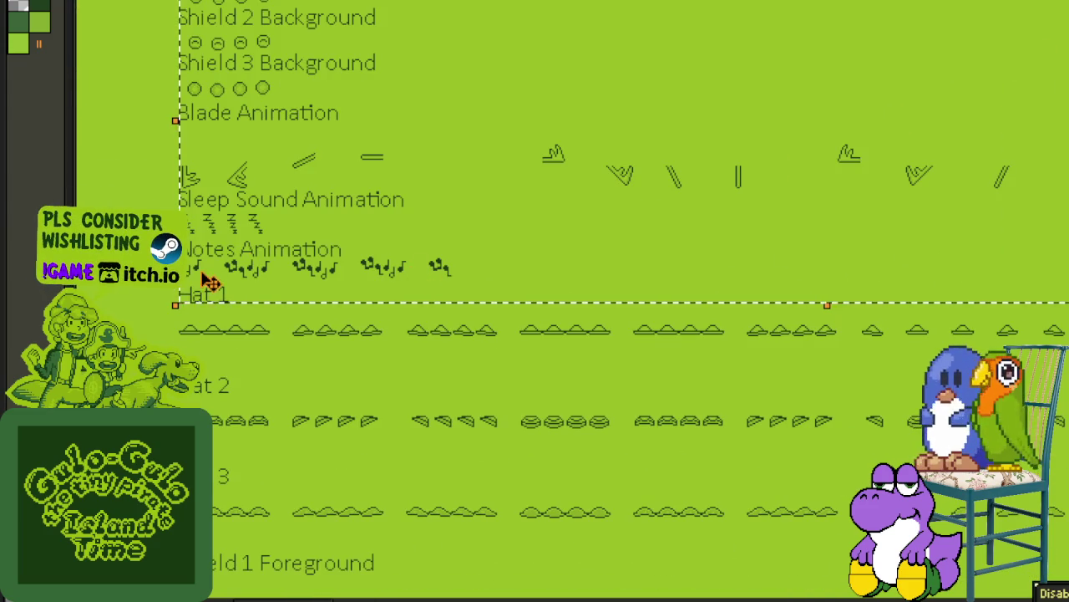
scroll(210, 283, "up", 2)
left_click_drag(343, 218, 346, 254)
scroll(349, 361, "up", 1)
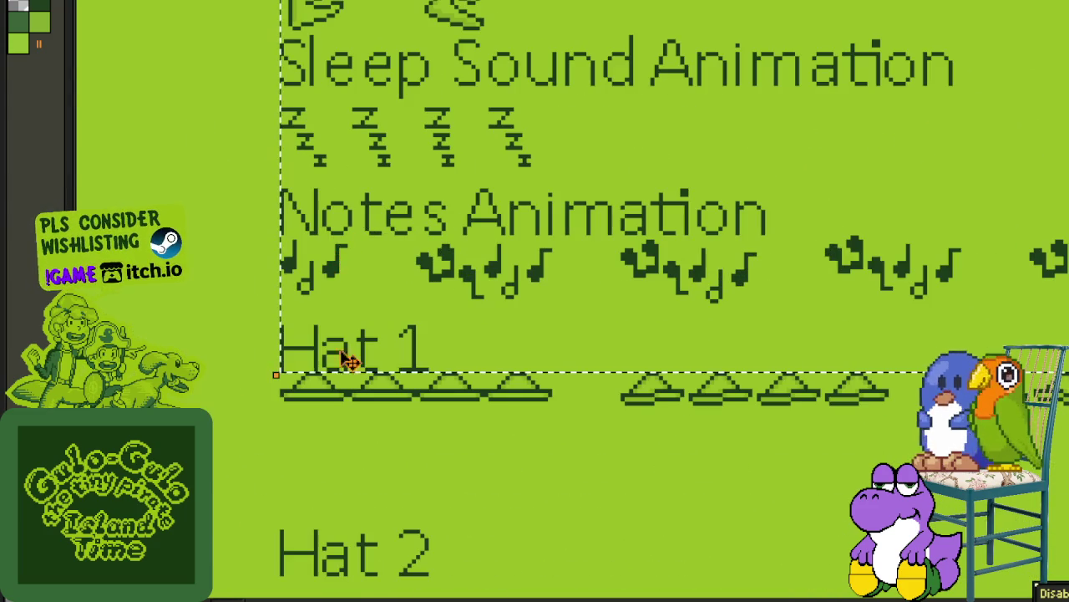
scroll(337, 411, "down", 3)
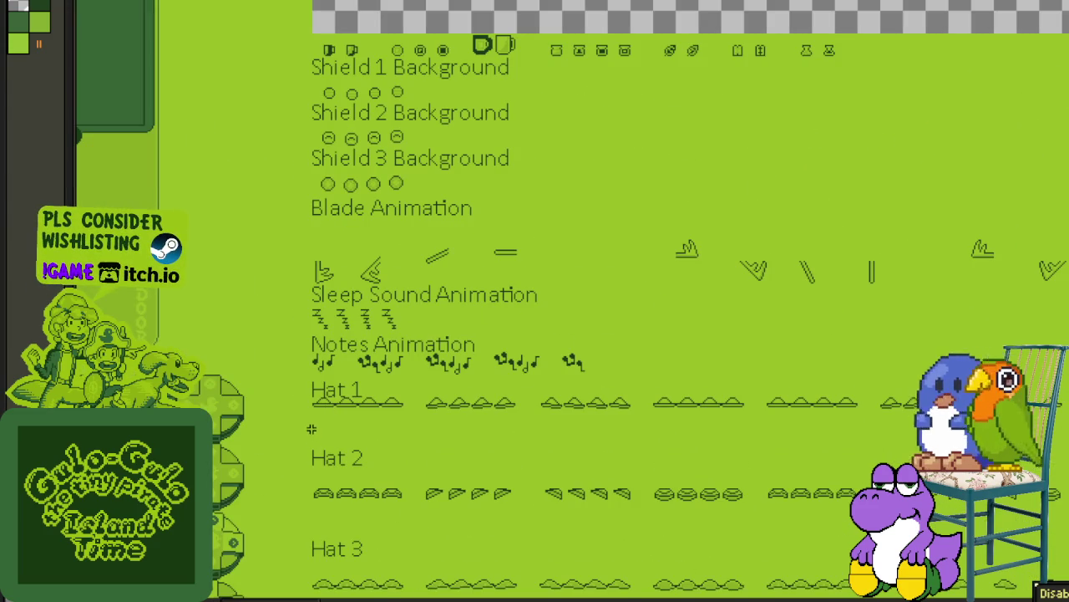
Step: Select all rows from the top down to the hat sprites and lower them onto the Hat 1 hats
mouse_move(311, 418)
left_mouse_down()
mouse_move(1051, 172)
mouse_move(801, 113)
left_mouse_up()
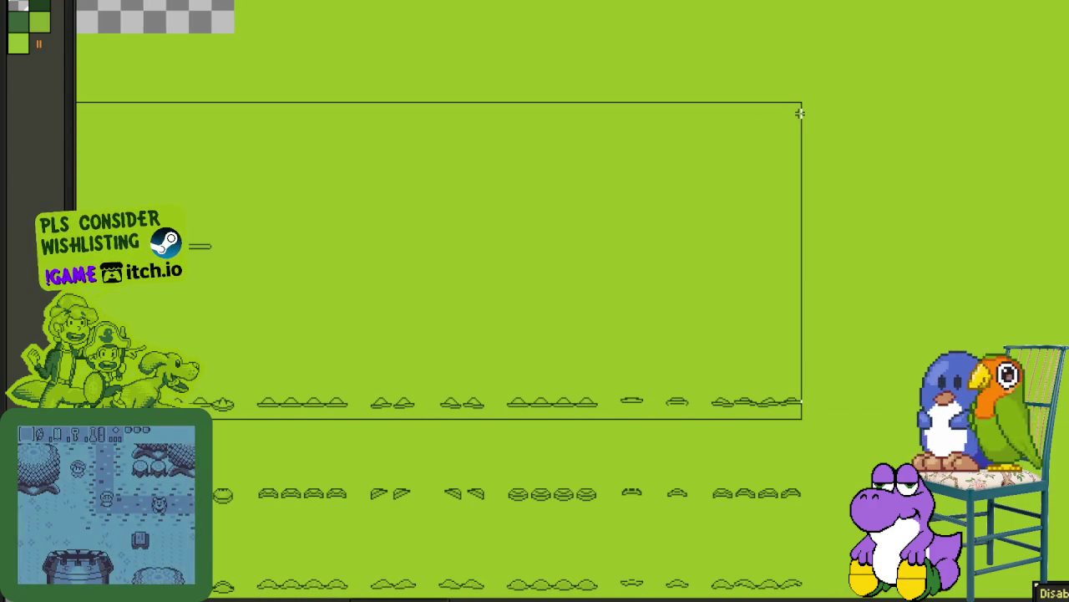
left_click_drag(801, 113, 799, 36)
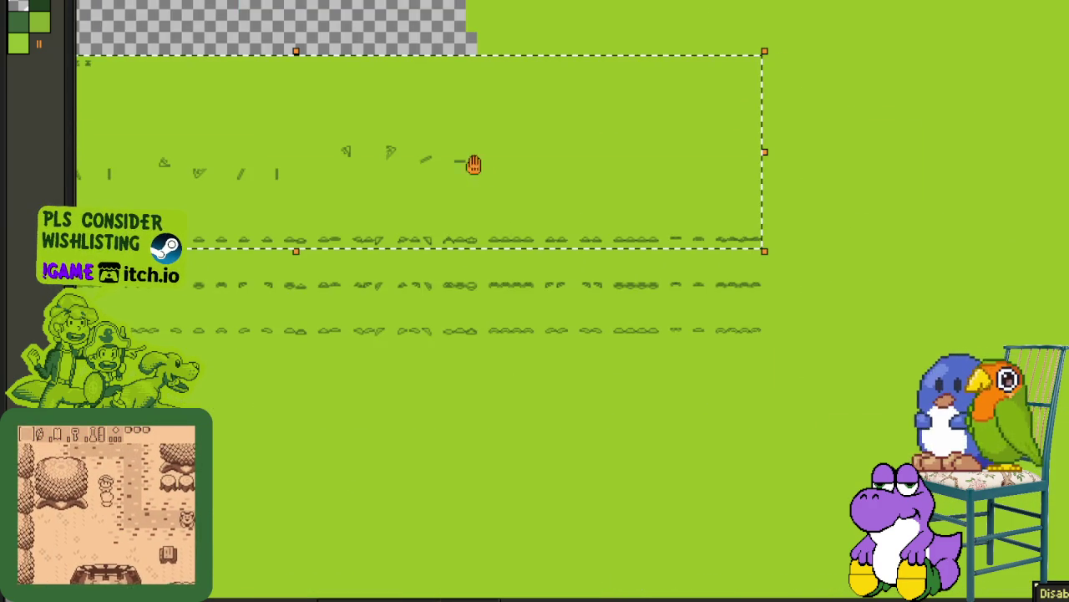
scroll(995, 108, "left", 10)
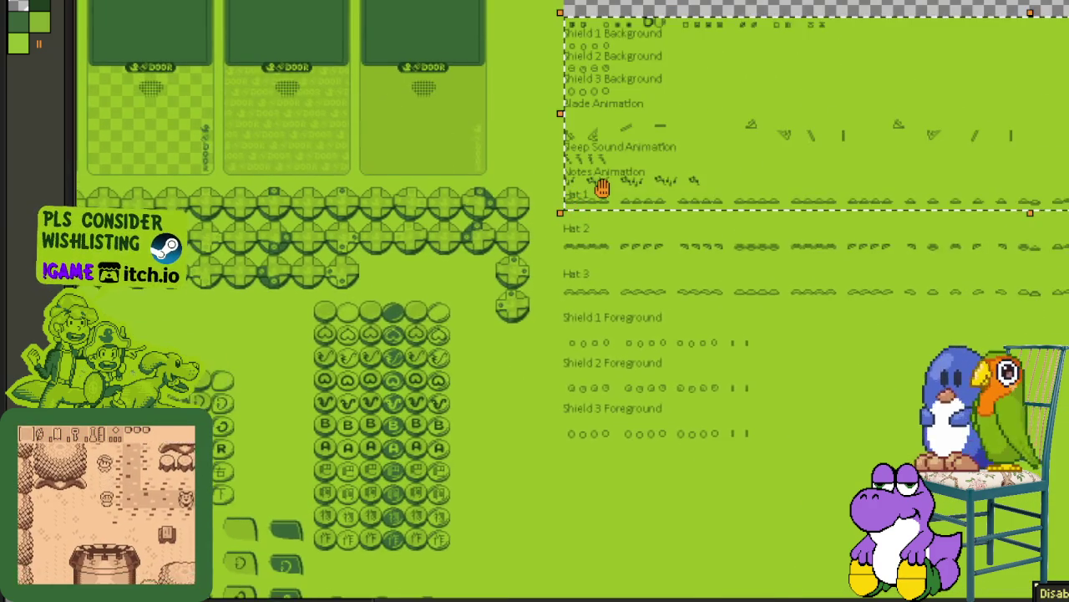
left_click_drag(602, 188, 580, 195)
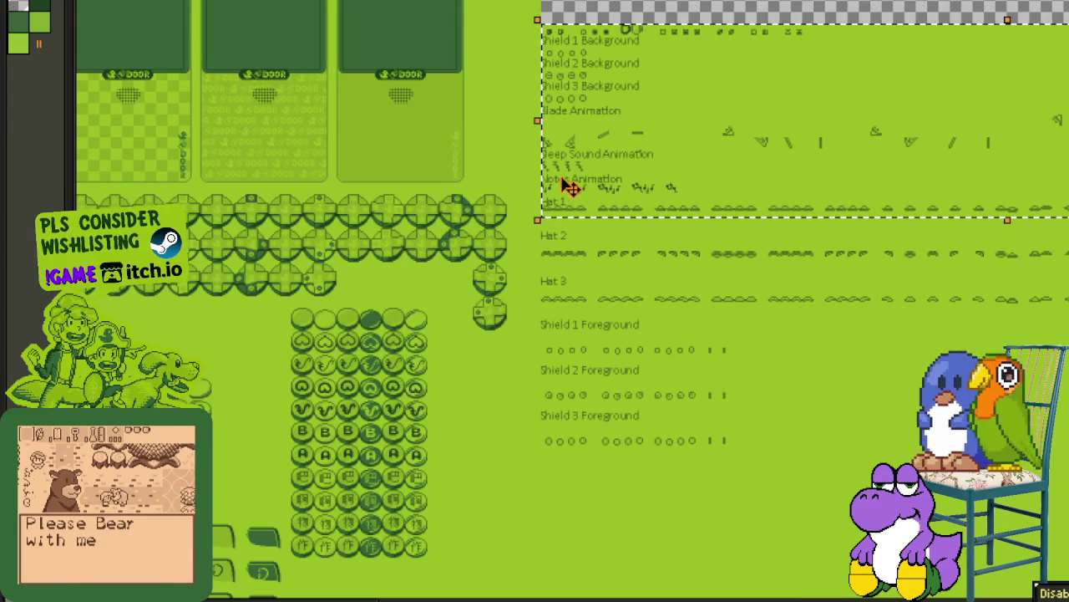
scroll(570, 187, "up", 1)
scroll(571, 187, "up", 2)
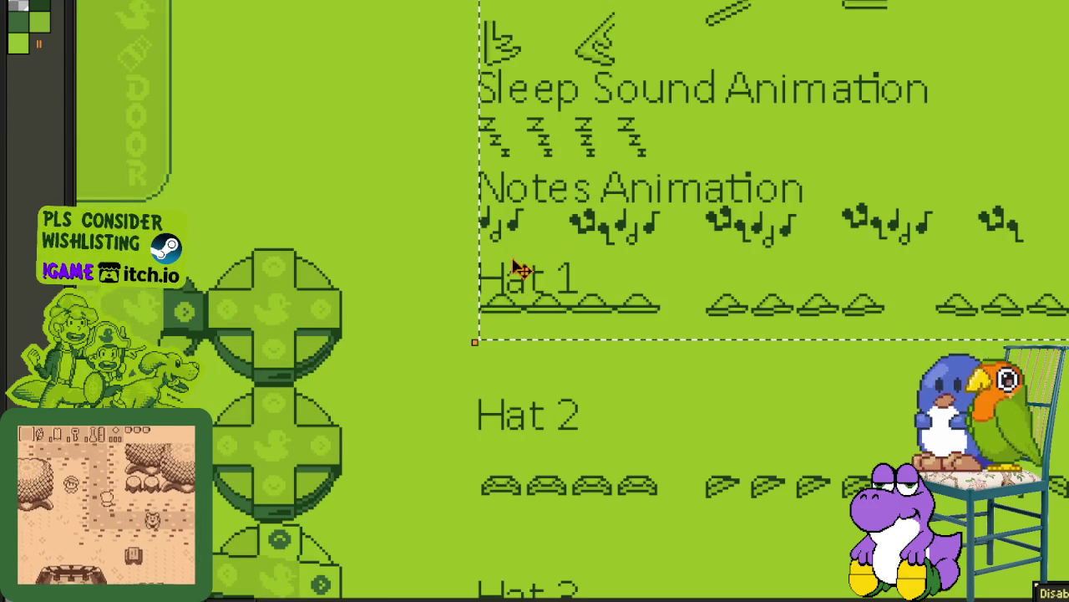
left_click_drag(523, 246, 524, 291)
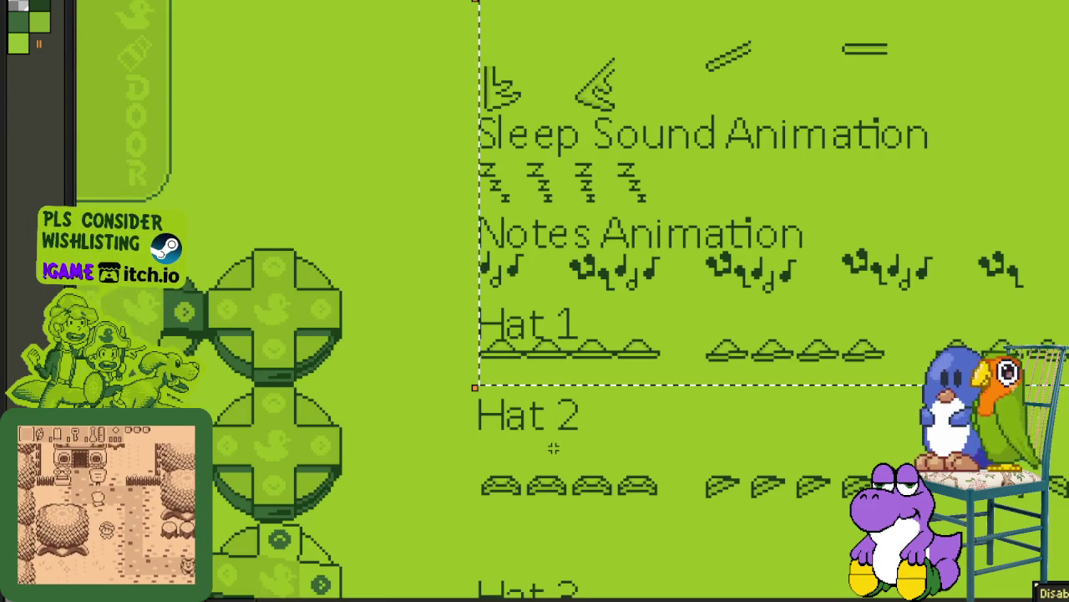
Step: Move the selected block down to close the gap above Hat 2
scroll(562, 399, "down", 1)
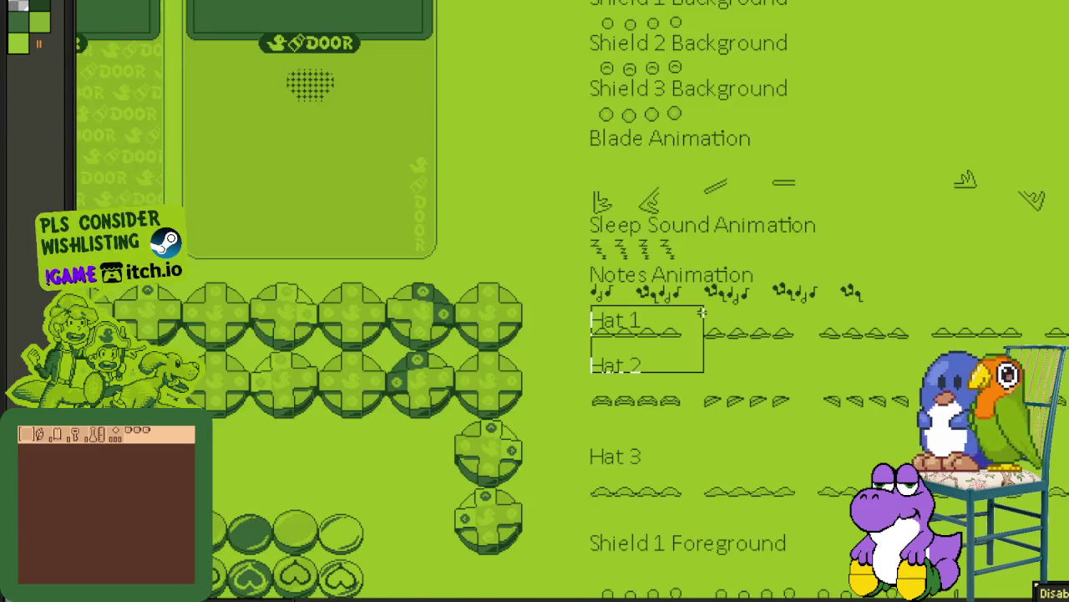
scroll(562, 399, "down", 1)
scroll(562, 400, "down", 1)
scroll(572, 301, "right", 2)
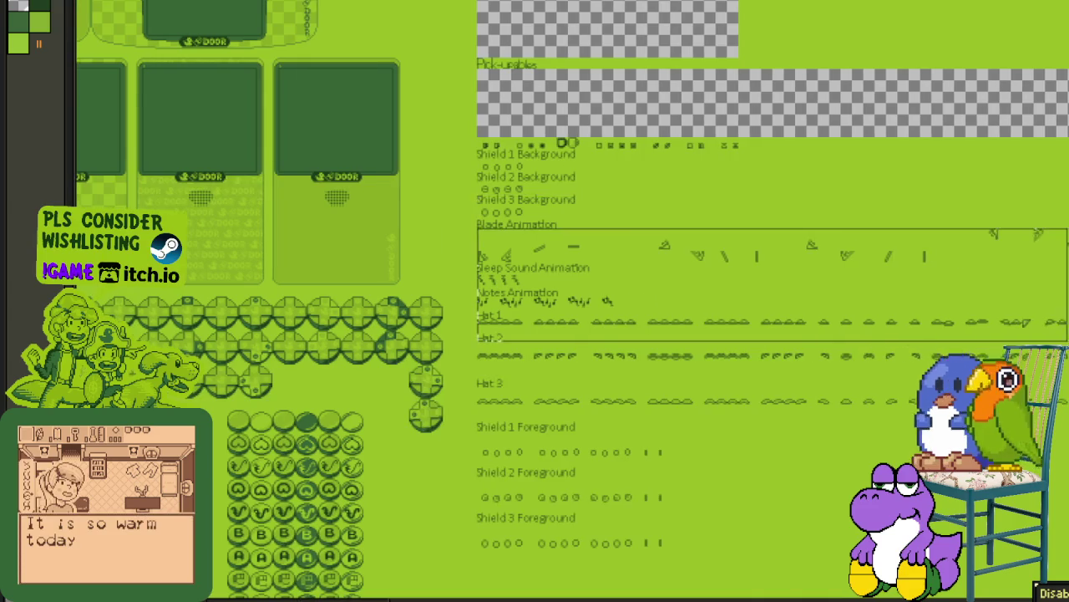
scroll(573, 301, "right", 1)
scroll(572, 300, "right", 3)
scroll(573, 301, "right", 1)
scroll(572, 300, "right", 2)
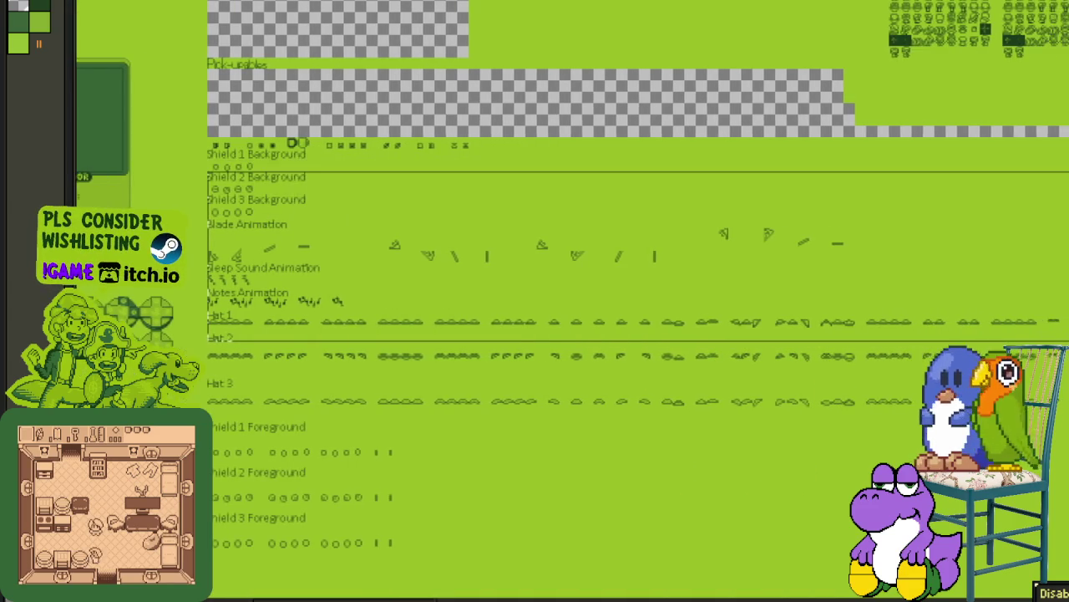
scroll(572, 301, "right", 2)
scroll(573, 301, "right", 1)
scroll(573, 301, "up", 3)
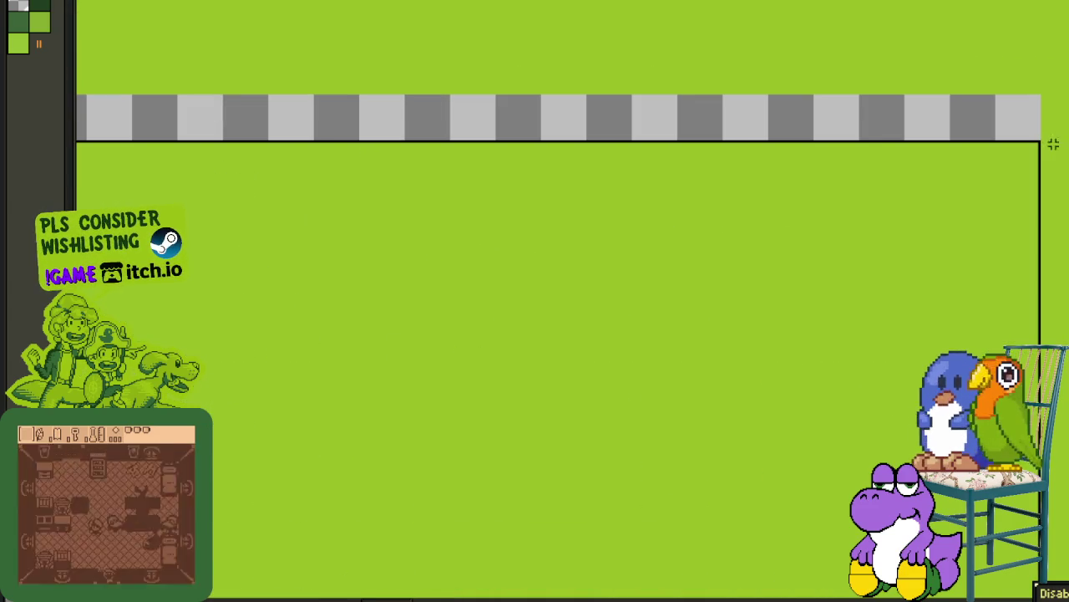
scroll(922, 222, "down", 2)
scroll(692, 370, "down", 1)
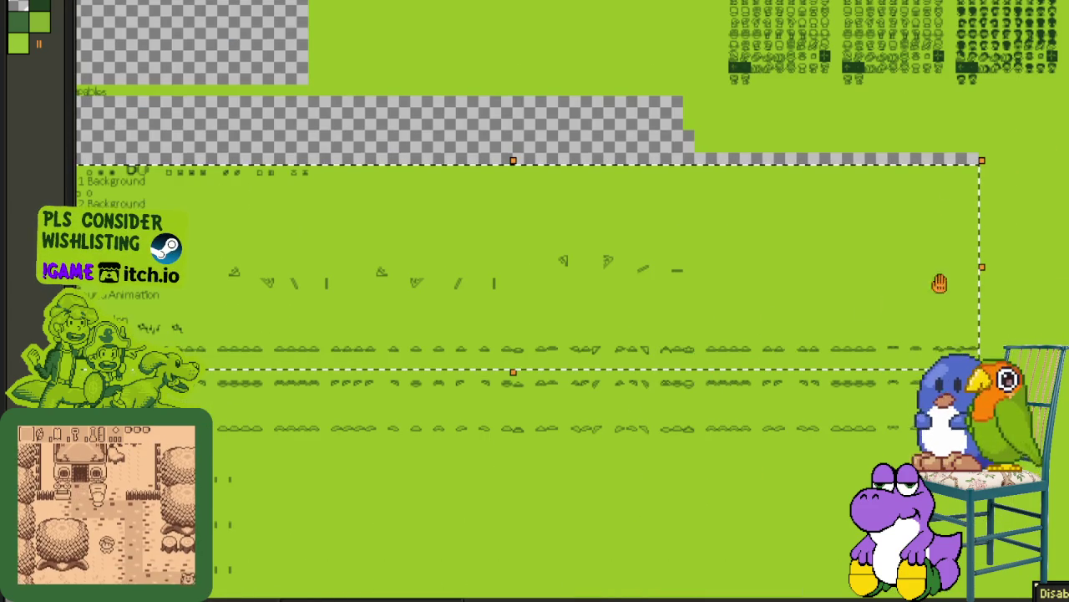
scroll(938, 282, "up", 2)
scroll(371, 210, "down", 1)
scroll(506, 218, "up", 2)
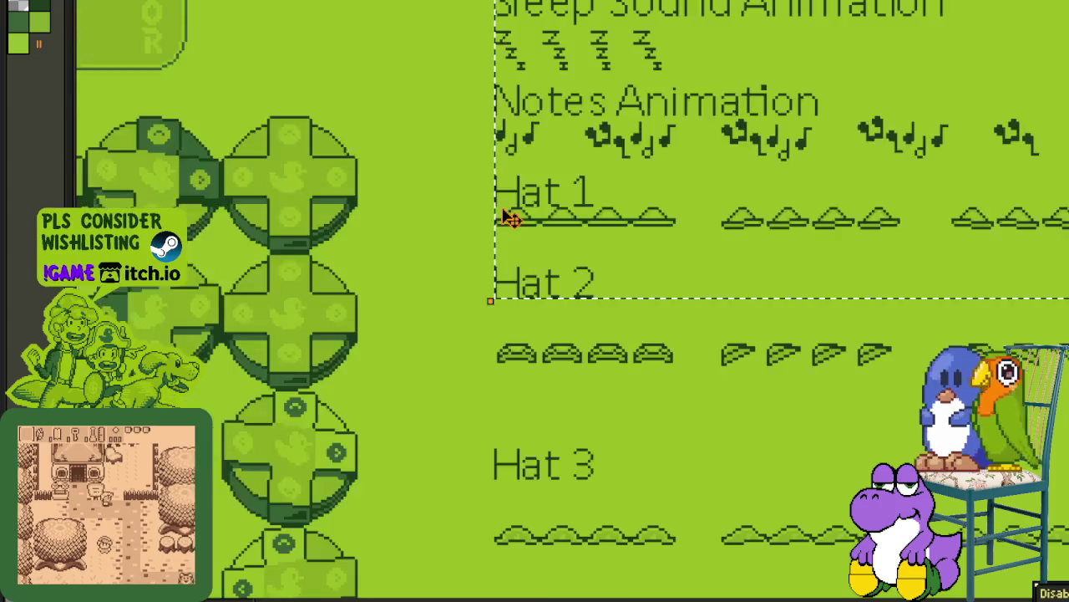
scroll(539, 256, "up", 1)
left_click_drag(541, 291, 476, 412)
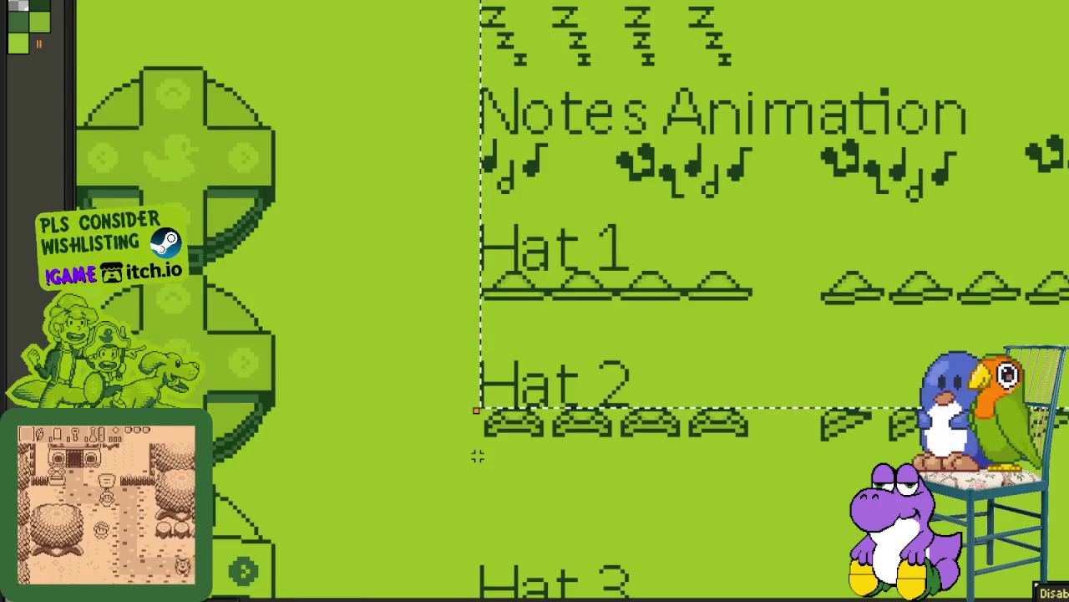
Step: Clear the selection and select the Hat 1 and Hat 2 rows
left_click_drag(600, 361, 690, 416)
left_click(471, 393)
scroll(472, 449, "down", 1)
left_click_drag(474, 446, 840, 284)
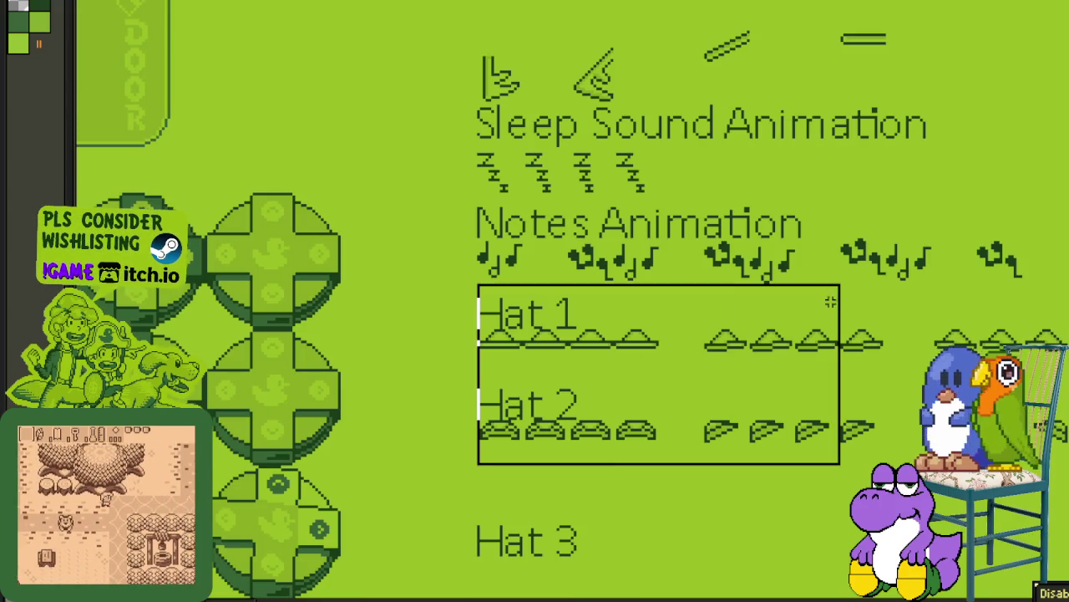
Step: Extend the marquee selection upward to cover the Hat rows at the top
scroll(535, 334, "right", 5)
scroll(535, 334, "up", 3)
scroll(535, 334, "up", 3)
scroll(535, 334, "up", 3)
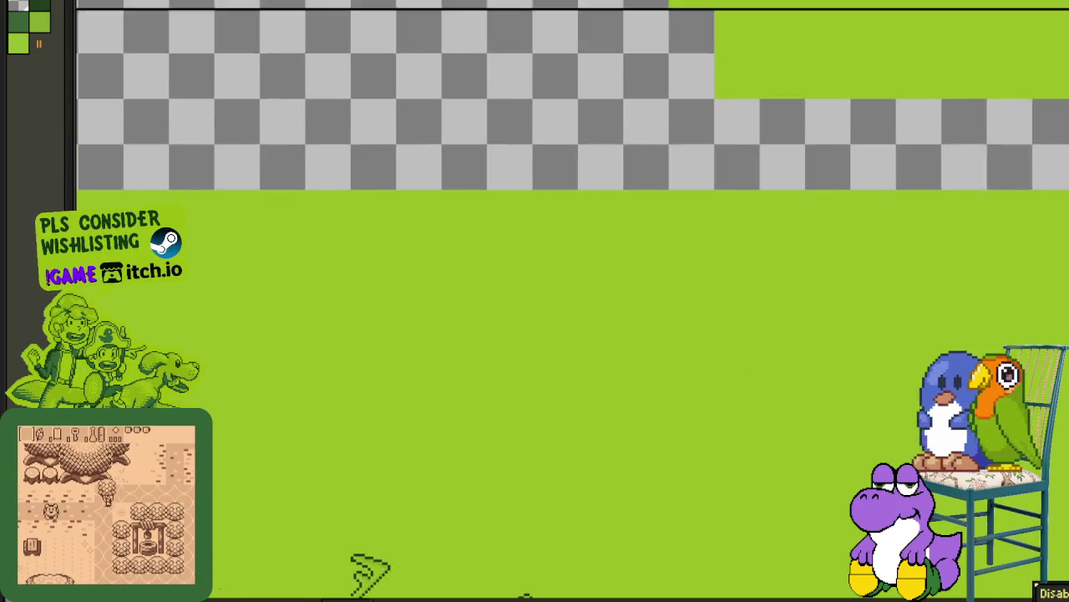
scroll(534, 334, "right", 5)
mouse_move(1068, 237)
left_mouse_down()
mouse_move(960, 212)
mouse_move(965, 139)
left_mouse_up()
scroll(965, 139, "down", 2)
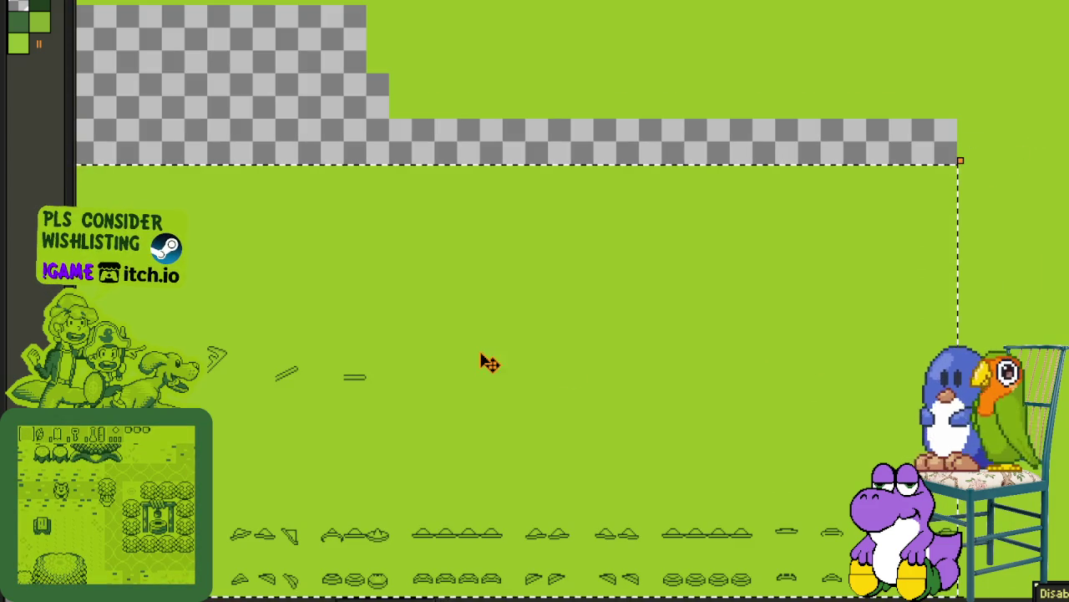
scroll(467, 365, "down", 2)
scroll(876, 227, "up", 2)
scroll(406, 337, "up", 1)
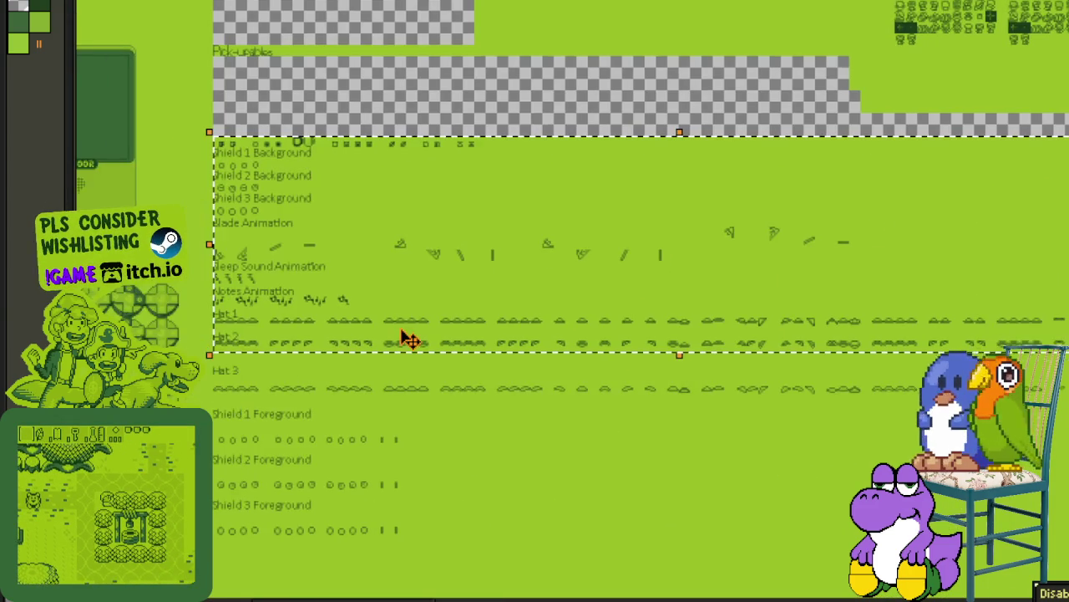
scroll(256, 334, "up", 1)
scroll(256, 334, "up", 2)
scroll(354, 275, "up", 1)
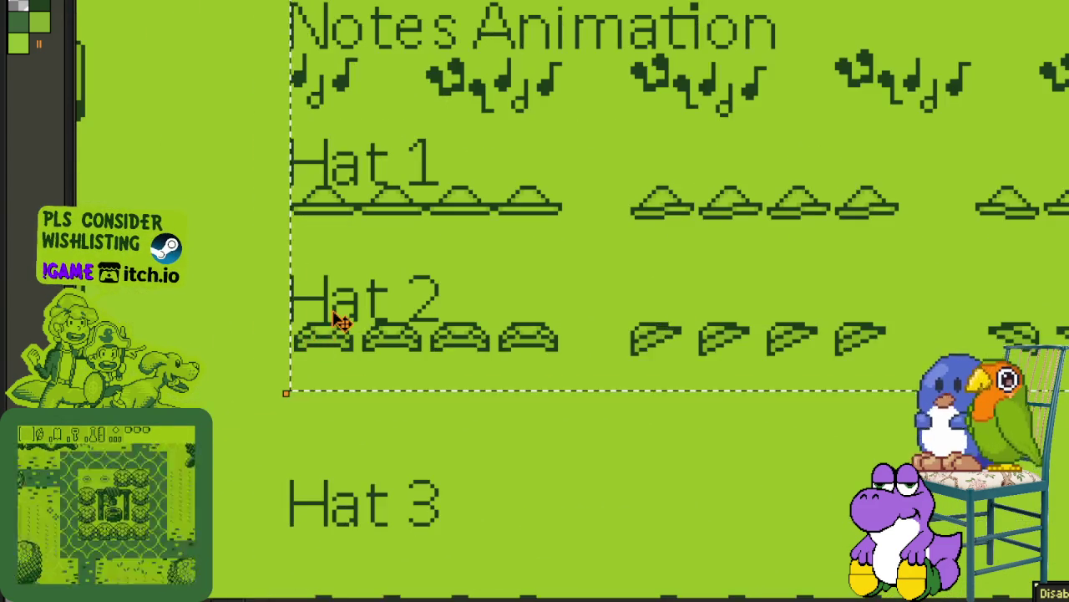
left_click_drag(332, 357, 340, 426)
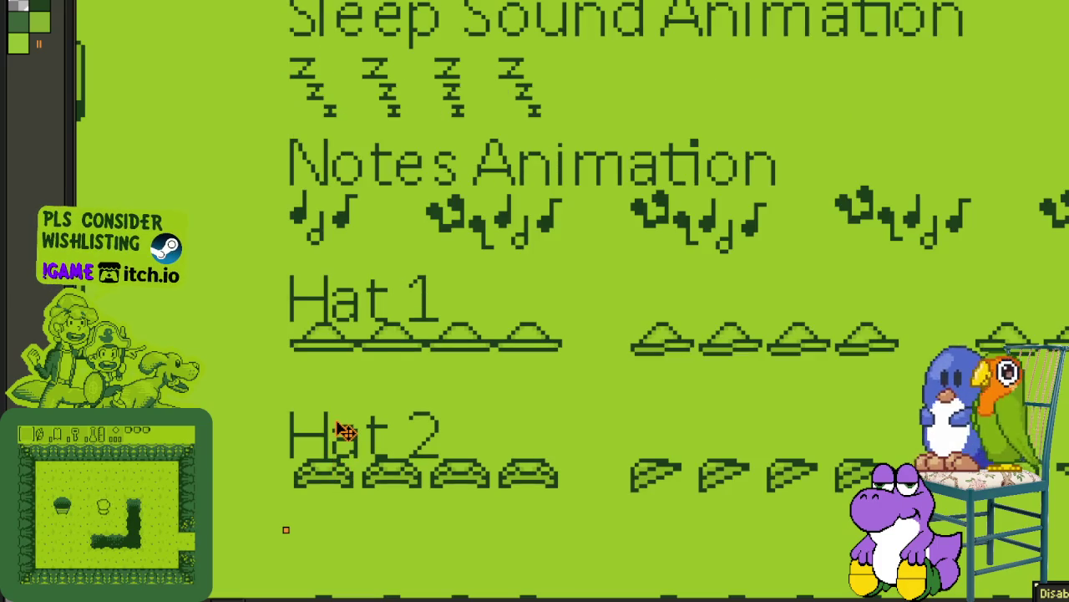
Step: Shift the upper Hat rows down so they sit directly on the Hat 3 row
scroll(340, 428, "down", 1)
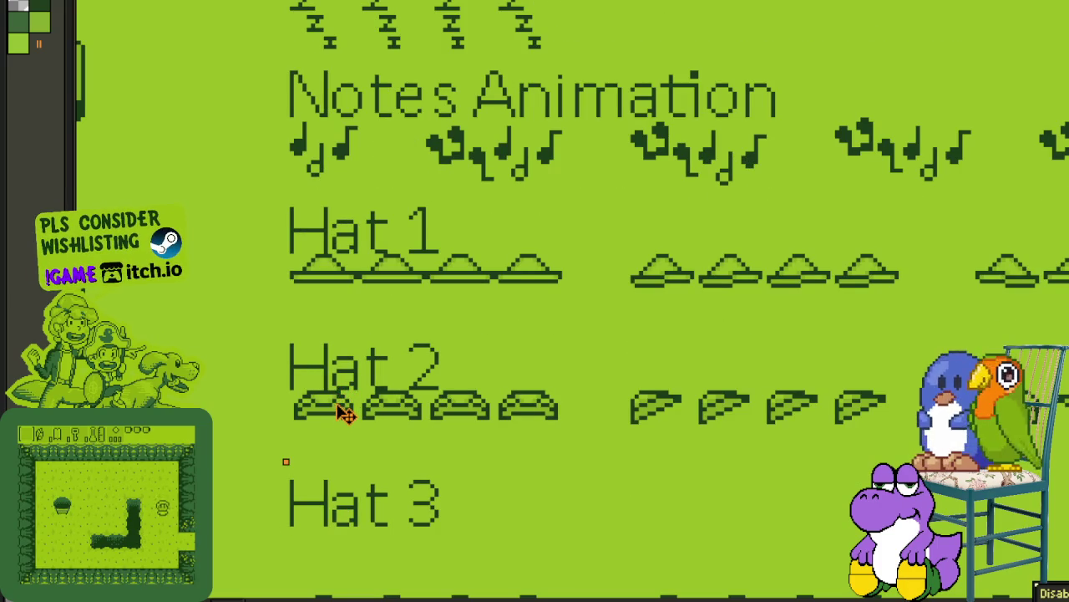
scroll(343, 426, "up", 1)
scroll(341, 418, "down", 1)
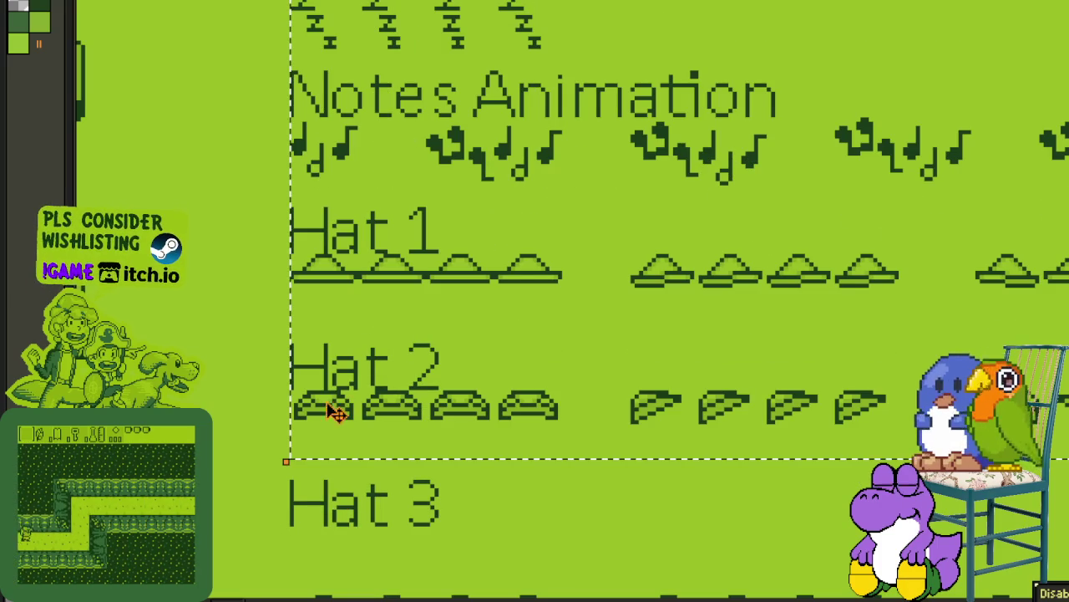
scroll(303, 530, "down", 1)
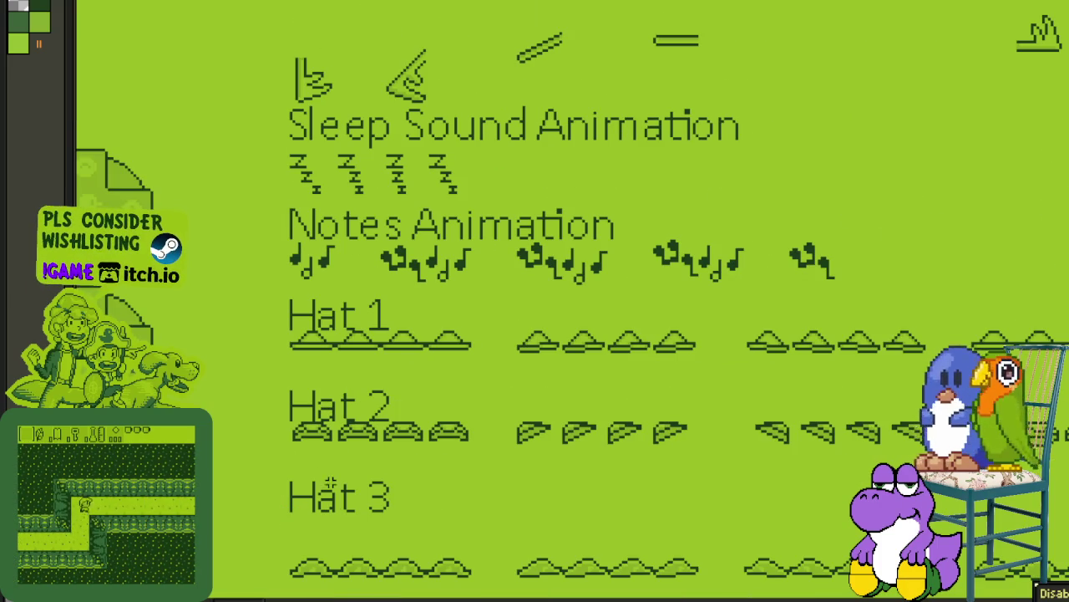
scroll(349, 496, "up", 5)
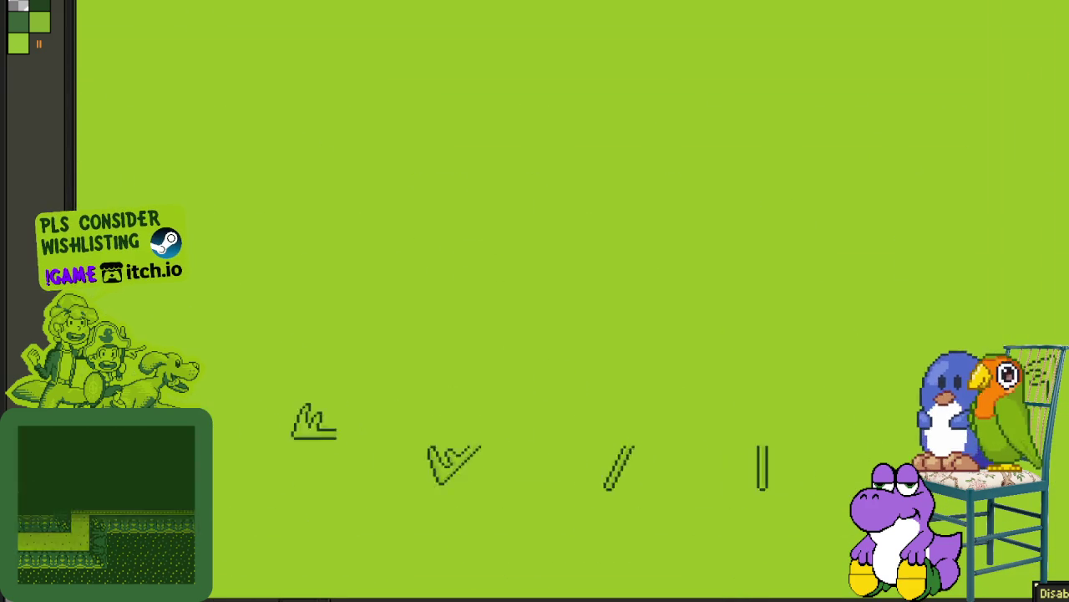
scroll(350, 496, "up", 3)
scroll(349, 496, "up", 2)
scroll(984, 350, "right", 5)
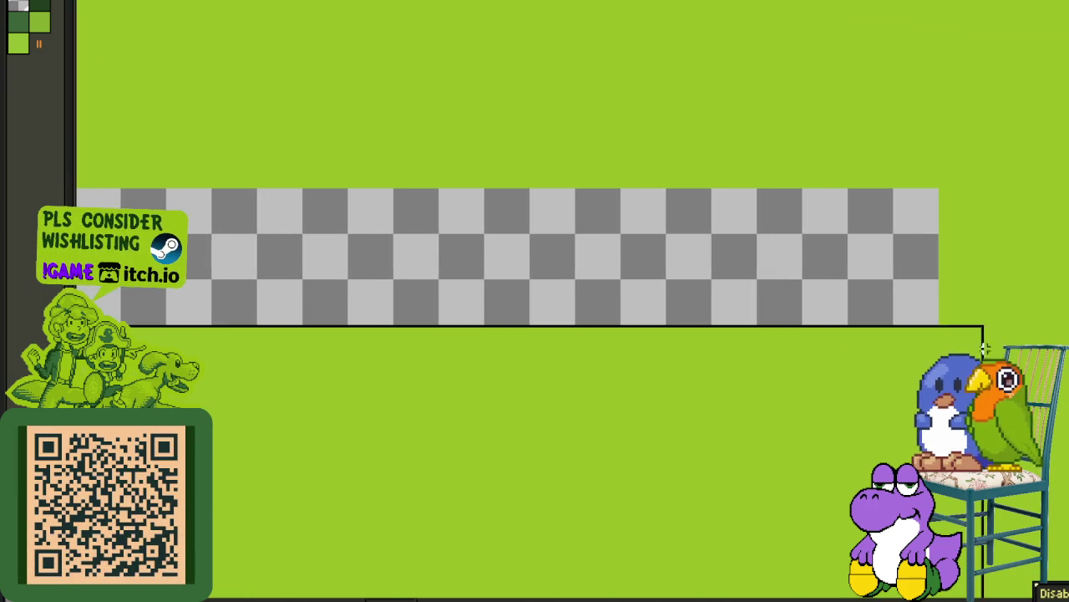
scroll(954, 337, "down", 1)
scroll(941, 310, "down", 1)
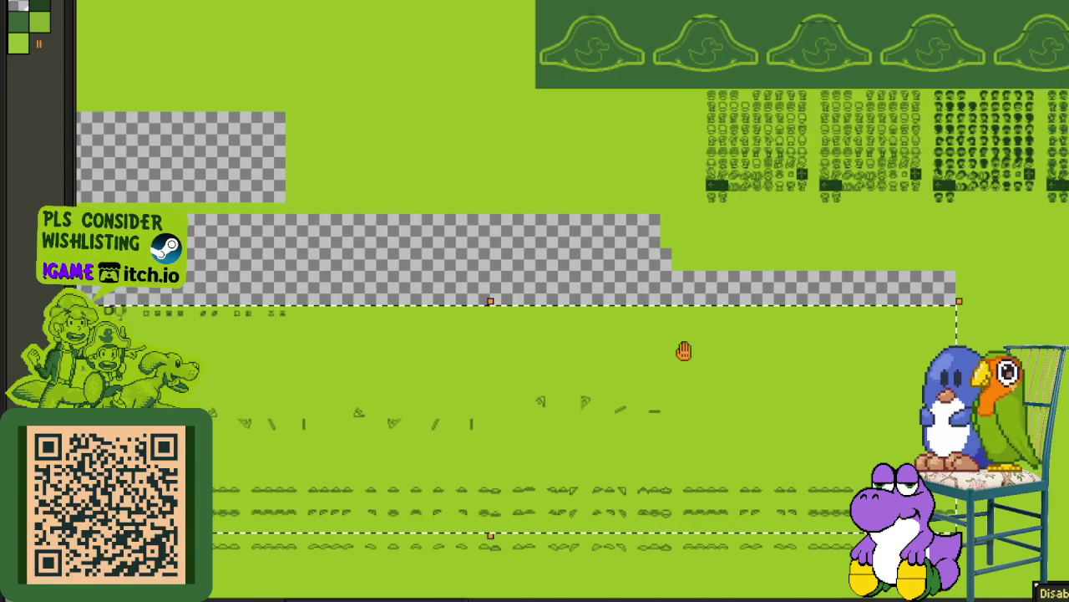
scroll(878, 276, "up", 1)
scroll(877, 276, "down", 3)
scroll(877, 275, "left", 5)
scroll(726, 334, "left", 1)
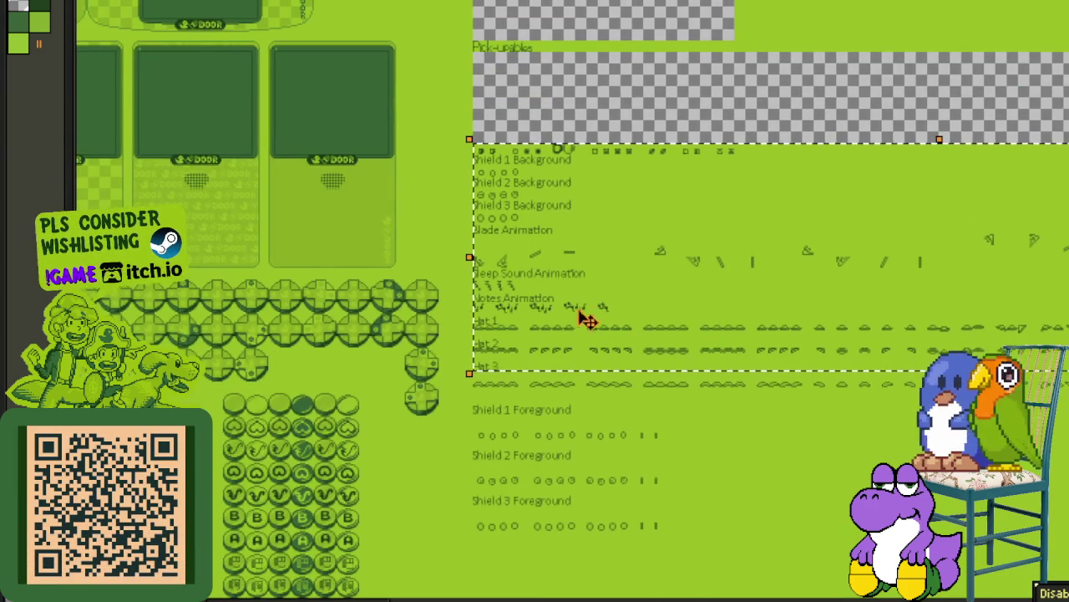
scroll(489, 328, "up", 2)
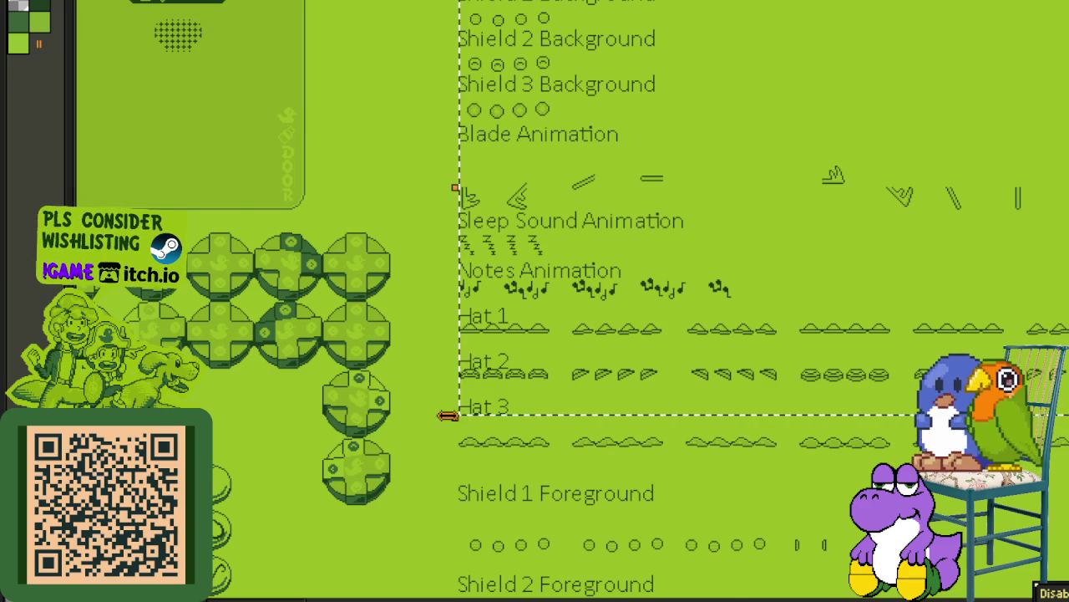
scroll(448, 415, "up", 3)
scroll(448, 416, "up", 1)
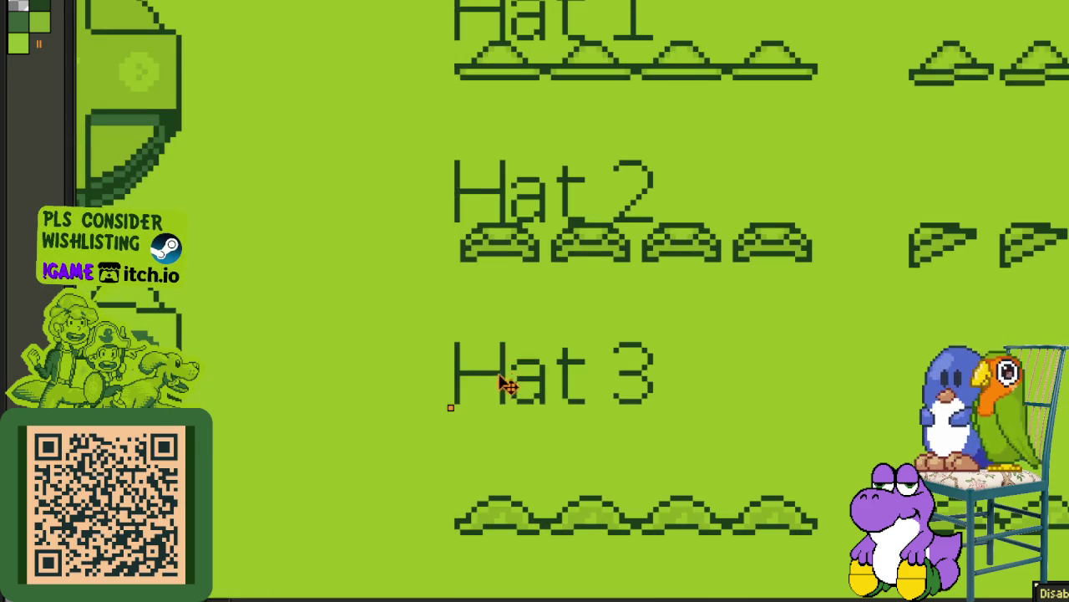
left_click_drag(501, 380, 501, 435)
Step: Move the Hat 1–3 rows down to stack tightly above Shield 1 Foreground
scroll(451, 543, "down", 1)
mouse_move(471, 520)
left_mouse_down()
mouse_move(360, 368)
mouse_move(1065, 42)
mouse_move(868, 125)
left_mouse_up()
scroll(360, 368, "down", 1)
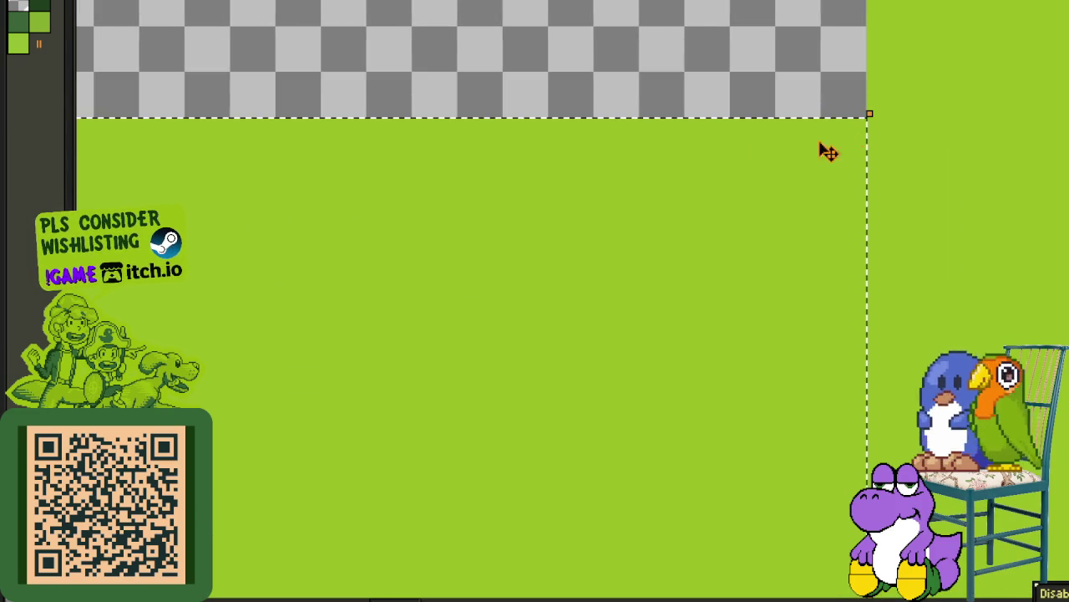
scroll(496, 320, "down", 5)
scroll(442, 283, "down", 3)
scroll(393, 232, "up", 1, "ctrl")
scroll(334, 225, "up", 1, "ctrl")
scroll(313, 228, "up", 1, "ctrl")
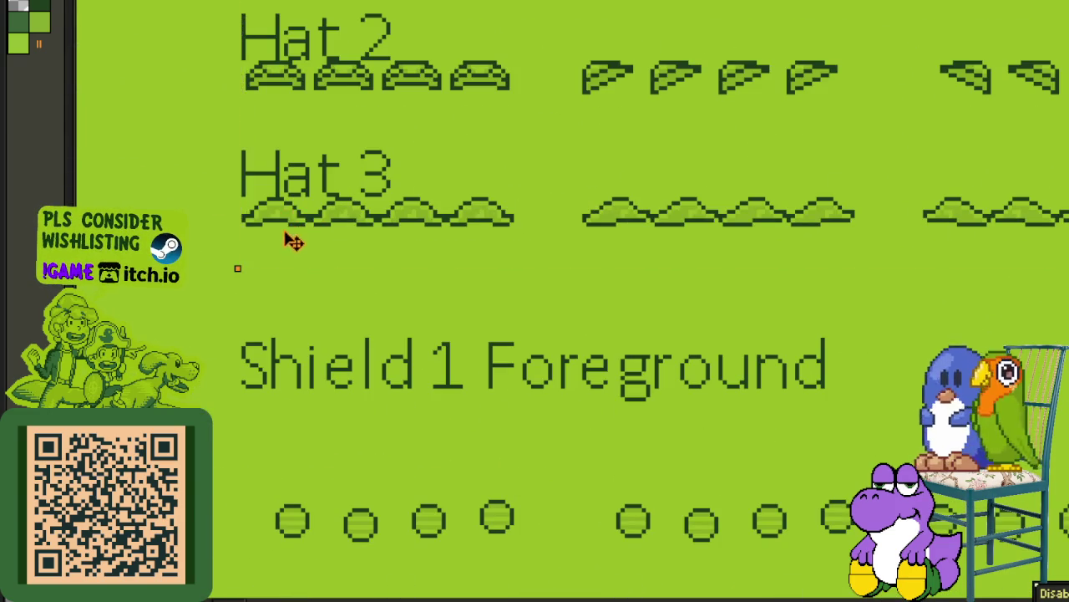
left_click_drag(292, 240, 294, 288)
scroll(263, 390, "down", 1, "ctrl")
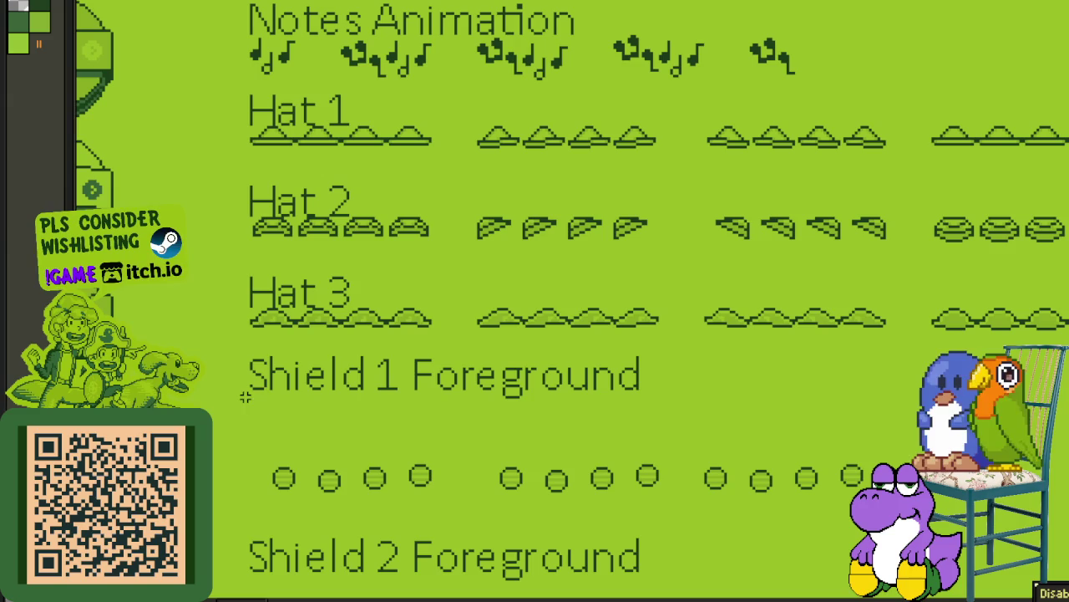
left_click_drag(262, 398, 216, 487)
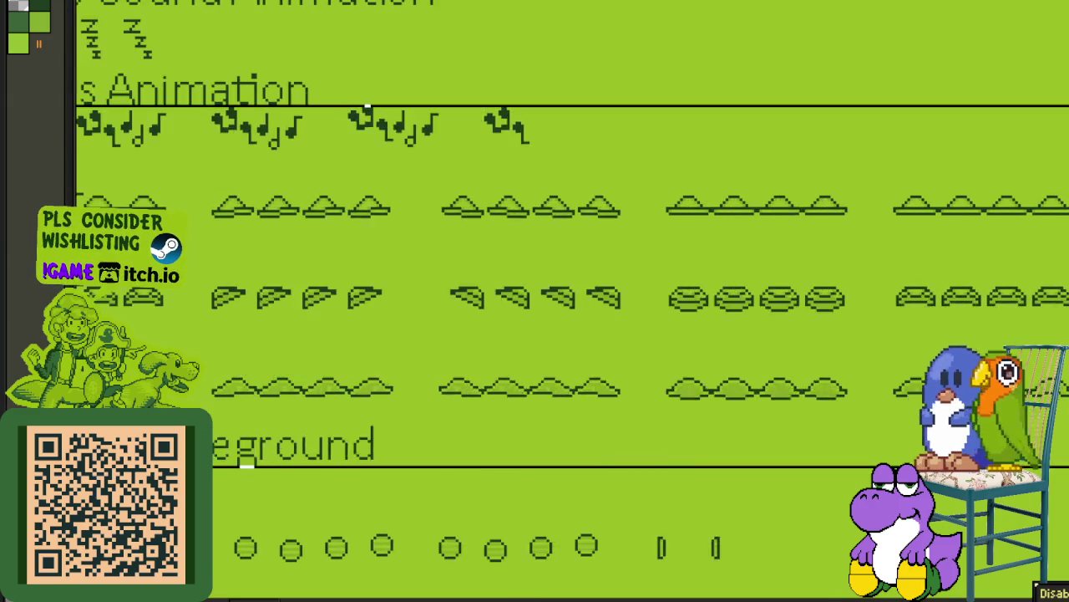
scroll(535, 301, "up", 5)
scroll(535, 301, "up", 2)
scroll(535, 300, "up", 2)
scroll(535, 301, "up", 1)
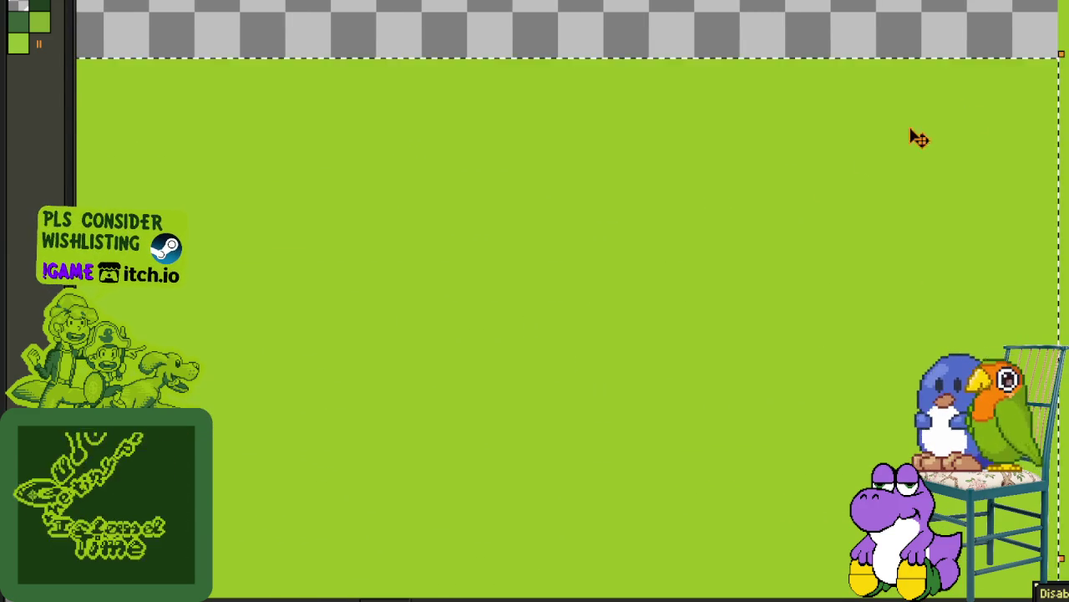
scroll(563, 285, "down", 2)
scroll(692, 167, "up", 1)
scroll(390, 186, "up", 1)
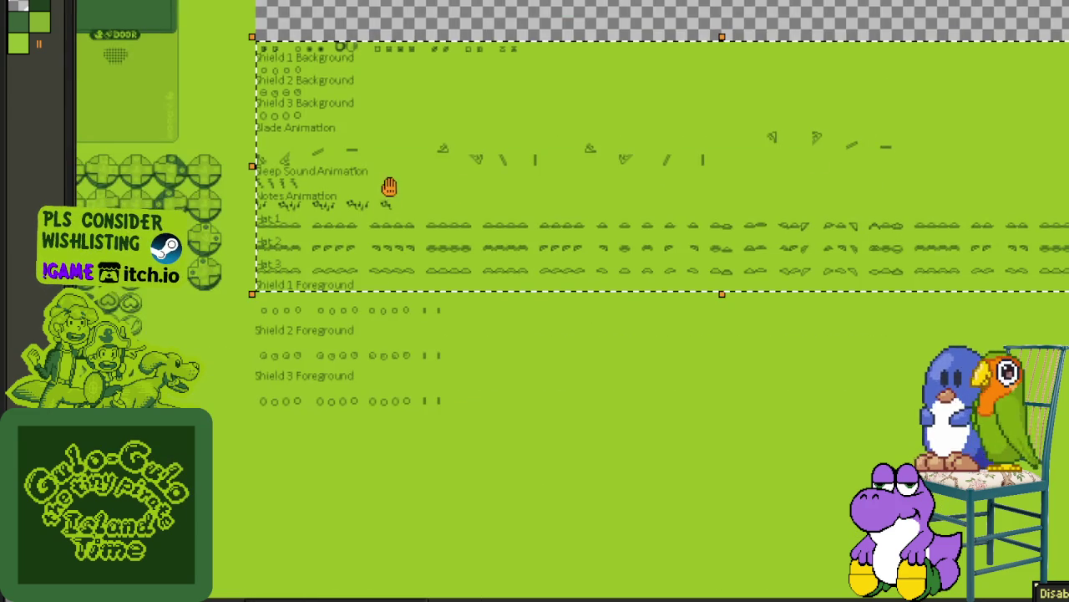
Step: Move everything above Shield 2 Foreground down to close its gap, then deselect
scroll(298, 306, "up", 2)
scroll(289, 320, "up", 2)
mouse_move(222, 309)
left_mouse_down()
mouse_move(373, 279)
mouse_move(383, 340)
left_mouse_up()
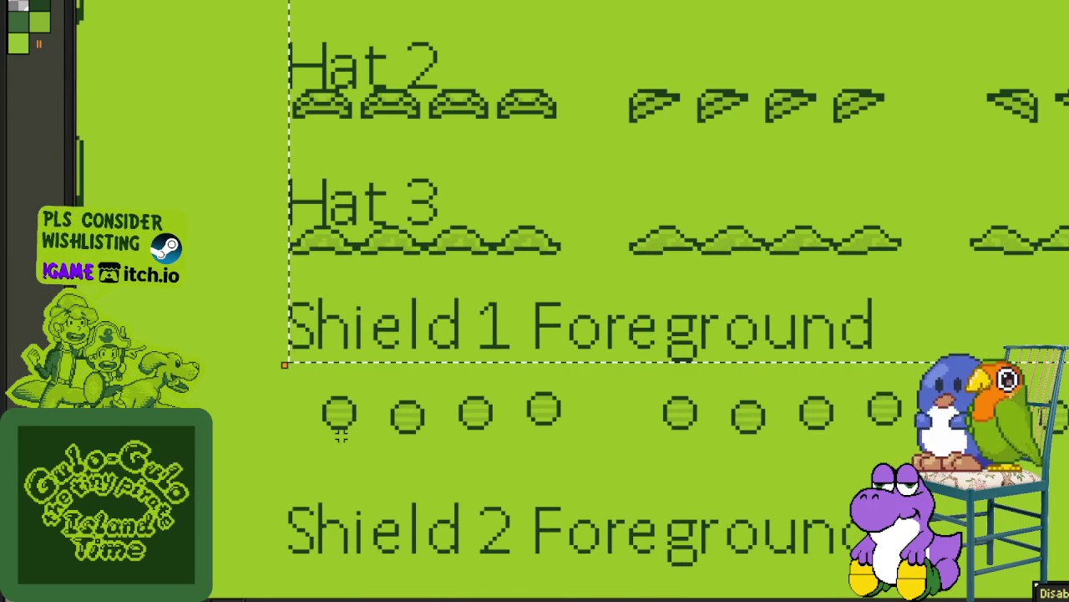
scroll(341, 435, "down", 1)
left_click_drag(323, 466, 313, 453)
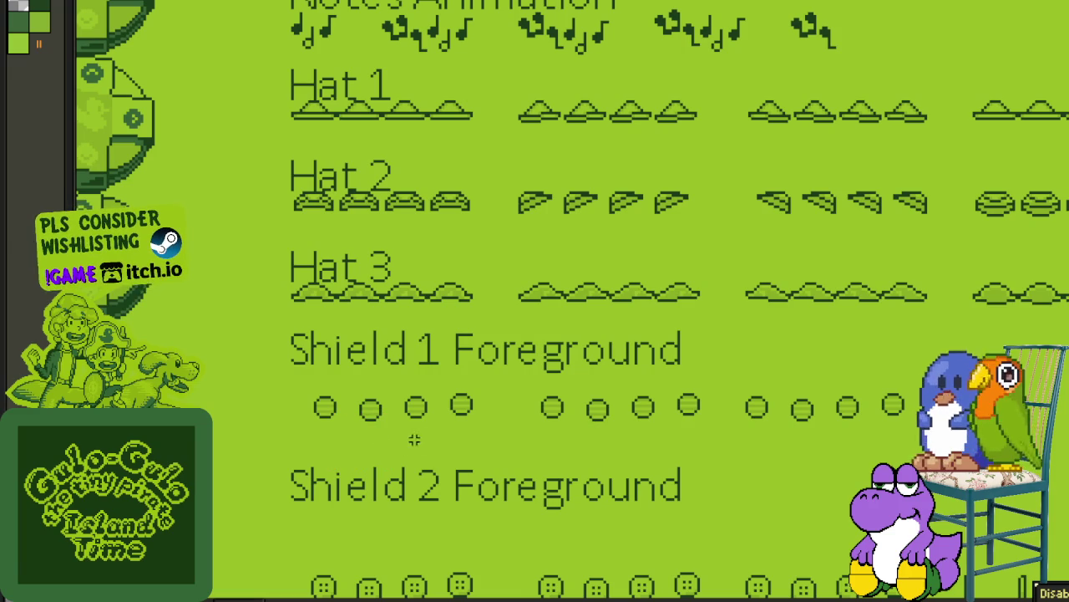
left_click_drag(412, 477, 1065, 5)
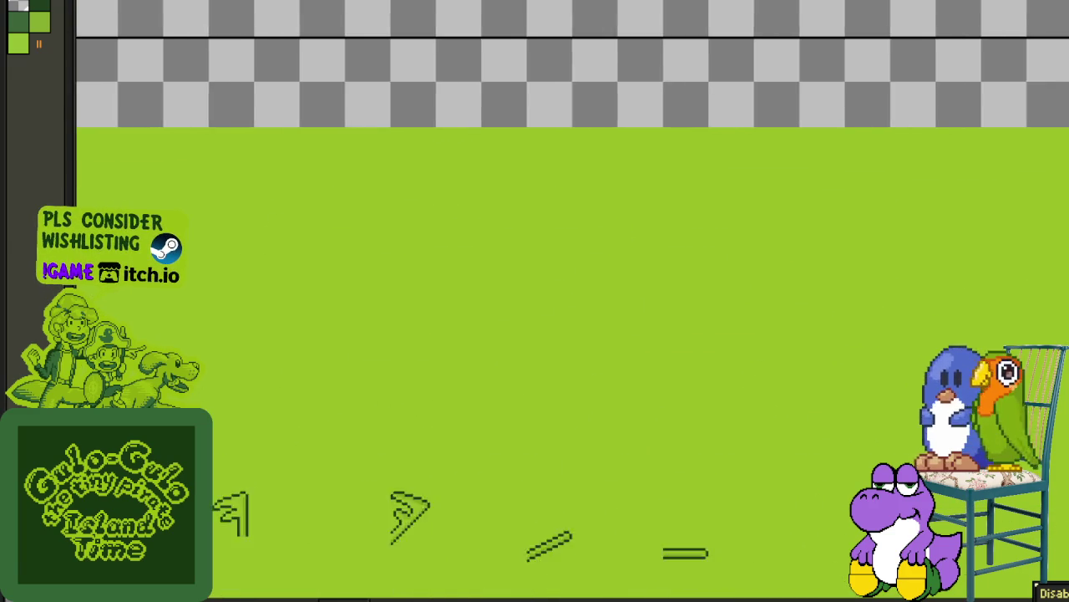
mouse_move(1065, 4)
left_mouse_down()
mouse_move(1043, 142)
mouse_move(877, 232)
left_mouse_up()
scroll(645, 353, "down", 2)
scroll(822, 275, "left", 3)
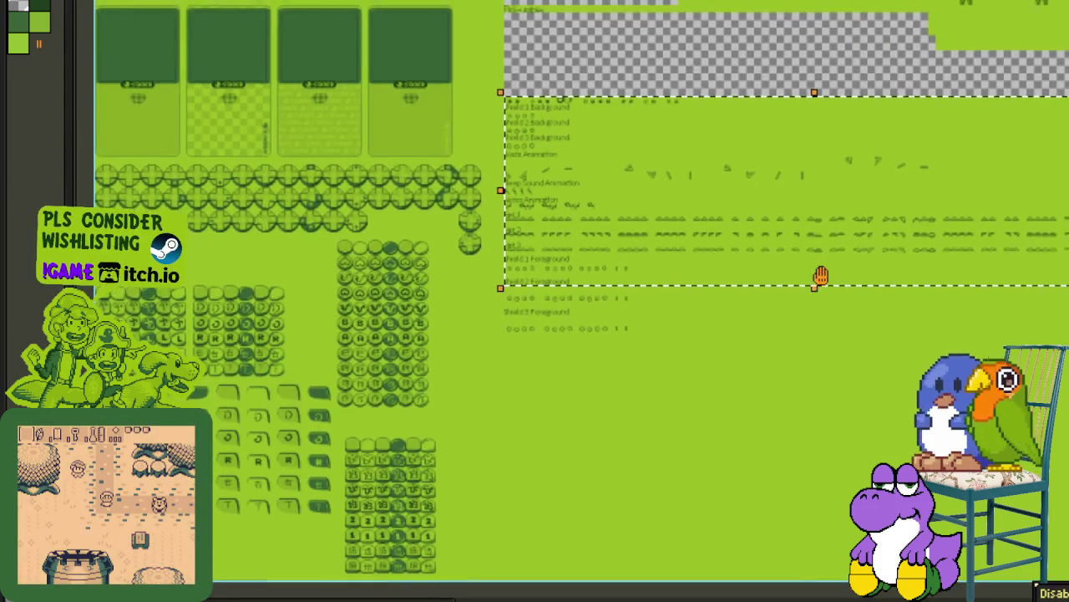
left_click_drag(822, 275, 845, 256)
scroll(530, 296, "up", 1)
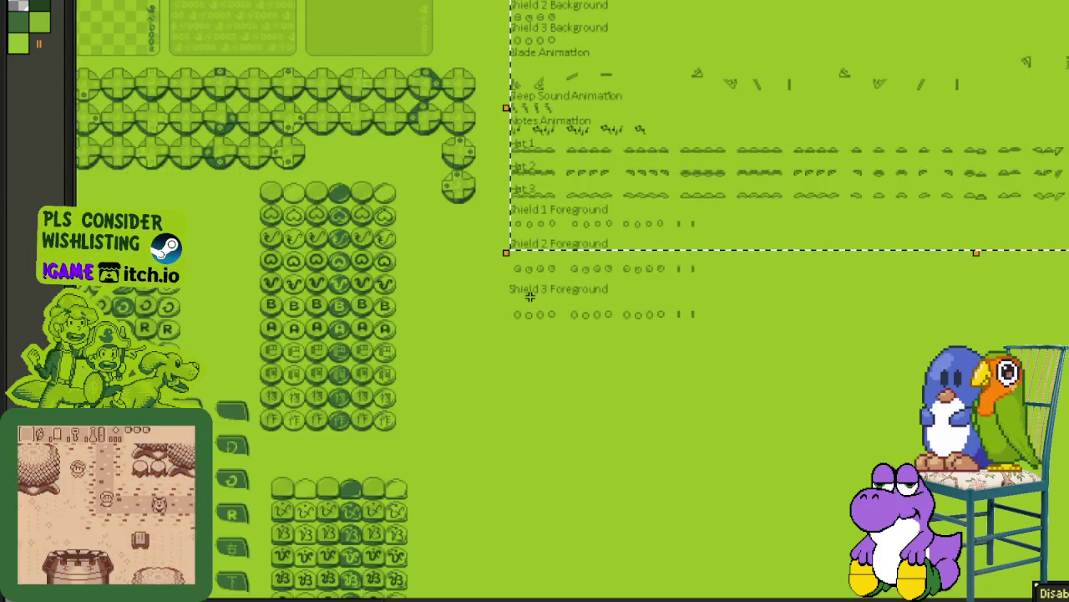
scroll(529, 296, "up", 1)
scroll(432, 242, "up", 2)
scroll(434, 233, "up", 1)
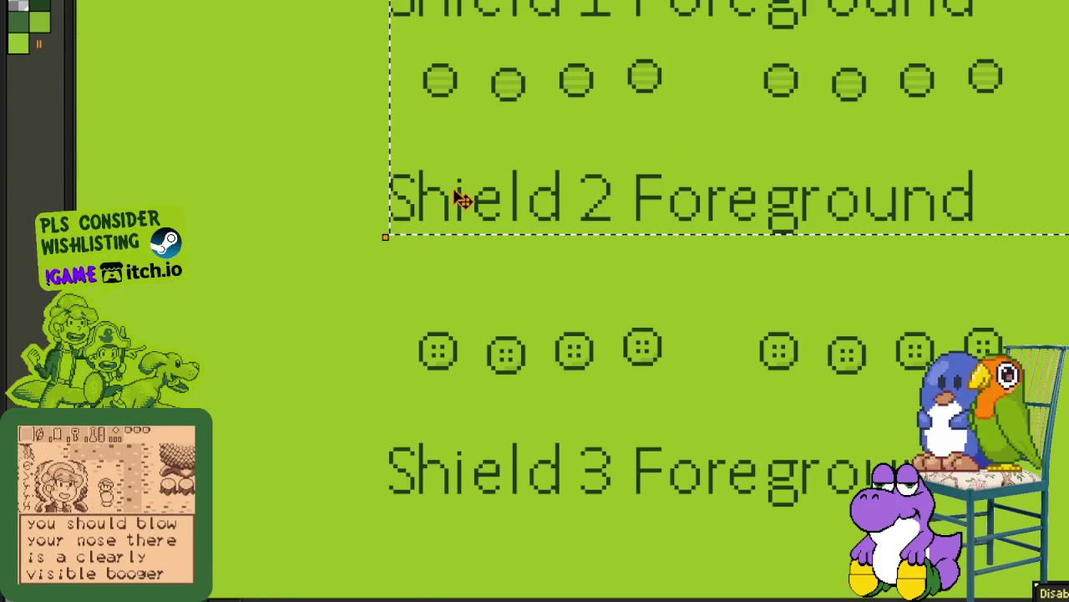
left_click_drag(455, 216, 456, 282)
key("ctrl+d")
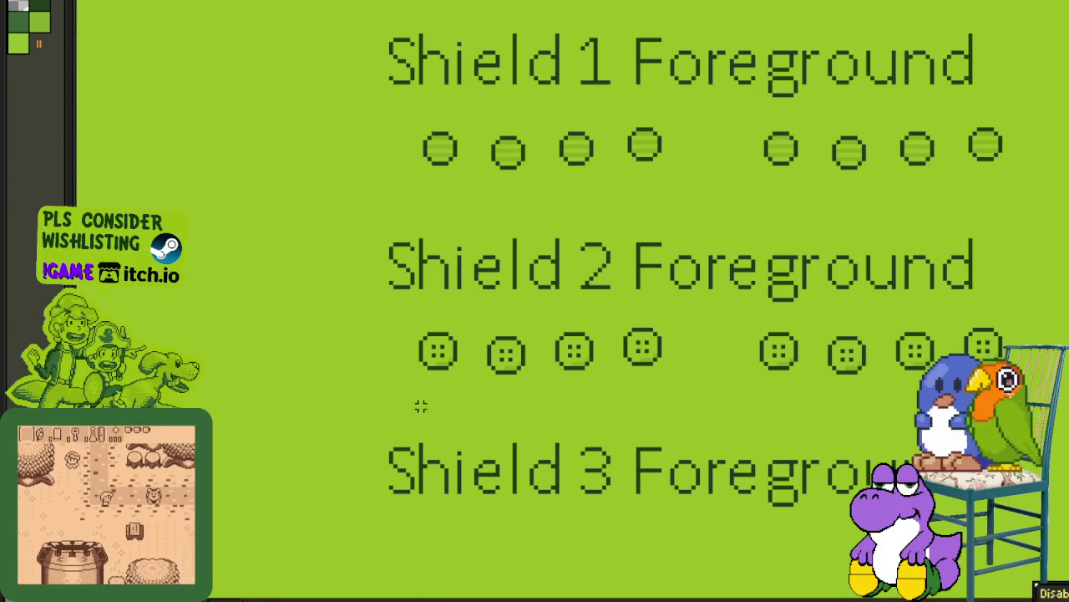
Step: Select all rows above Shield 3 Foreground and move them down onto its sprites
left_click_drag(389, 371, 794, 303)
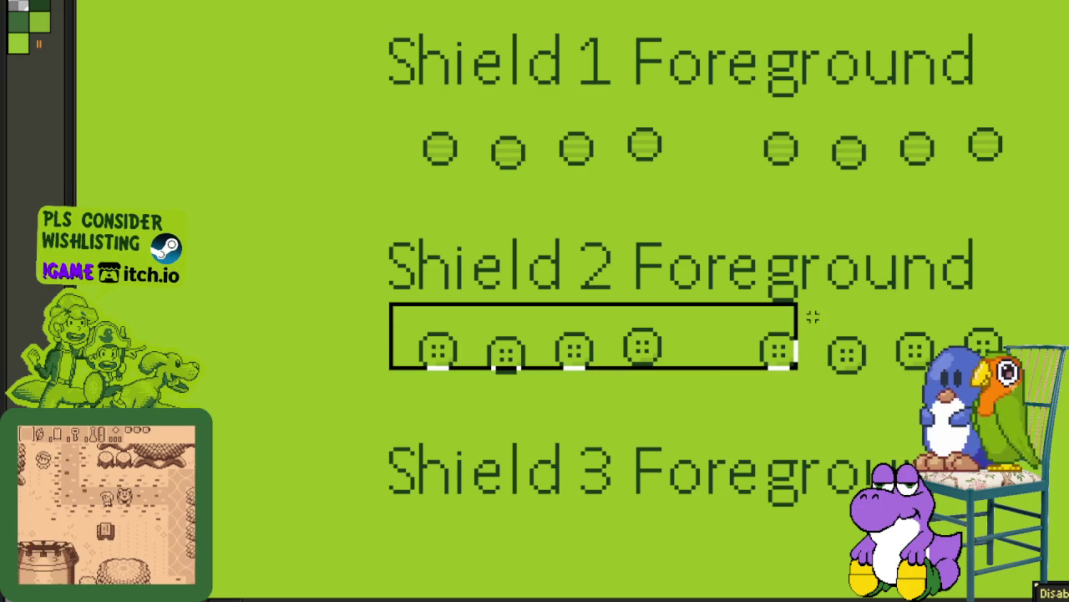
key("ctrl+d")
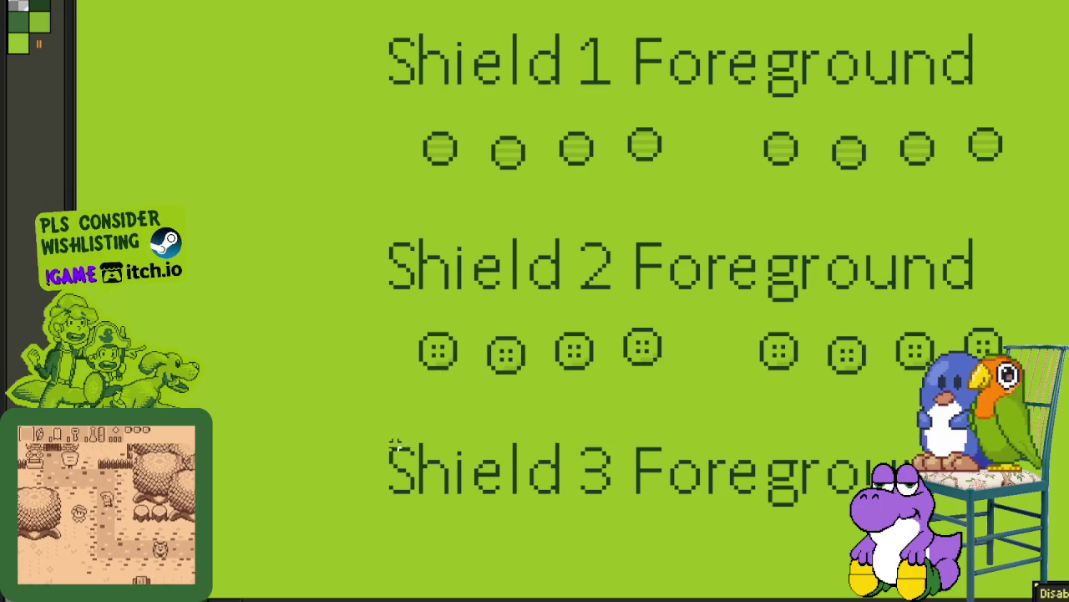
scroll(393, 447, "down", 1)
left_click_drag(449, 483, 1036, 50)
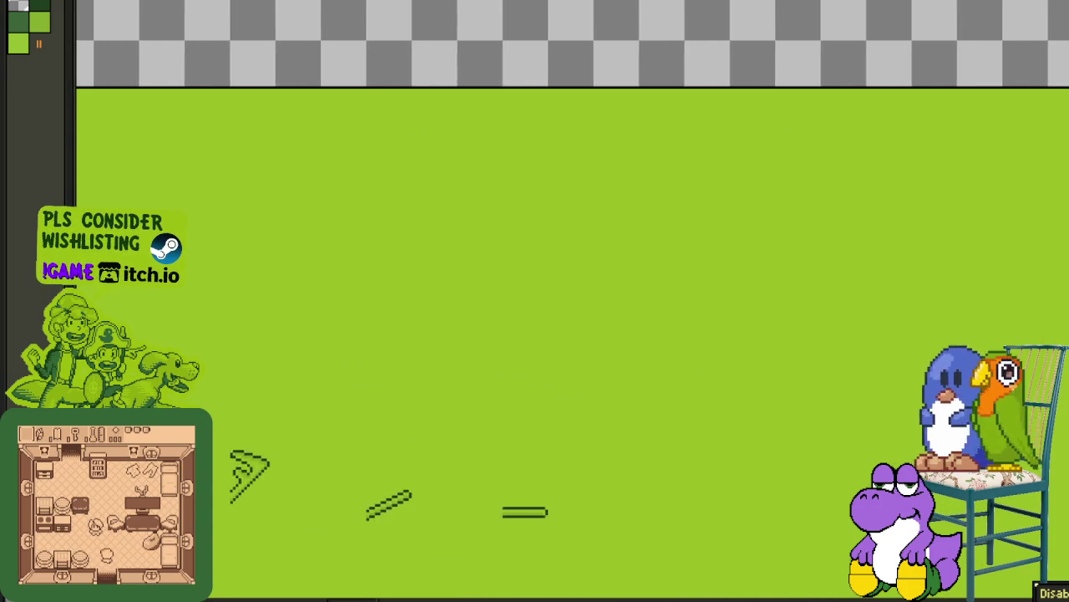
mouse_move(1039, 42)
left_mouse_down()
mouse_move(986, 99)
mouse_move(989, 90)
left_mouse_up()
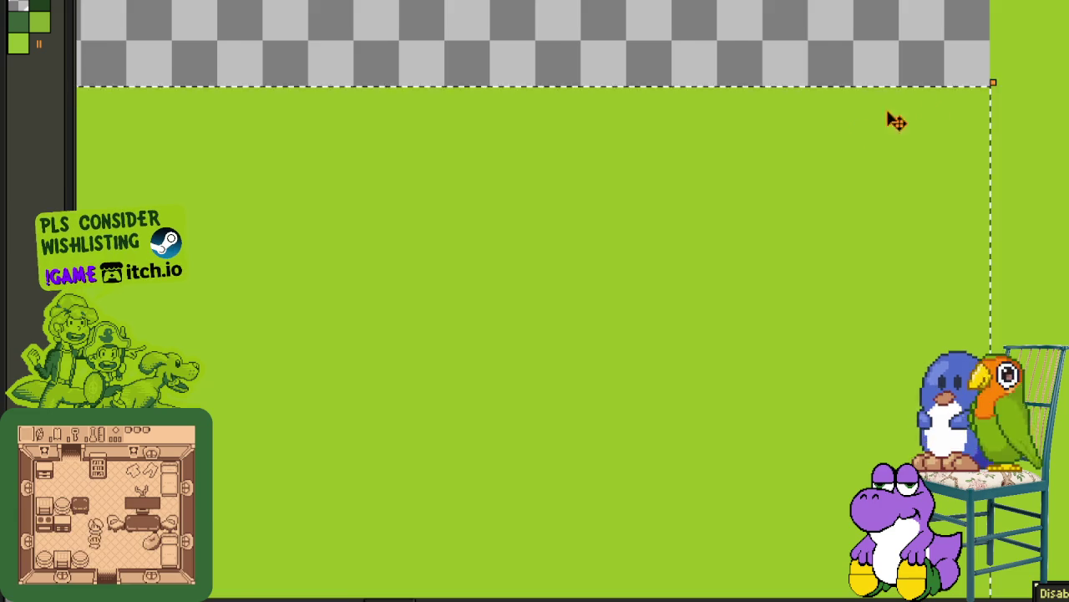
scroll(399, 203, "down", 2)
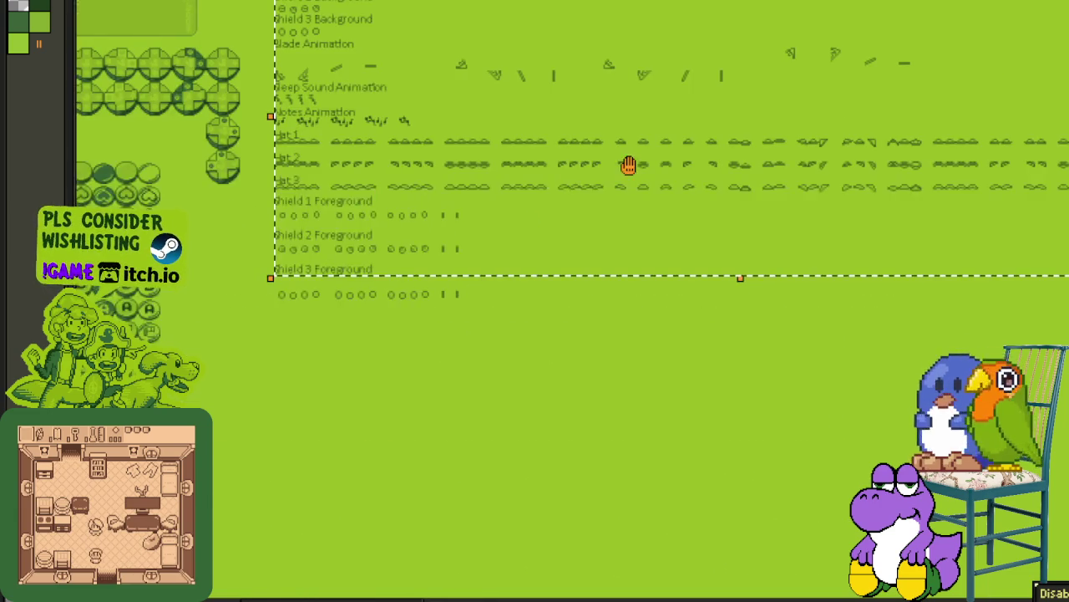
scroll(654, 243, "up", 2)
scroll(717, 238, "up", 2)
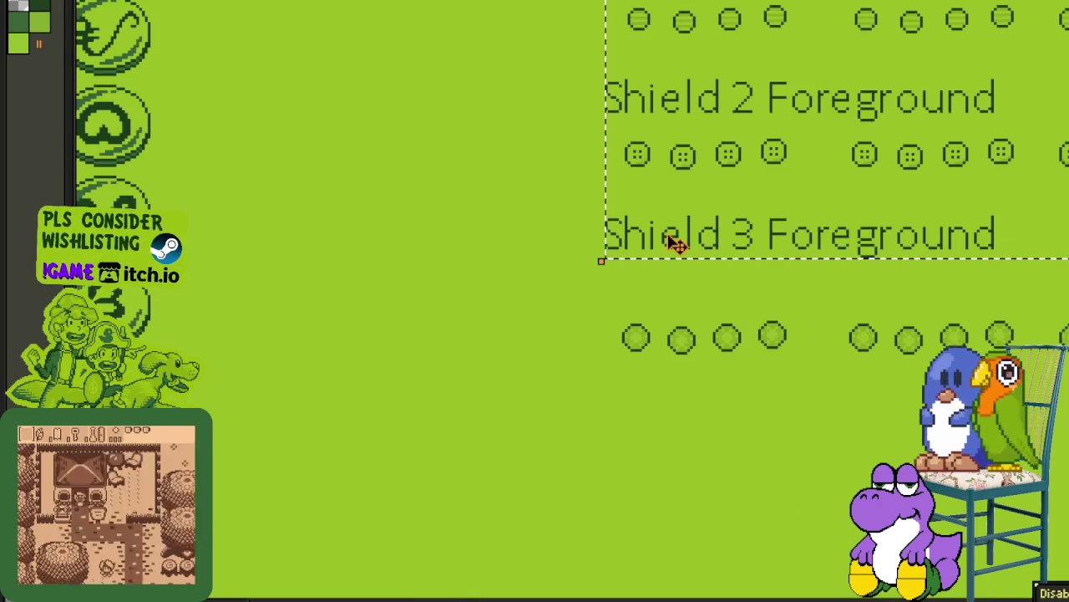
left_click_drag(675, 266, 678, 284)
scroll(644, 370, "up", 1)
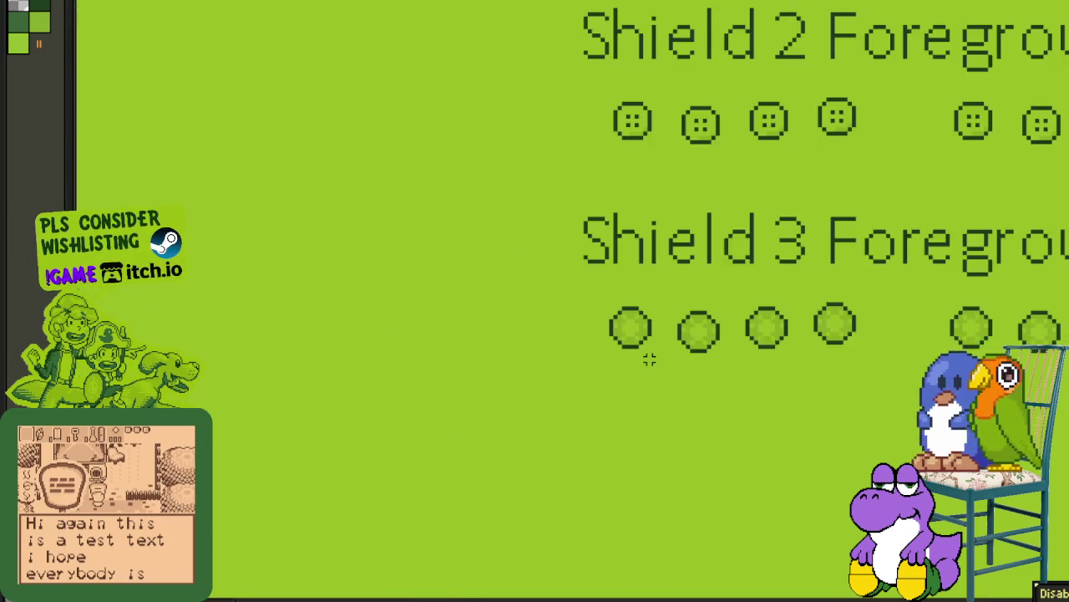
scroll(649, 358, "down", 2)
scroll(649, 358, "down", 3)
scroll(644, 358, "up", 1)
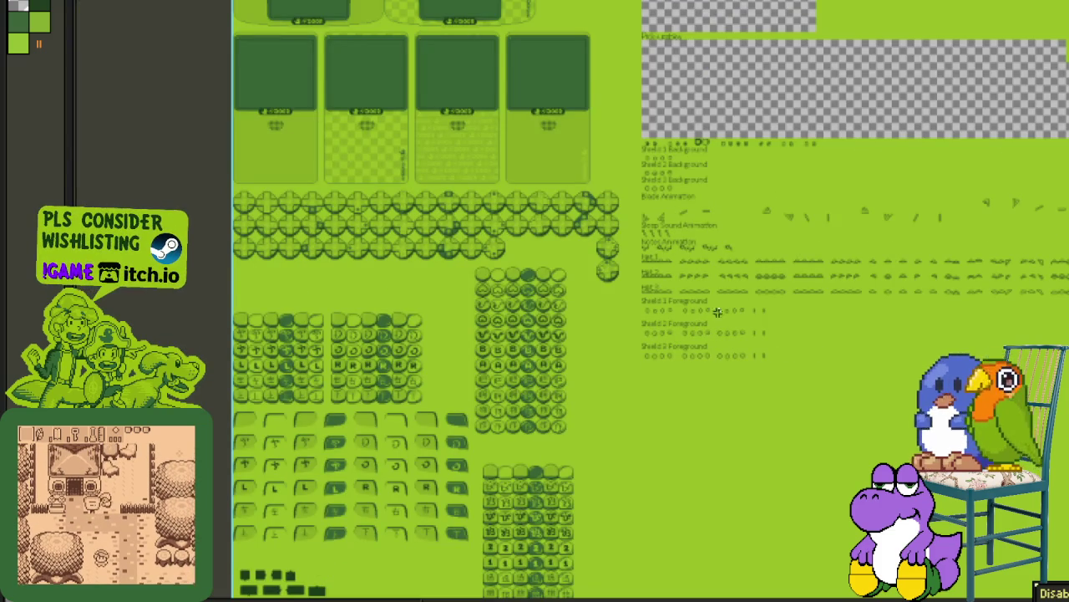
scroll(708, 99, "up", 1)
scroll(610, 111, "up", 1)
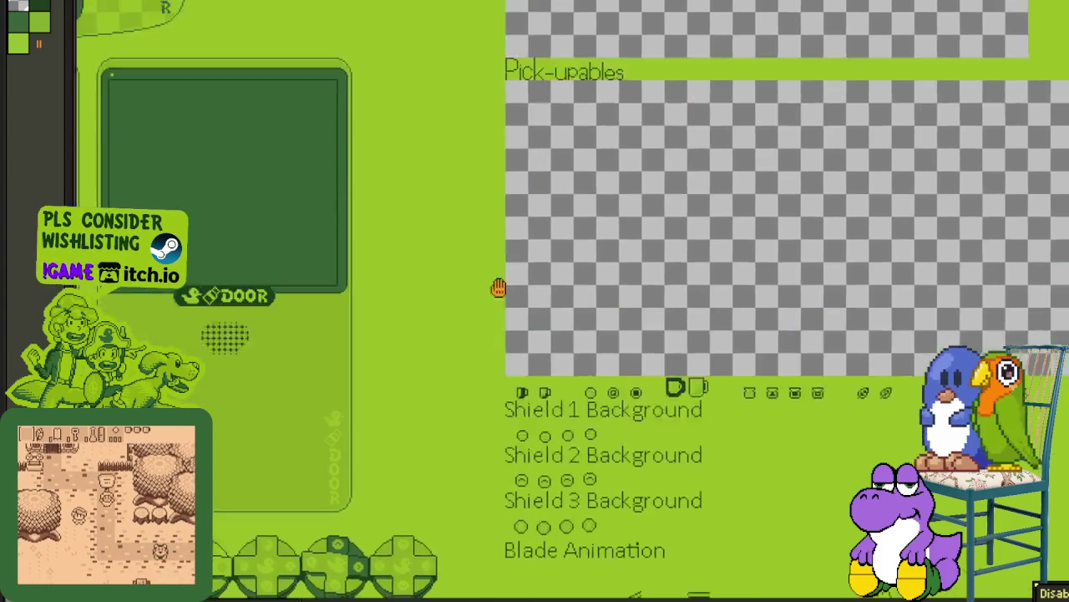
Step: Delete the two leftover green regions around the gap to transparency
scroll(570, 67, "up", 1)
scroll(518, 92, "up", 1)
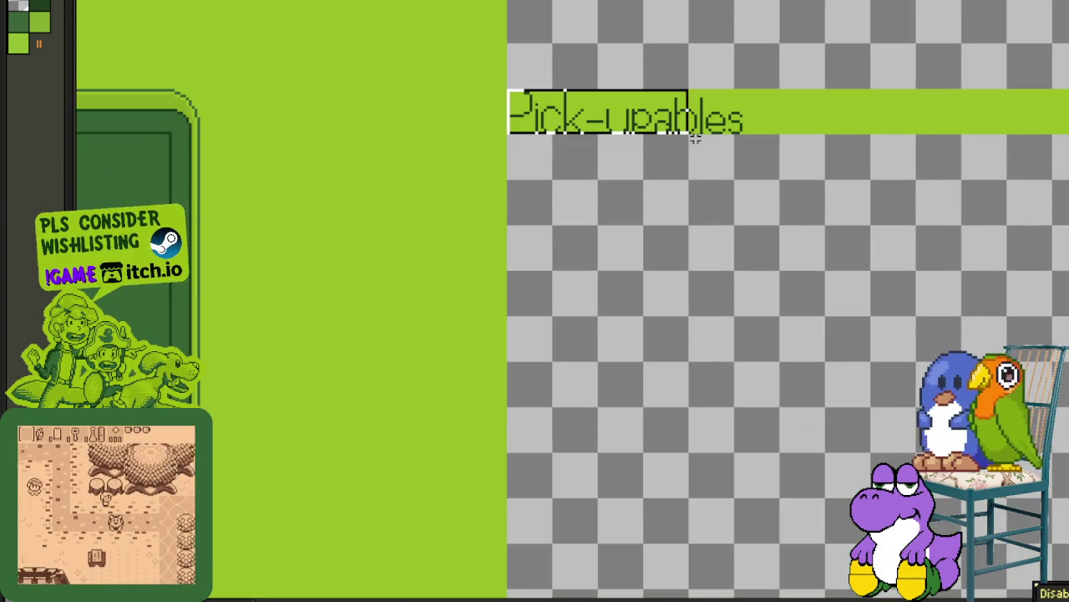
left_click(762, 128)
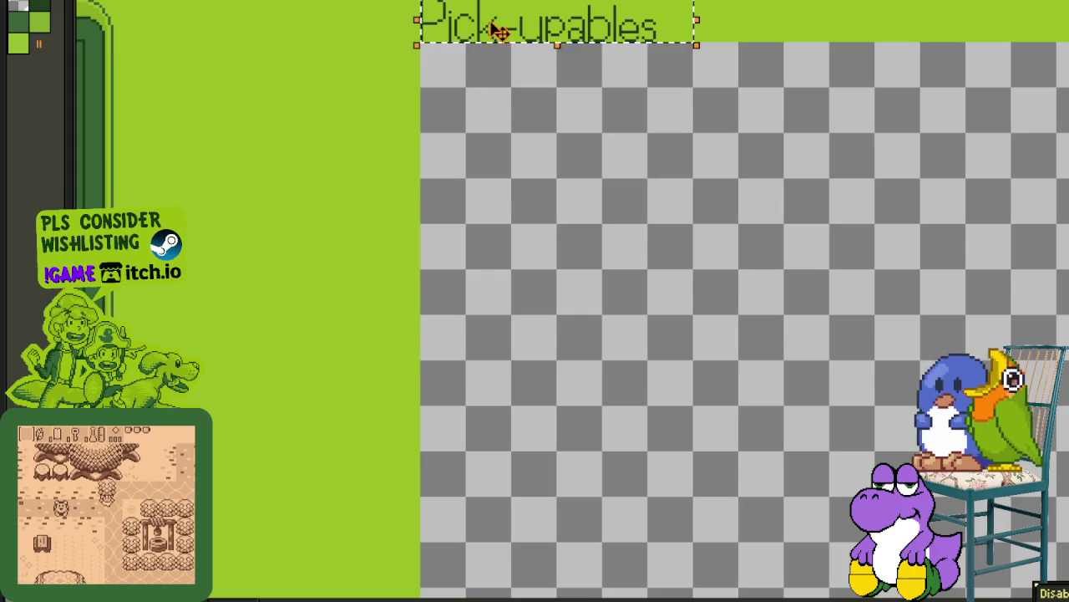
left_click_drag(493, 29, 504, 468)
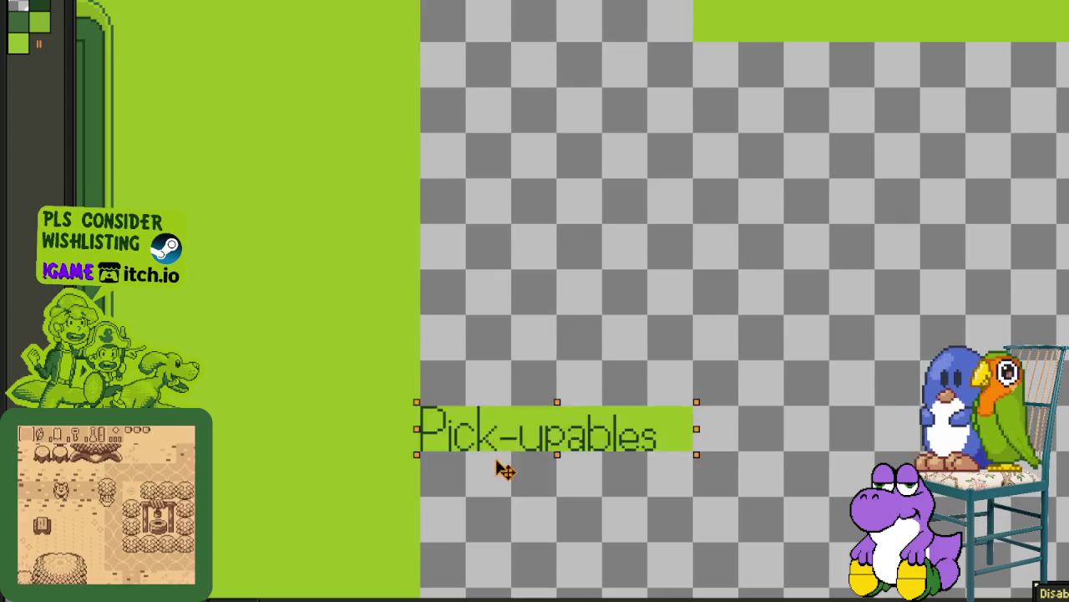
scroll(504, 468, "down", 2)
left_click_drag(503, 568, 526, 372)
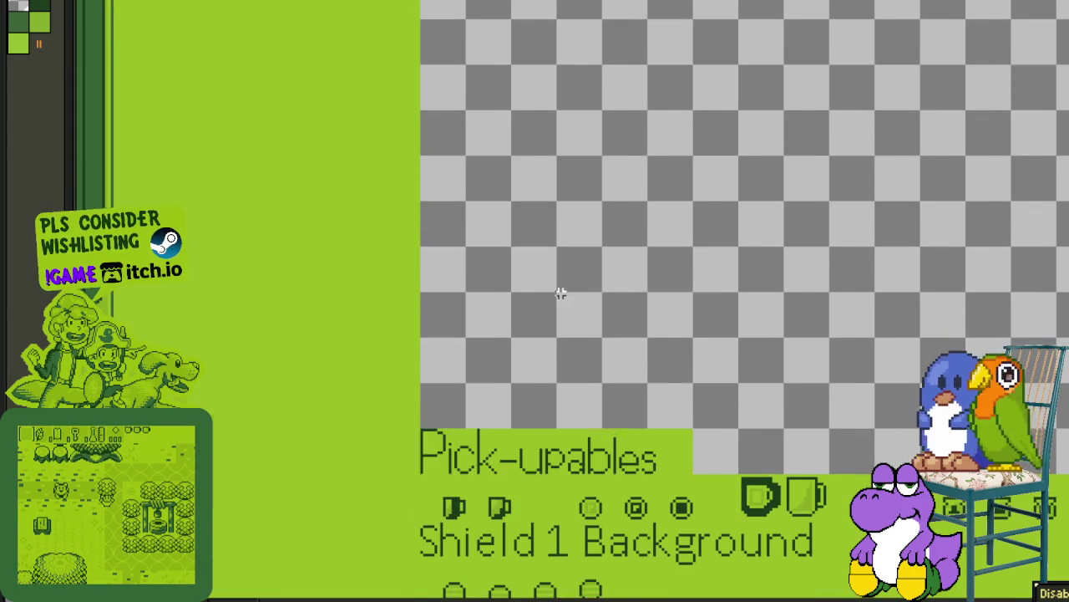
scroll(561, 294, "down", 3)
scroll(716, 281, "down", 2)
scroll(413, 245, "up", 2)
mouse_move(665, 272)
left_mouse_down()
mouse_move(601, 250)
mouse_move(661, 290)
left_mouse_up()
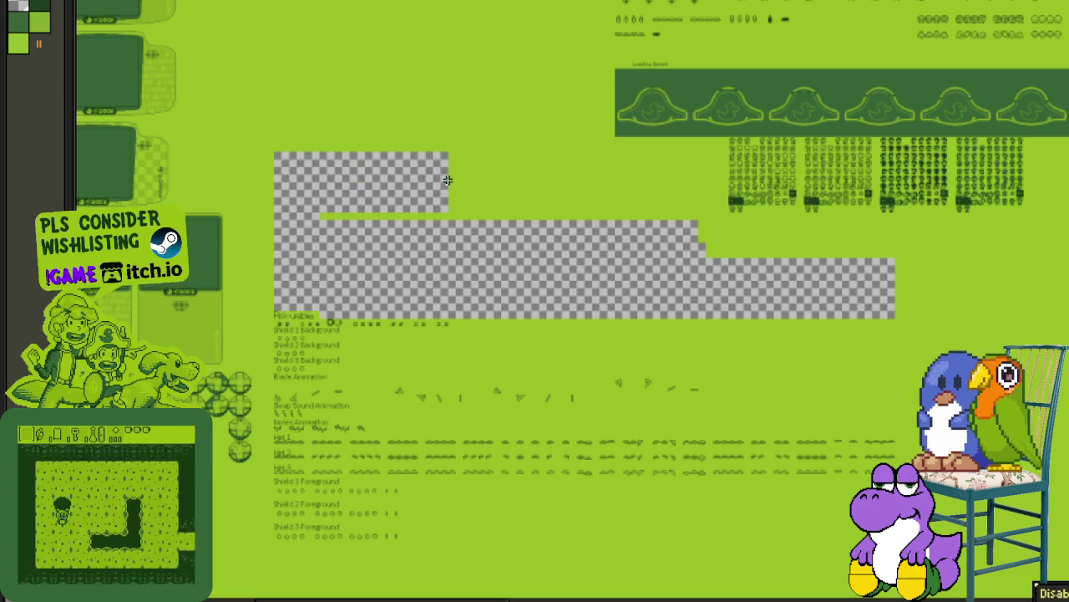
scroll(693, 239, "up", 1)
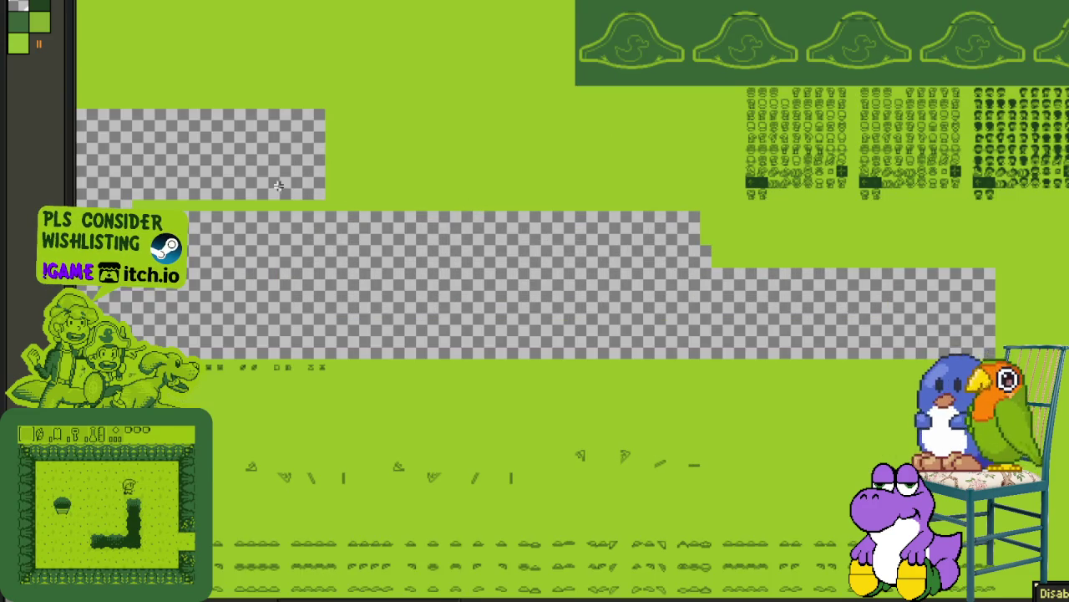
left_click_drag(726, 91, 164, 309)
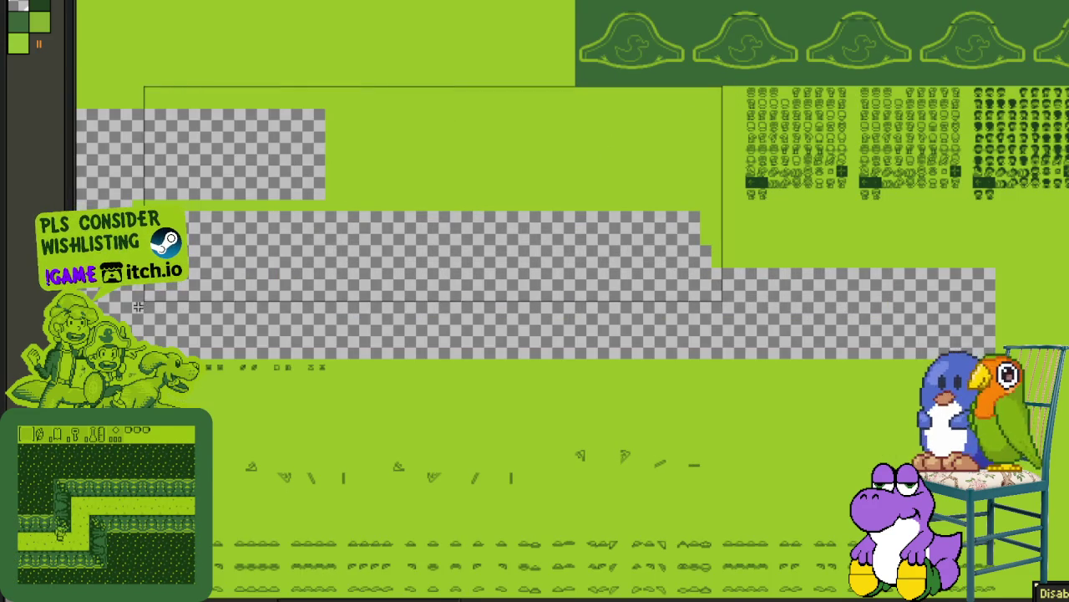
key("Delete")
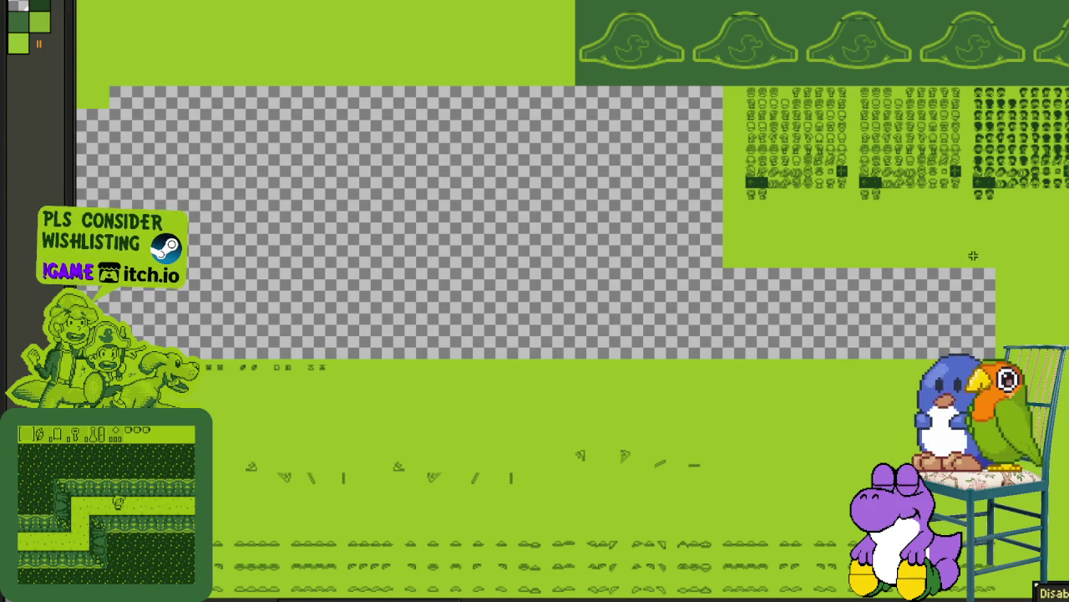
scroll(986, 242, "up", 2)
mouse_move(1004, 159)
left_mouse_down()
mouse_move(796, 361)
mouse_move(443, 475)
left_mouse_up()
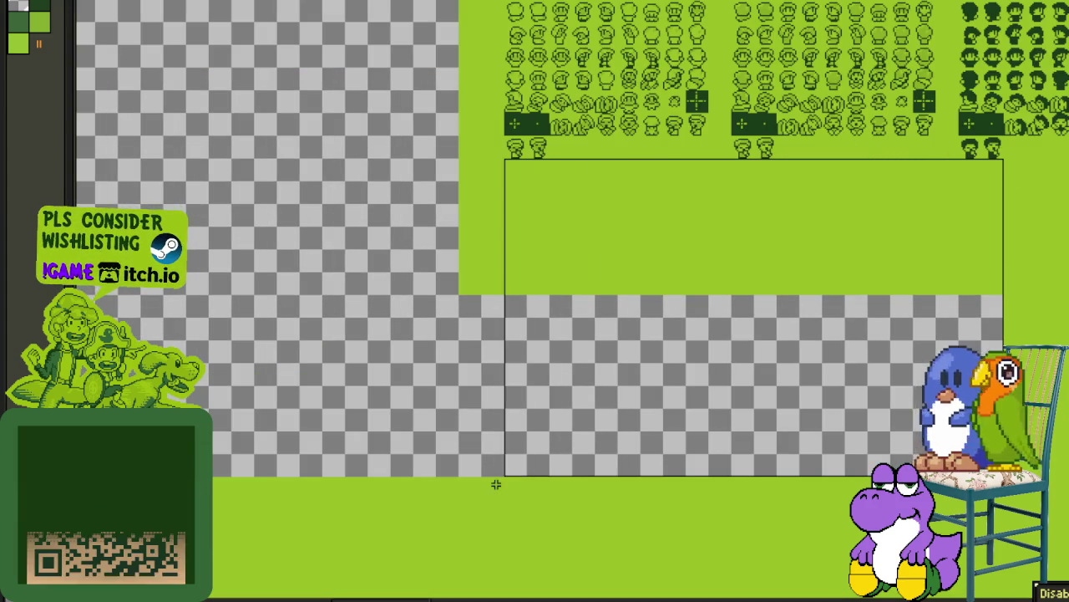
key("Delete")
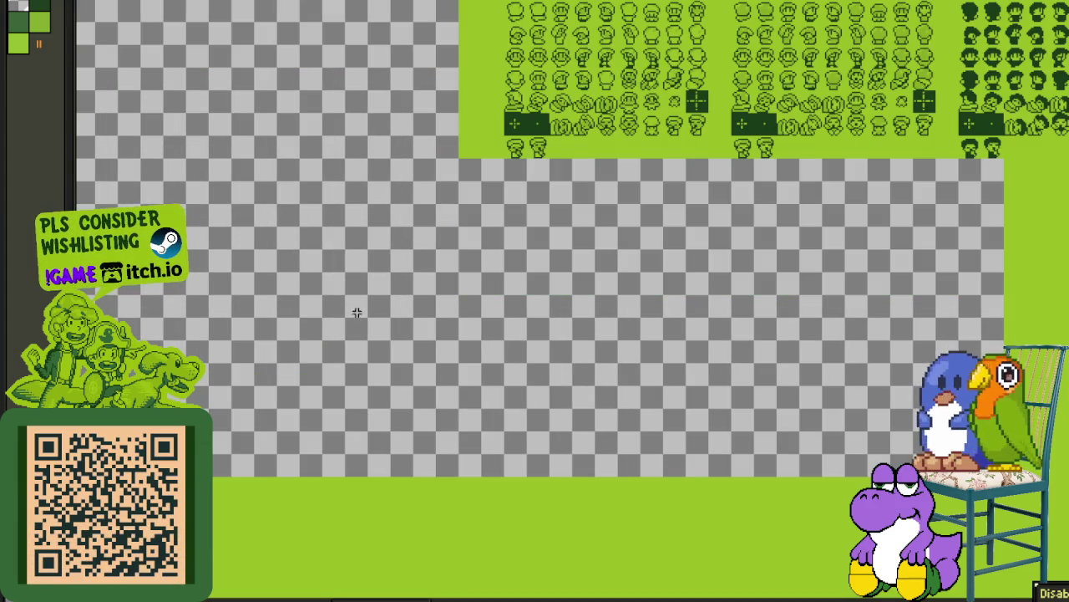
Step: Marquee-select the Pick-upables block with its labelled rows down to Shield 3 Foreground
scroll(356, 312, "down", 2)
scroll(350, 300, "down", 1)
left_click_drag(531, 199, 567, 151)
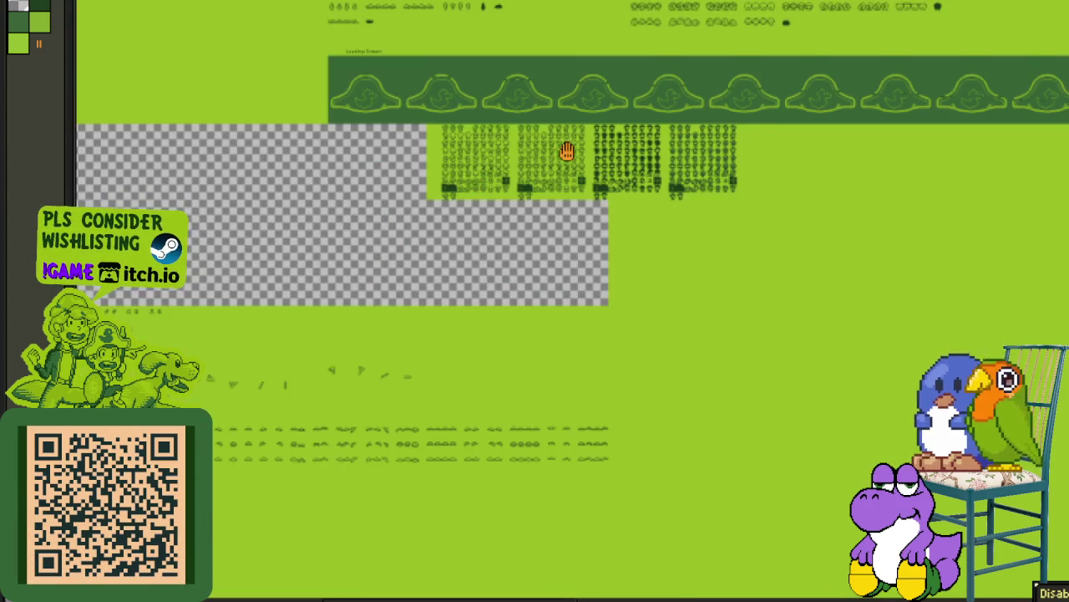
scroll(577, 149, "down", 3)
scroll(618, 153, "left", 5)
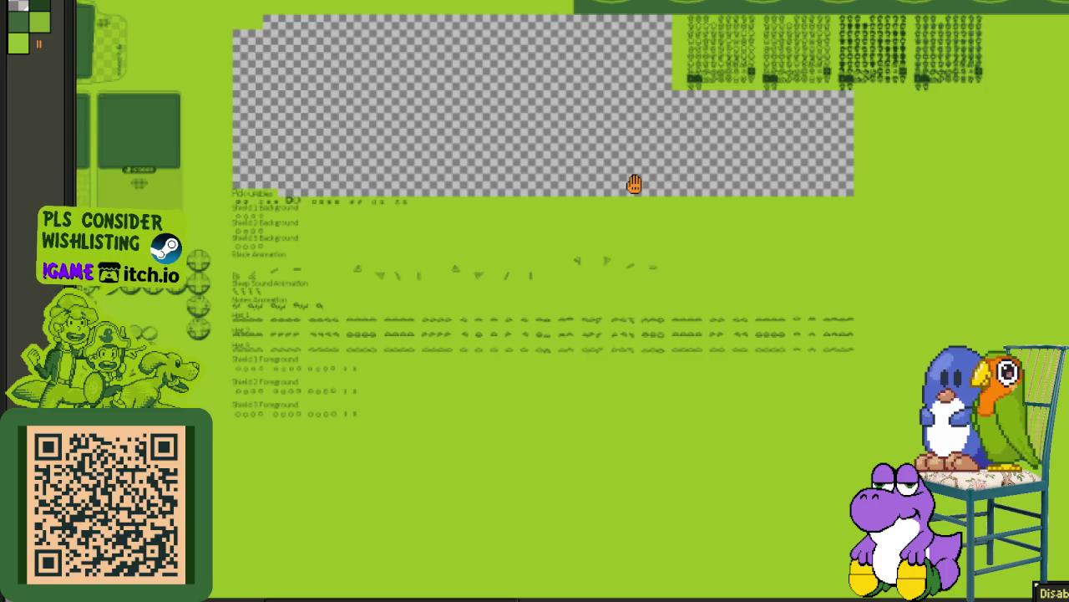
scroll(634, 183, "down", 1)
scroll(626, 179, "up", 1)
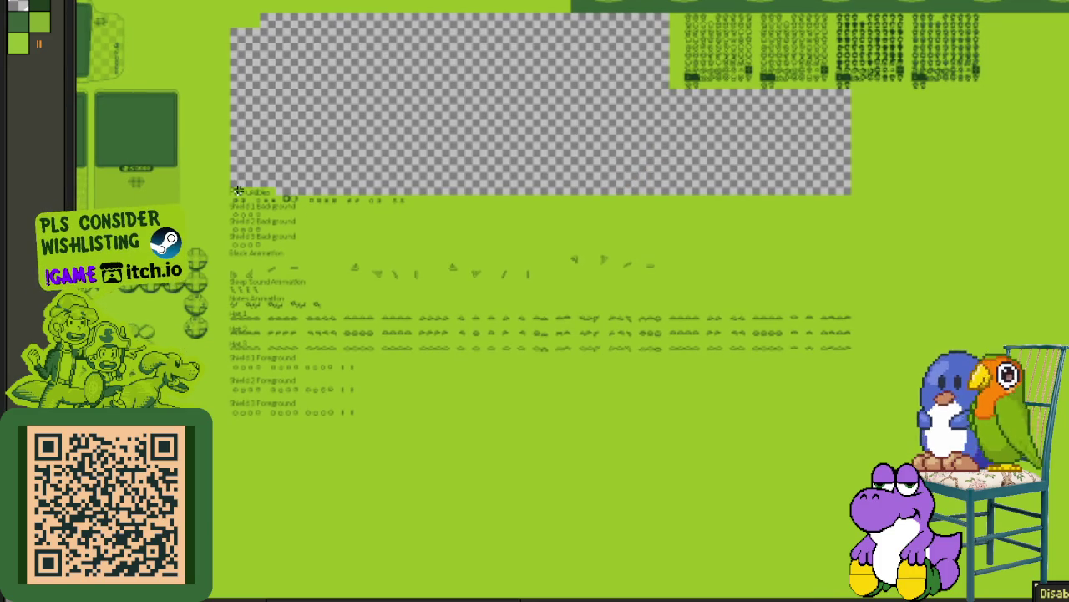
scroll(238, 190, "up", 1)
left_click_drag(229, 185, 991, 537)
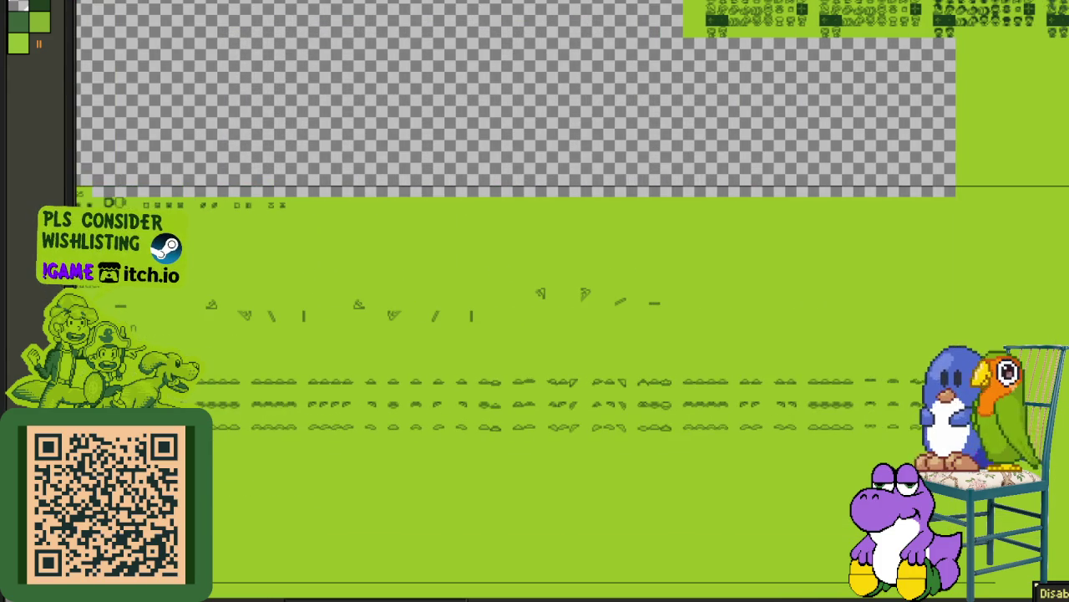
left_click_drag(992, 537, 955, 537)
scroll(494, 429, "down", 1)
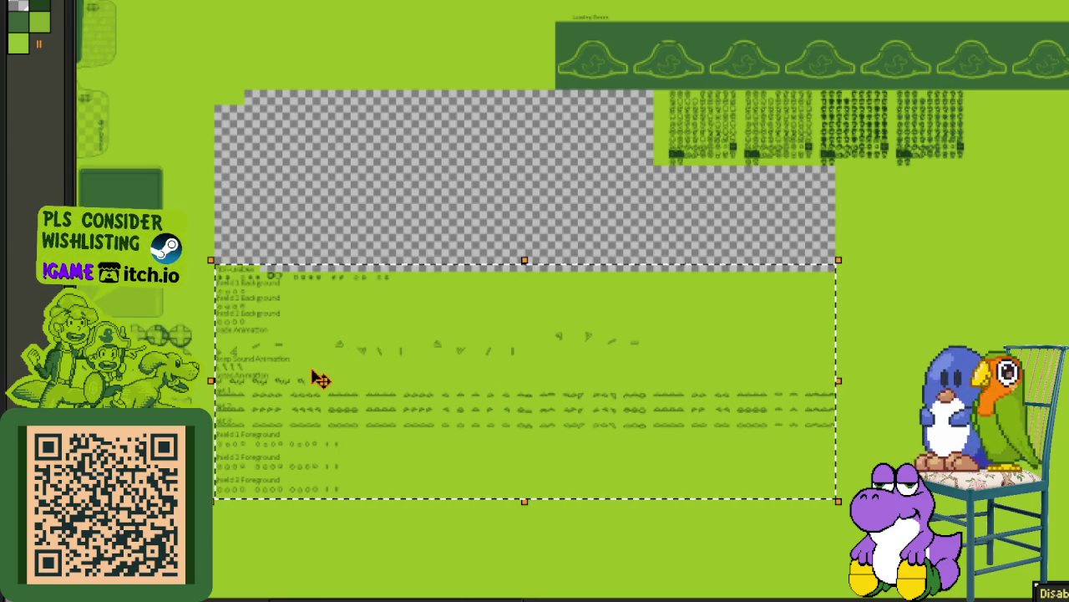
Step: Move the Pick-upables block beside the character sprites under the banner and drop it
key("ctrl+h")
mouse_move(756, 310)
left_mouse_down()
mouse_move(991, 287)
mouse_move(1024, 267)
mouse_move(1014, 196)
mouse_move(1028, 113)
mouse_move(1014, 105)
left_mouse_up()
scroll(1026, 174, "up", 1)
scroll(1011, 102, "up", 1)
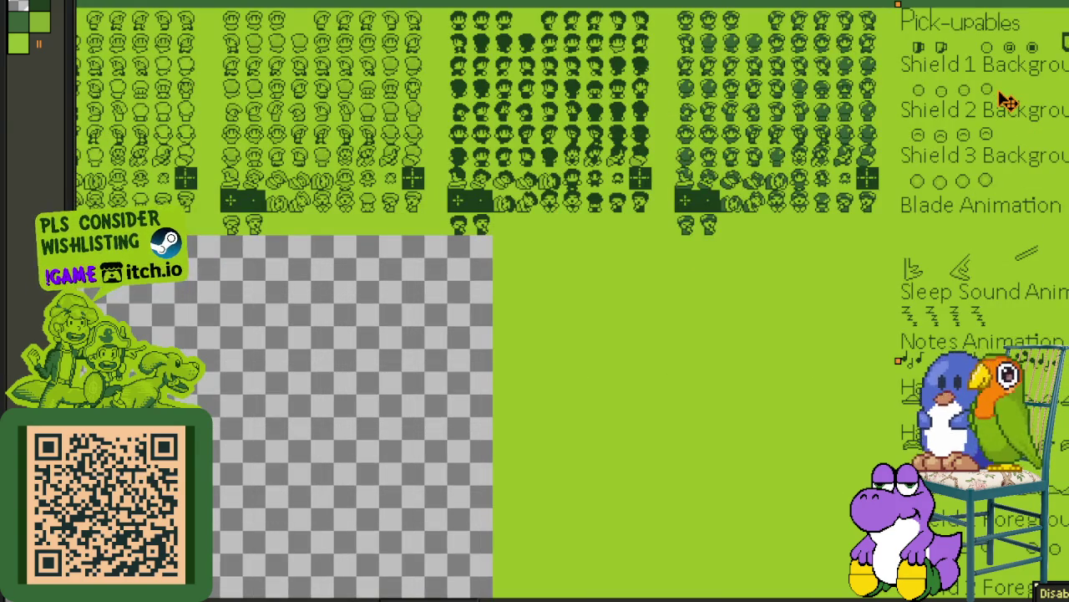
mouse_move(994, 98)
left_mouse_down()
mouse_move(972, 99)
mouse_move(1002, 106)
left_mouse_up()
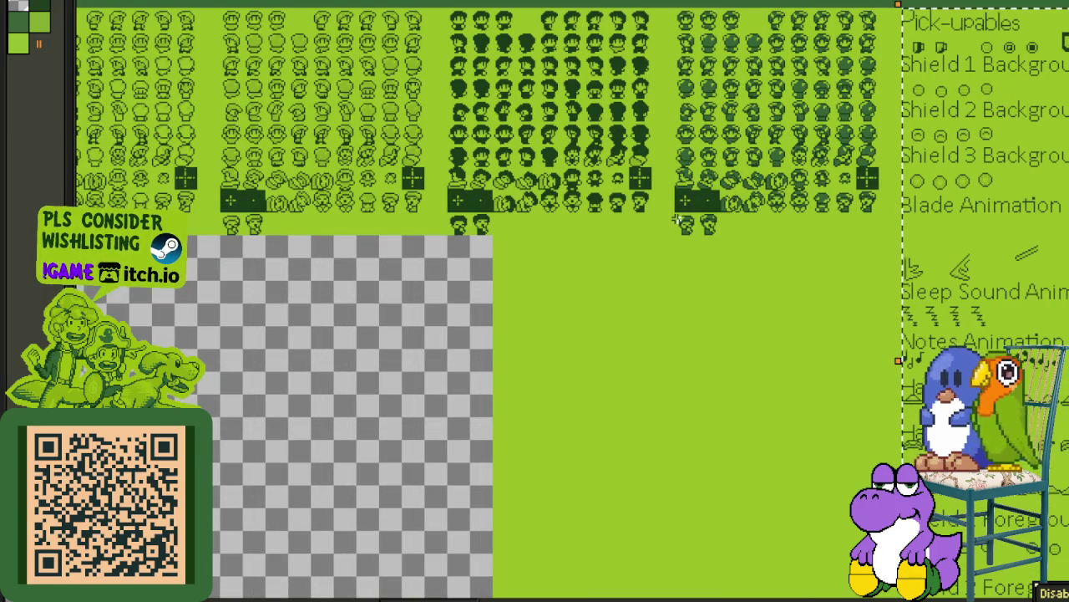
key("Escape")
Step: Fill the empty transparent area beside the labelled rows with green
scroll(608, 314, "down", 2)
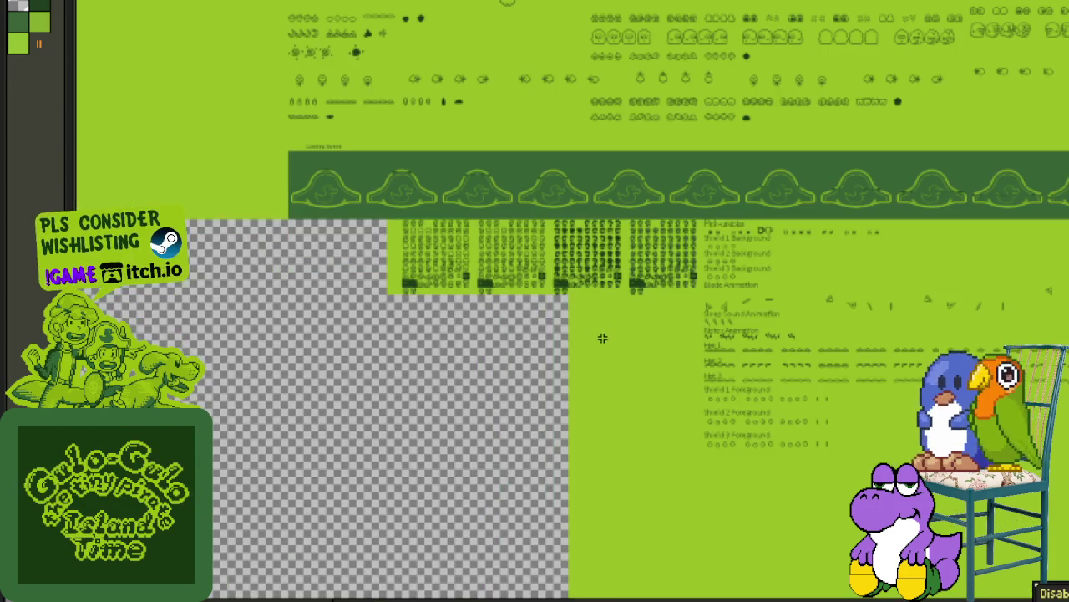
scroll(616, 200, "down", 2)
scroll(580, 279, "down", 3)
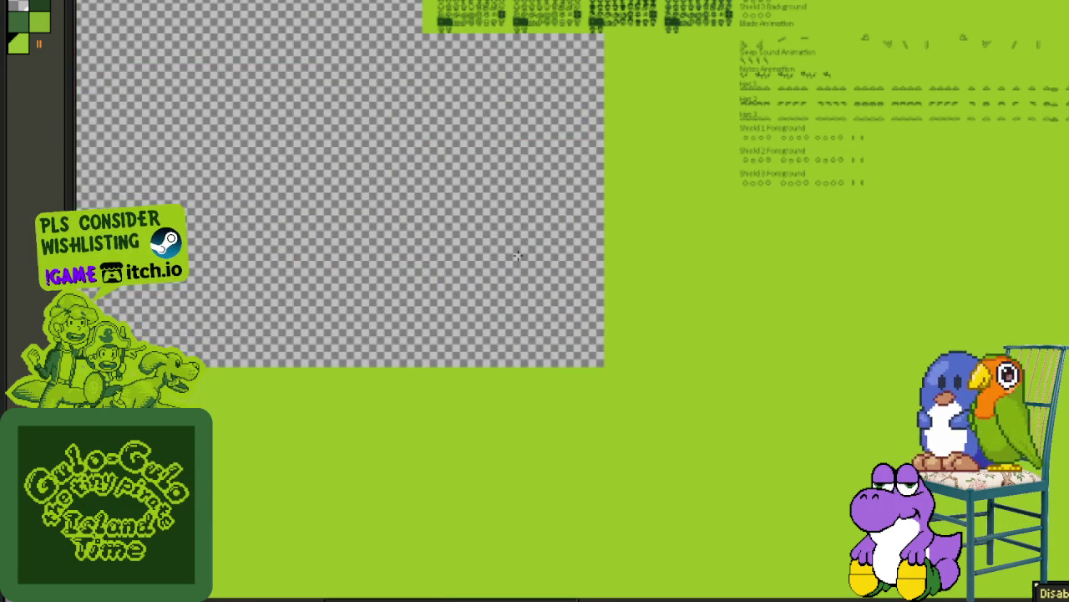
left_click(539, 242)
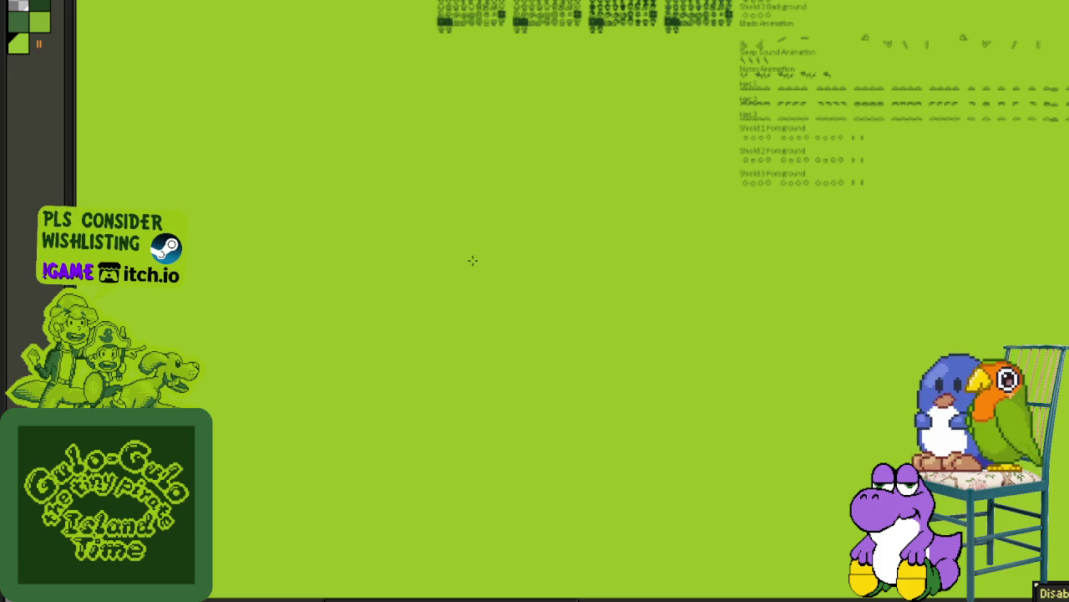
scroll(472, 261, "down", 1)
scroll(414, 432, "down", 1)
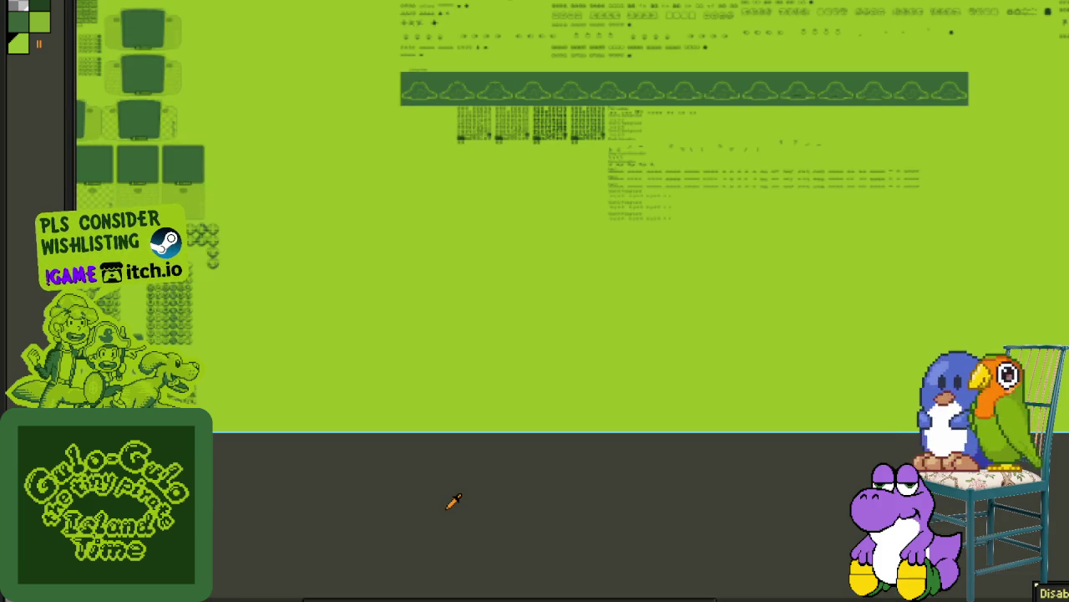
mouse_move(571, 164)
left_mouse_down()
mouse_move(492, 320)
mouse_move(439, 496)
mouse_move(449, 476)
left_mouse_up()
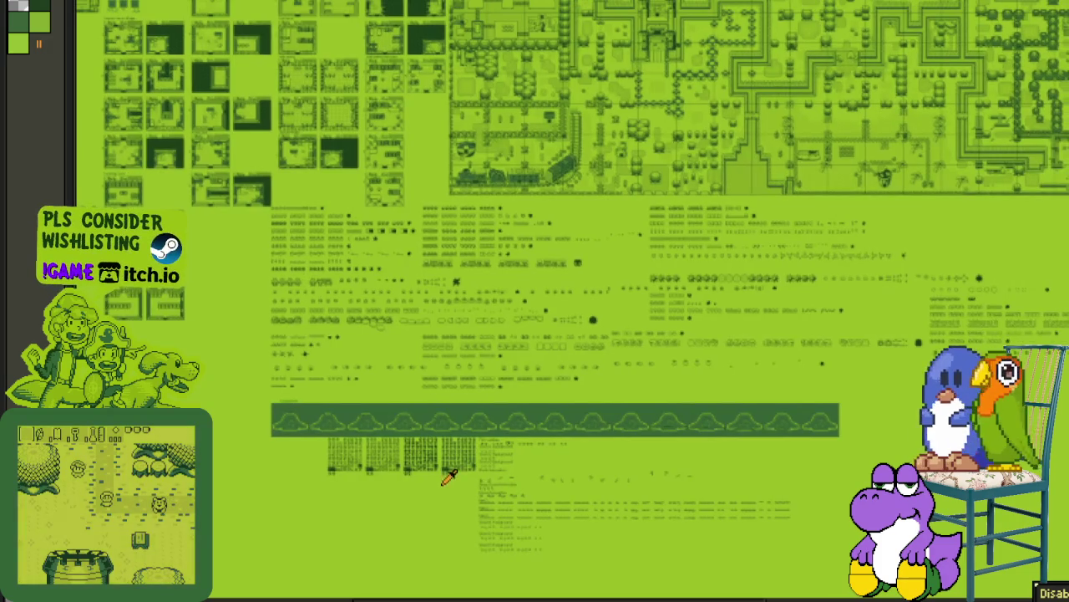
scroll(330, 249, "up", 1)
scroll(331, 251, "up", 1)
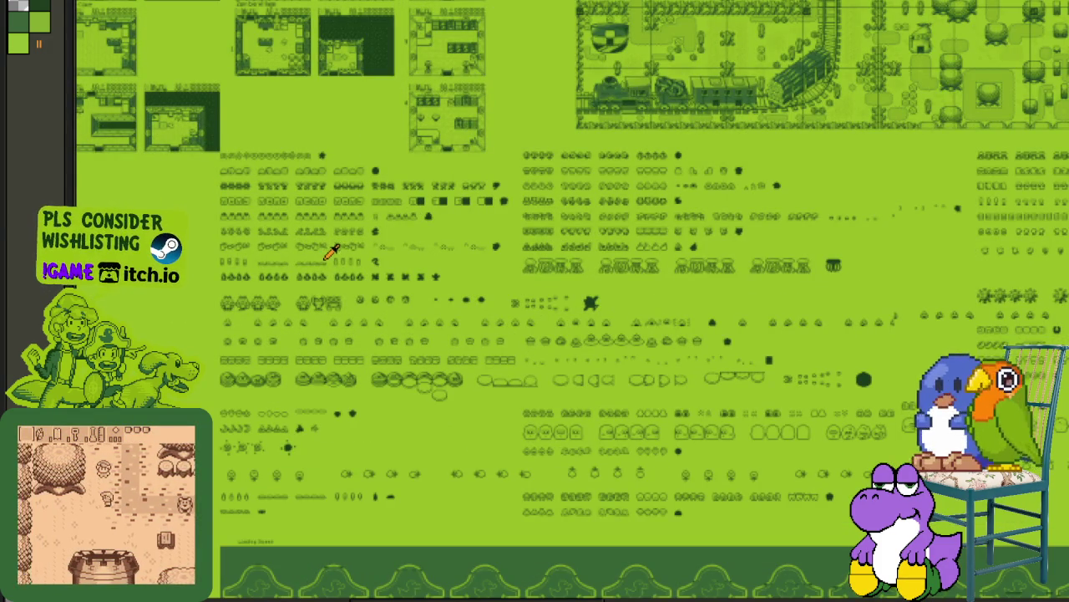
scroll(279, 164, "up", 1)
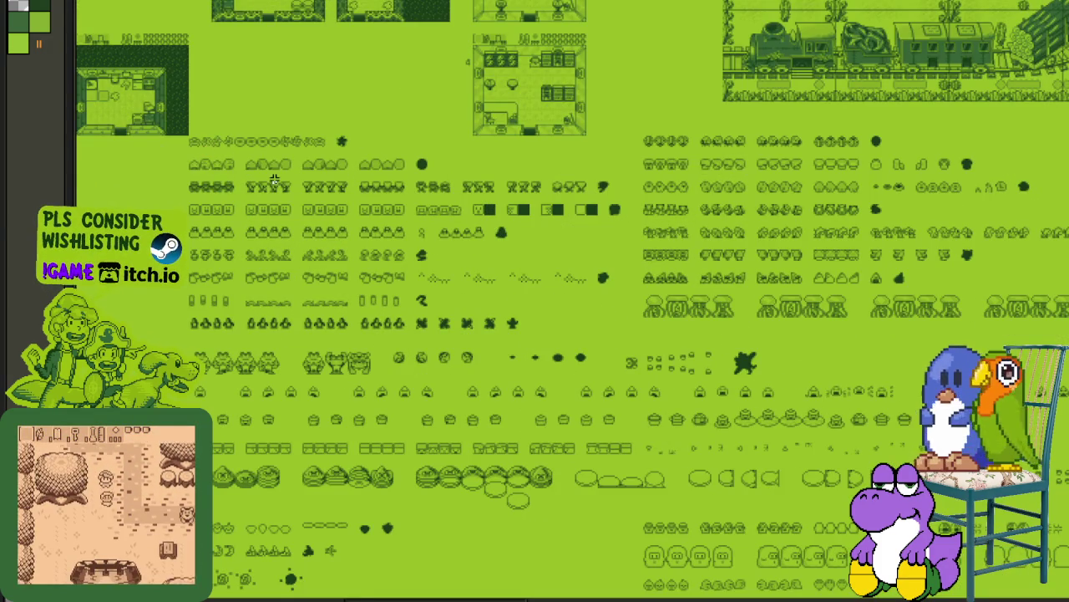
scroll(753, 193, "down", 1)
scroll(753, 194, "down", 1)
mouse_move(753, 194)
left_mouse_down()
mouse_move(687, 275)
mouse_move(804, 287)
mouse_move(429, 284)
left_mouse_up()
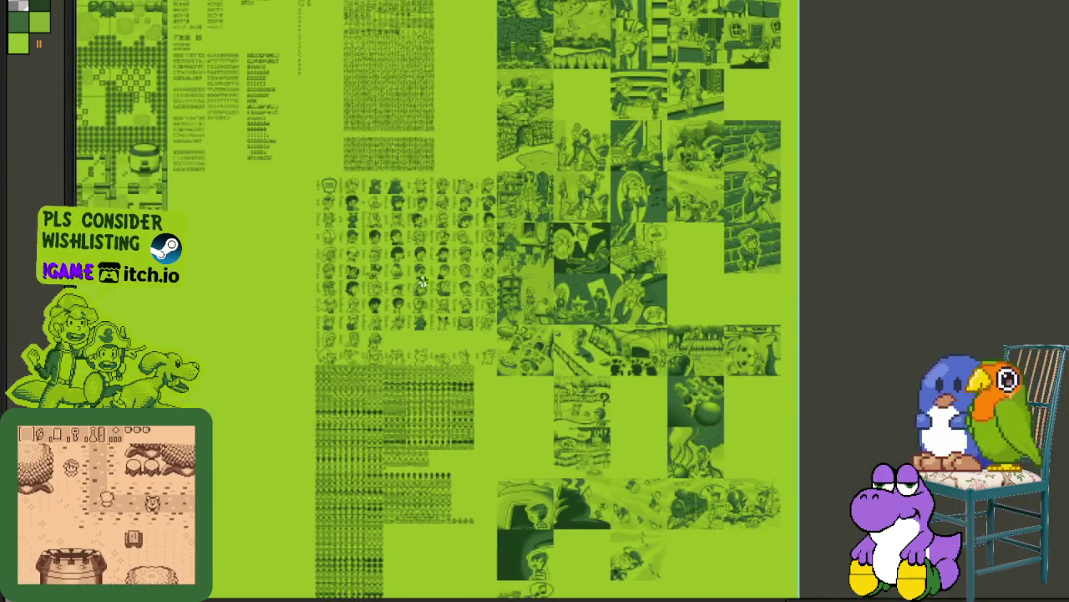
scroll(383, 251, "up", 2)
mouse_move(382, 173)
left_mouse_down()
mouse_move(504, 490)
mouse_move(469, 347)
mouse_move(460, 176)
mouse_move(444, 229)
mouse_move(442, 389)
left_mouse_up()
scroll(309, 215, "up", 2)
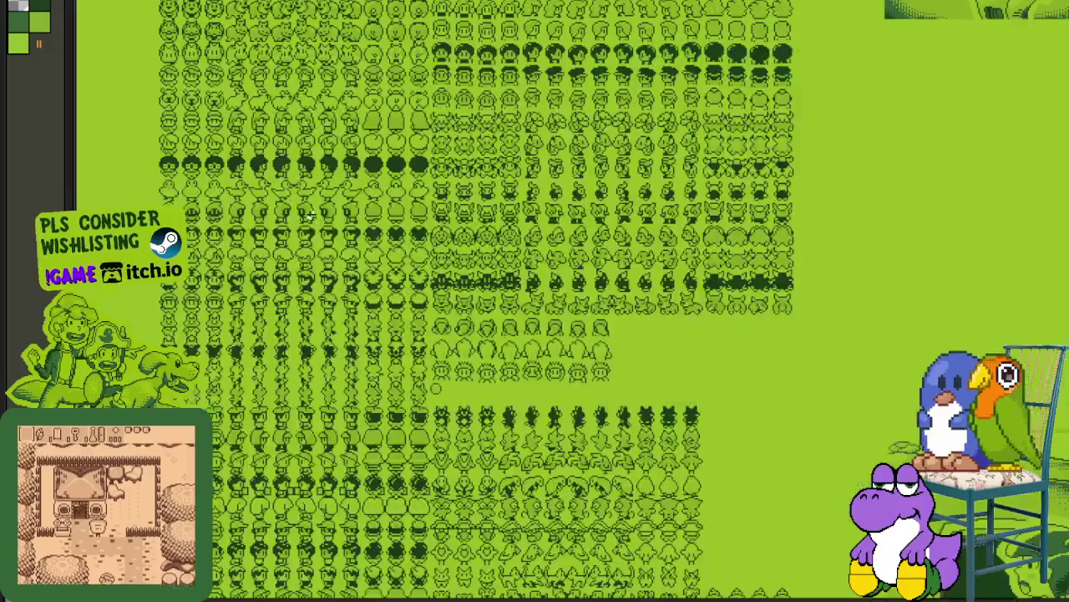
scroll(497, 342, "down", 2)
mouse_move(523, 382)
left_mouse_down()
mouse_move(490, 165)
mouse_move(539, 262)
mouse_move(608, 321)
mouse_move(600, 286)
mouse_move(494, 539)
mouse_move(799, 267)
mouse_move(502, 316)
mouse_move(623, 308)
mouse_move(451, 310)
mouse_move(670, 297)
left_mouse_up()
scroll(669, 297, "down", 1)
mouse_move(504, 219)
left_mouse_down()
mouse_move(900, 184)
mouse_move(516, 263)
mouse_move(334, 372)
mouse_move(295, 465)
mouse_move(192, 555)
left_mouse_up()
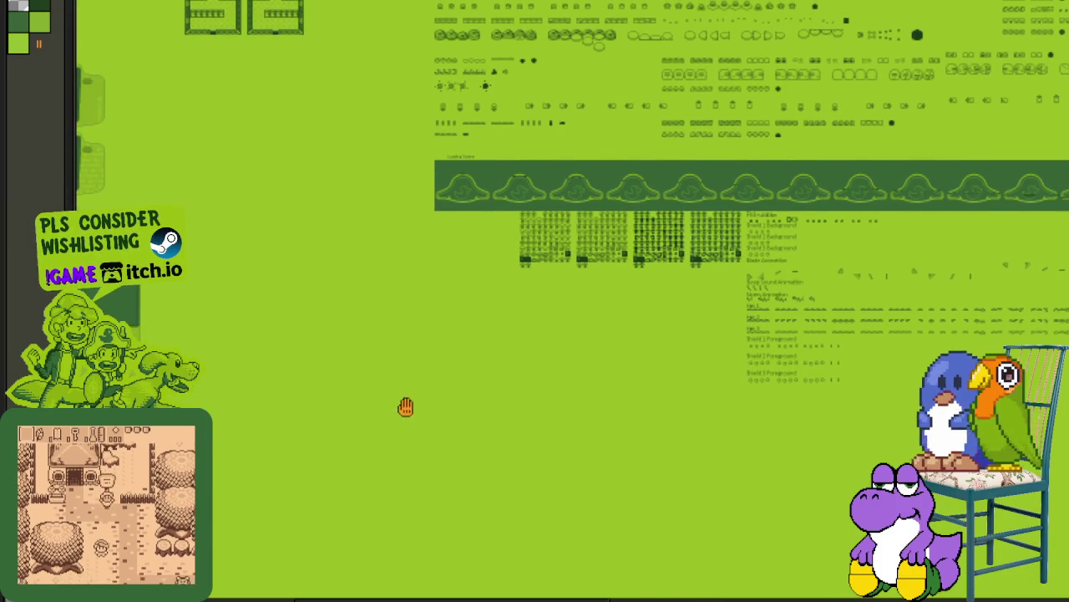
scroll(407, 407, "up", 3)
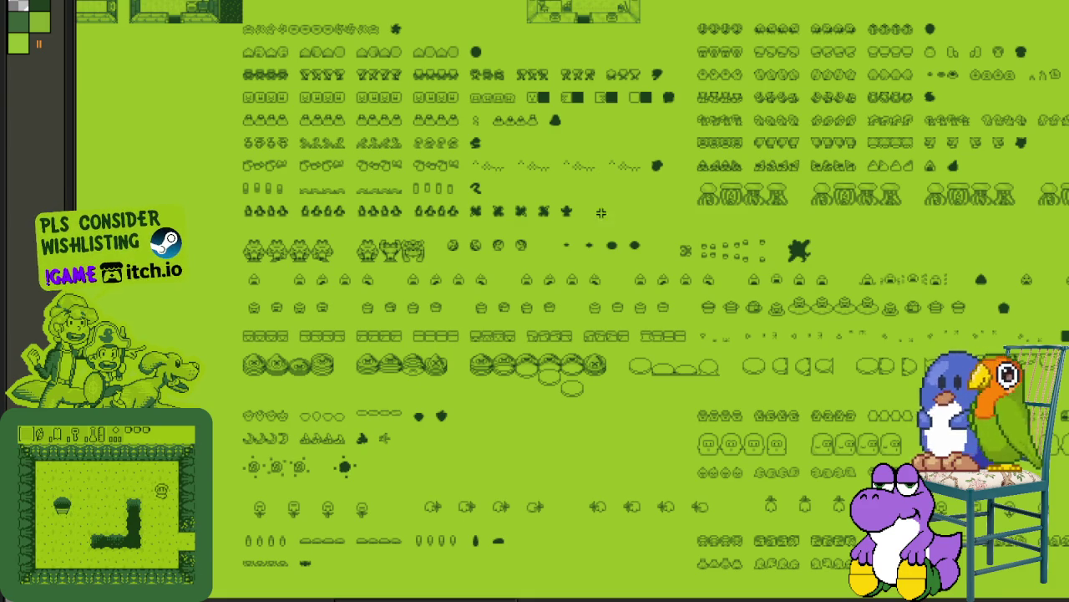
Step: Scroll around the Loading Screen strip of the sprite sheet without editing it
scroll(585, 292, "down", 5)
scroll(765, 381, "right", 5)
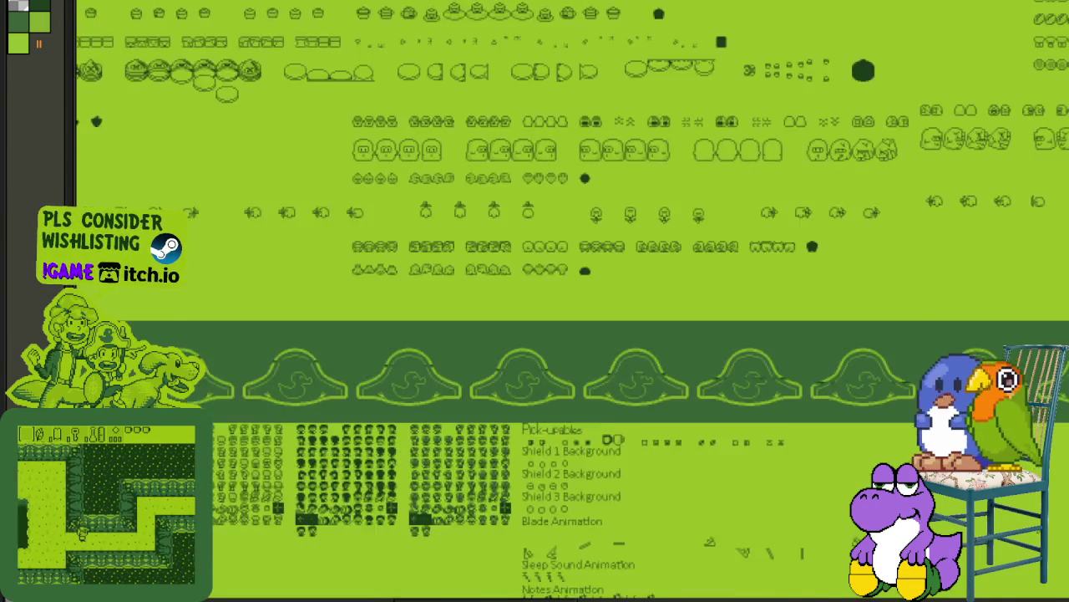
scroll(764, 381, "down", 3)
scroll(613, 306, "left", 5)
scroll(777, 292, "left", 2)
scroll(596, 353, "right", 2)
scroll(297, 300, "up", 3)
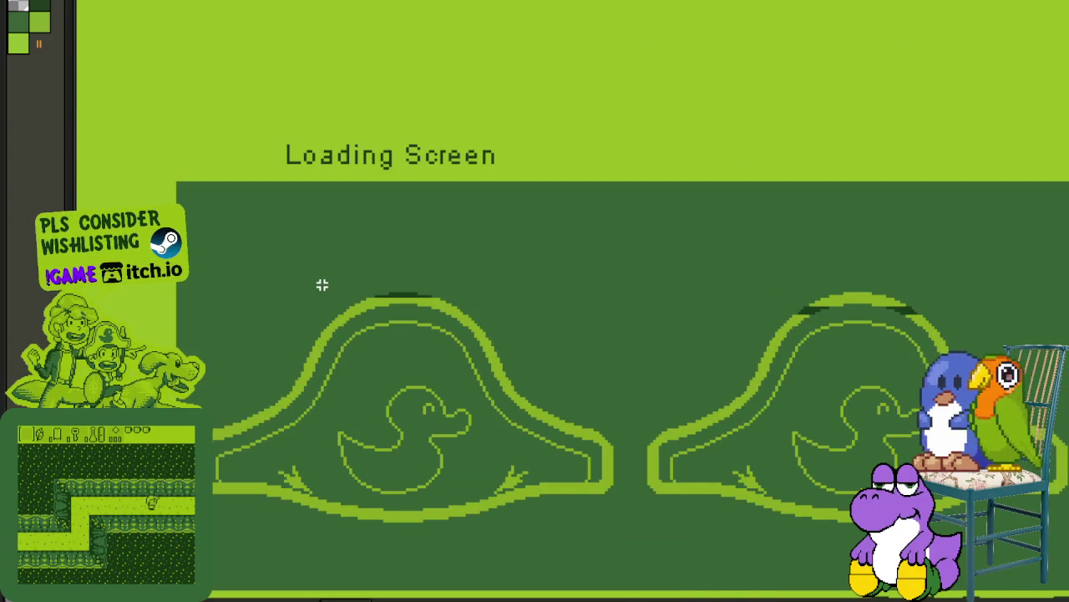
scroll(311, 293, "down", 2)
scroll(320, 285, "down", 2)
scroll(638, 284, "right", 2)
scroll(356, 310, "right", 7)
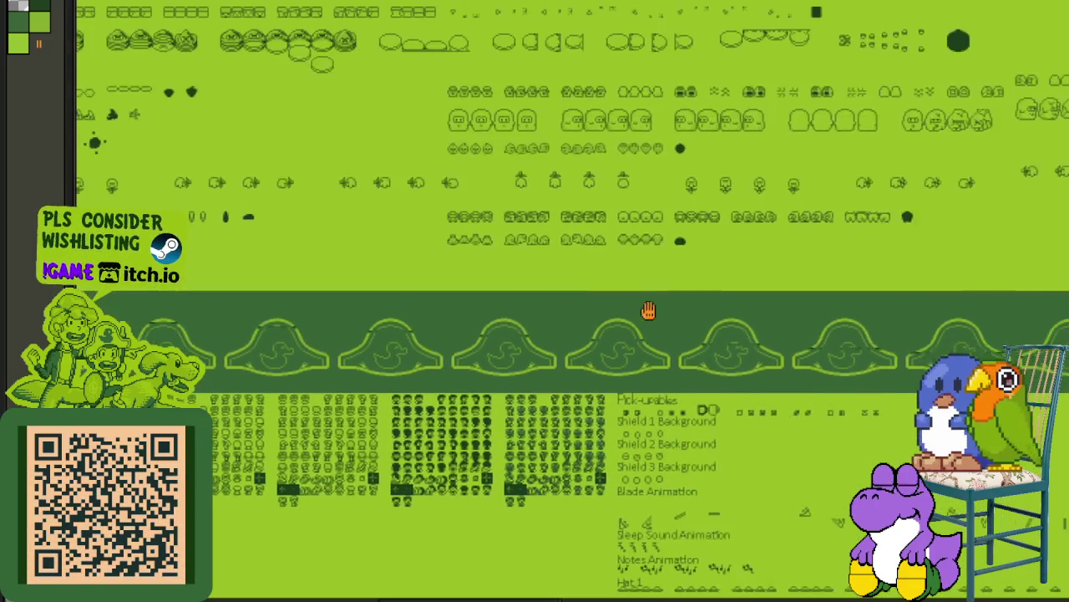
scroll(337, 348, "up", 2)
scroll(321, 400, "up", 2)
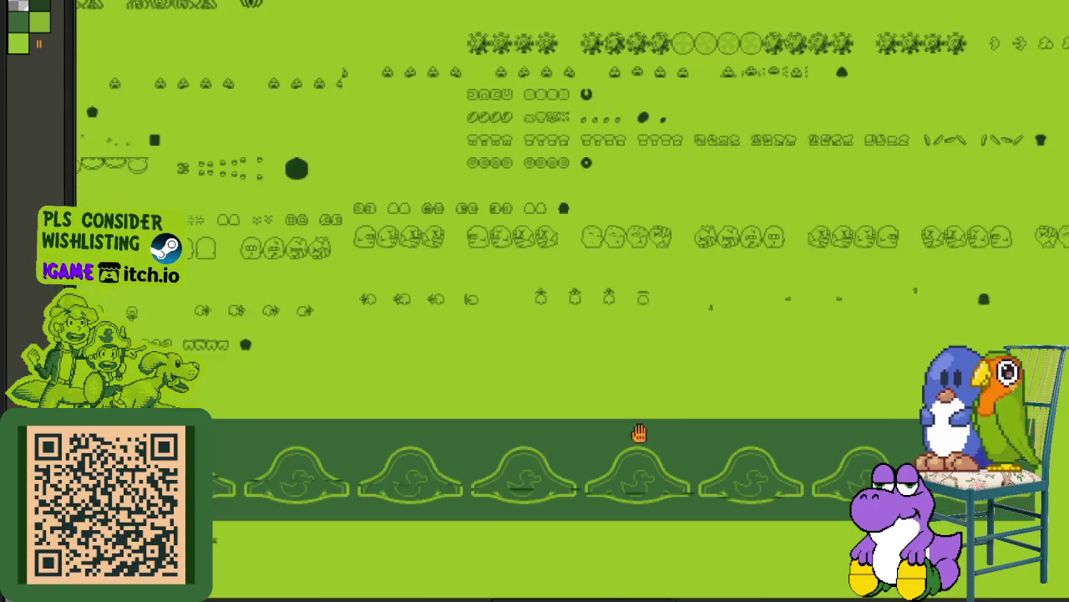
scroll(640, 432, "right", 5)
scroll(568, 410, "right", 1)
scroll(568, 410, "down", 1)
scroll(525, 404, "right", 1)
scroll(526, 405, "down", 1)
scroll(526, 404, "down", 1)
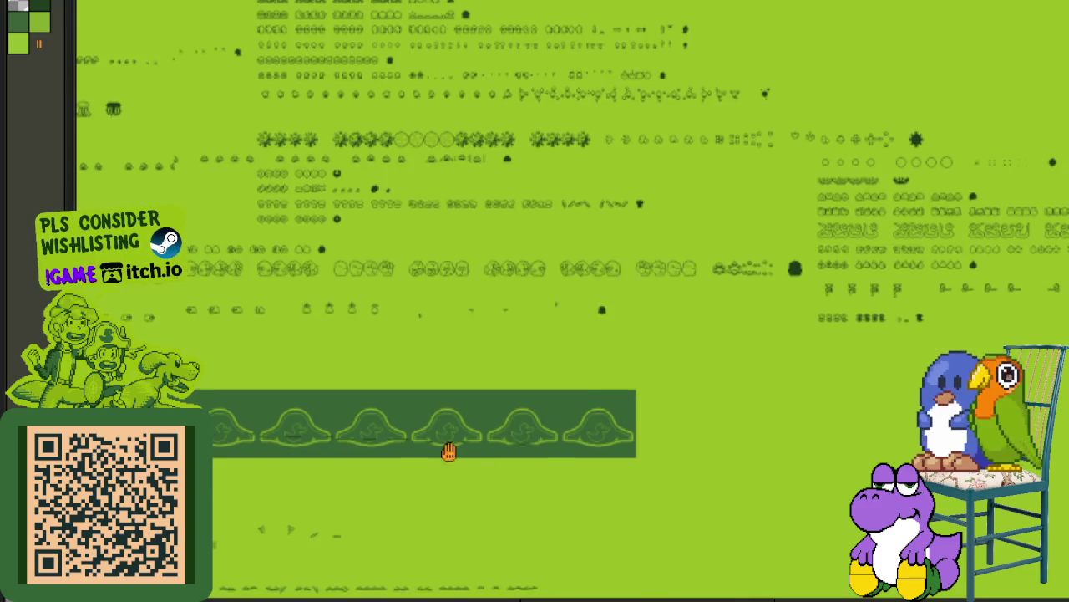
scroll(444, 437, "down", 2)
scroll(590, 430, "left", 3)
scroll(590, 429, "down", 2)
scroll(396, 415, "left", 1)
scroll(395, 415, "down", 1)
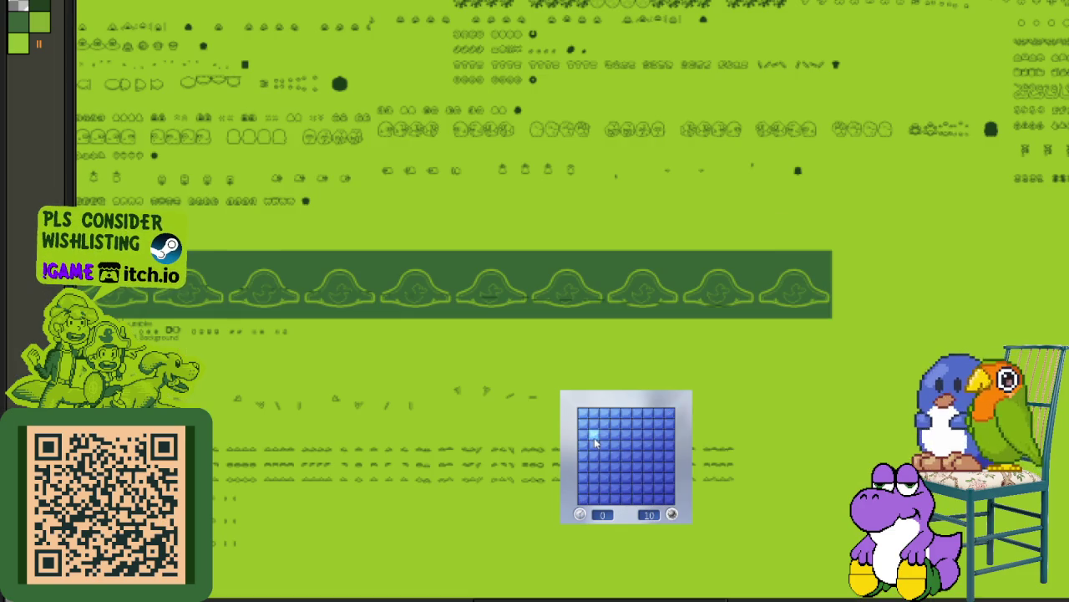
Step: Play a first Minesweeper round, revealing open regions and flagging three suspected mines
left_click(594, 441)
right_click(605, 457)
left_click(604, 467)
right_click(615, 456)
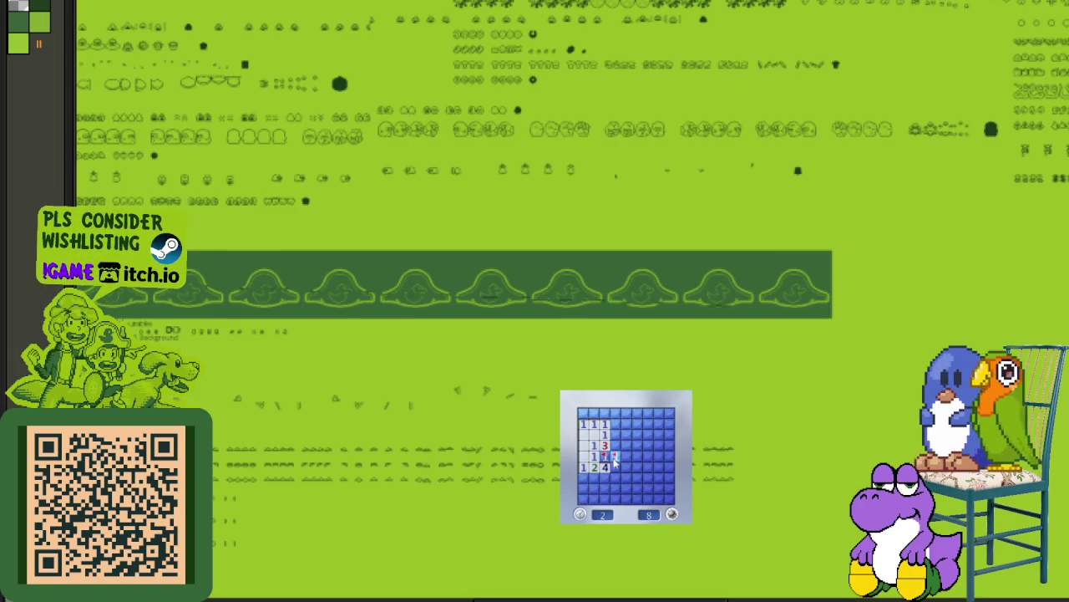
left_click(626, 456)
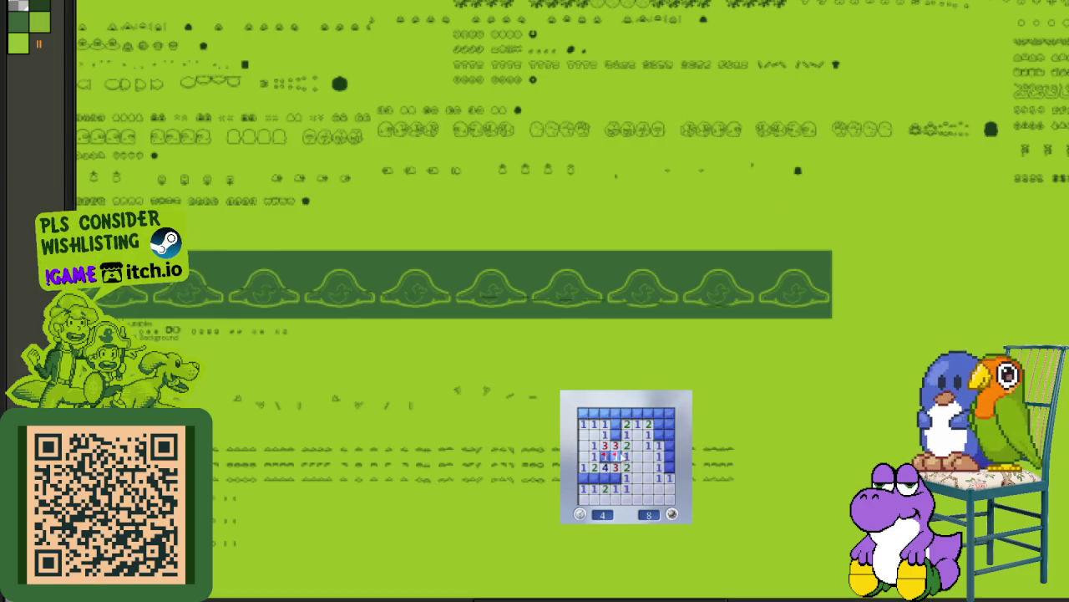
left_click(610, 416)
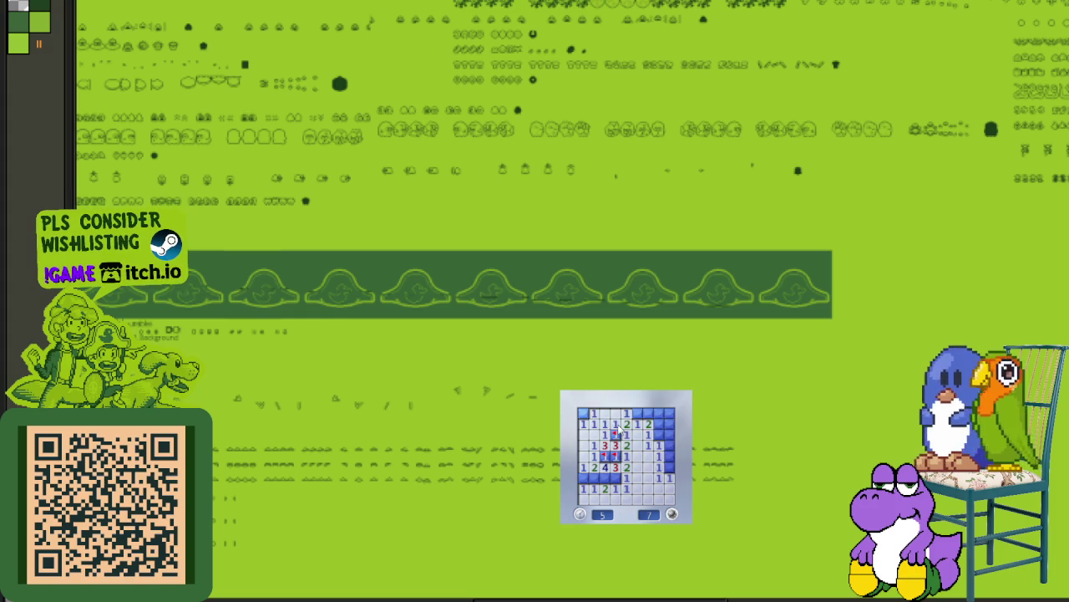
left_click(660, 424)
right_click(659, 434)
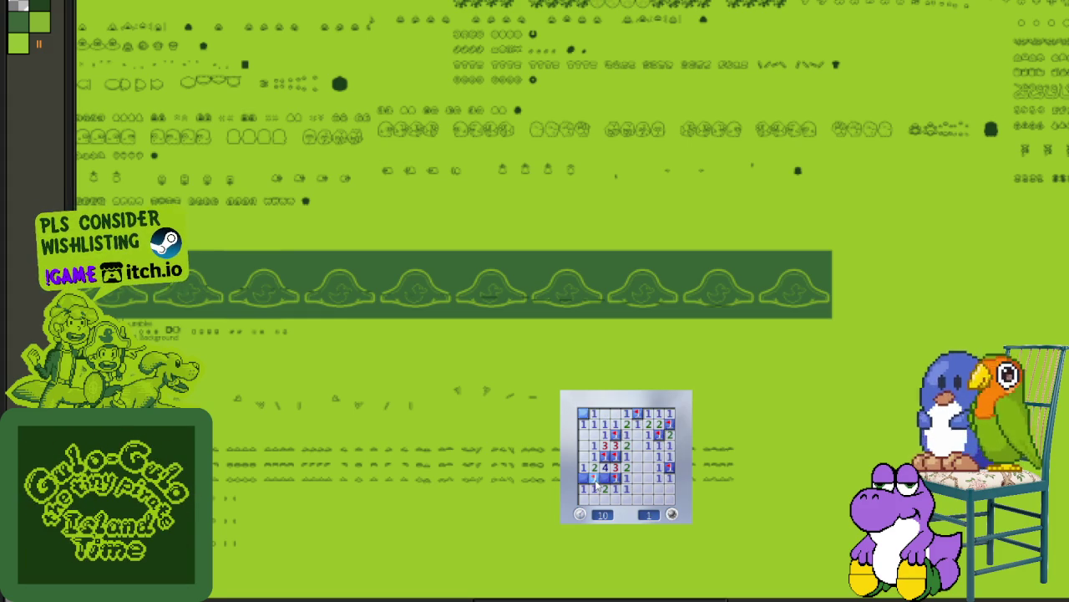
Step: Start a new game and clear the board to a win, flagging three mines
left_click(673, 514)
left_click(619, 472)
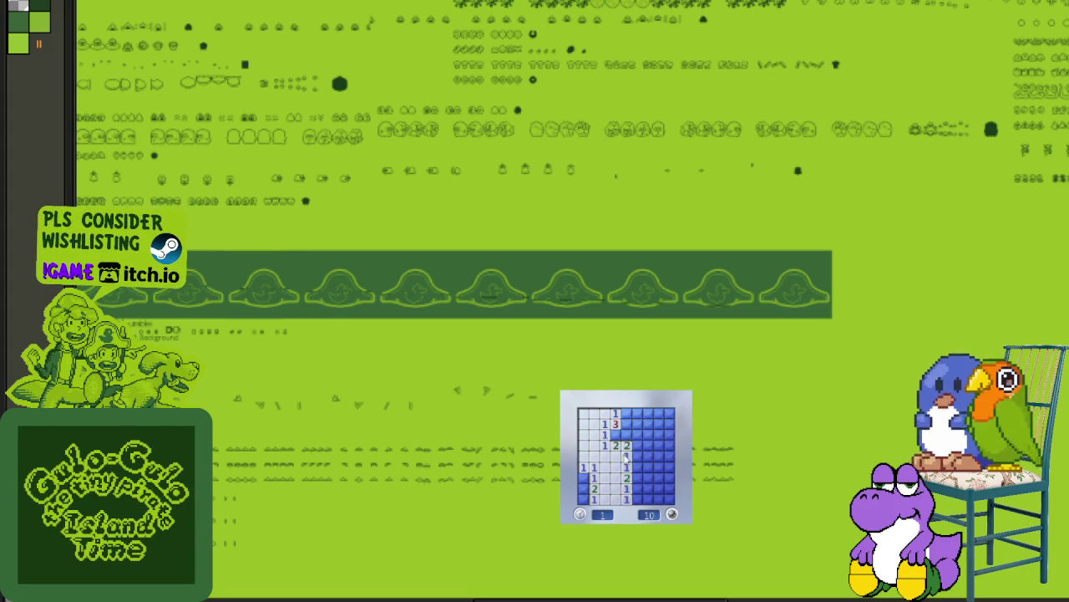
right_click(626, 435)
left_click(636, 446)
right_click(637, 423)
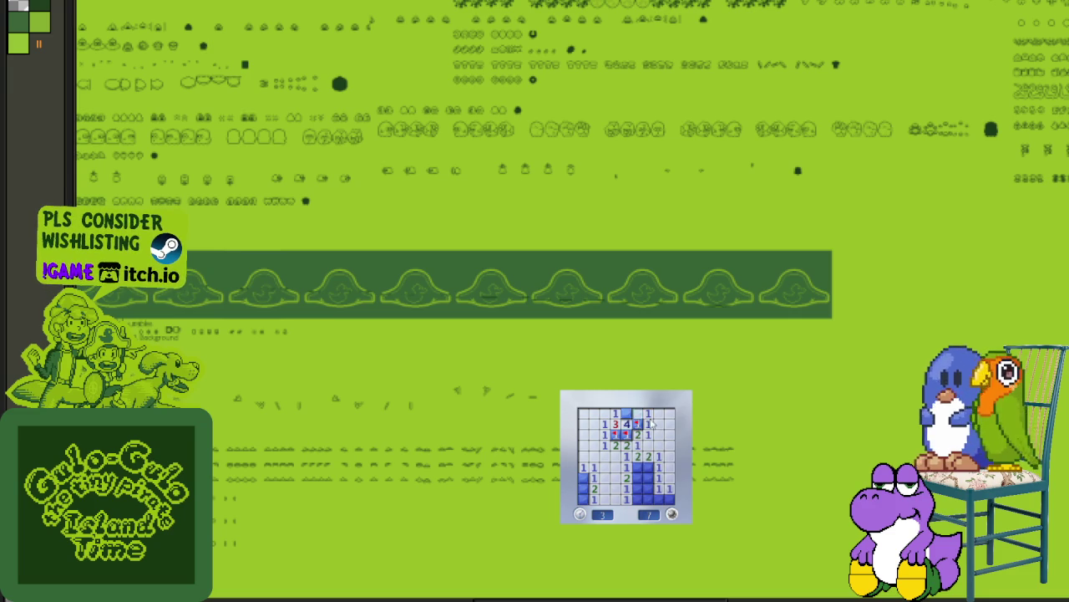
right_click(647, 466)
left_click(648, 477)
left_click(648, 498)
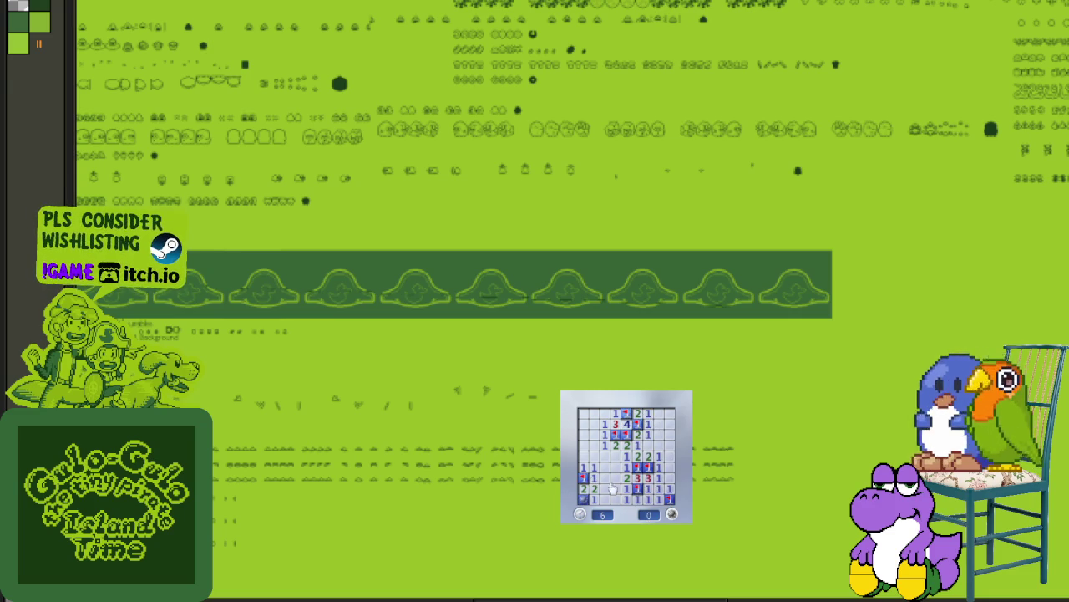
Step: Start another game, opening top-left and bottom cells and flagging three suspected mines
left_click(671, 498)
left_click(618, 474)
left_click(588, 416)
right_click(604, 423)
left_click(609, 438)
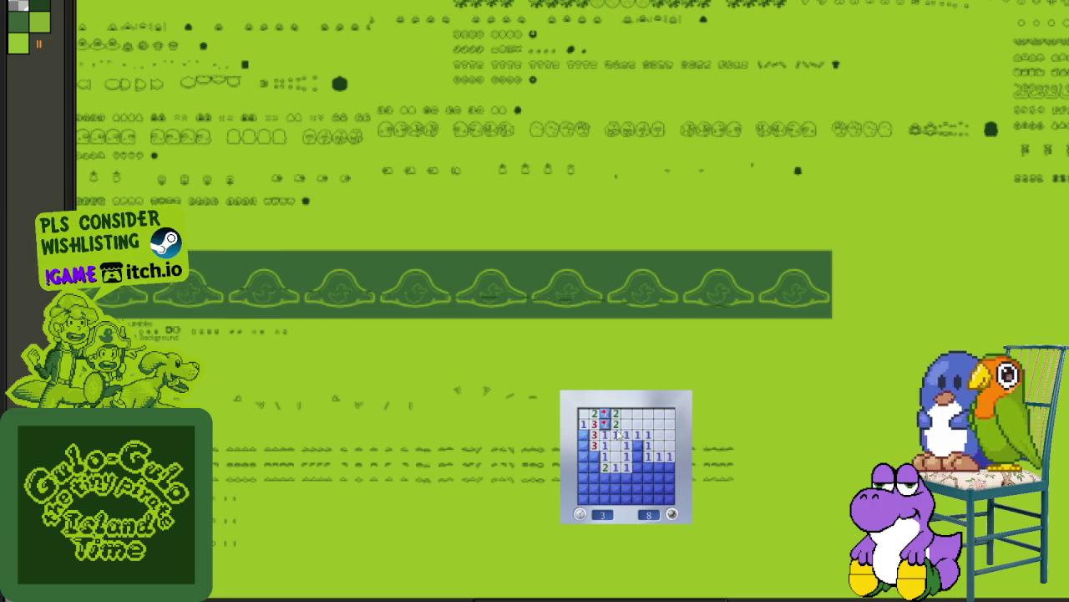
left_click(639, 456)
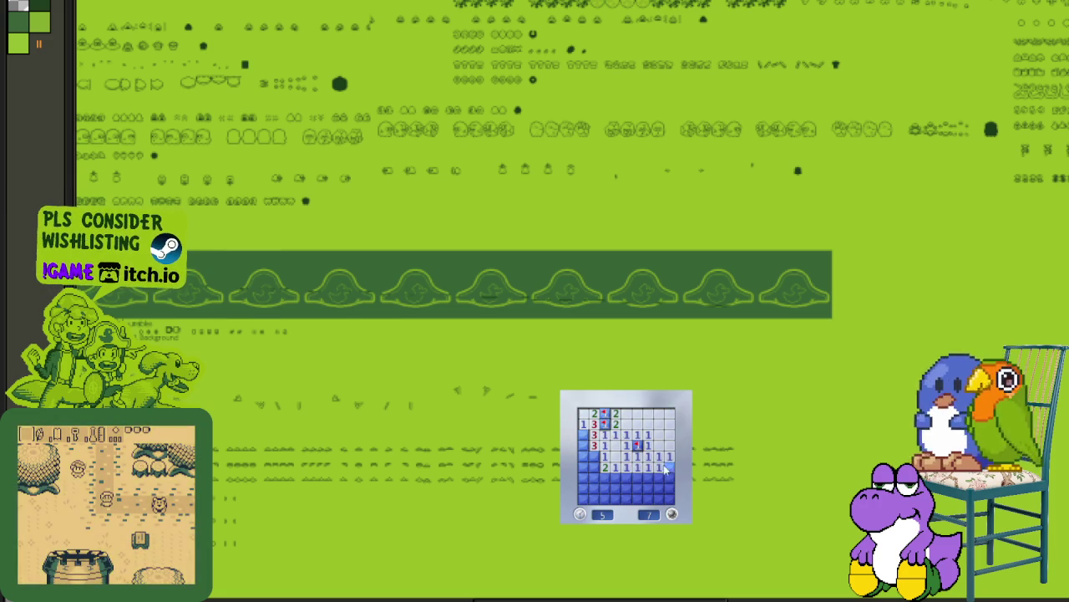
right_click(668, 467)
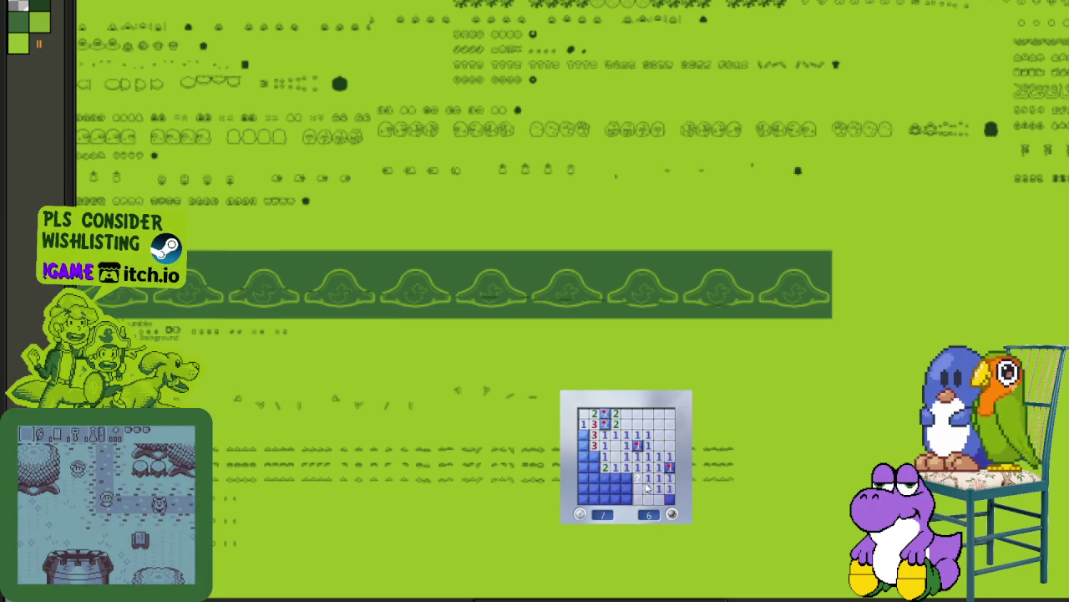
left_click(637, 480)
right_click(638, 478)
left_click(616, 478)
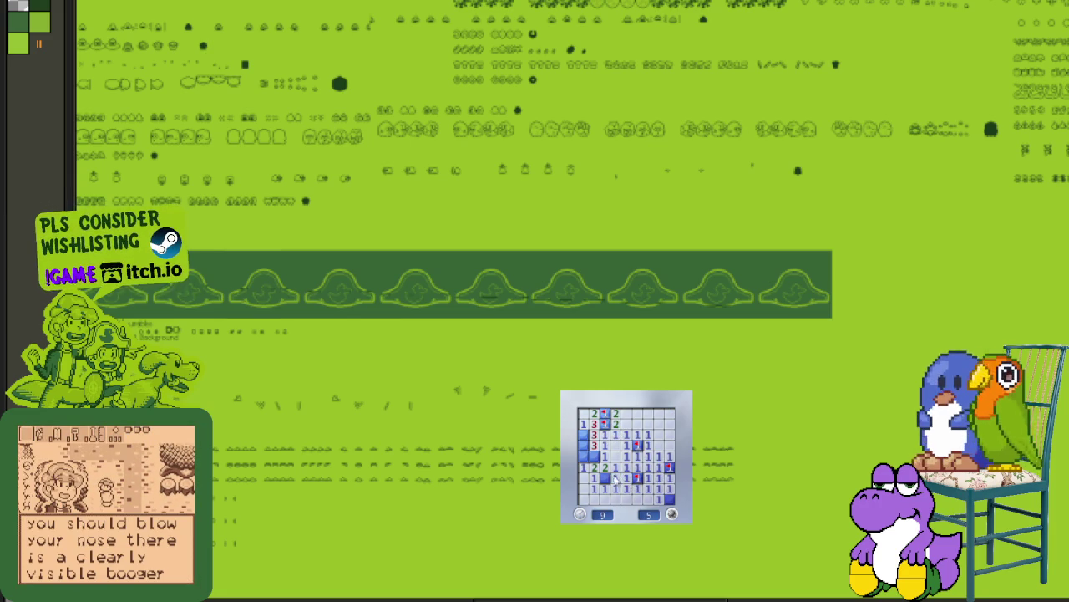
Step: Start a fourth game and flag three mines around the first opened patch
left_click(595, 465)
left_click(643, 459)
right_click(649, 466)
right_click(605, 447)
right_click(594, 445)
left_click(605, 436)
Step: Clear the upper rows and right columns, flagging three more mines there
left_click(616, 424)
left_click(583, 436)
left_click(616, 414)
right_click(638, 425)
left_click(637, 435)
right_click(647, 445)
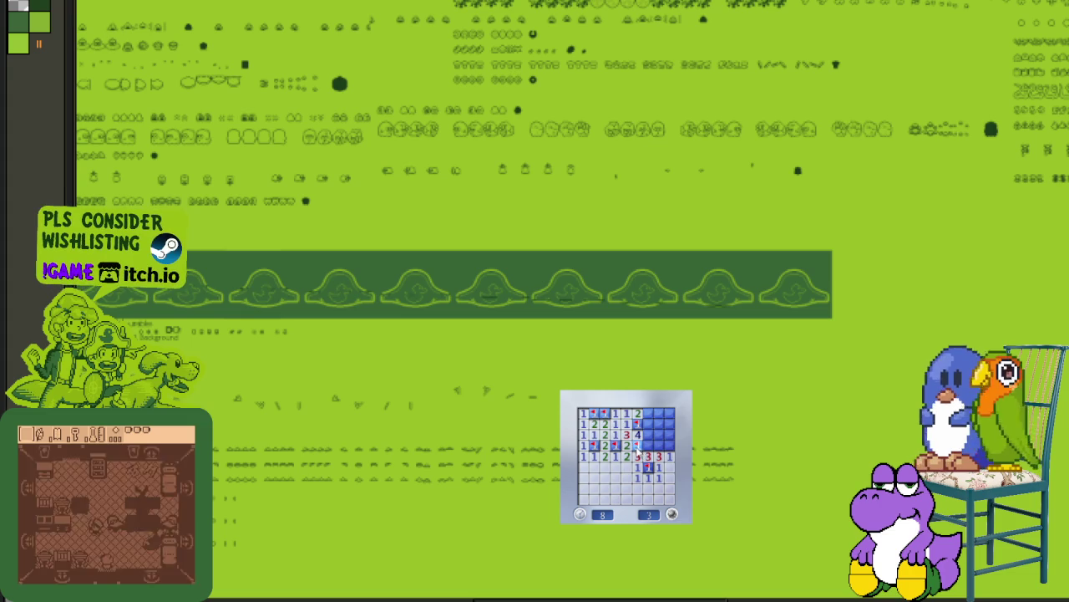
right_click(649, 457)
left_click(658, 443)
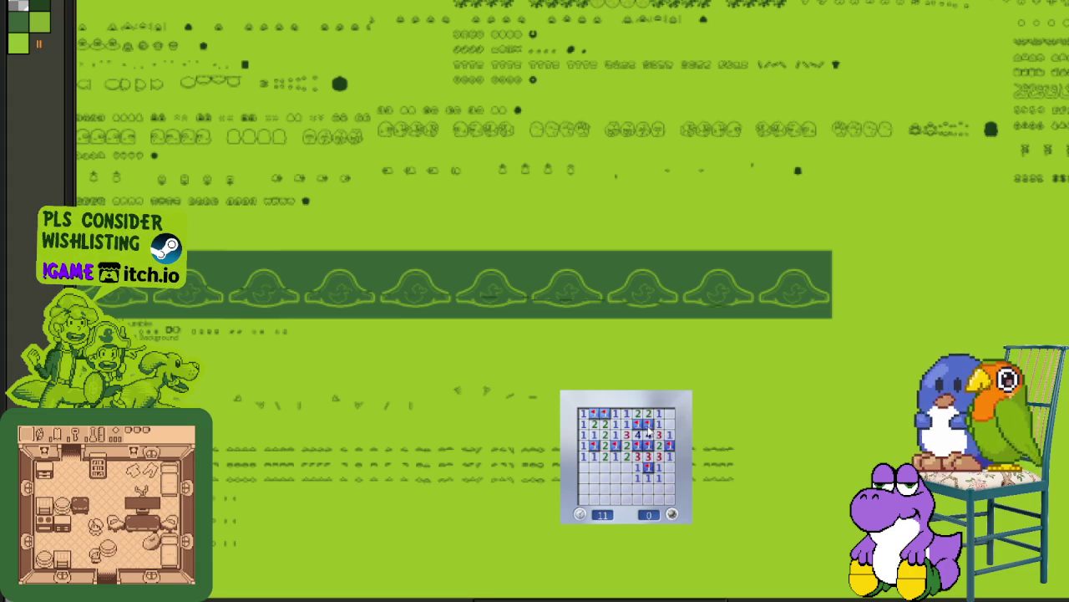
Step: Start a fifth game and reveal lower-right and lower-left cells, flagging one mine
left_click(672, 513)
left_click(644, 465)
left_click(638, 464)
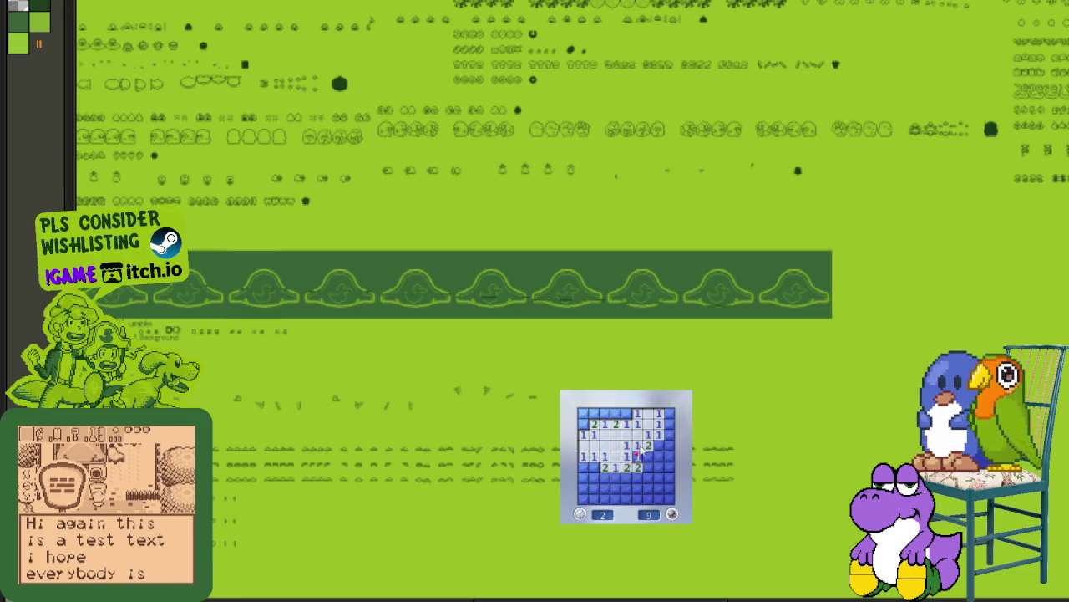
left_click(653, 471)
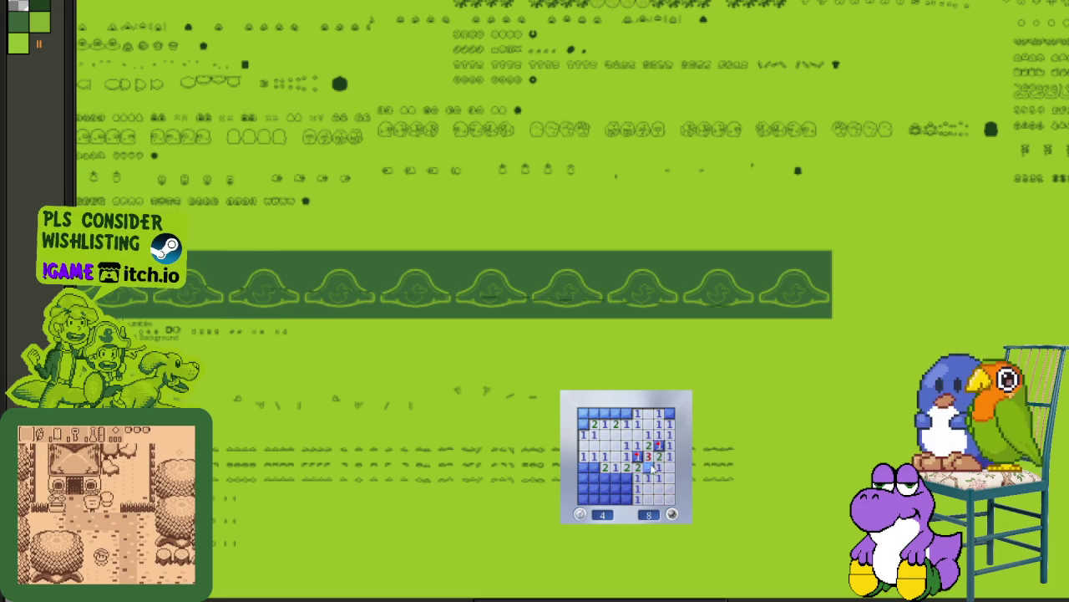
right_click(616, 478)
left_click(625, 492)
Step: Flag the remaining lower-left and top-left mines and reveal the final safe cells
right_click(625, 498)
left_click(595, 485)
right_click(594, 469)
right_click(583, 424)
left_click(583, 412)
left_click(594, 413)
right_click(605, 413)
left_click(616, 413)
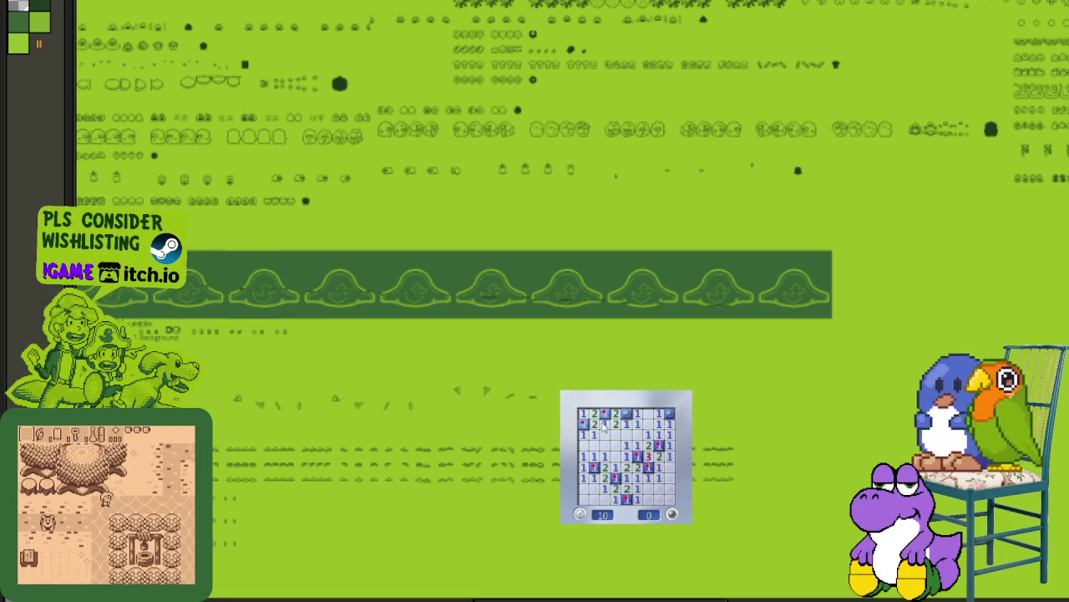
Step: On the latest board, remove a mistaken flag and uncover most remaining cells
right_click(583, 457)
right_click(582, 457)
left_click(585, 457)
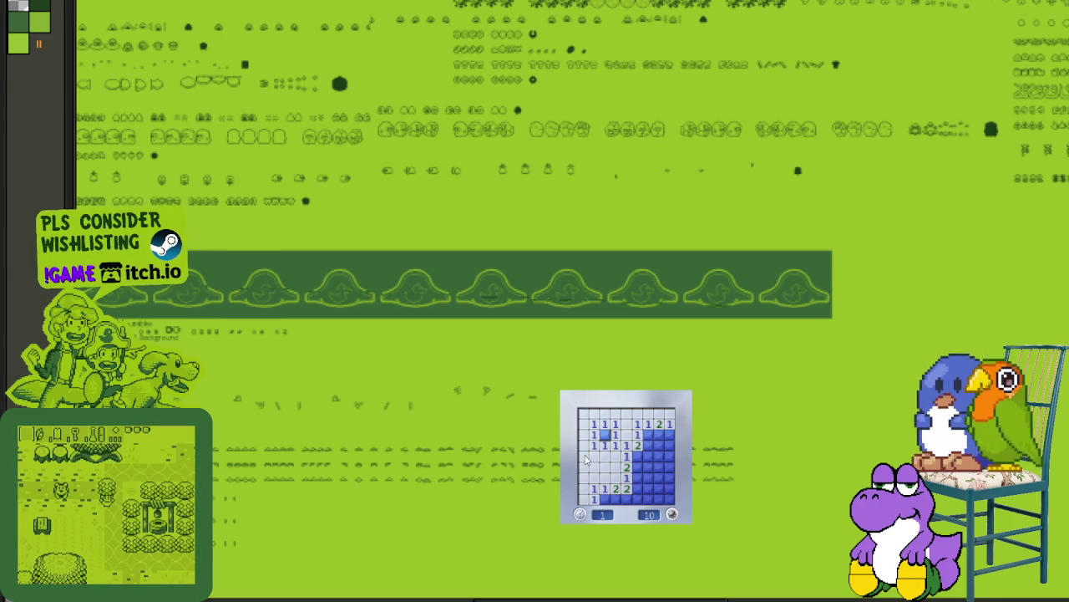
left_click(649, 477)
left_click(649, 455)
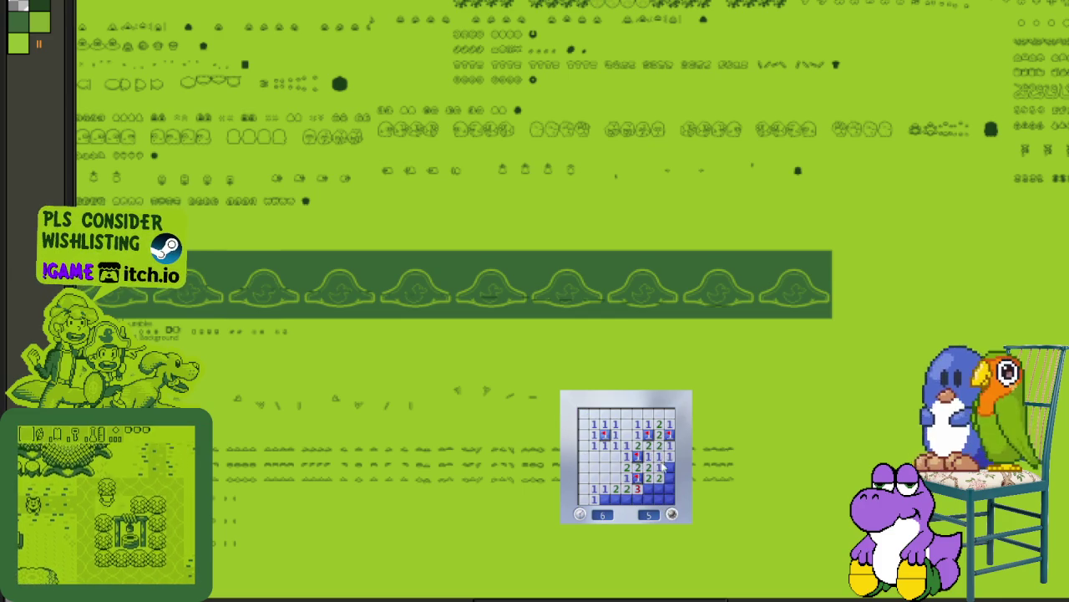
left_click(659, 487)
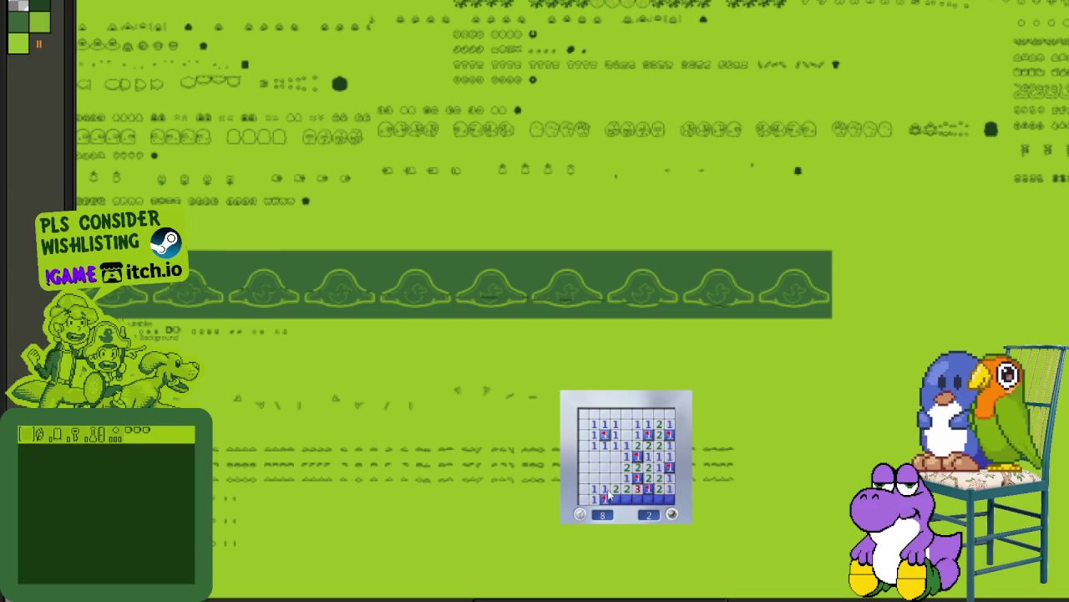
left_click(644, 499)
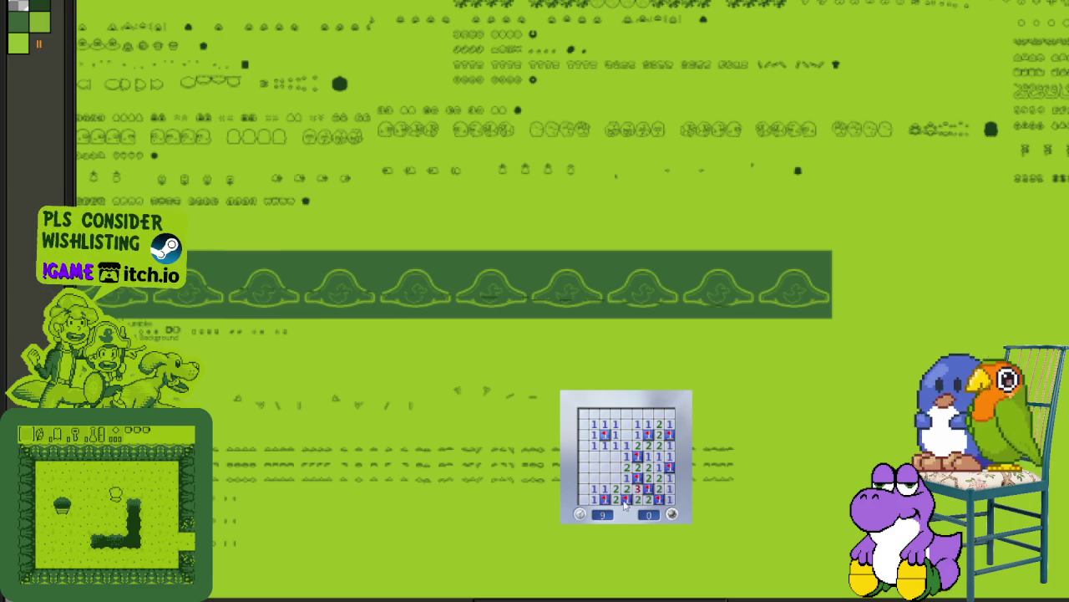
key("Down")
Step: Pan the Aseprite canvas to bring the item sprite rows into view
key("Right")
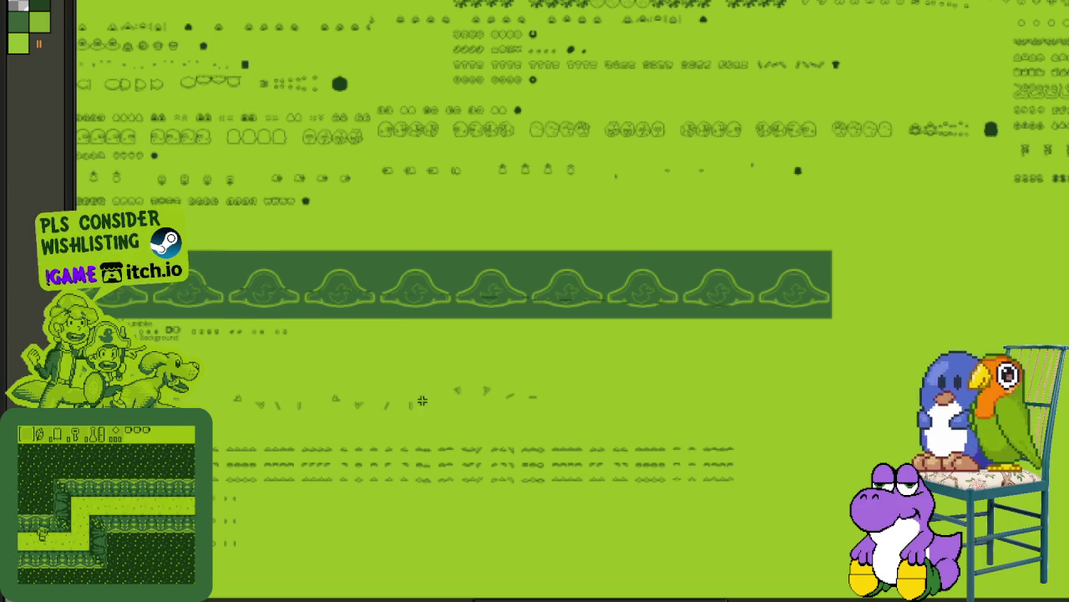
mouse_move(816, 382)
left_mouse_down()
mouse_move(499, 368)
mouse_move(566, 578)
left_mouse_up()
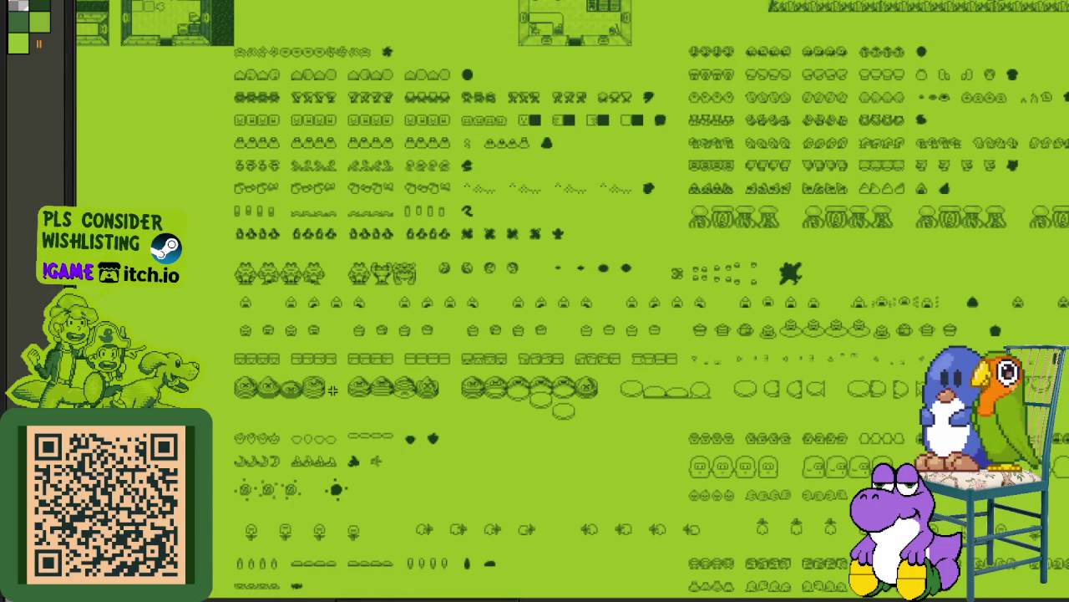
Step: Zoom out and pan across the labeled animation rows up to the map tiles
scroll(332, 390, "down", 1)
mouse_move(541, 482)
left_mouse_down()
mouse_move(323, 432)
mouse_move(332, 434)
left_mouse_up()
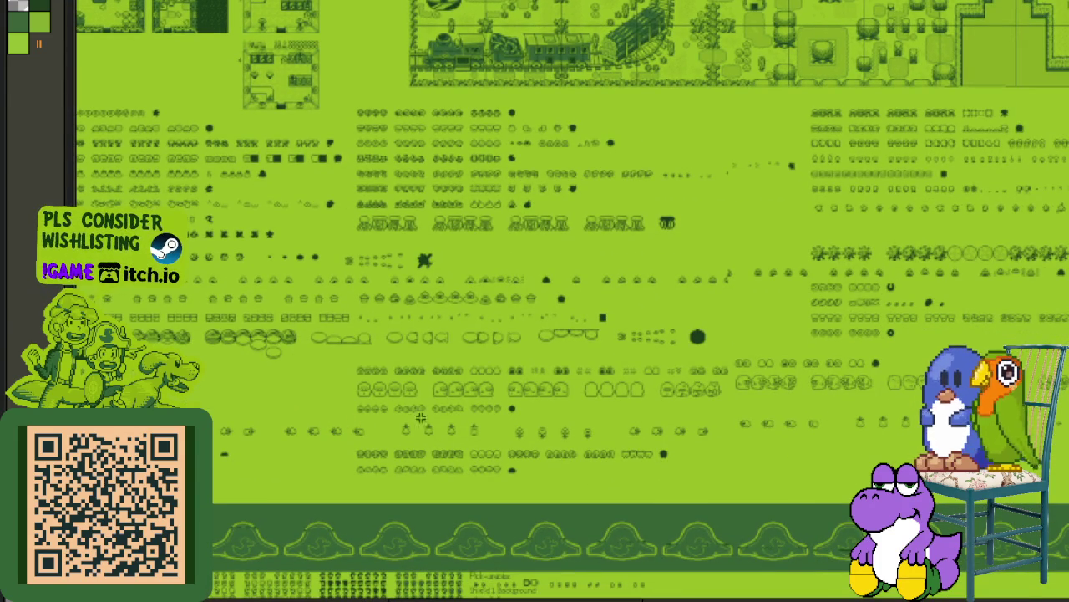
left_click_drag(401, 410, 298, 389)
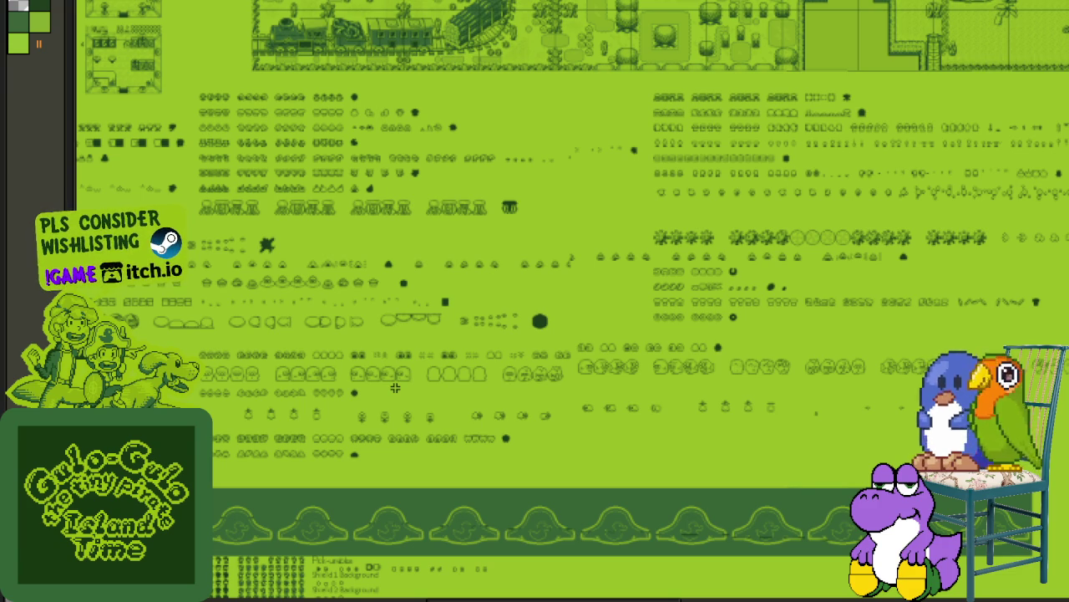
left_click_drag(477, 410, 377, 323)
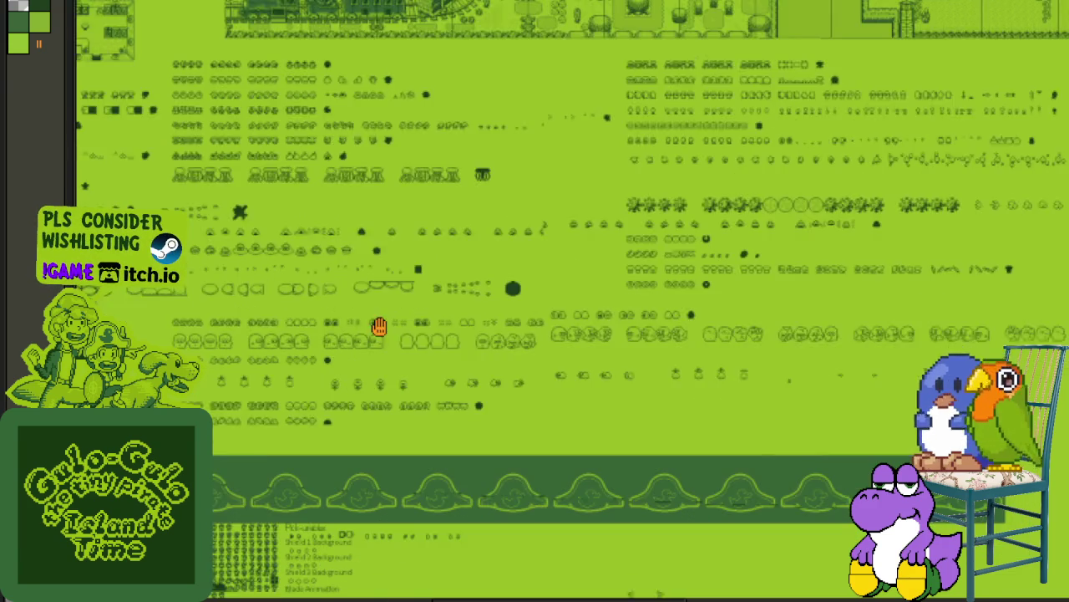
left_click_drag(347, 383, 480, 334)
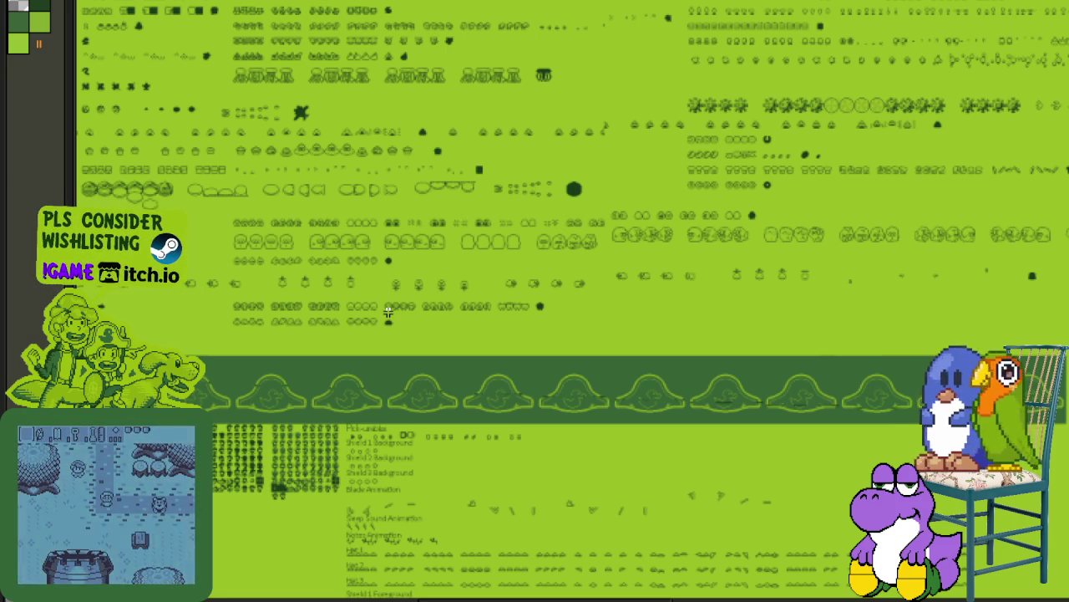
mouse_move(365, 402)
left_mouse_down()
mouse_move(339, 407)
mouse_move(543, 392)
left_mouse_up()
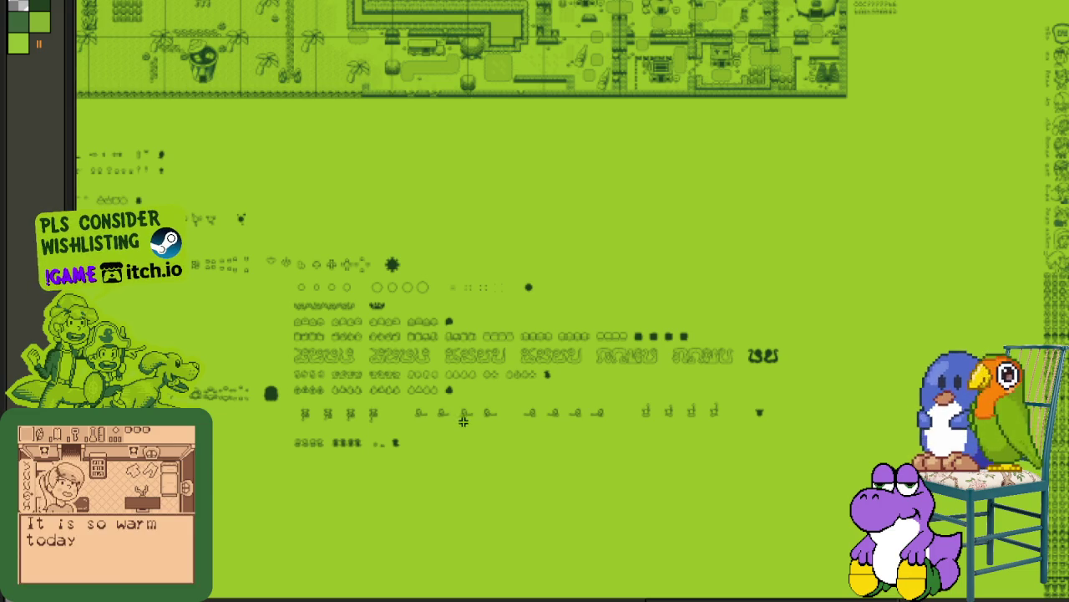
scroll(507, 394, "down", 1)
scroll(522, 389, "down", 1)
mouse_move(522, 389)
left_mouse_down()
mouse_move(293, 346)
mouse_move(563, 361)
left_mouse_up()
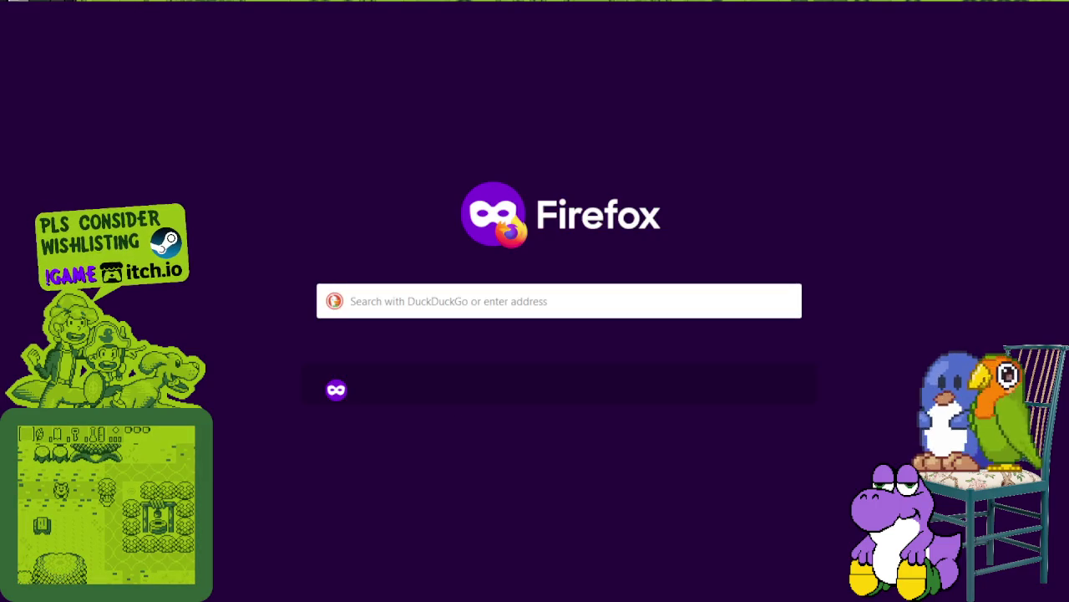
Step: Close the private Firefox window with Alt+F4
key("alt+F4")
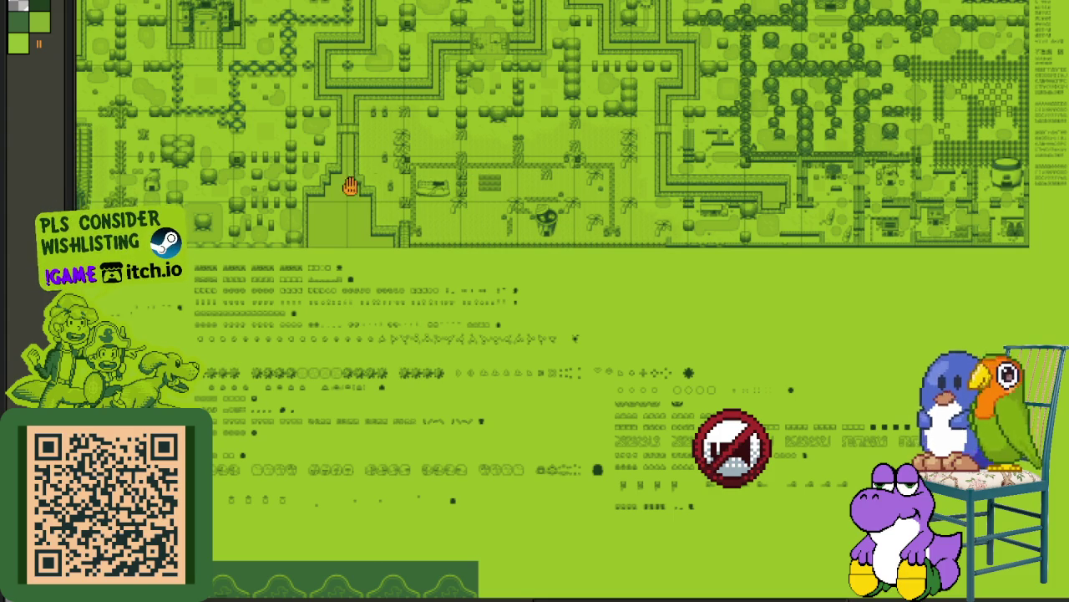
scroll(559, 392, "down", 5)
scroll(454, 377, "right", 2)
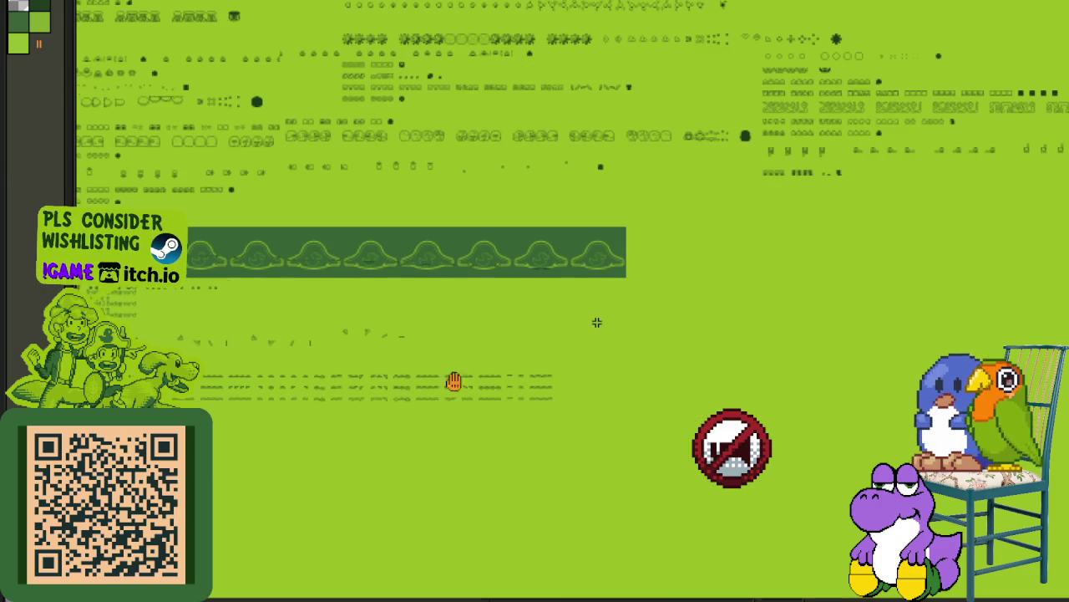
scroll(402, 416, "up", 2)
scroll(402, 415, "right", 4)
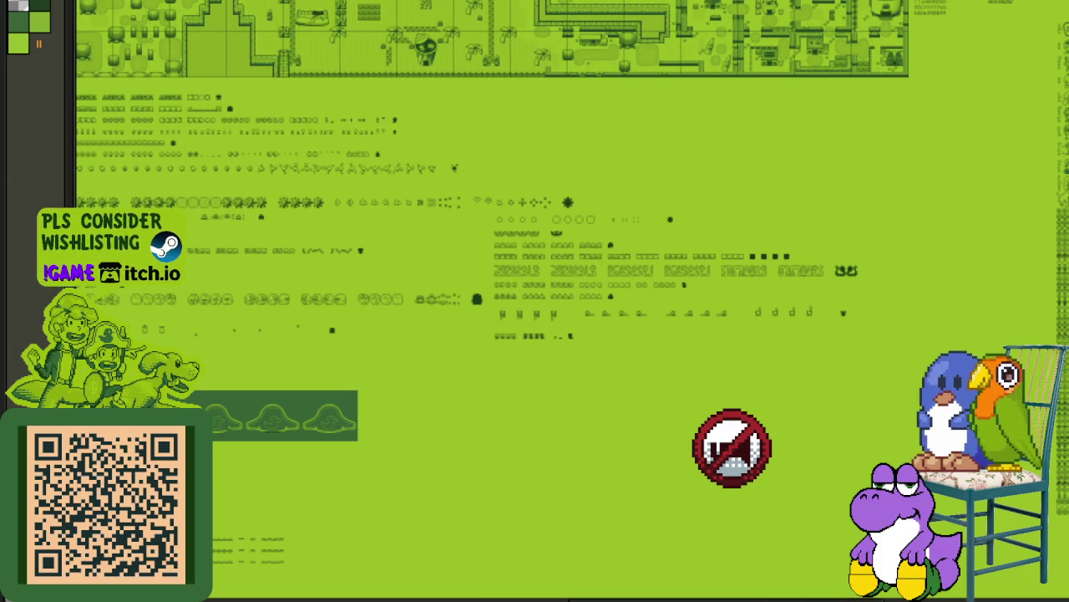